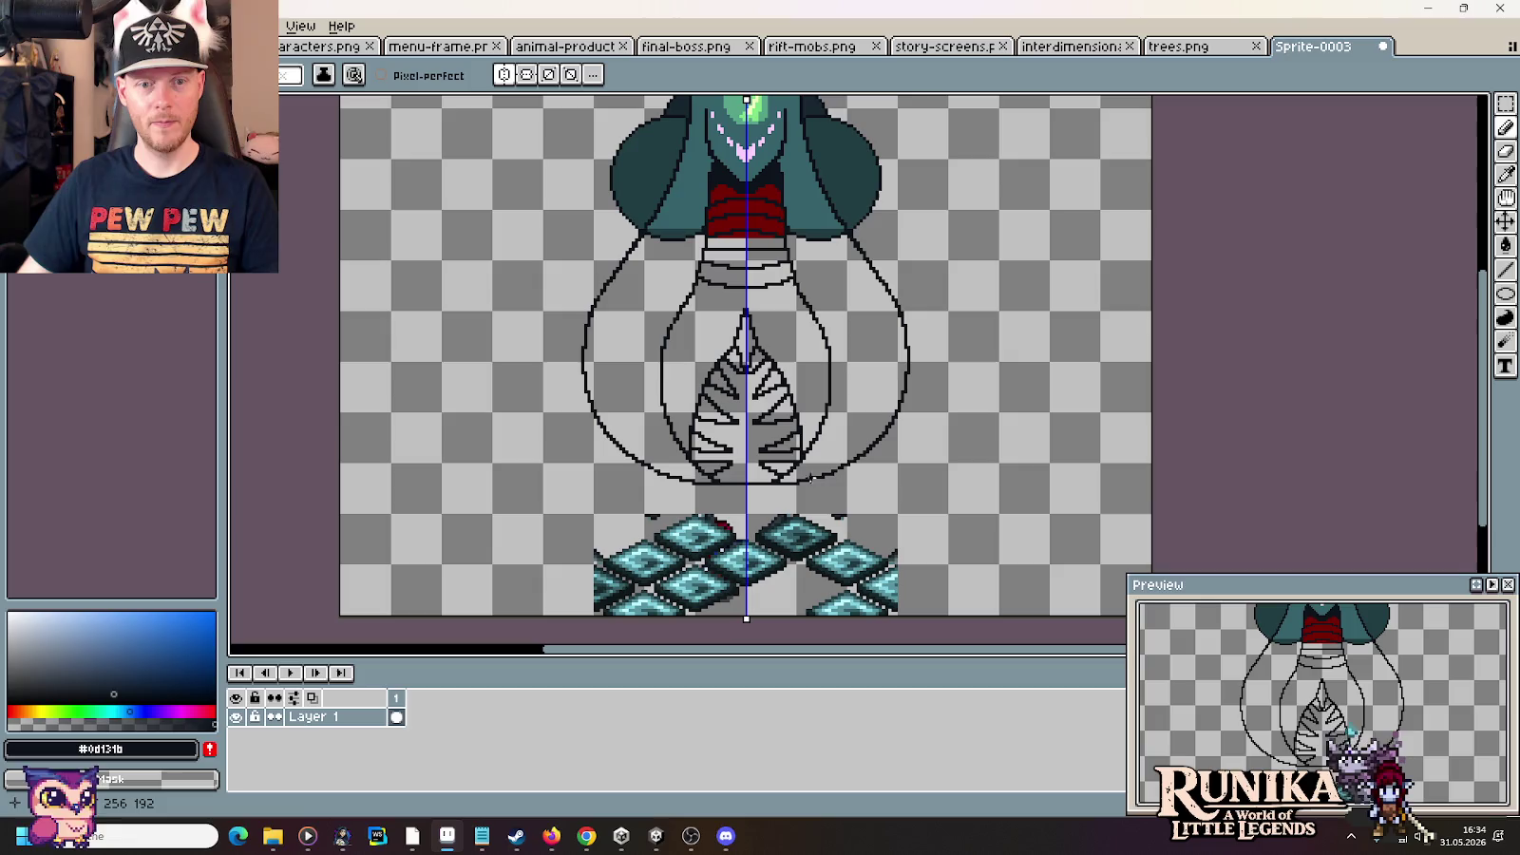
Draw mirrored curves sweeping down and outward from the body, redrawing them slightly higher
mouse_move(809, 478)
left_mouse_down()
mouse_move(887, 435)
mouse_move(980, 553)
left_mouse_up()
key("Escape")
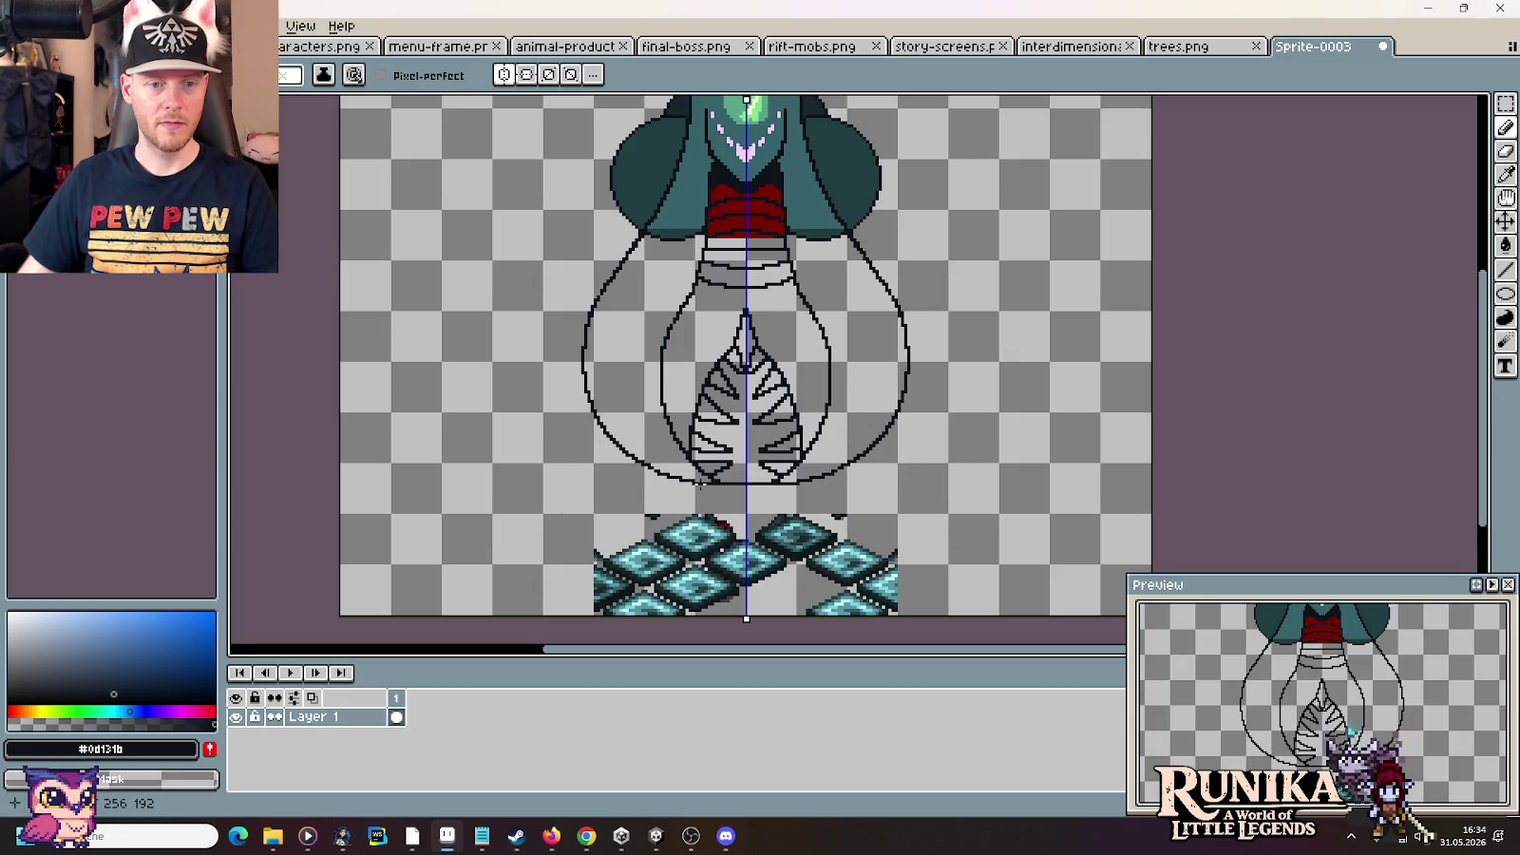
mouse_move(699, 485)
left_mouse_down()
mouse_move(655, 472)
mouse_move(608, 504)
left_mouse_up()
key("ctrl+z")
key("ctrl+z")
mouse_move(699, 483)
left_mouse_down()
mouse_move(656, 471)
mouse_move(599, 488)
mouse_move(556, 567)
mouse_move(489, 609)
mouse_move(480, 594)
mouse_move(540, 483)
mouse_move(623, 402)
left_mouse_up()
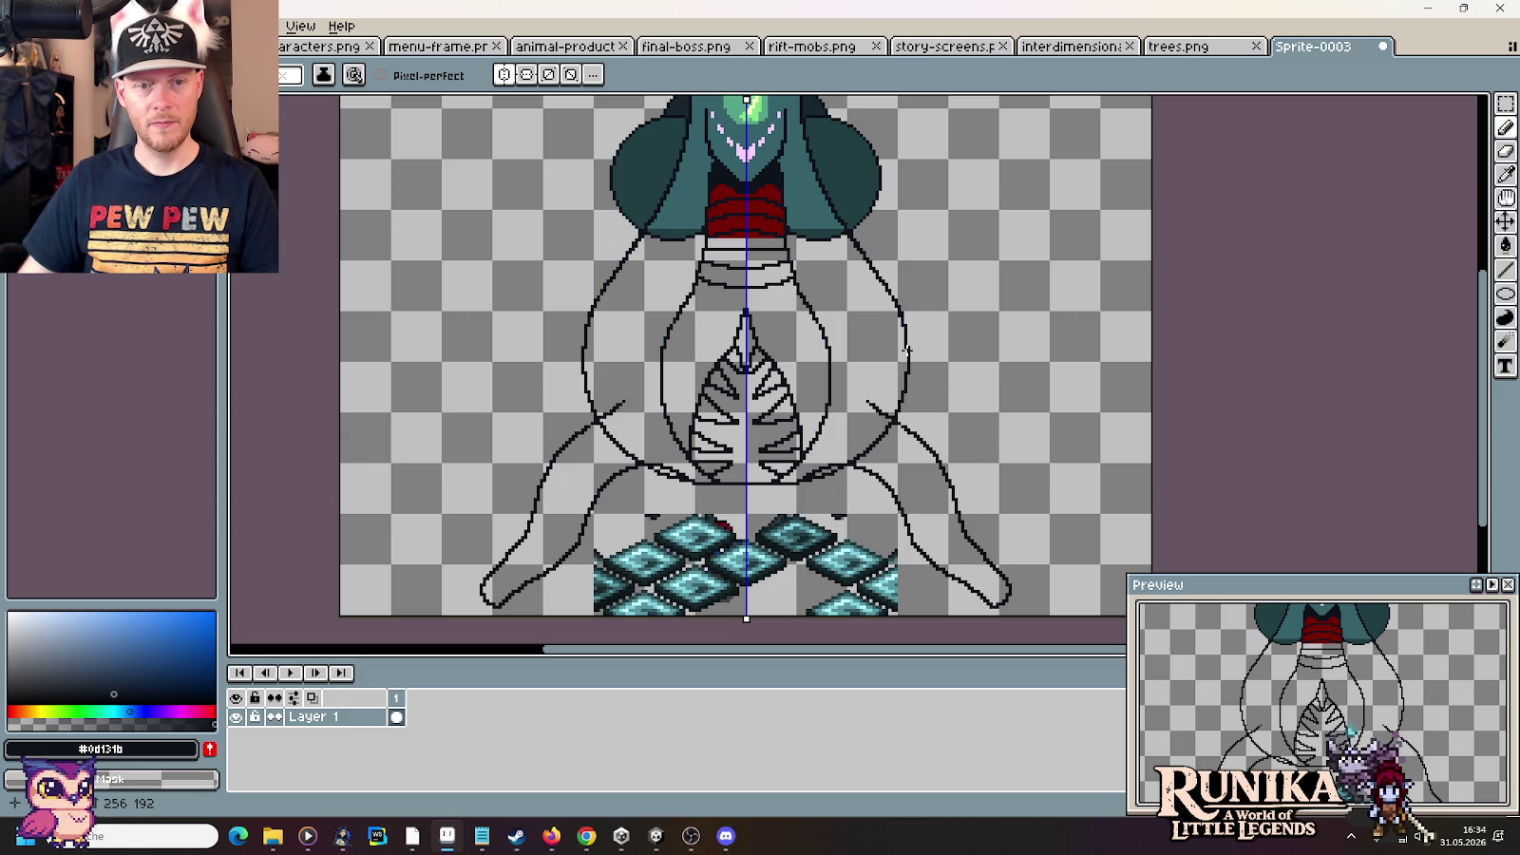
Zoom in and out to check the new limb curves, then switch to the browser references
scroll(687, 130, "up", 3)
scroll(686, 129, "down", 3)
scroll(686, 130, "up", 3)
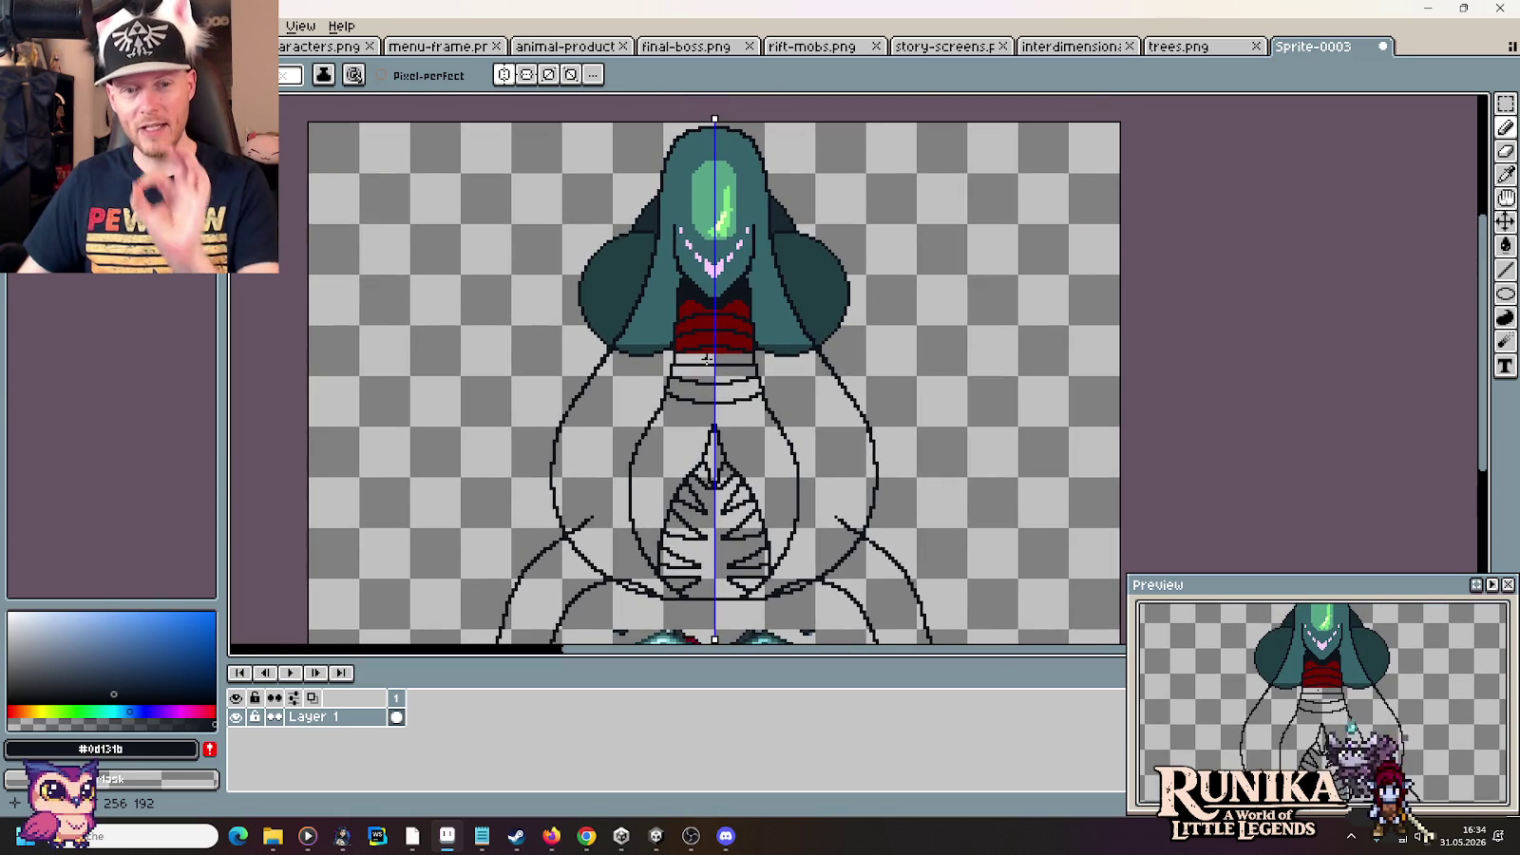
scroll(852, 400, "down", 3)
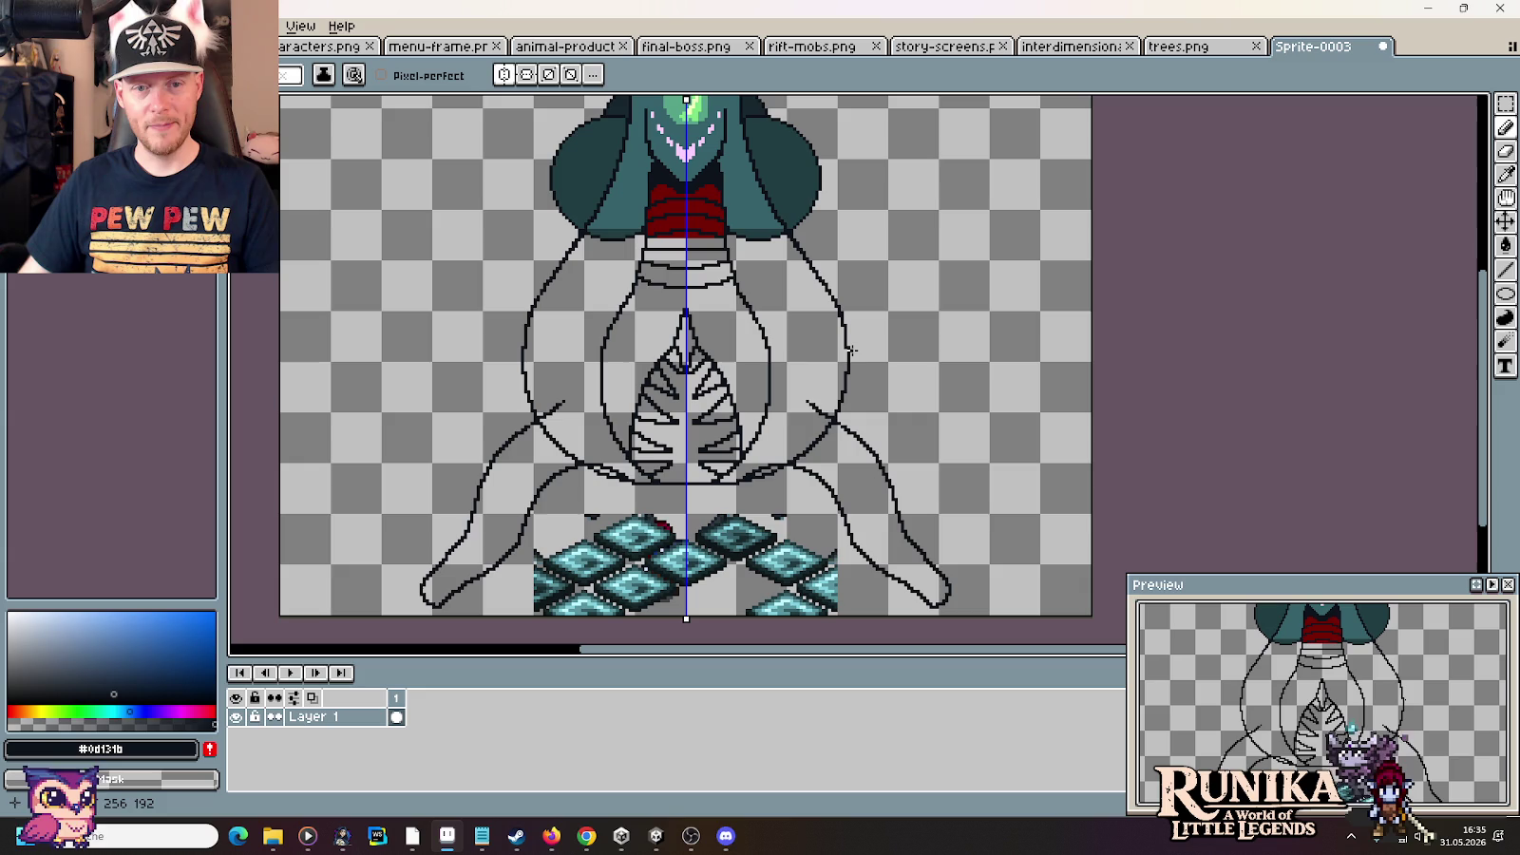
key("alt+Tab")
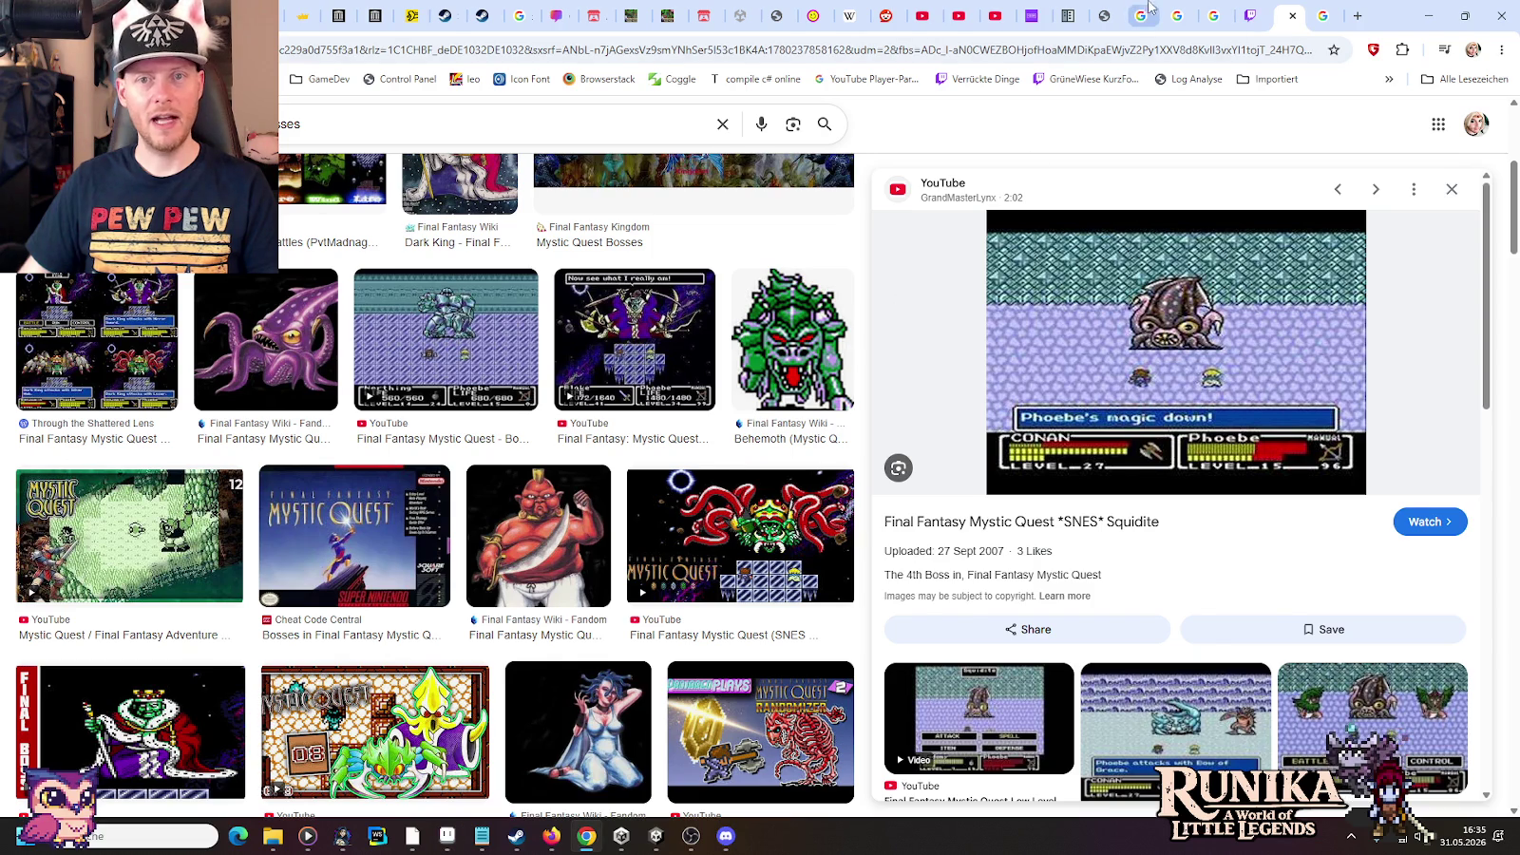
View the Illusion of Gaia final boss image results, then return to Aseprite
left_click(1149, 9)
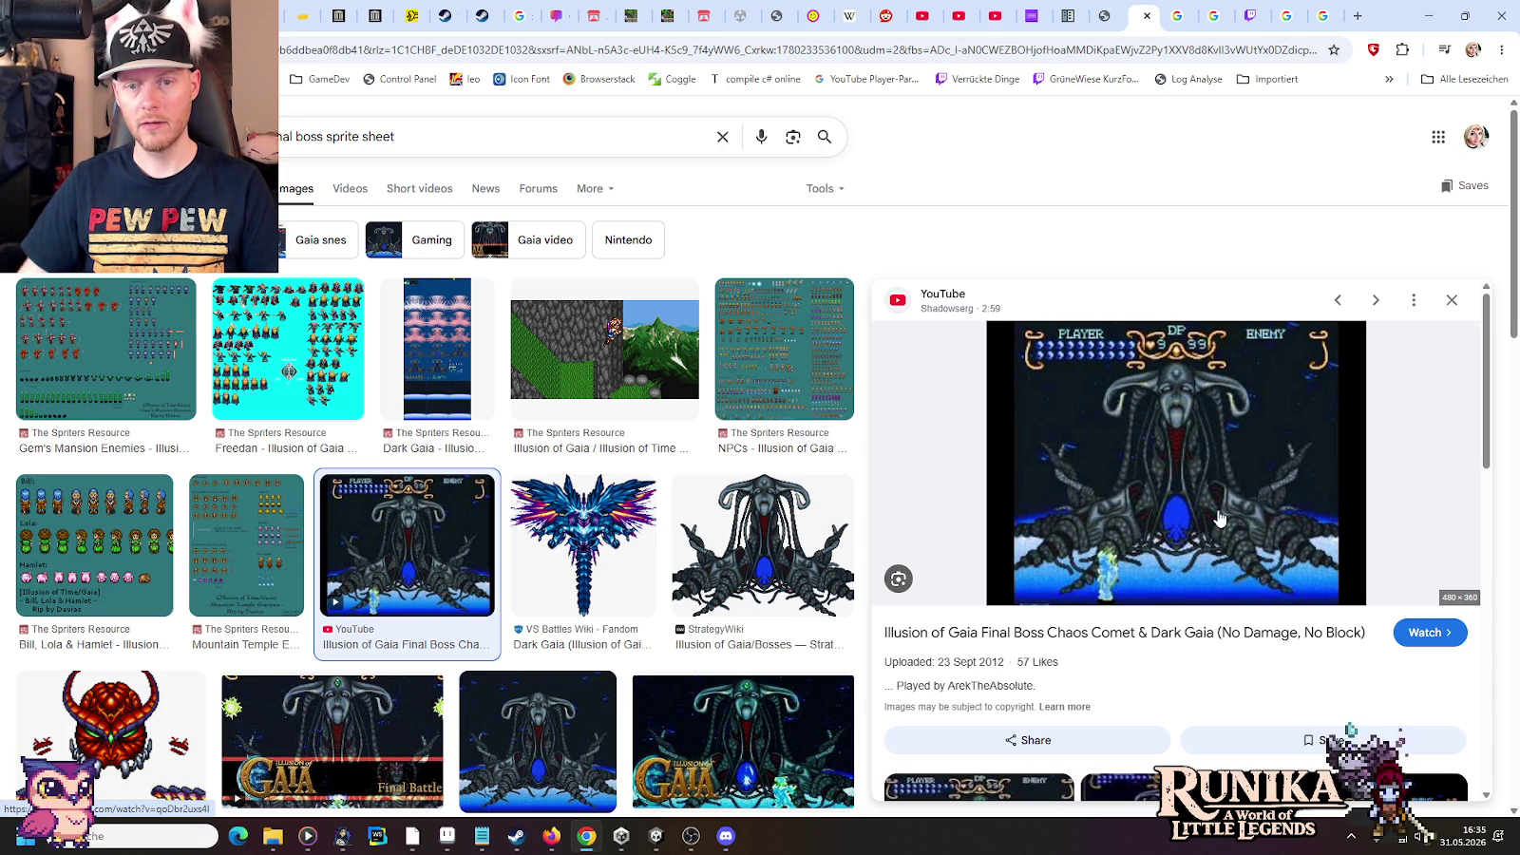
key("alt+Tab")
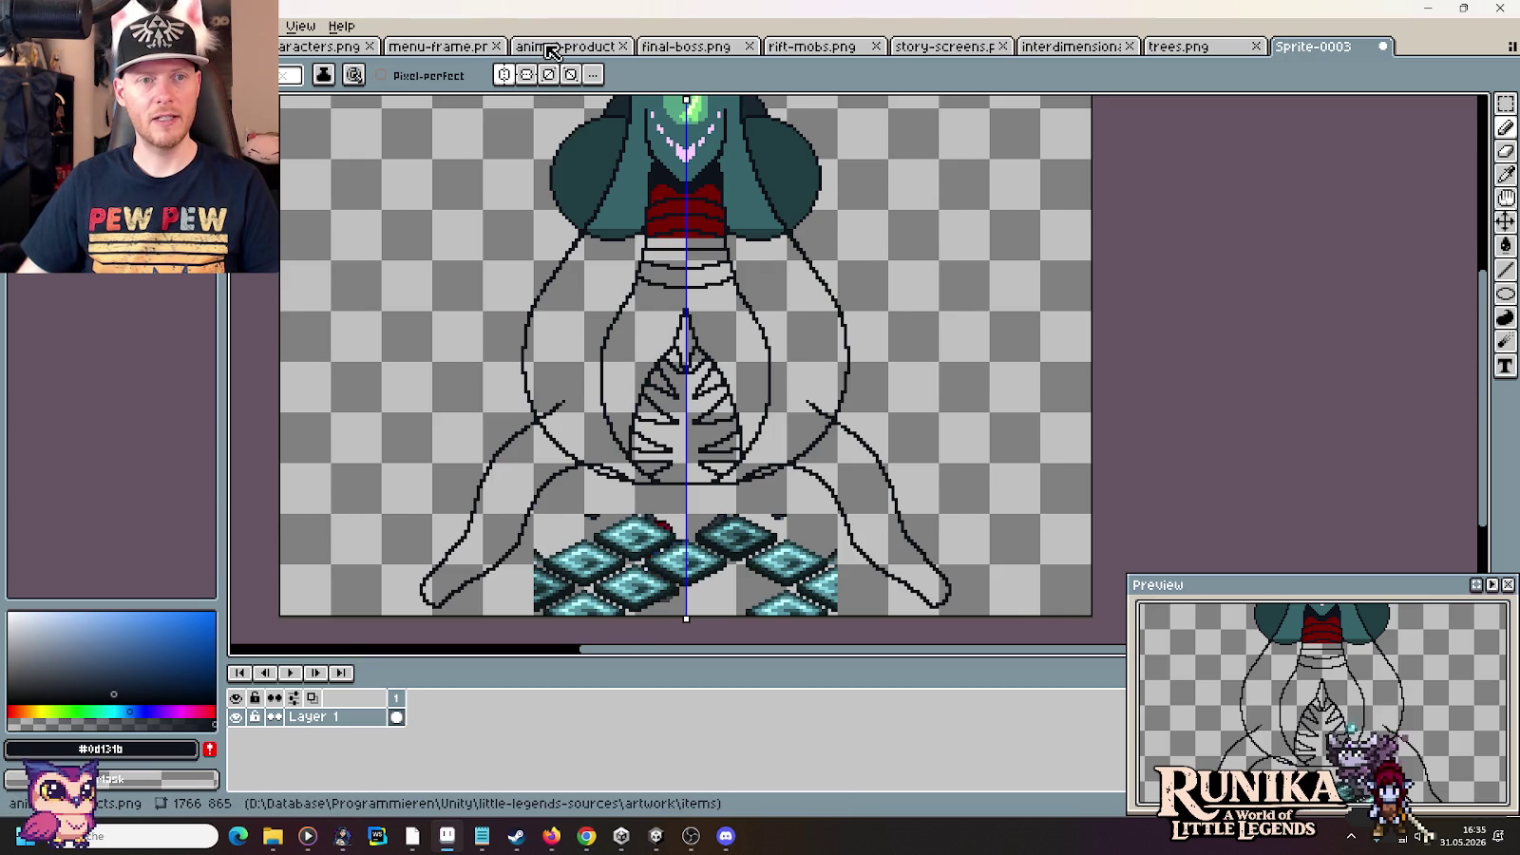
left_click(560, 45)
left_click(686, 45)
scroll(561, 364, "down", 1)
scroll(561, 364, "down", 1)
scroll(561, 364, "up", 3)
scroll(646, 332, "up", 1)
scroll(729, 297, "up", 1)
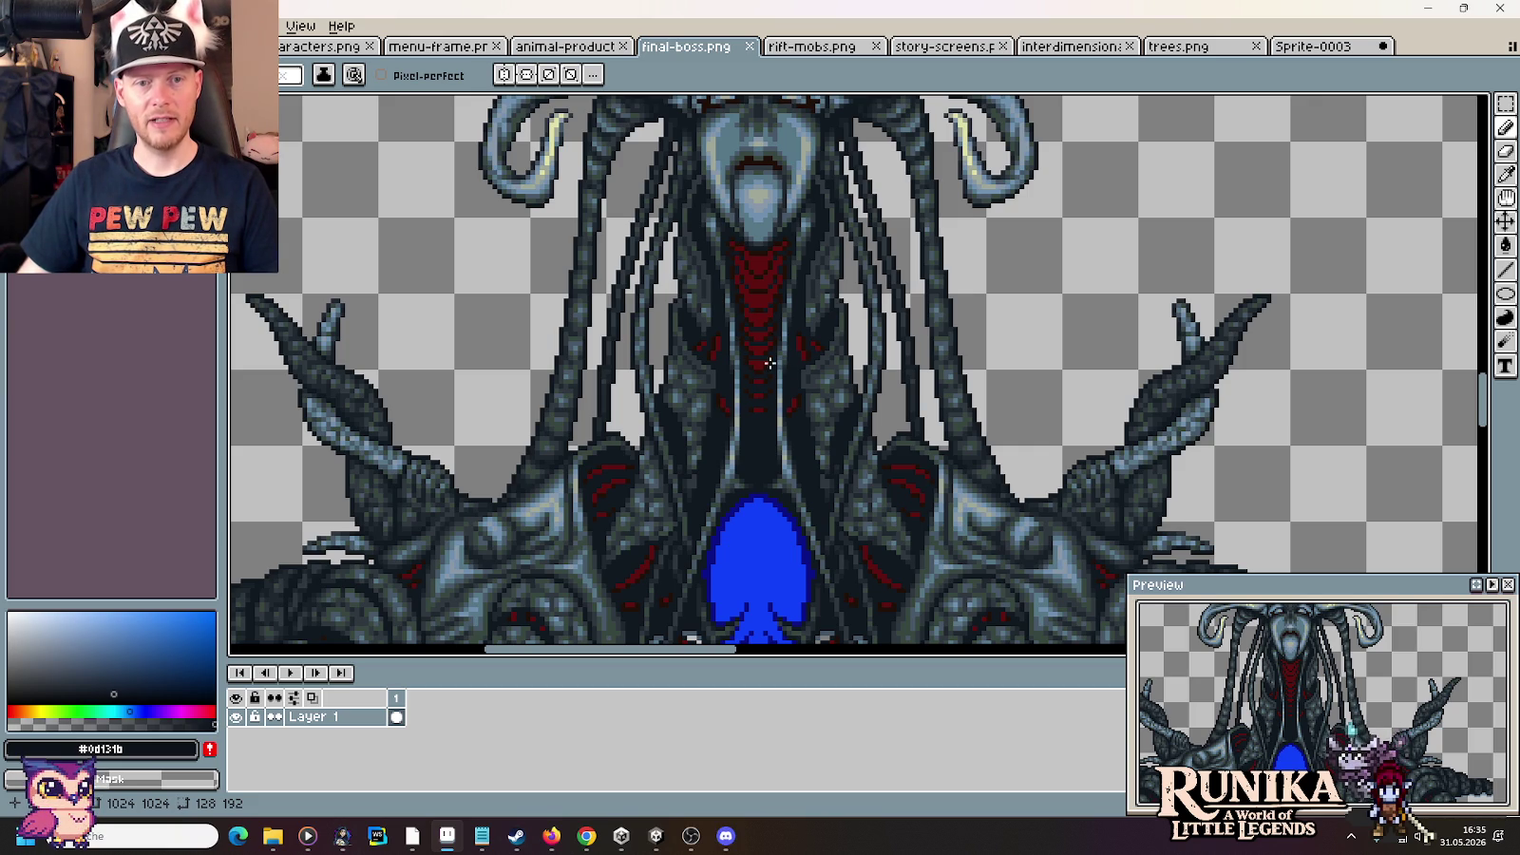
left_click_drag(695, 449, 693, 296)
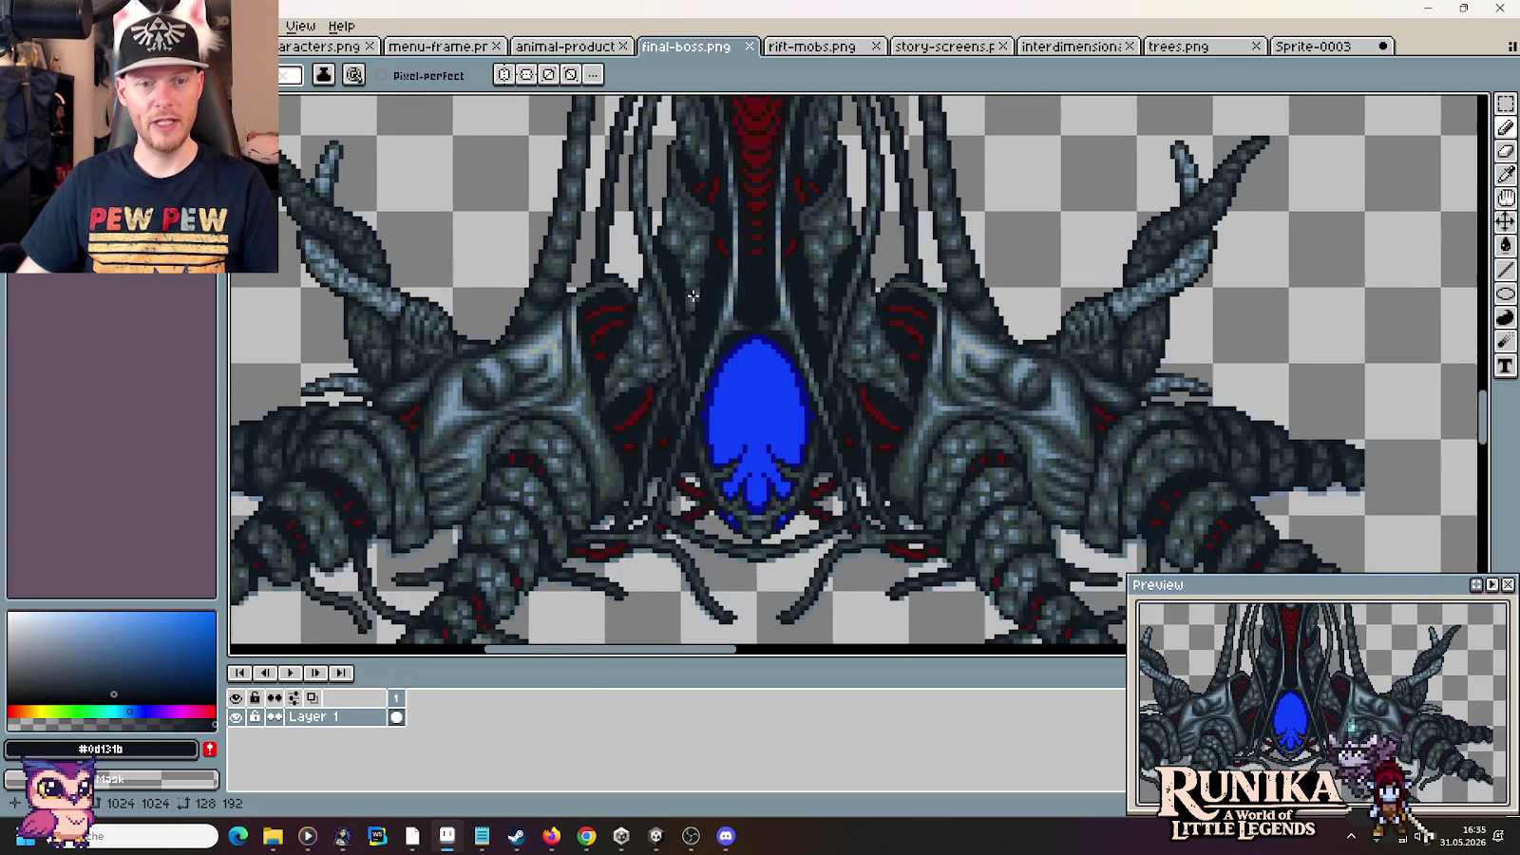
scroll(774, 349, "down", 2)
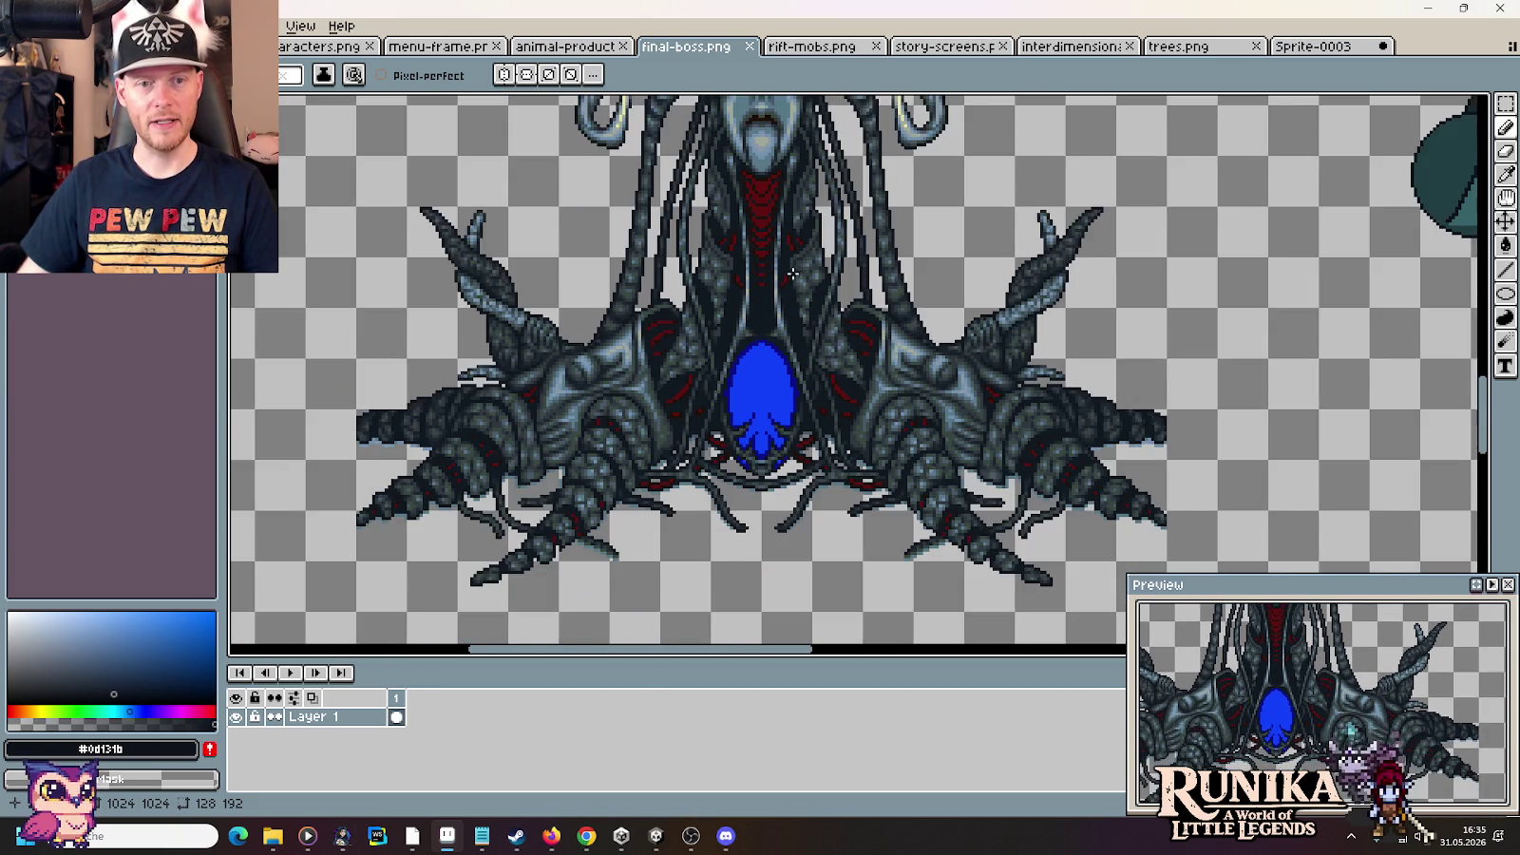
scroll(794, 271, "up", 1)
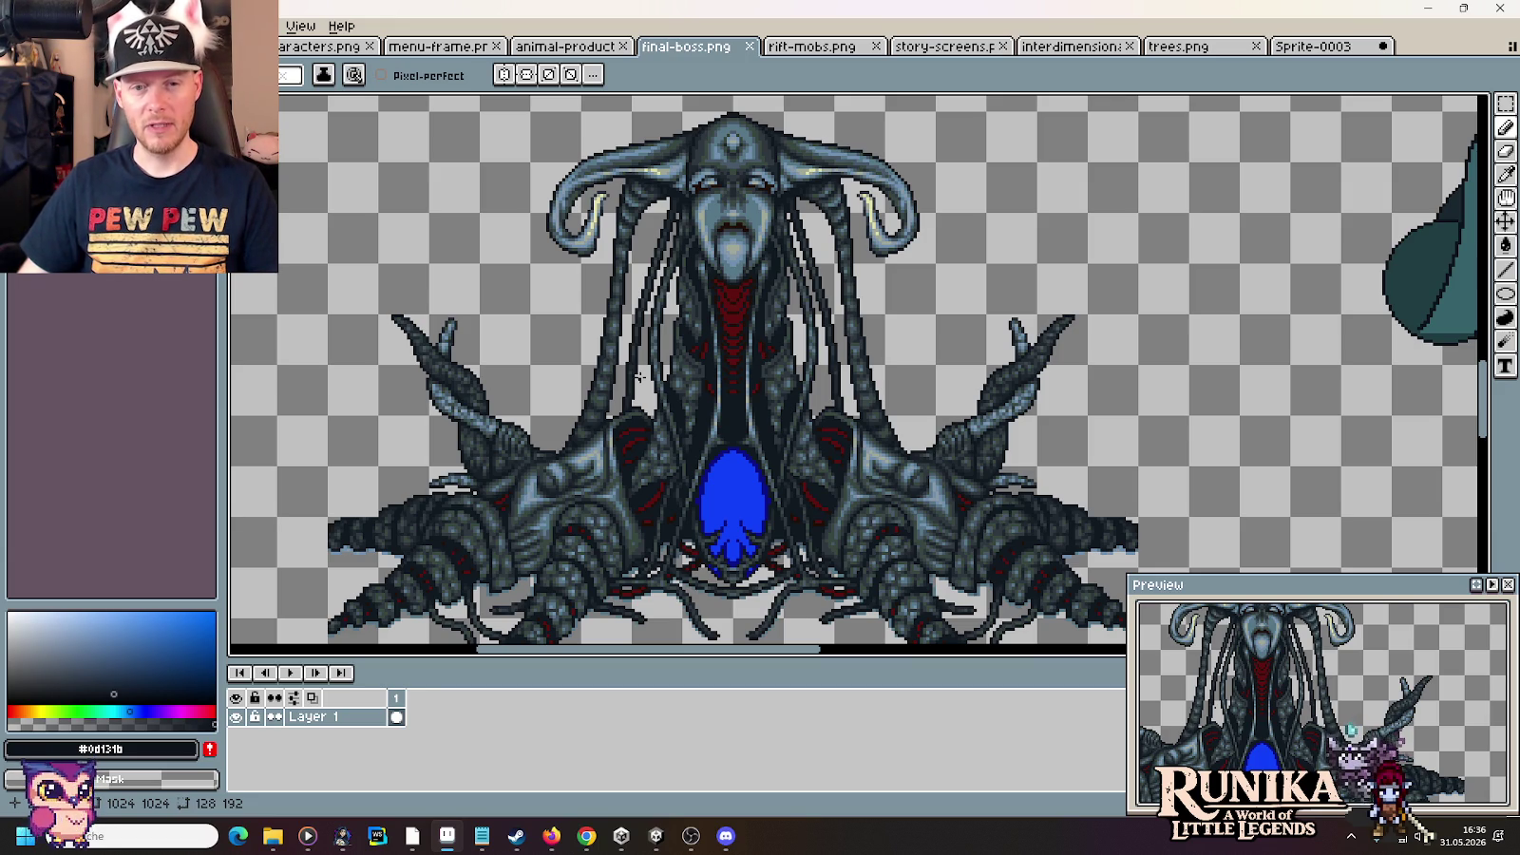
left_click(1319, 46)
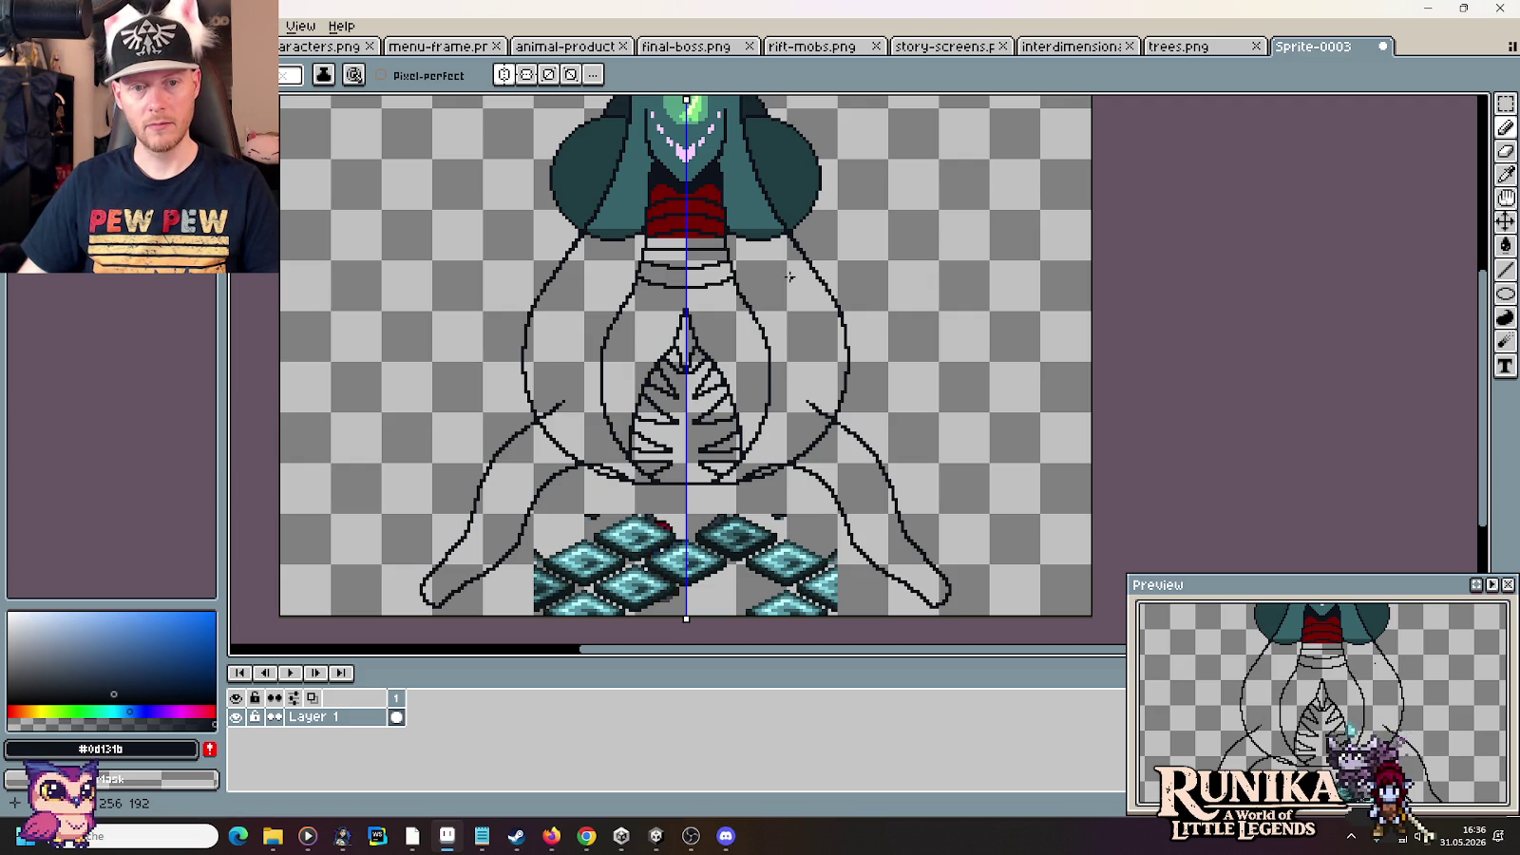
Erase the lower arm lines and leaf shape using a rectangular selection
key("m")
left_click_drag(357, 484, 513, 613)
left_click_drag(445, 361, 558, 516)
left_click(558, 516)
left_click_drag(462, 348, 684, 487)
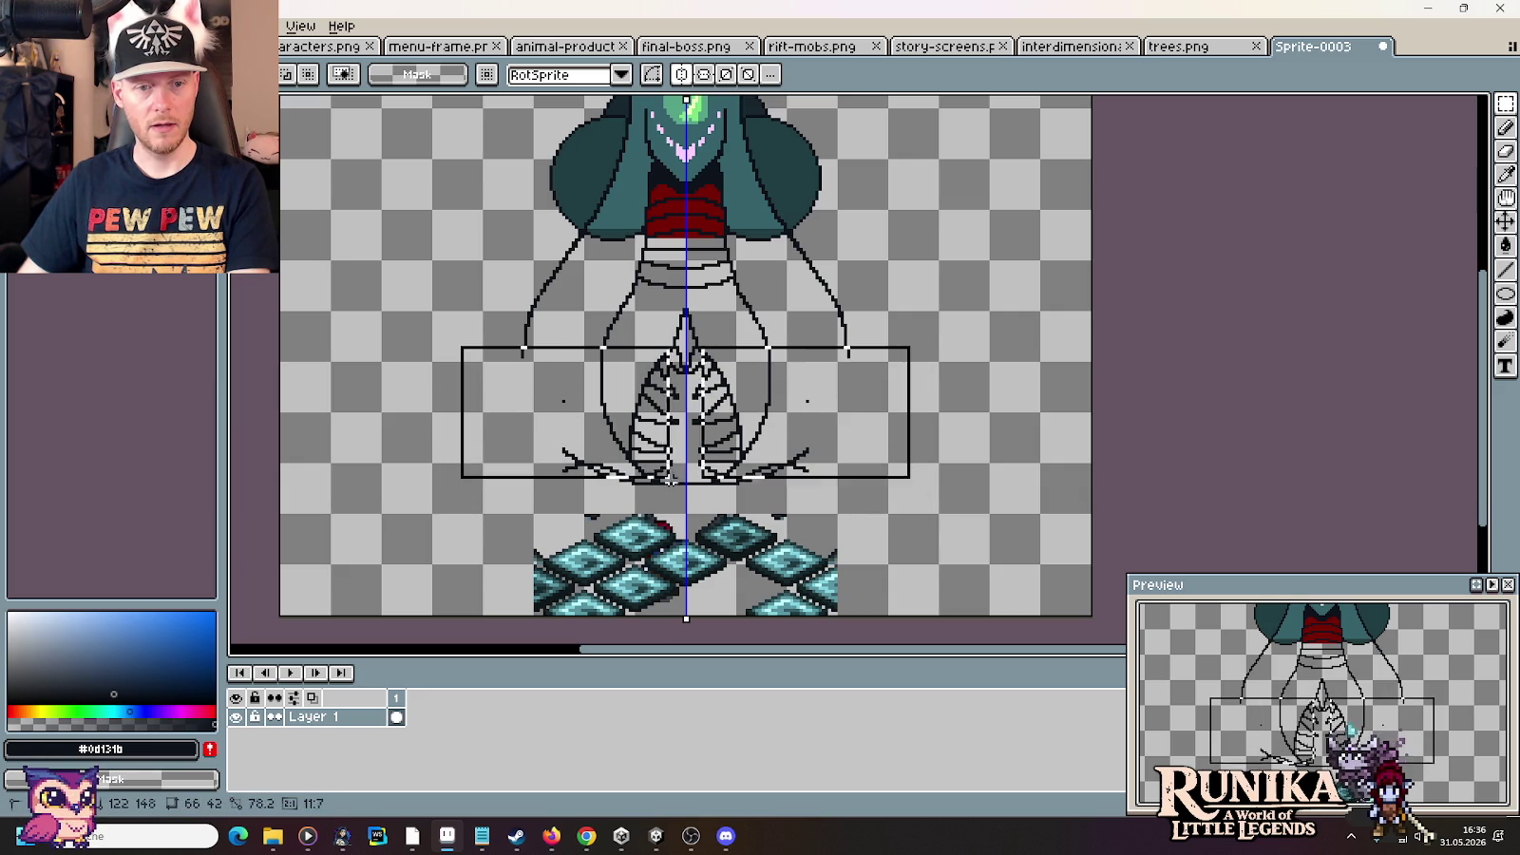
key("Delete")
Erase the remaining arm lines and waist, restore the pencil, and switch to the references
left_click_drag(481, 391, 687, 240)
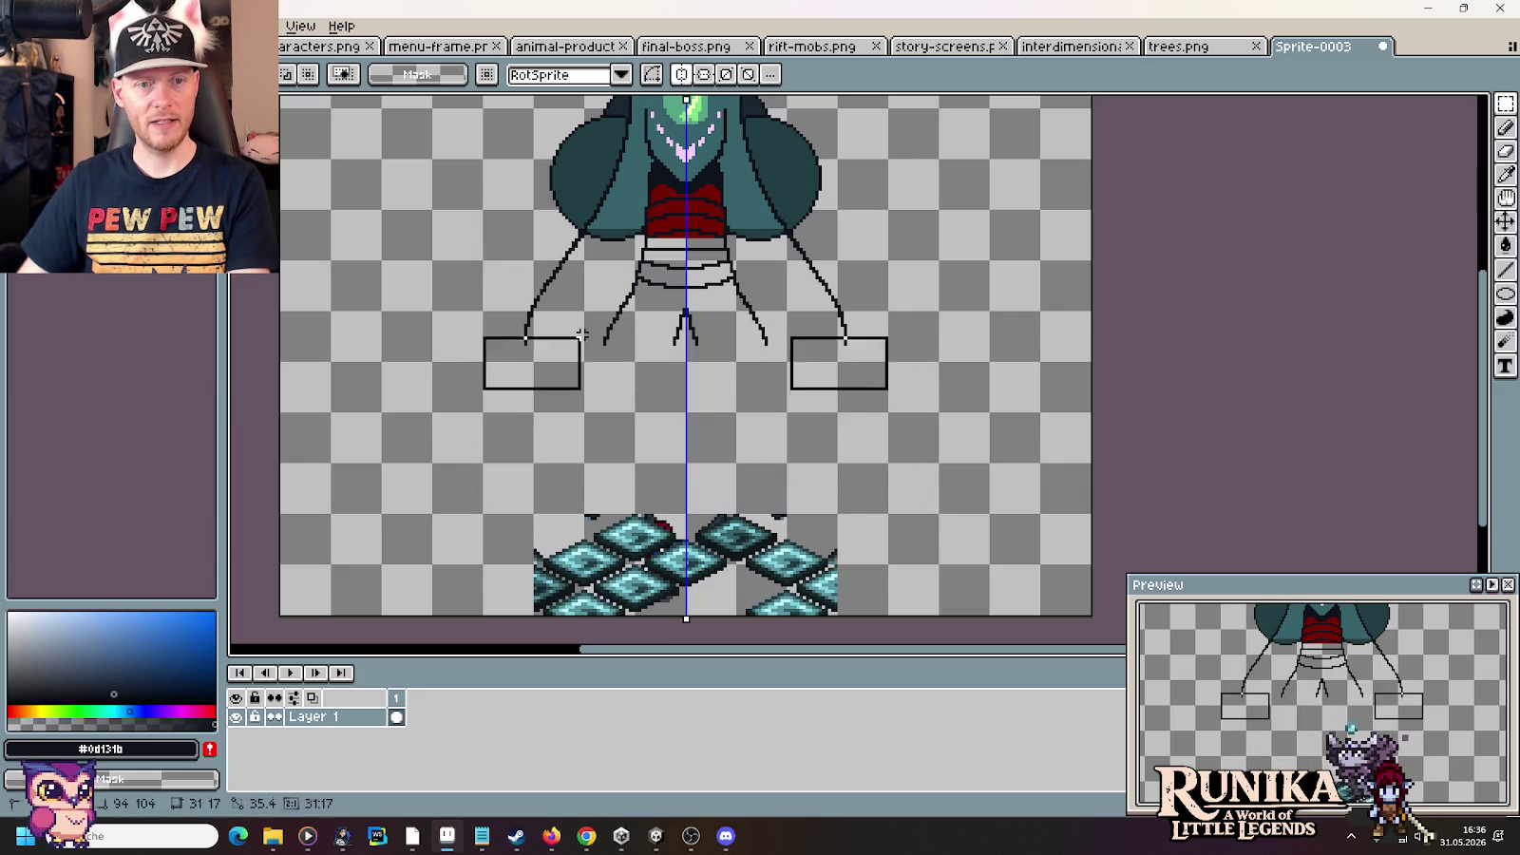
key("Delete")
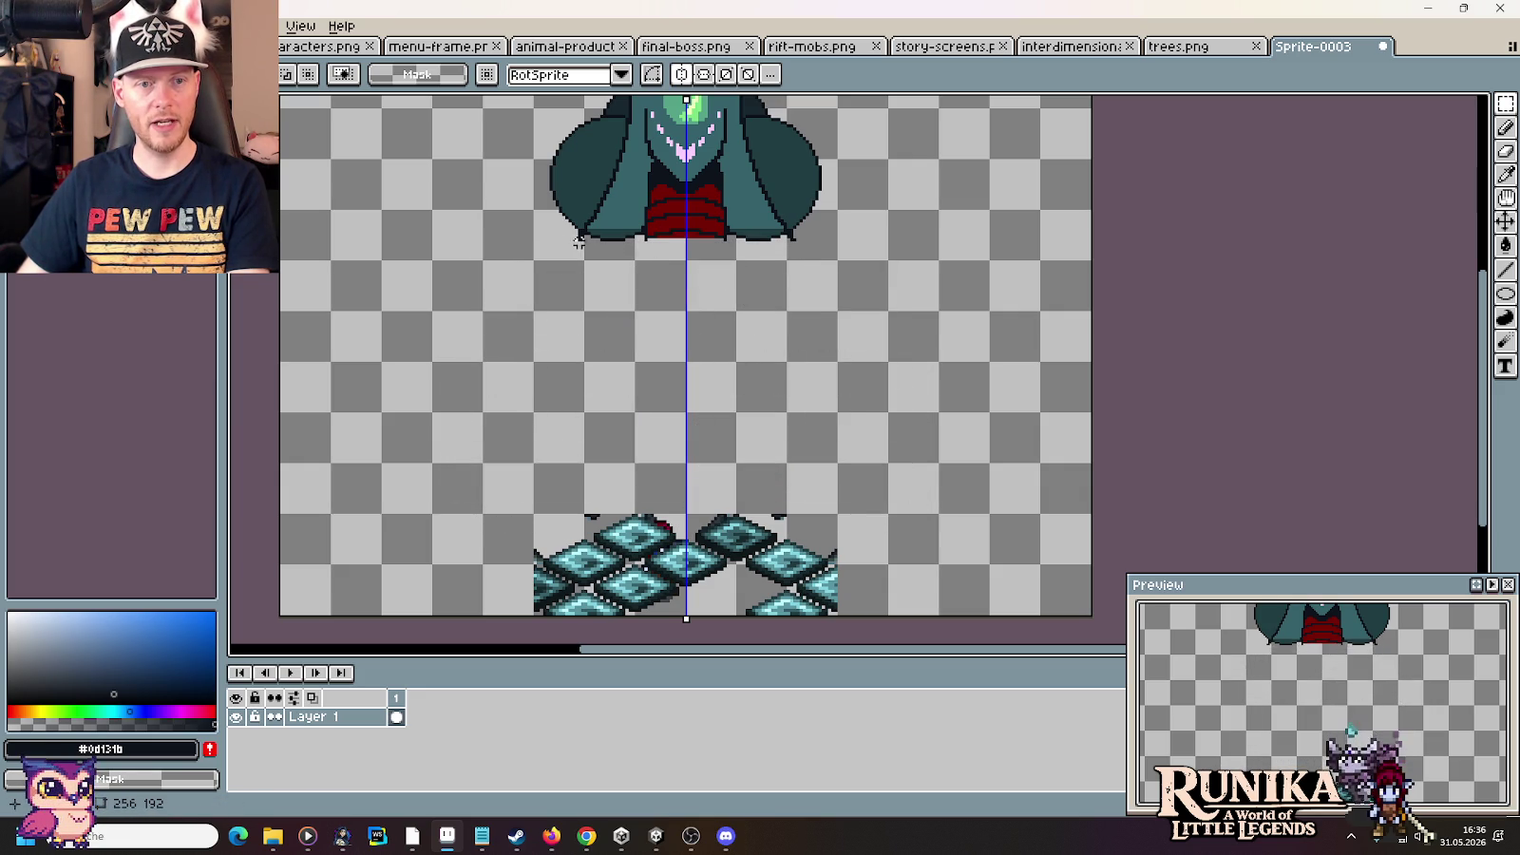
scroll(639, 259, "up", 2)
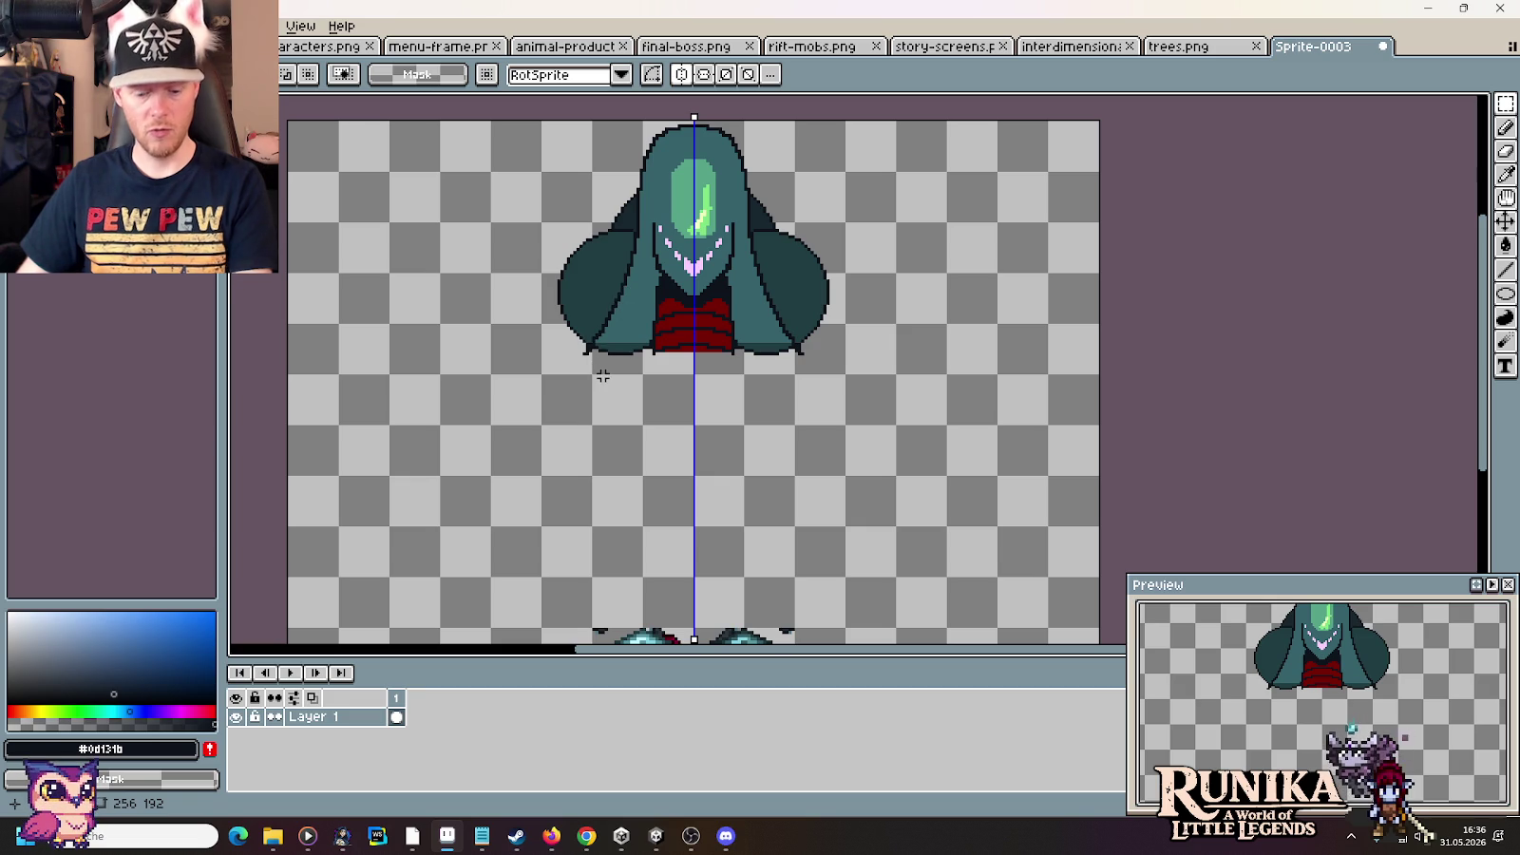
key("b")
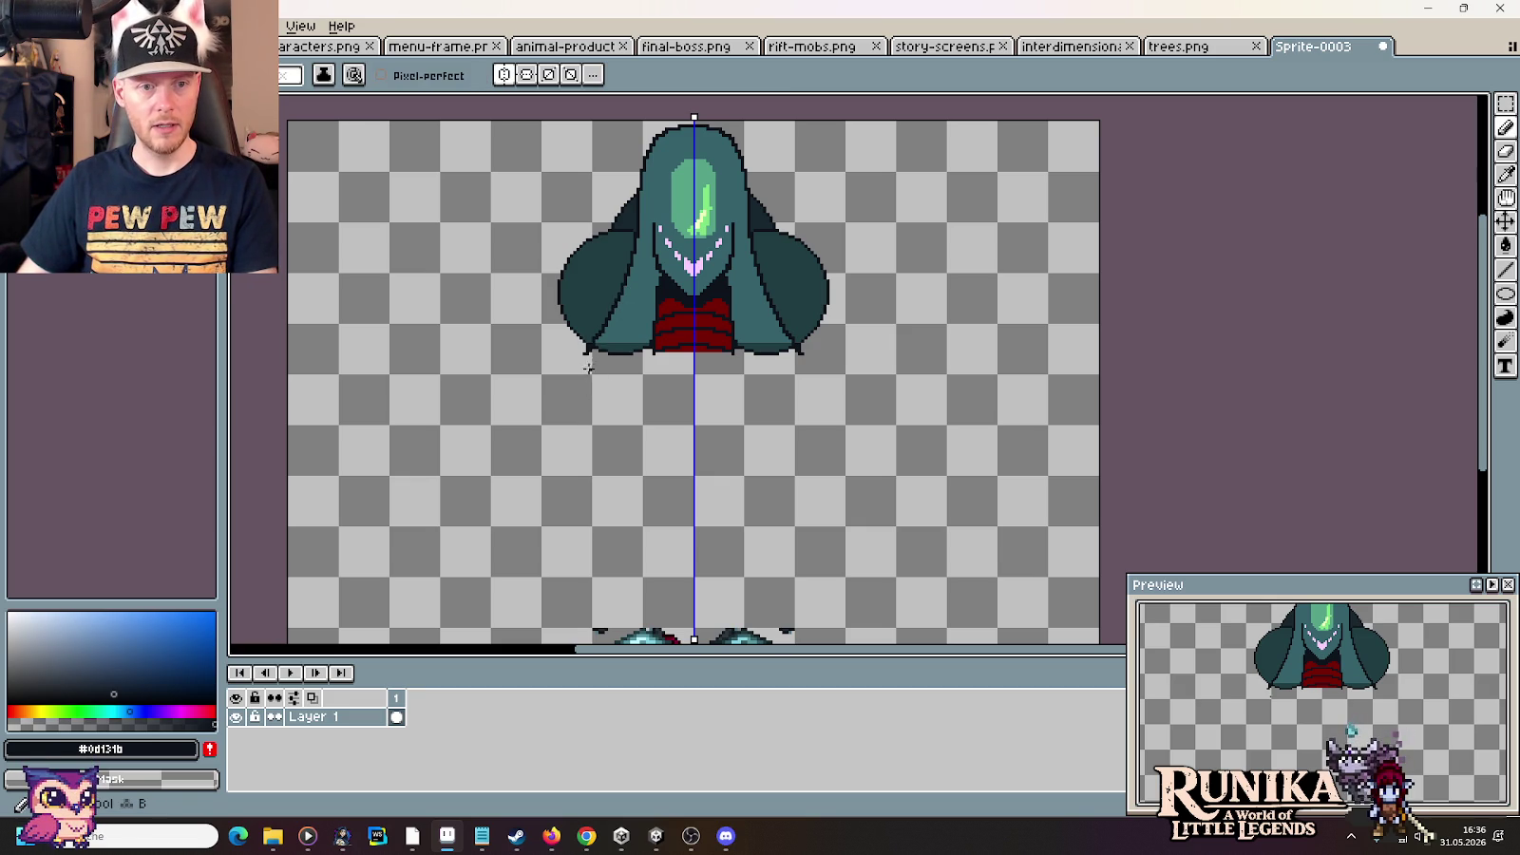
scroll(607, 383, "down", 1)
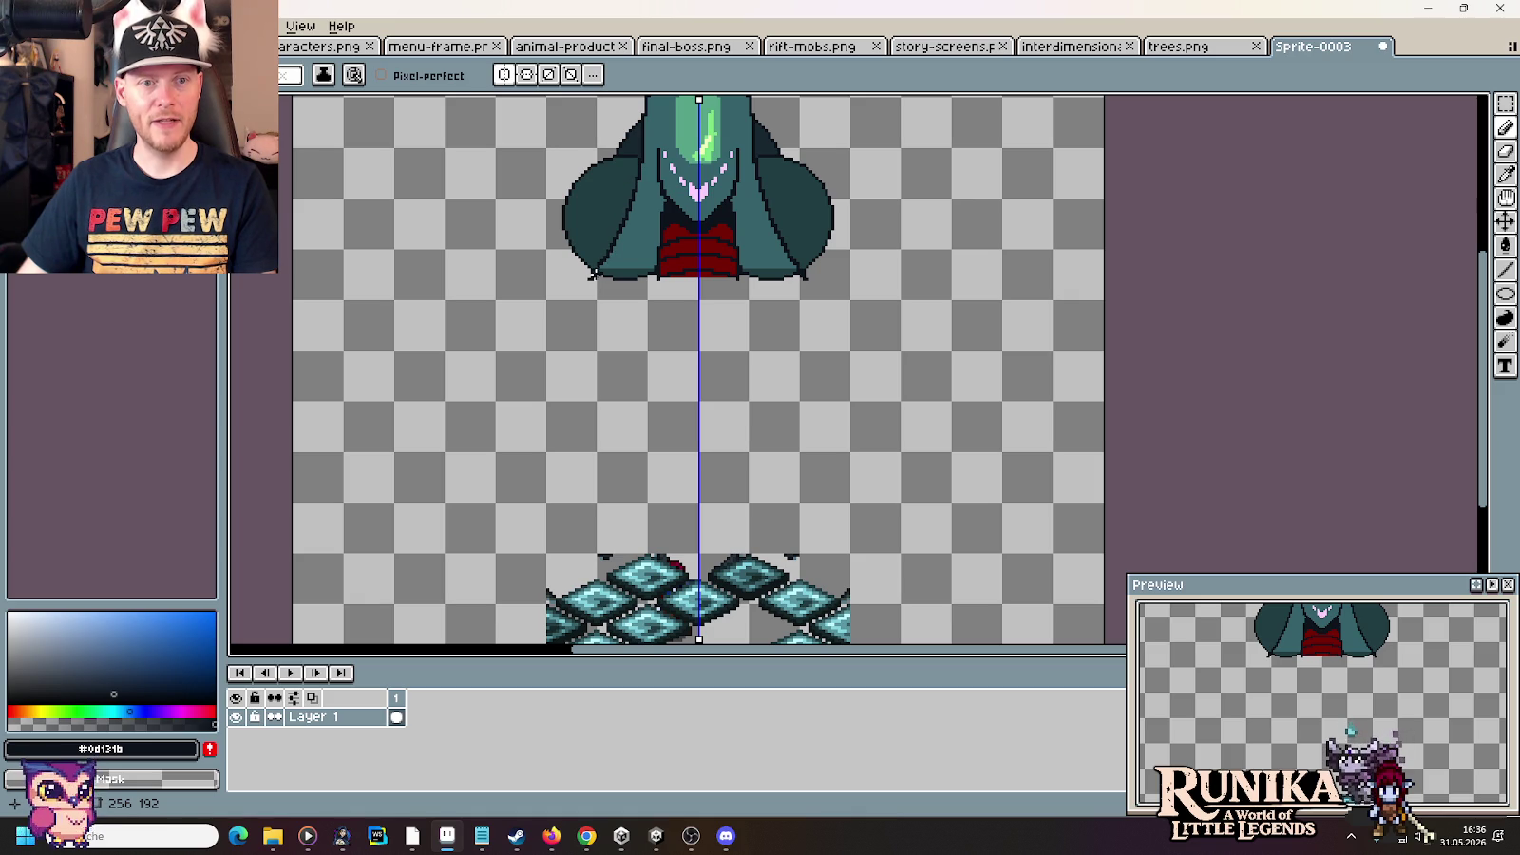
key("alt+Tab")
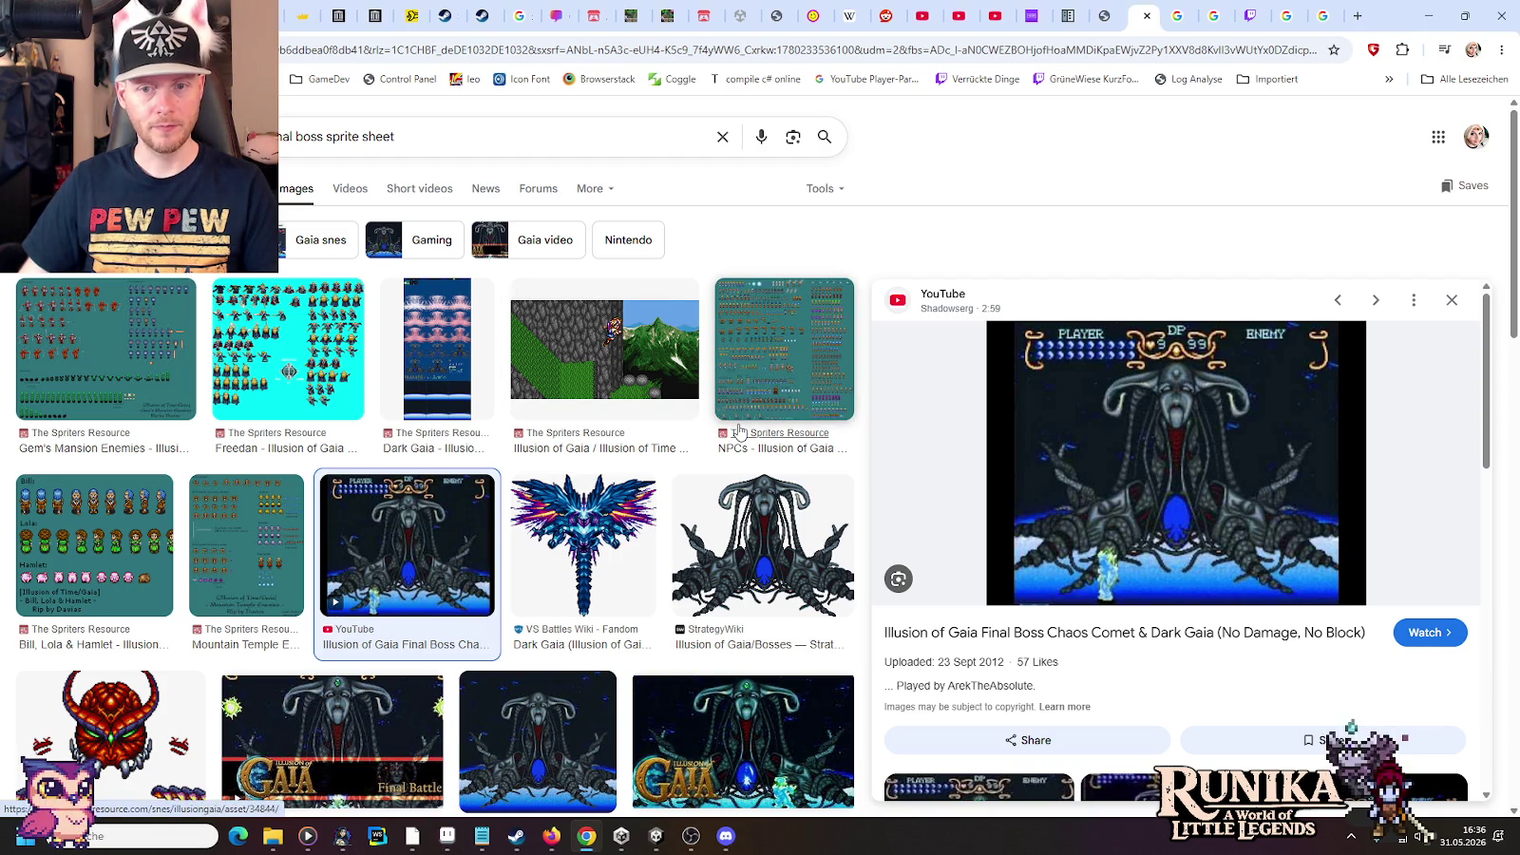
key("alt+Tab")
key("alt+Tab")
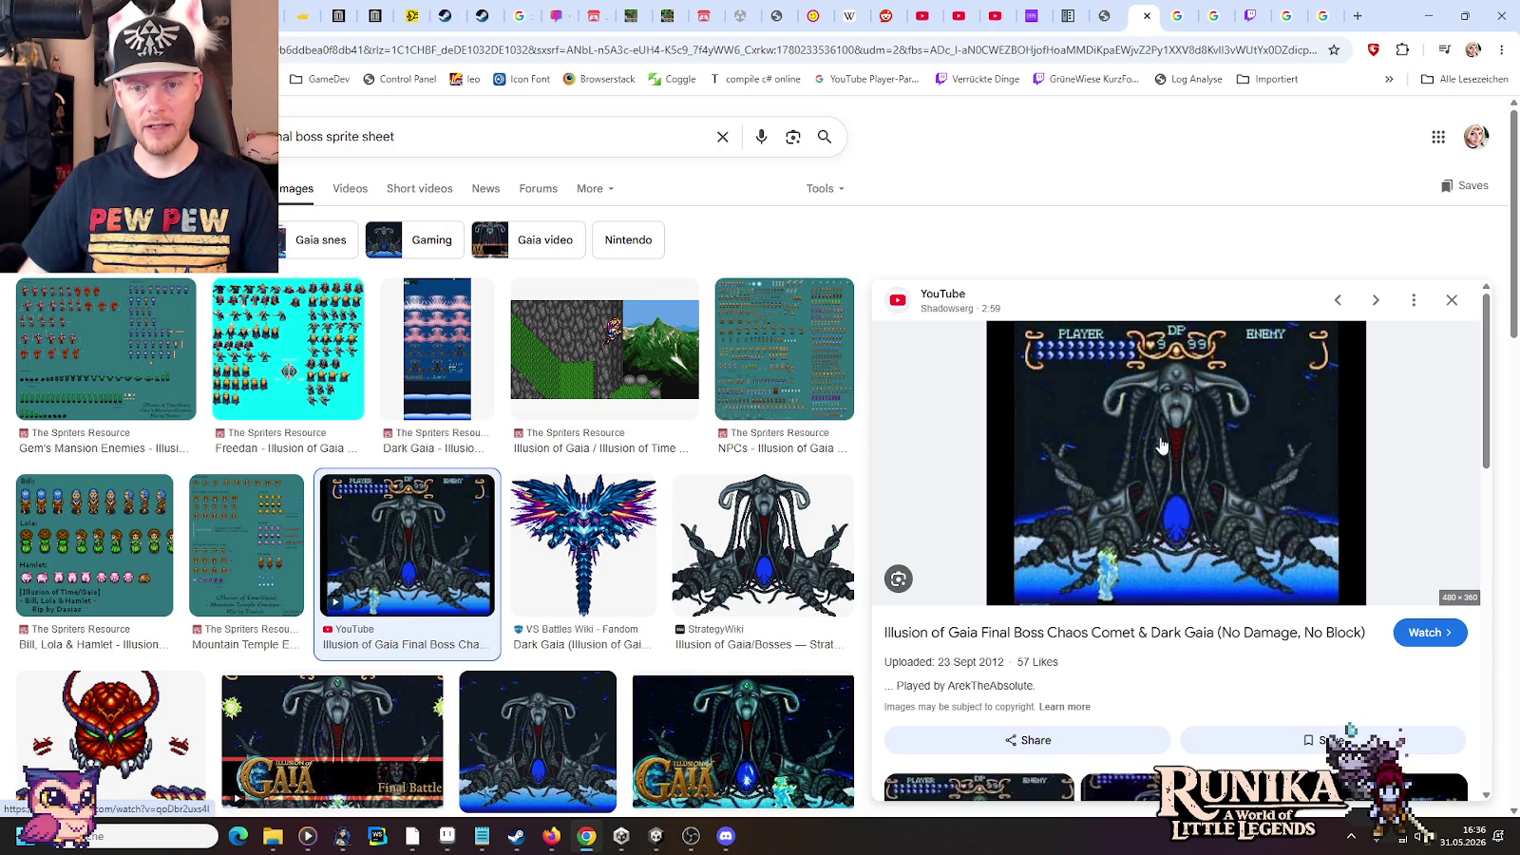
key("alt+Tab")
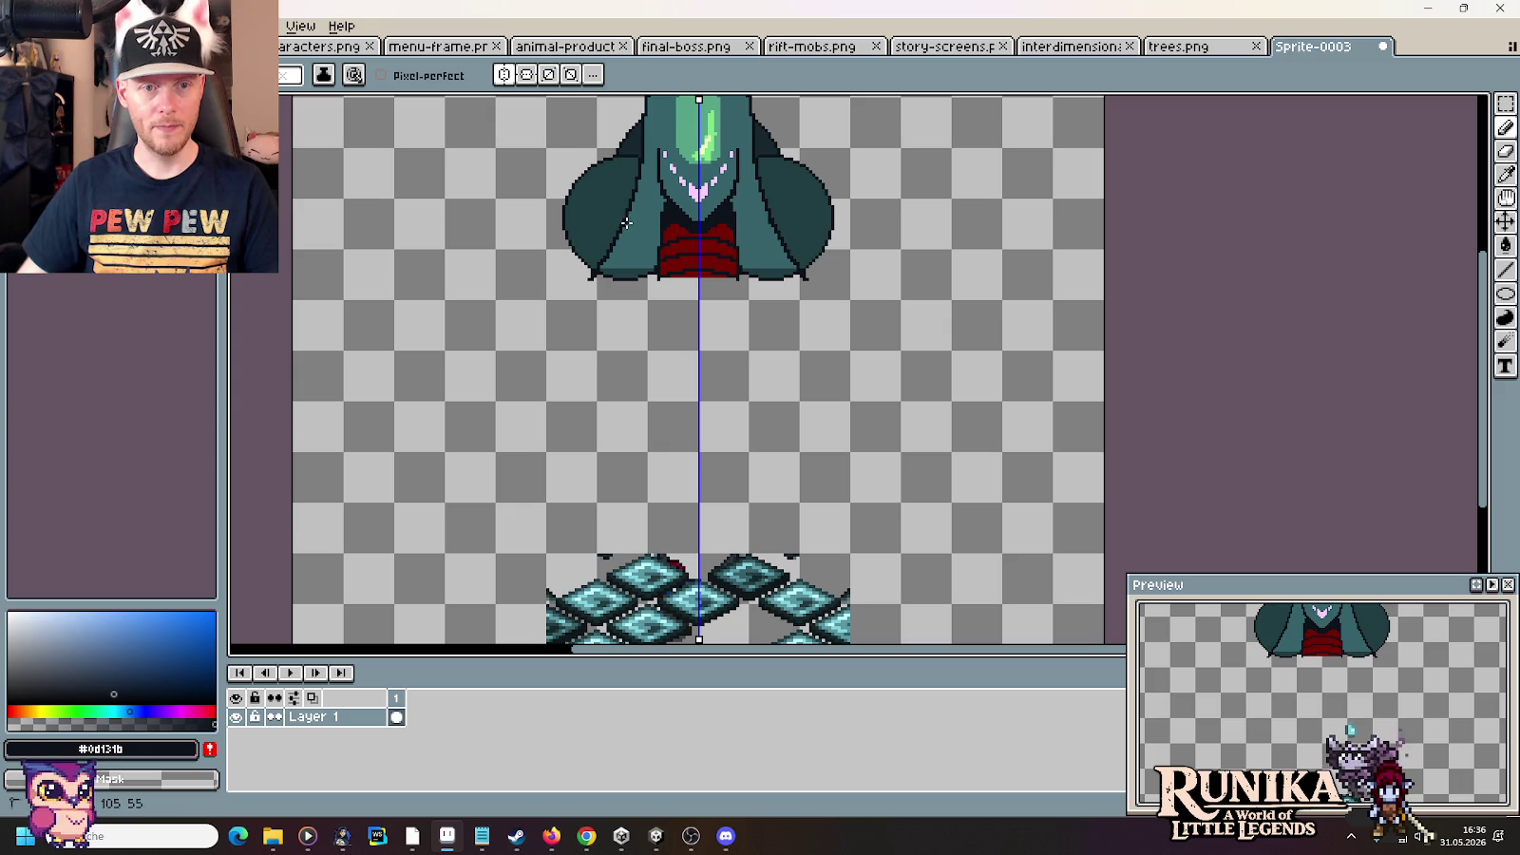
Draw a mirrored pair of tendrils hanging from the shoulders' undersides, redrawing until right
key("ctrl+z")
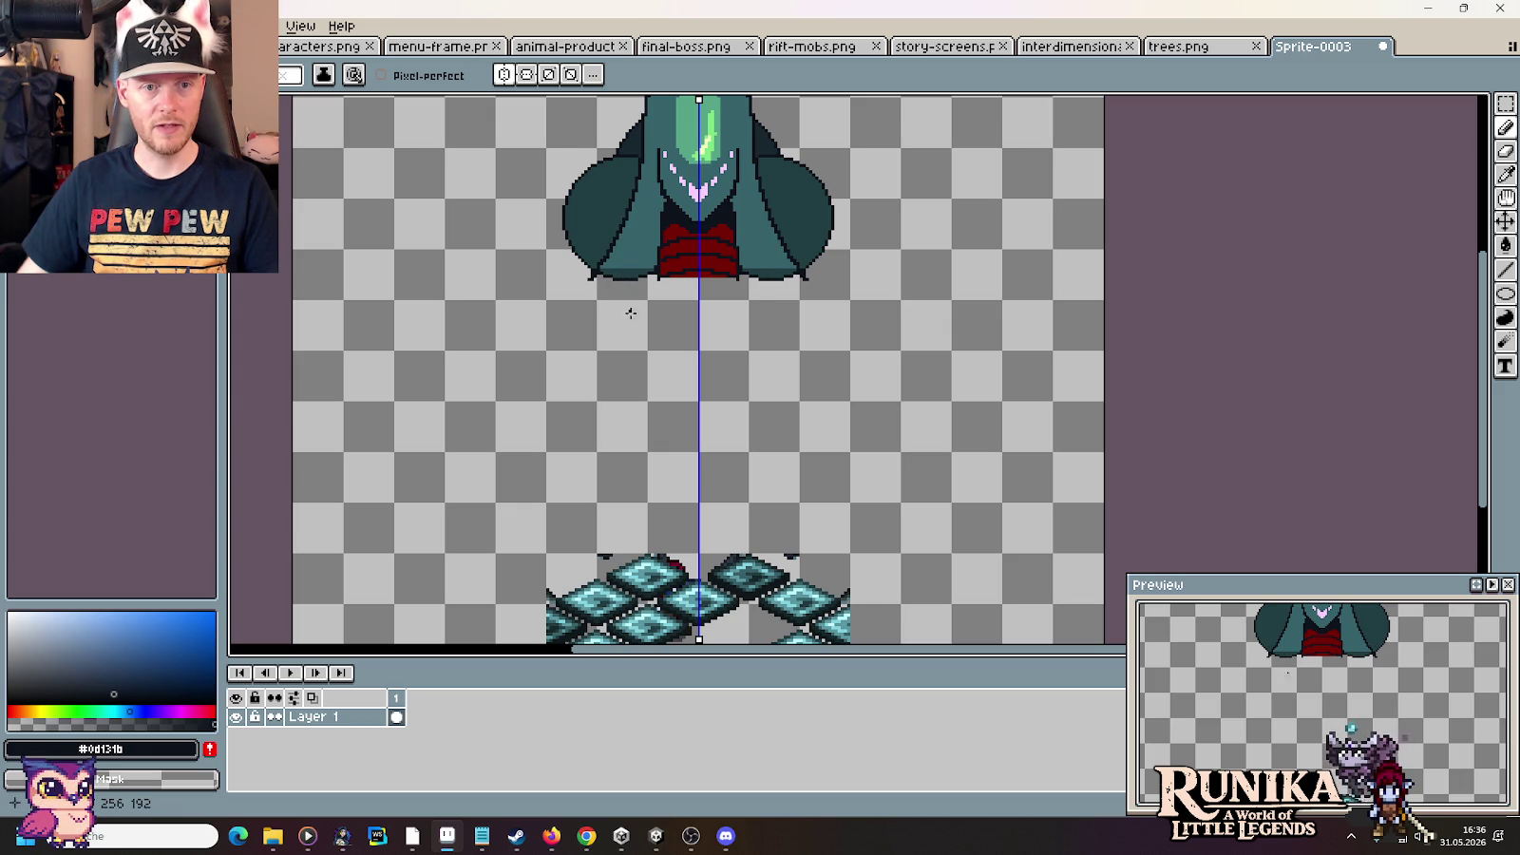
left_click_drag(661, 448, 620, 247)
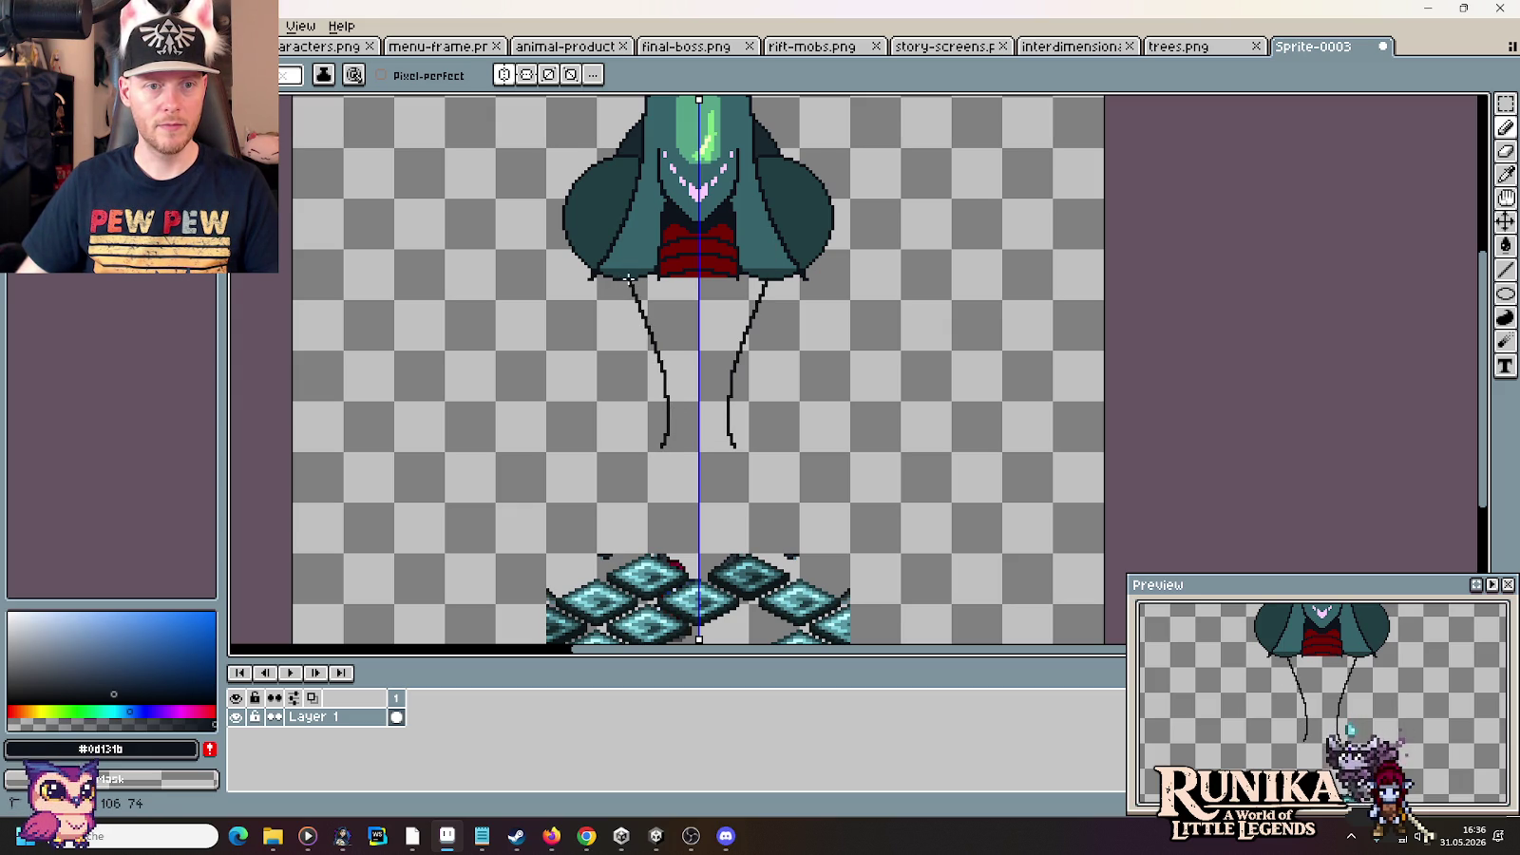
key("ctrl+z")
left_click_drag(645, 448, 662, 333)
key("ctrl+z")
mouse_move(654, 414)
left_mouse_down()
mouse_move(663, 376)
mouse_move(632, 279)
left_mouse_up()
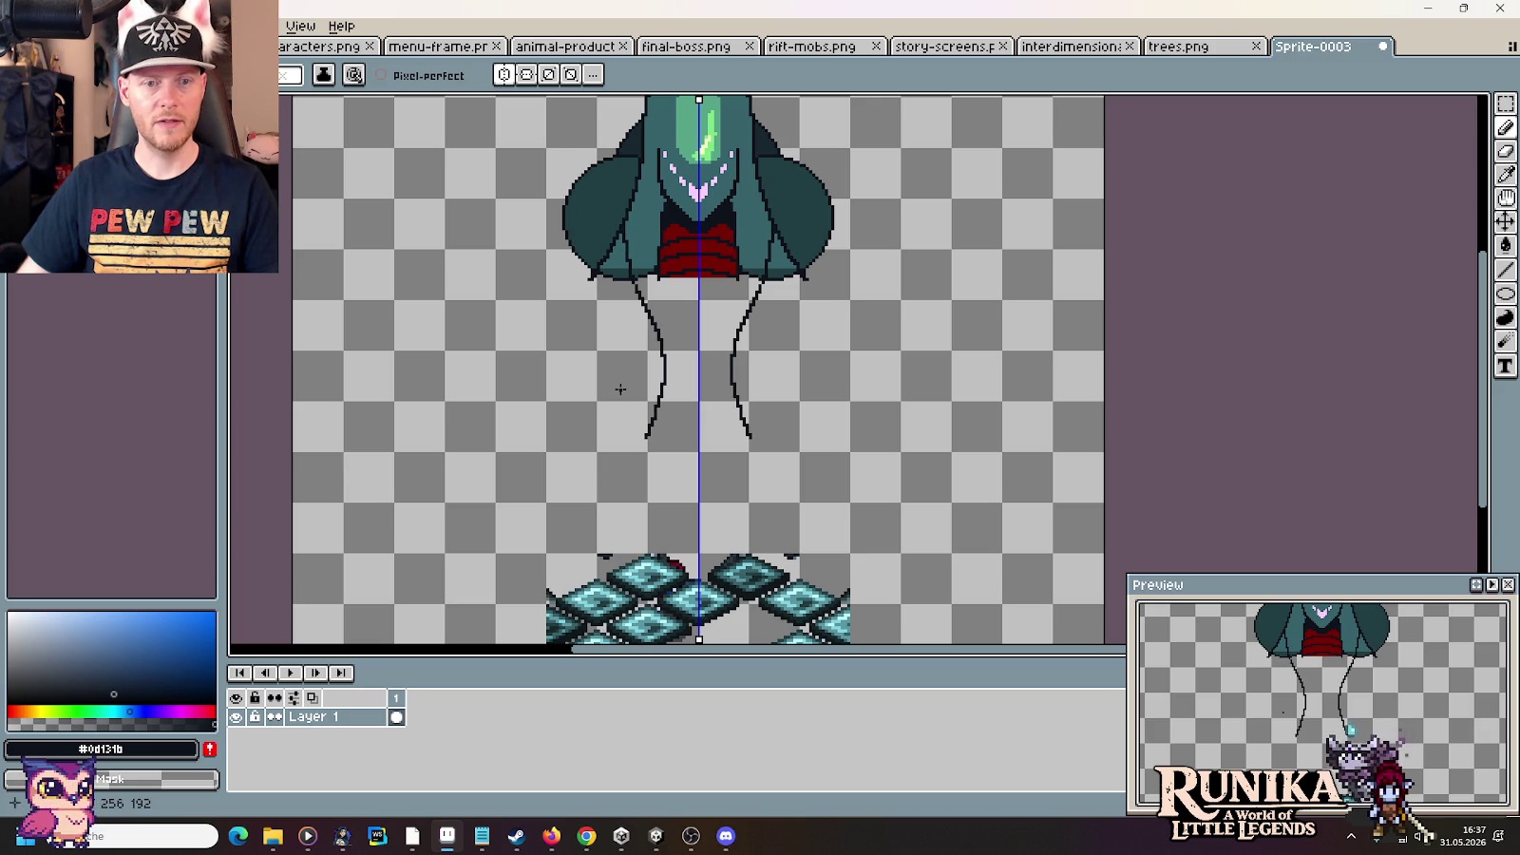
key("ctrl+z")
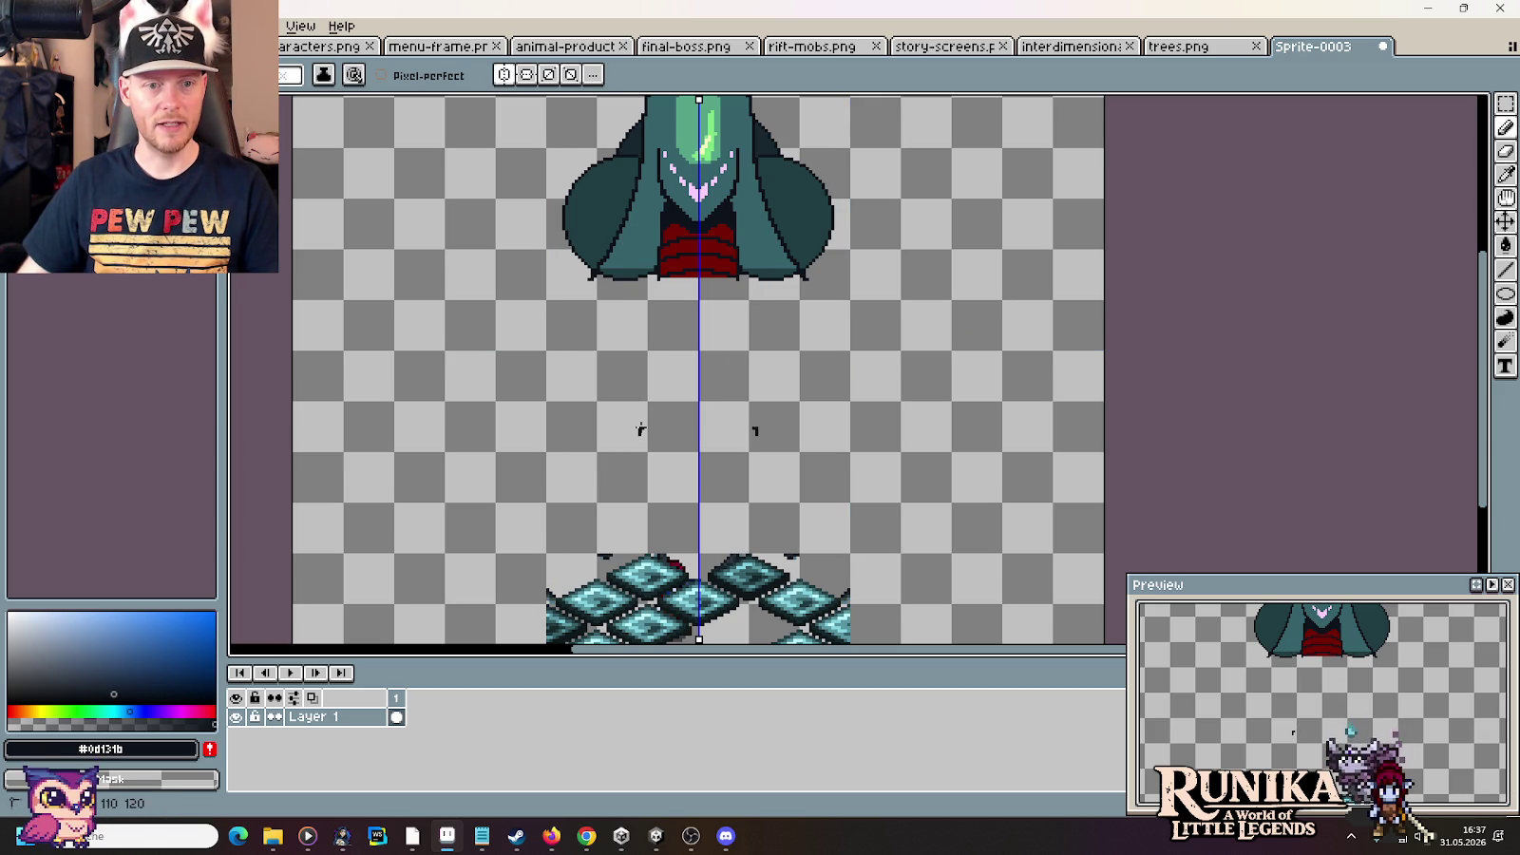
mouse_move(649, 404)
left_mouse_down()
mouse_move(656, 325)
mouse_move(627, 244)
left_mouse_up()
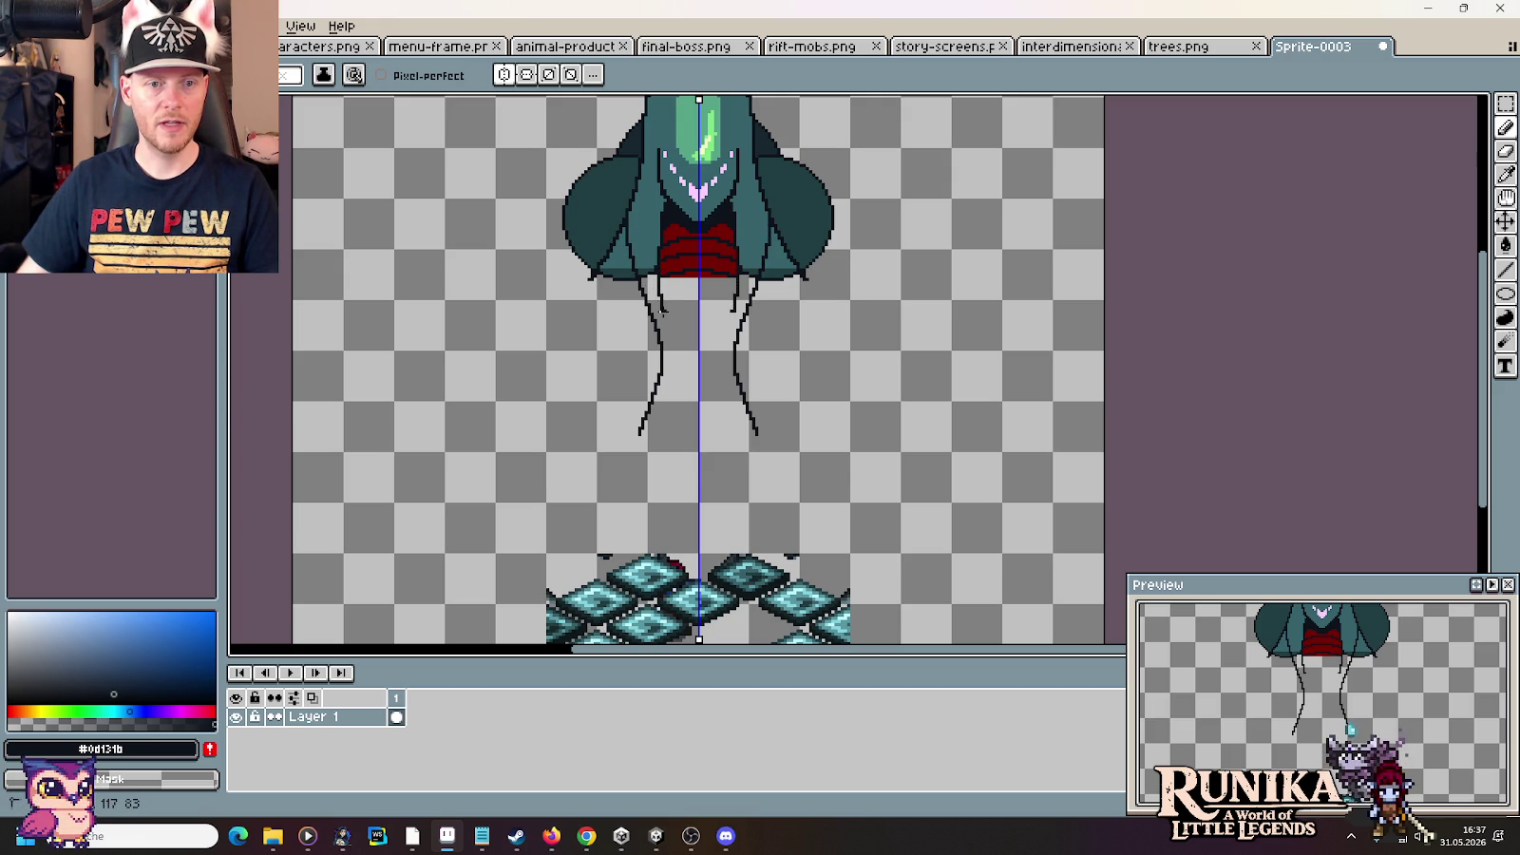
Add an inner mirrored pair of tendrils, glance at the references, and recentre the canvas
left_click_drag(667, 325, 661, 436)
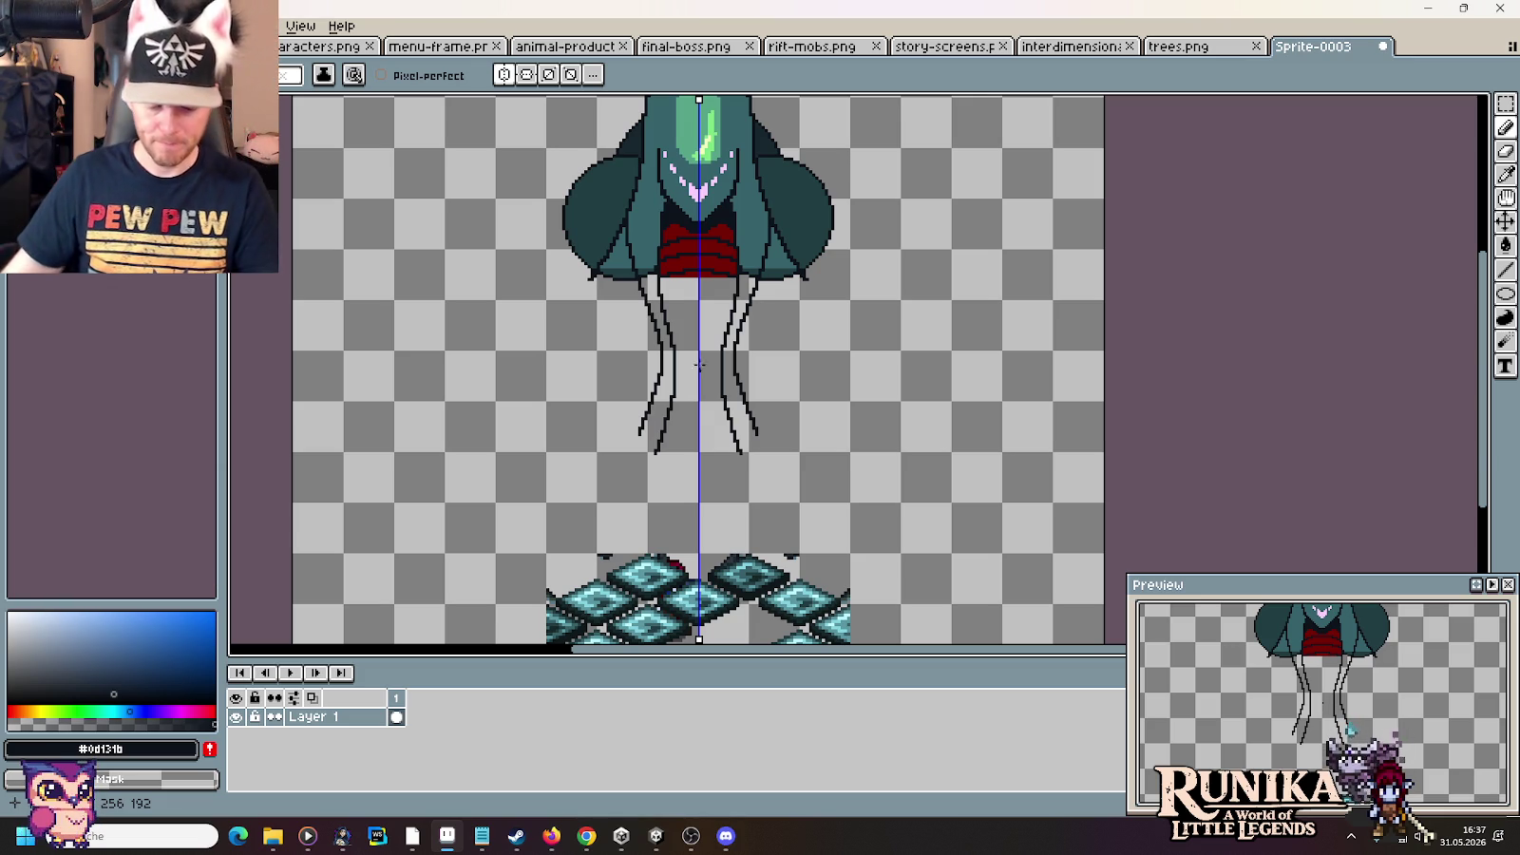
key("alt+Tab")
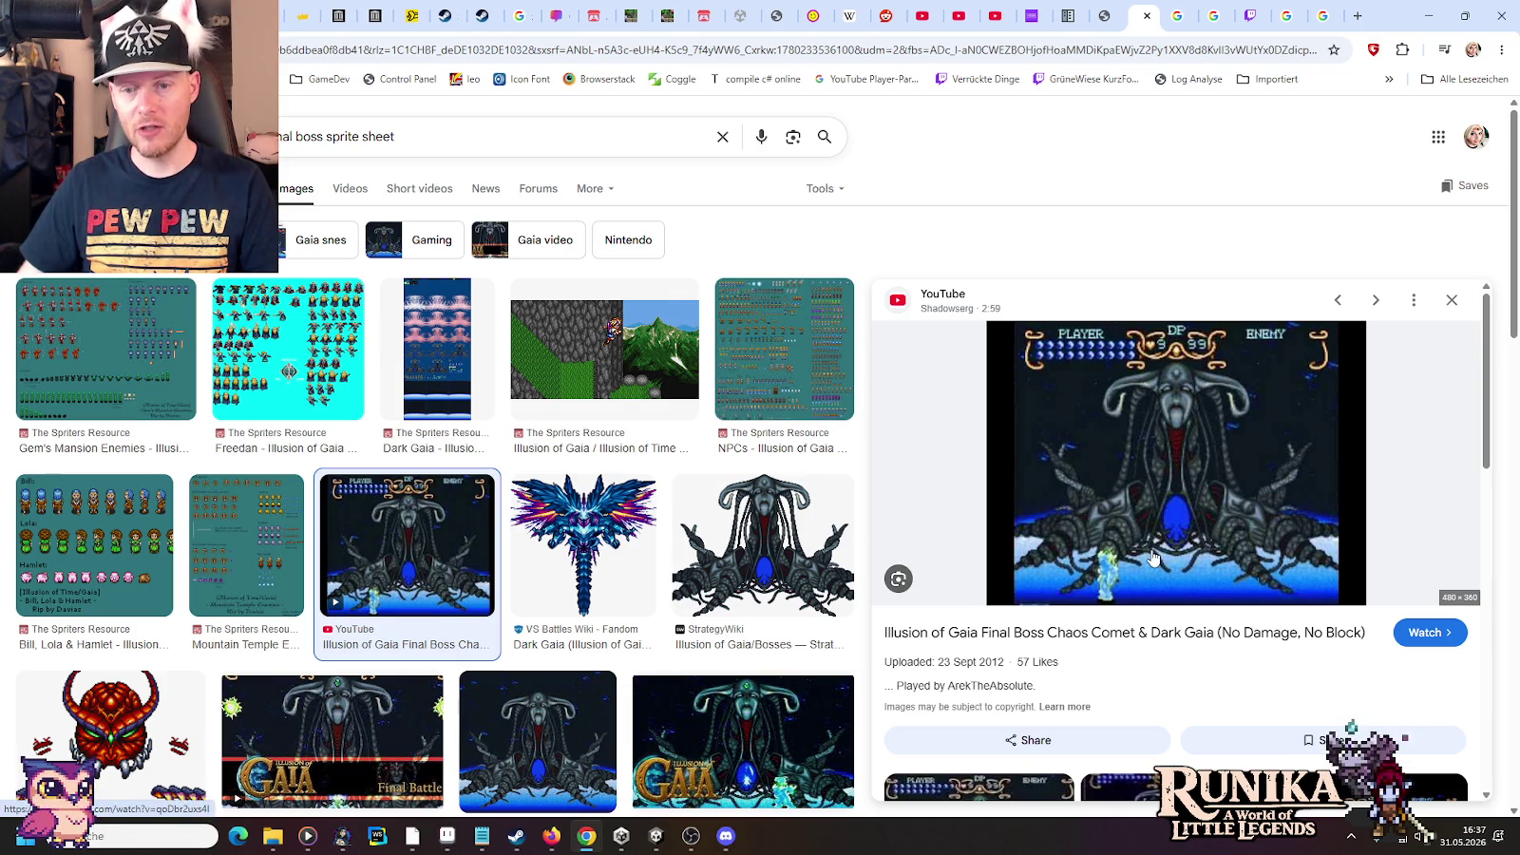
key("alt+Tab")
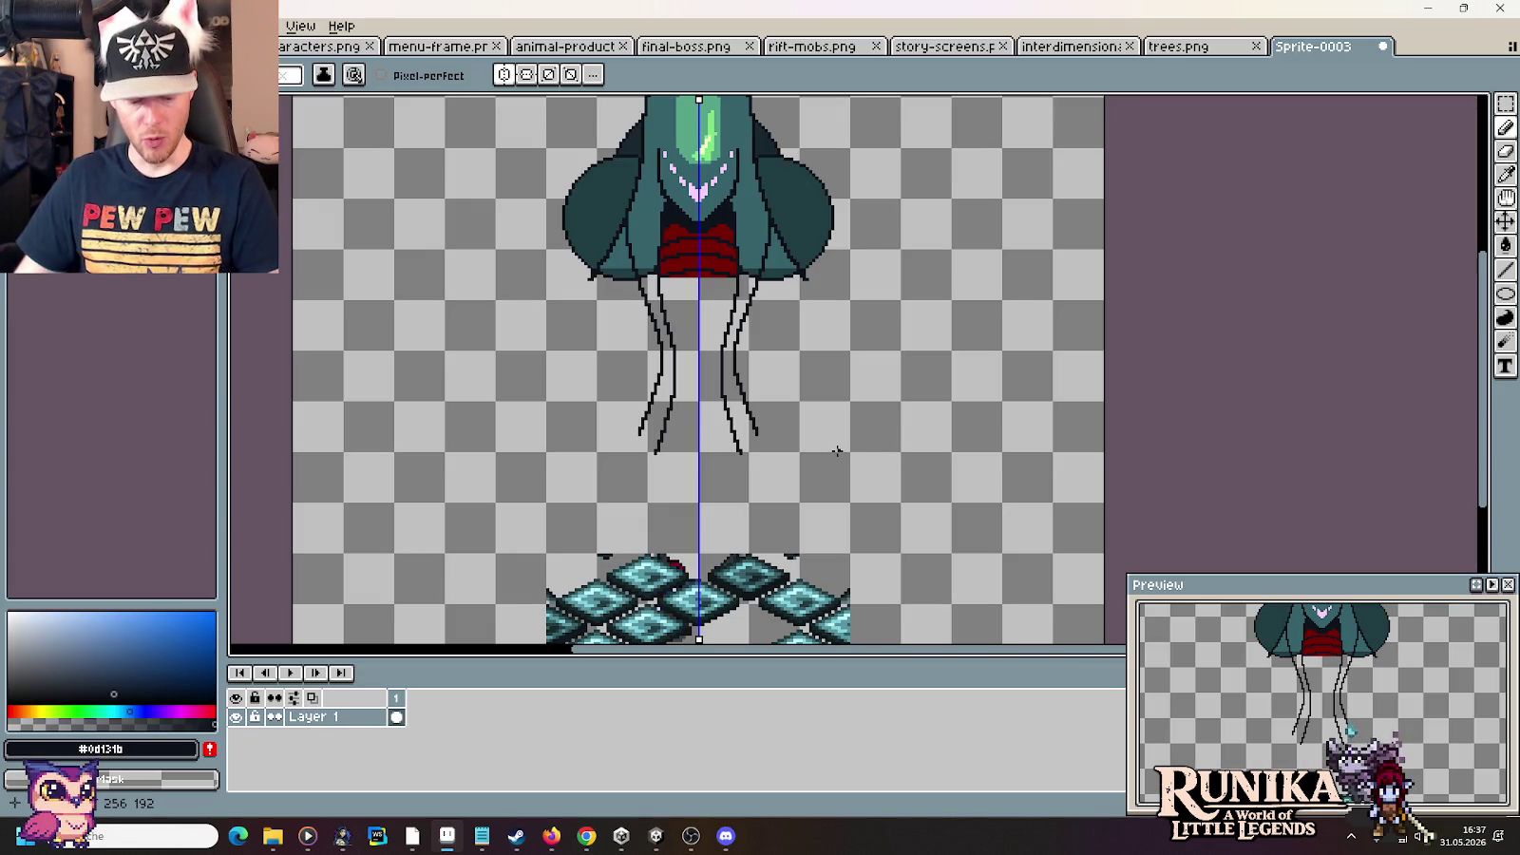
left_click_drag(811, 476, 844, 466)
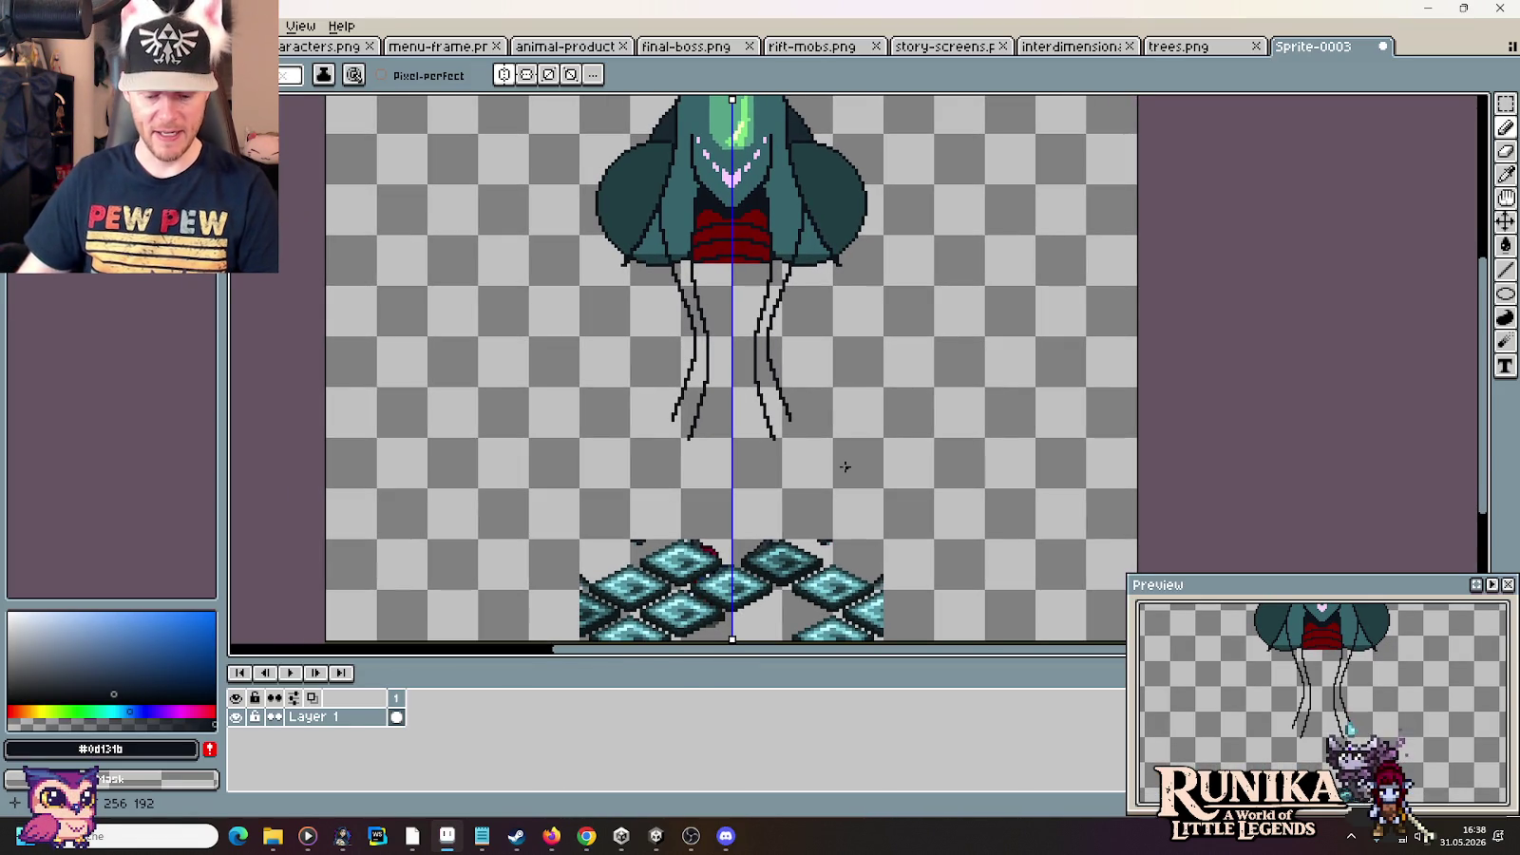
key("b")
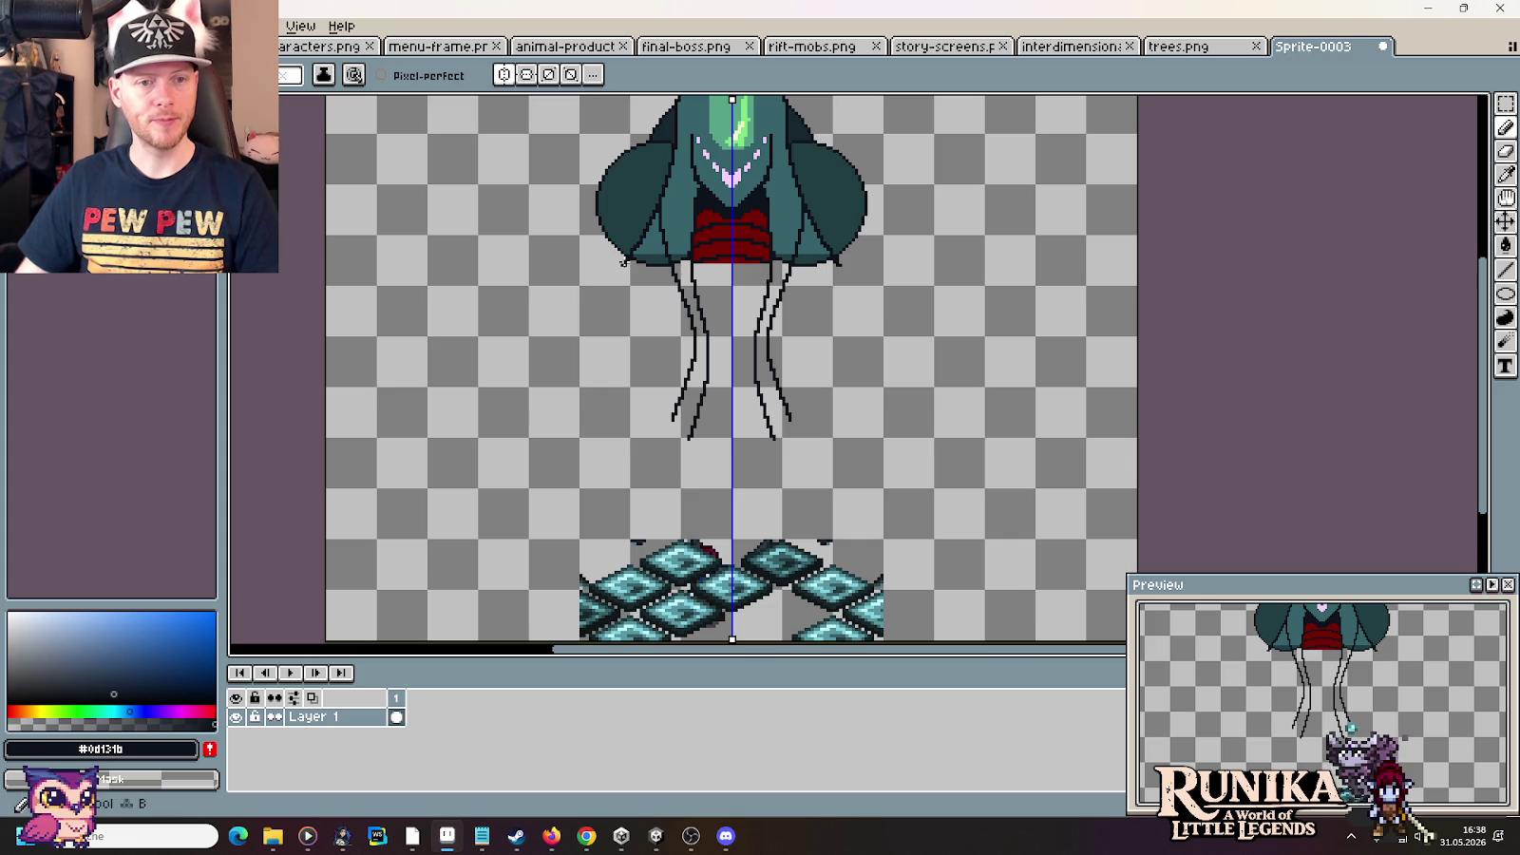
scroll(627, 270, "down", 1)
scroll(628, 271, "left", 1)
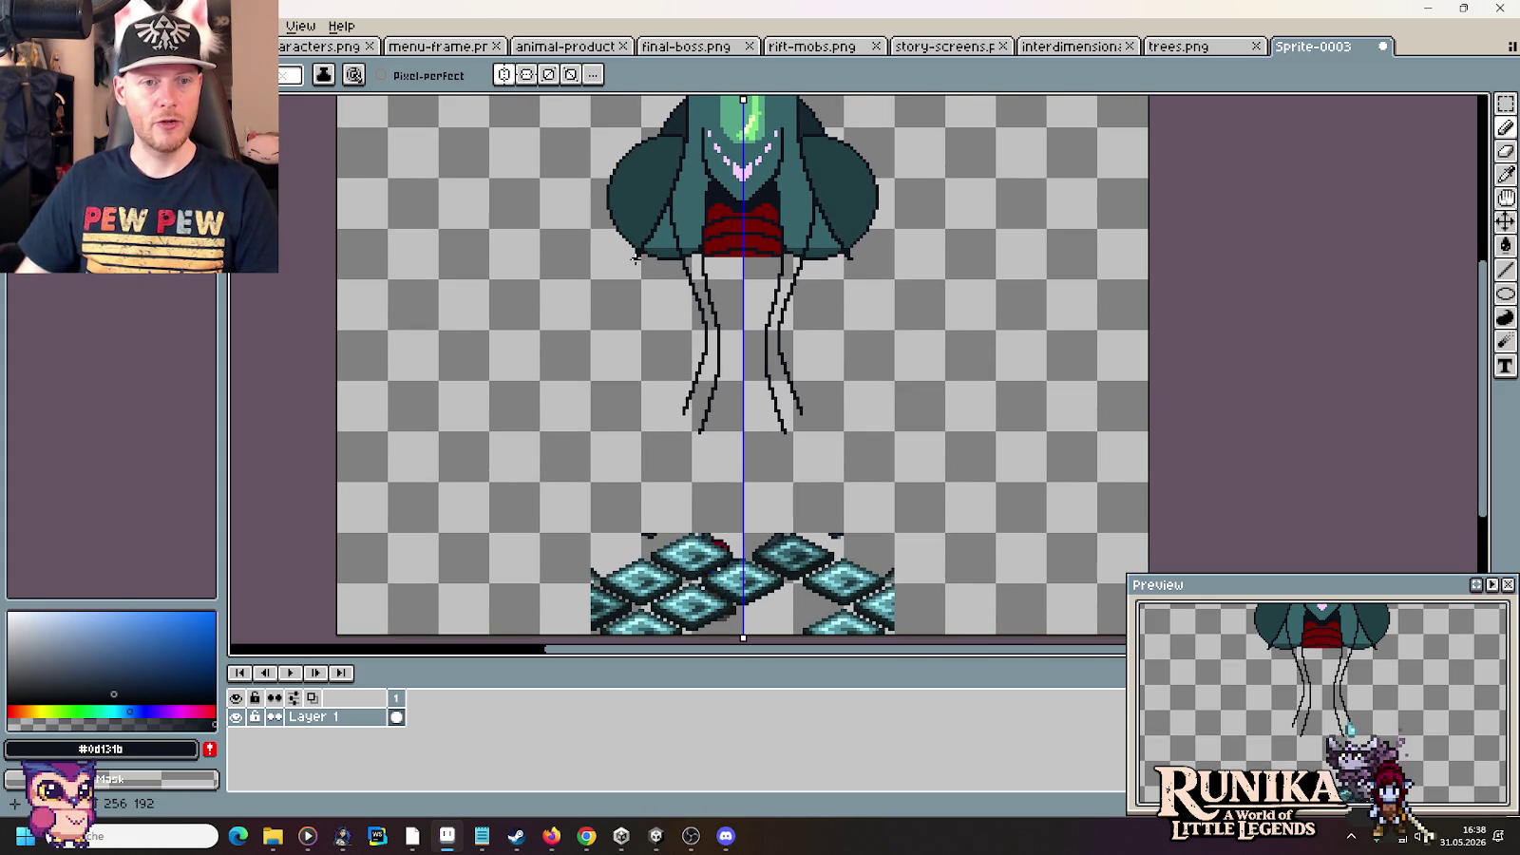
scroll(634, 259, "up", 2)
scroll(635, 259, "left", 2)
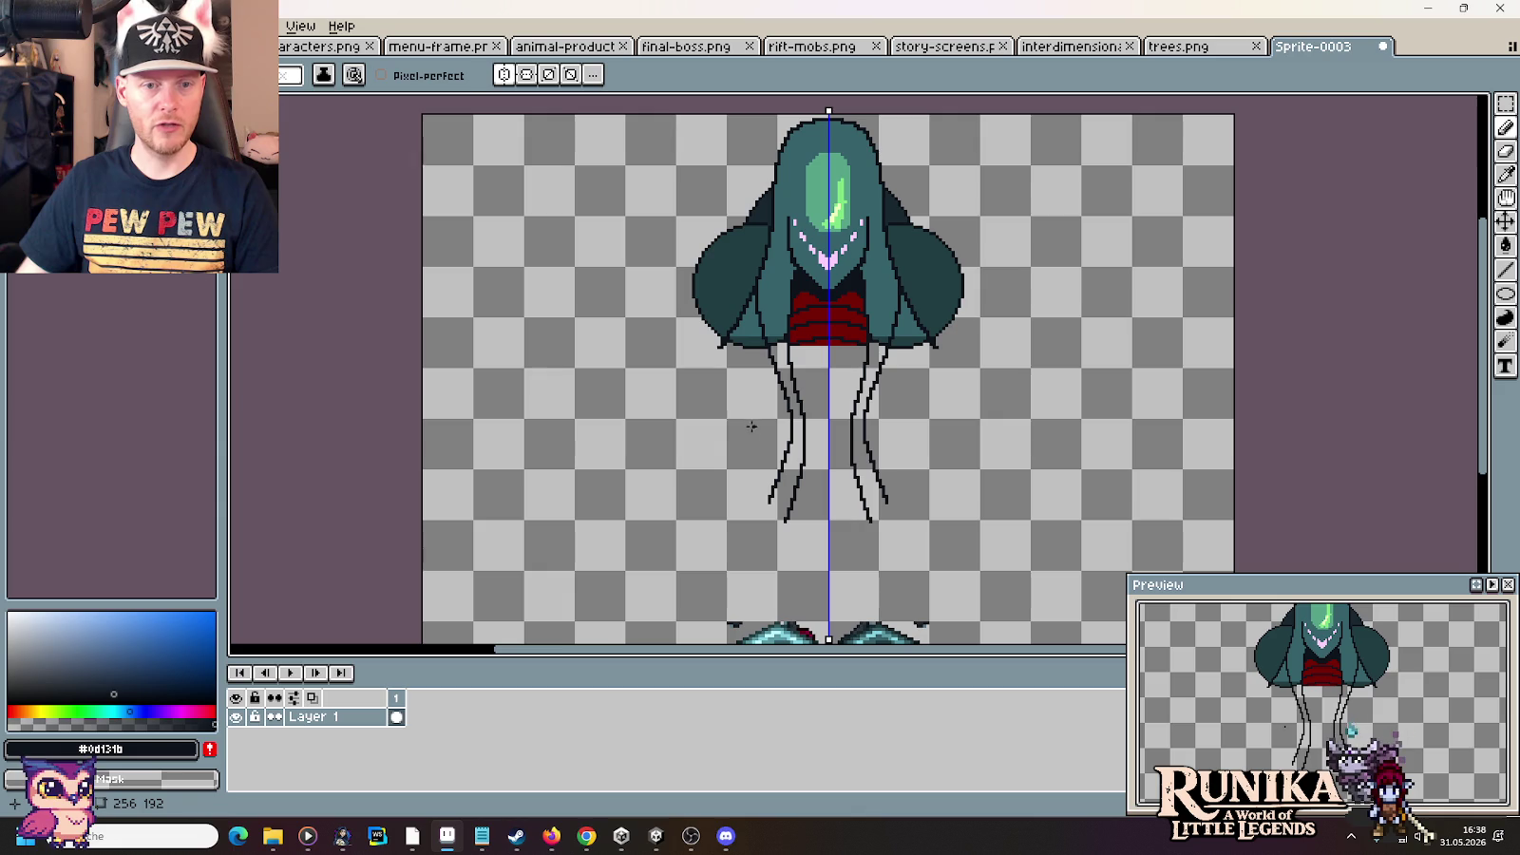
key("alt+Tab")
key("alt+Tab")
key("alt+Tab")
key("alt+Tab")
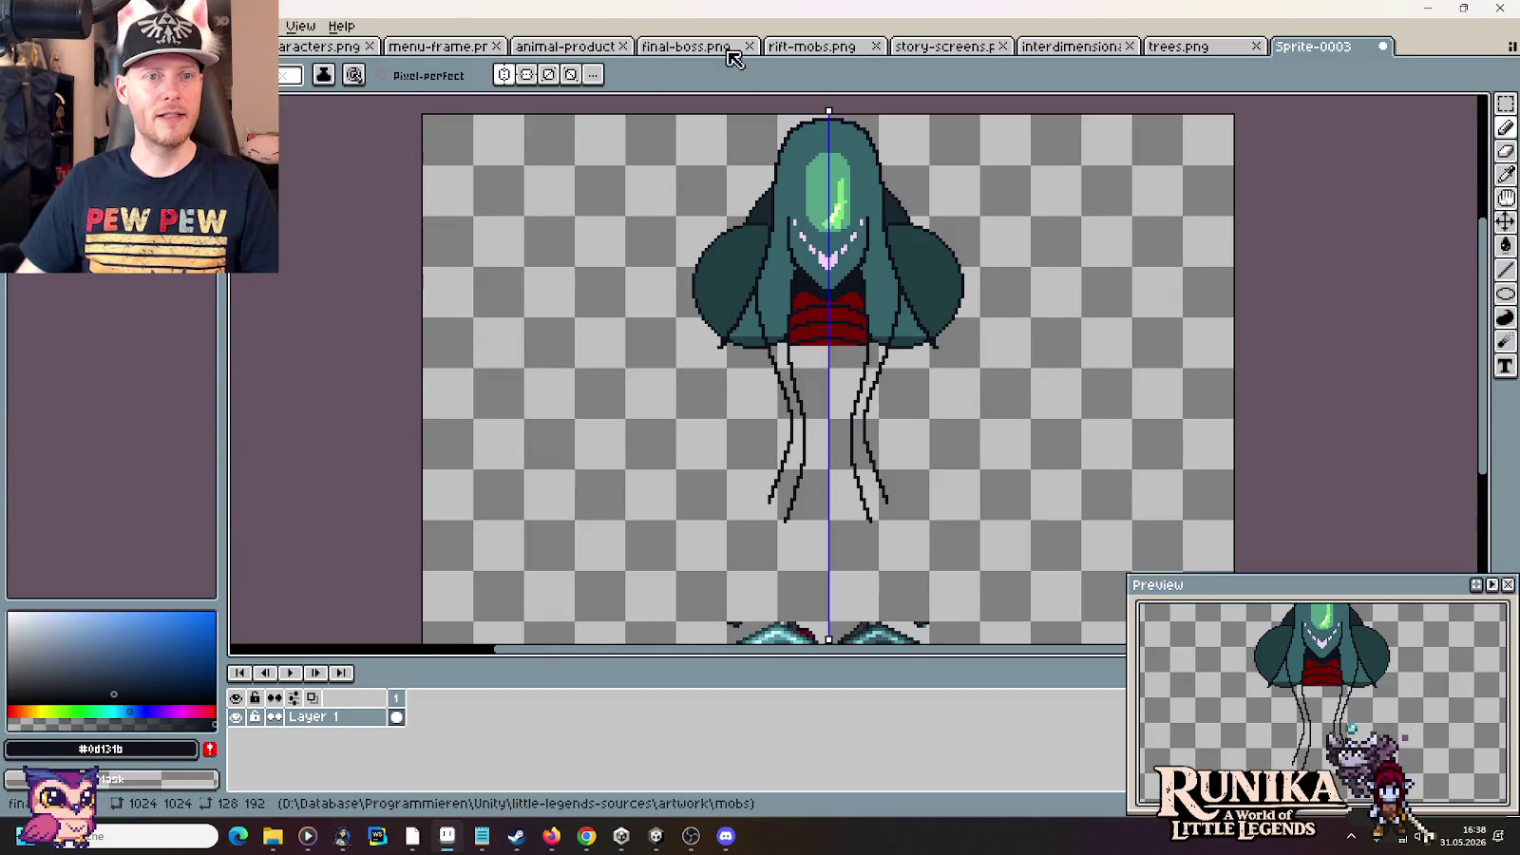
key("ctrl+v")
scroll(828, 411, "up", 2)
scroll(827, 410, "down", 2)
scroll(828, 411, "down", 2)
scroll(807, 213, "up", 2)
scroll(807, 213, "up", 2)
scroll(807, 213, "down", 2)
scroll(900, 391, "up", 2)
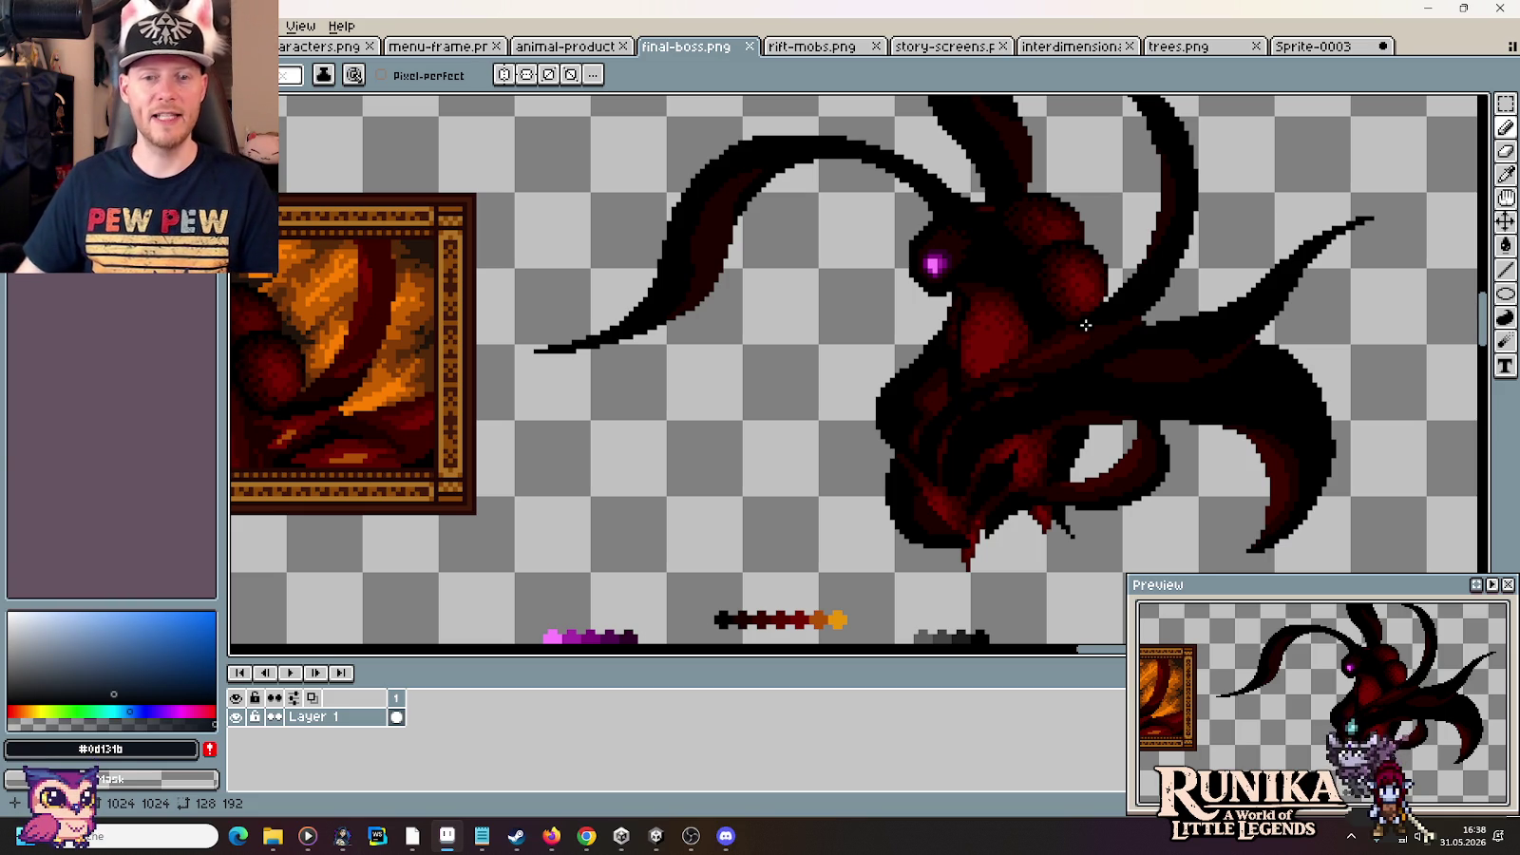
key("alt+Tab")
key("alt+Tab")
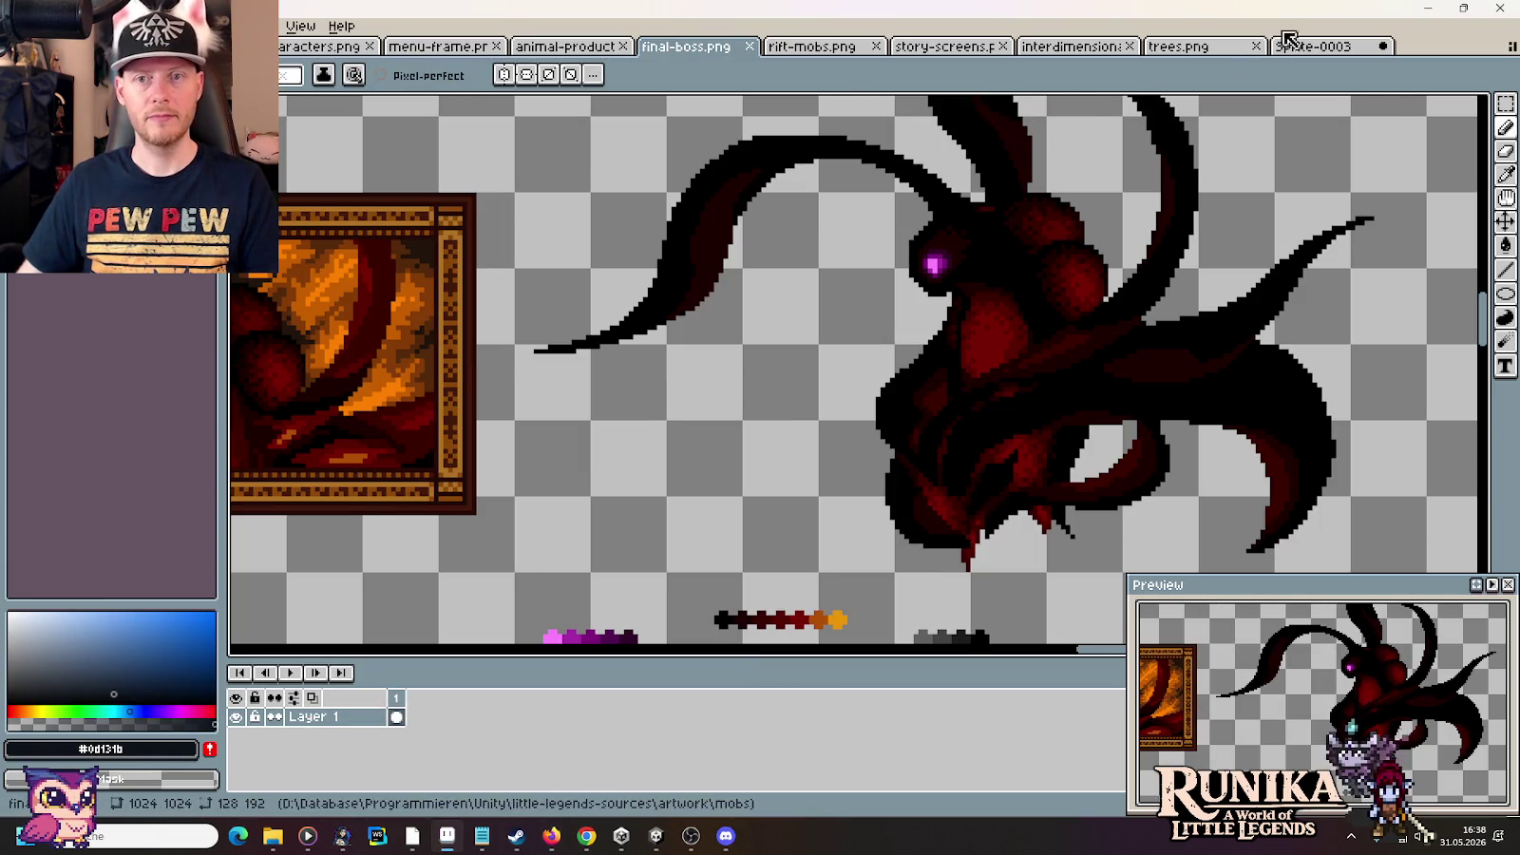
left_click(1316, 48)
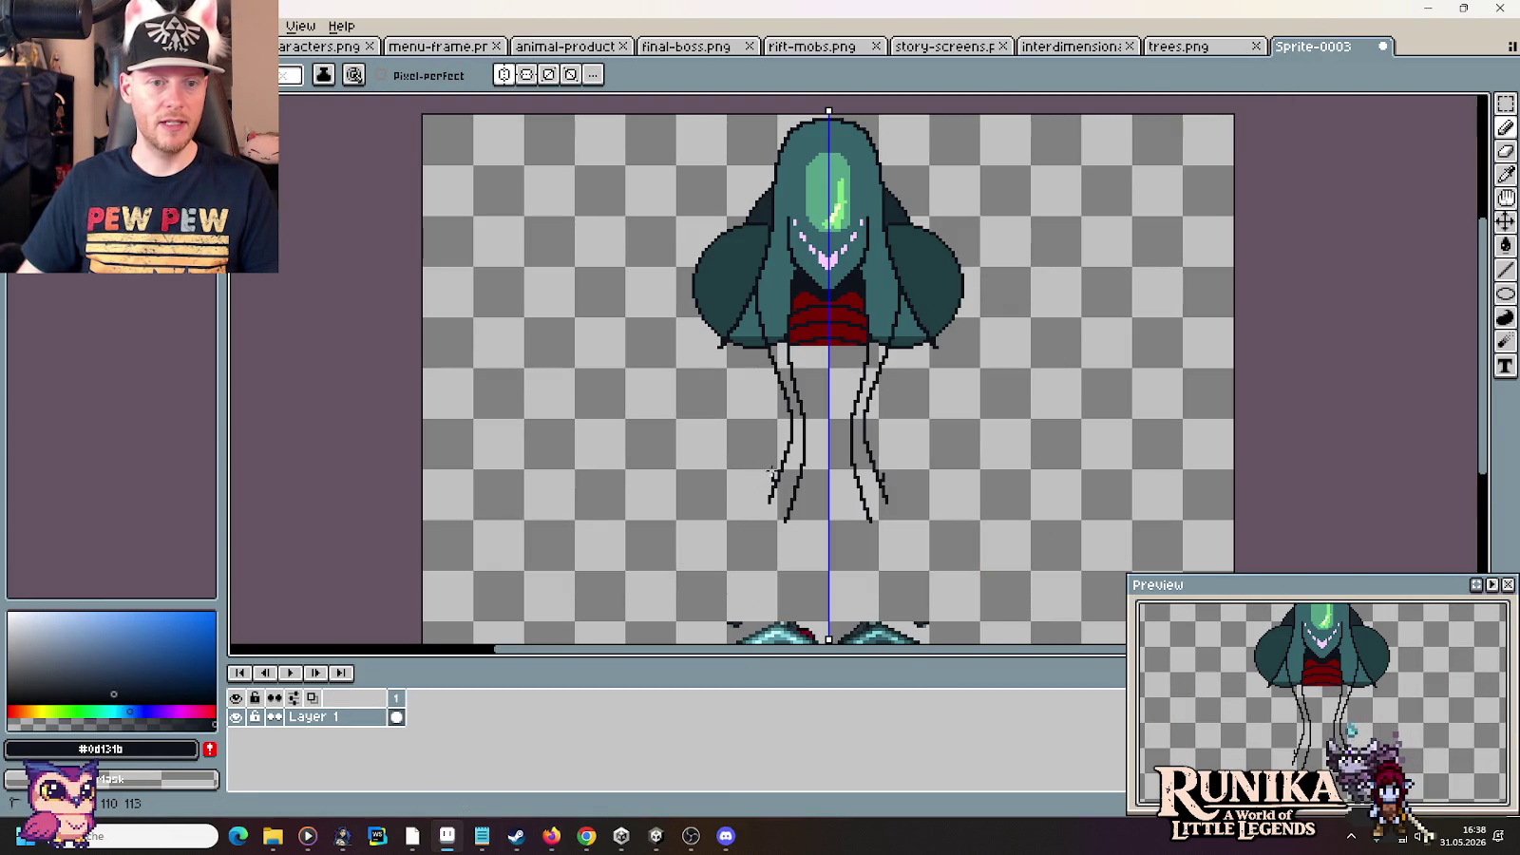
Draw two mirrored tendril outlines curving from the tentacles up to the canvas top
left_click_drag(760, 444, 562, 298)
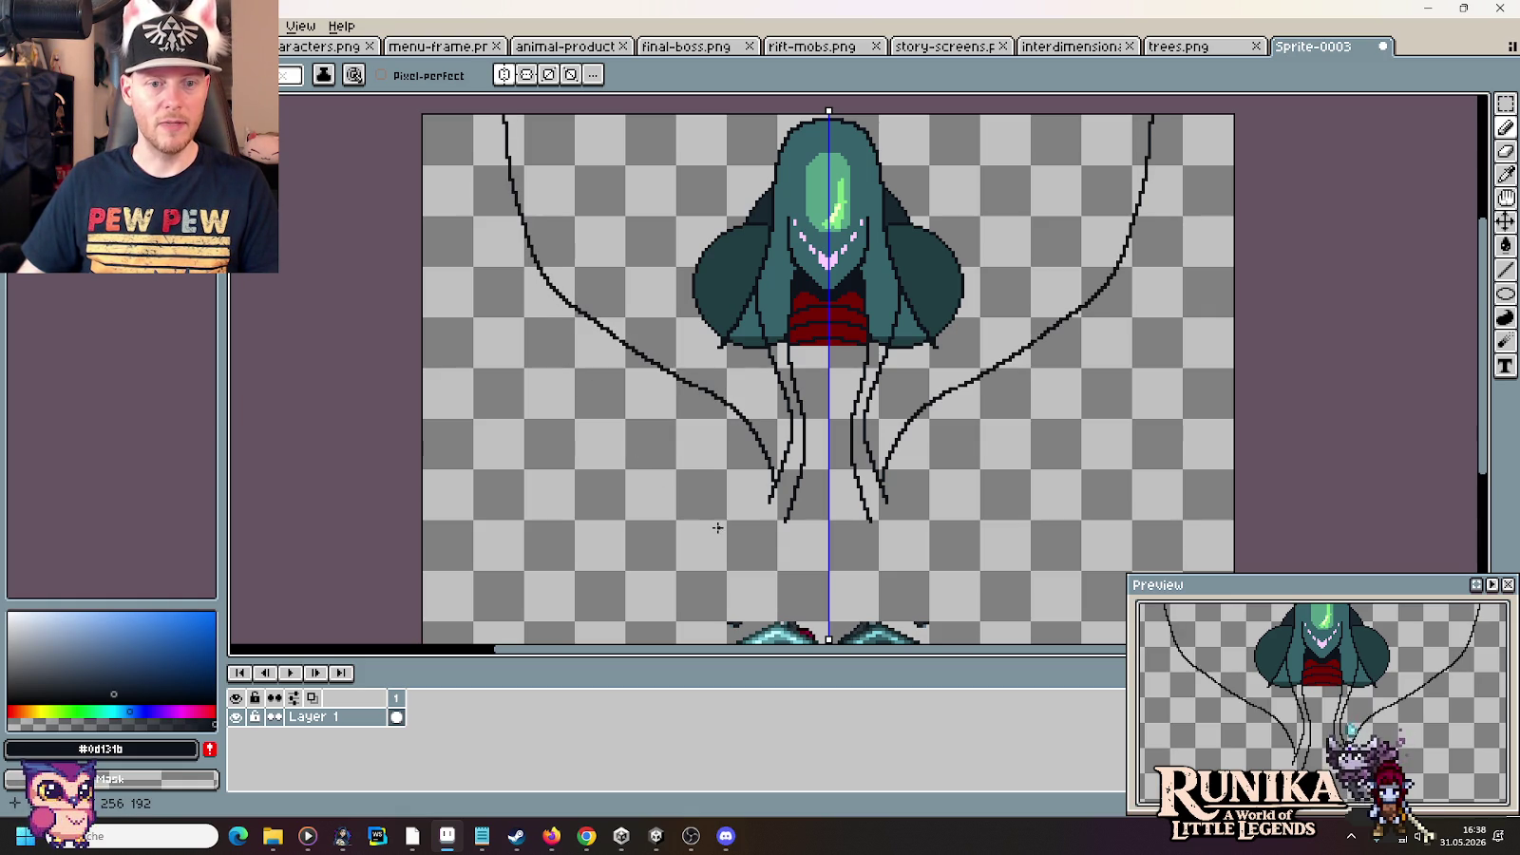
mouse_move(678, 433)
left_mouse_down()
mouse_move(544, 341)
mouse_move(479, 264)
mouse_move(461, 207)
left_mouse_up()
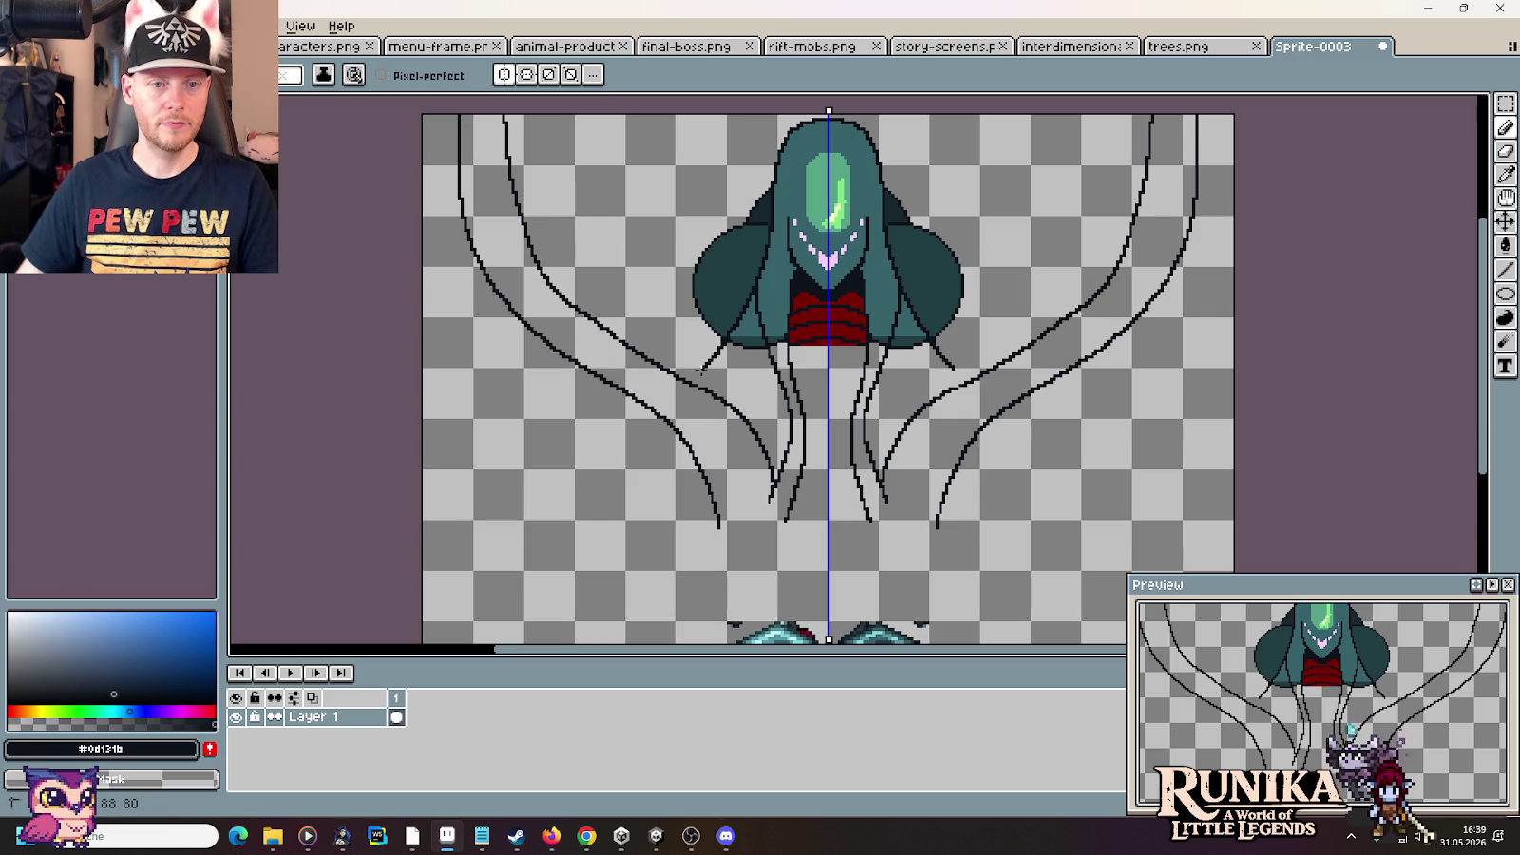
scroll(670, 504, "down", 2)
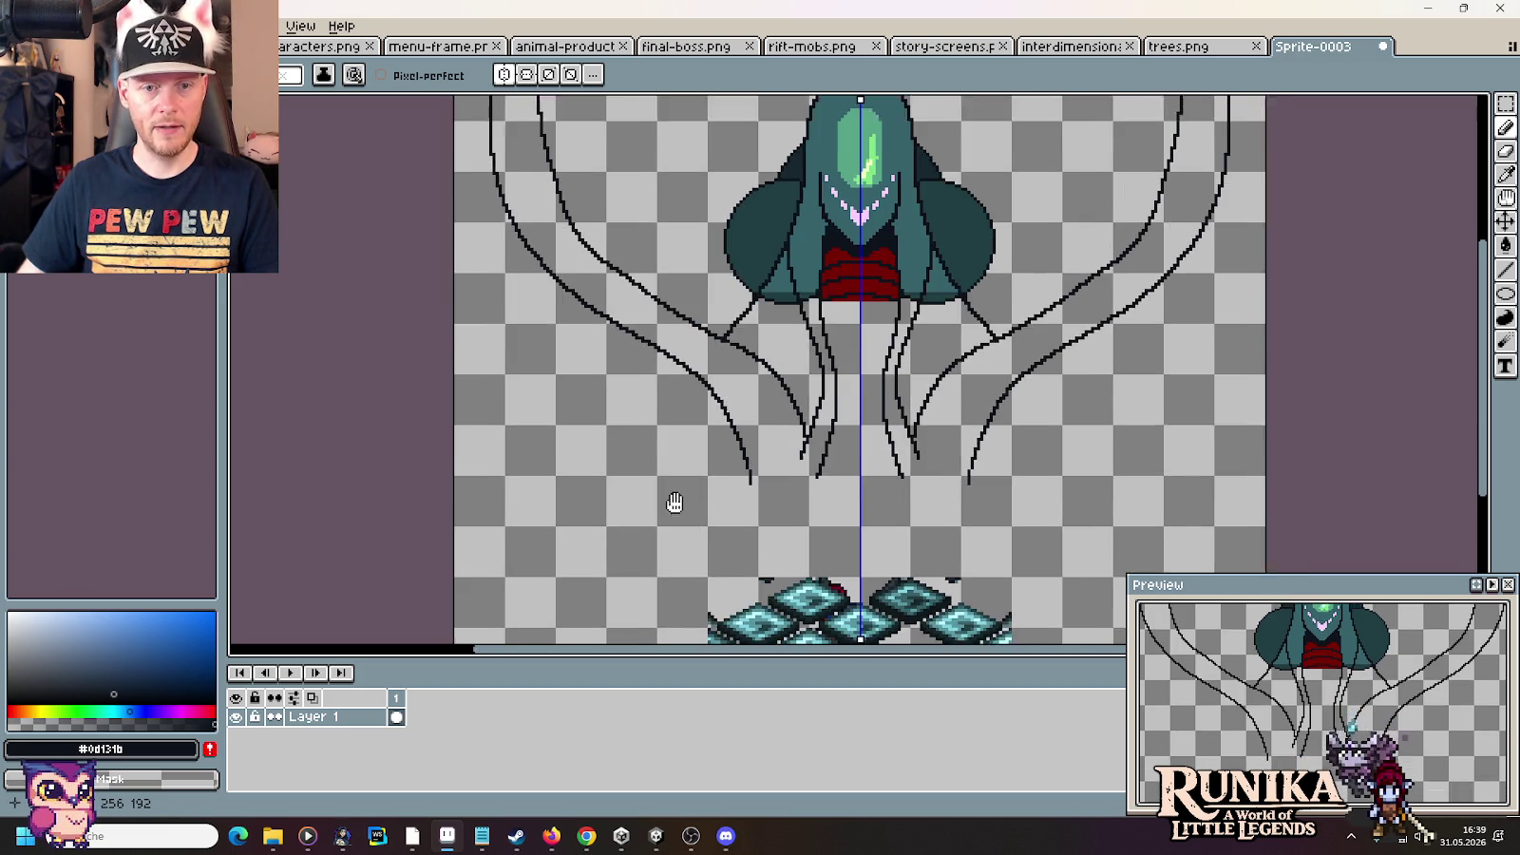
scroll(642, 548, "up", 4)
left_click_drag(648, 550, 707, 461)
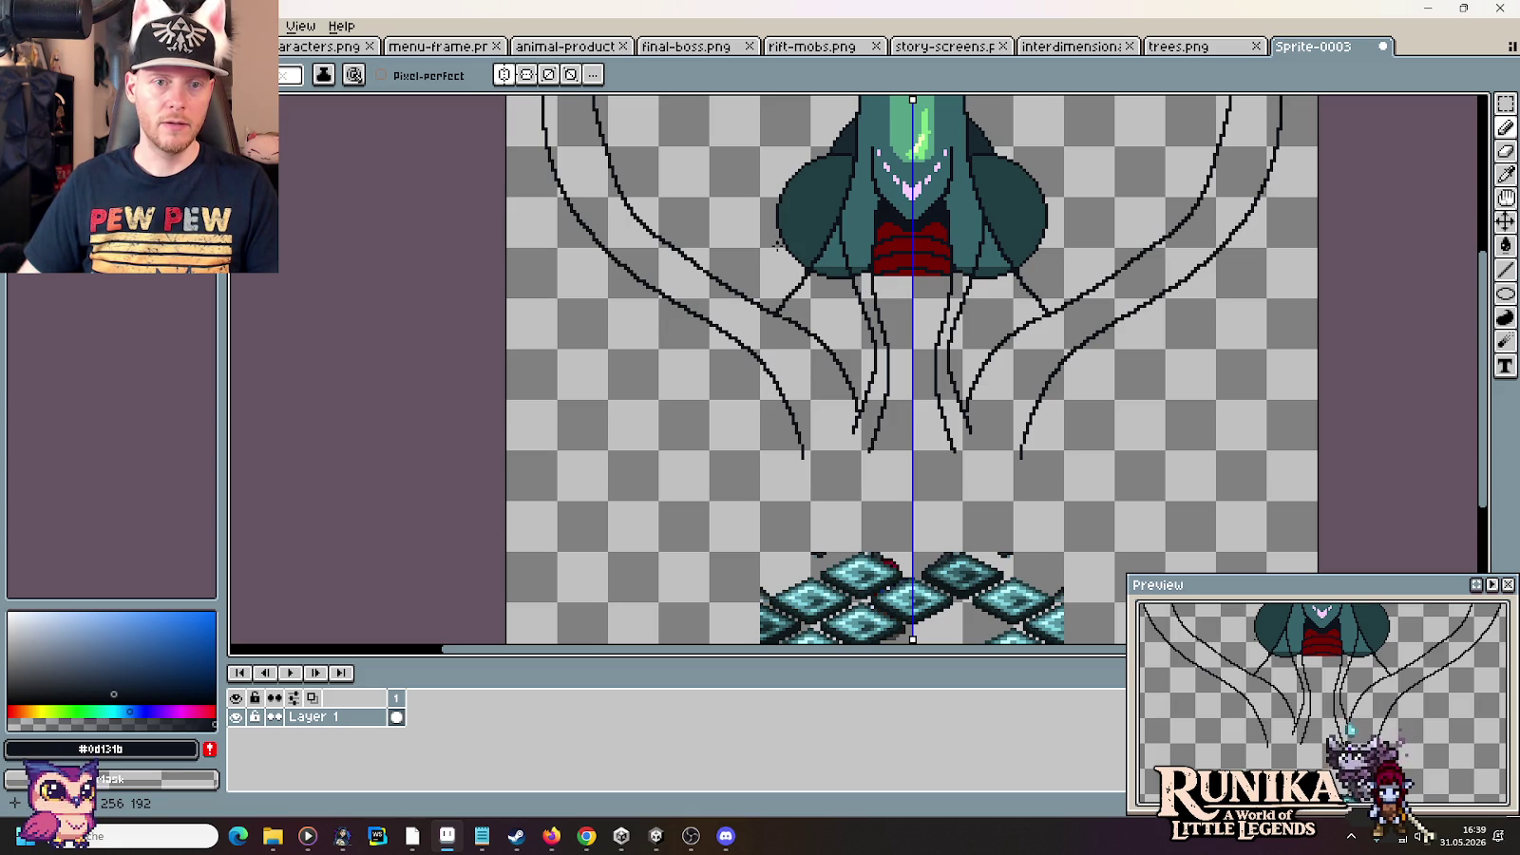
Pick the collar's dark red #740702 as the drawing colour
scroll(779, 239, "up", 3)
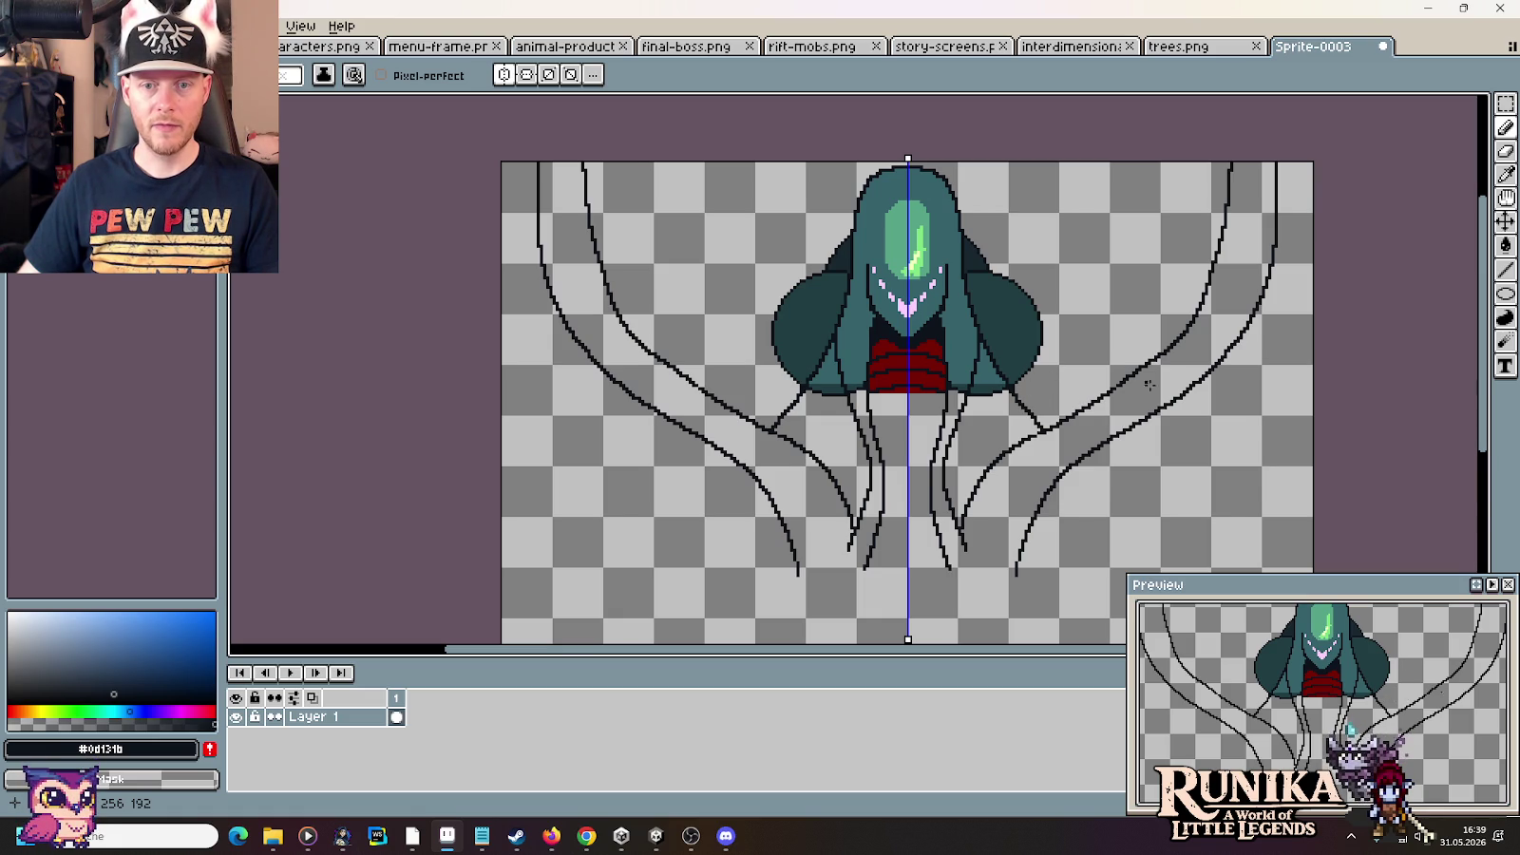
left_click_drag(1114, 546, 1080, 431)
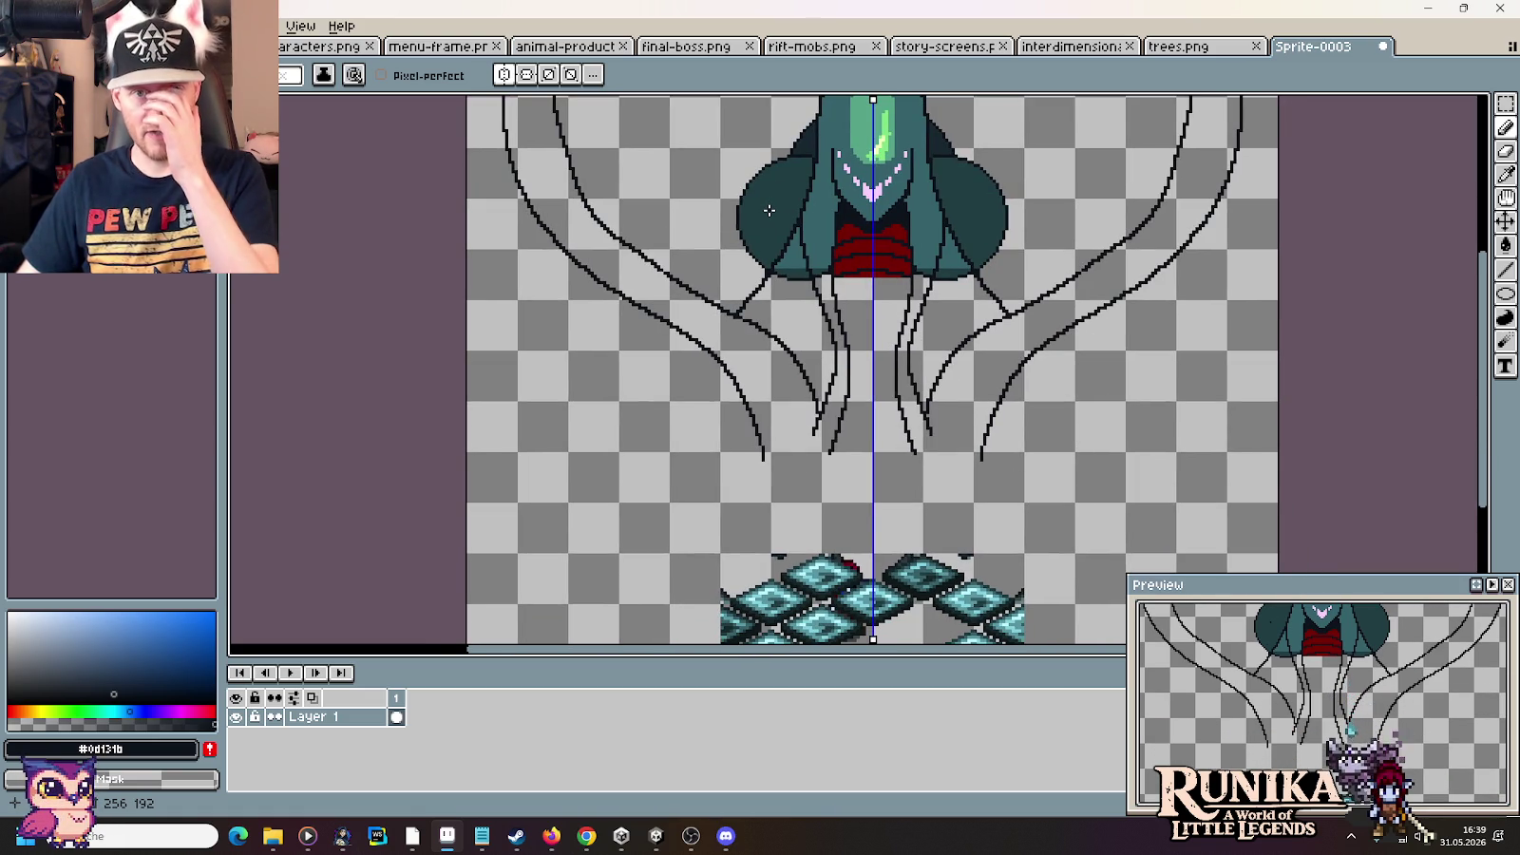
scroll(769, 210, "up", 2)
scroll(808, 237, "up", 1)
left_click(849, 271, "alt")
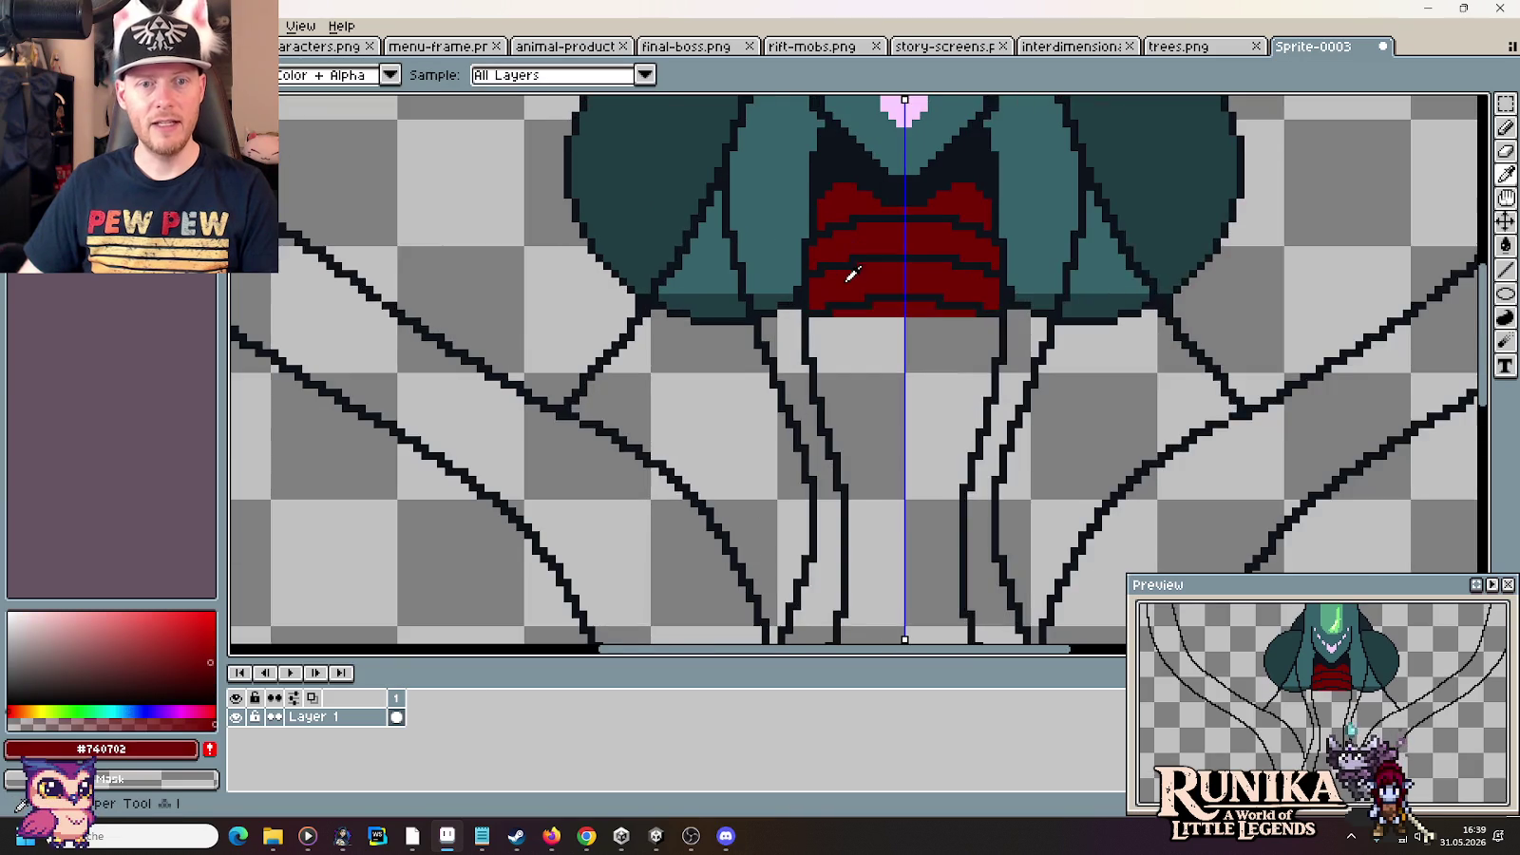
Scratch three parallel mirrored red claw marks on the shoulders, plus a short red mark atop each
scroll(694, 314, "up", 1)
scroll(646, 323, "up", 1)
left_click_drag(613, 287, 677, 389)
left_click_drag(633, 223, 697, 352)
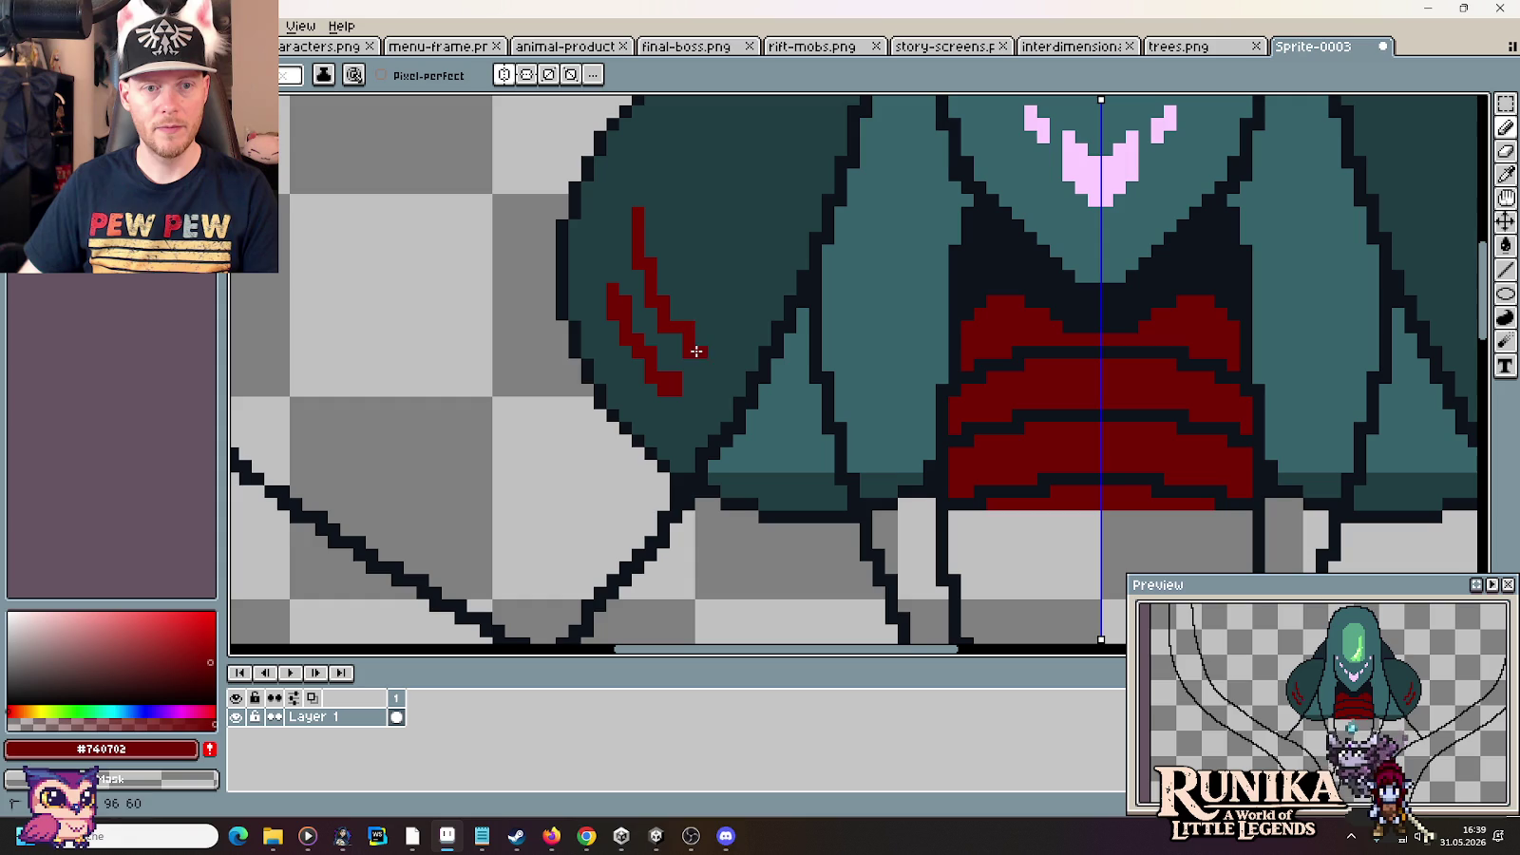
left_click_drag(677, 223, 718, 316)
scroll(722, 356, "down", 3)
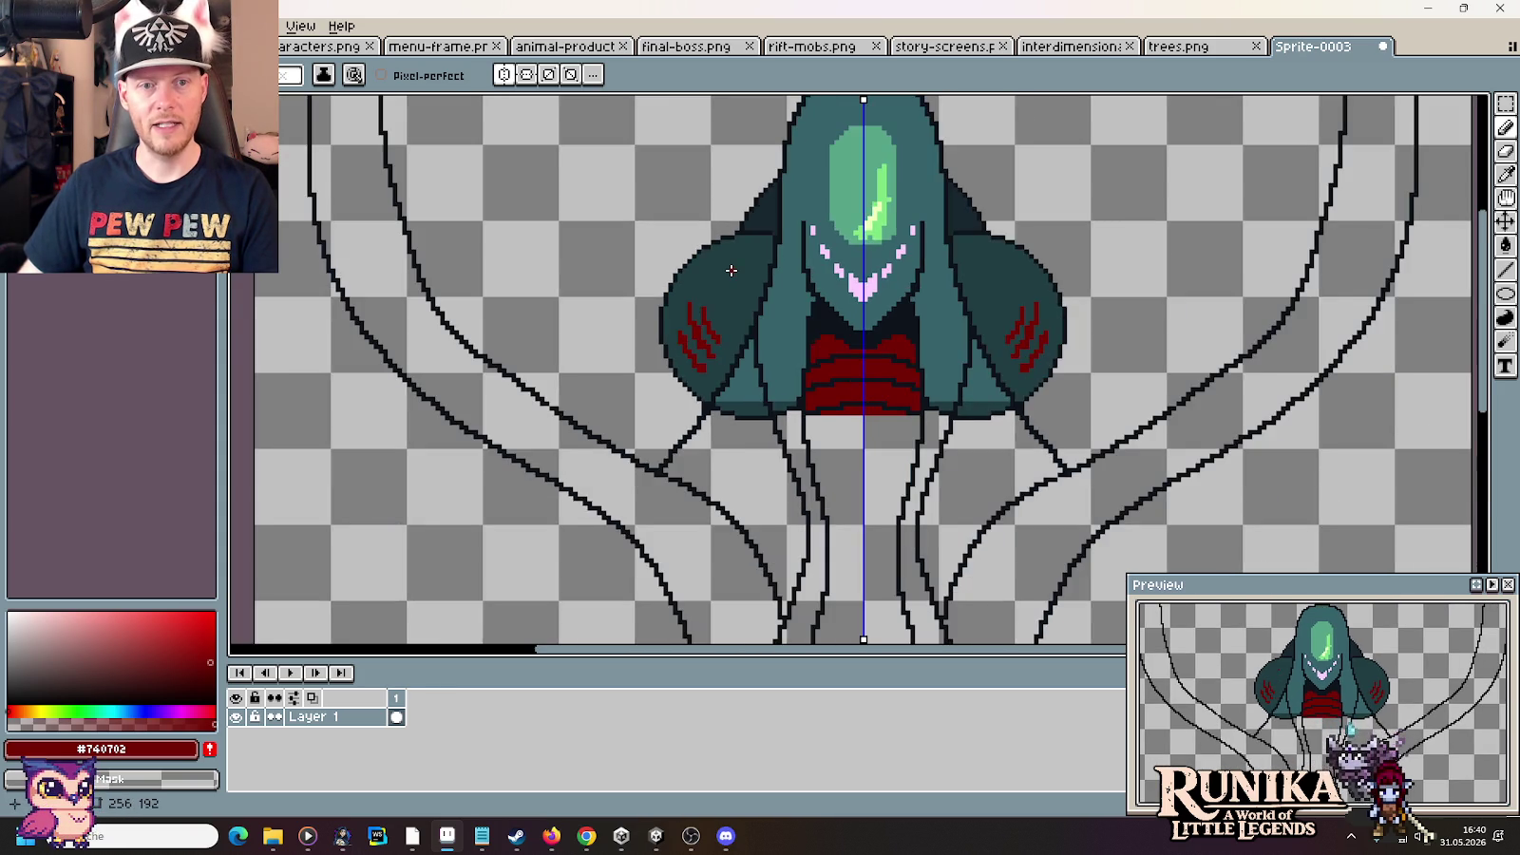
scroll(731, 266, "up", 2)
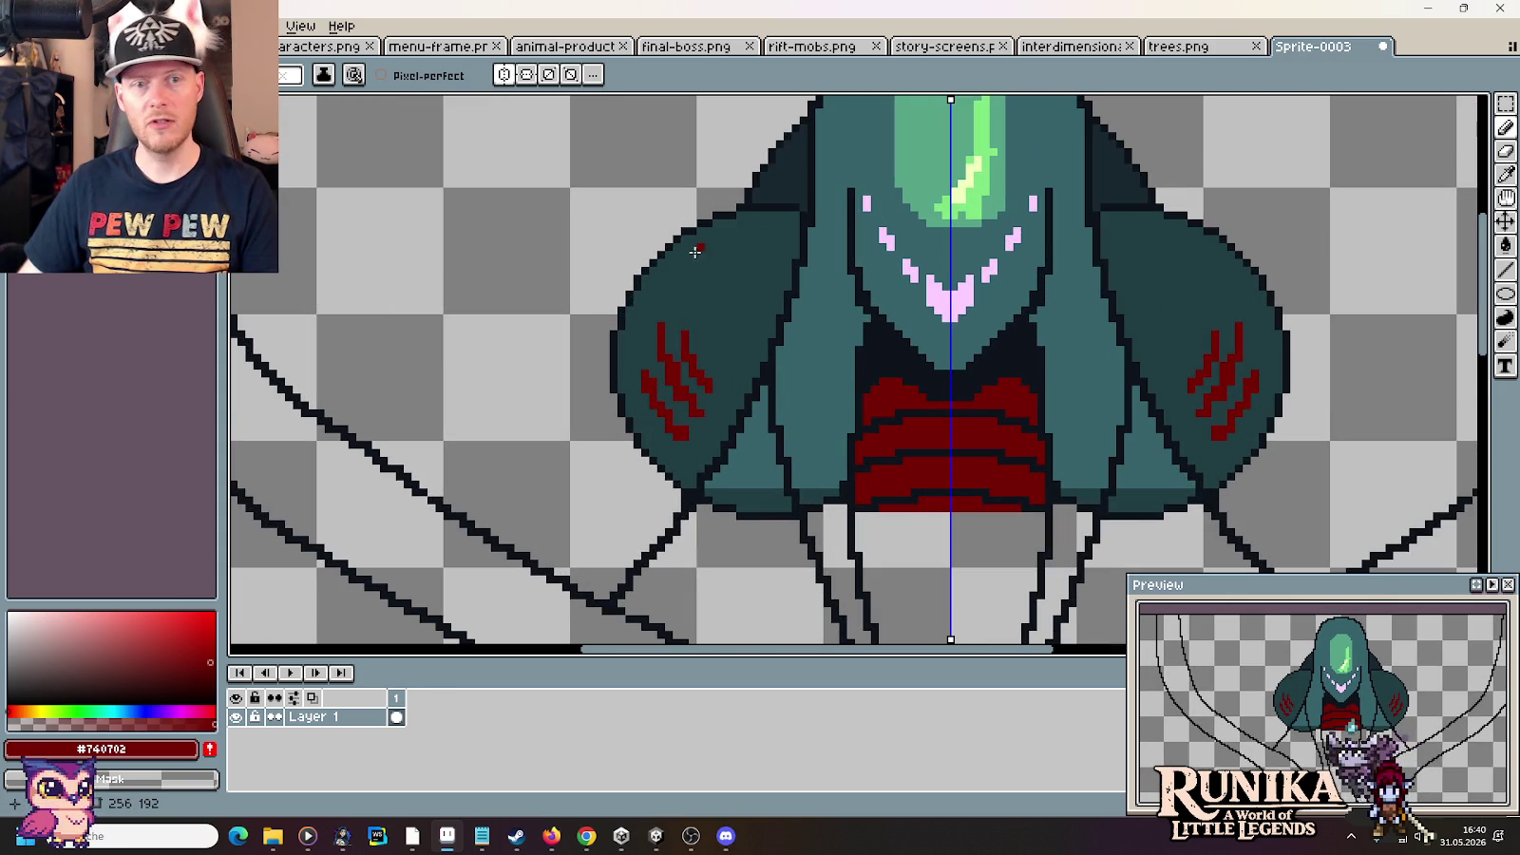
left_click_drag(713, 247, 775, 230)
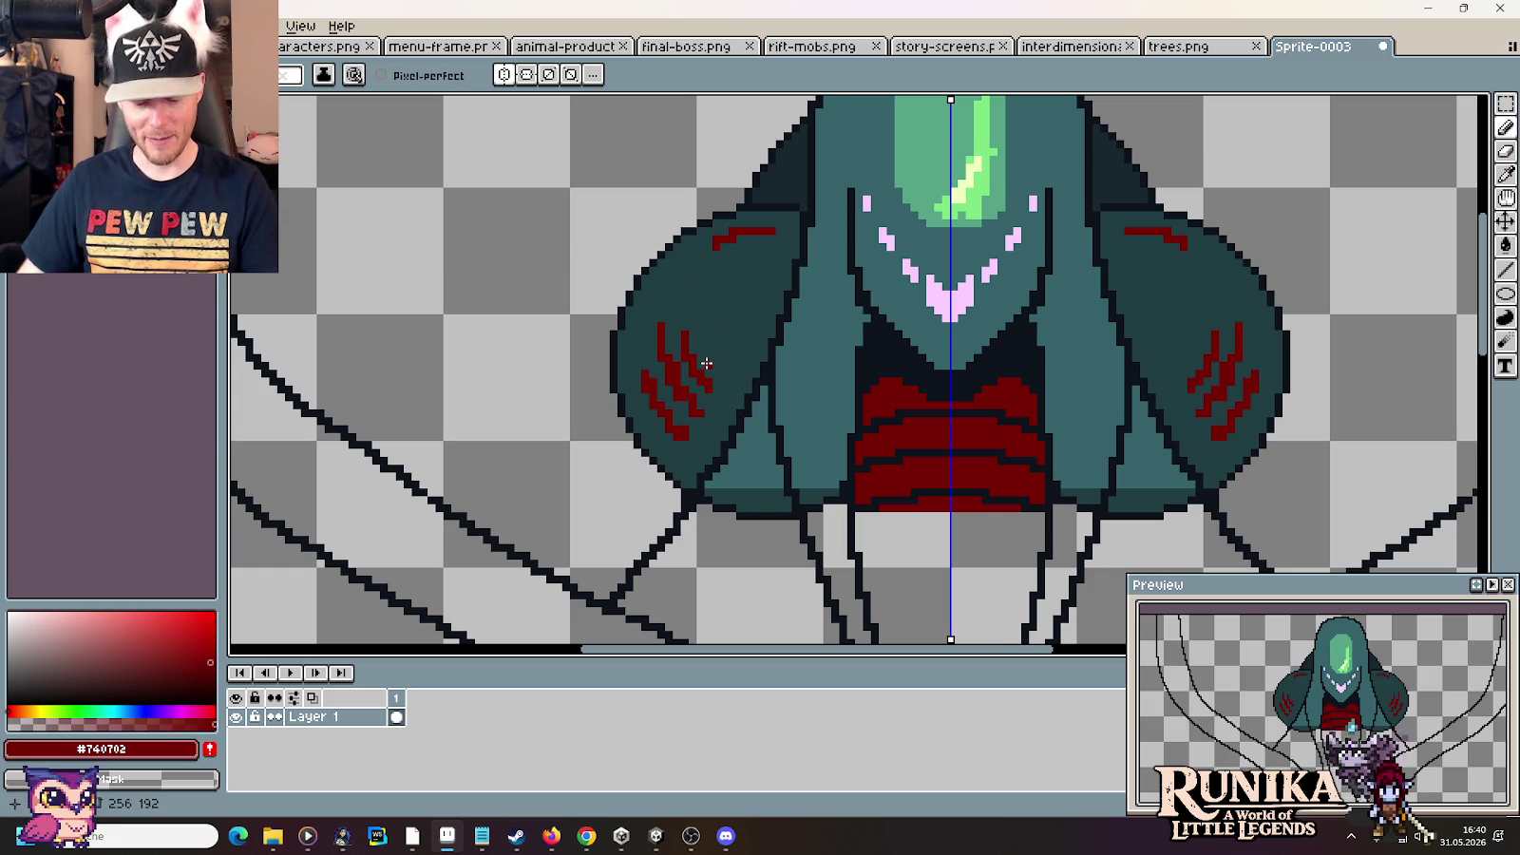
scroll(706, 363, "down", 1)
scroll(707, 363, "down", 2)
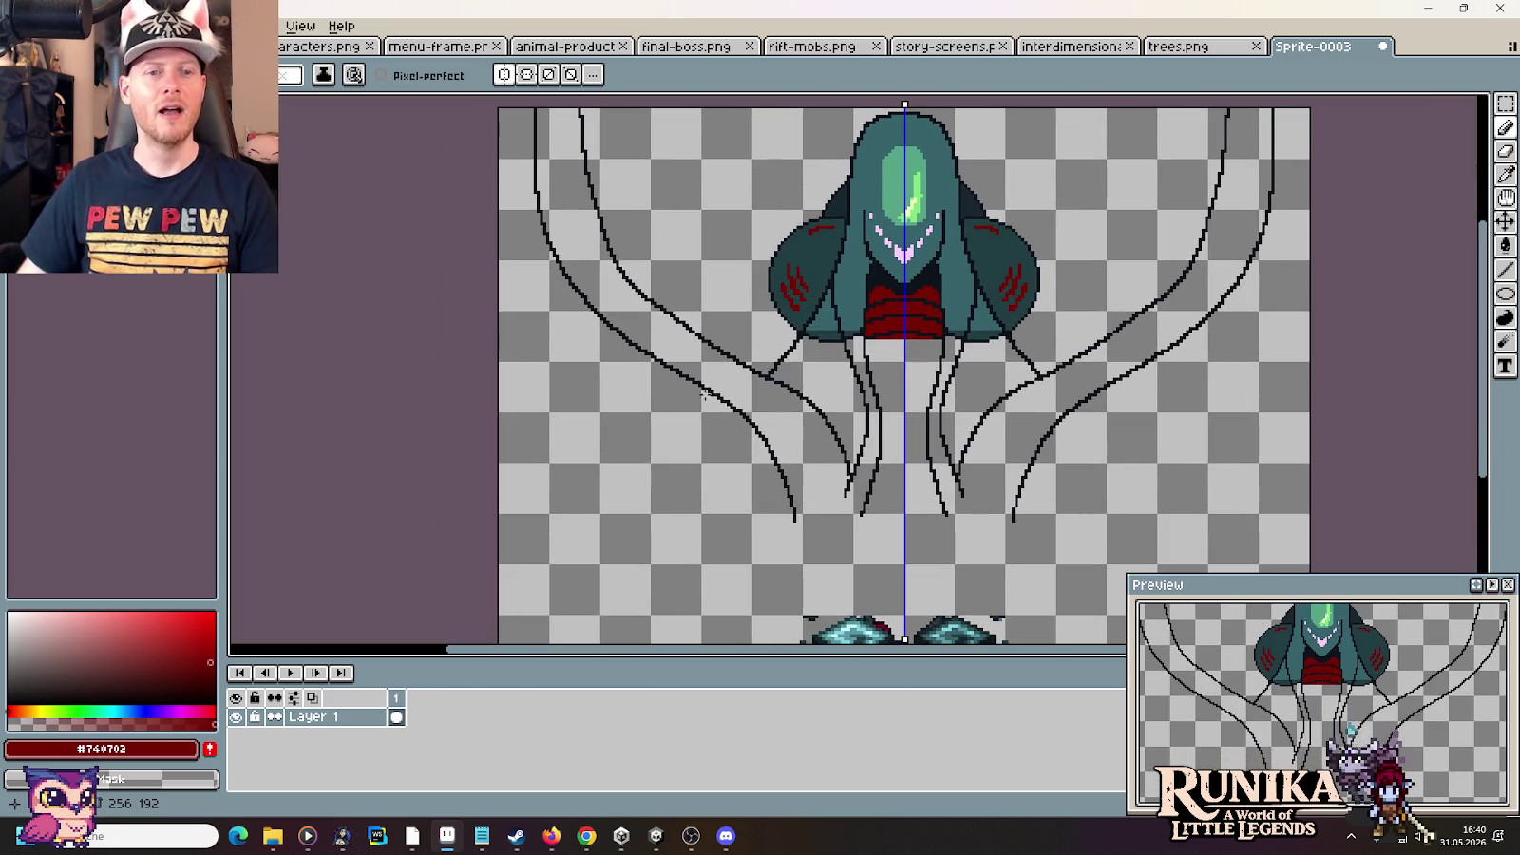
Sample the dark outline colour from a tendril and return to the pencil
key("i")
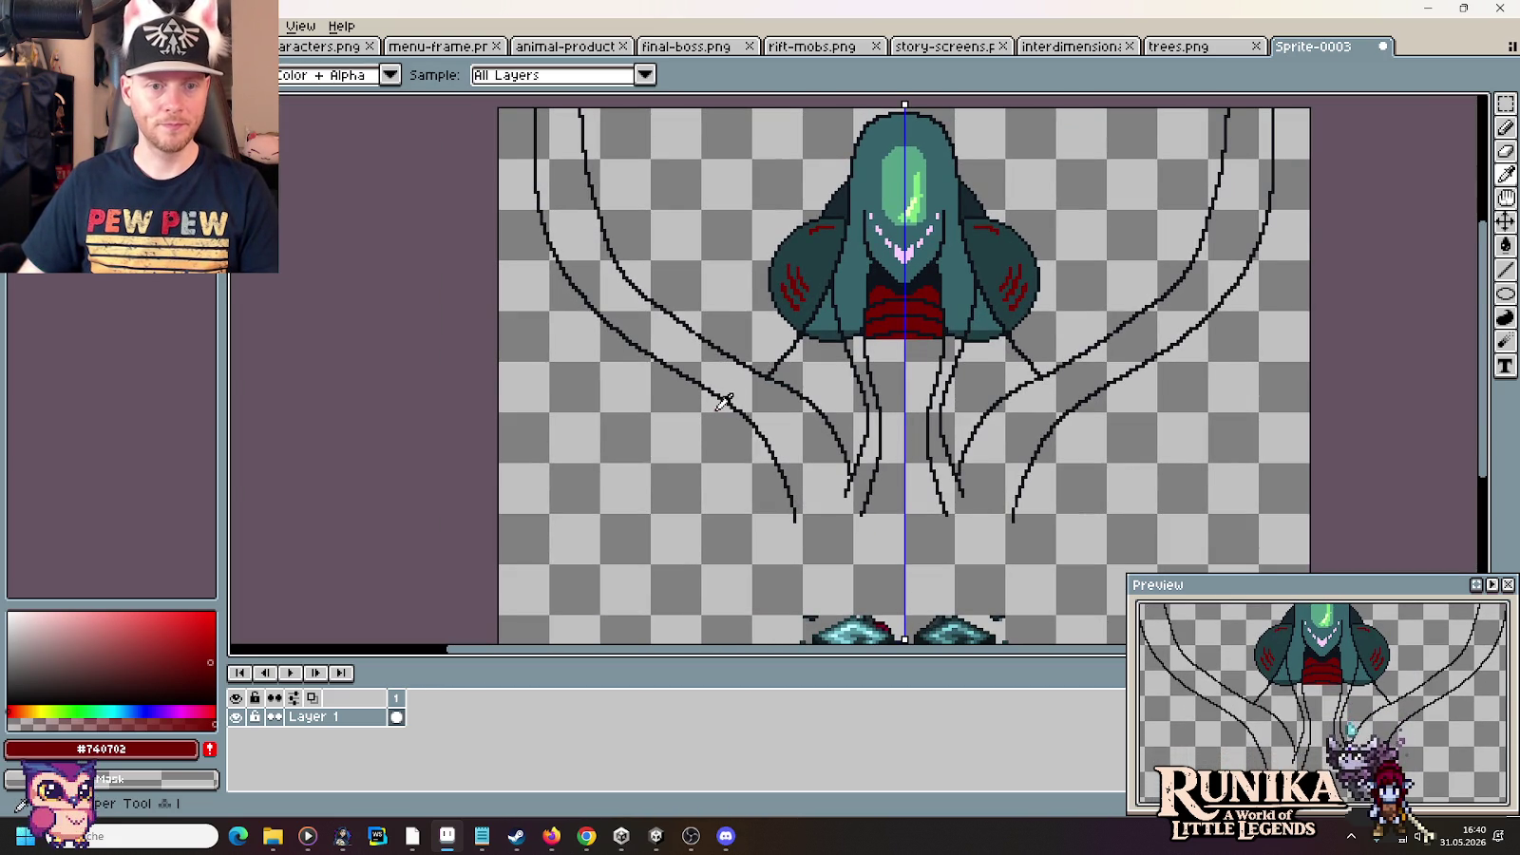
left_click(729, 395)
key("b")
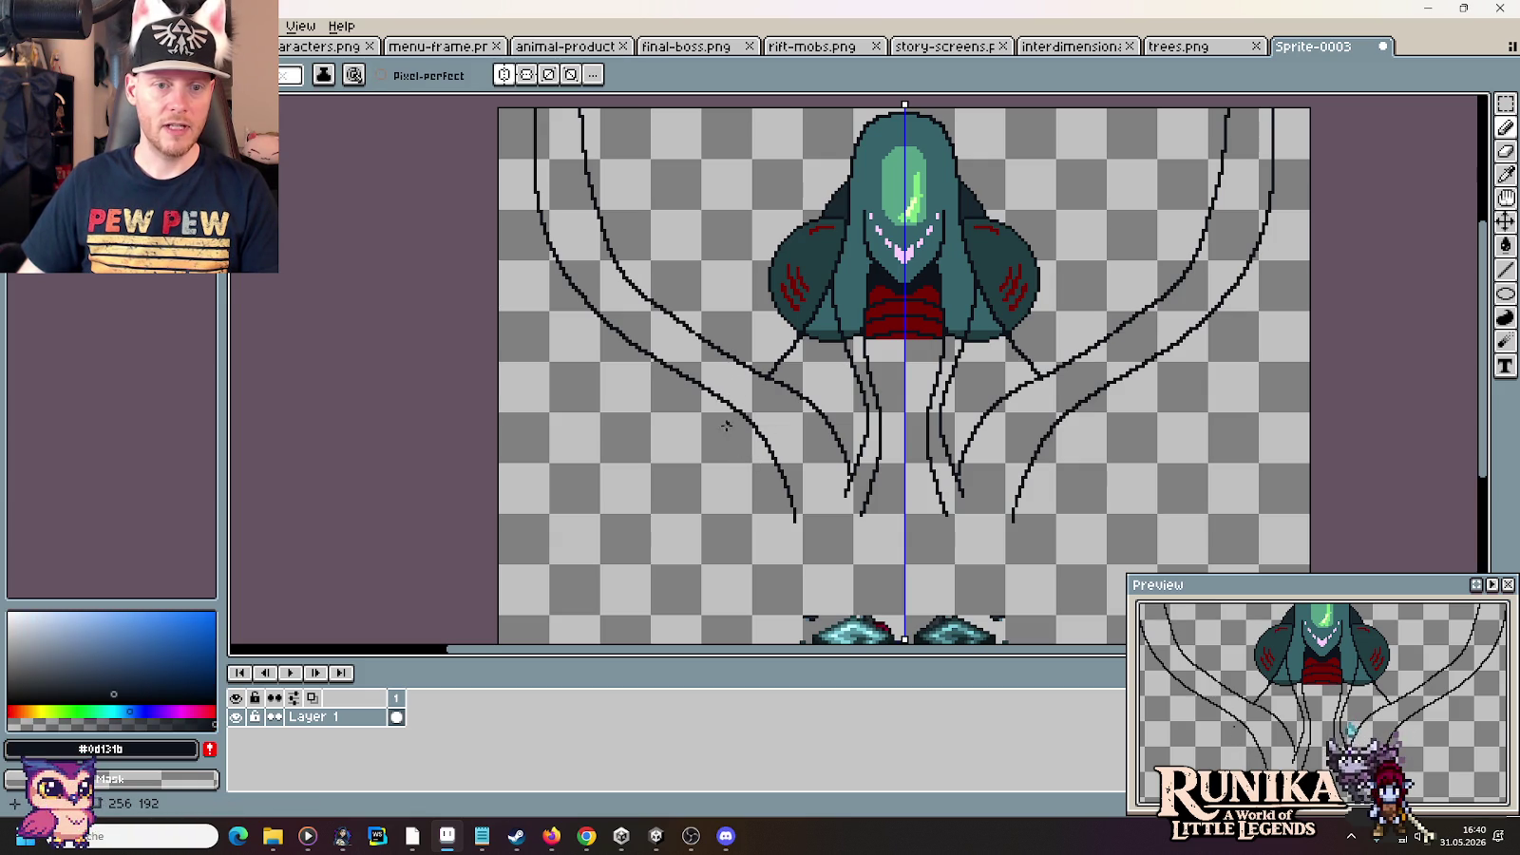
left_click_drag(767, 496, 815, 414)
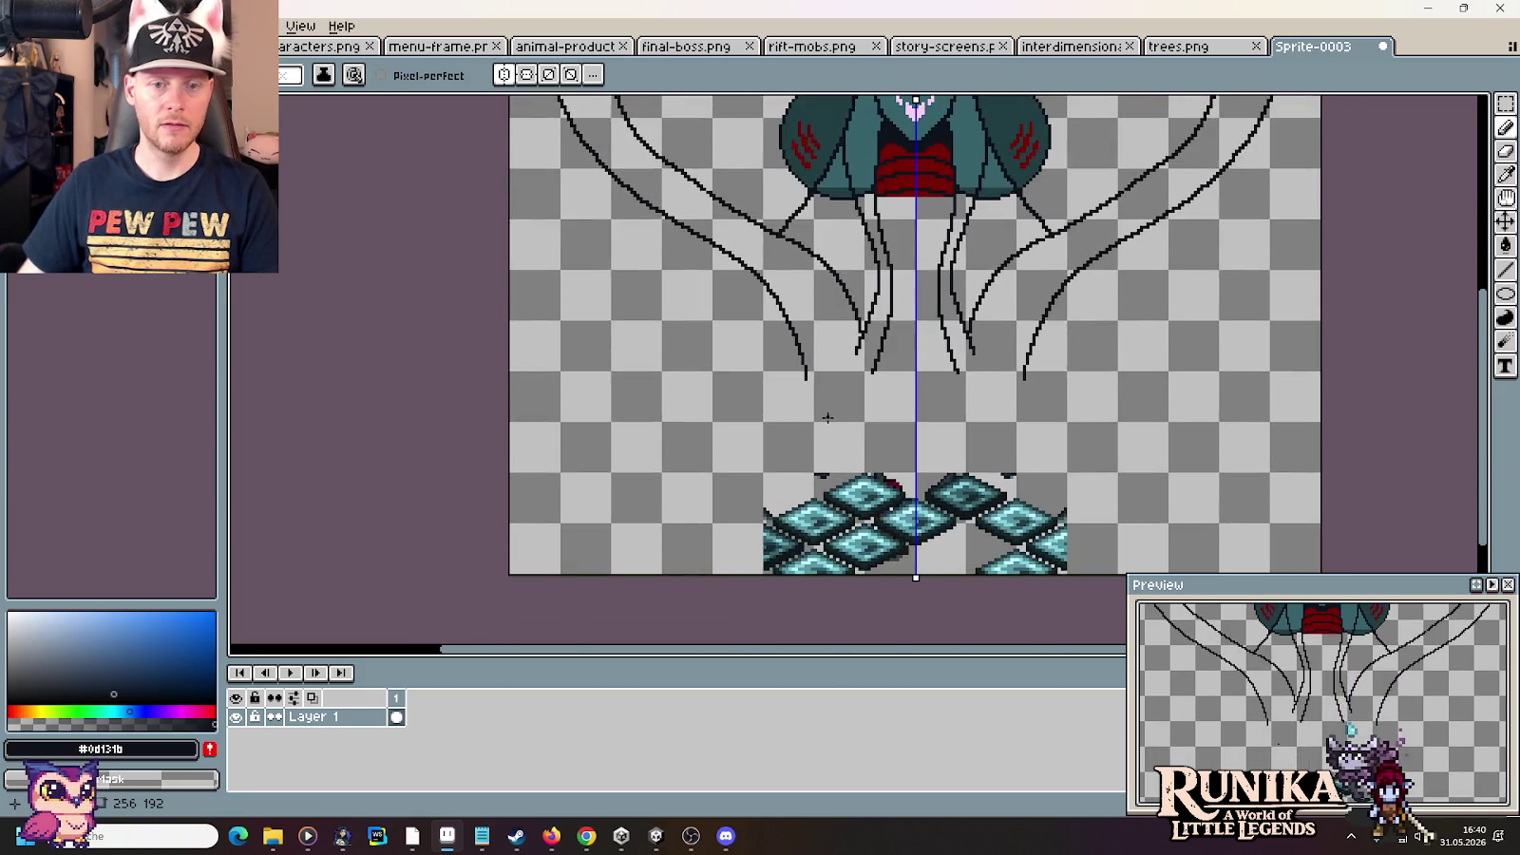
scroll(824, 424, "up", 2)
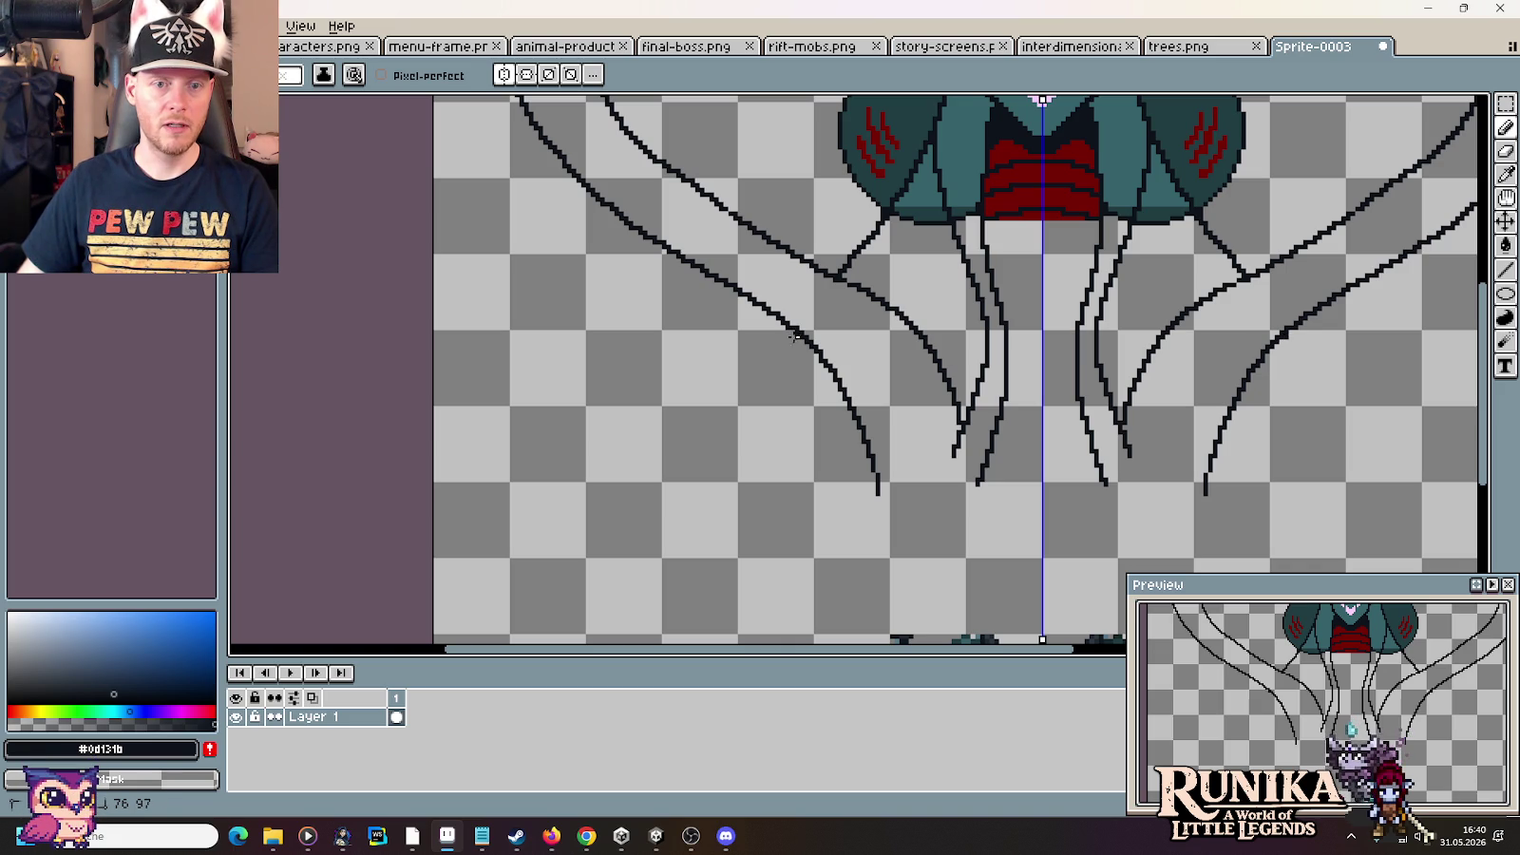
Try mirrored branch lines off the outer tendrils, undoing each attempt
left_click_drag(791, 345, 746, 432)
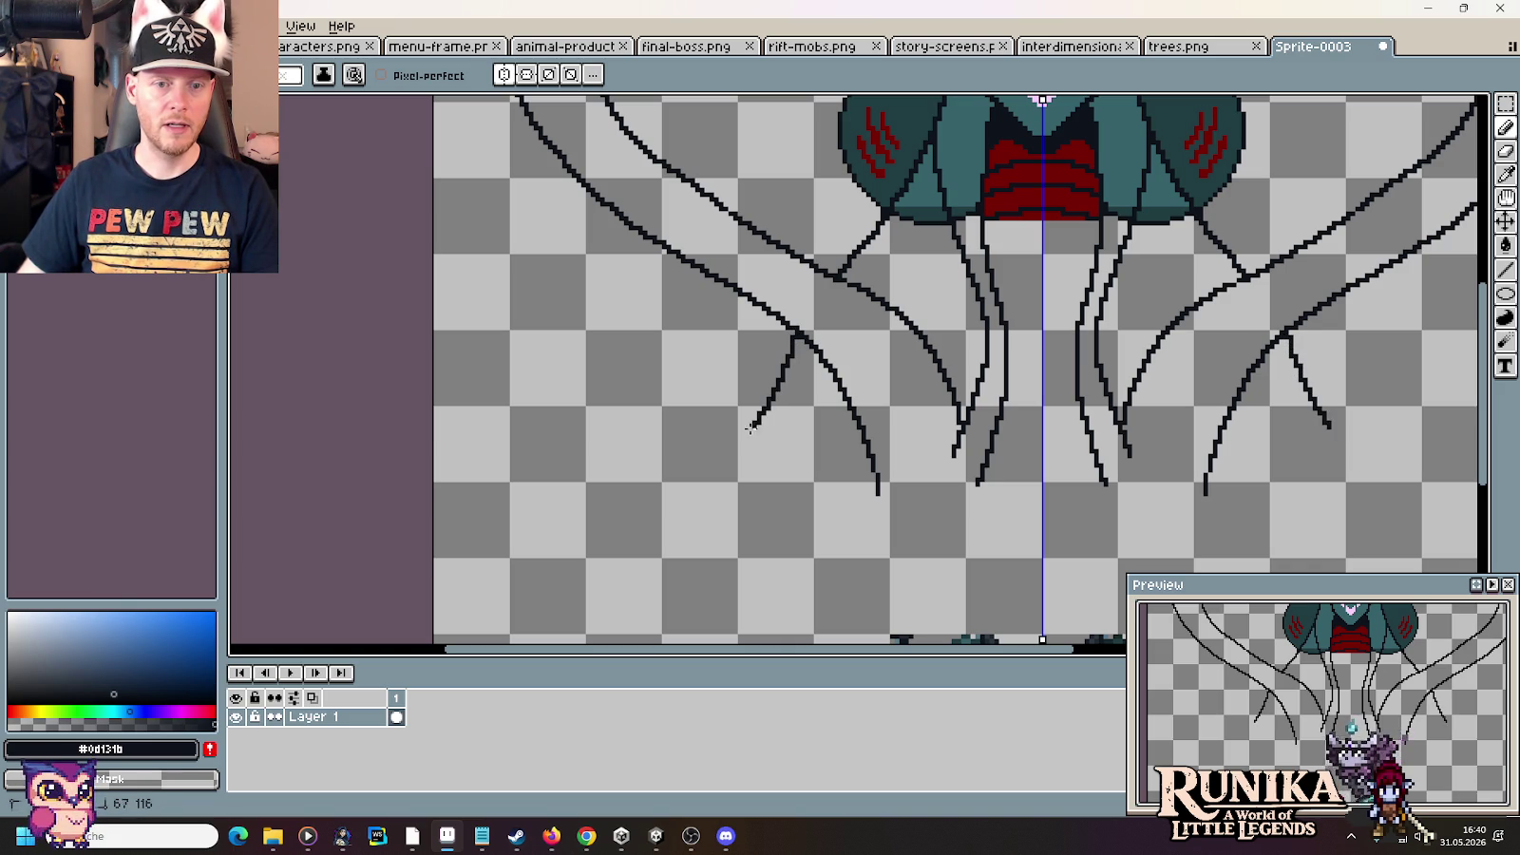
key("ctrl+z")
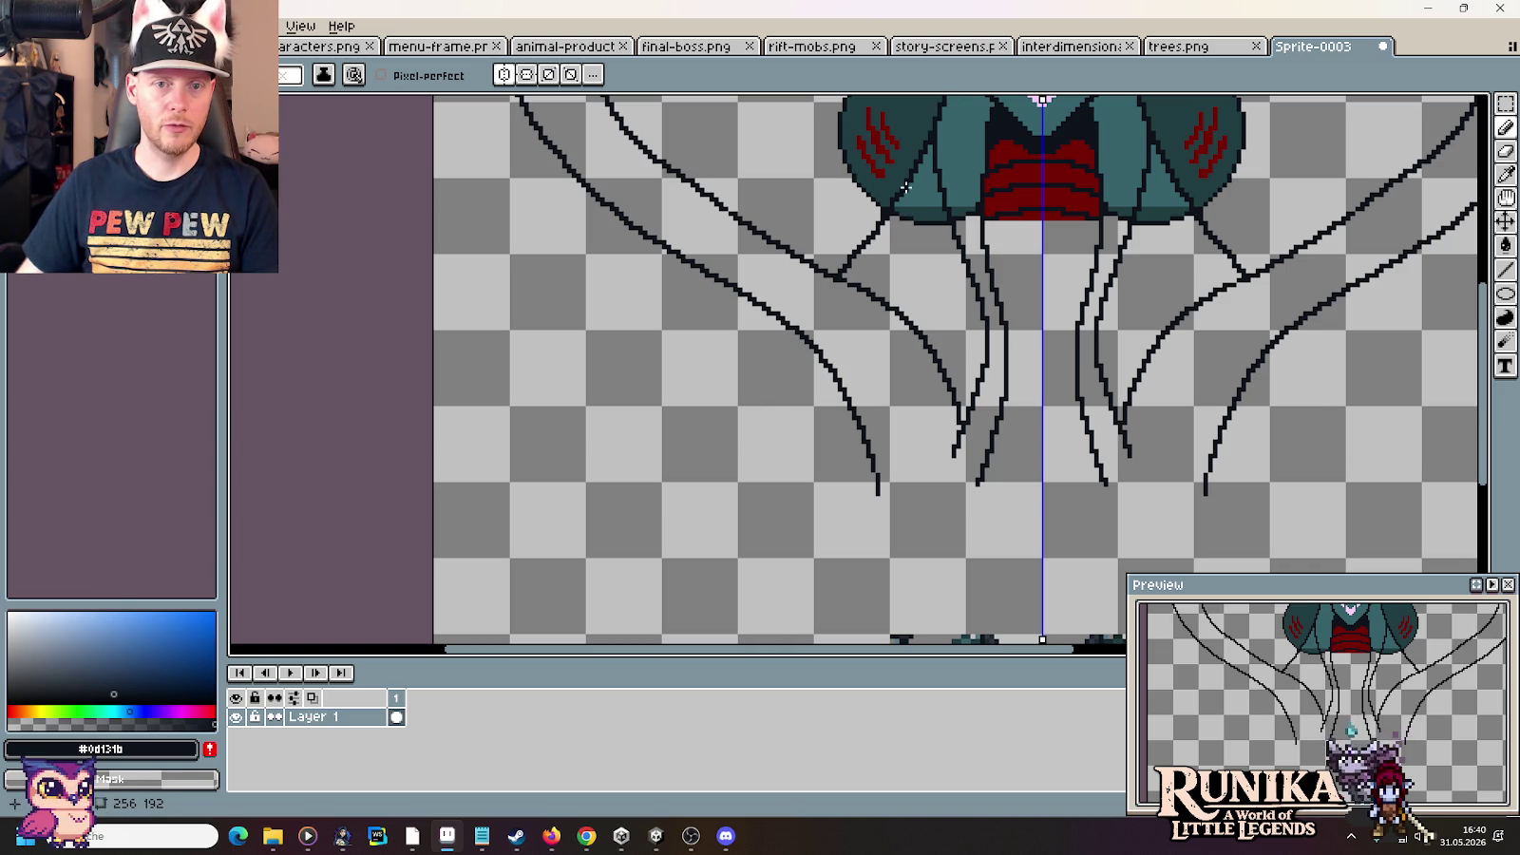
mouse_move(801, 320)
left_mouse_down()
mouse_move(622, 530)
mouse_move(573, 561)
mouse_move(436, 588)
left_mouse_up()
scroll(675, 390, "down", 1)
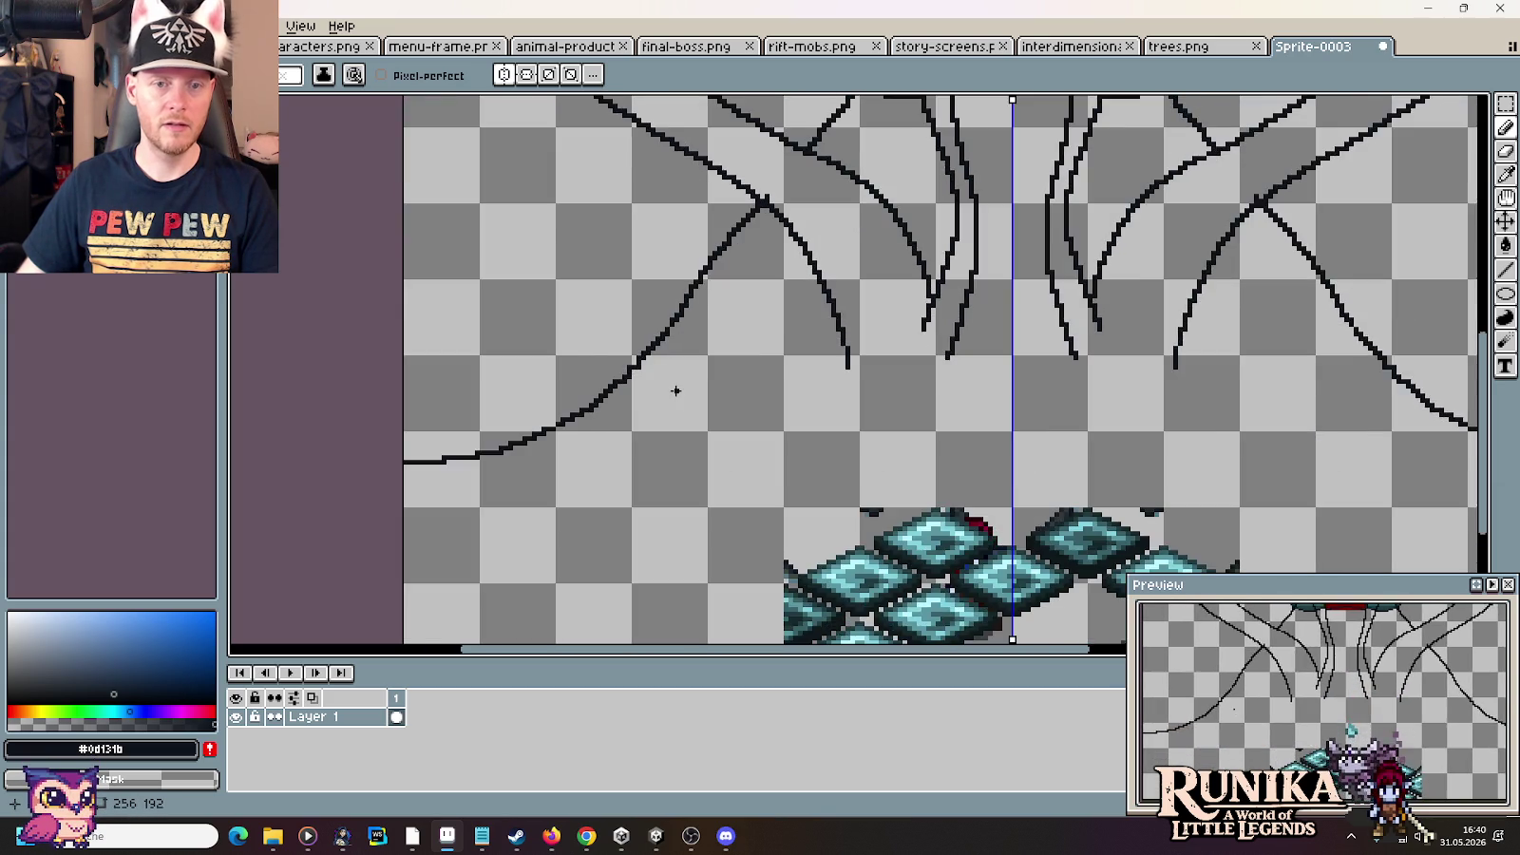
scroll(676, 391, "down", 3)
scroll(676, 390, "up", 3)
scroll(672, 324, "down", 1)
scroll(652, 434, "up", 1)
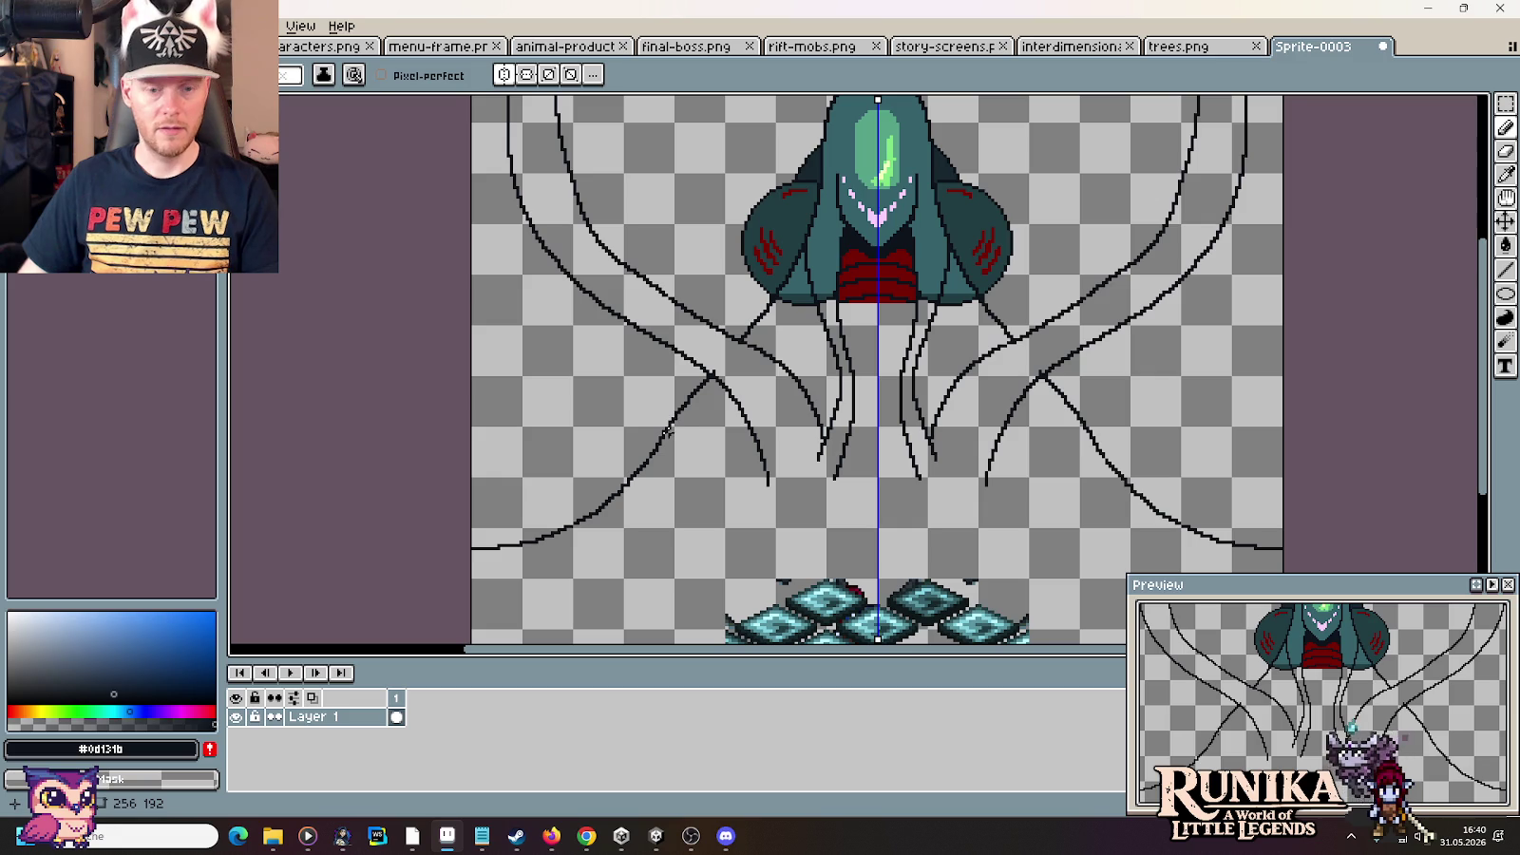
key("ctrl+z")
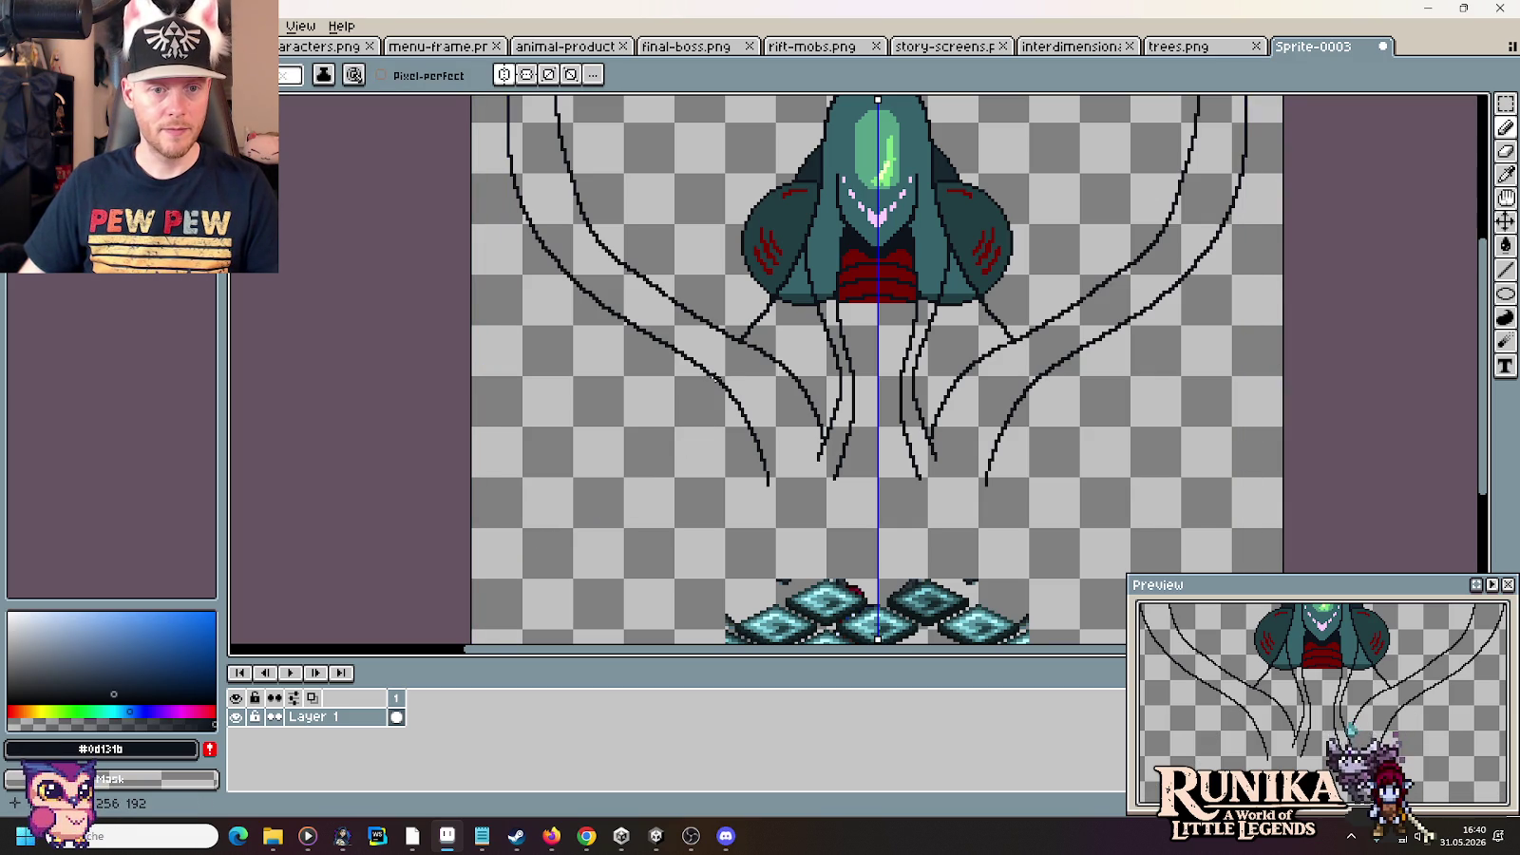
Draw mirrored branches to the lower-left and lower-right edges, then open the Secret of Mana results
left_click_drag(693, 419, 451, 573)
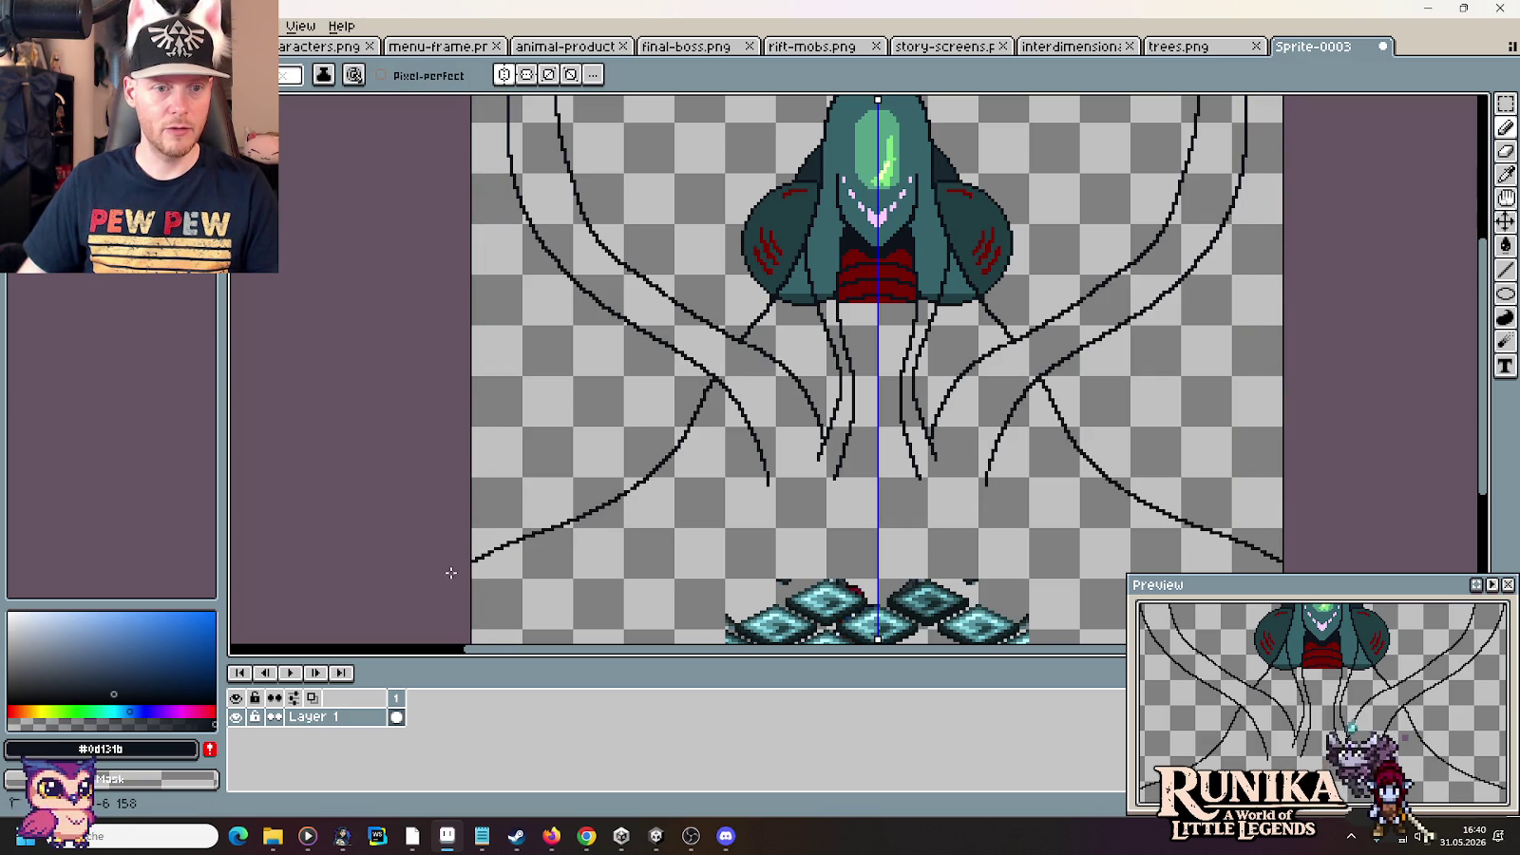
left_click_drag(624, 562, 608, 485)
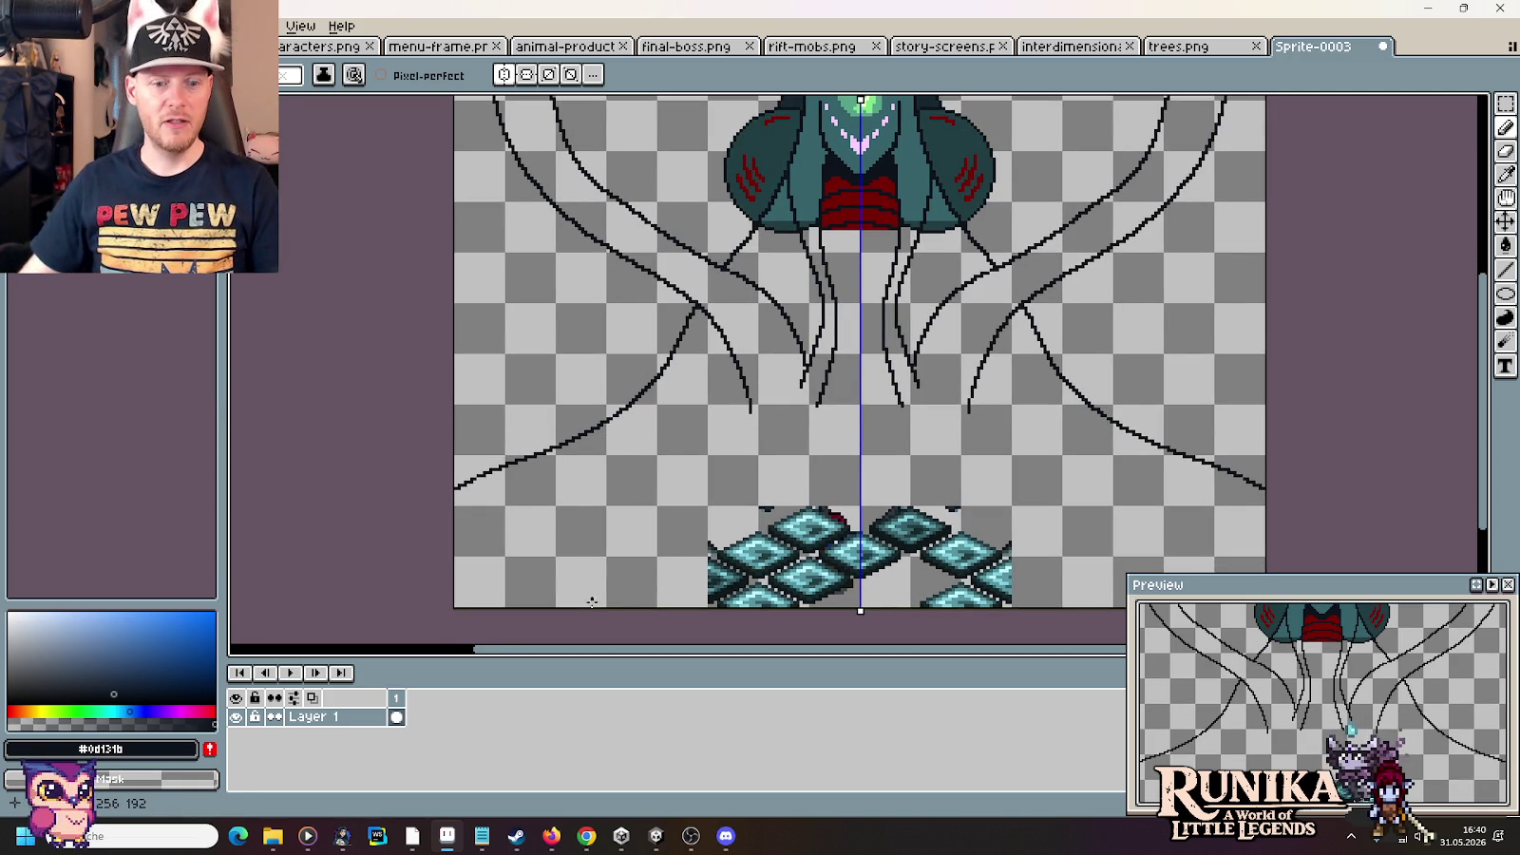
left_click(586, 837)
left_click(1316, 10)
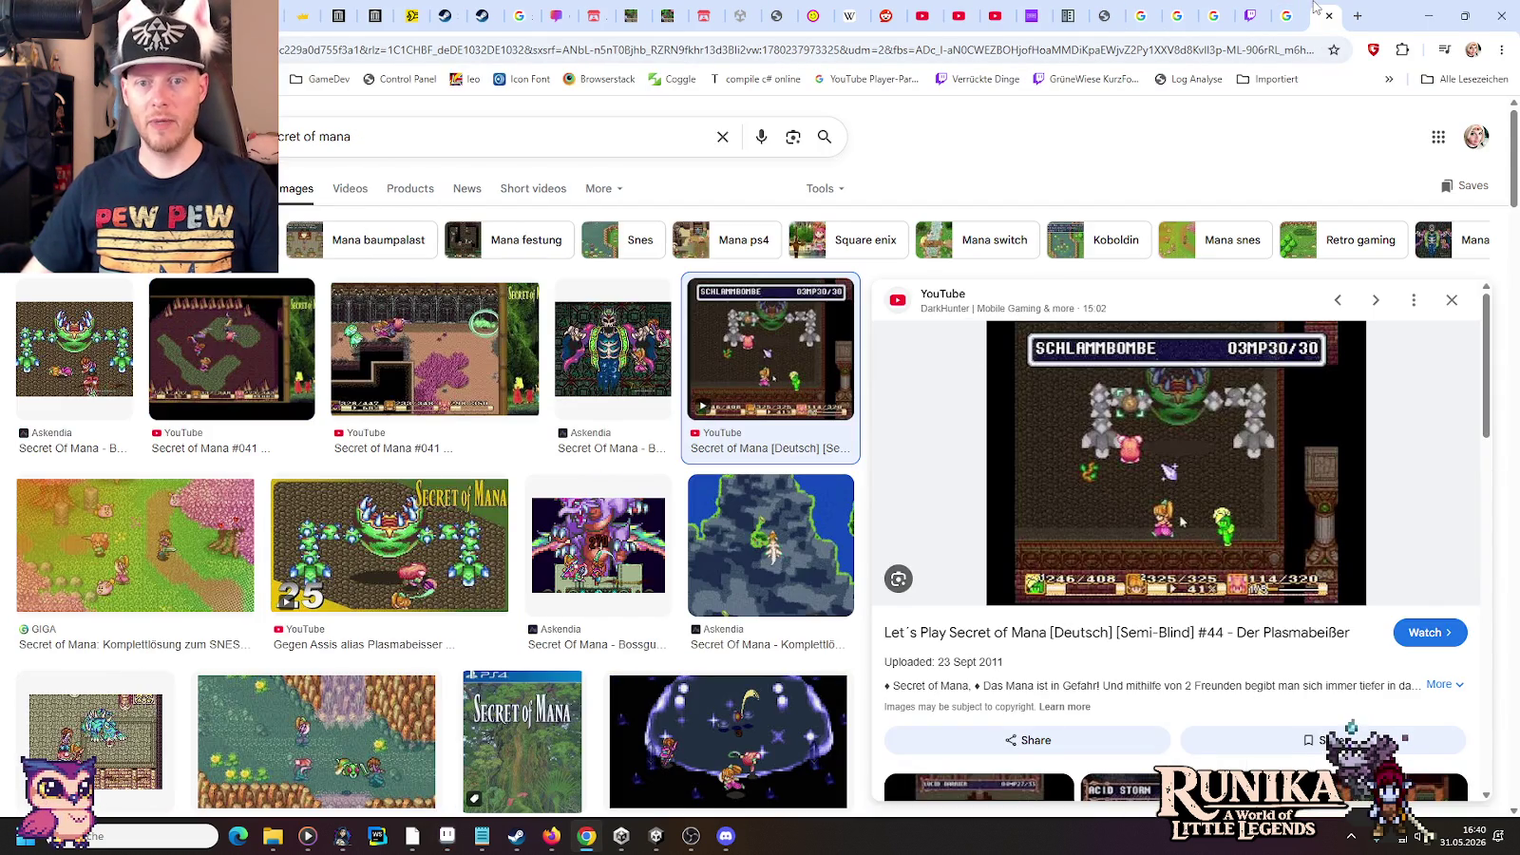
Preview the Askendia boss screenshot among the Secret of Mana results, then return to Aseprite
left_click(618, 366)
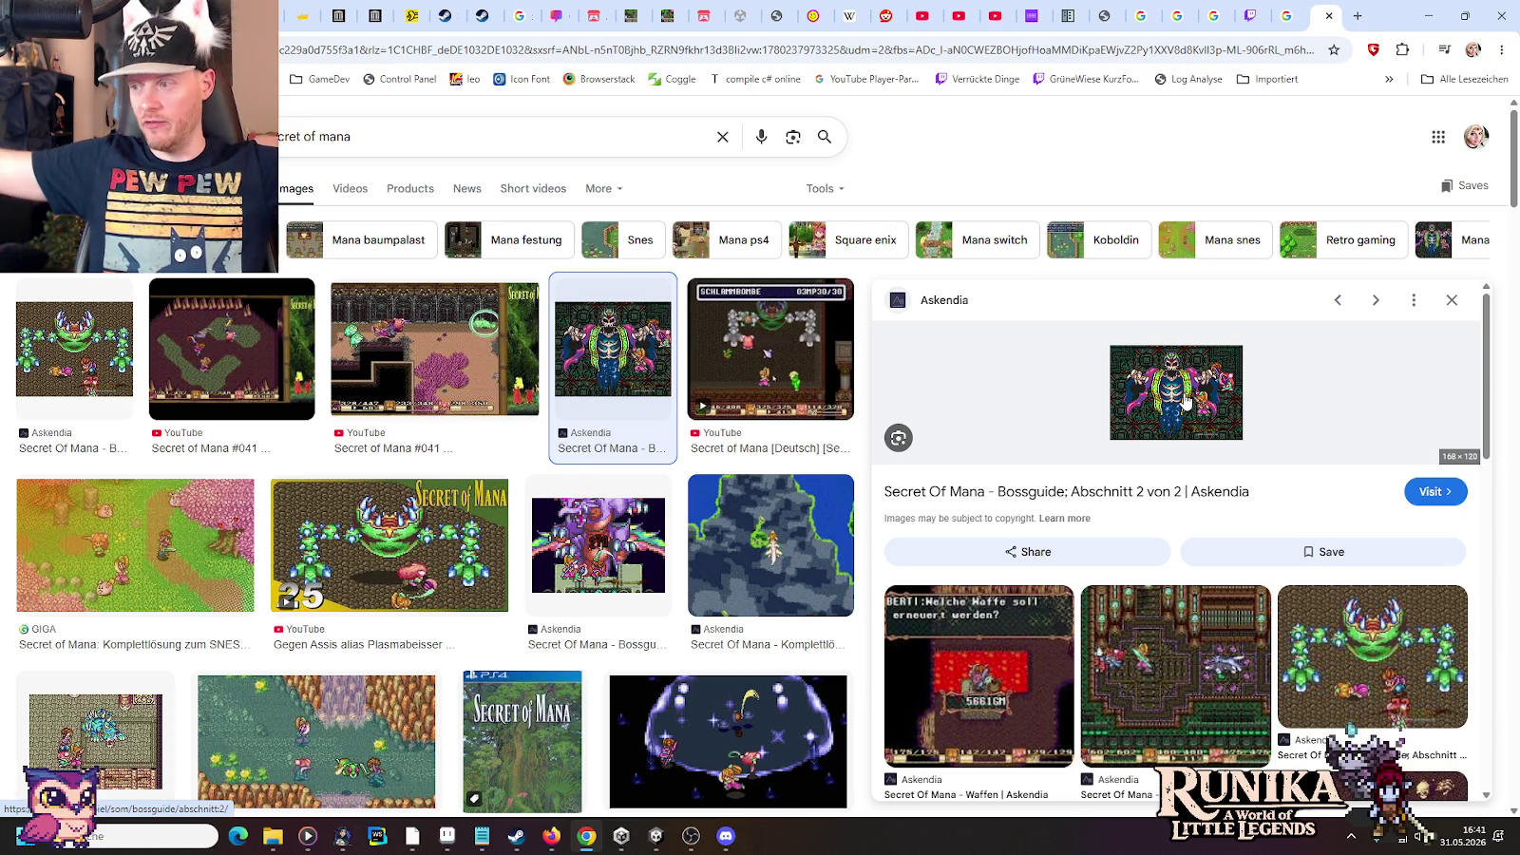
key("alt+Tab")
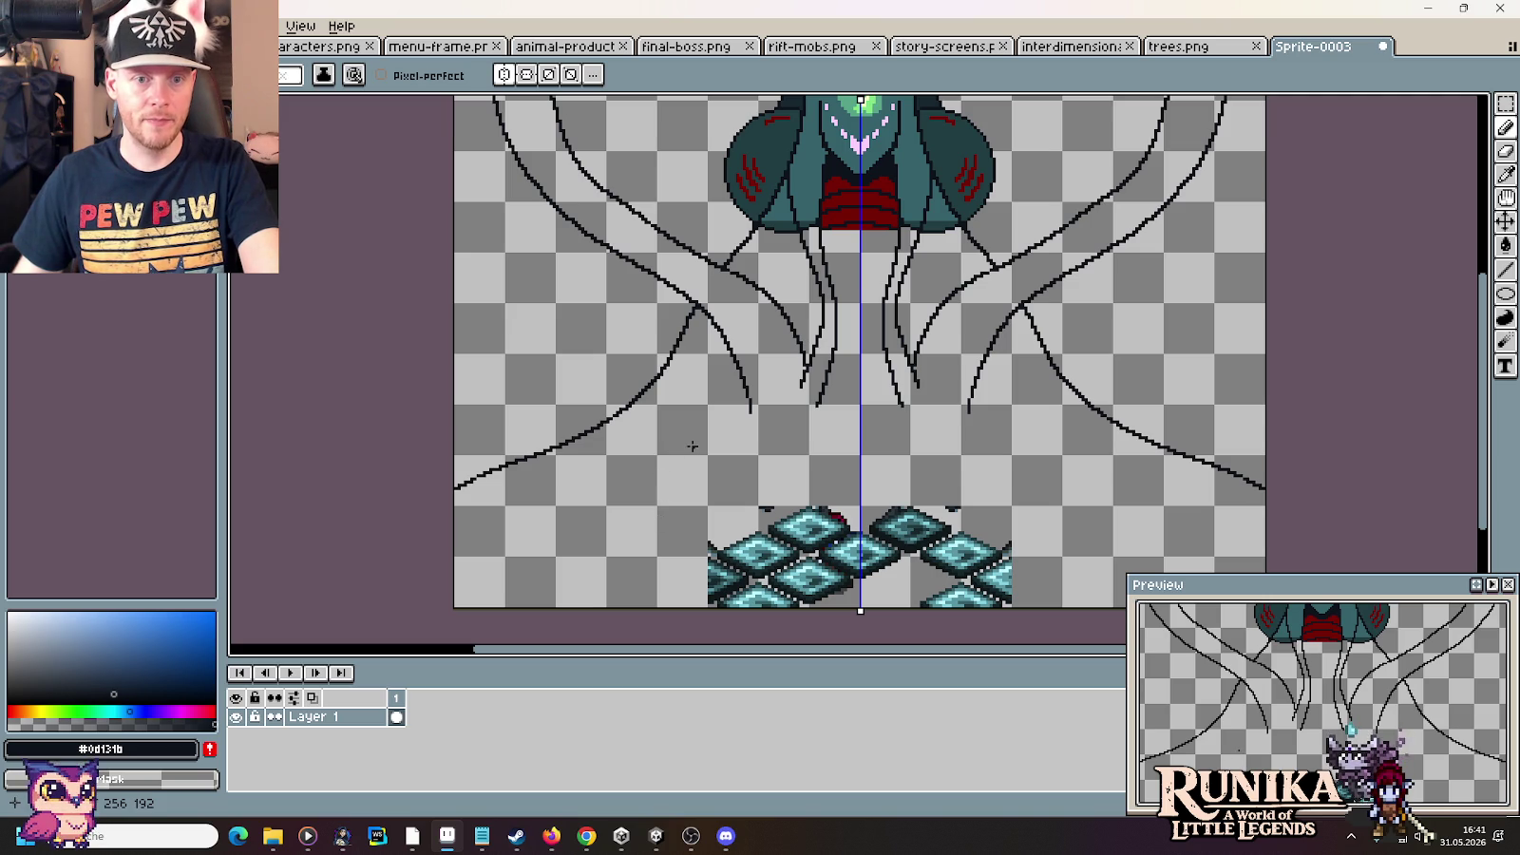
Pan and zoom to inspect the tendrils under the hooded head, then switch to the Secret of Mana references
left_click_drag(712, 422, 702, 483)
scroll(832, 517, "up", 2)
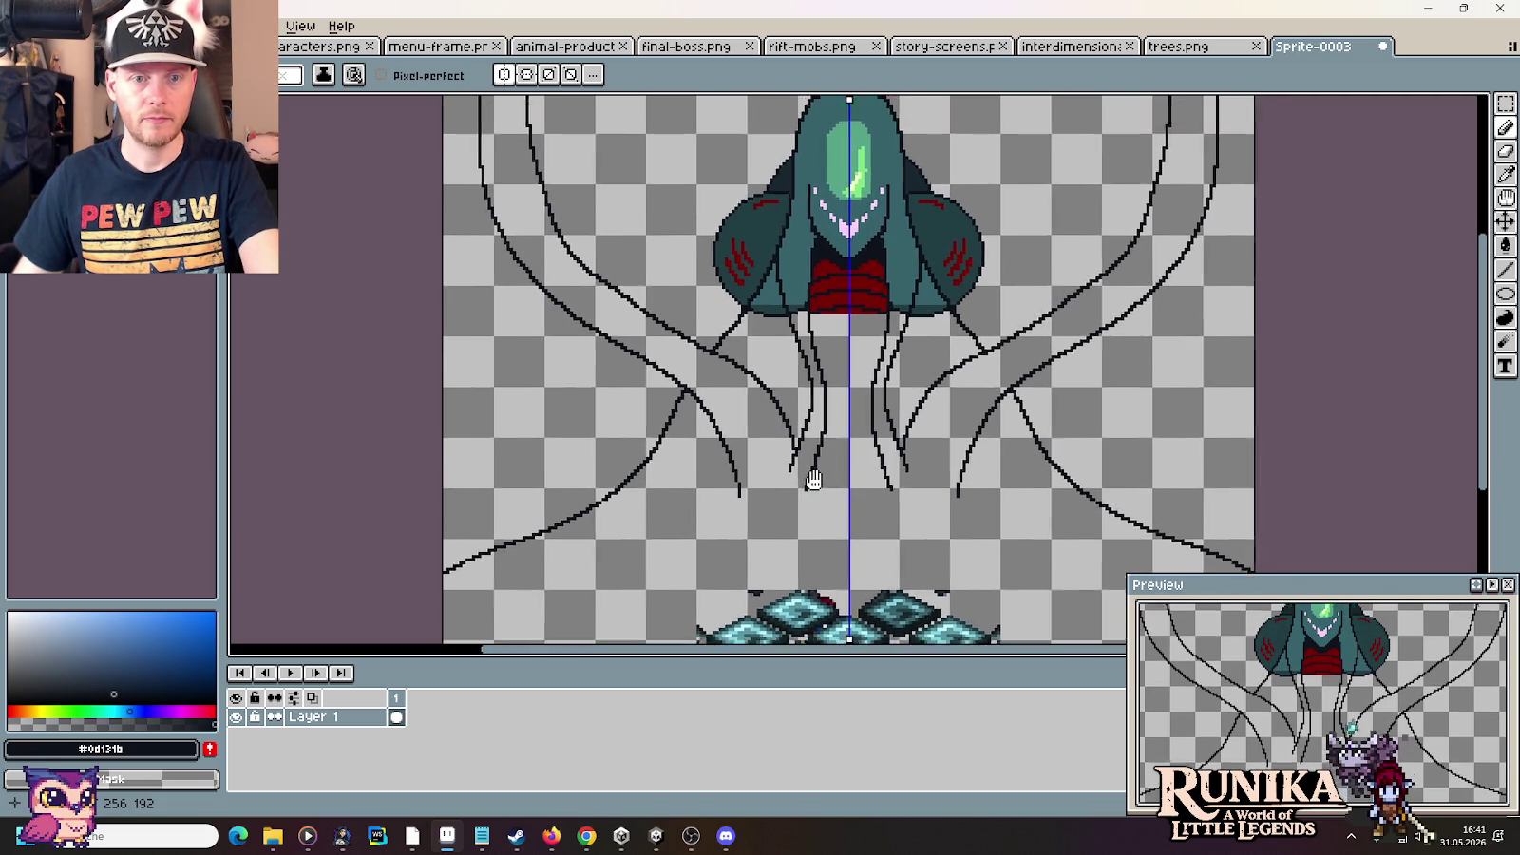
scroll(808, 456, "down", 3)
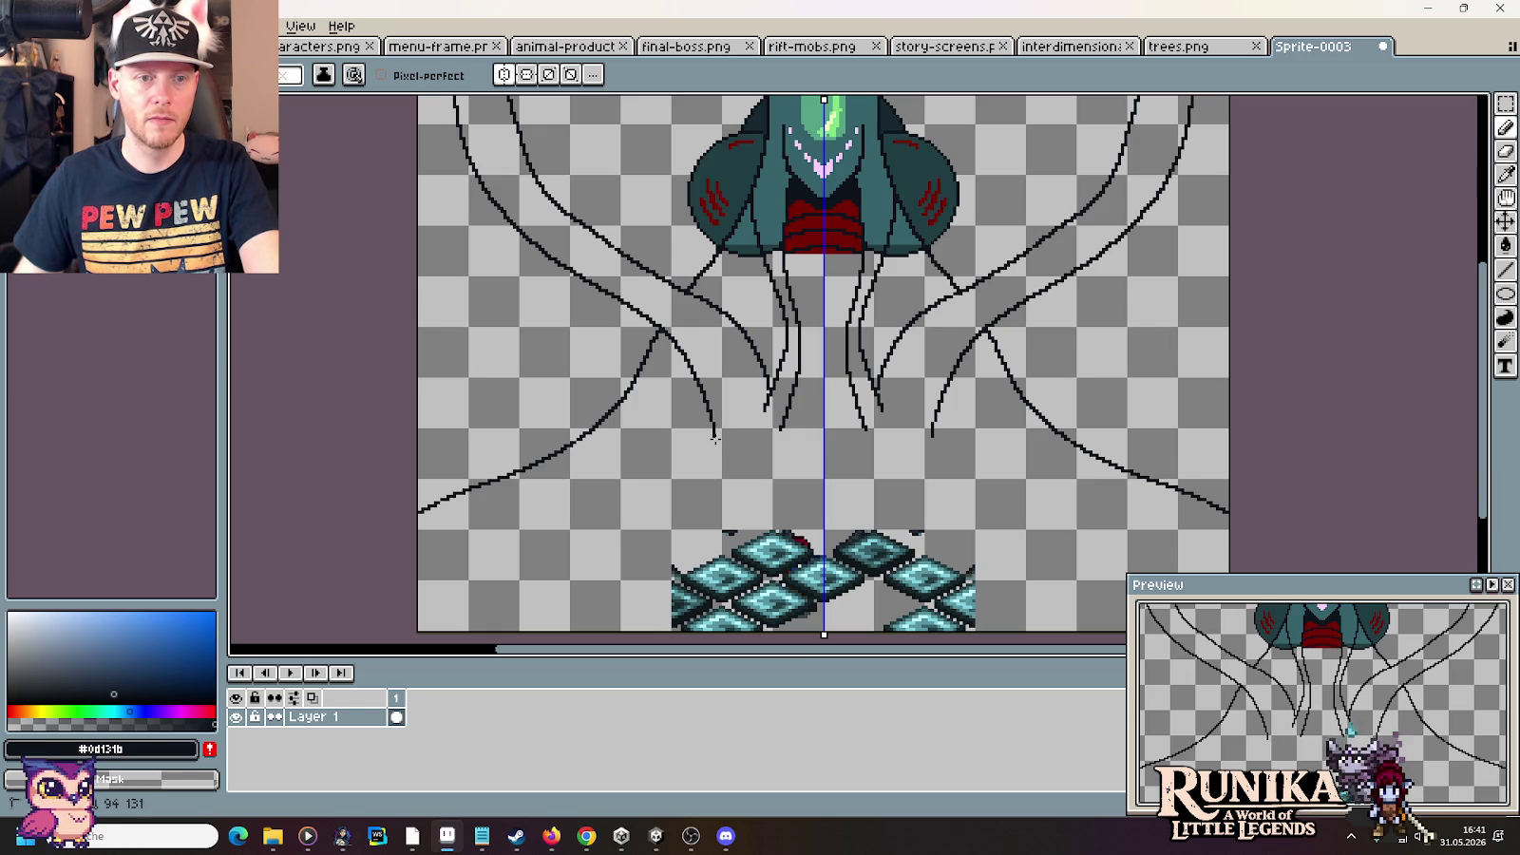
key("alt+Tab")
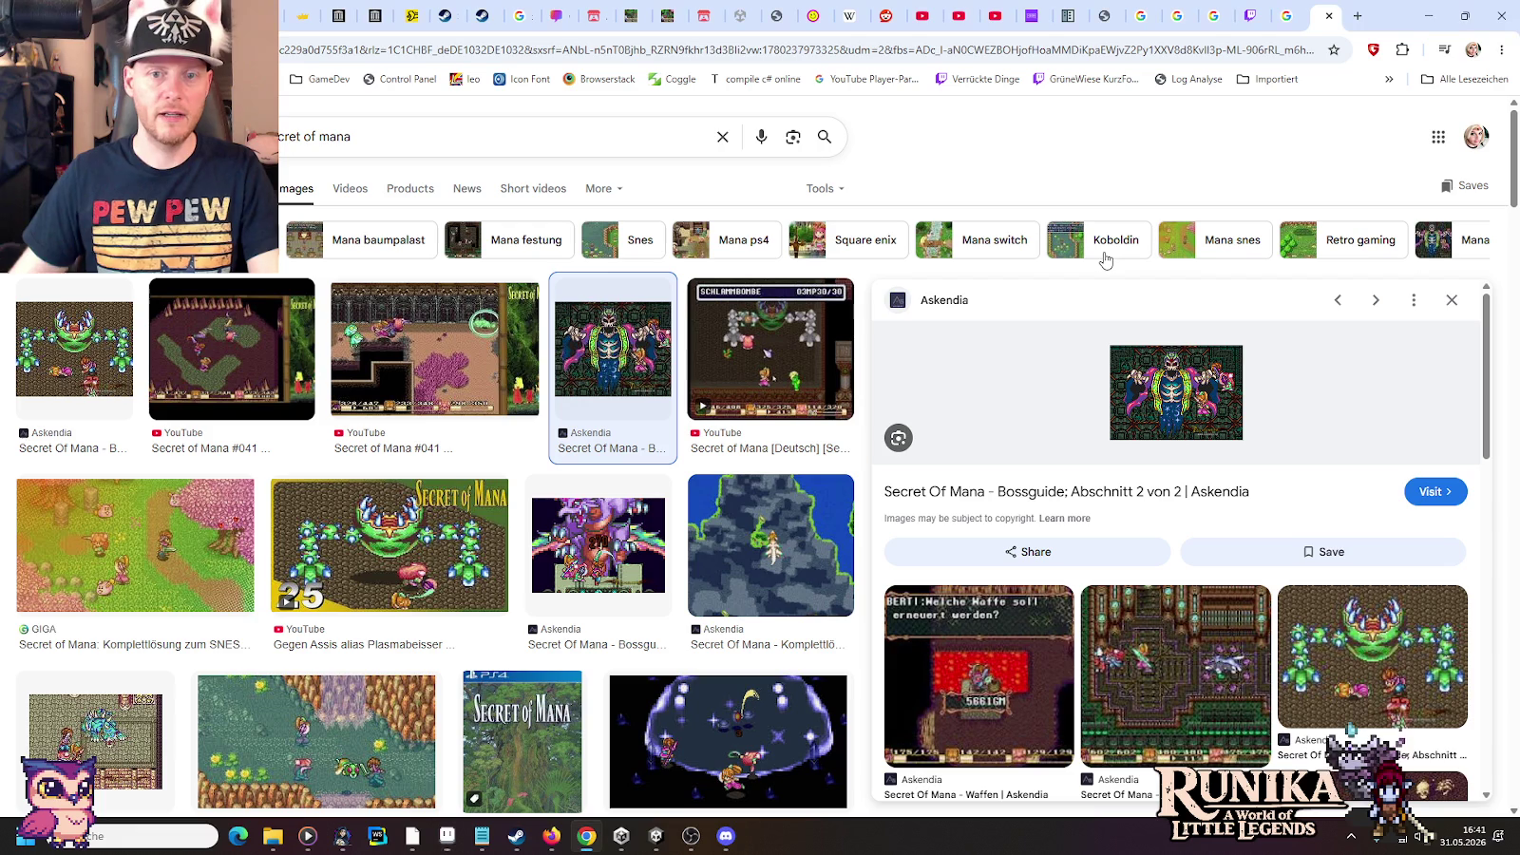
Preview the Voidling Concept Art in the League of Legends Void results, compare with Thraxx, then return to Aseprite
left_click(1287, 15)
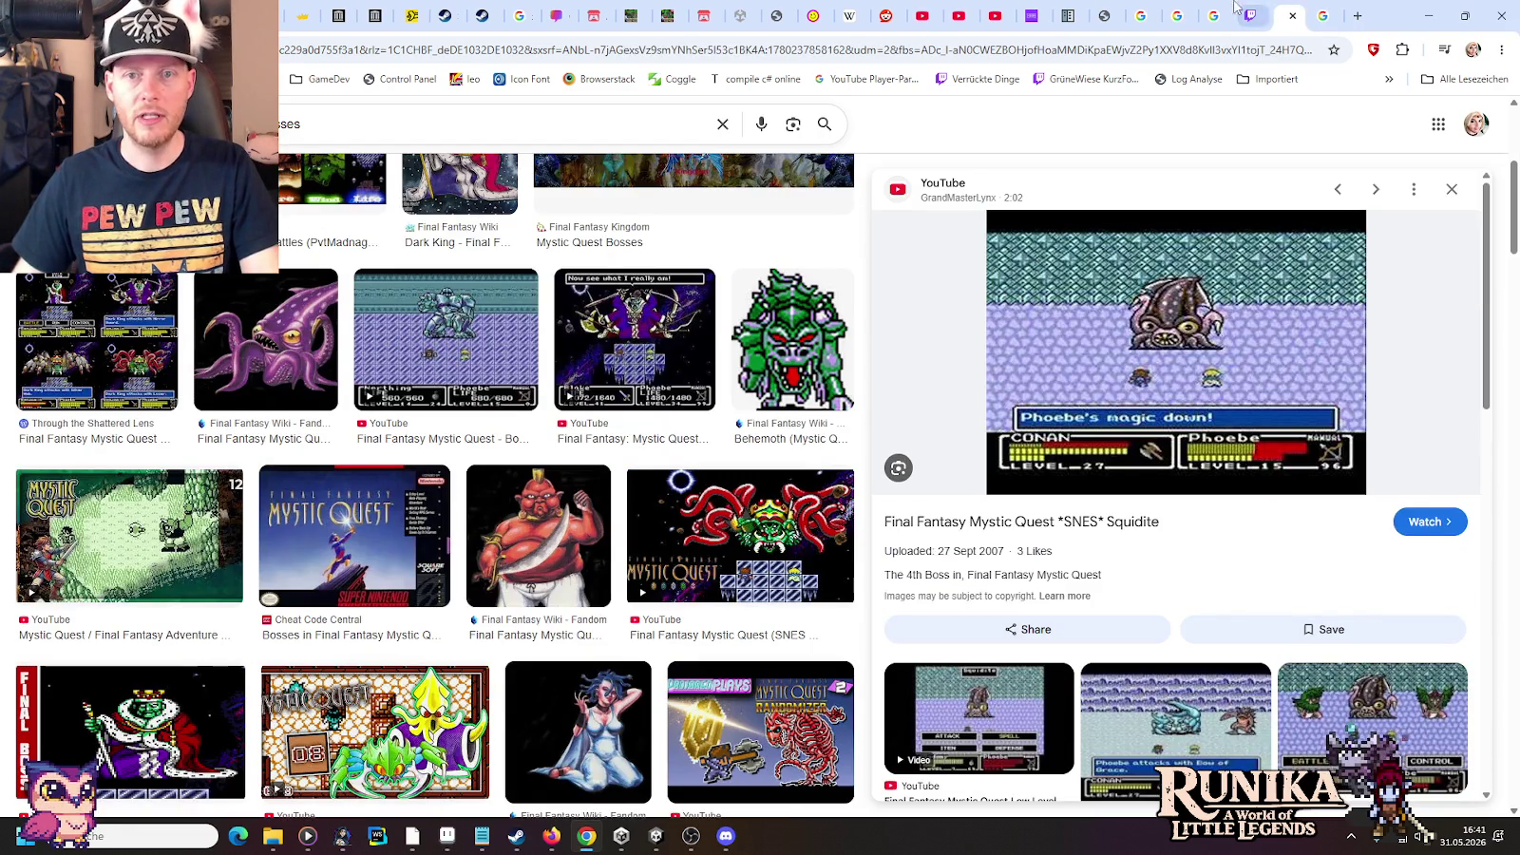
left_click(1216, 14)
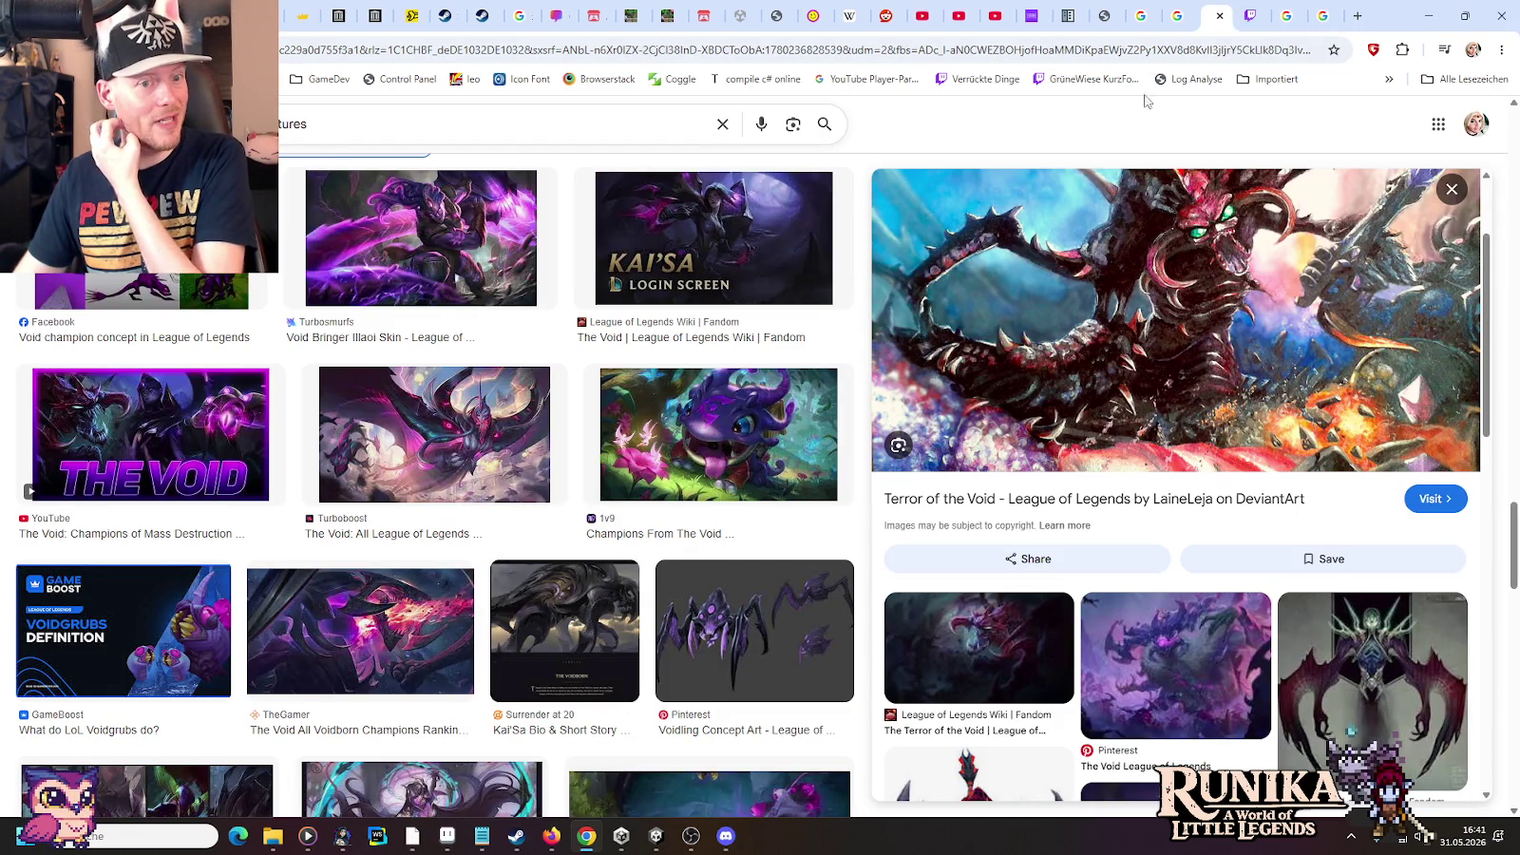
left_click(703, 608)
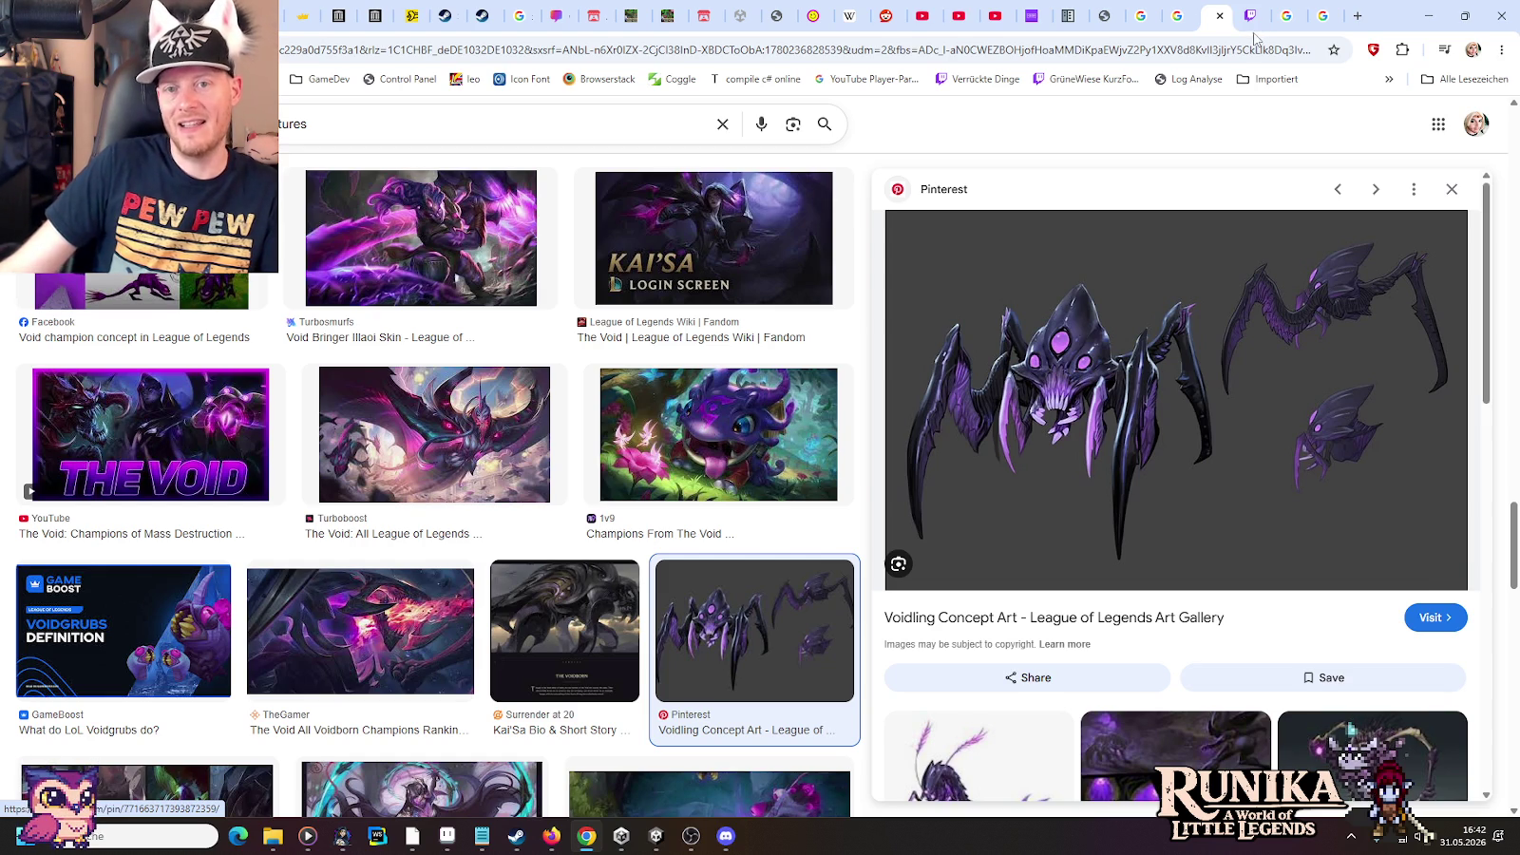
left_click(1183, 15)
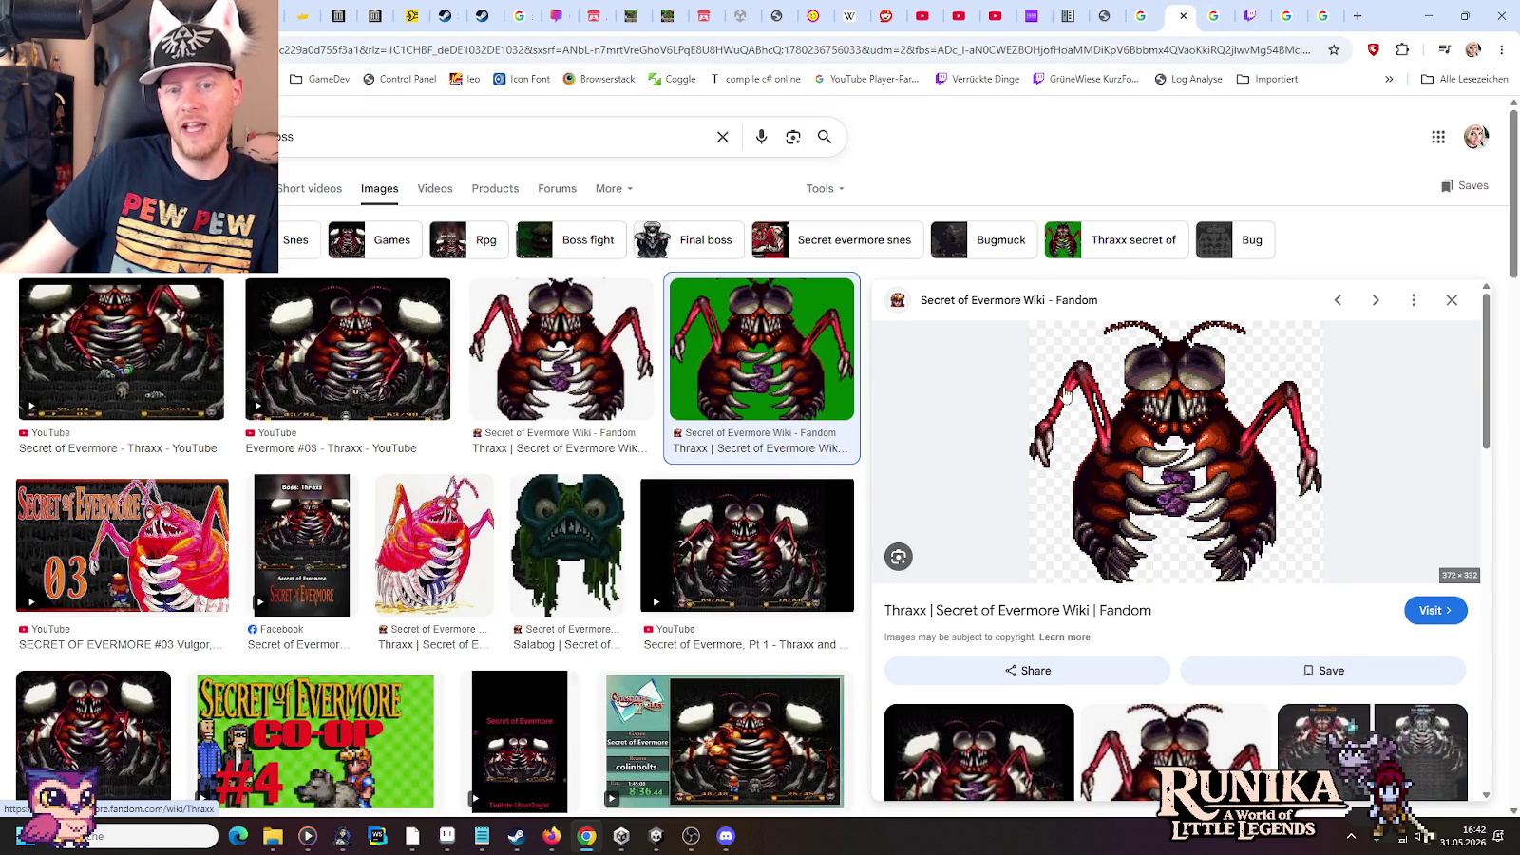
key("ctrl+Tab")
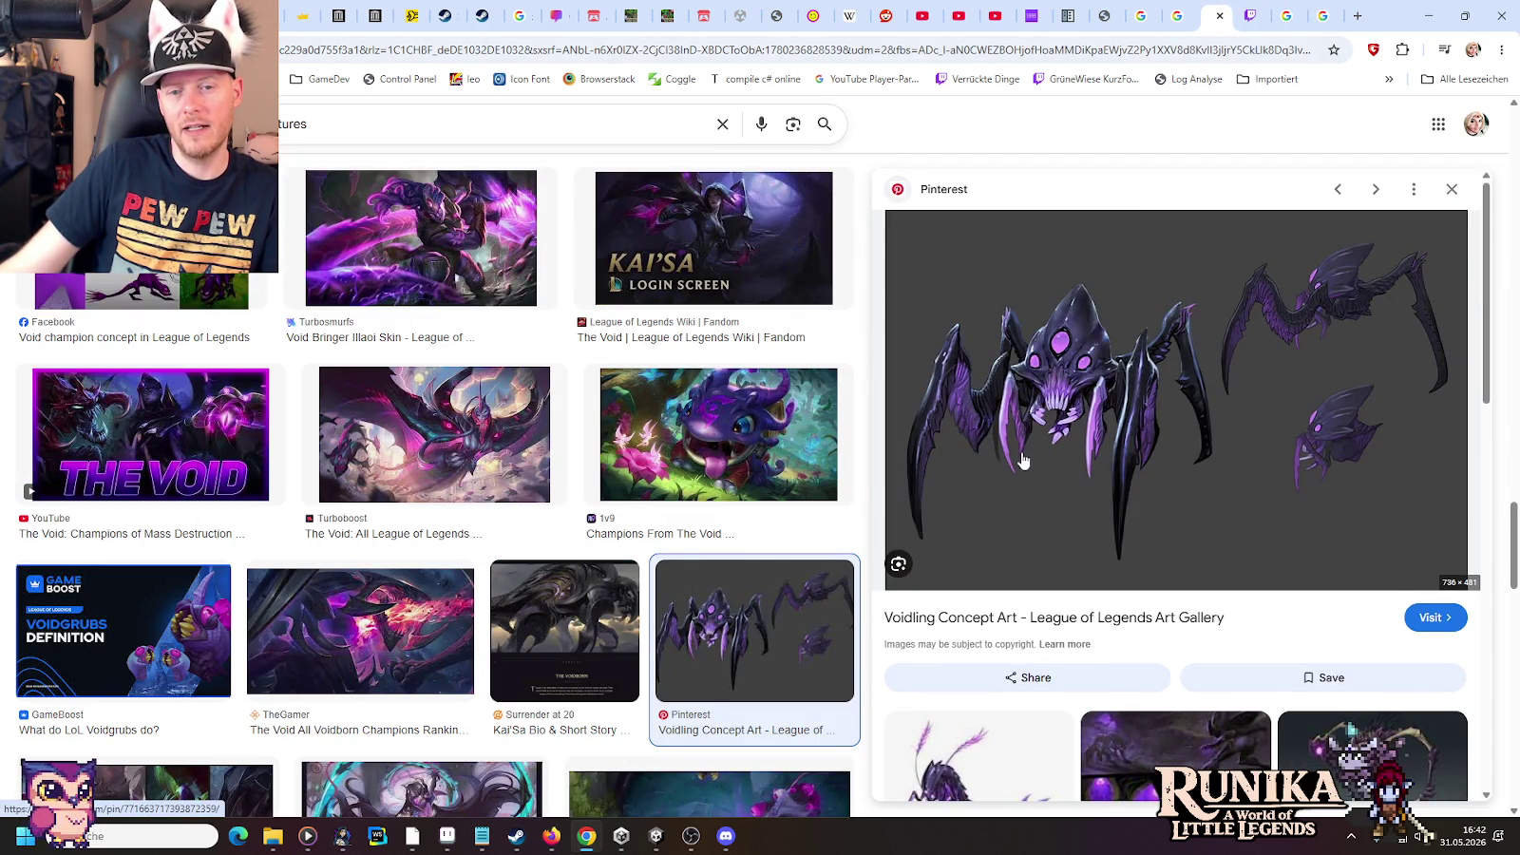
key("alt+Tab")
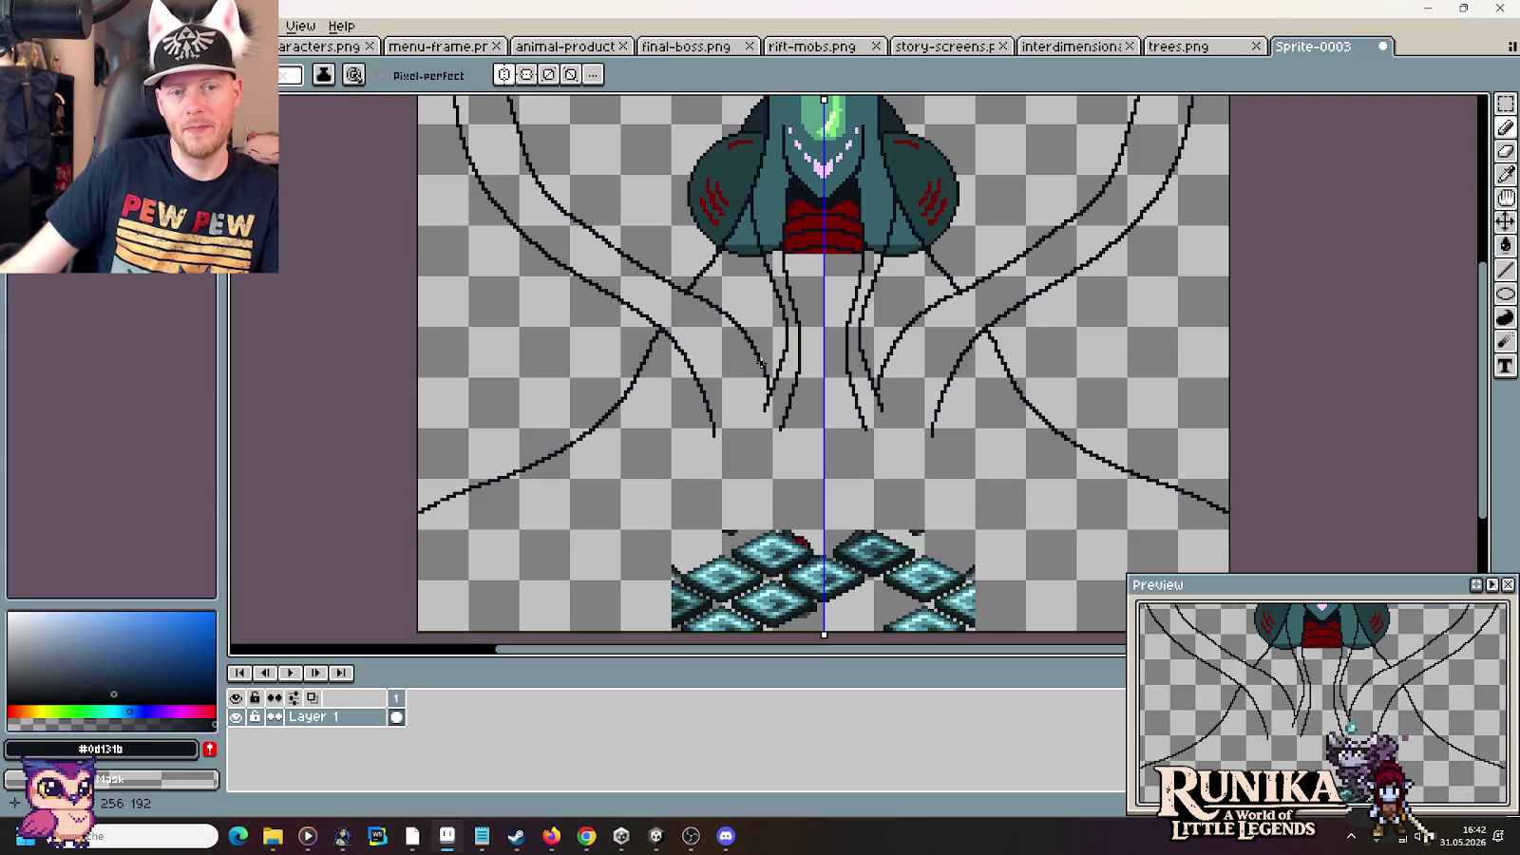
Copy the whole Sprite-0003 canvas and paste it below the earlier boss draft in final-boss.png
left_click_drag(762, 364, 769, 480)
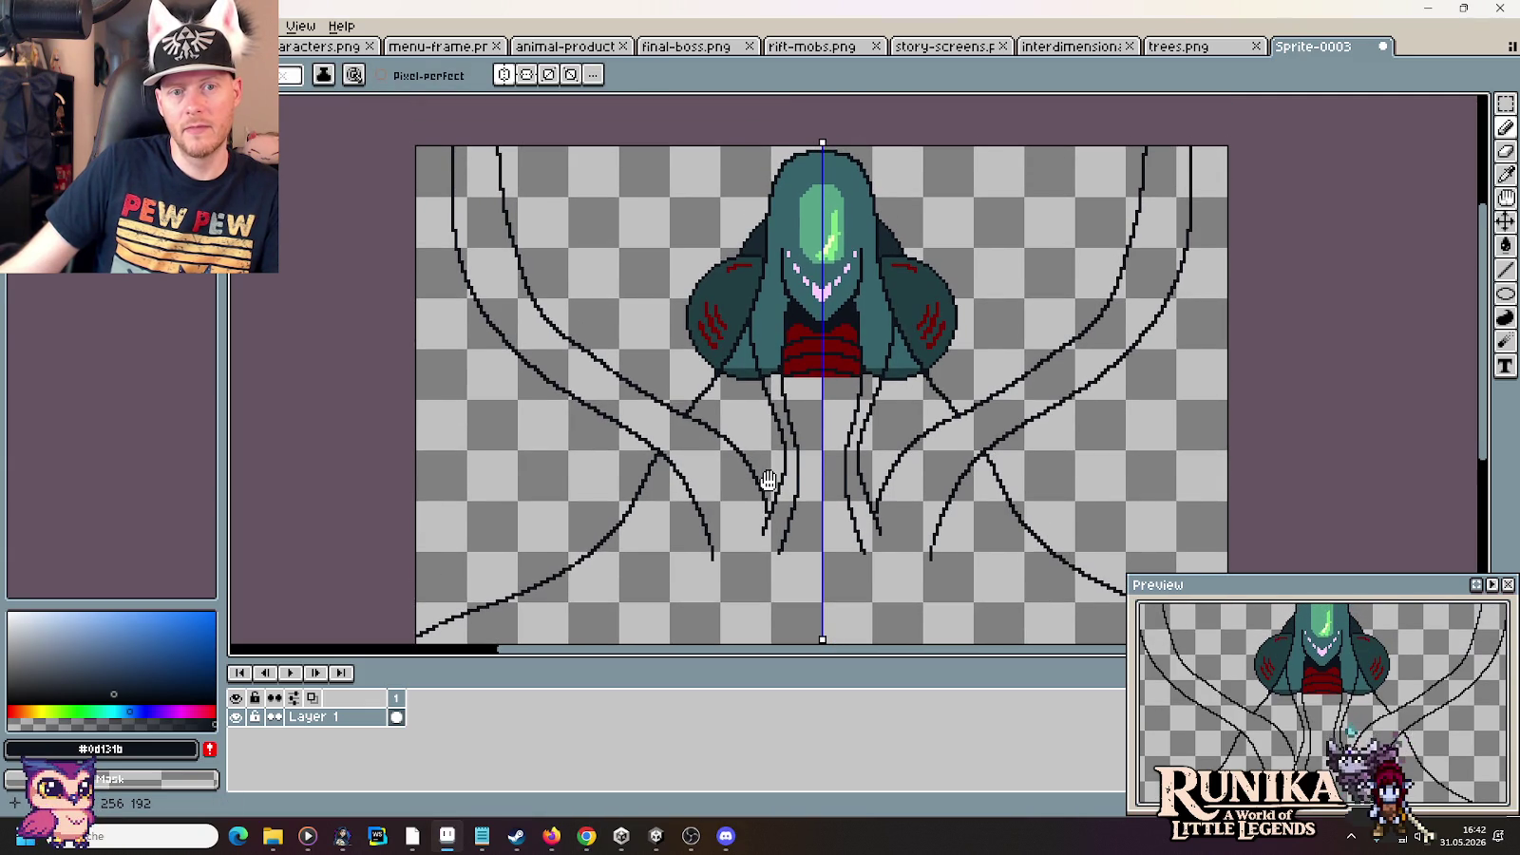
key("ctrl+v")
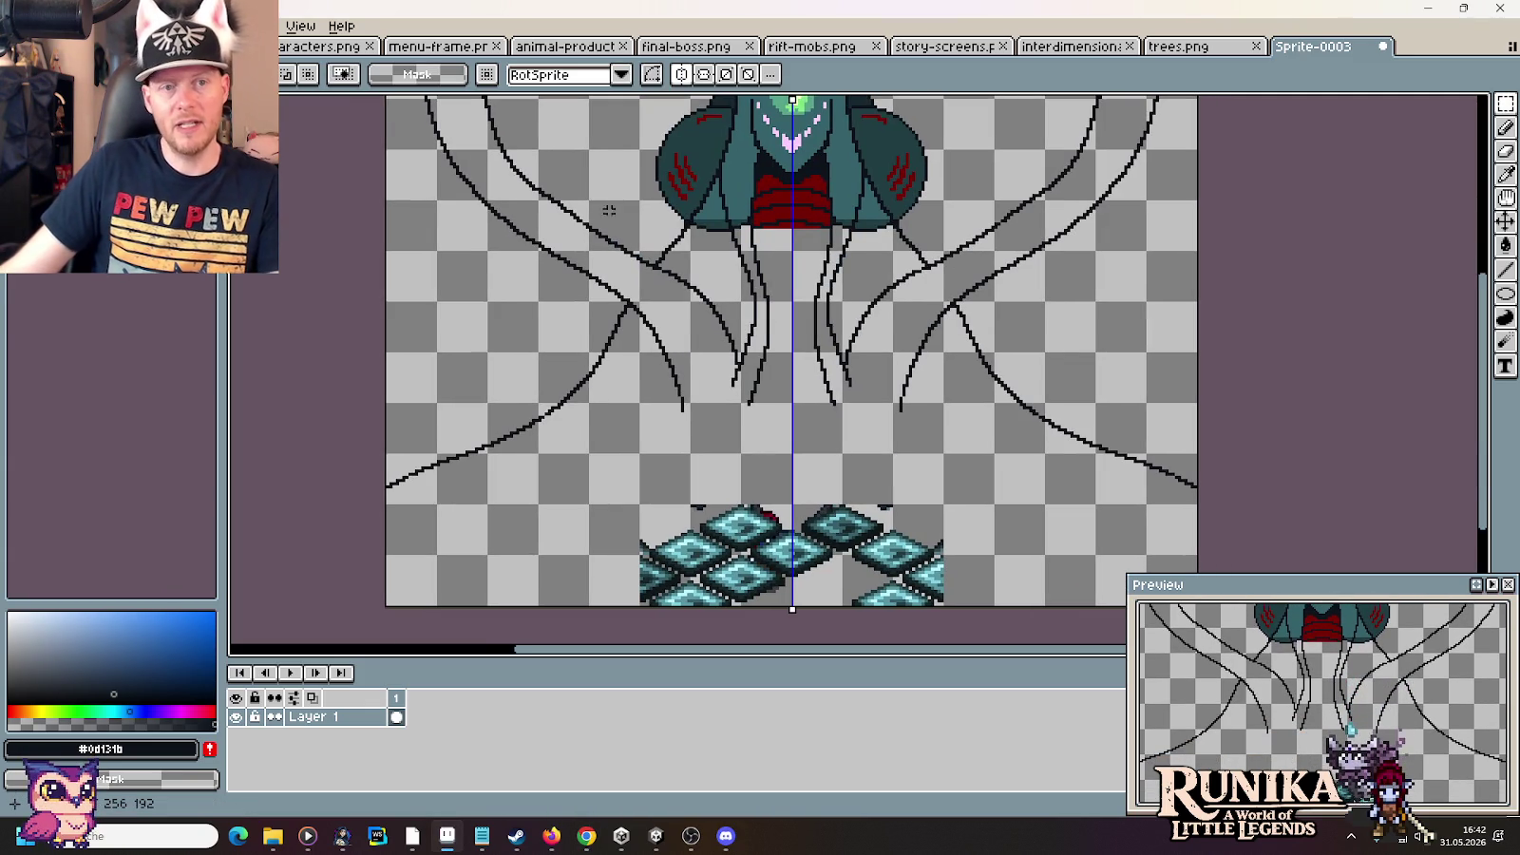
scroll(609, 210, "down", 2)
left_click_drag(497, 115, 910, 422)
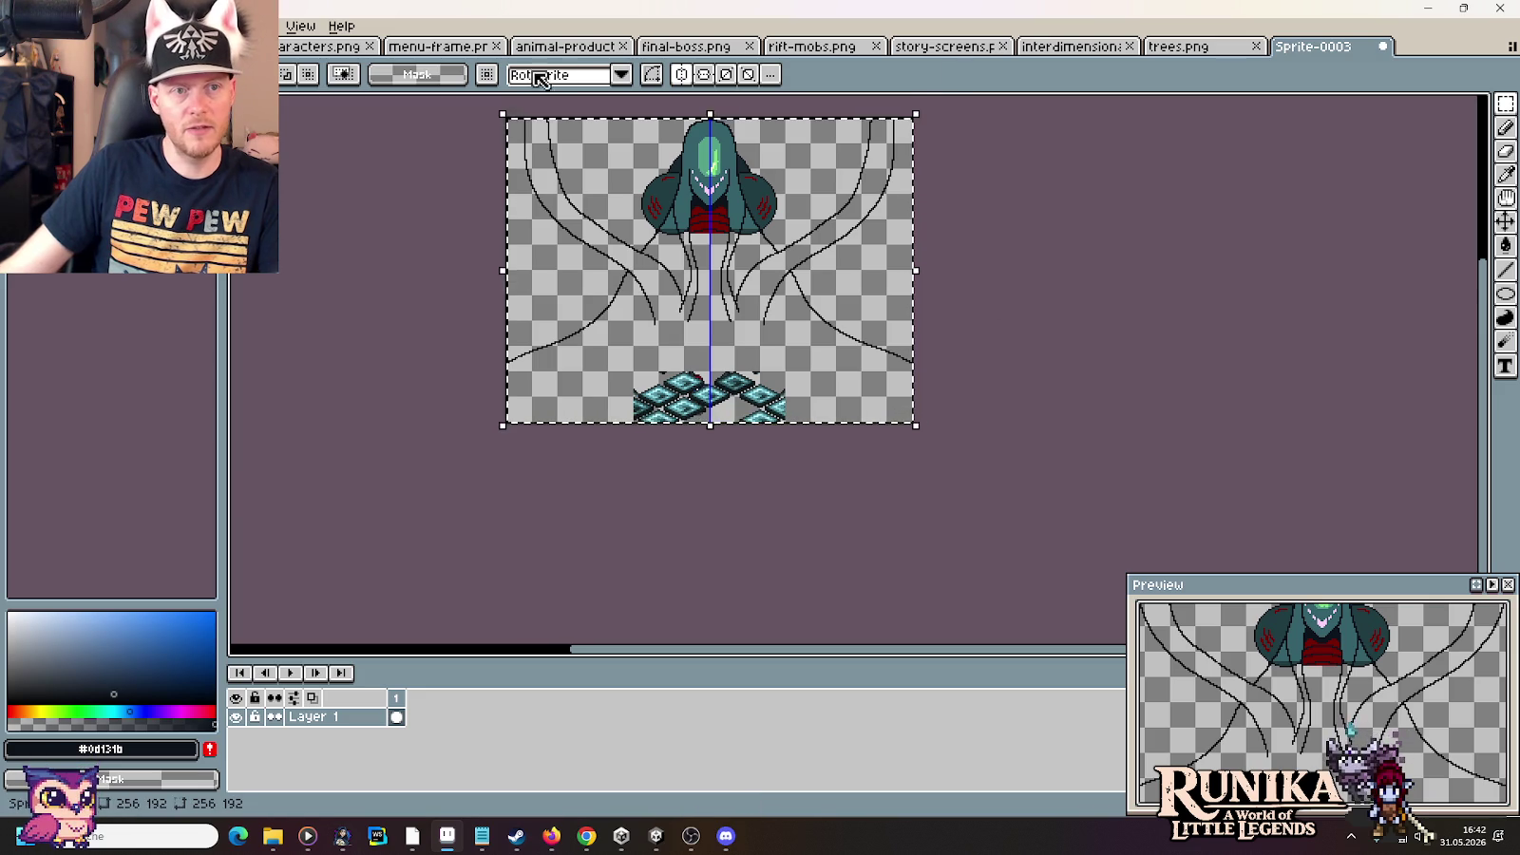
left_click(684, 46)
scroll(712, 166, "down", 2)
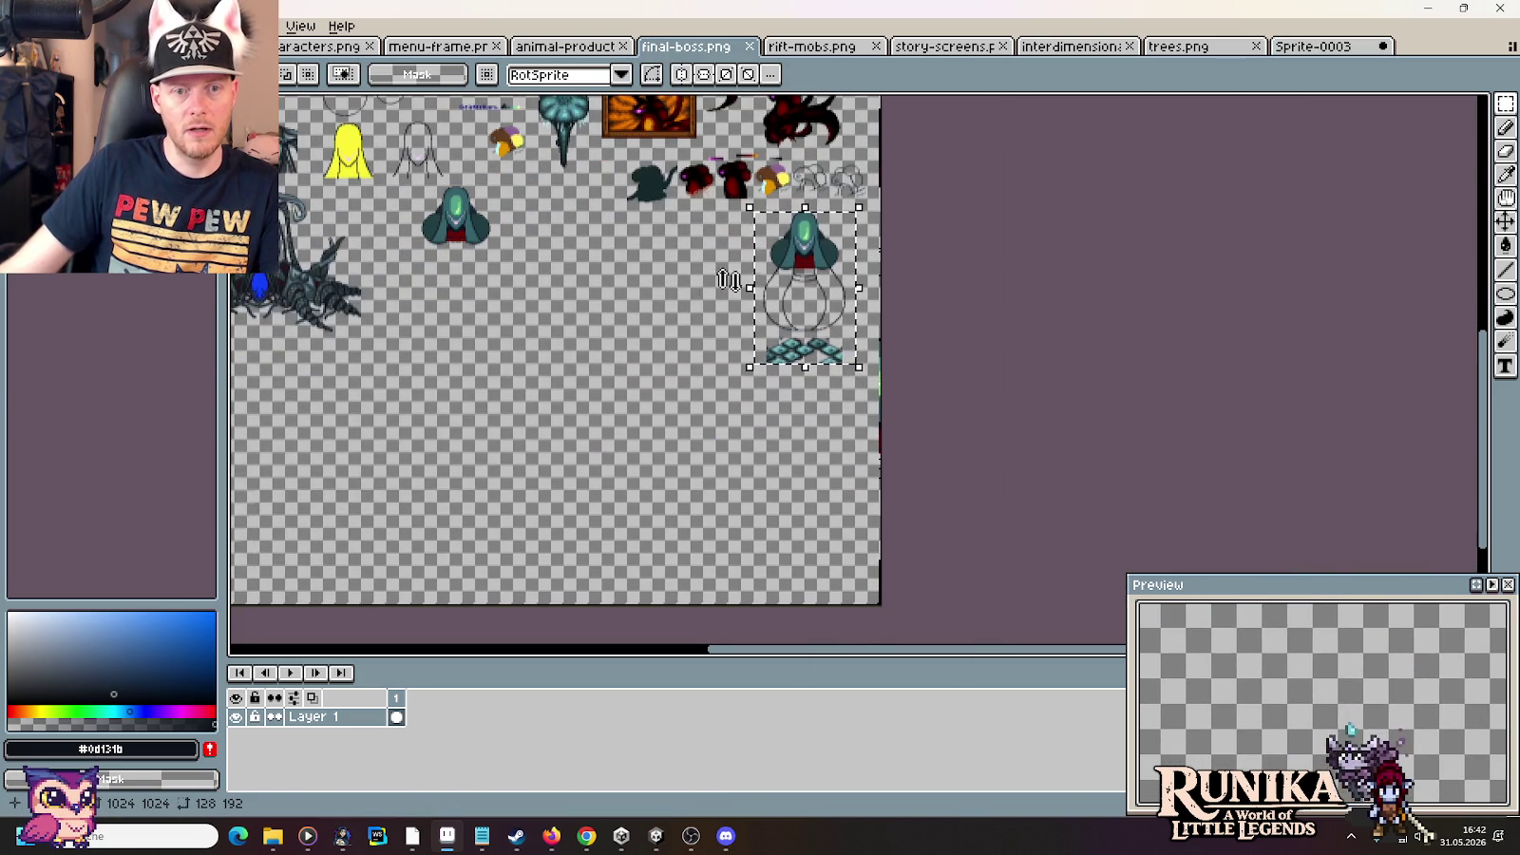
key("ctrl+v")
left_click_drag(848, 394, 792, 454)
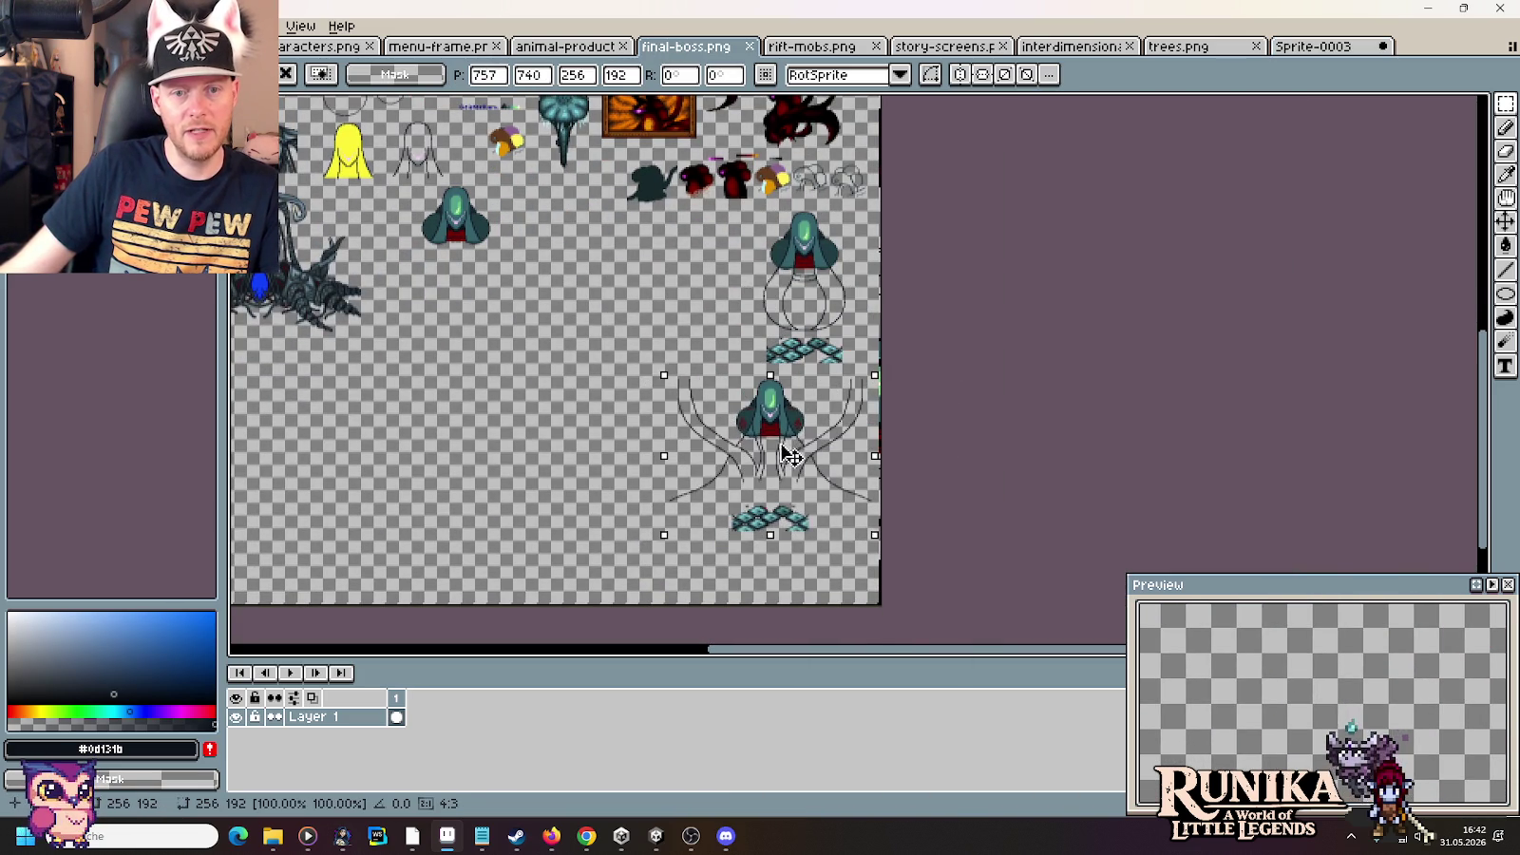
key("Return")
scroll(793, 454, "up", 2)
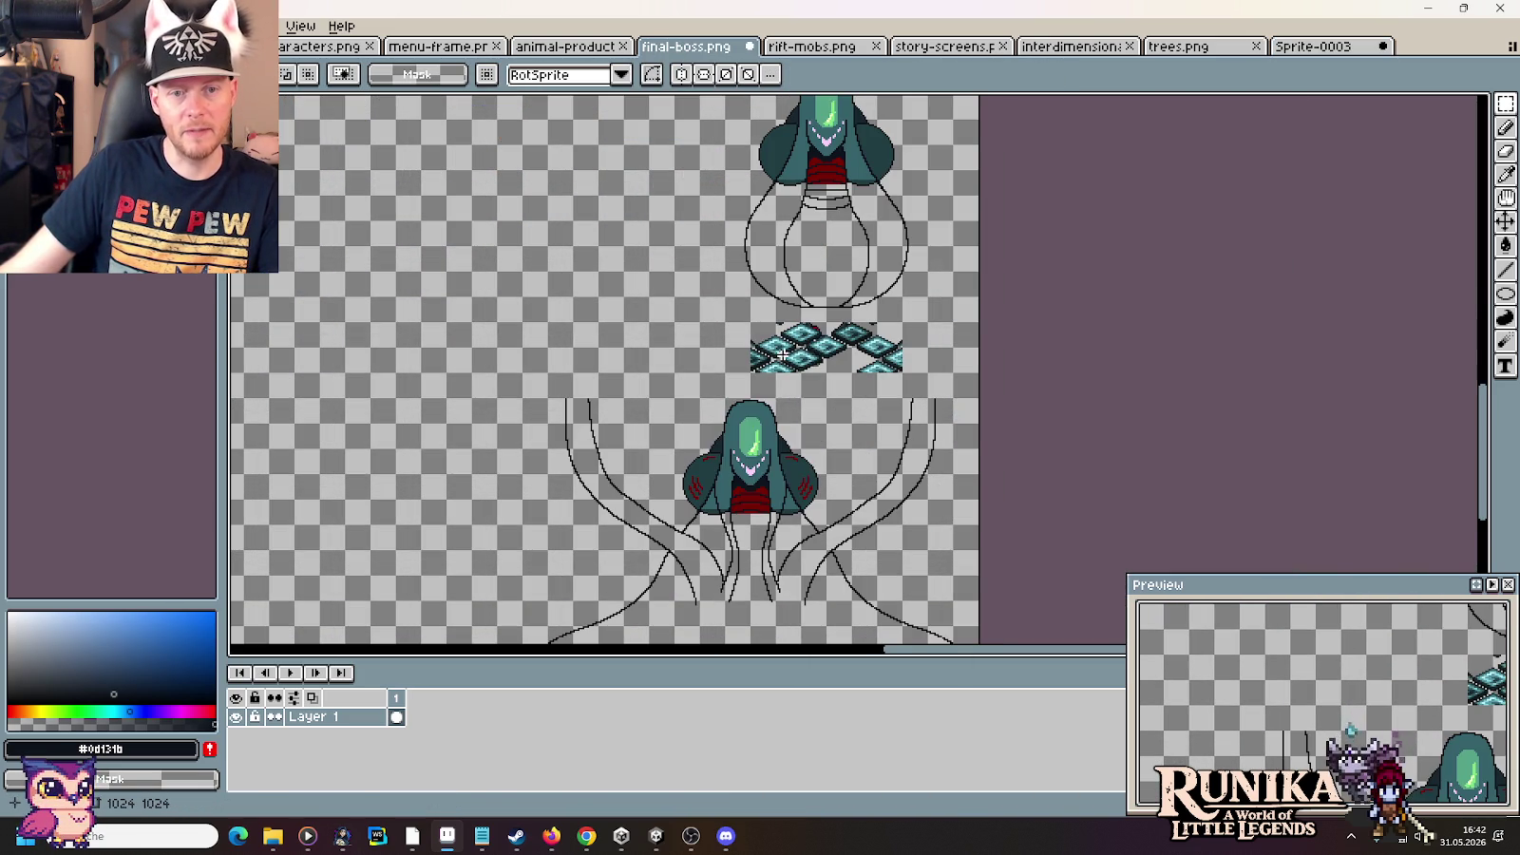
Back on Sprite-0003, deselect and erase the boxed-in middle sections of the mirrored tendril curves
left_click(1319, 52)
key("ctrl+d")
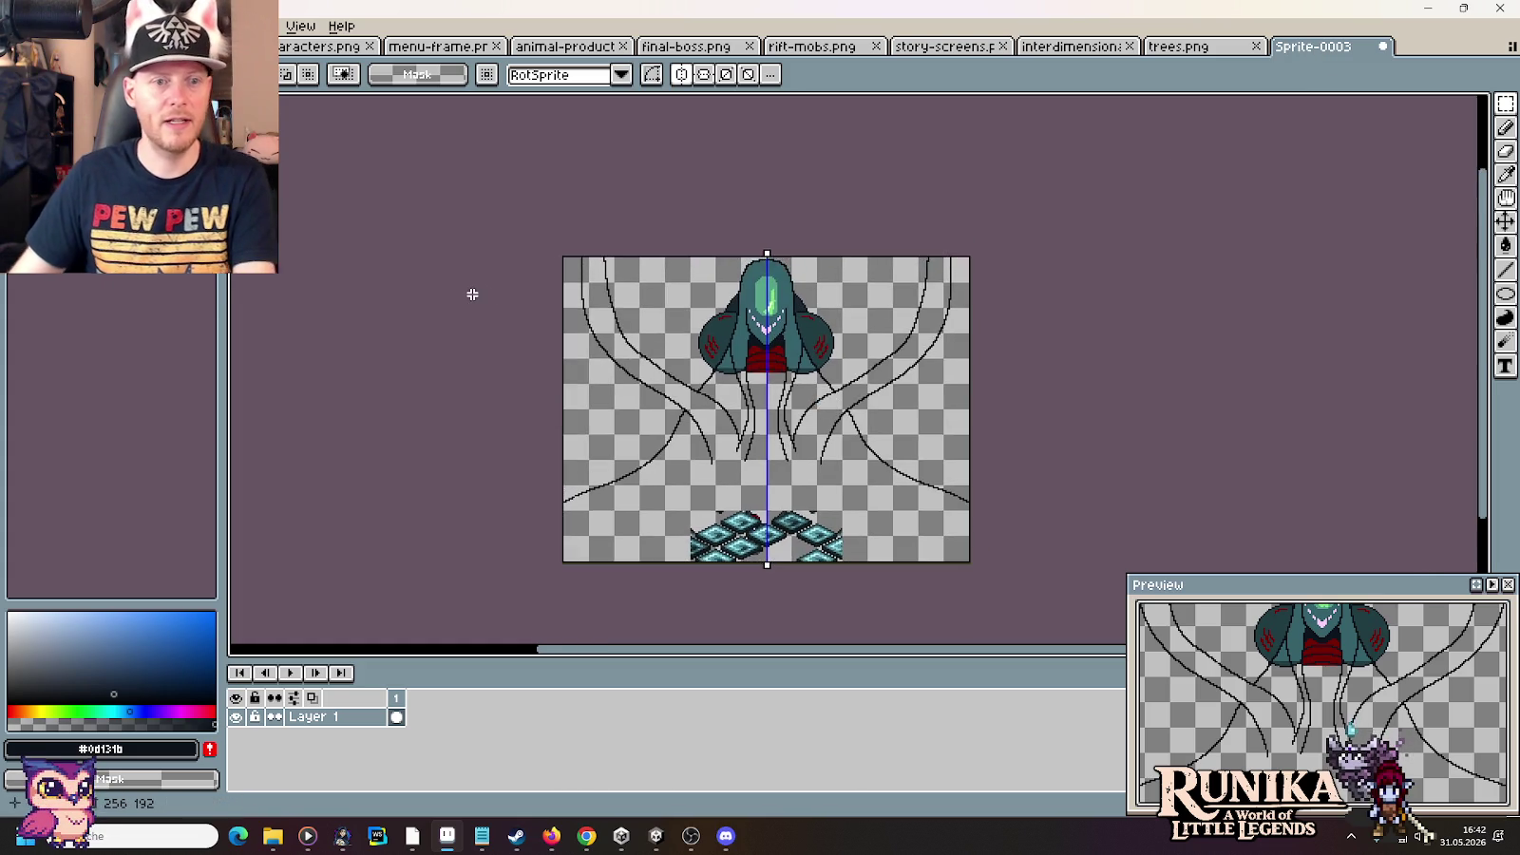
scroll(533, 313, "up", 3)
left_click_drag(838, 604, 589, 171)
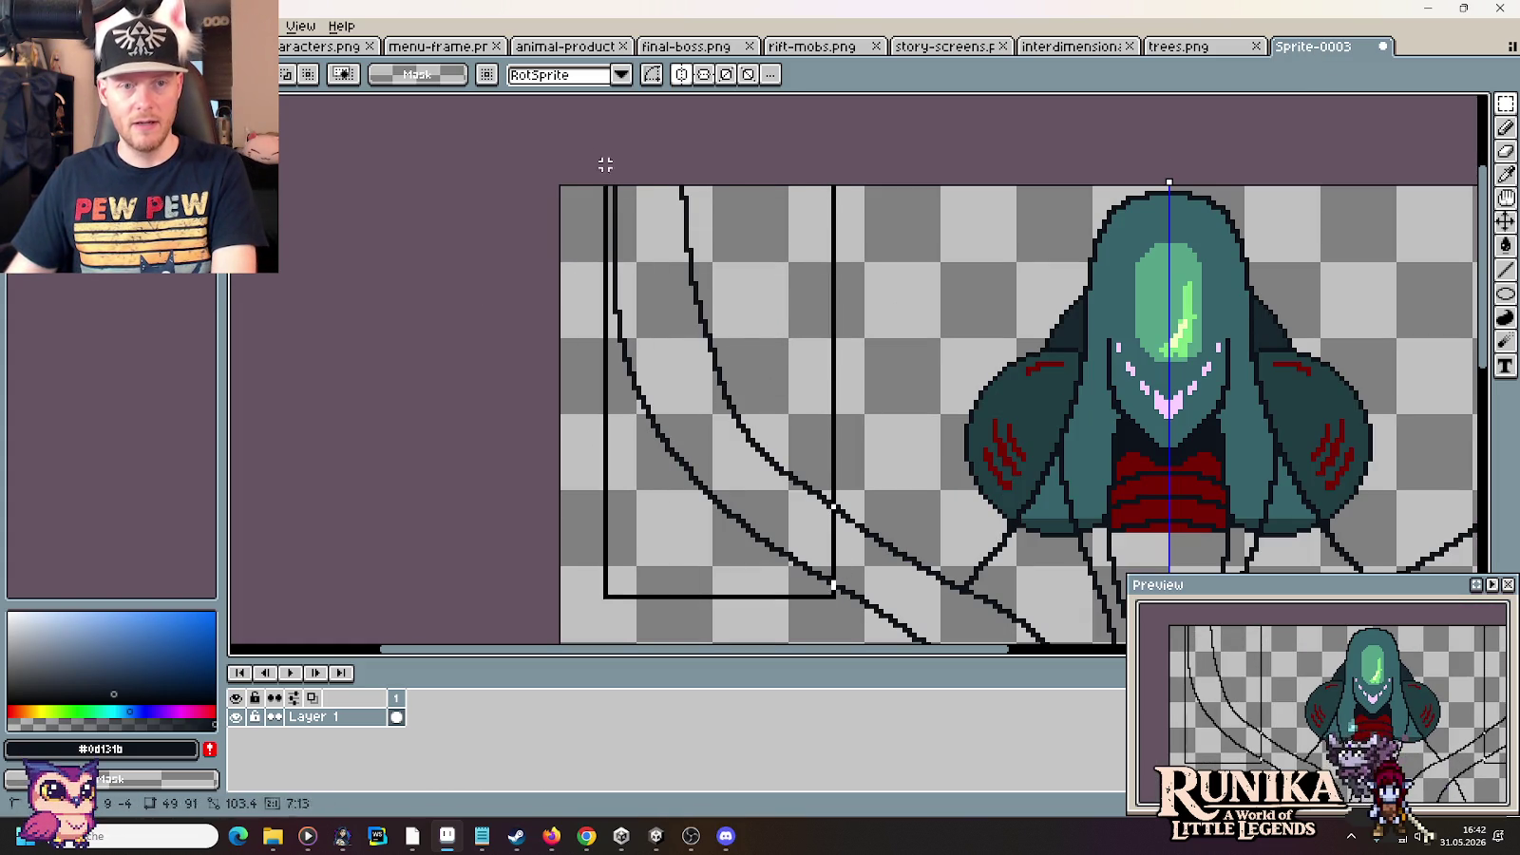
key("Delete")
scroll(705, 342, "down", 3)
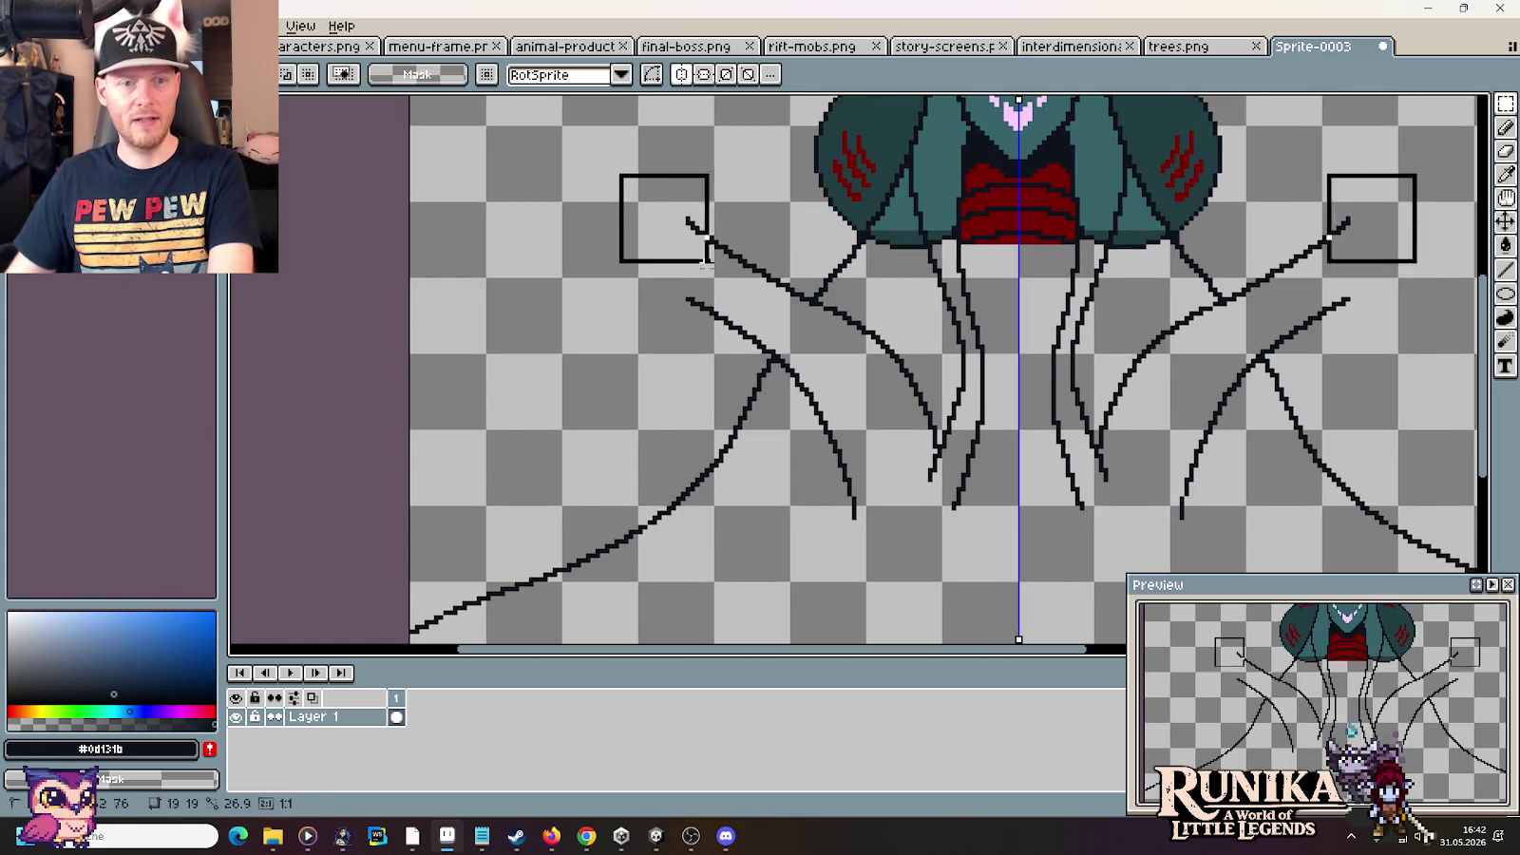
mouse_move(744, 251)
left_mouse_down()
mouse_move(817, 333)
mouse_move(803, 359)
left_mouse_up()
Clear the tendril branch joints on both sides and reconnect the outer tendril lines to the body
left_click_drag(806, 302, 940, 447)
left_click_drag(778, 351, 893, 542)
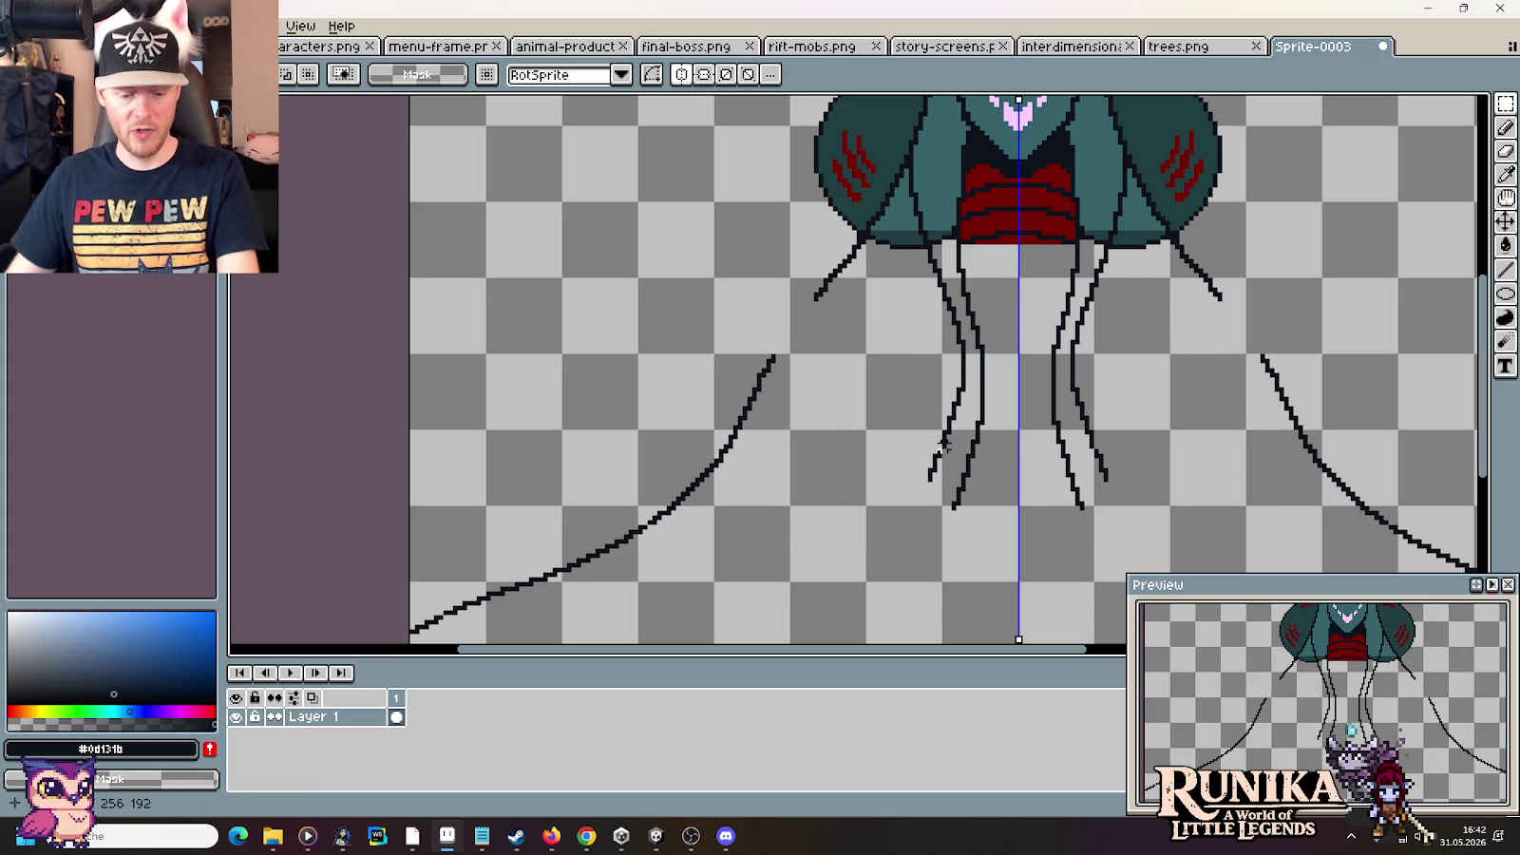
key("b")
left_click(812, 302)
key("ctrl+z")
left_click_drag(785, 337, 803, 308)
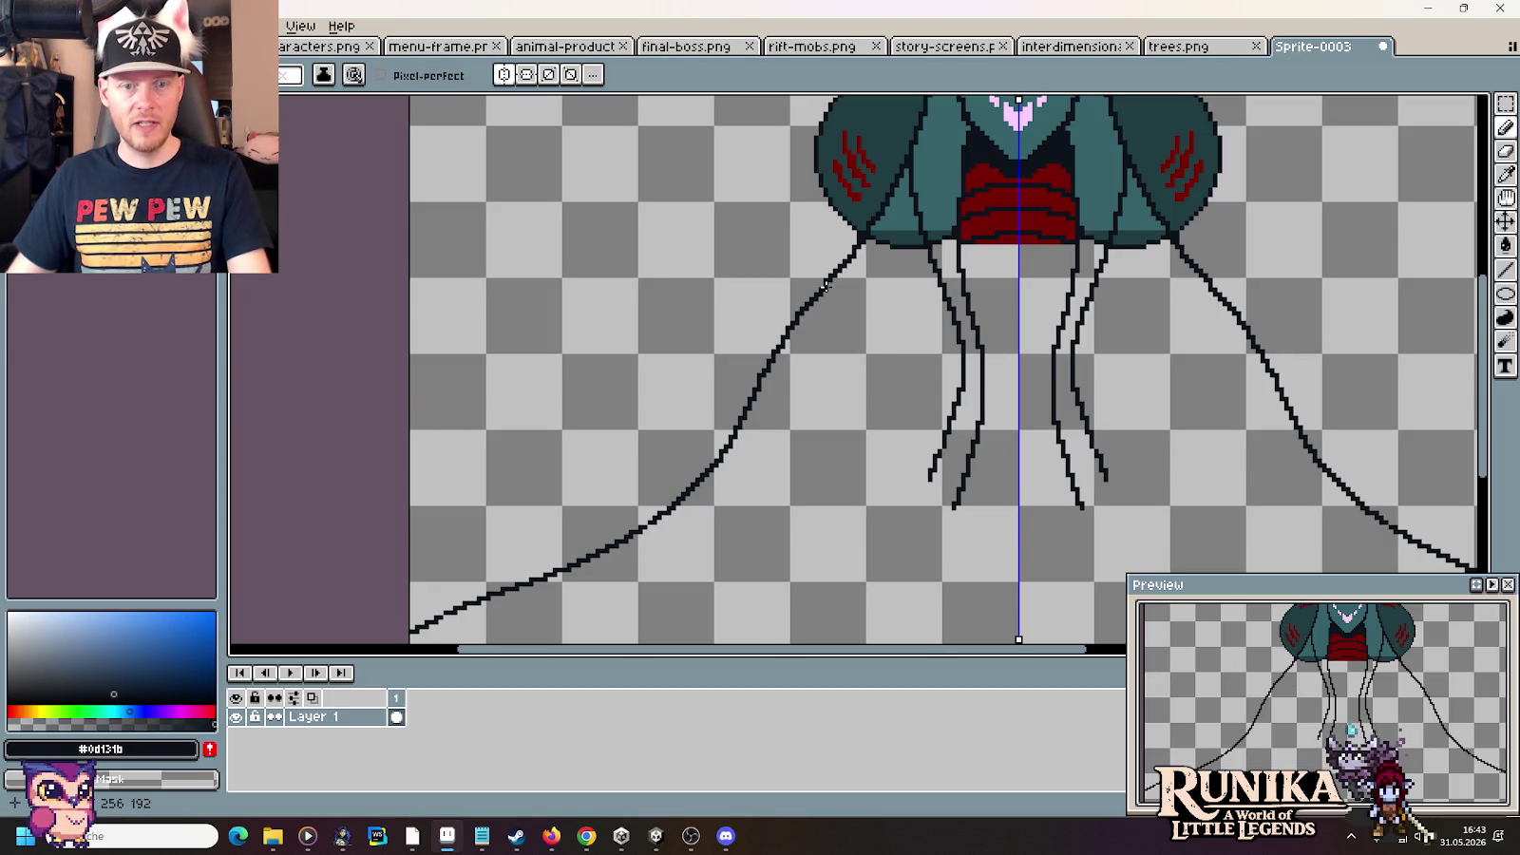
Draw mirrored diagonal branches and a jagged outer wing edge on both sides, checking the Voidling reference
left_click_drag(823, 286, 941, 430)
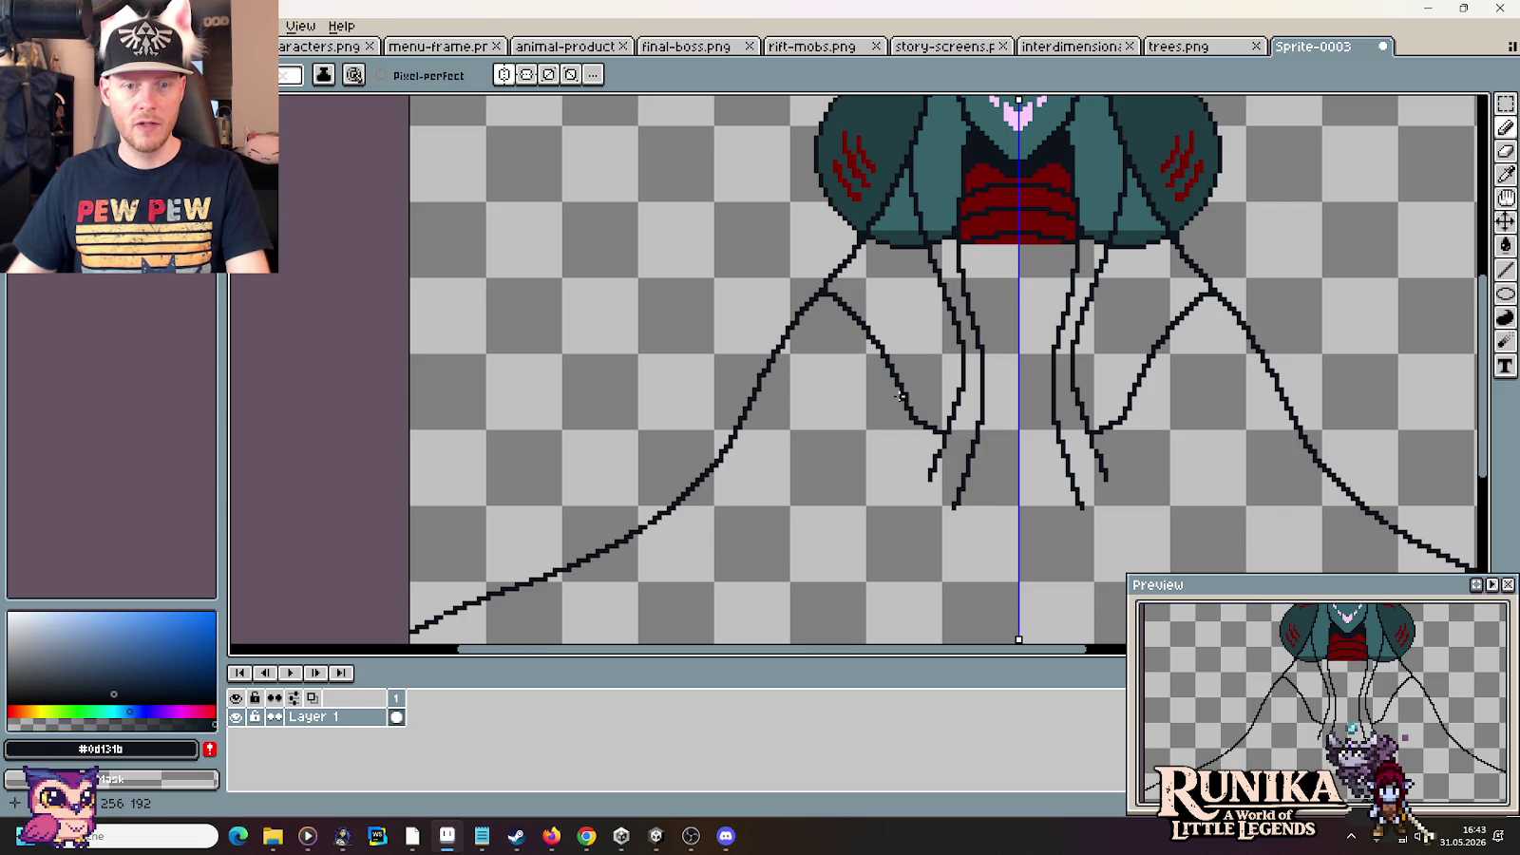
left_click_drag(900, 401, 839, 463)
key("alt+Tab")
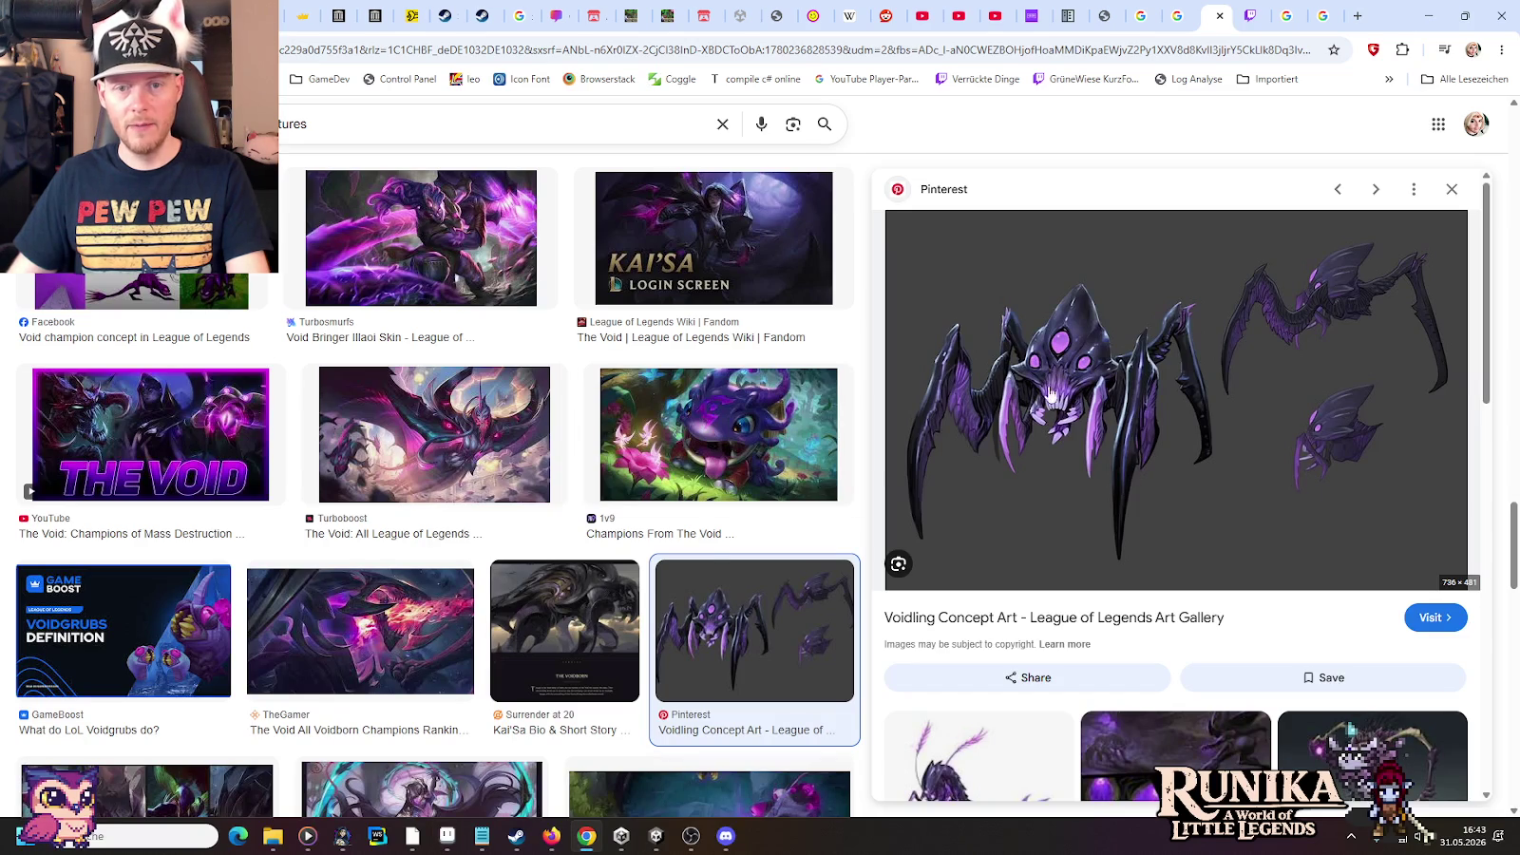
key("alt+Tab")
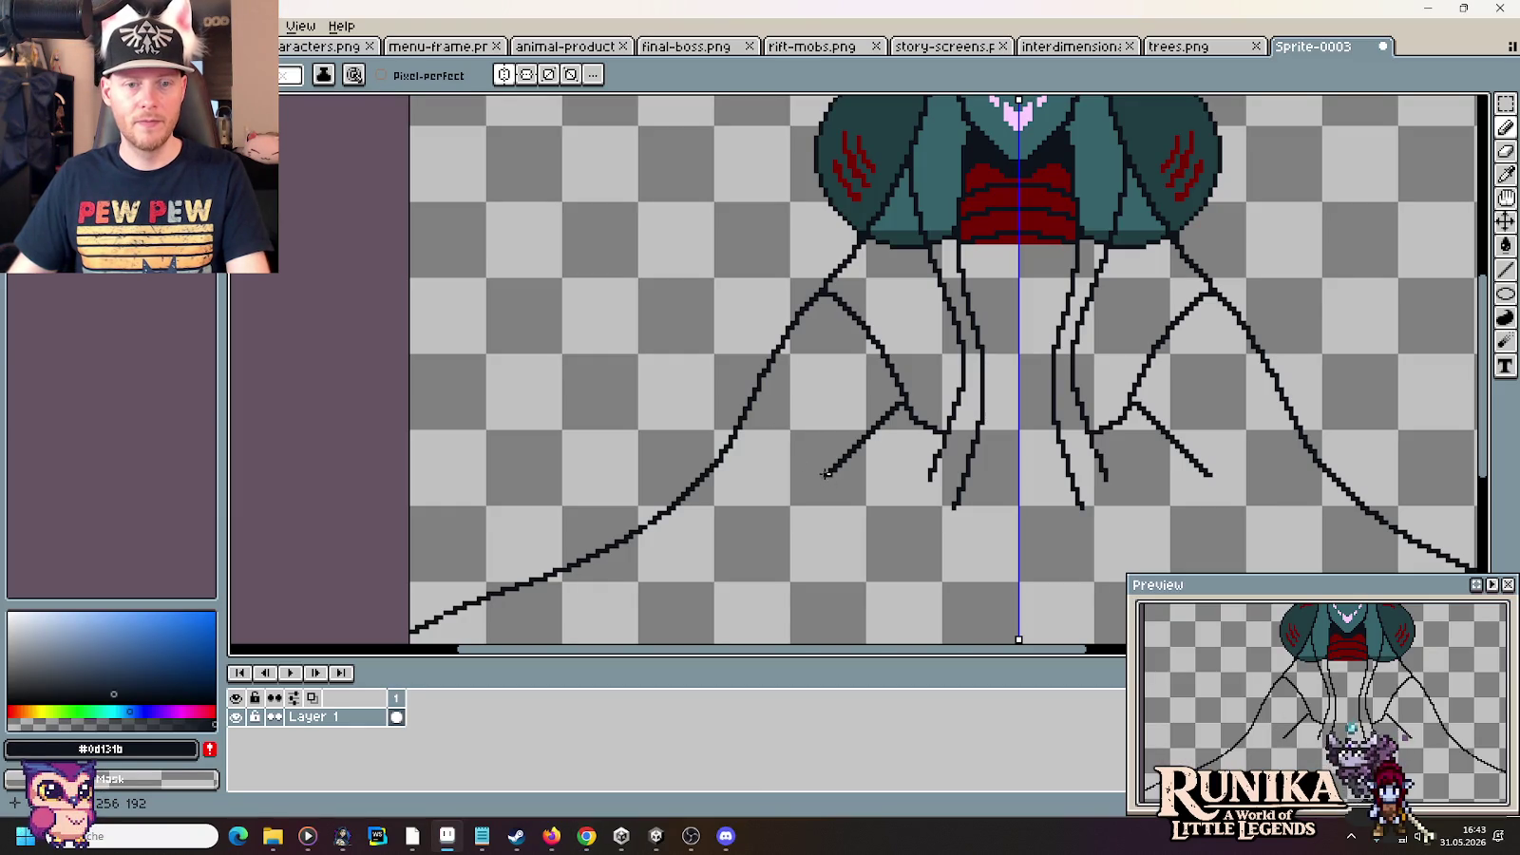
mouse_move(778, 463)
left_mouse_down()
mouse_move(722, 312)
mouse_move(678, 271)
mouse_move(608, 313)
mouse_move(539, 435)
left_mouse_up()
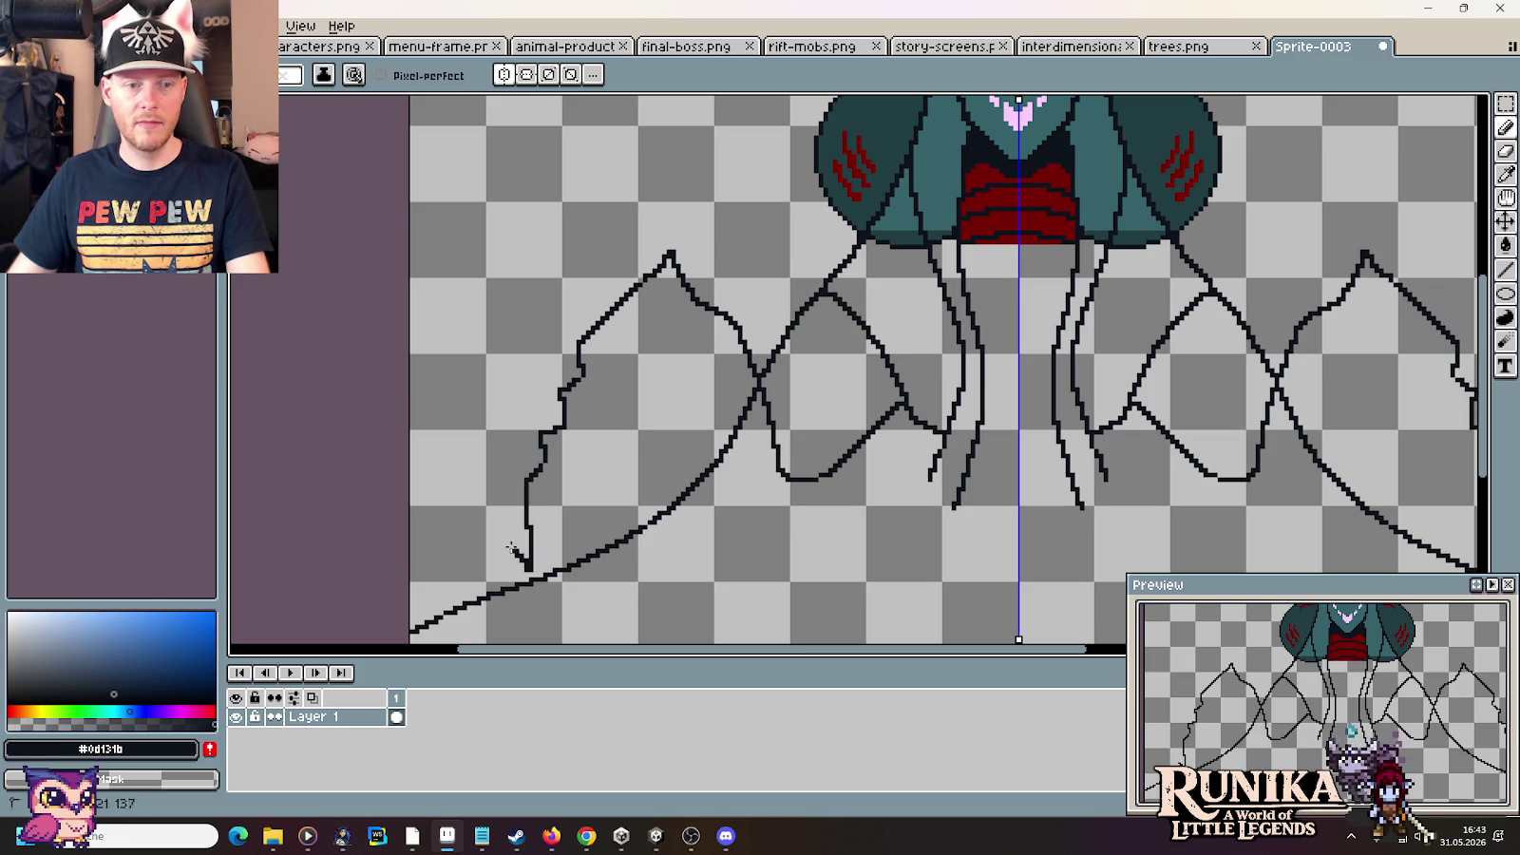
mouse_move(484, 517)
left_mouse_down()
mouse_move(513, 344)
mouse_move(559, 288)
mouse_move(608, 173)
mouse_move(679, 131)
mouse_move(721, 150)
mouse_move(808, 380)
mouse_move(872, 335)
left_mouse_up()
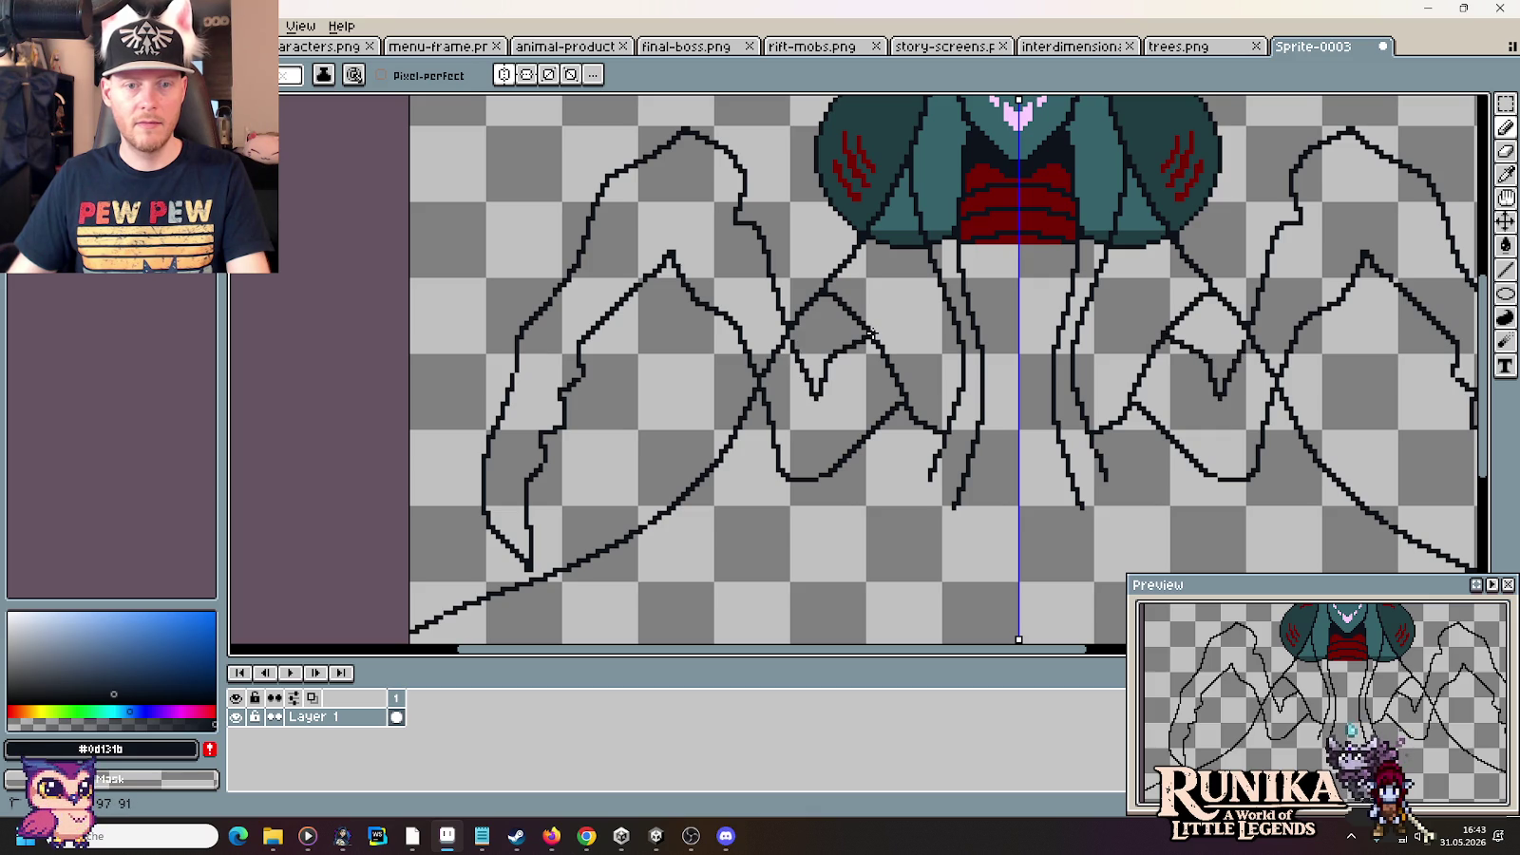
scroll(819, 408, "down", 1)
scroll(819, 409, "down", 2)
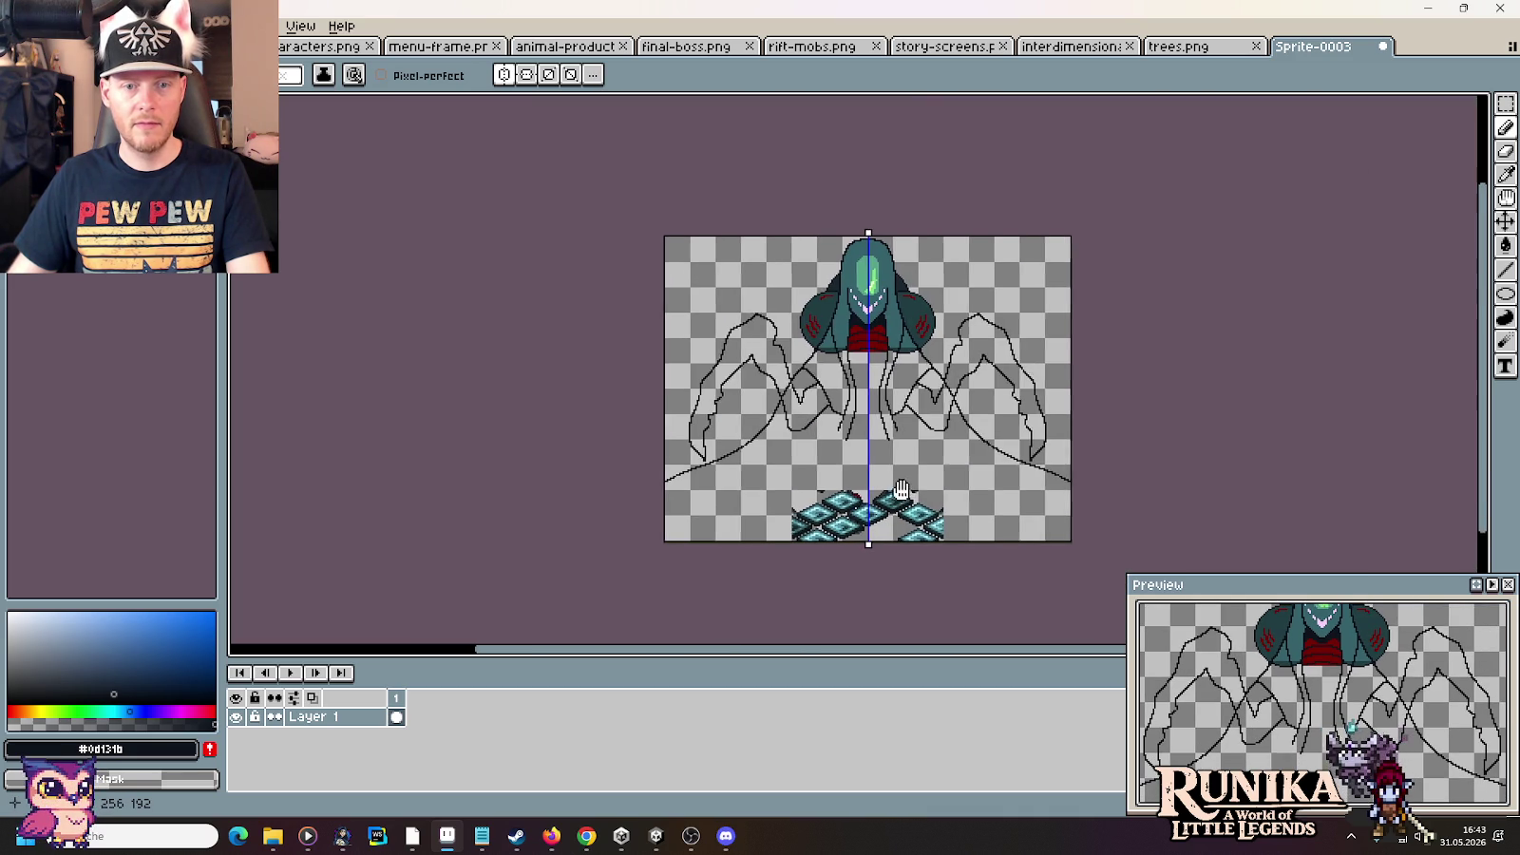
Zoom out and pan to show the head and wing outlines, then switch to the Voidling reference
scroll(877, 460, "up", 2)
left_click_drag(821, 432, 892, 504)
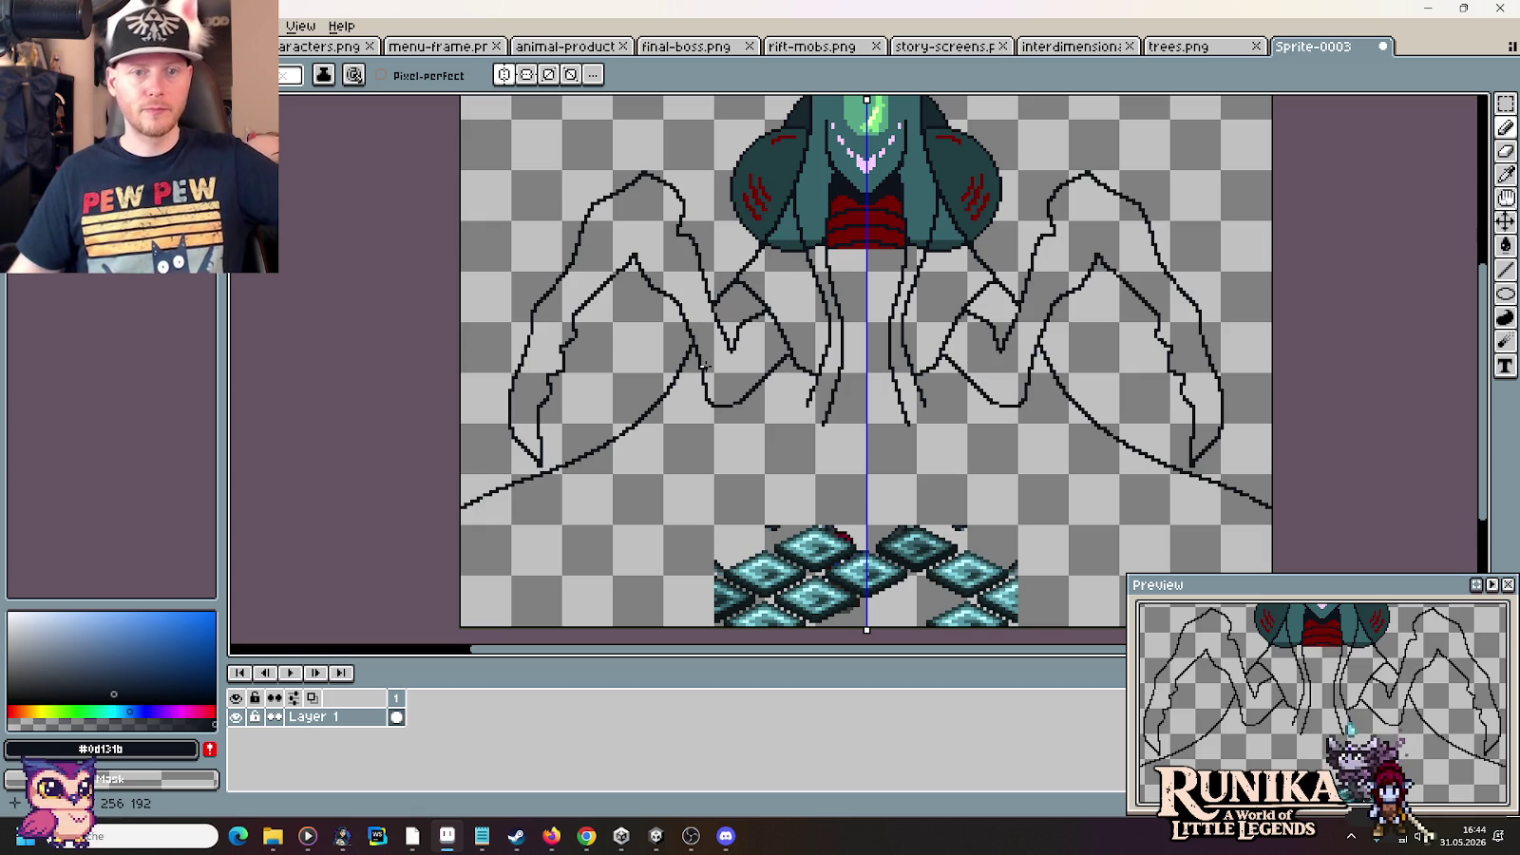
key("alt+Tab")
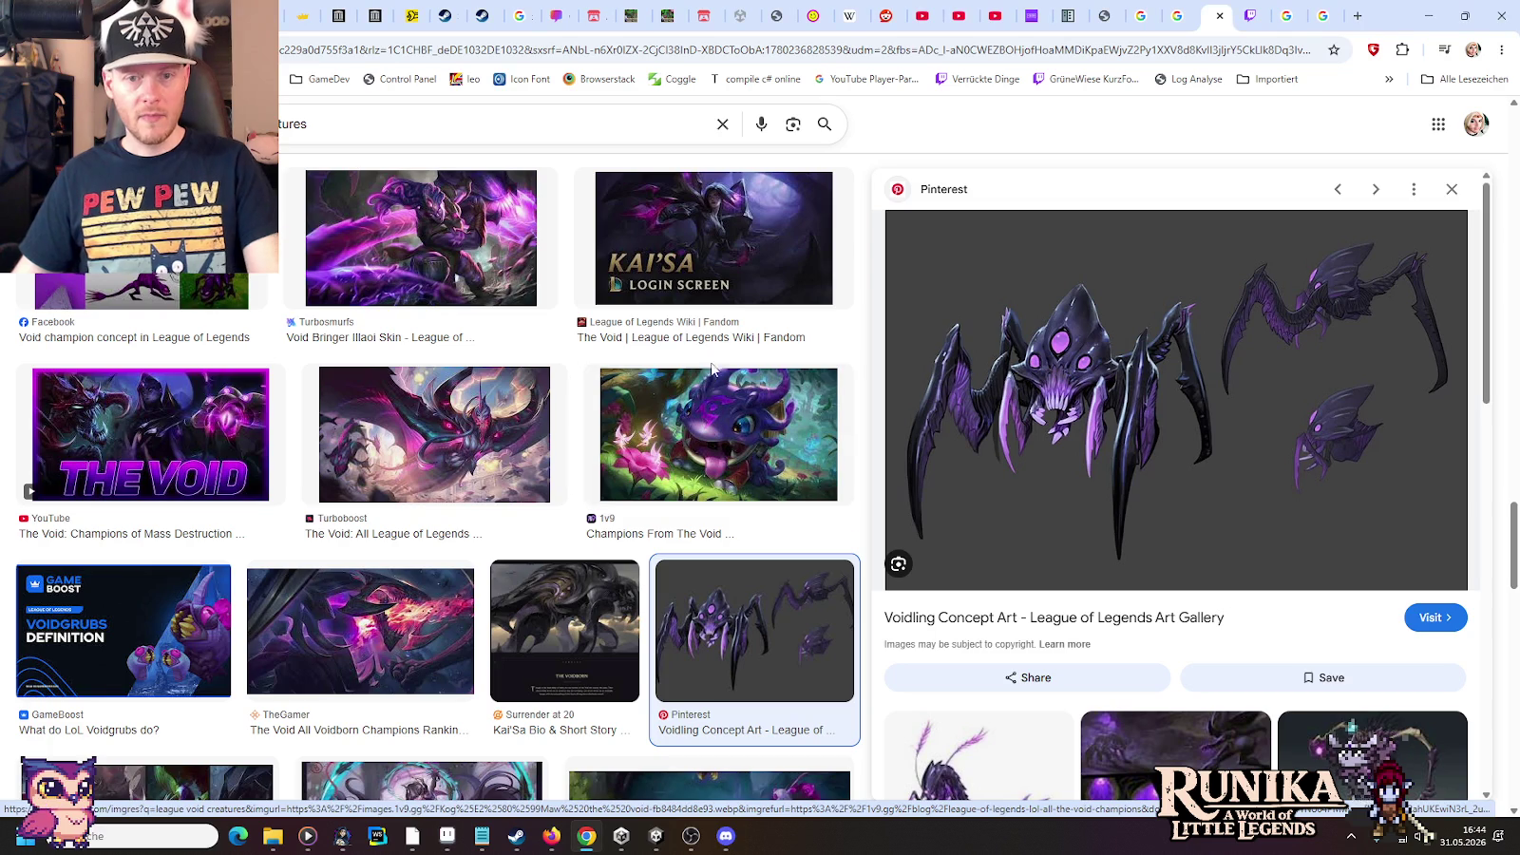
Close the Mystic Quest bosses search, view the Secret of Evermore Thraxx results, then return to Aseprite
left_click(1290, 9)
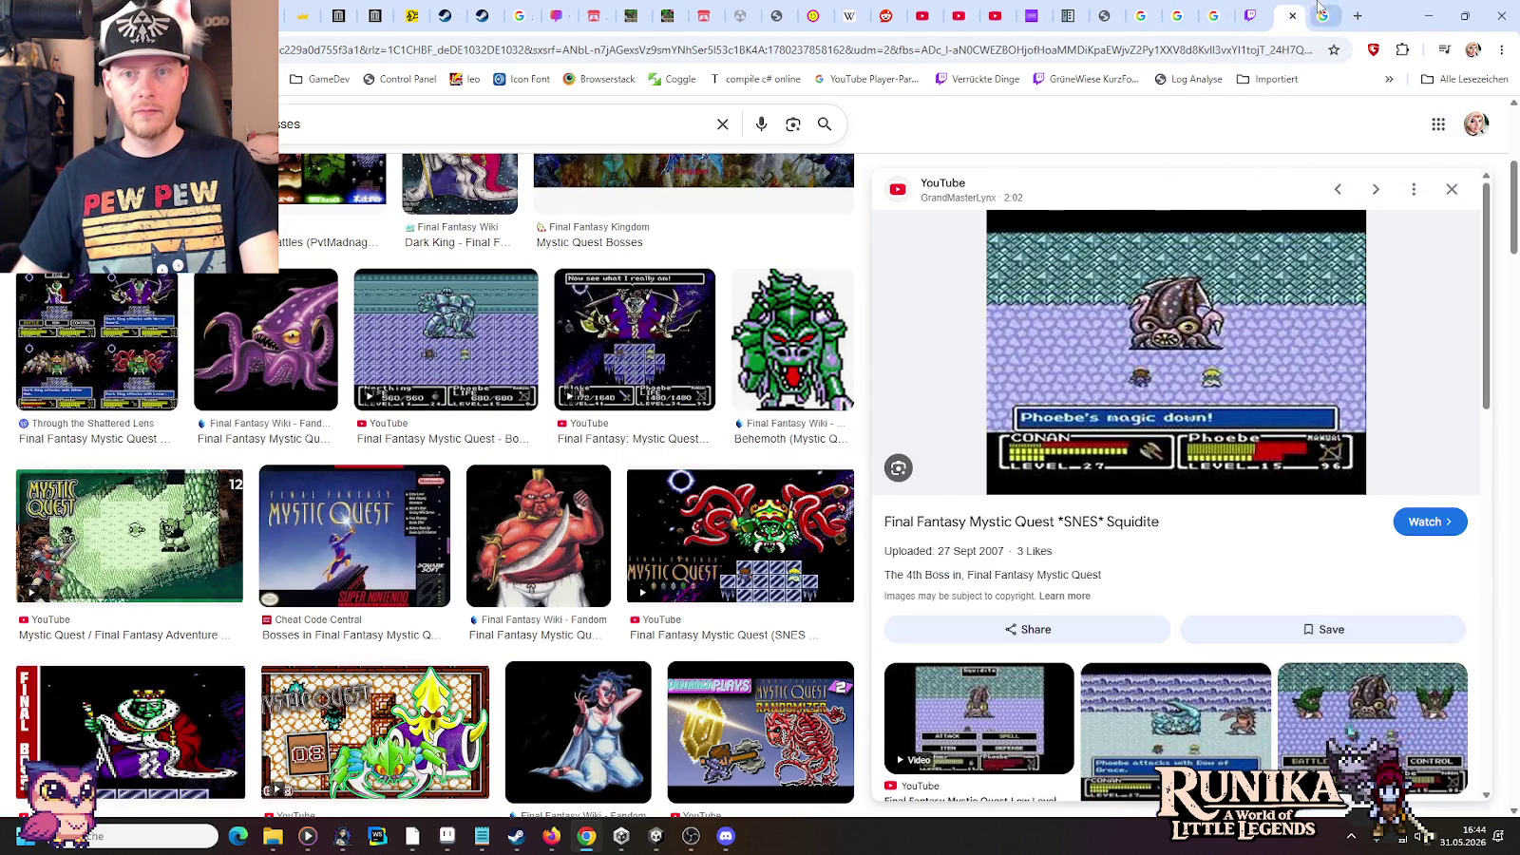
left_click(1292, 14)
left_click(1188, 8)
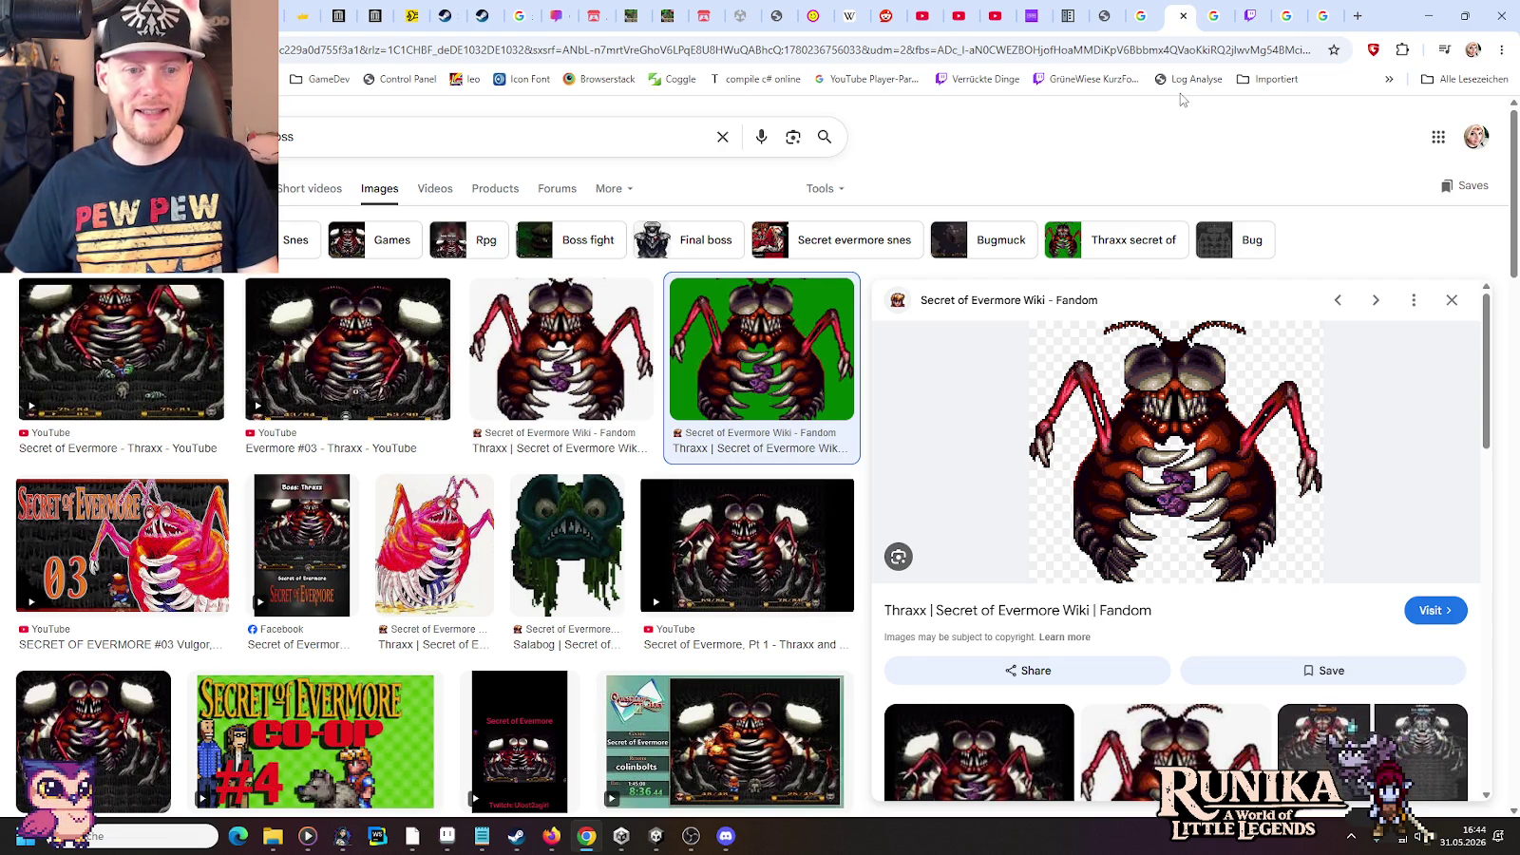
key("alt+Tab")
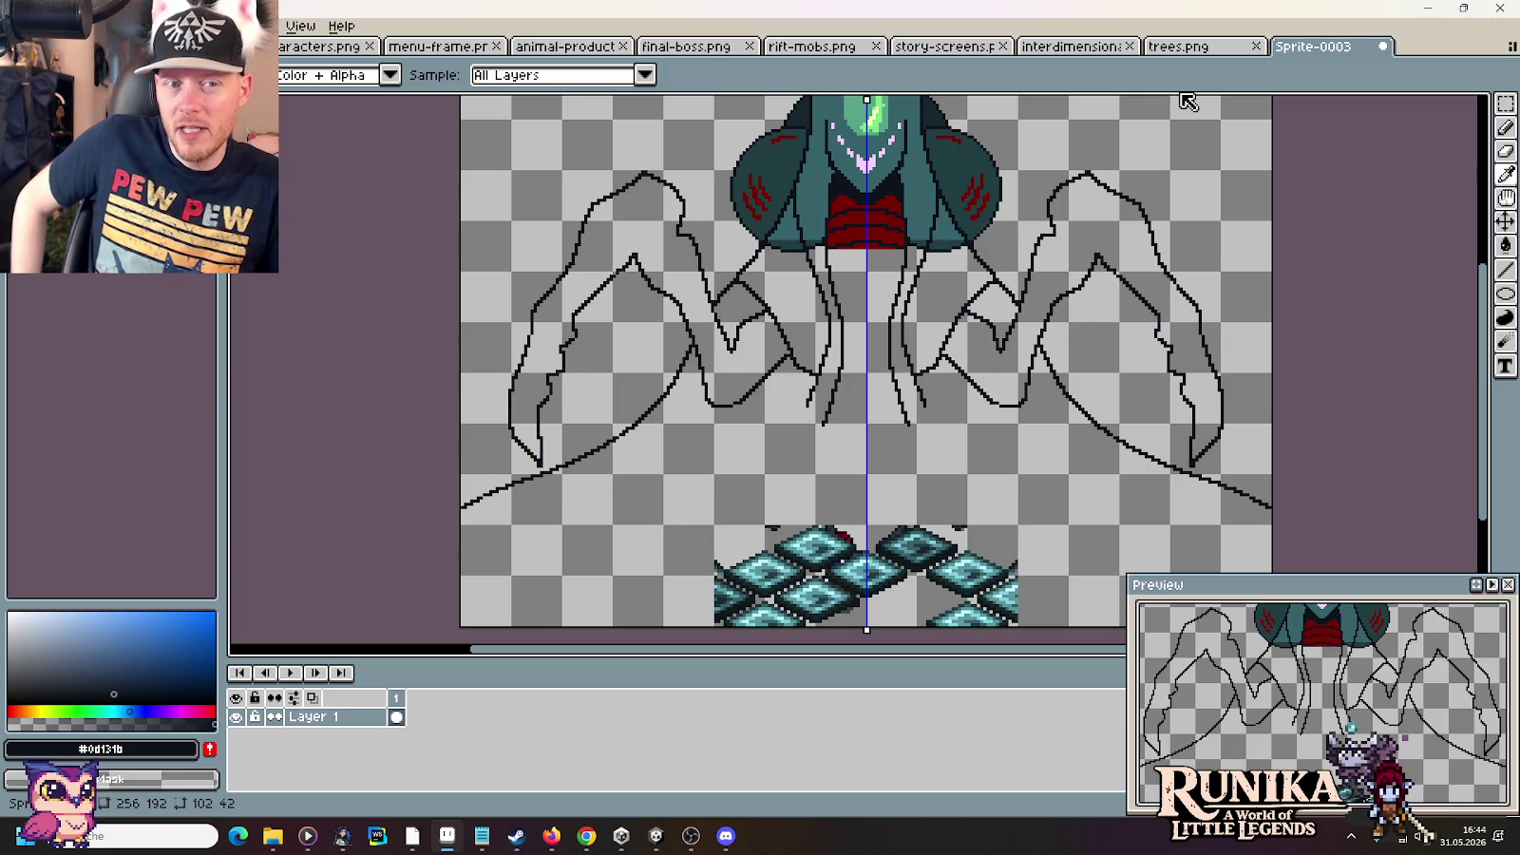
Select the Pencil and zoom and pan across the head and lower tendrils of the sketch
key("b")
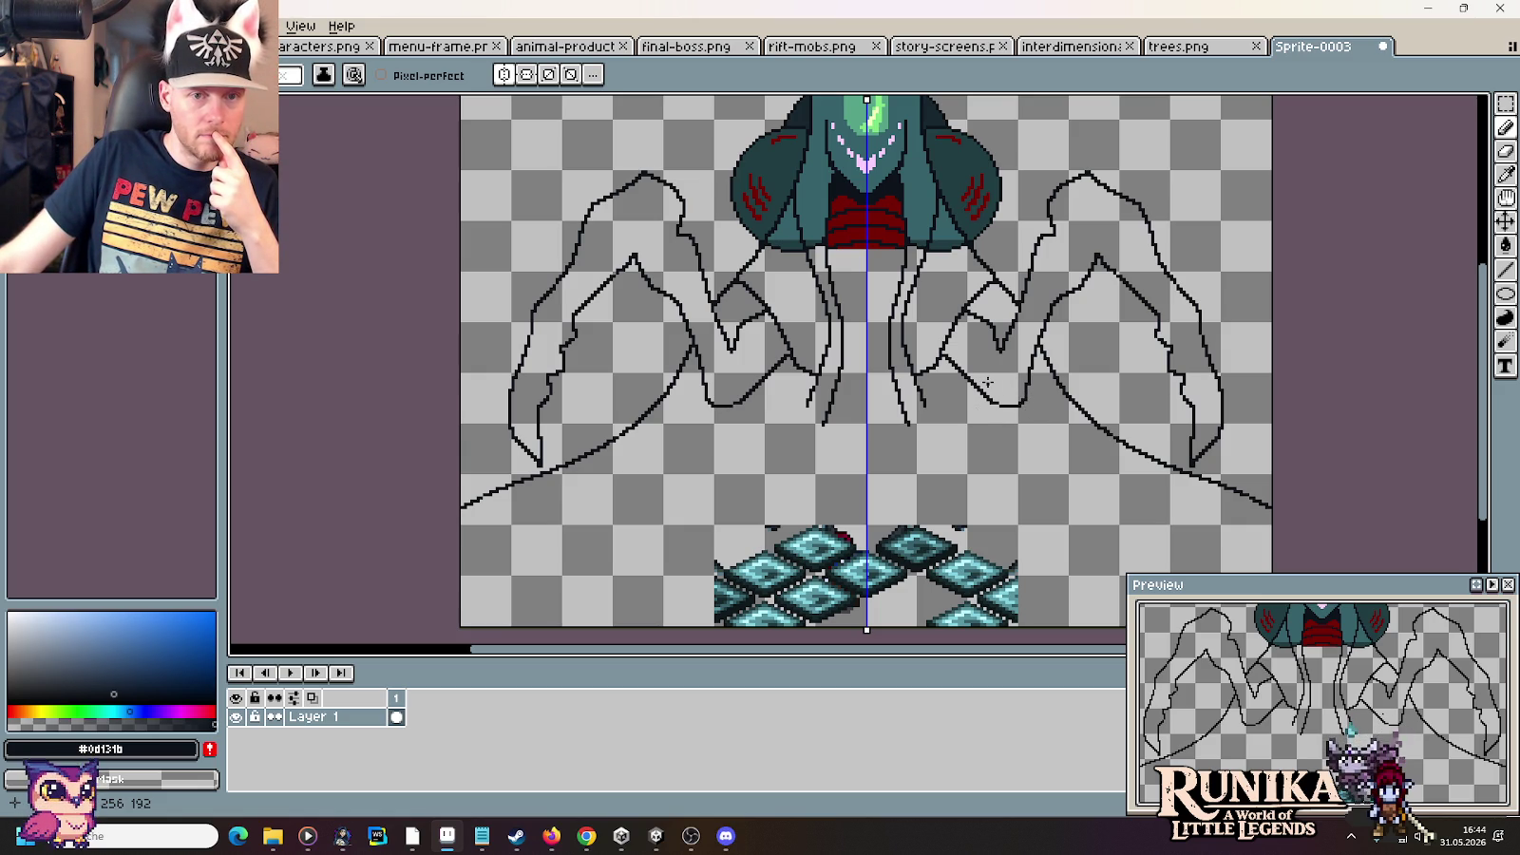
scroll(929, 385, "down", 2)
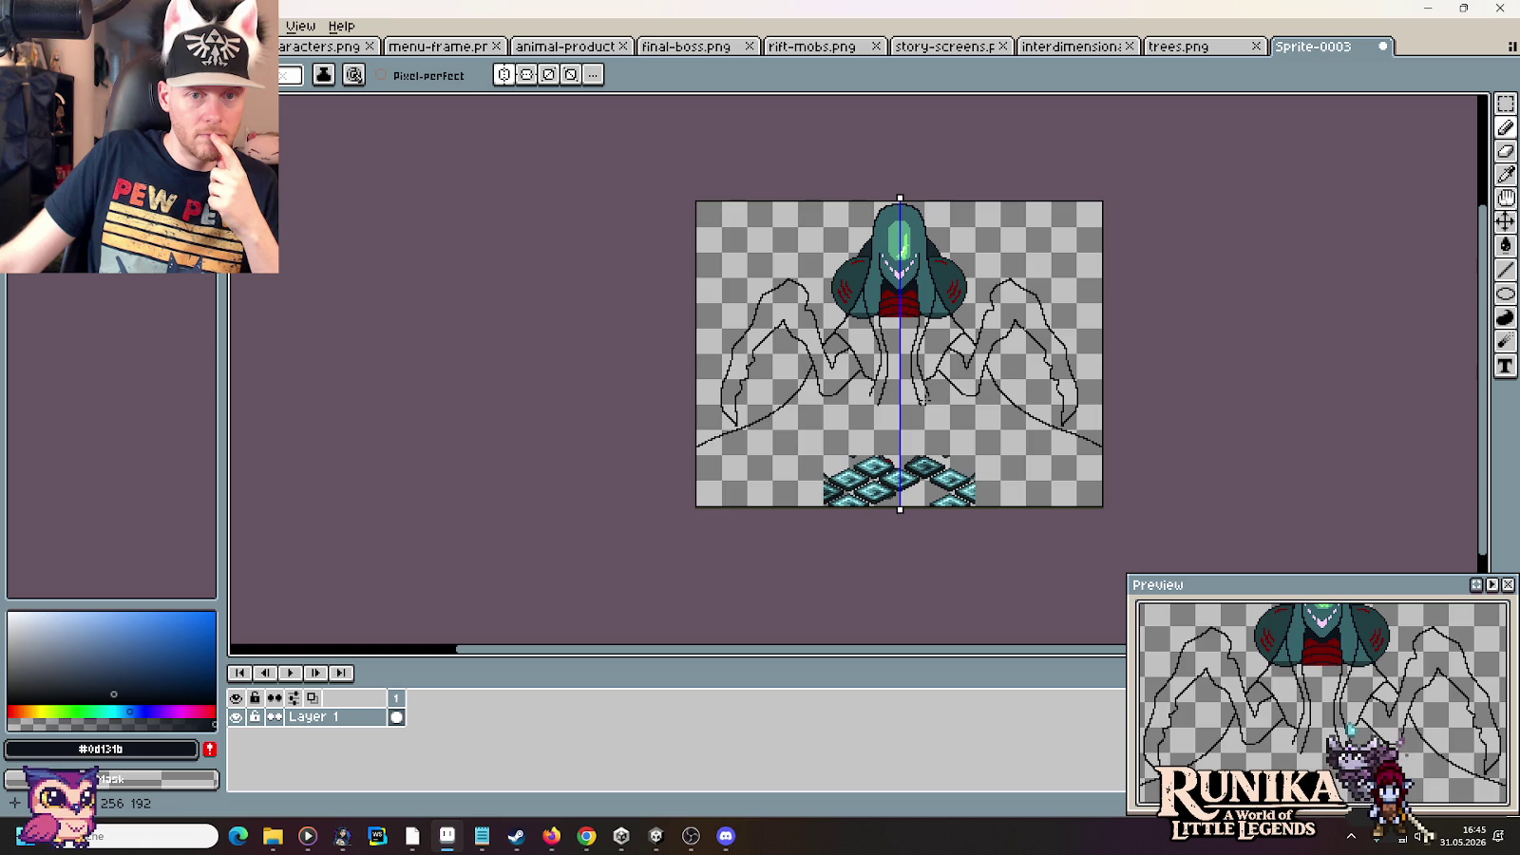
scroll(939, 414, "up", 2)
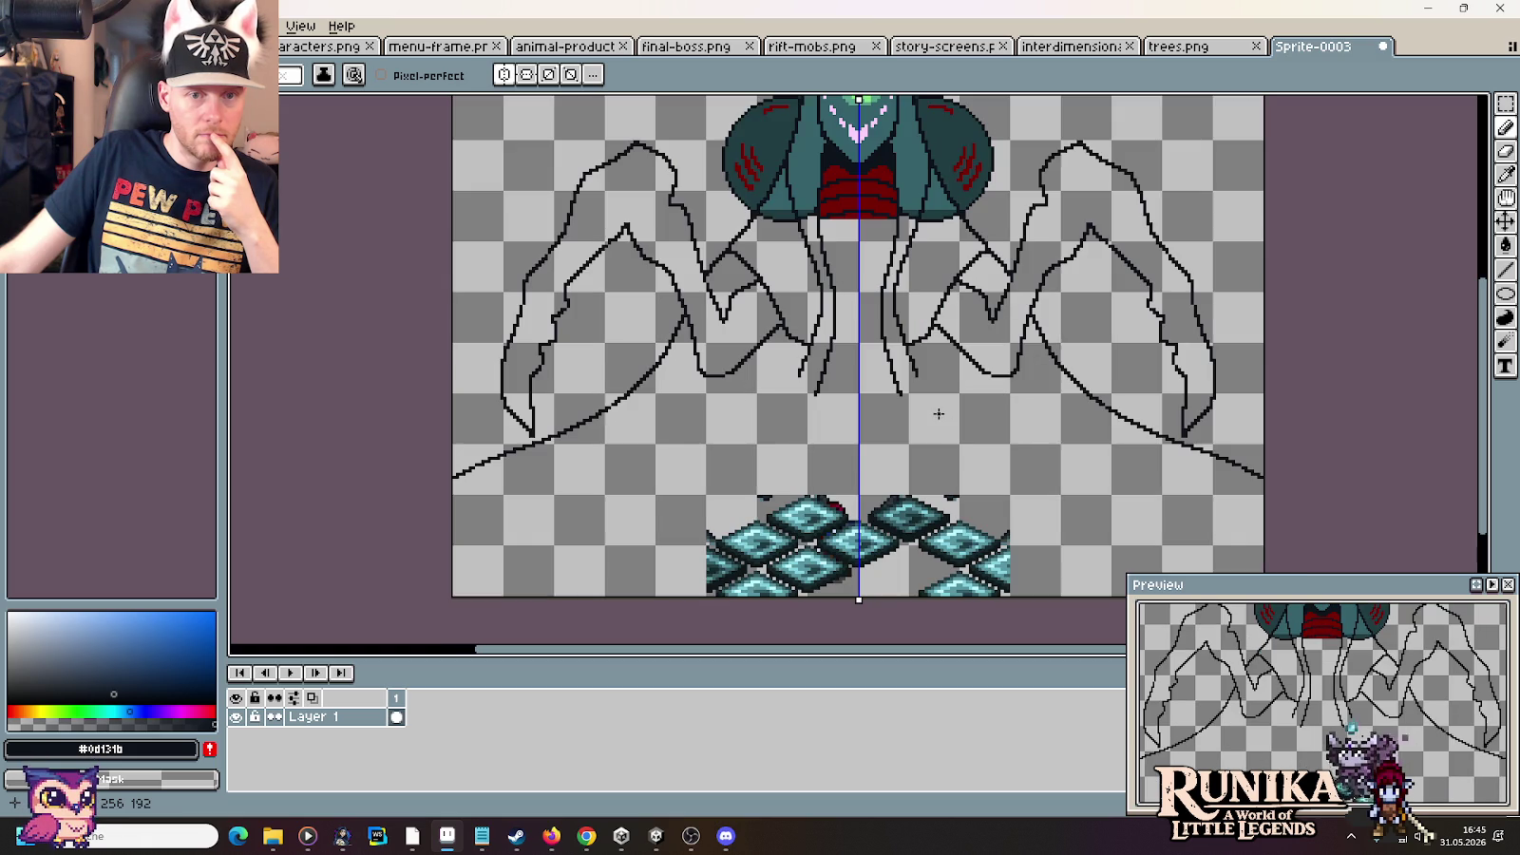
left_click_drag(942, 303, 931, 398)
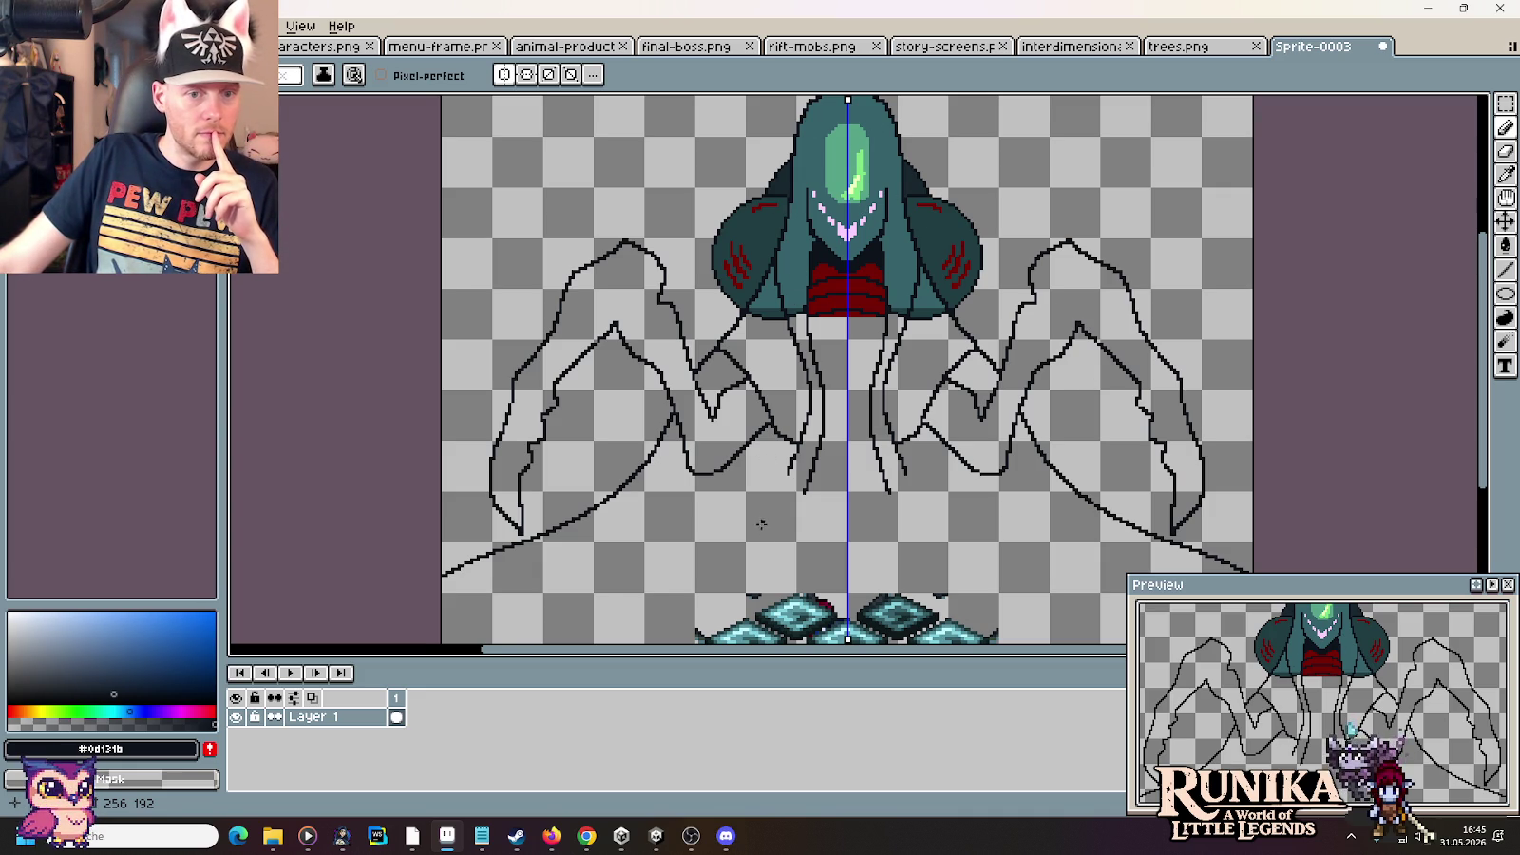
left_click_drag(789, 555, 785, 456)
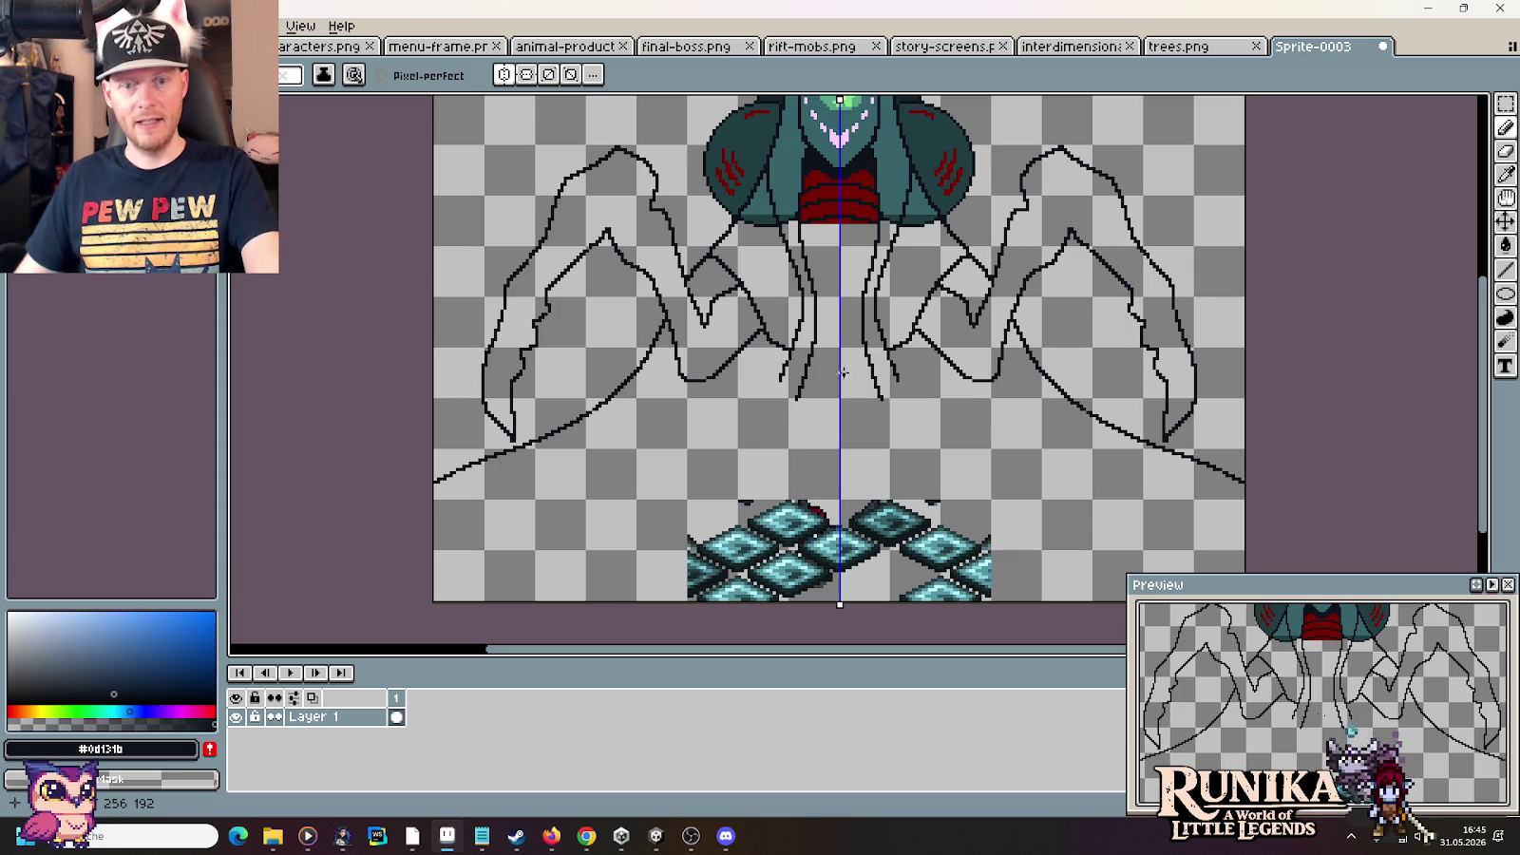
left_click(671, 47)
left_click_drag(672, 101, 703, 279)
scroll(722, 280, "up", 3)
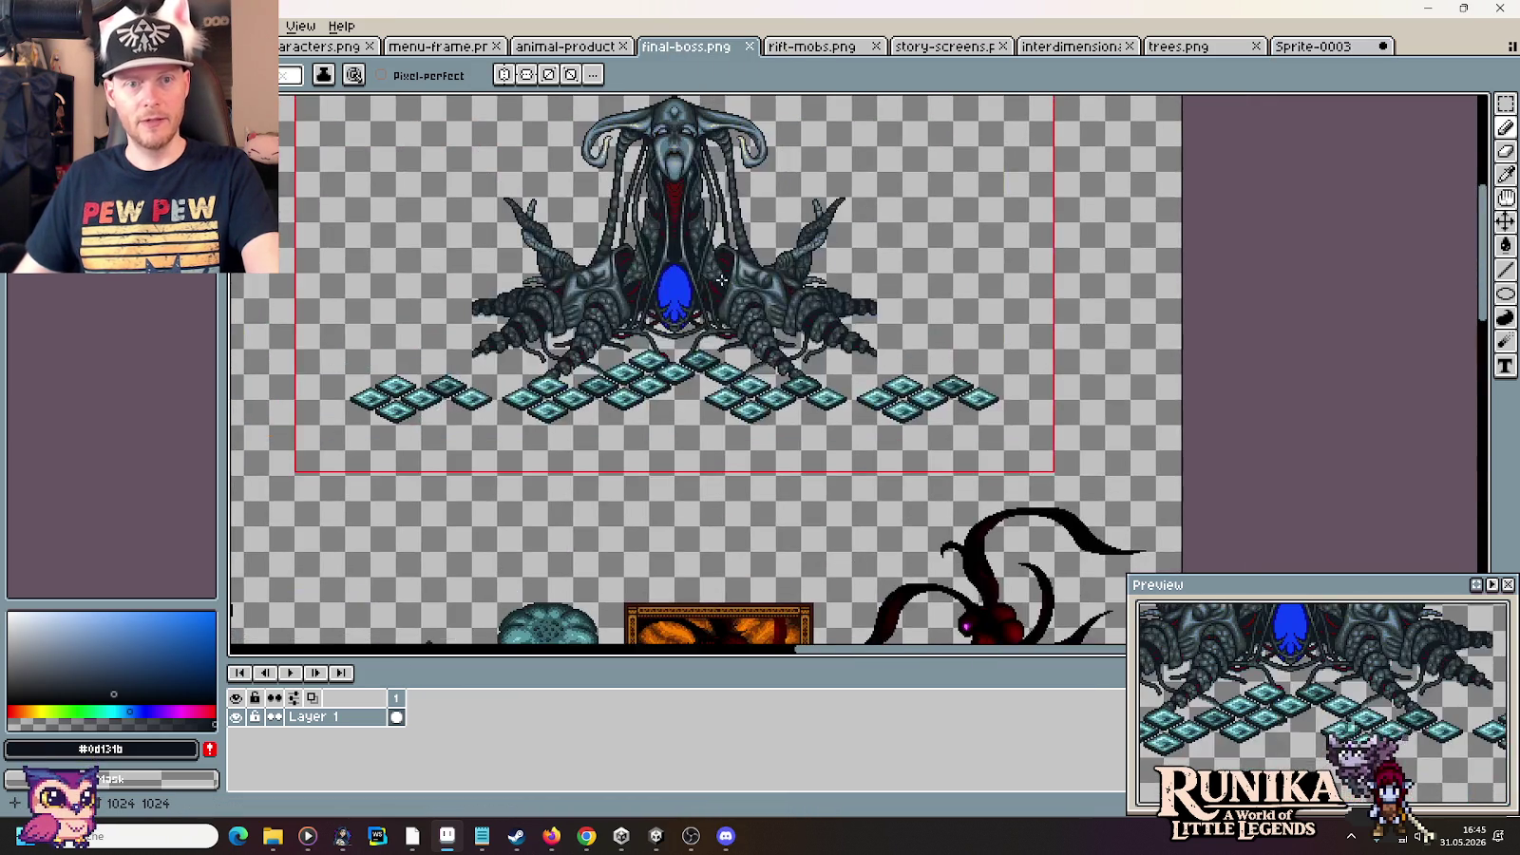
scroll(722, 280, "down", 1)
scroll(760, 380, "up", 2)
scroll(748, 323, "up", 1)
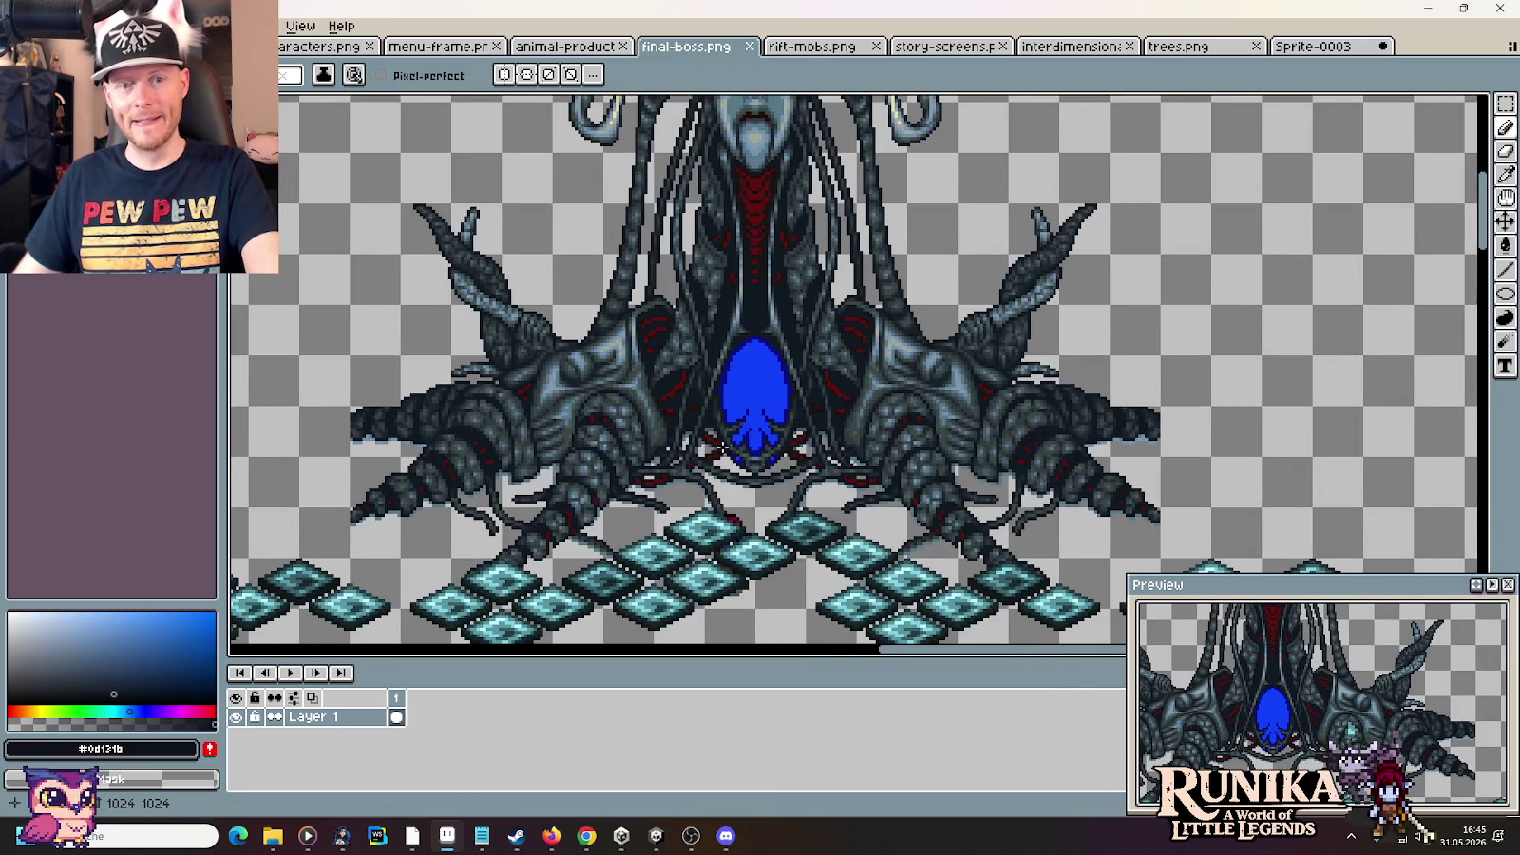
left_click(1318, 48)
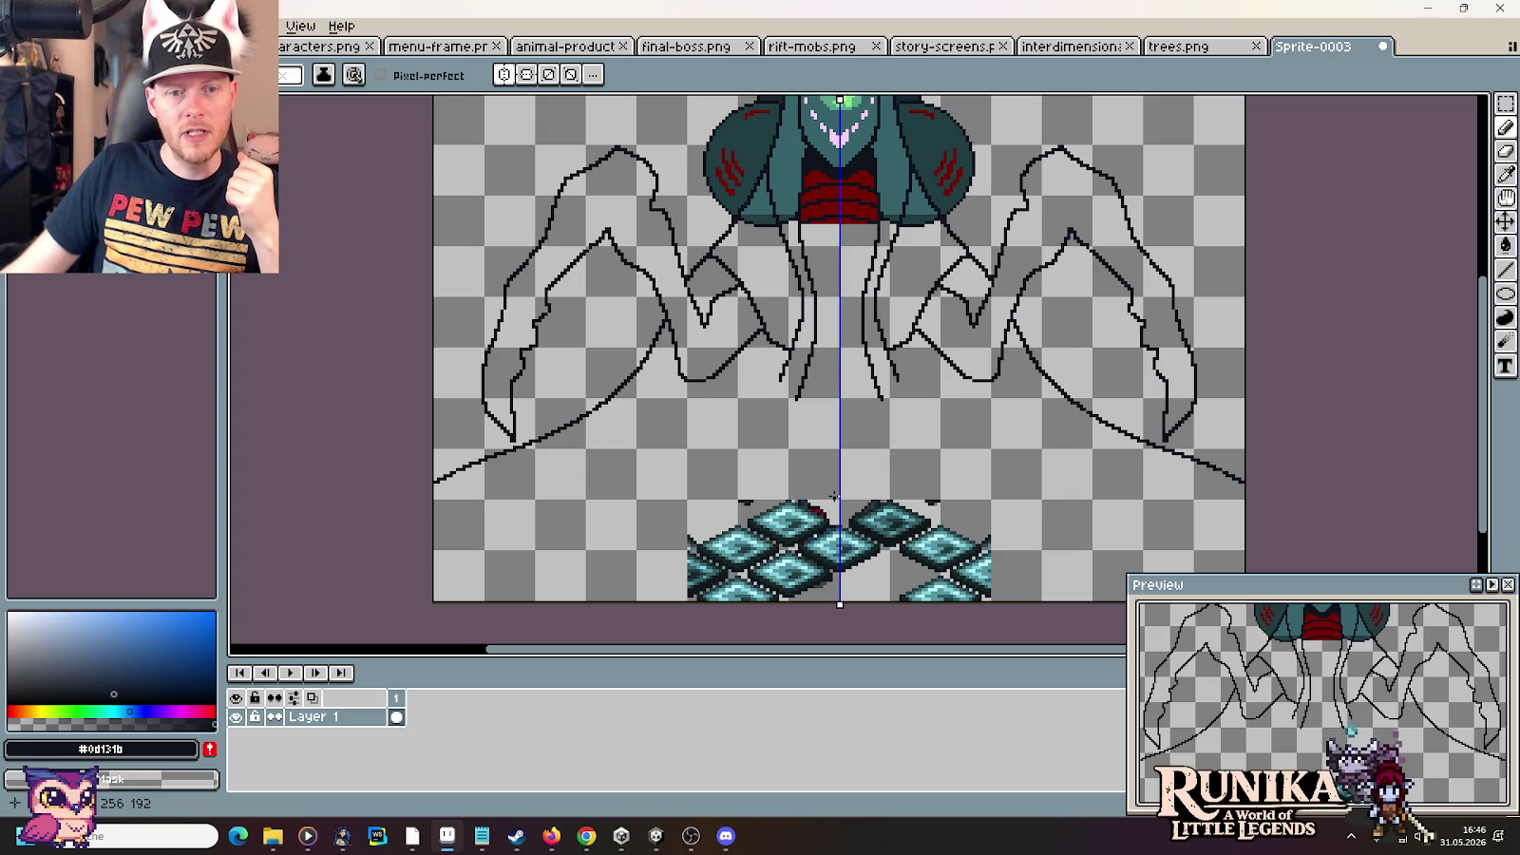
Draw mirrored inner tendril curves below the collar, redoing them so they meet at bottom centre
left_click_drag(813, 475, 798, 425)
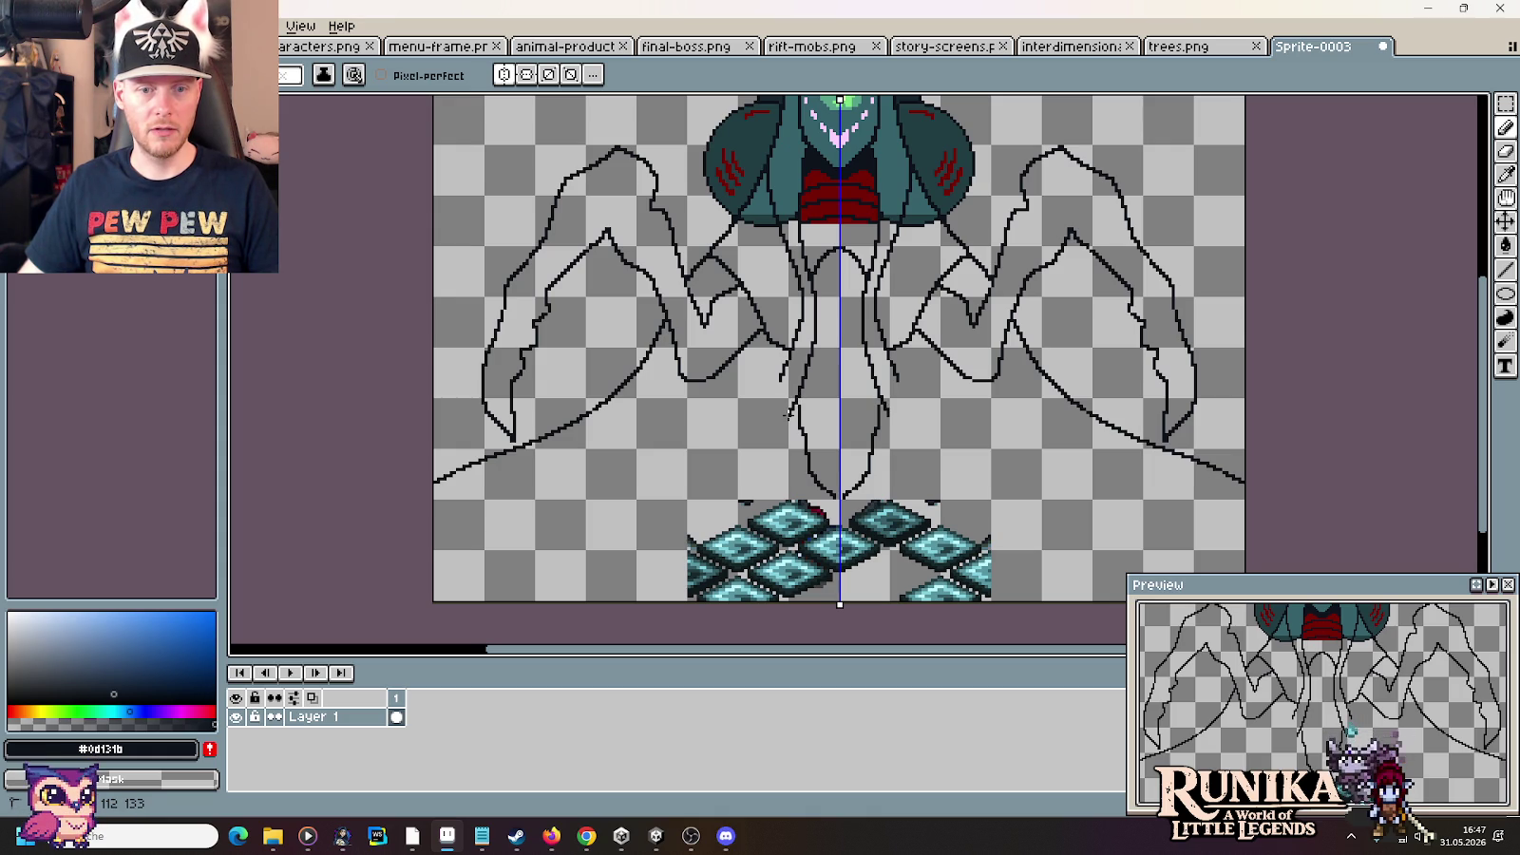
left_click_drag(788, 414, 806, 502)
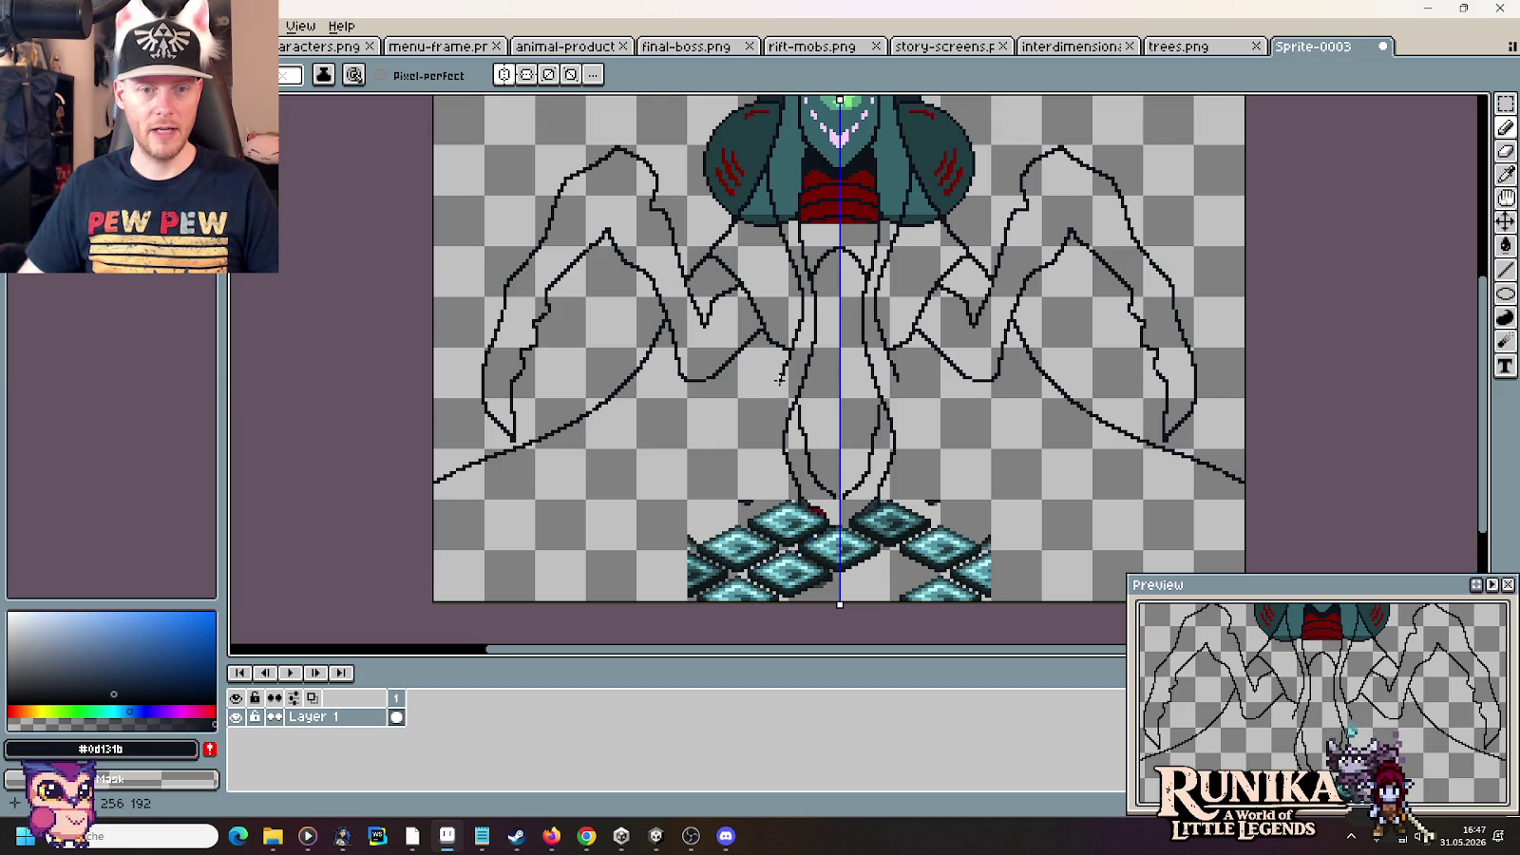
left_click_drag(769, 411, 770, 505)
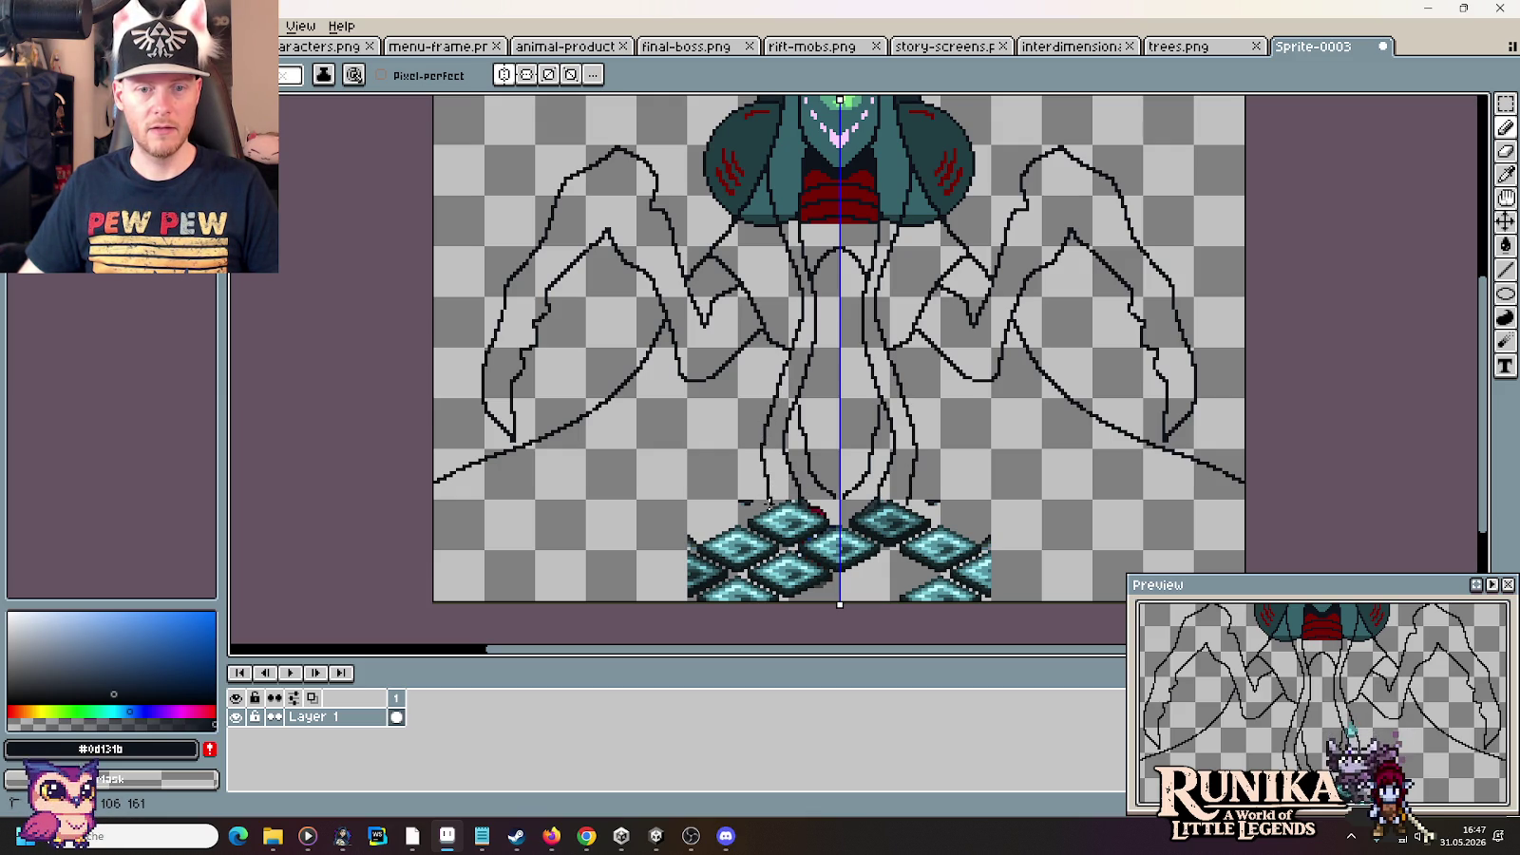
key("ctrl+z")
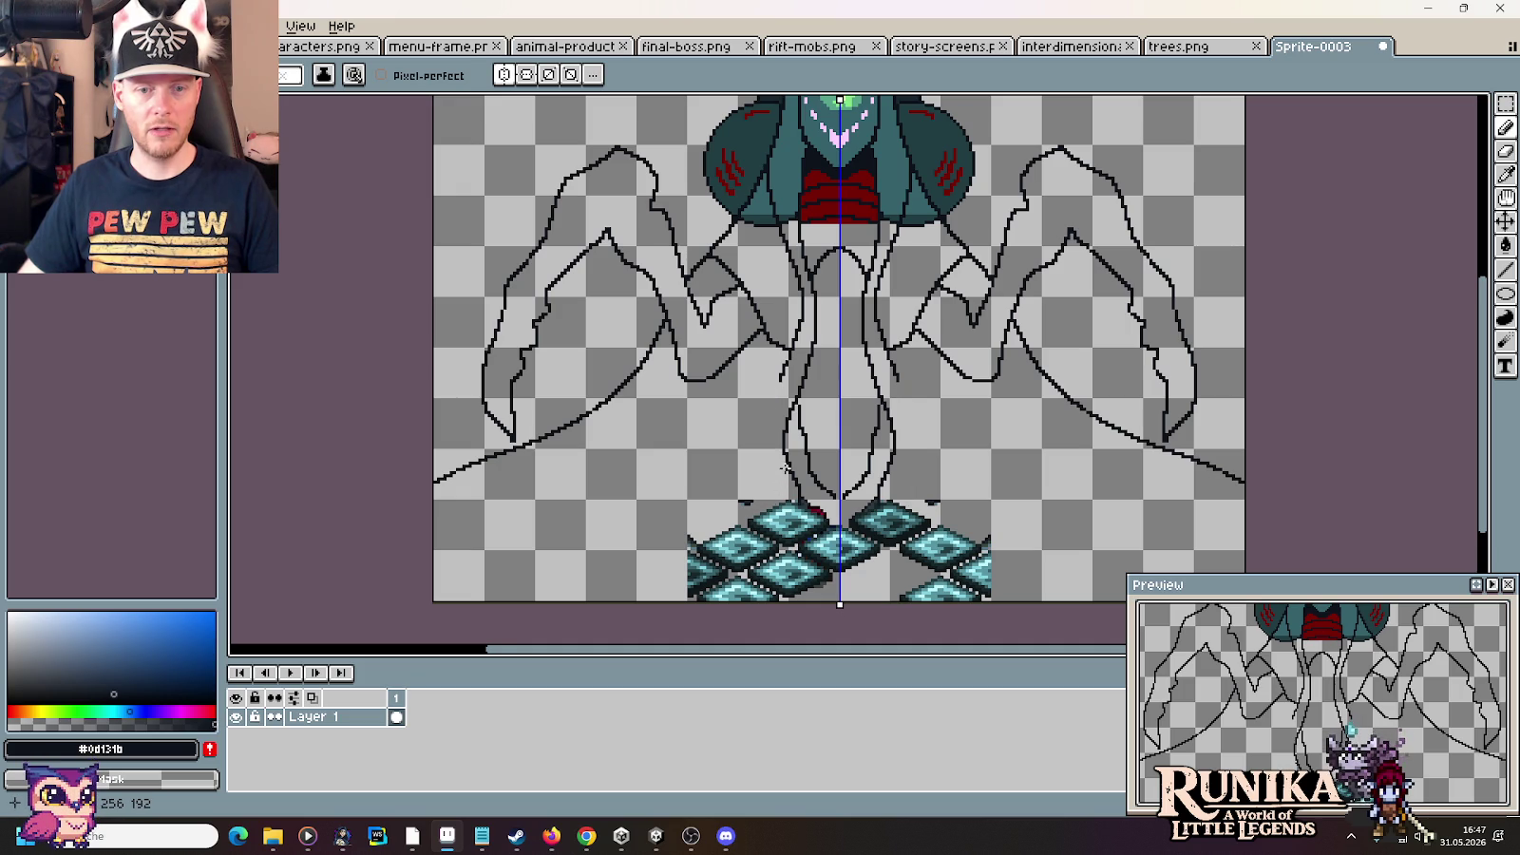
left_click_drag(798, 404, 836, 494)
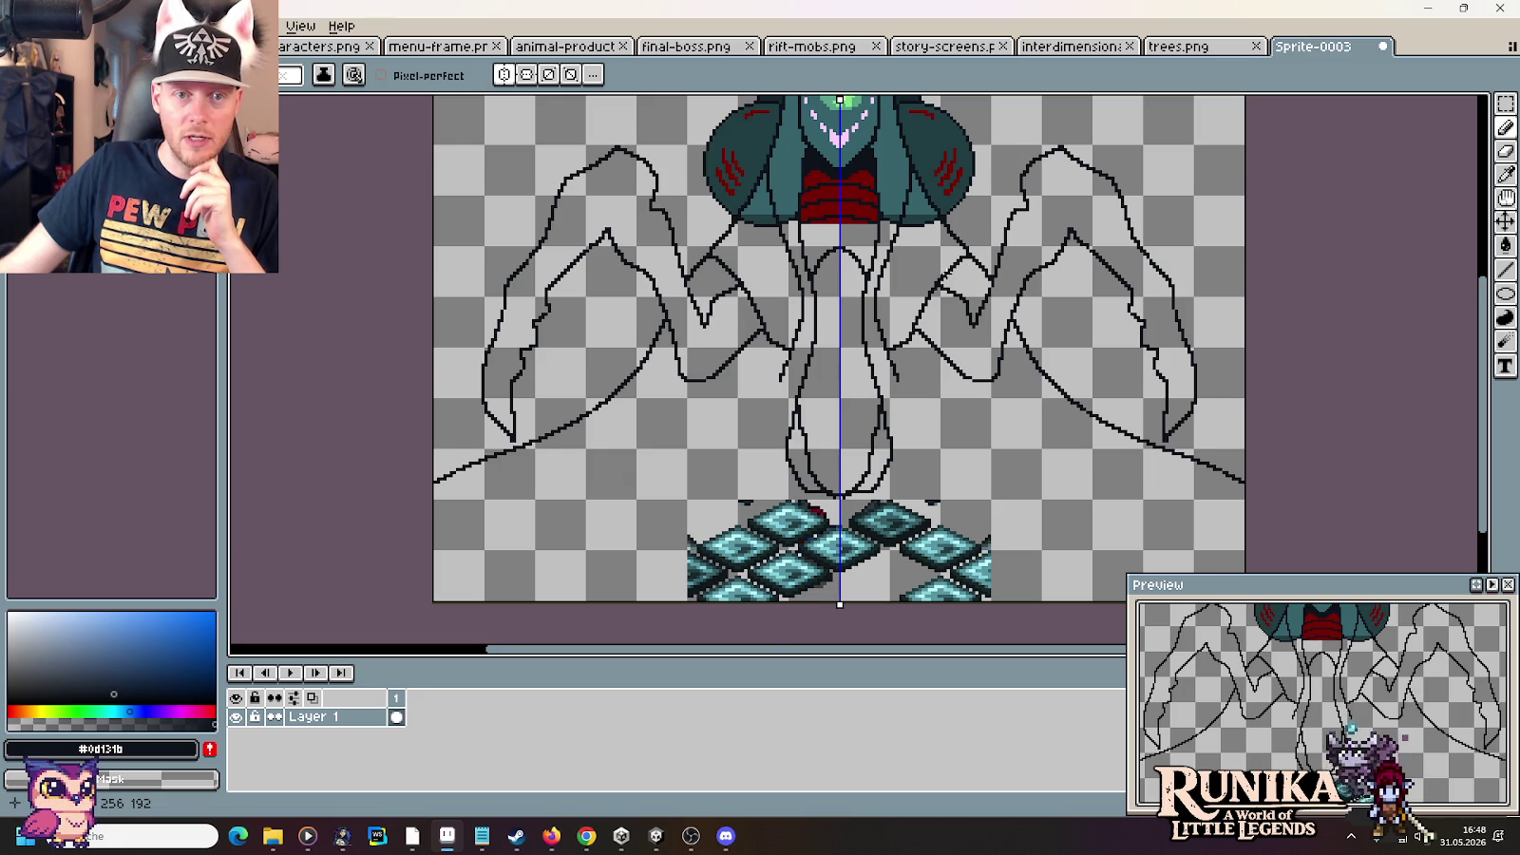
scroll(940, 447, "down", 2)
left_click(587, 837)
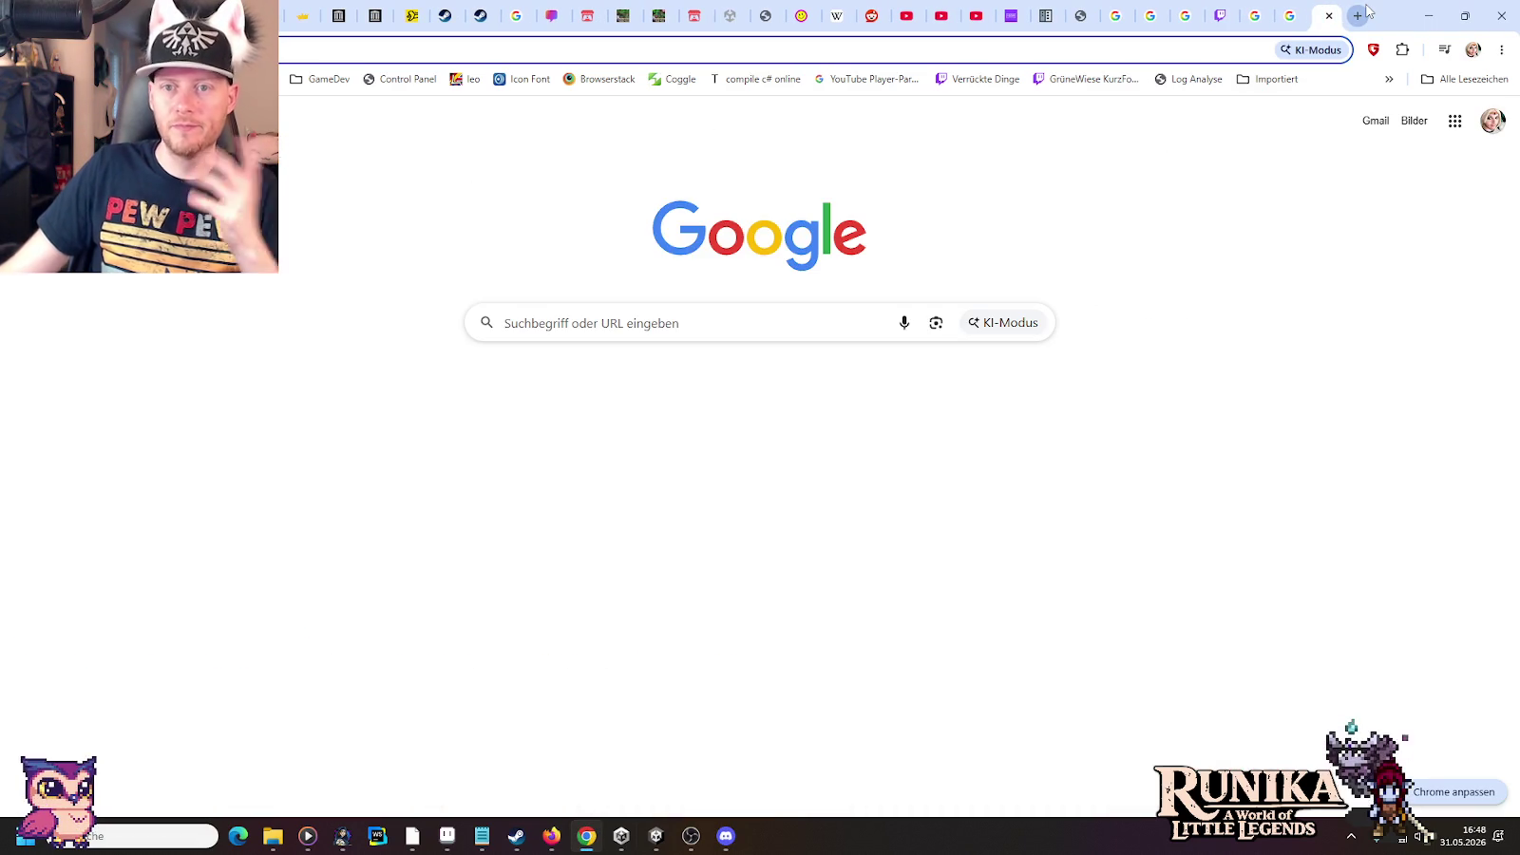
Search Google Images for 'anubis' in a new tab and preview the Cults 3D Anubis bust
left_click(1361, 14)
type("a")
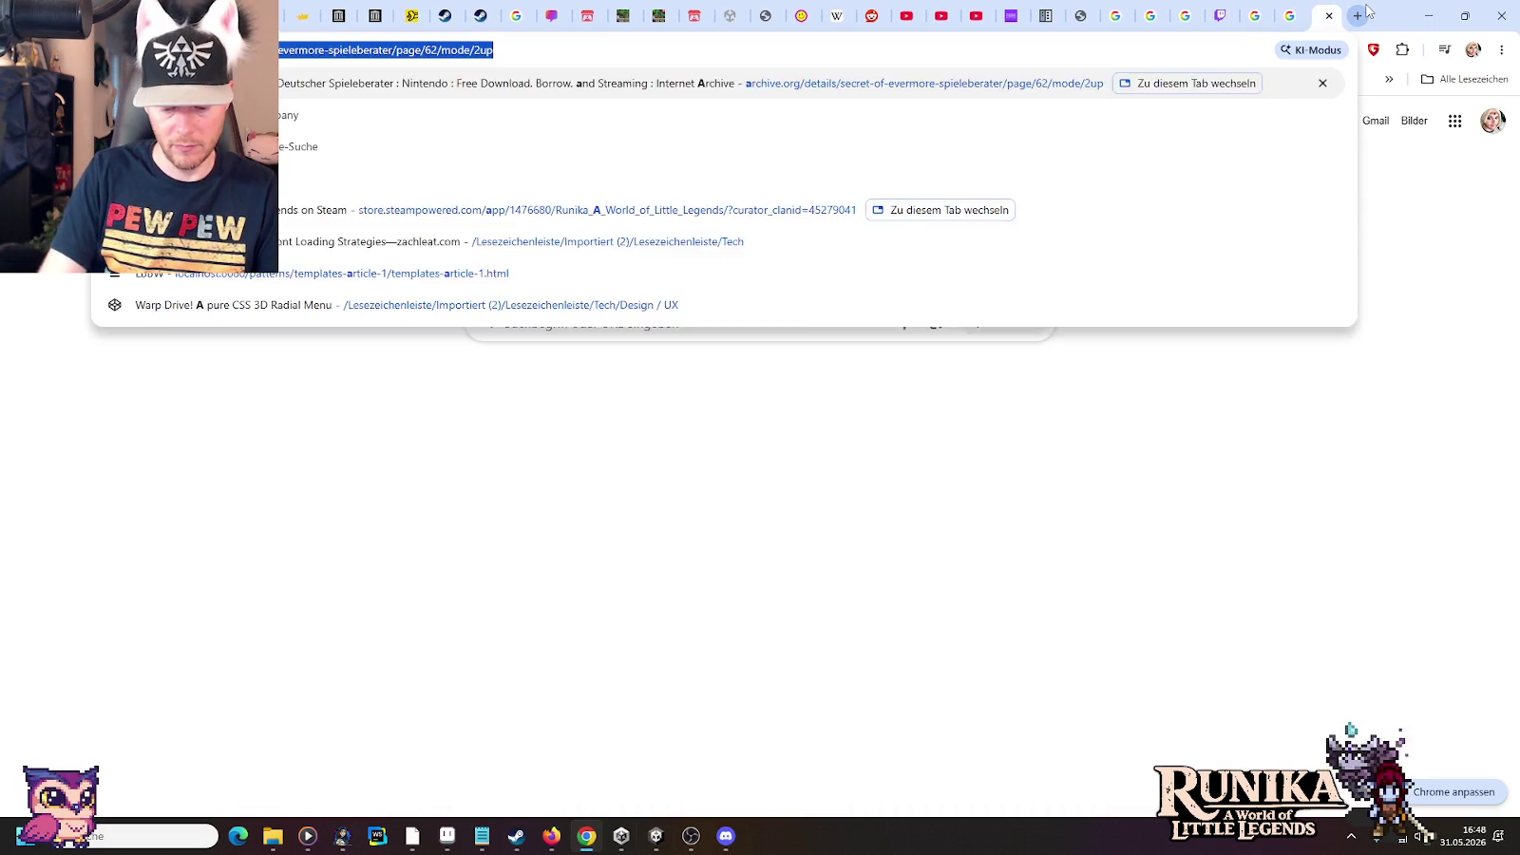
type("nubis")
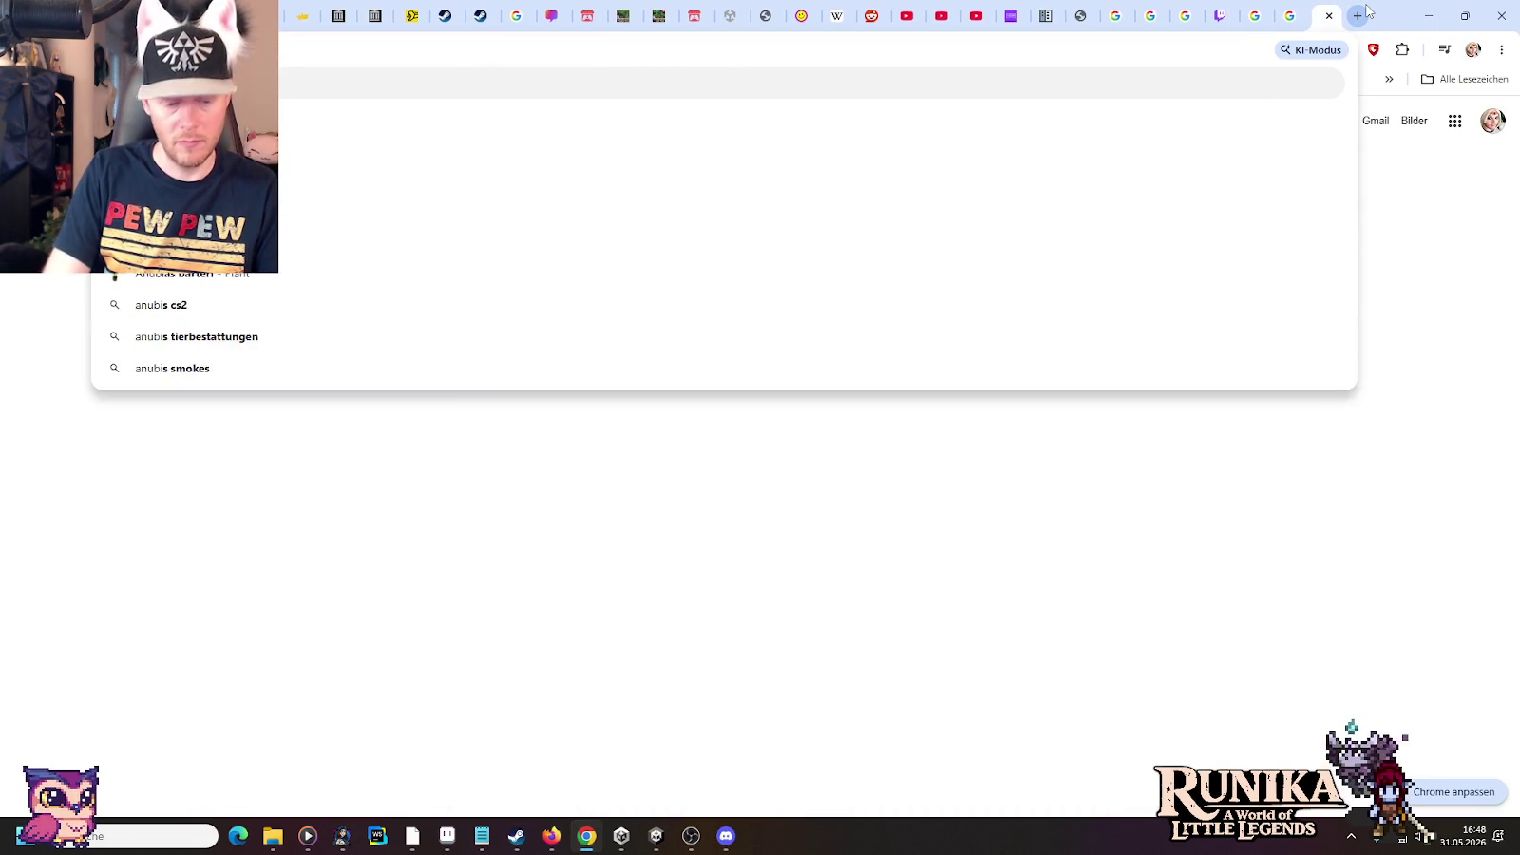
key("Return")
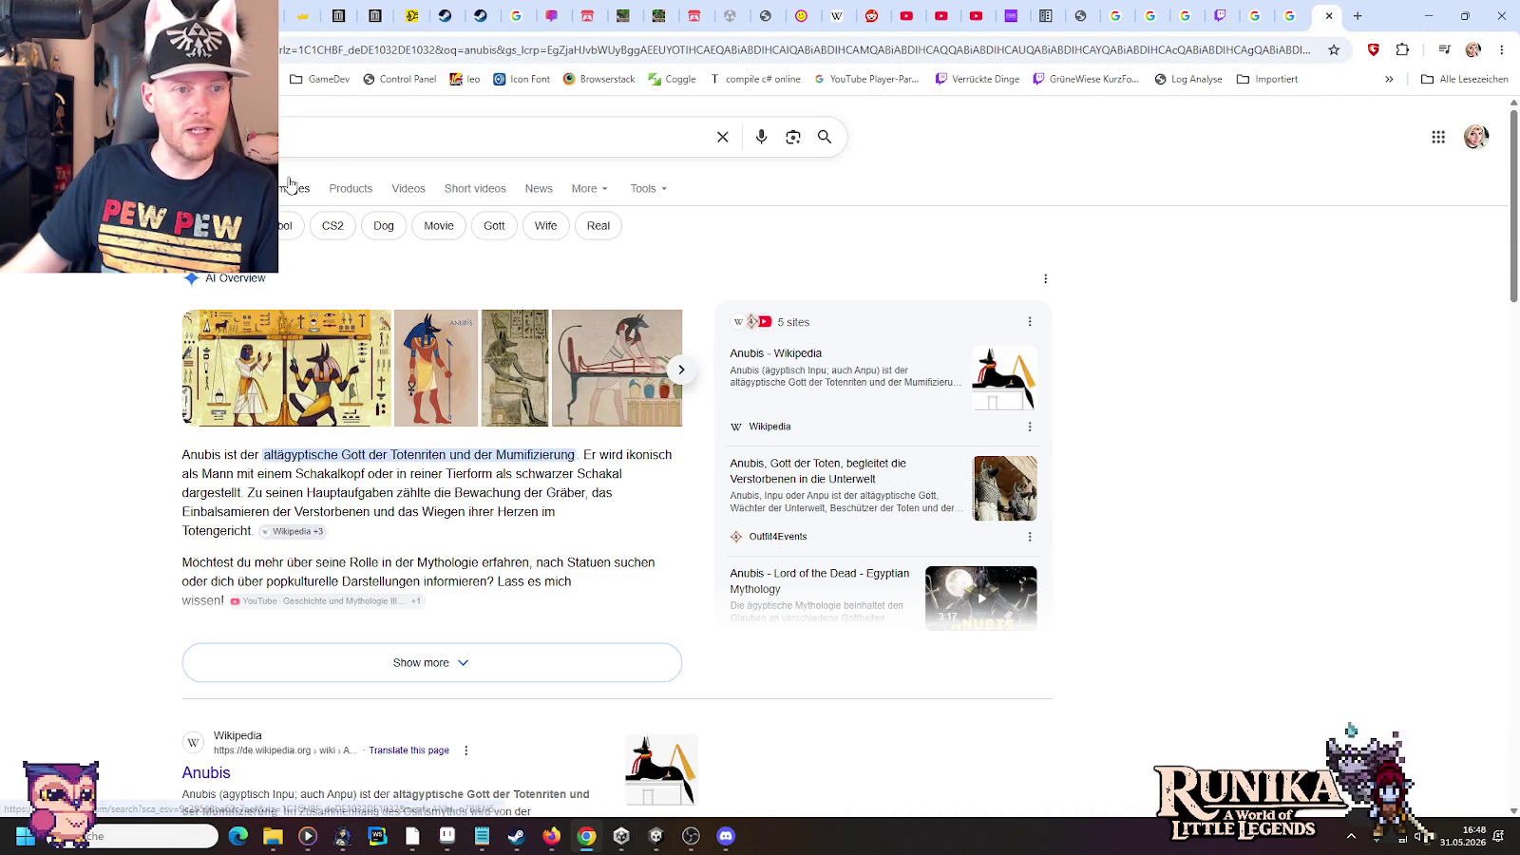
left_click(292, 189)
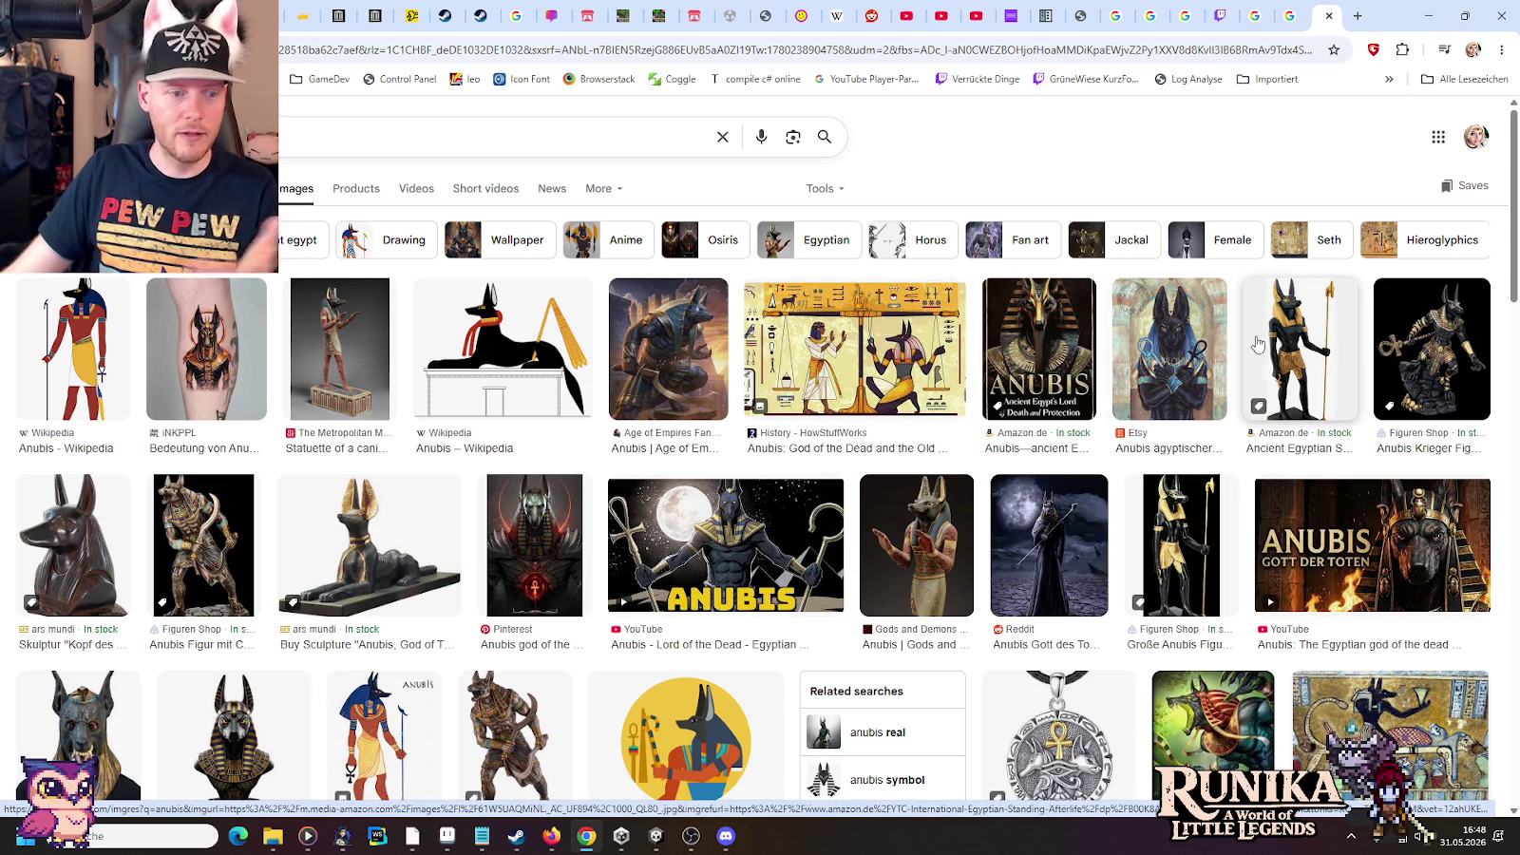
left_click(223, 738)
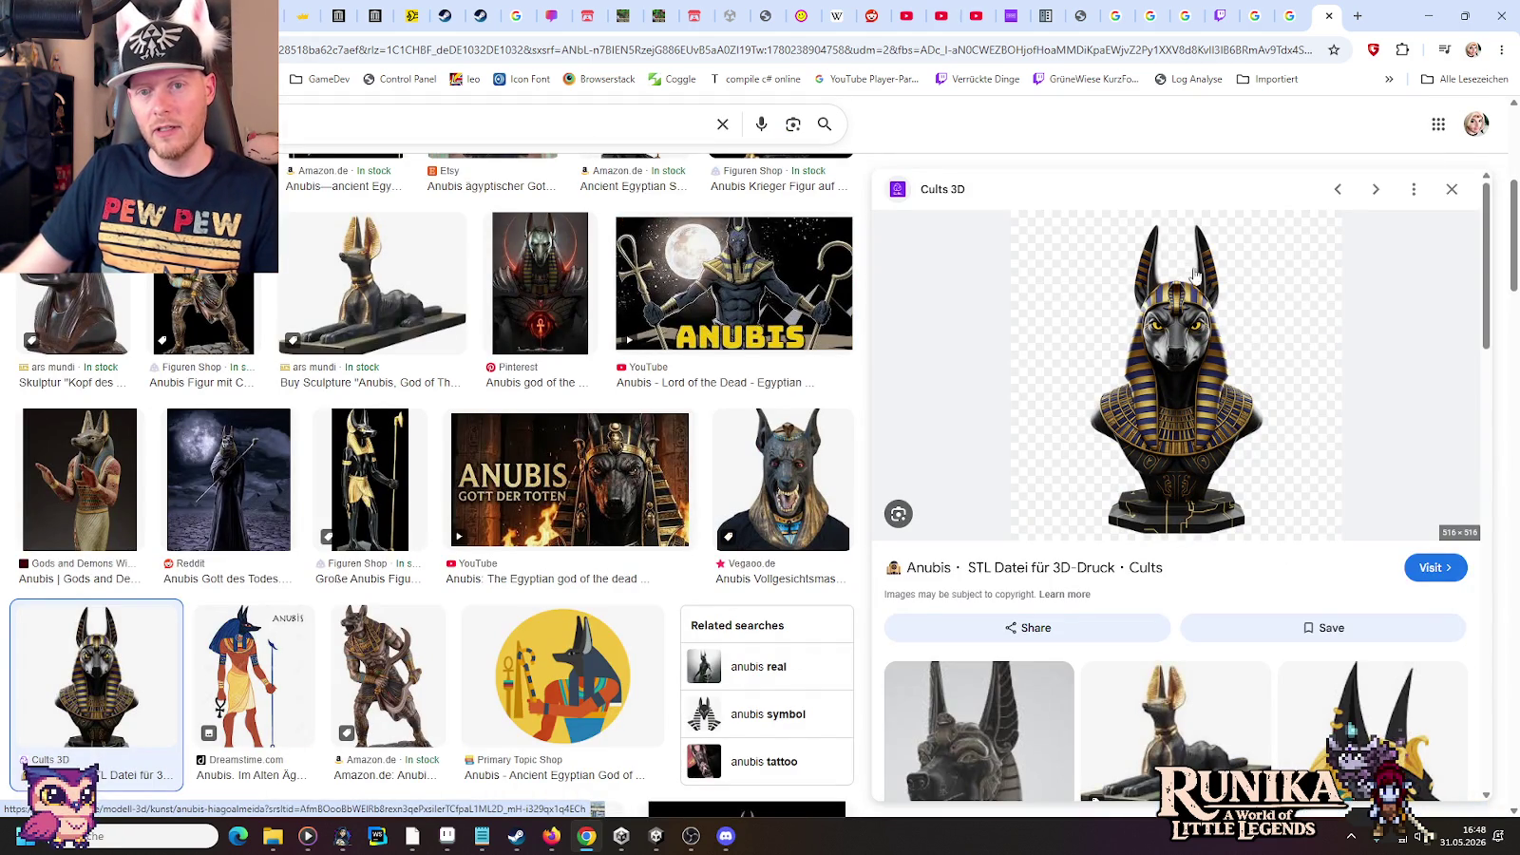
Compare the Anubis bust reference with the boss sketch, ending back in Aseprite
key("alt+Tab")
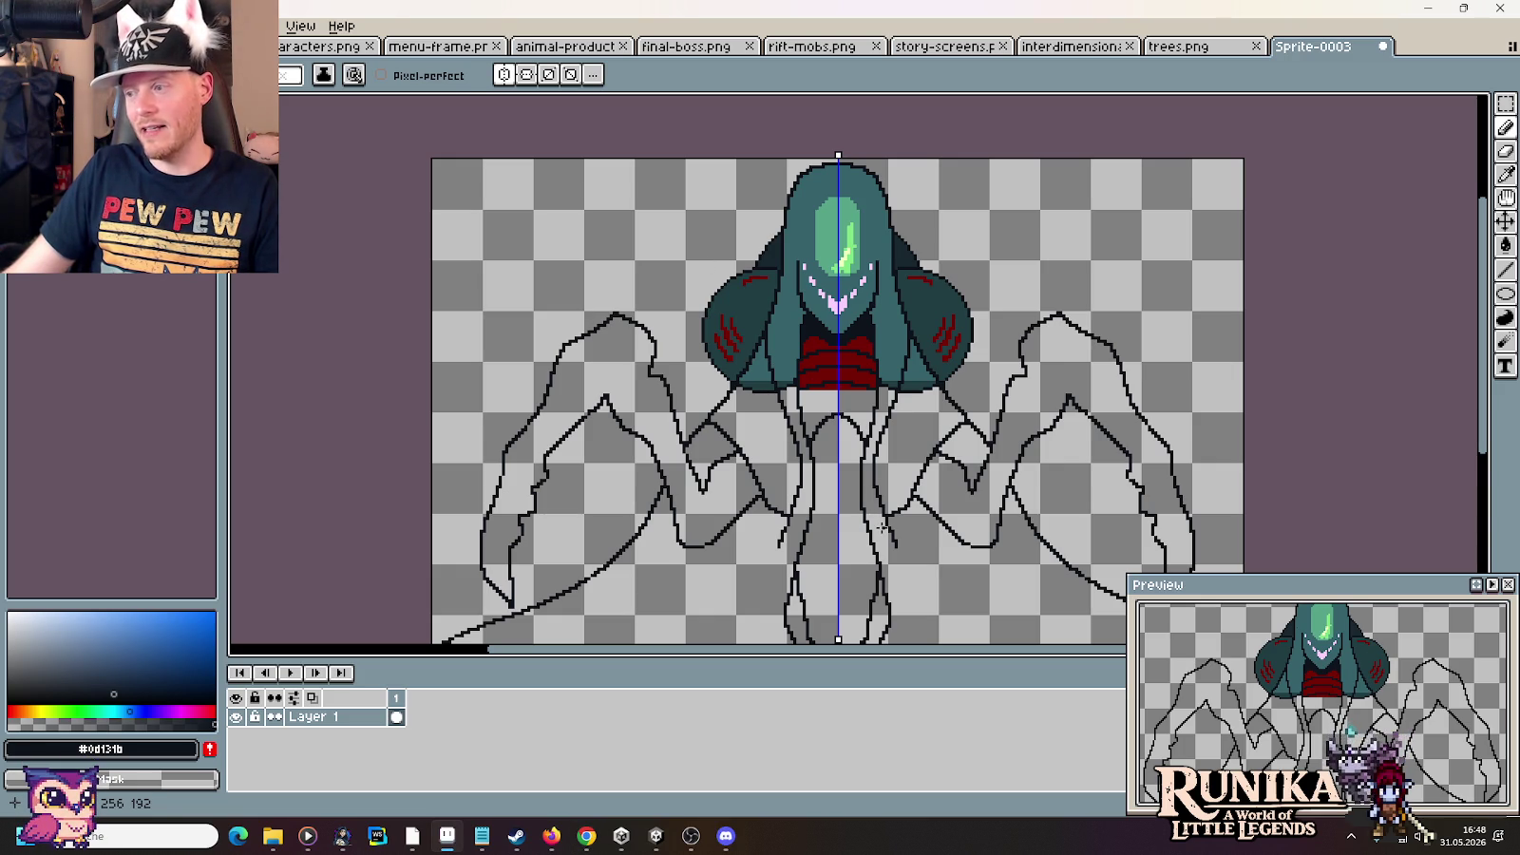
key("alt+Tab")
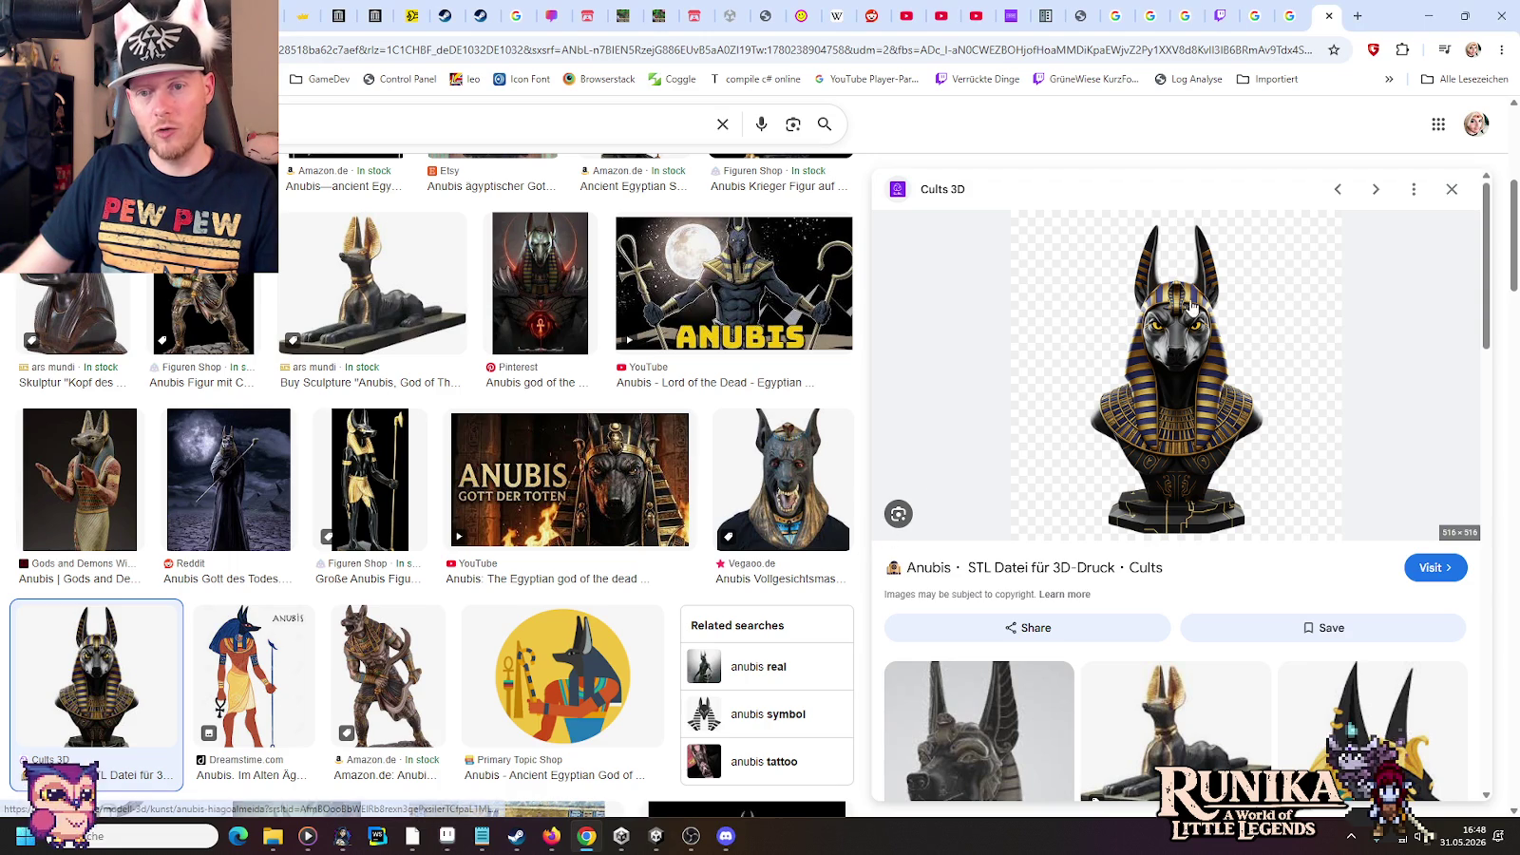
key("alt+Tab")
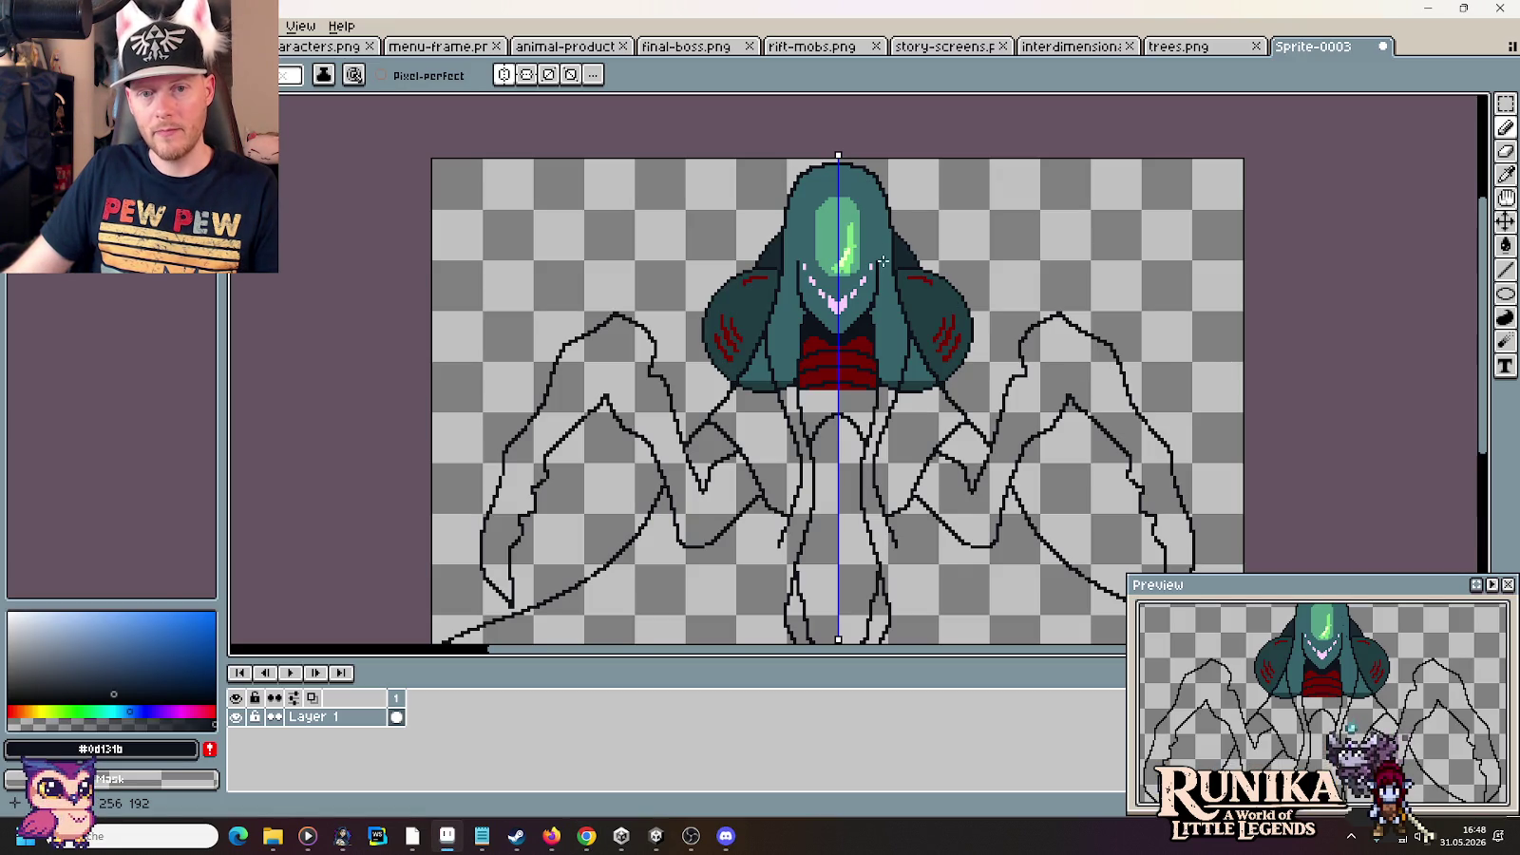
key("alt+Tab")
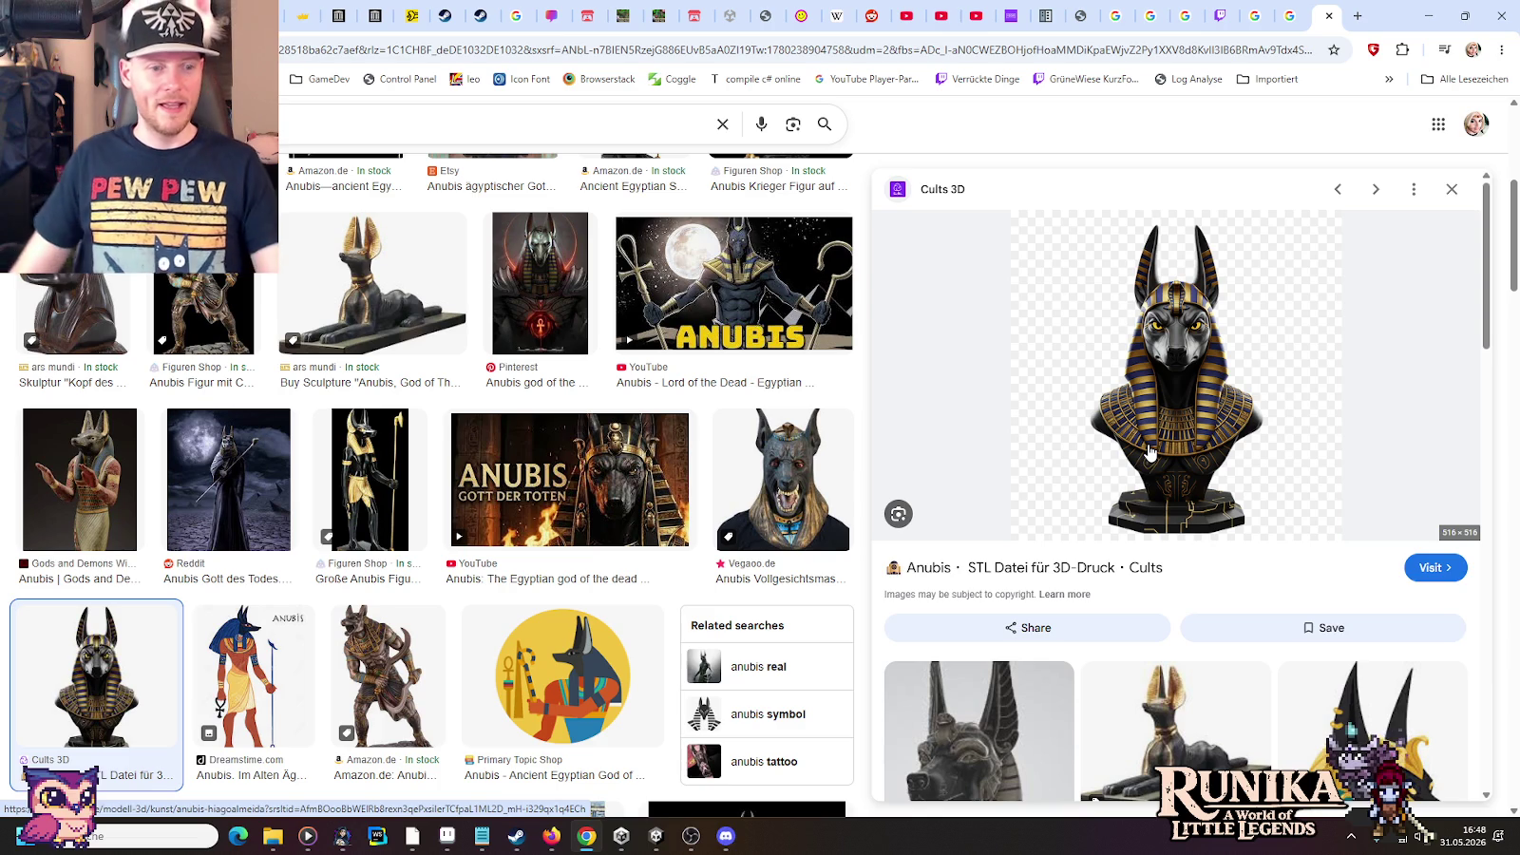
key("alt+Tab")
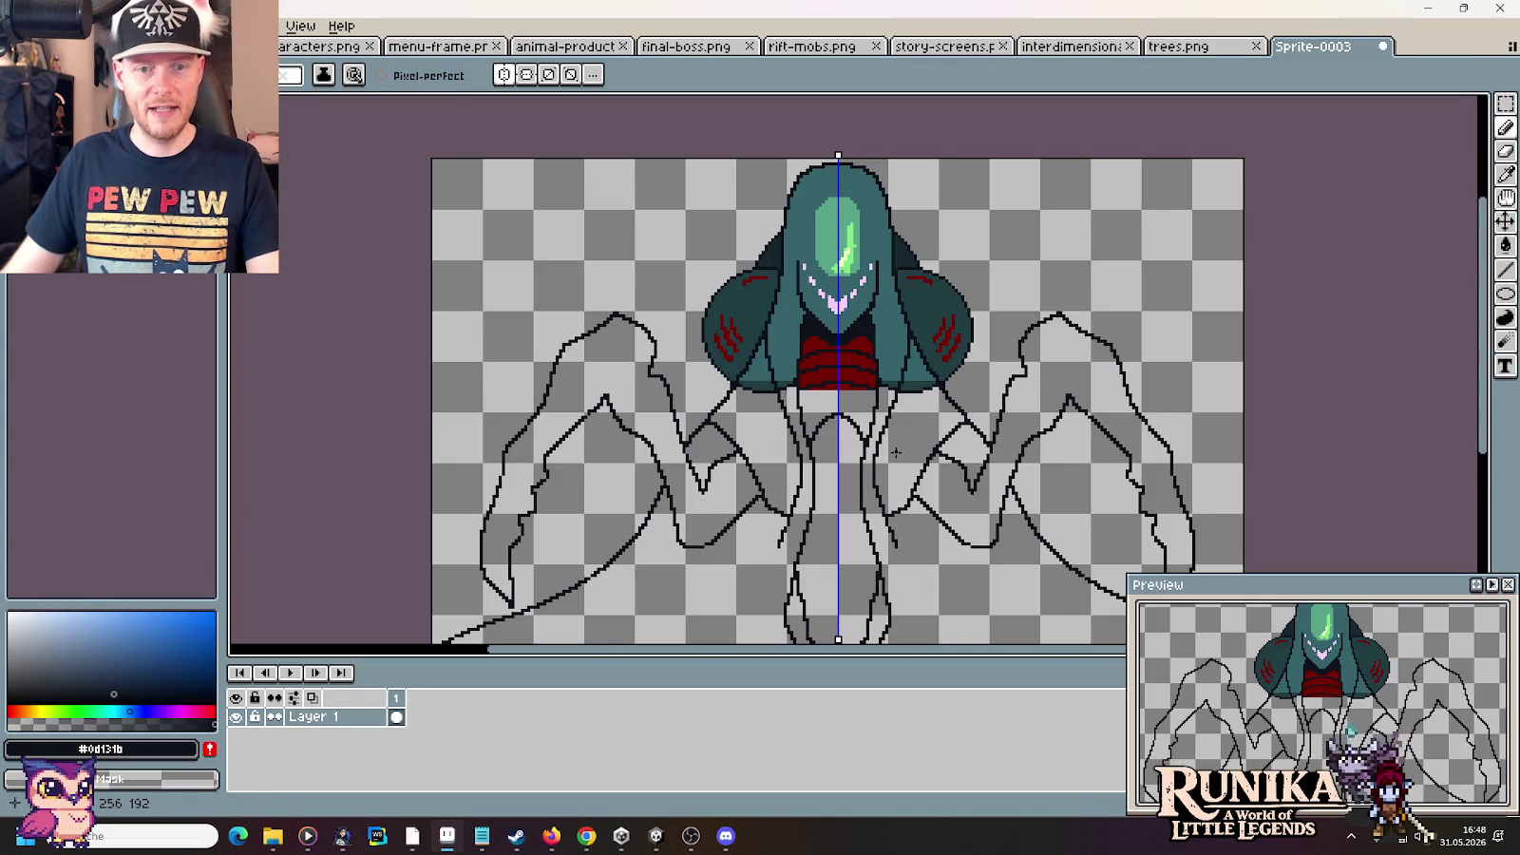
Add a light grey edge along the body sides, then sample and paint the dark teal body colour
key("alt+Tab")
key("alt+Tab")
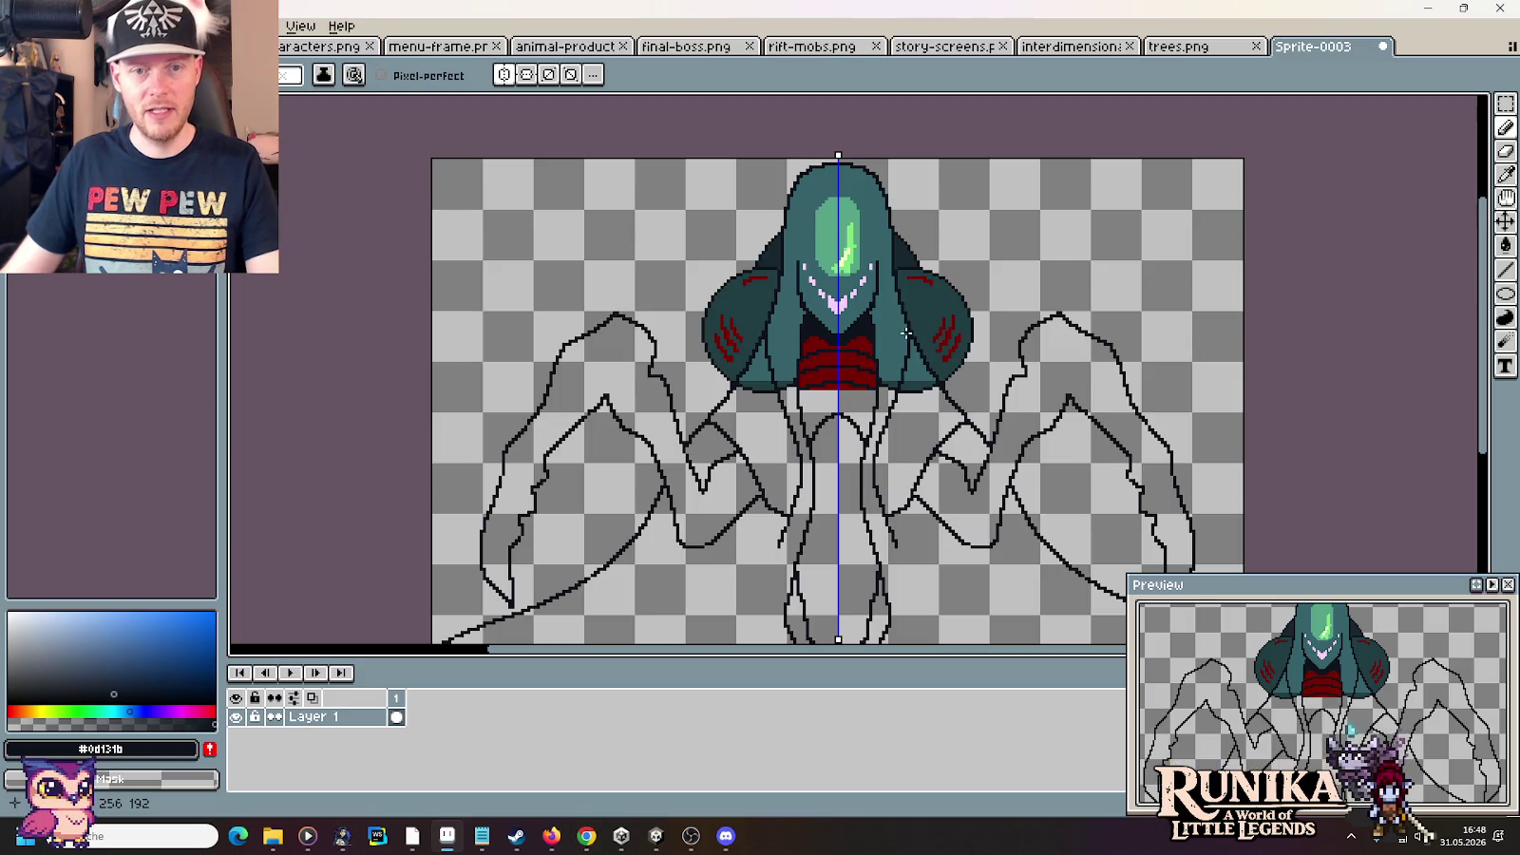
scroll(907, 347, "up", 1)
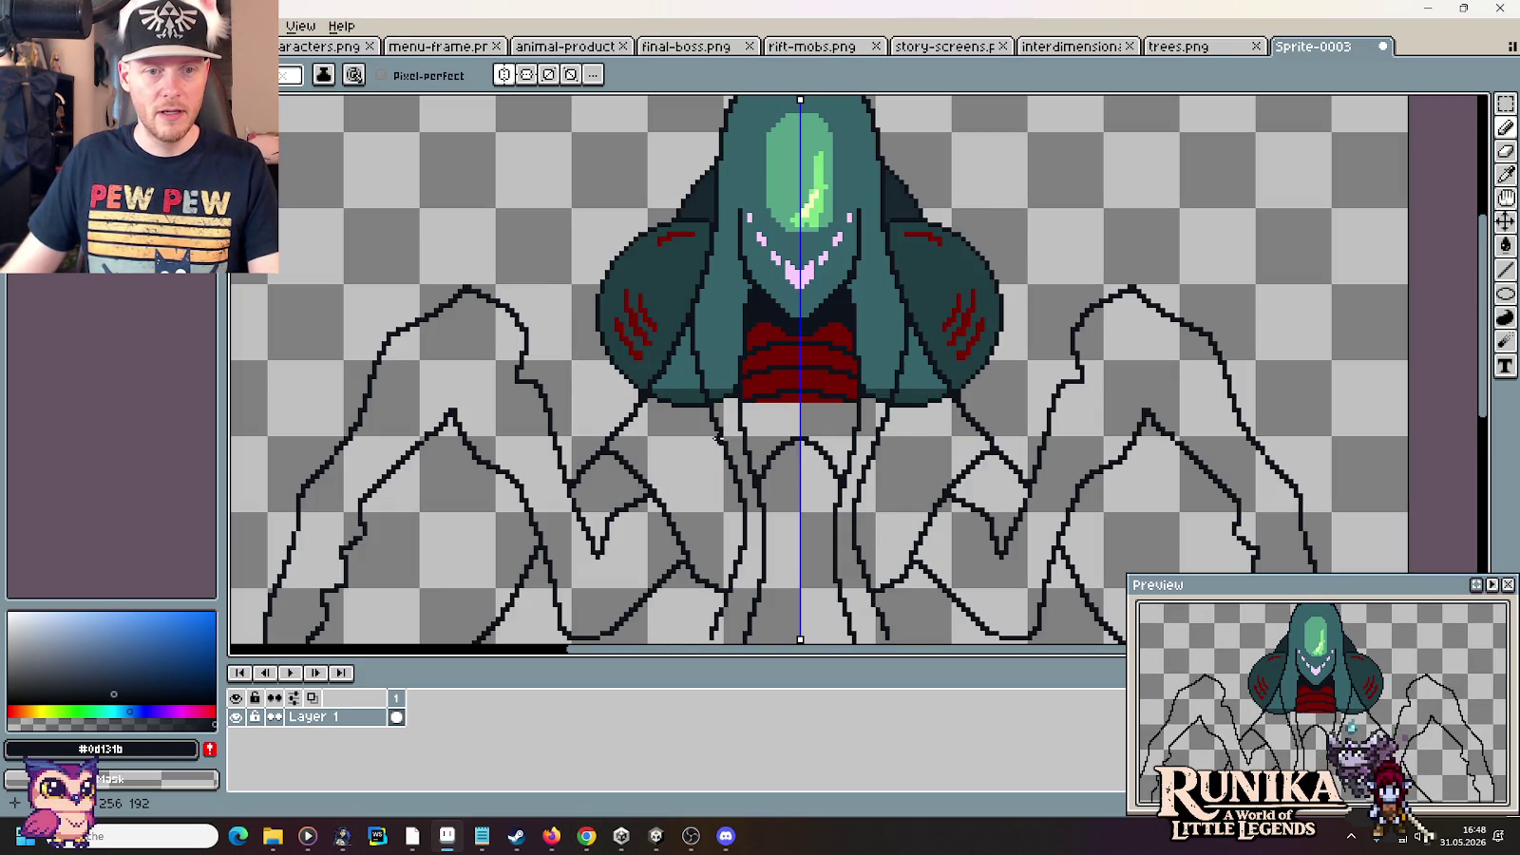
mouse_move(704, 394)
left_mouse_down()
mouse_move(694, 357)
mouse_move(730, 459)
left_mouse_up()
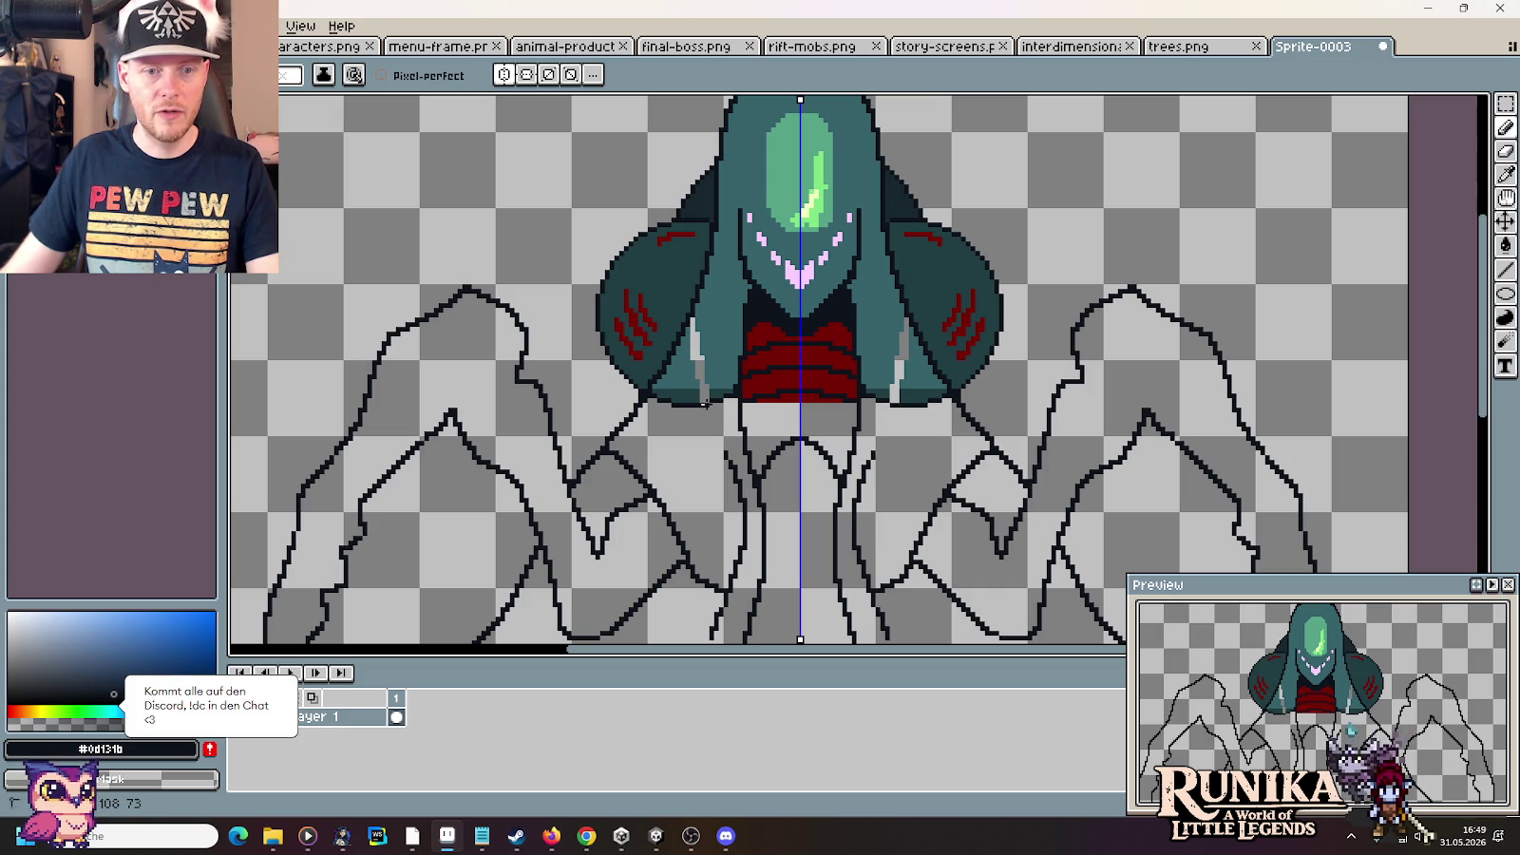
scroll(705, 404, "up", 1)
left_click(692, 388, "alt")
left_click(692, 388)
Fill the remaining grey strips with teal and pick the dark outline colour for the Pencil
key("g")
left_click(703, 399)
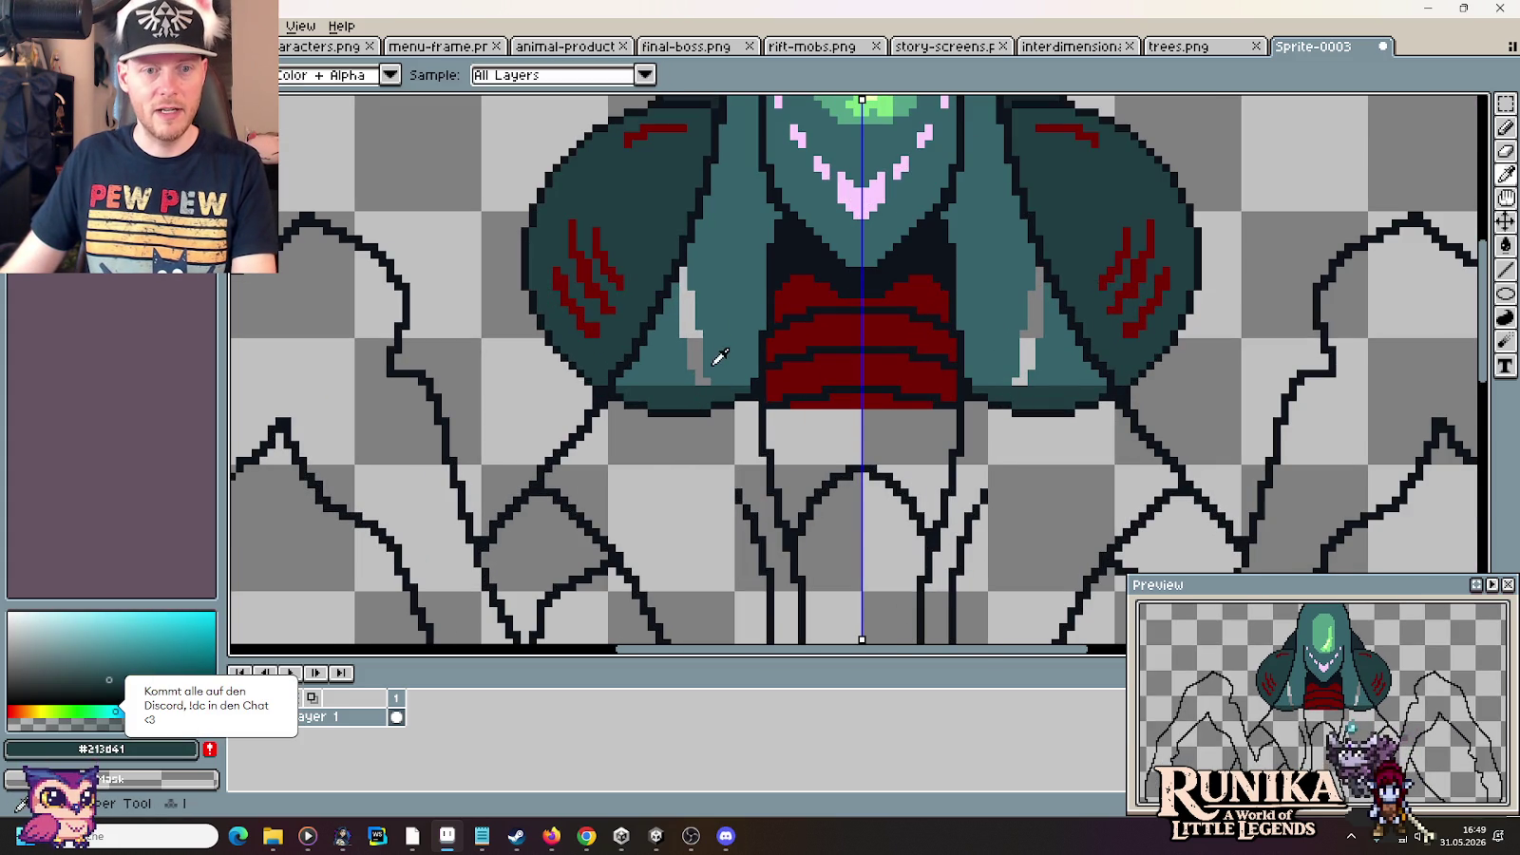
left_click(696, 344)
scroll(695, 347, "down", 2)
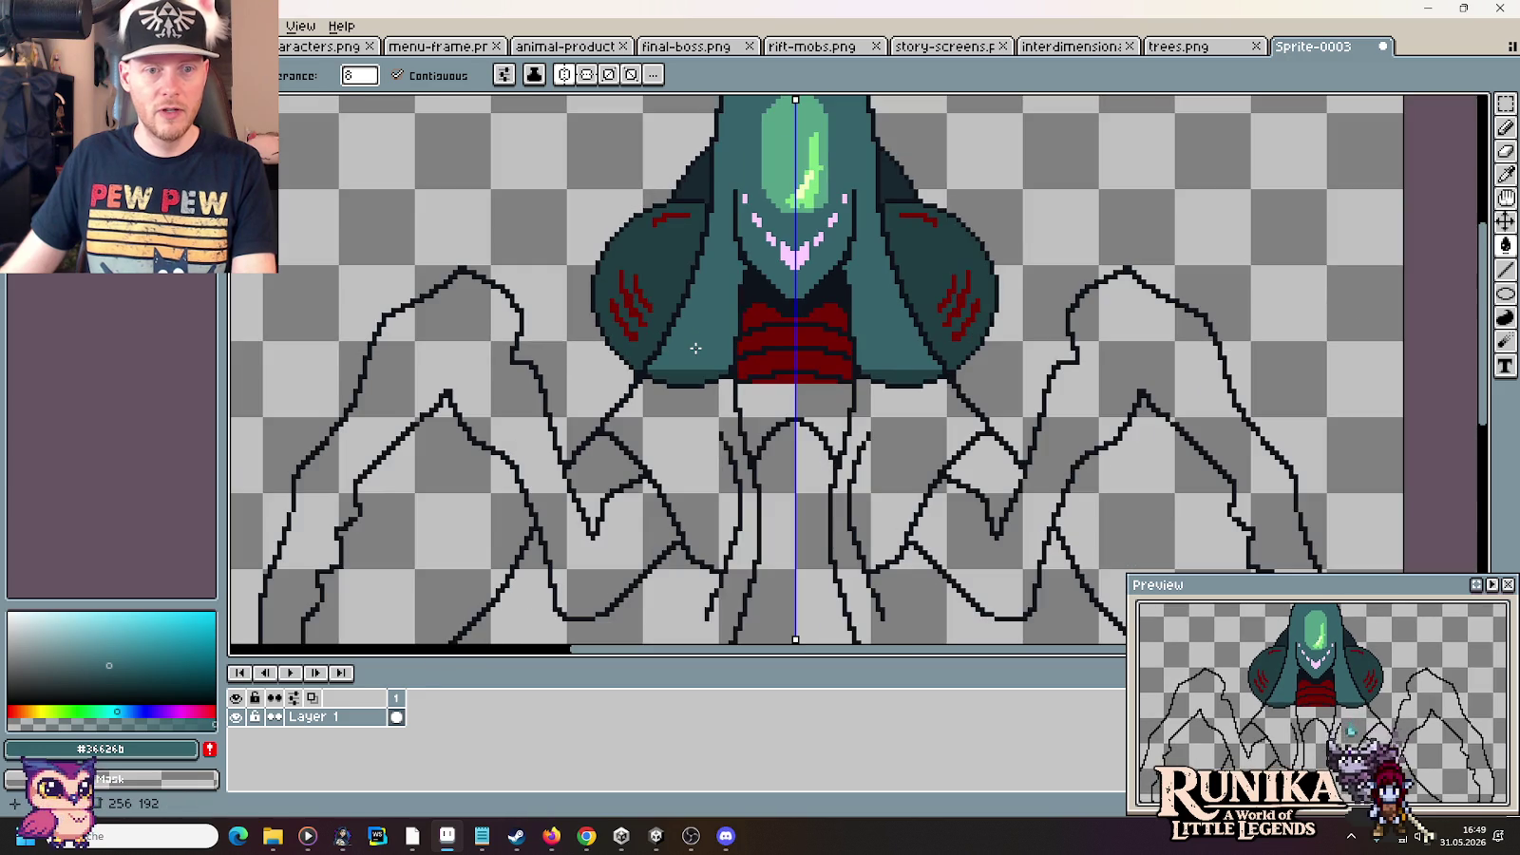
left_click(723, 433, "alt")
key("b")
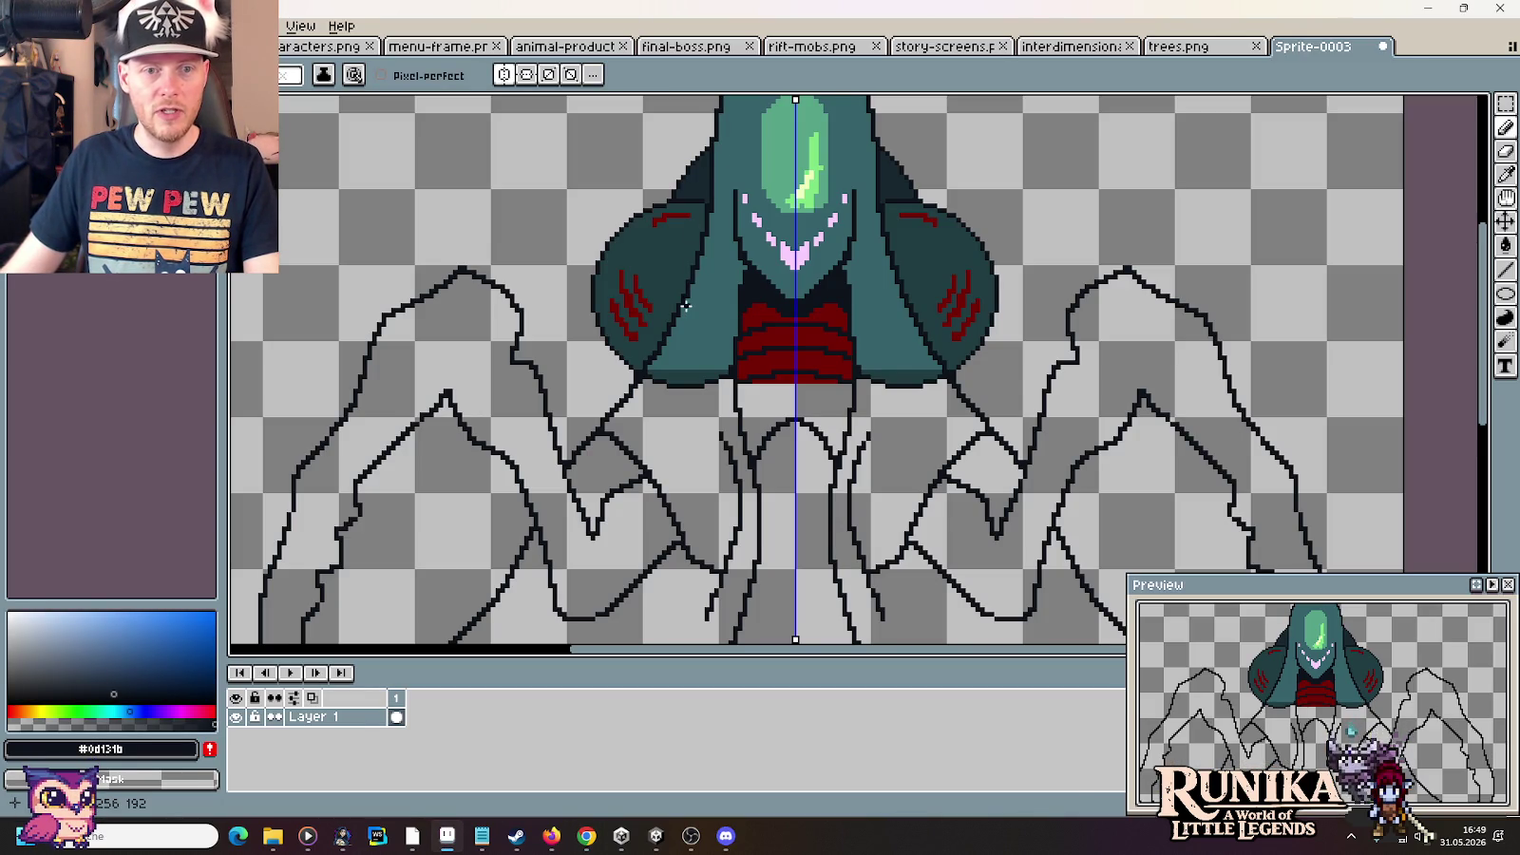
key("alt+Tab")
key("alt+Tab")
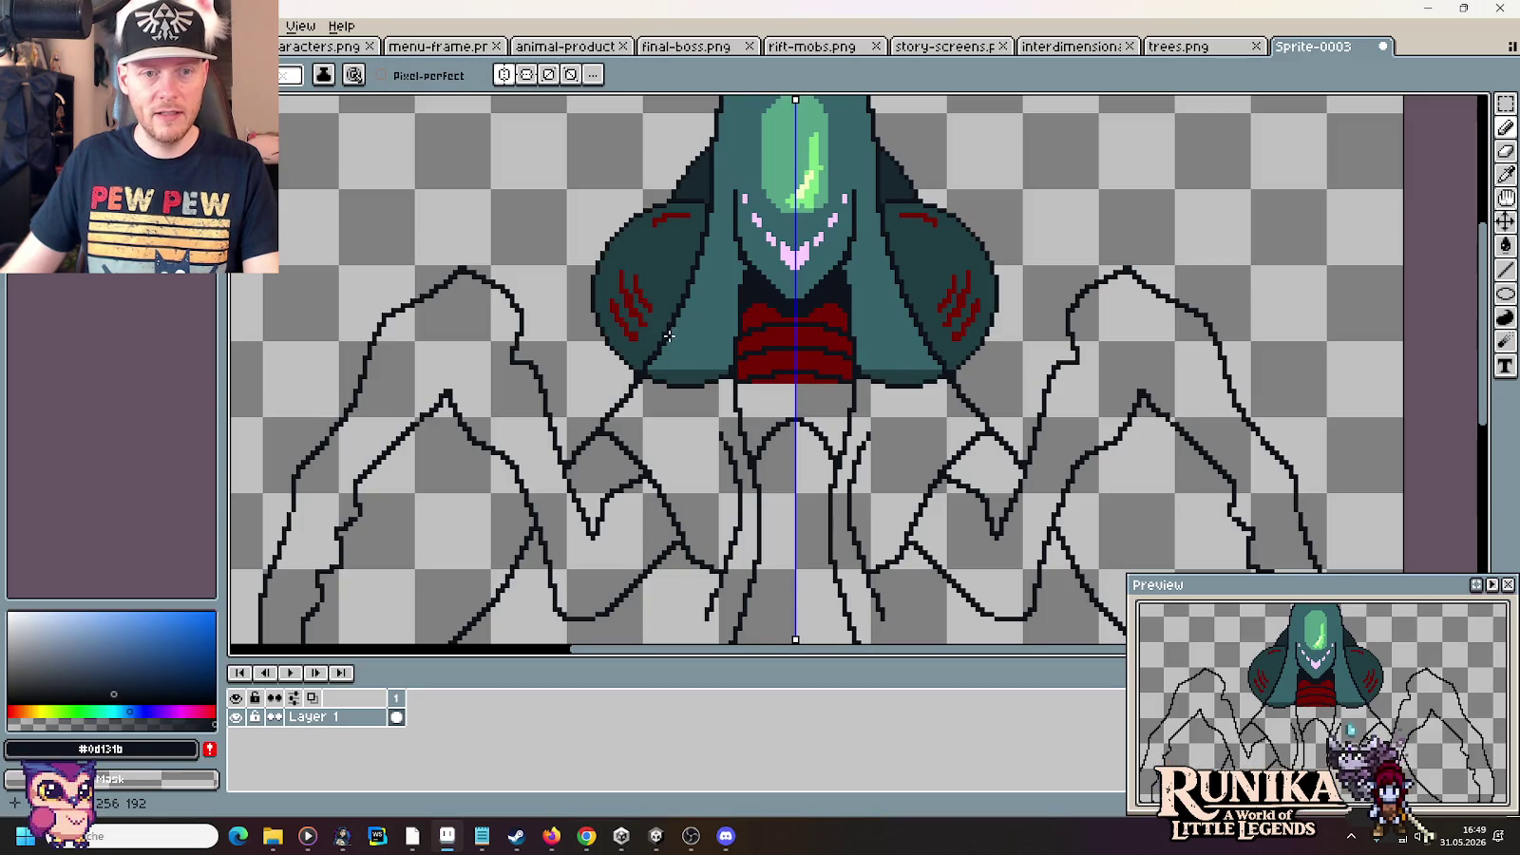
key("alt+Tab")
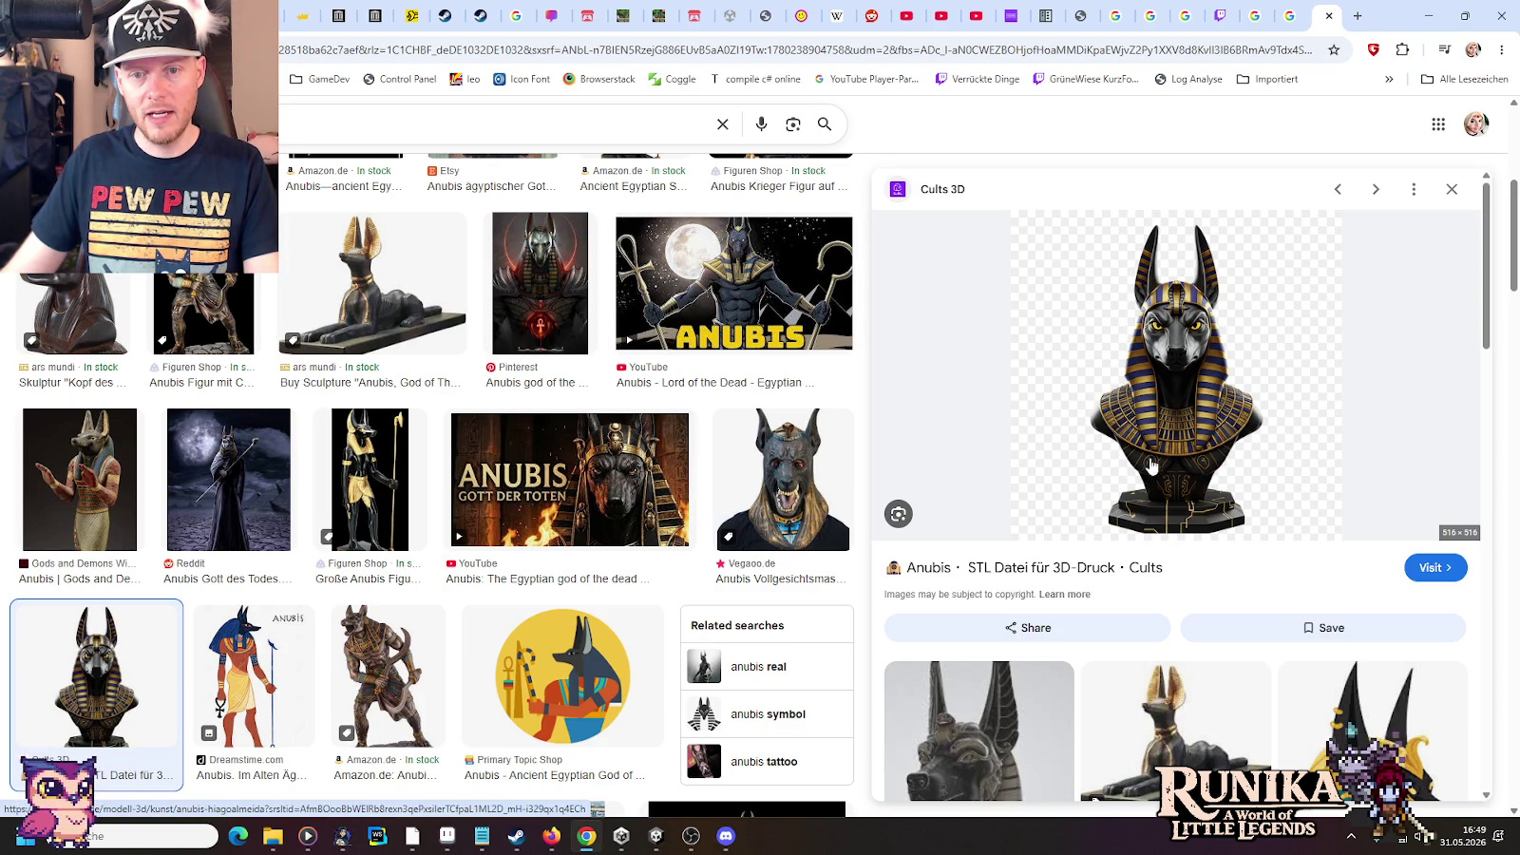
Switch from the Anubis image results back to the Sprite-0003 sketch
key("alt+Tab")
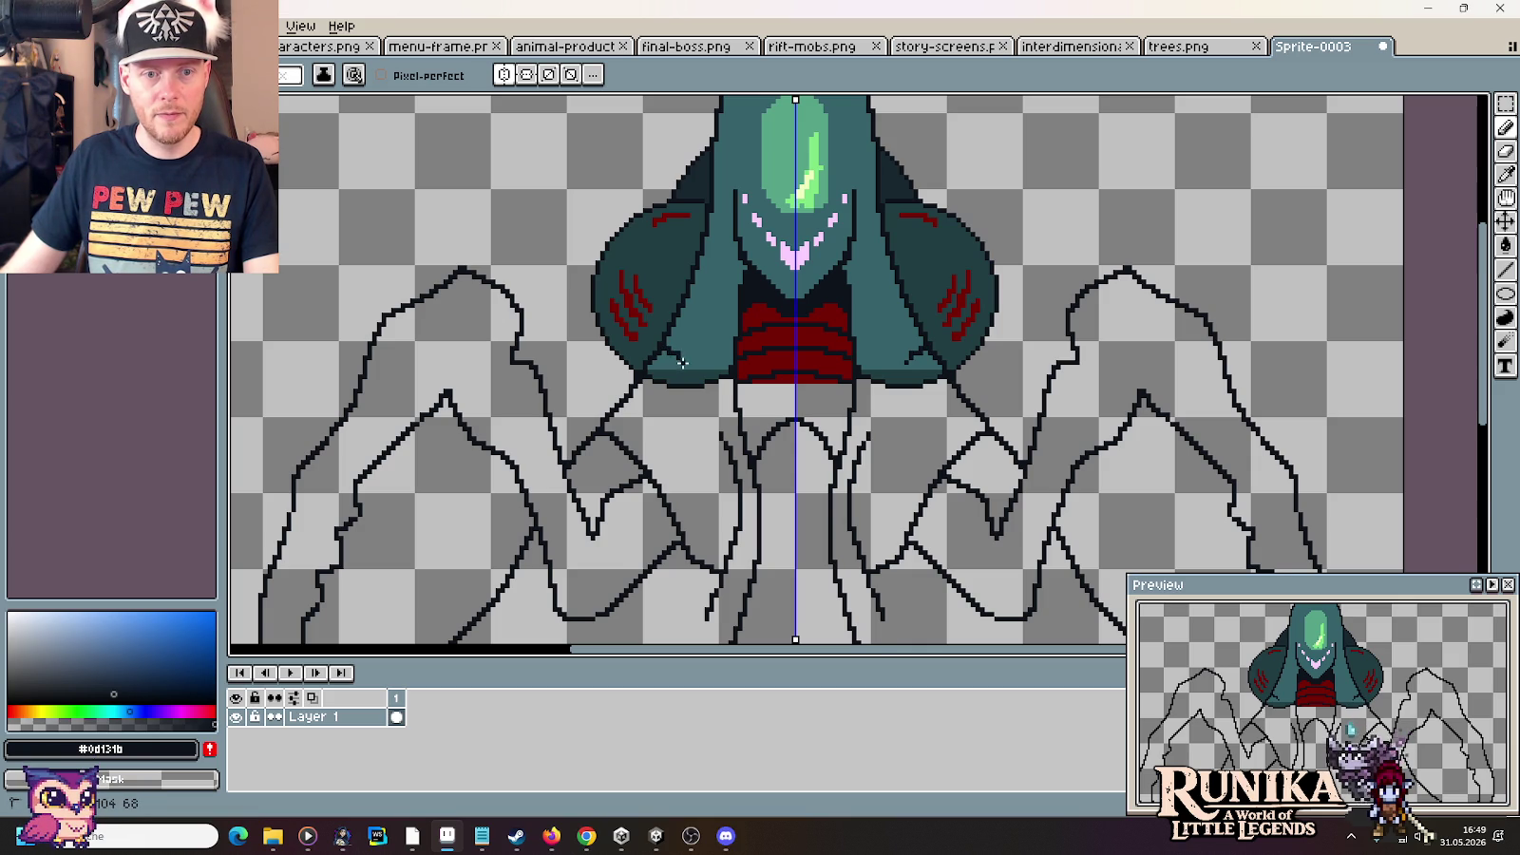
Undo the last stroke and redraw the mirrored tendril lines and short diagonal below the body
key("ctrl+z")
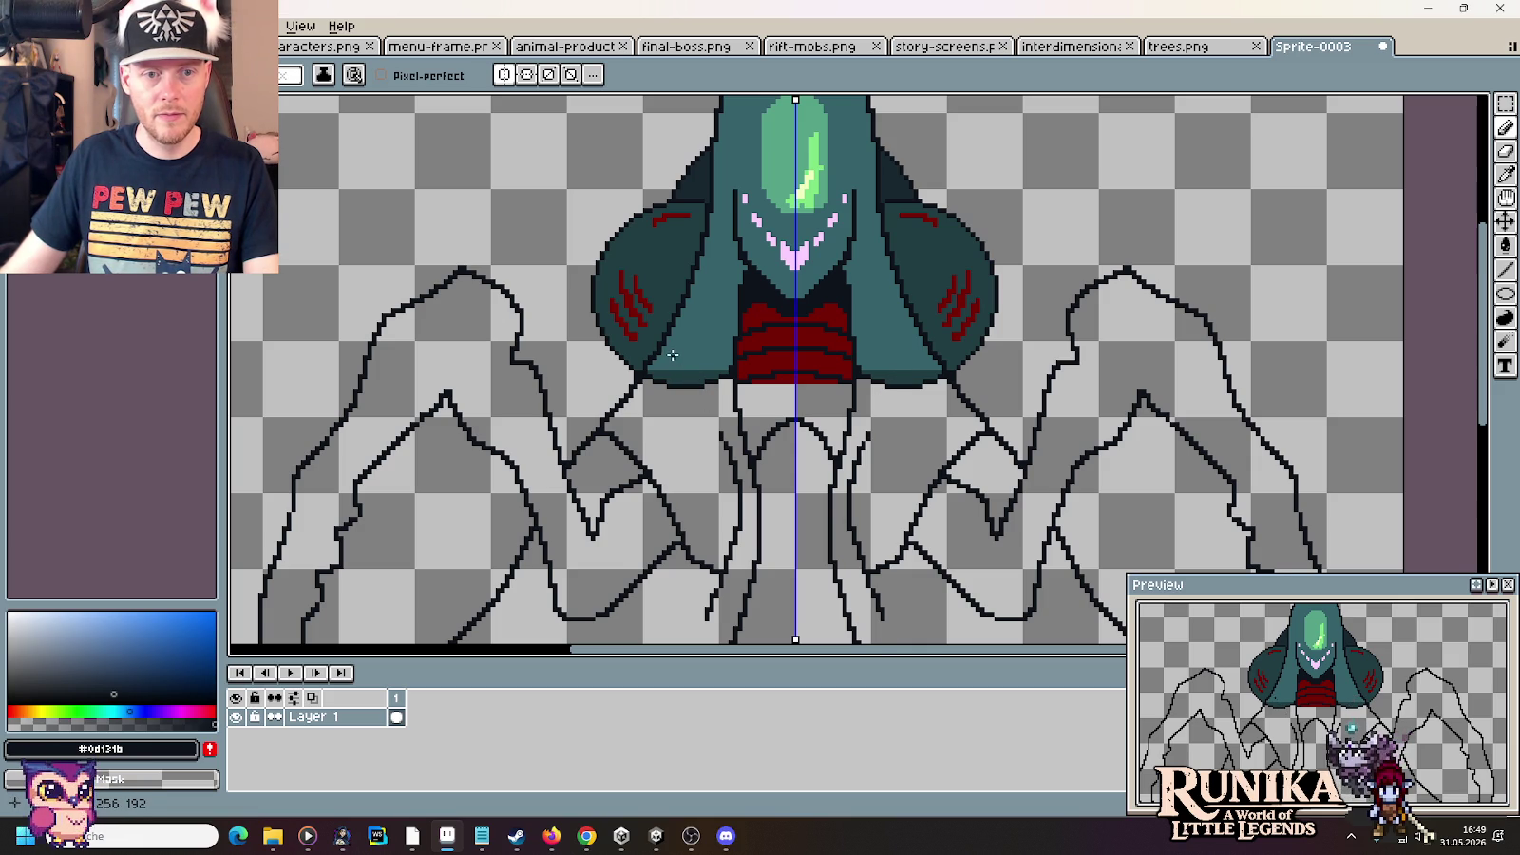
left_click_drag(700, 386, 719, 534)
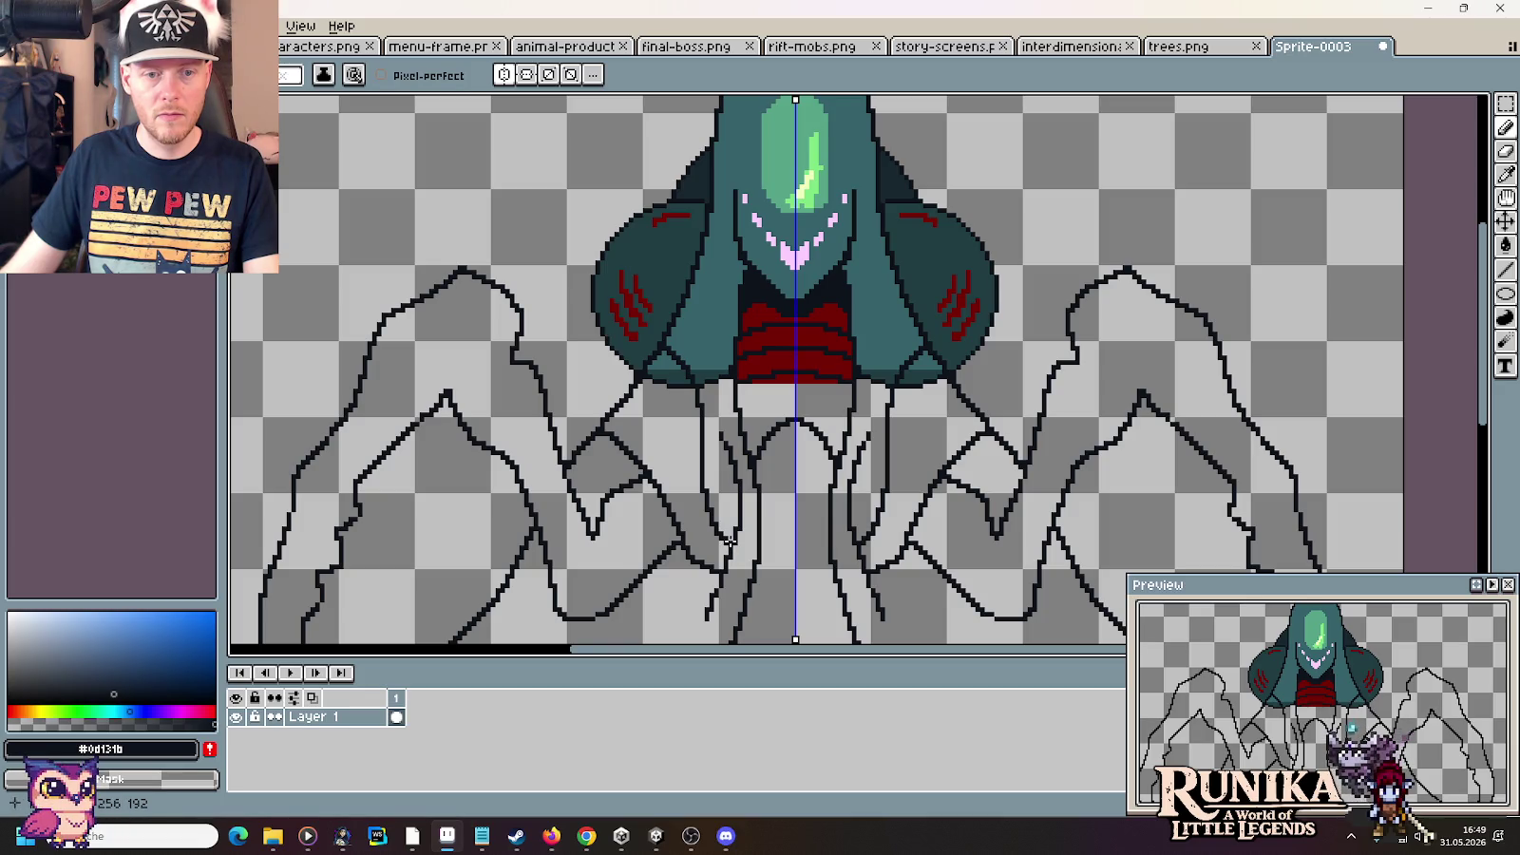
left_click_drag(720, 440, 739, 457)
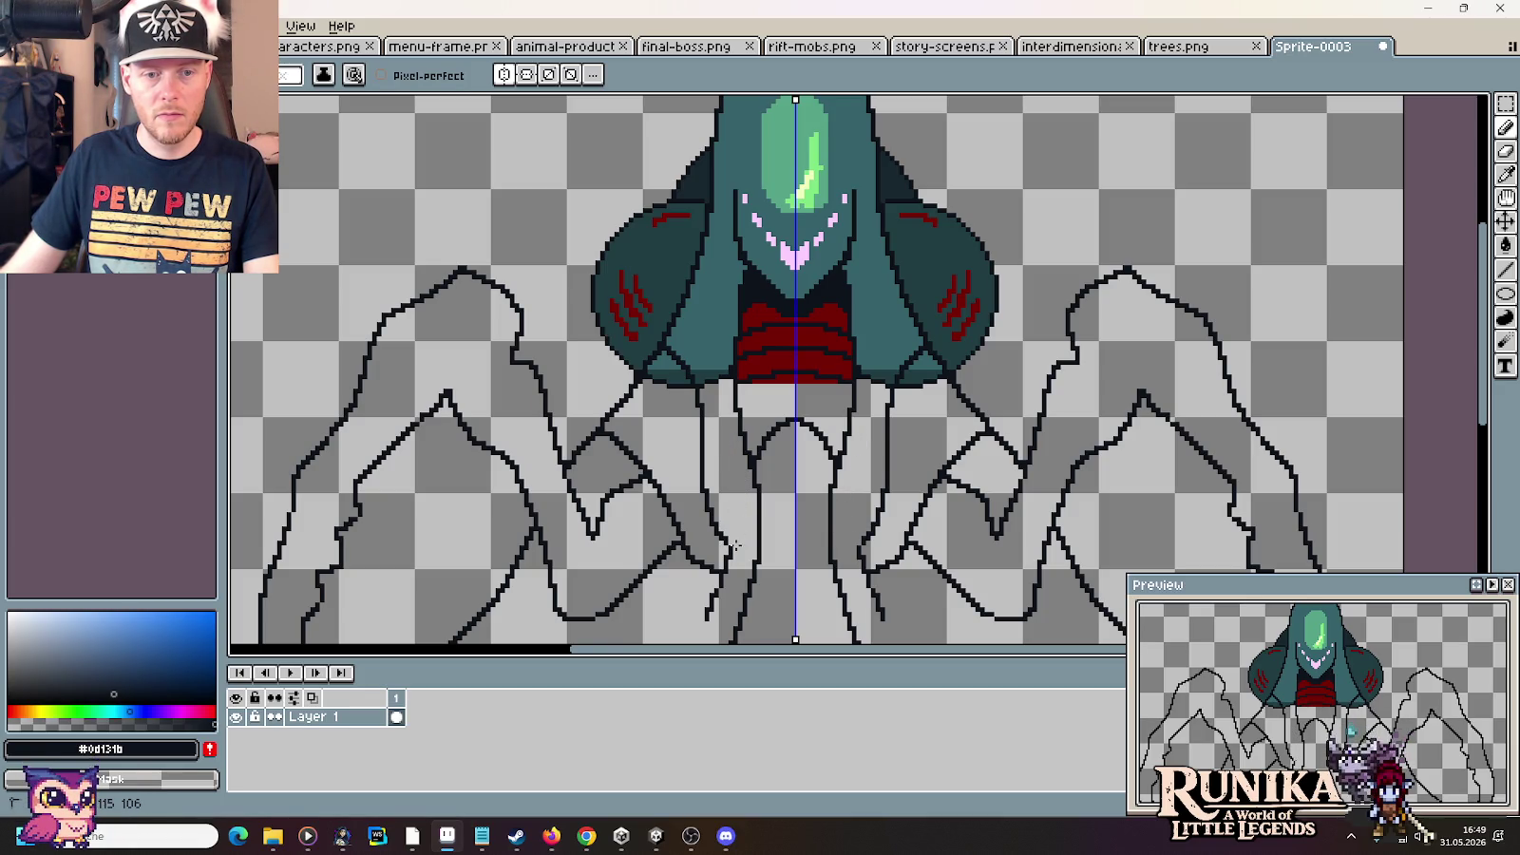
scroll(735, 530, "down", 2)
scroll(735, 530, "down", 3)
scroll(734, 530, "up", 2)
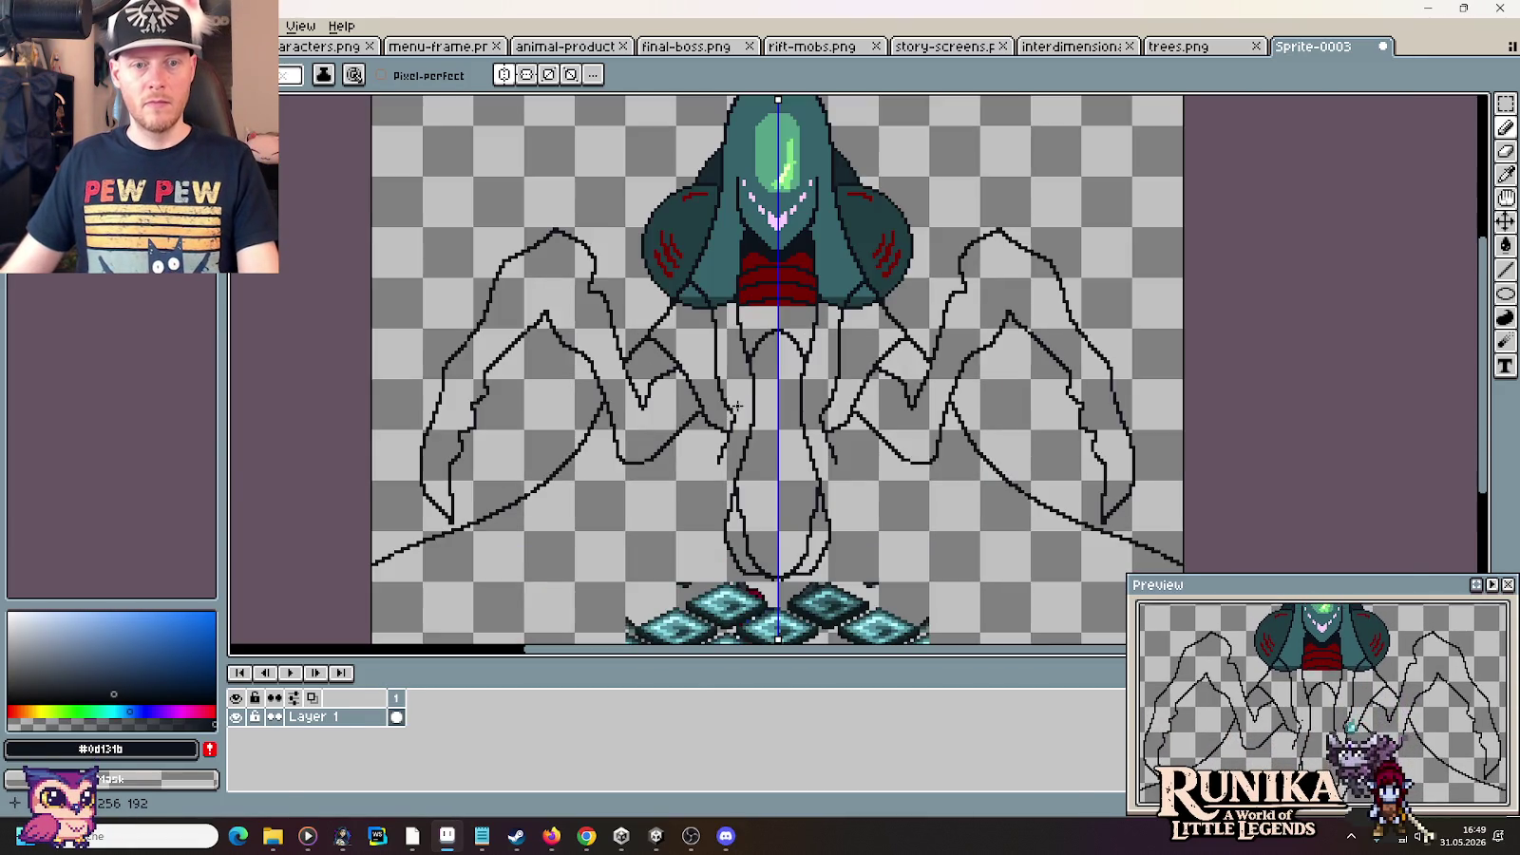
key("alt+Tab")
scroll(1234, 742, "down", 3)
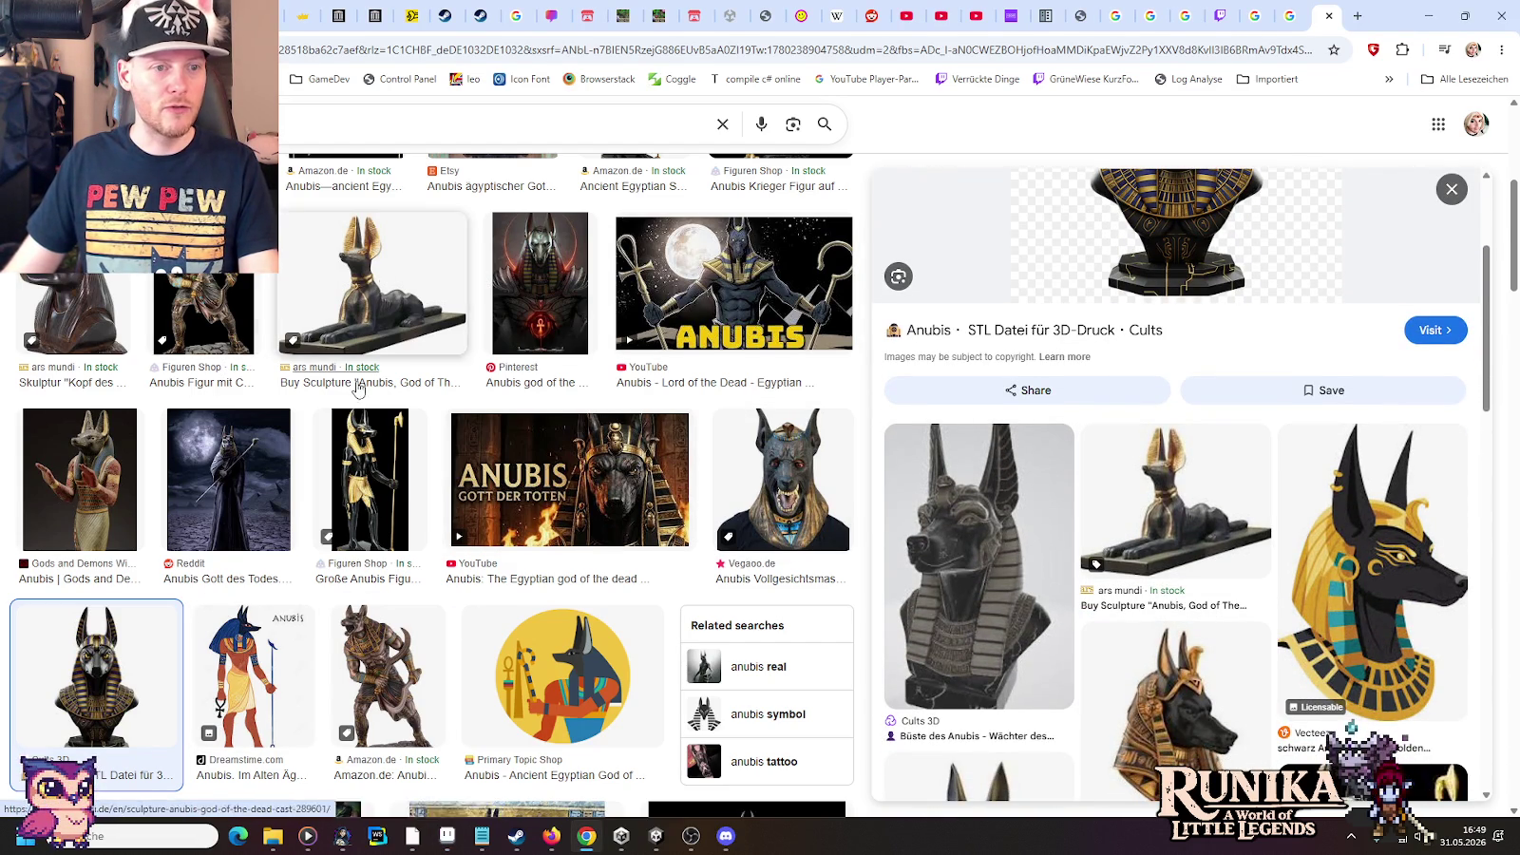
Browse the Anubis tattoo results and preview the Adobe Stock winged black Anubis emblem before returning to Aseprite
scroll(359, 389, "down", 3)
scroll(358, 390, "down", 2)
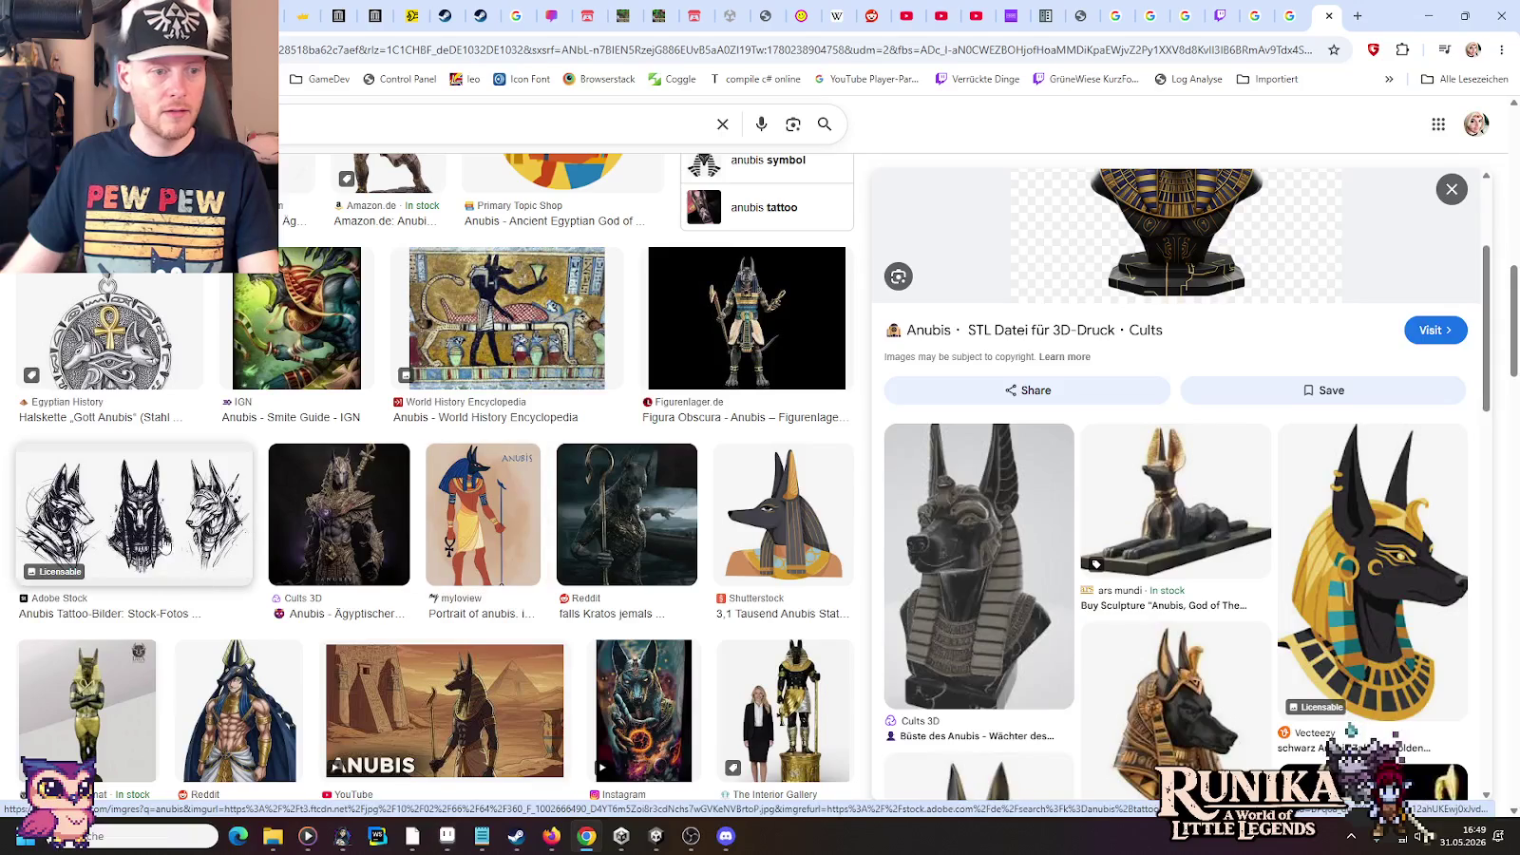
left_click(162, 527)
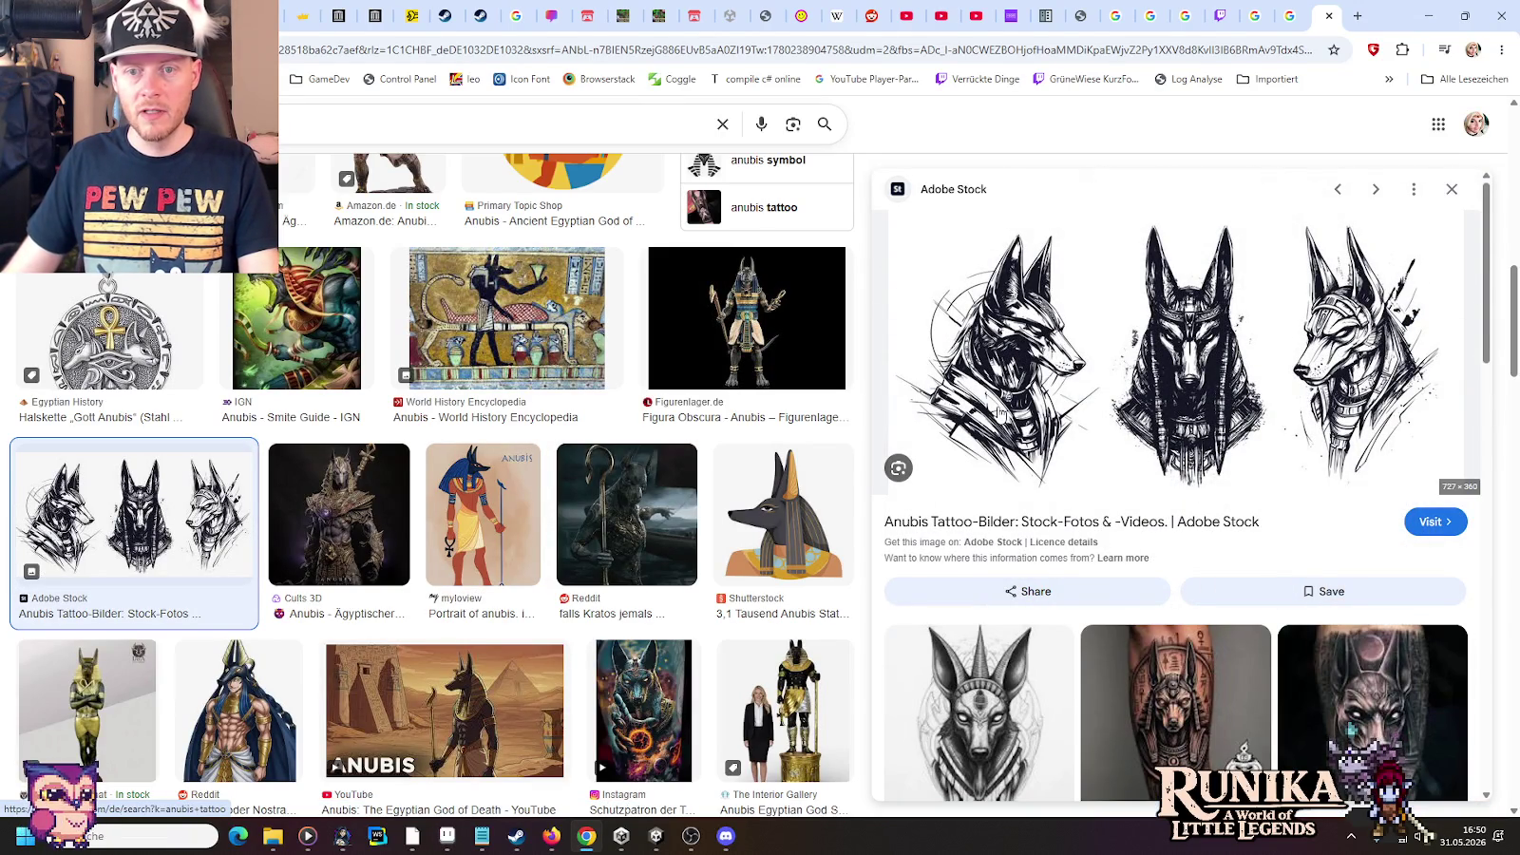
scroll(1109, 502, "down", 2)
scroll(1141, 542, "down", 2)
scroll(1194, 599, "down", 2)
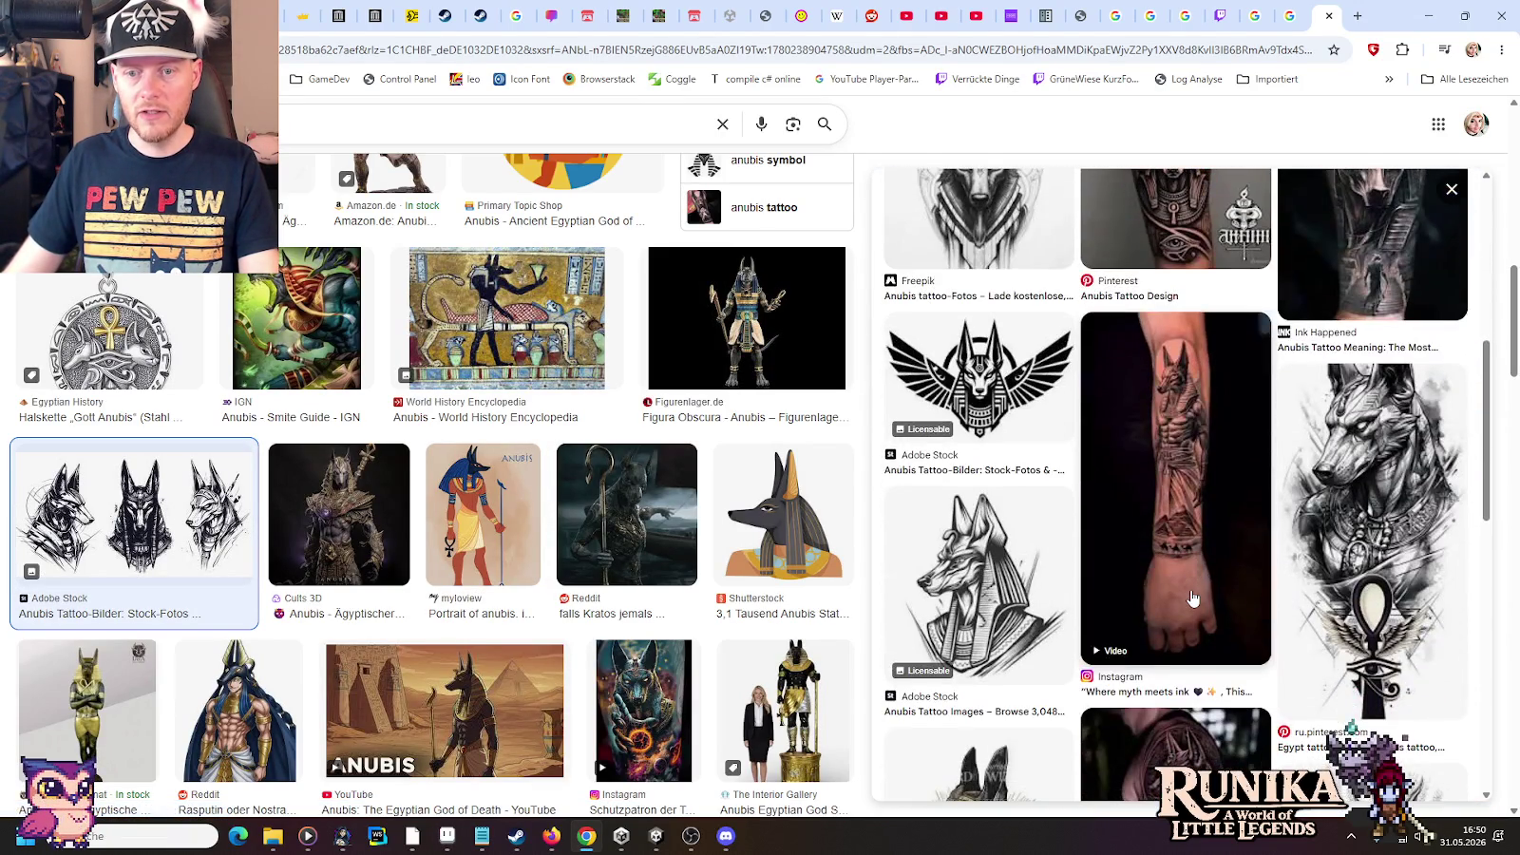
left_click(924, 399)
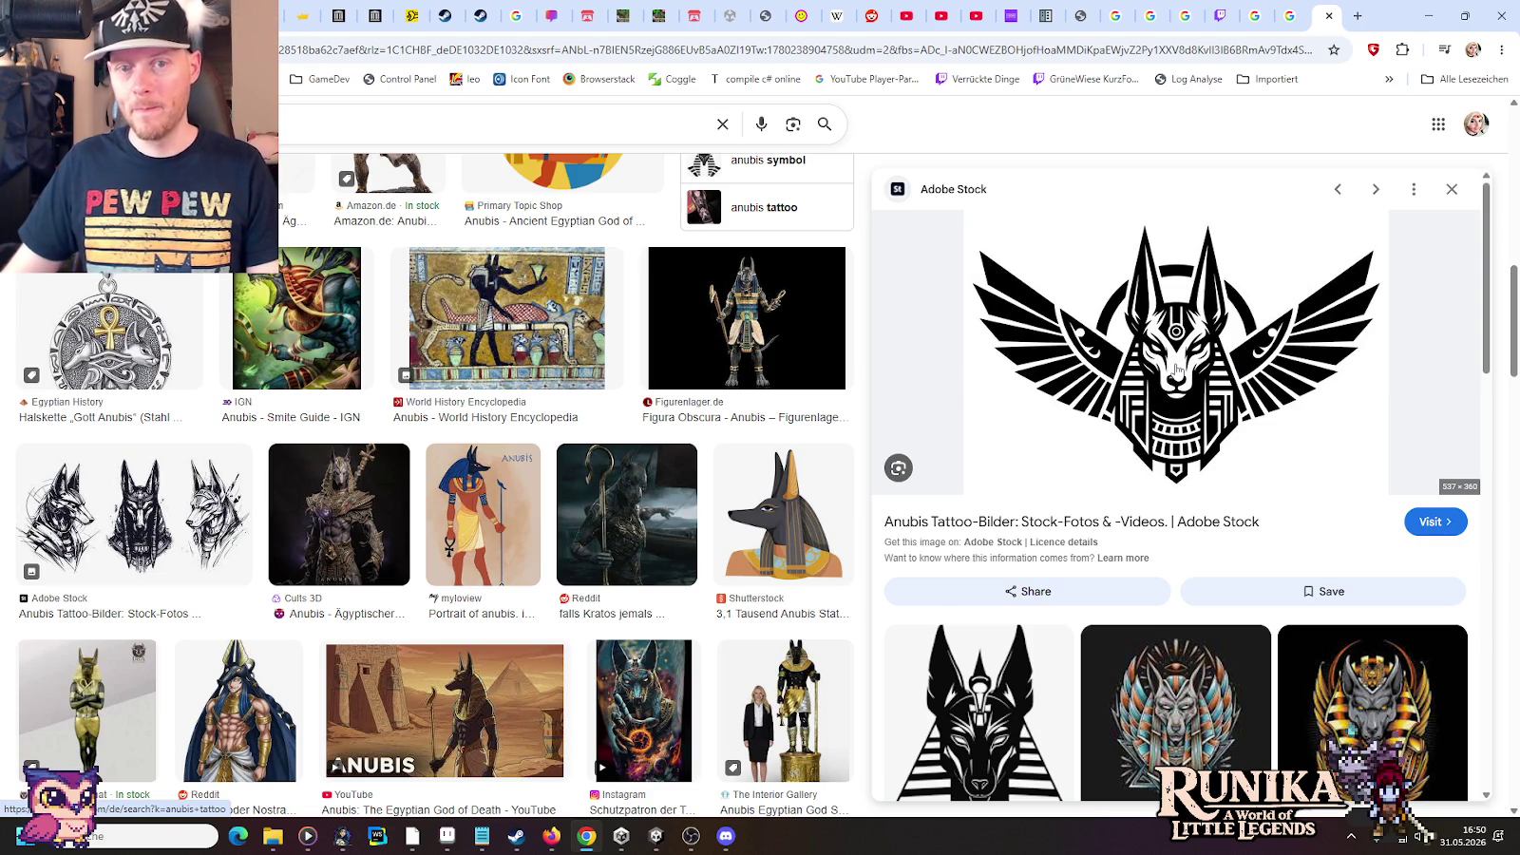
key("alt+Tab")
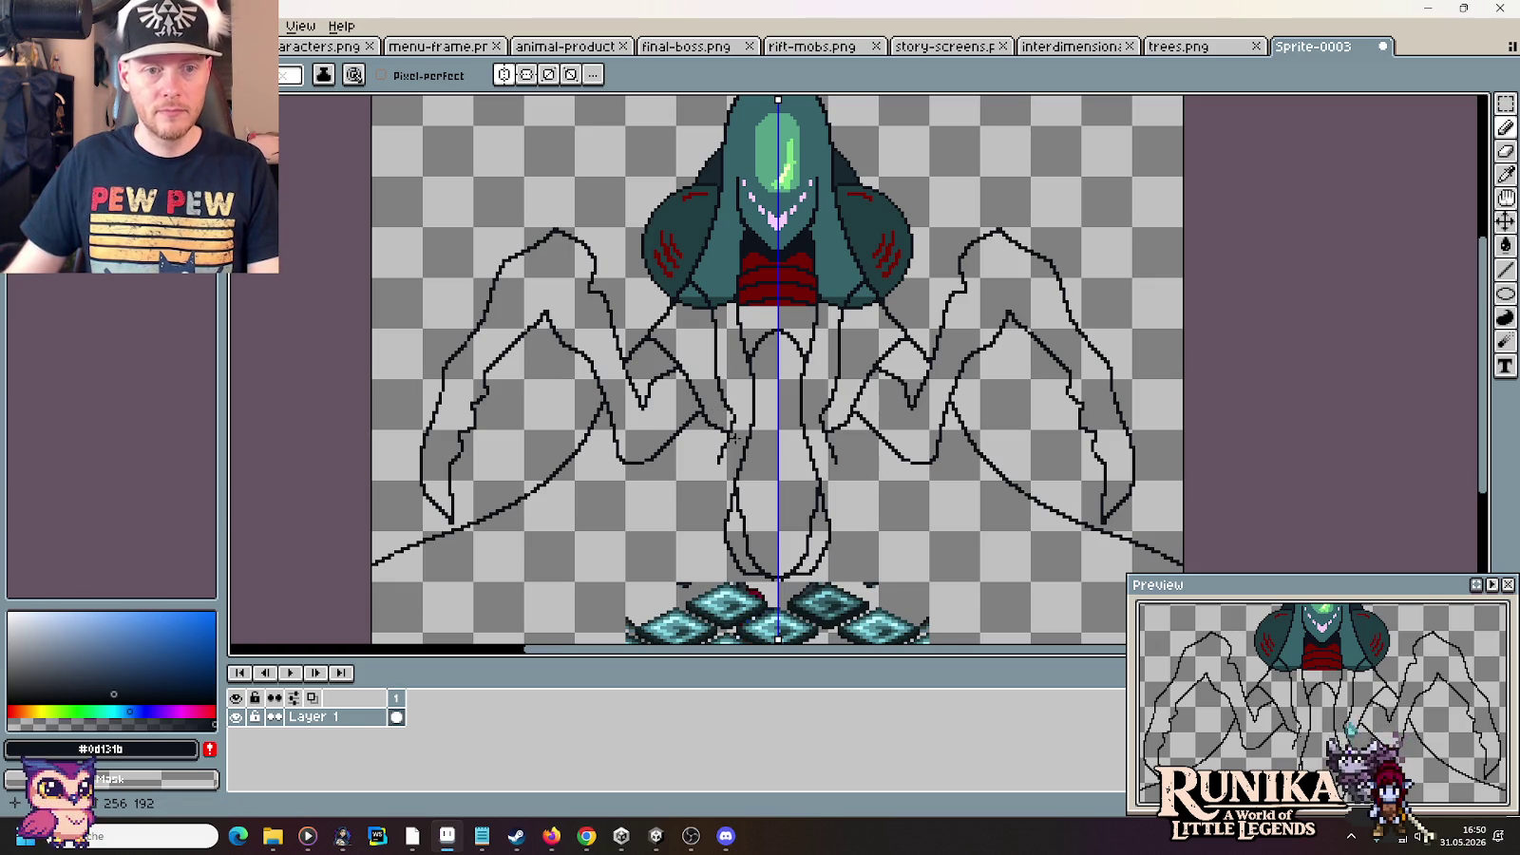
Paste a first copy of the Sprite-0003 sketch into final-boss.png beside the earlier versions
left_click(696, 47)
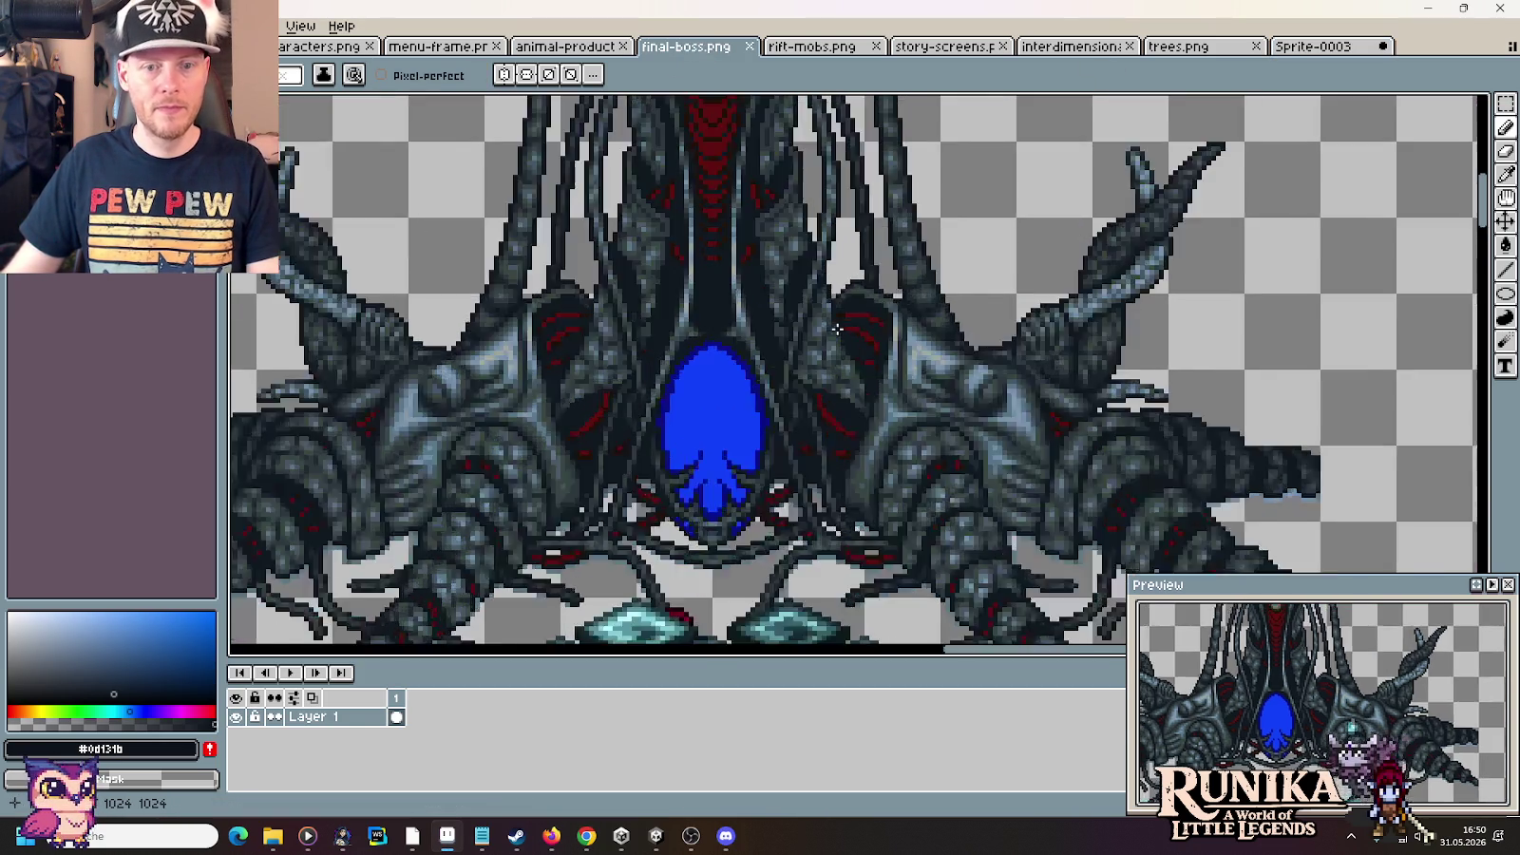
scroll(837, 328, "down", 3)
scroll(849, 399, "up", 2)
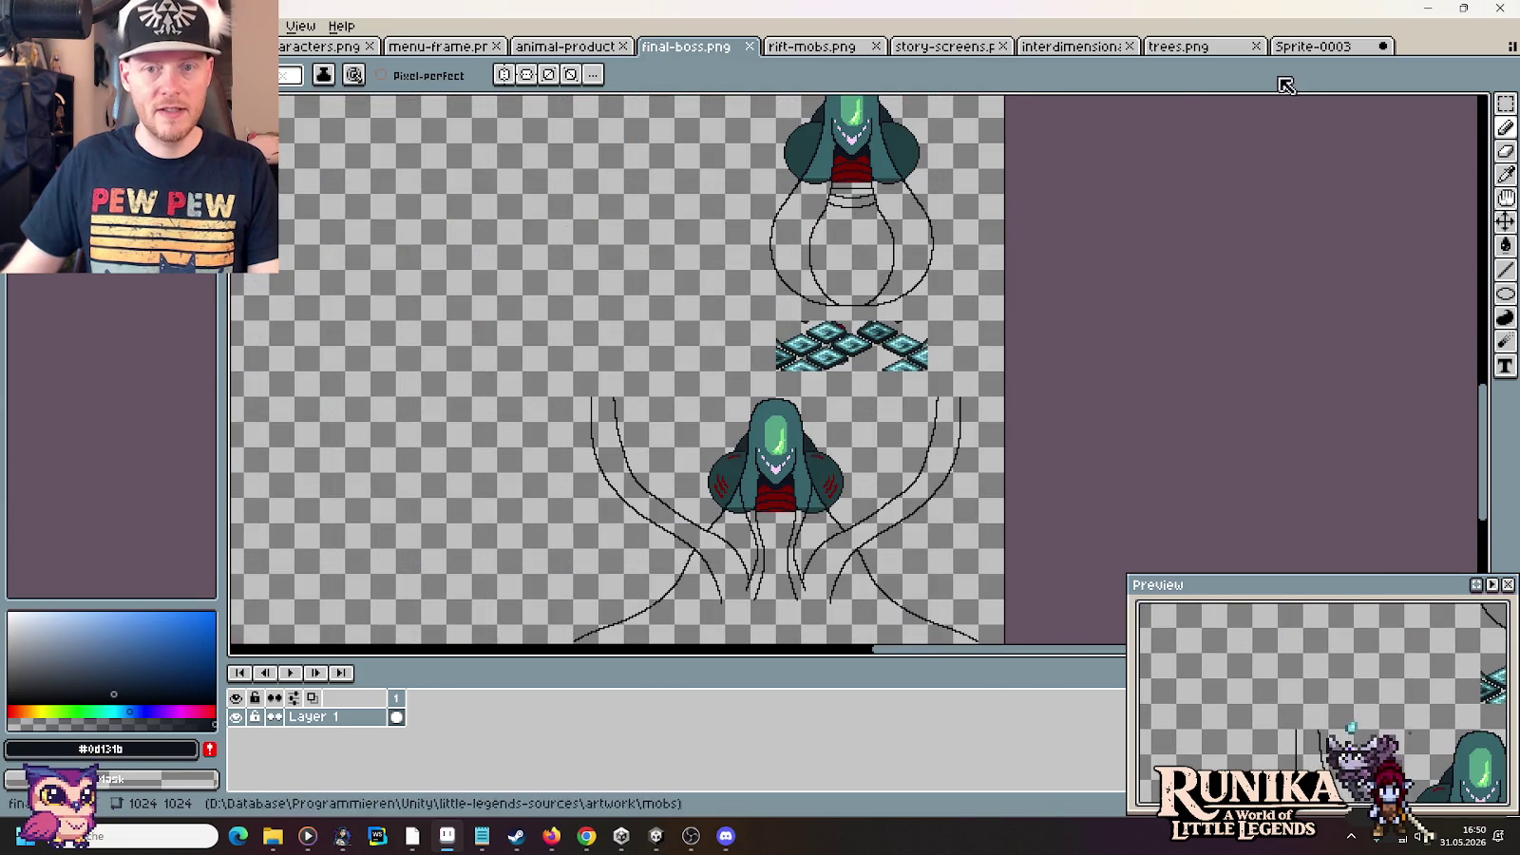
left_click(1314, 47)
scroll(873, 389, "down", 2)
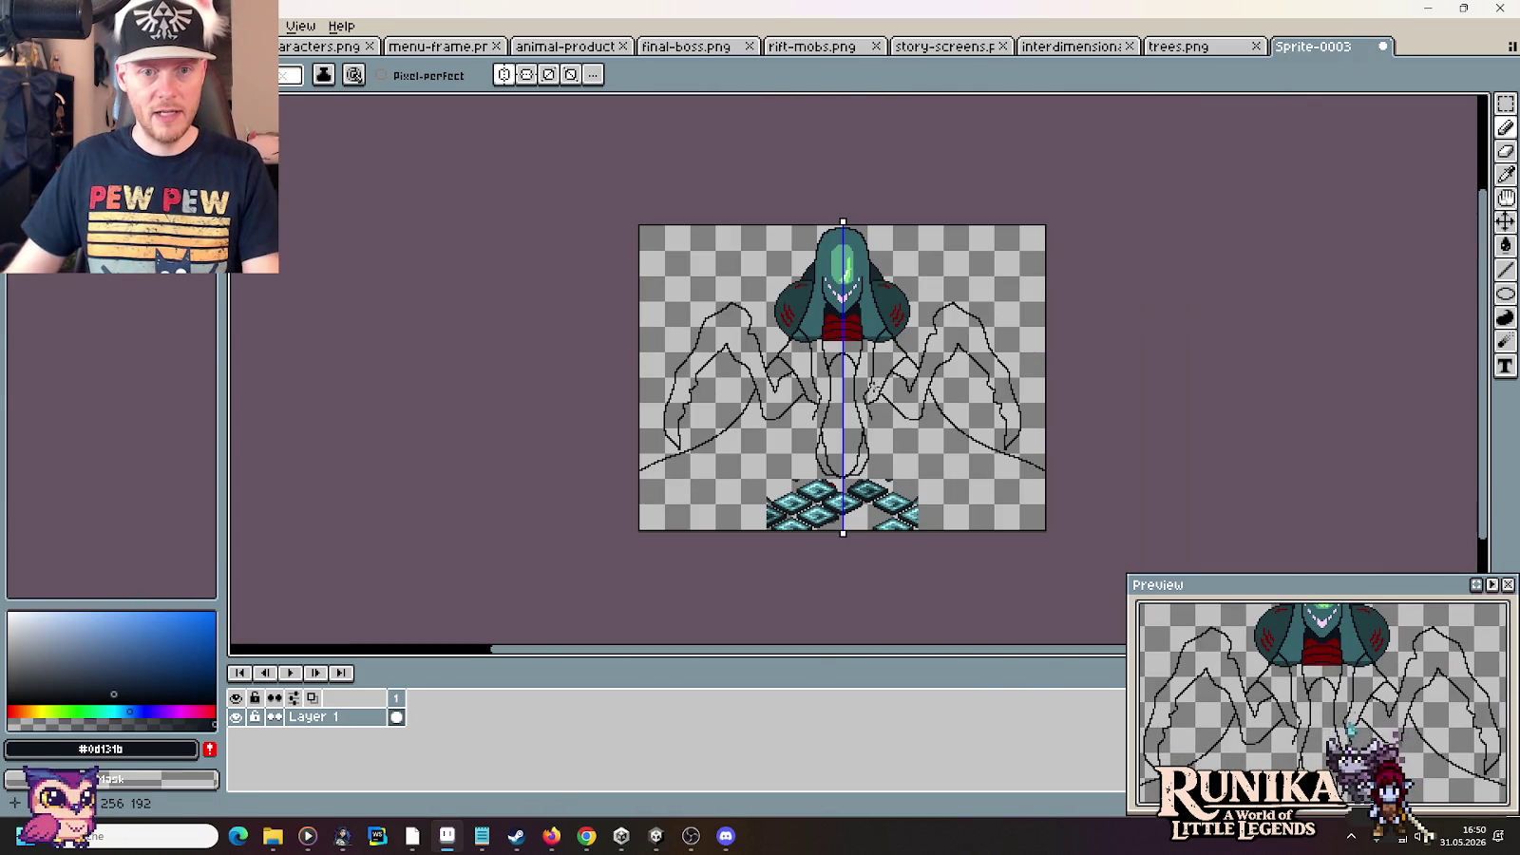
scroll(834, 406, "up", 1)
key("ctrl+a")
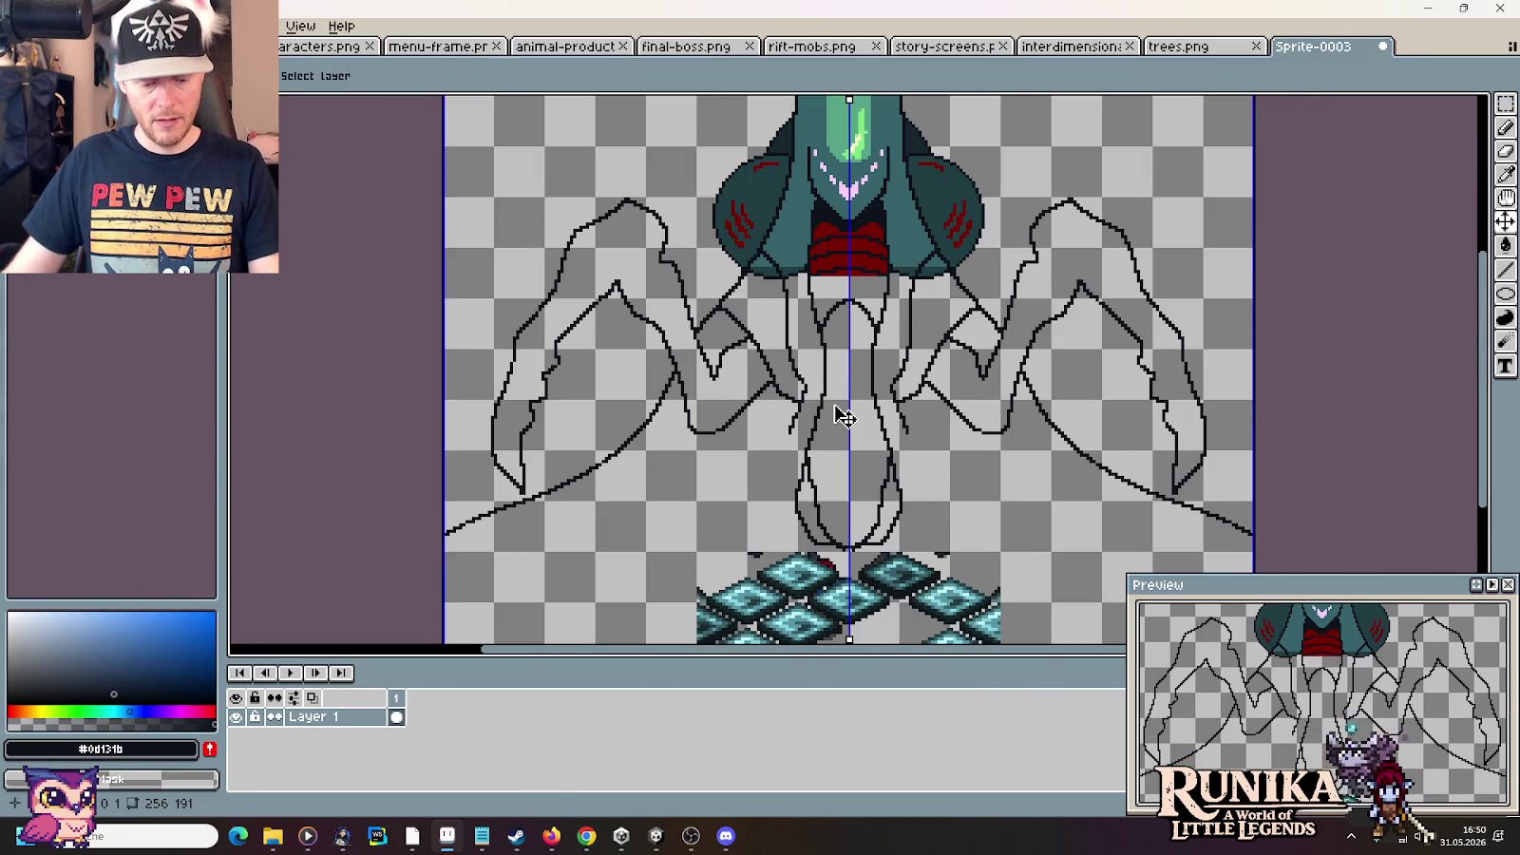
left_click(687, 47)
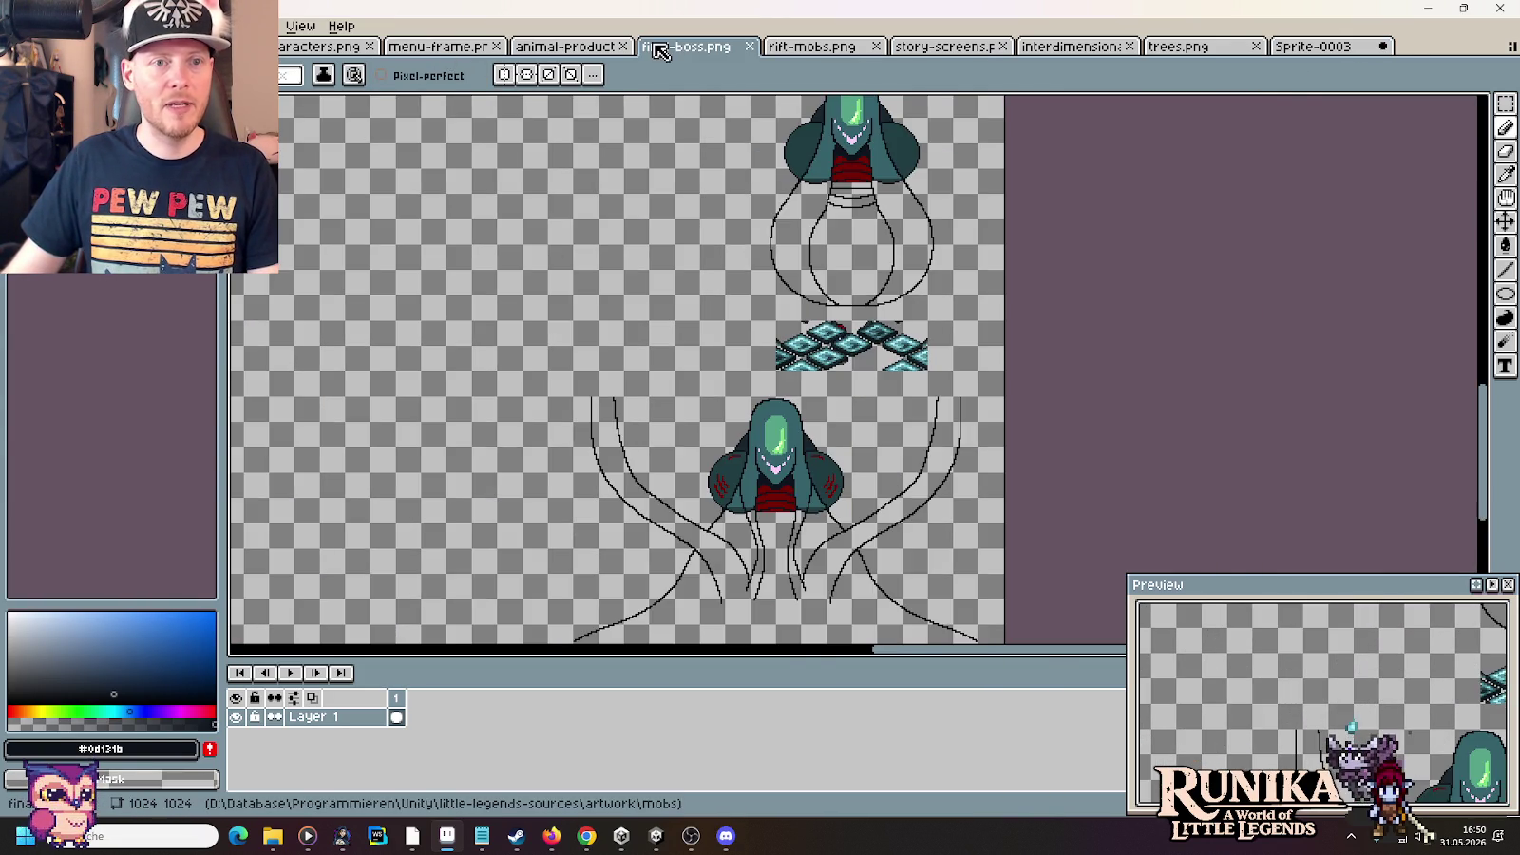
scroll(1075, 360, "down", 1)
scroll(1074, 360, "down", 1)
key("ctrl+v")
left_click_drag(510, 385, 888, 373)
key("Return")
Paste a second copy of the sketch into final-boss.png toward the sheet's middle
left_click(1313, 46)
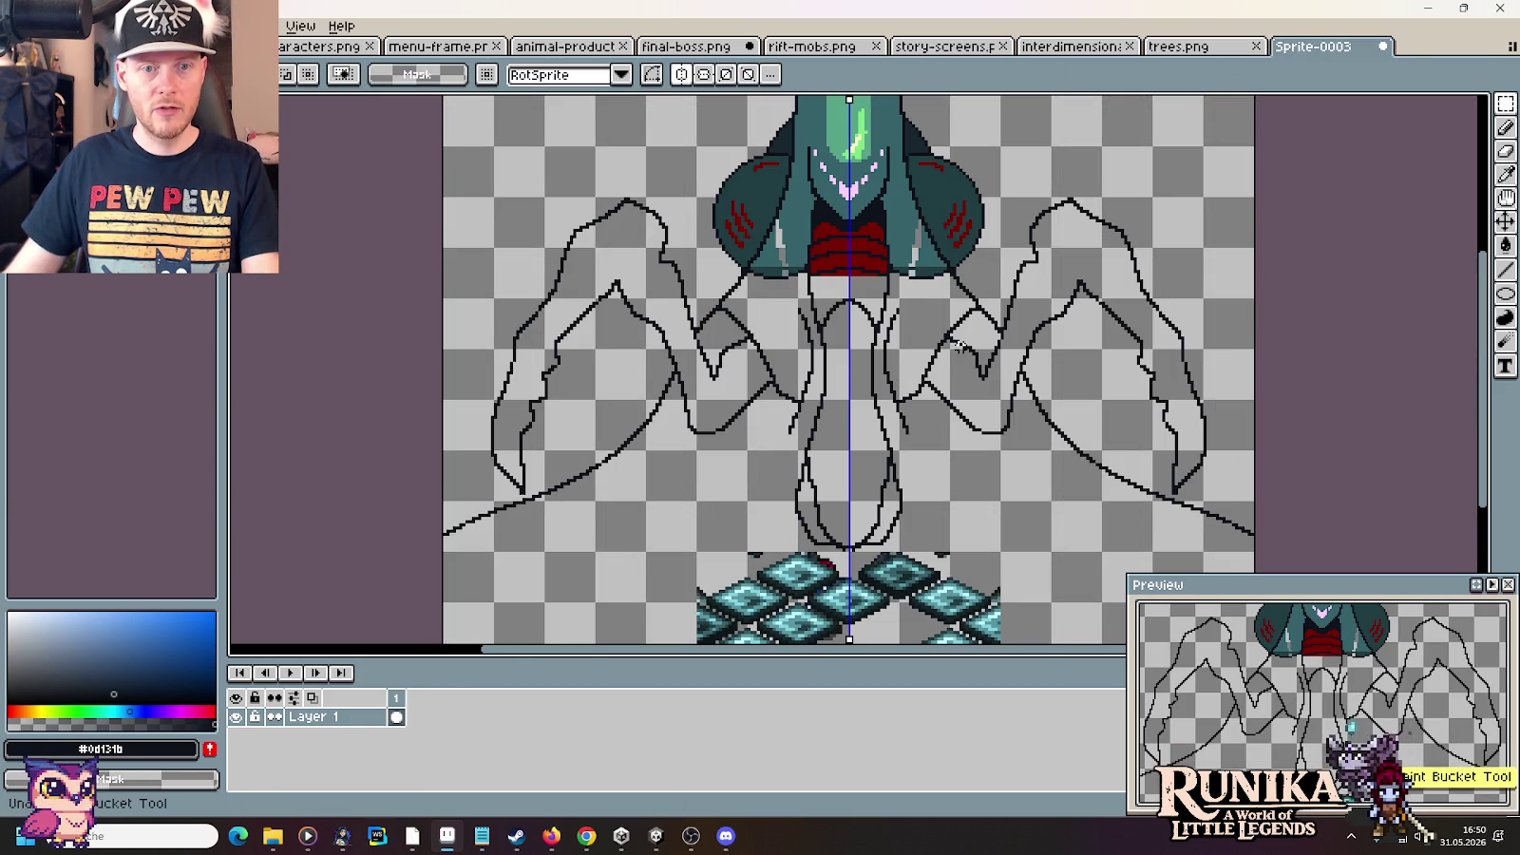
key("ctrl+z")
key("ctrl+z")
key("ctrl+y")
key("ctrl+a")
left_click(658, 59)
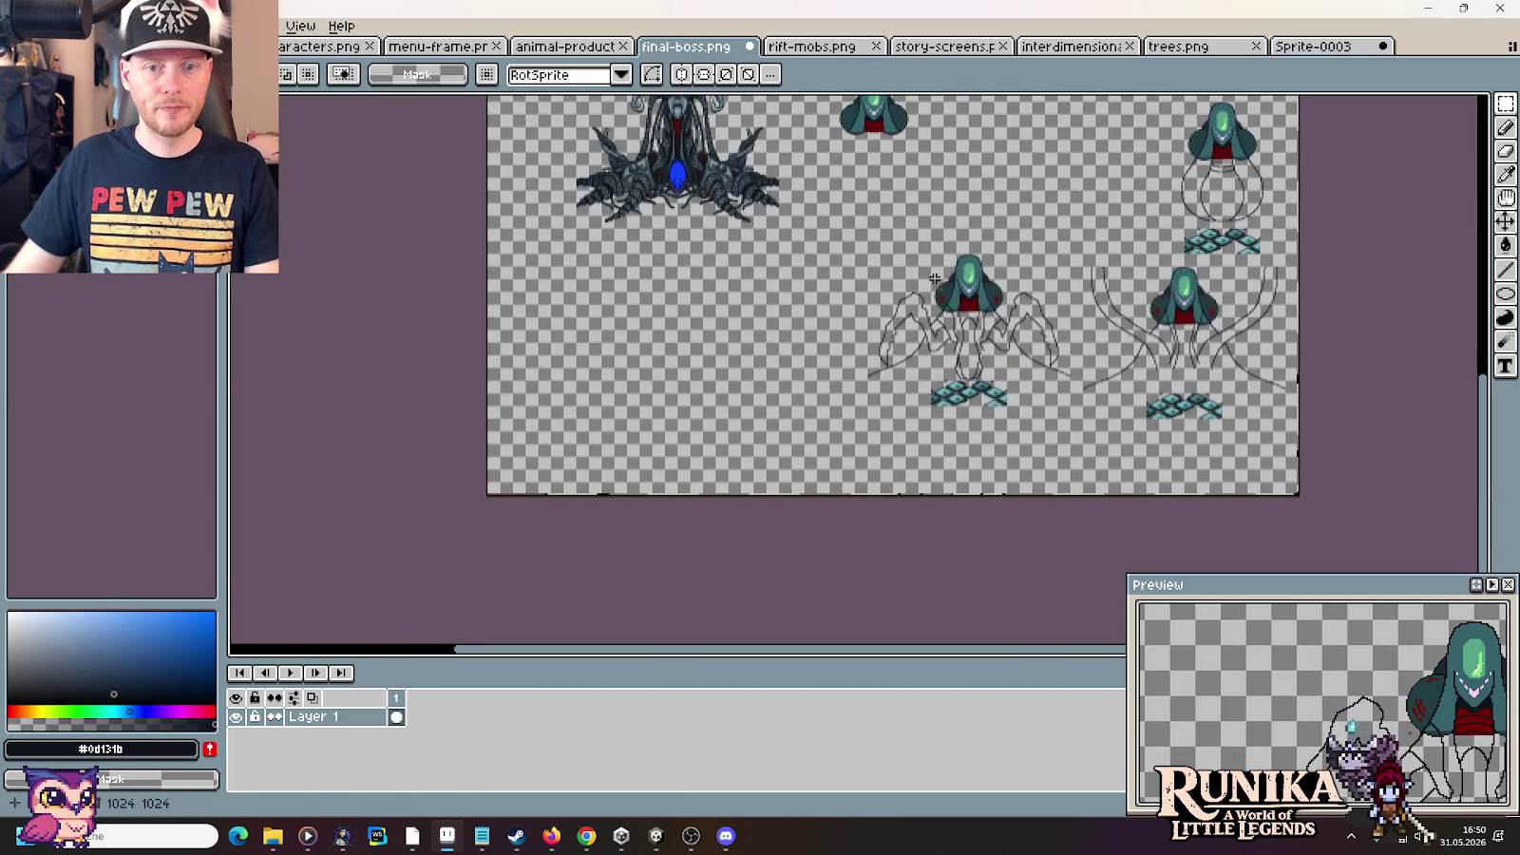
key("ctrl+v")
mouse_move(642, 366)
left_mouse_down()
mouse_move(874, 328)
mouse_move(798, 328)
left_mouse_up()
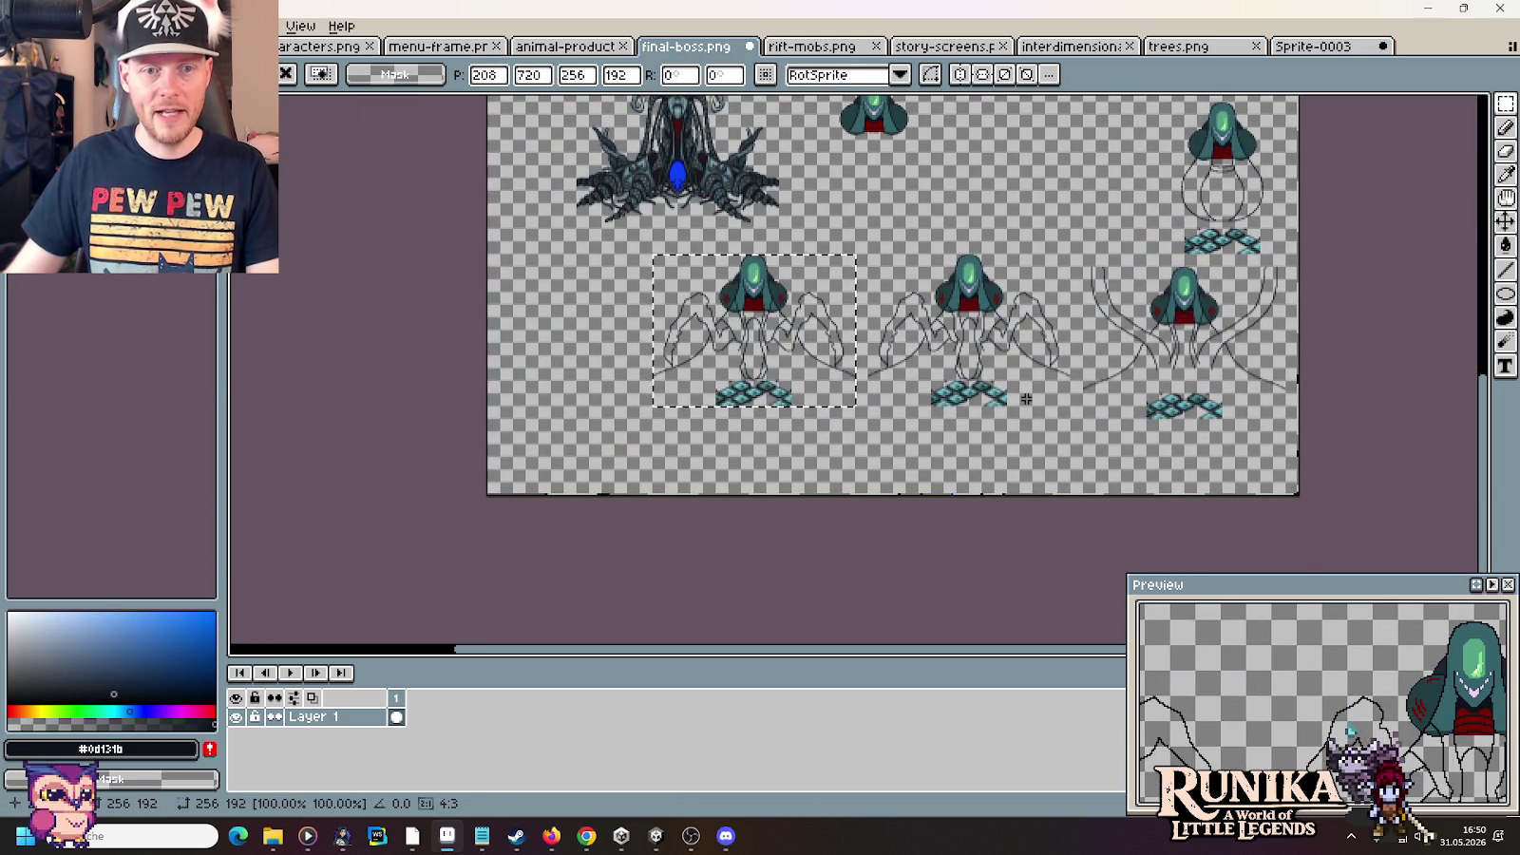
key("Return")
Shift the sheet view up to the pasted copies, then deselect in Sprite-0003
scroll(940, 310, "up", 2)
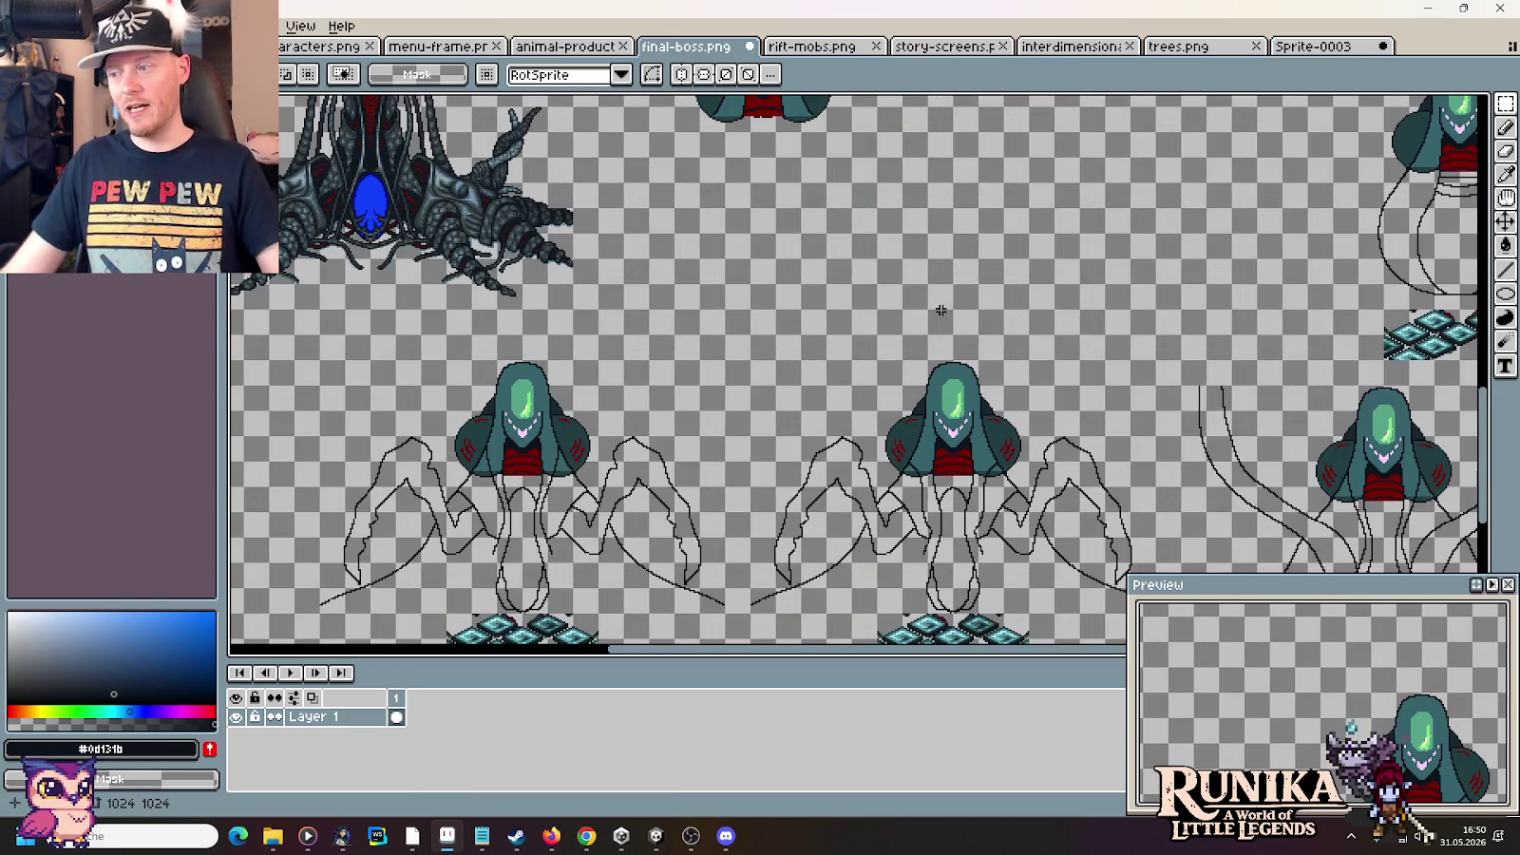
left_click_drag(885, 331, 878, 285)
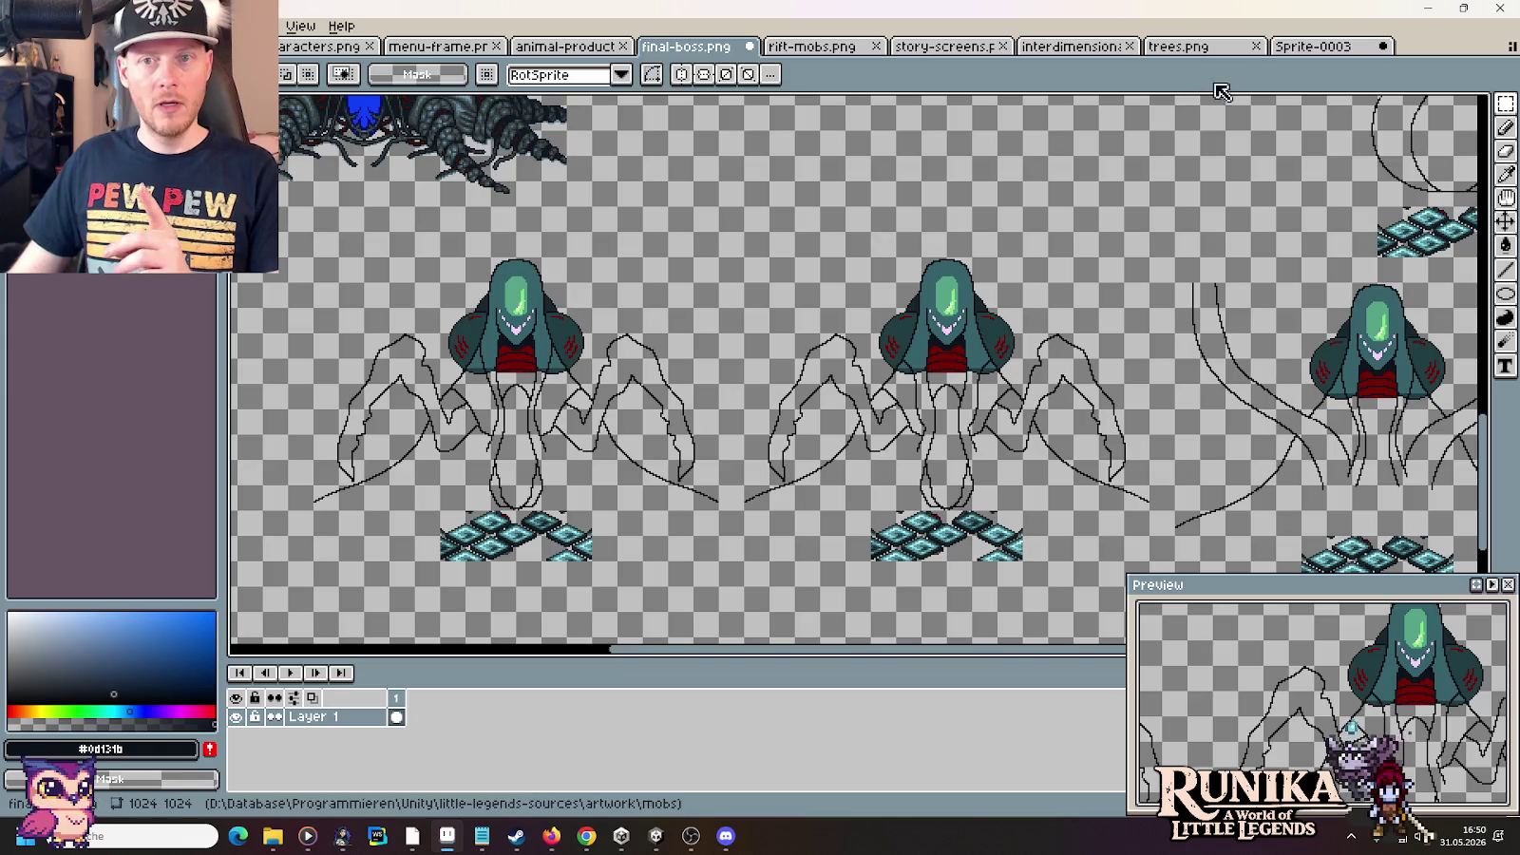
left_click(1316, 46)
key("ctrl+d")
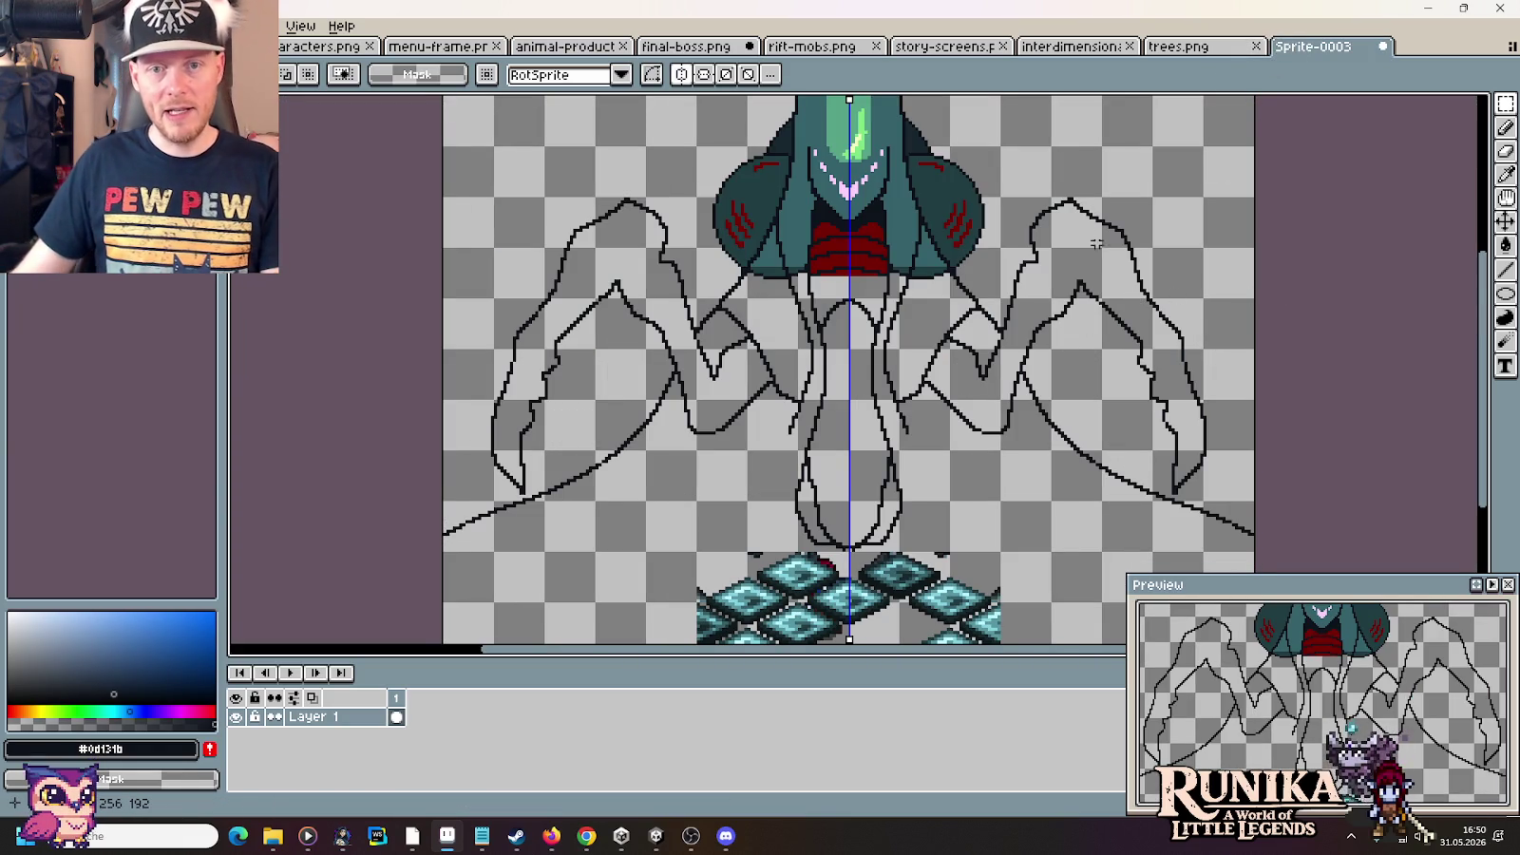
Select and delete the upper wing outlines, lower edge marks and hook-shaped strokes on both sides
left_click_drag(1002, 187, 1159, 369)
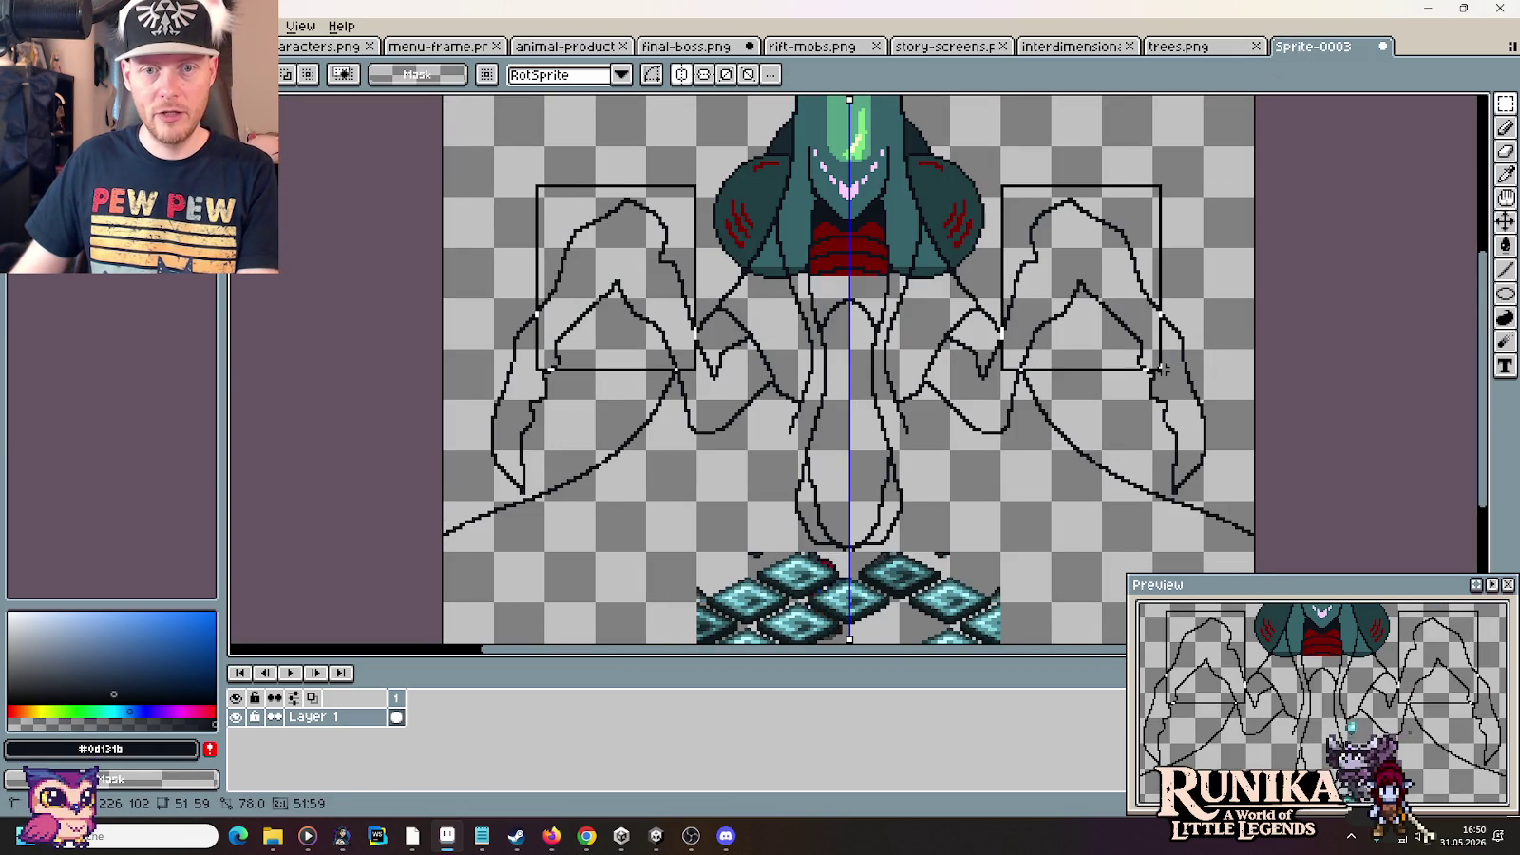
key("Delete")
mouse_move(1133, 309)
left_mouse_down()
mouse_move(1226, 420)
mouse_move(1247, 510)
left_mouse_up()
key("Delete")
key("Delete")
left_click_drag(1169, 468, 1199, 488)
key("Delete")
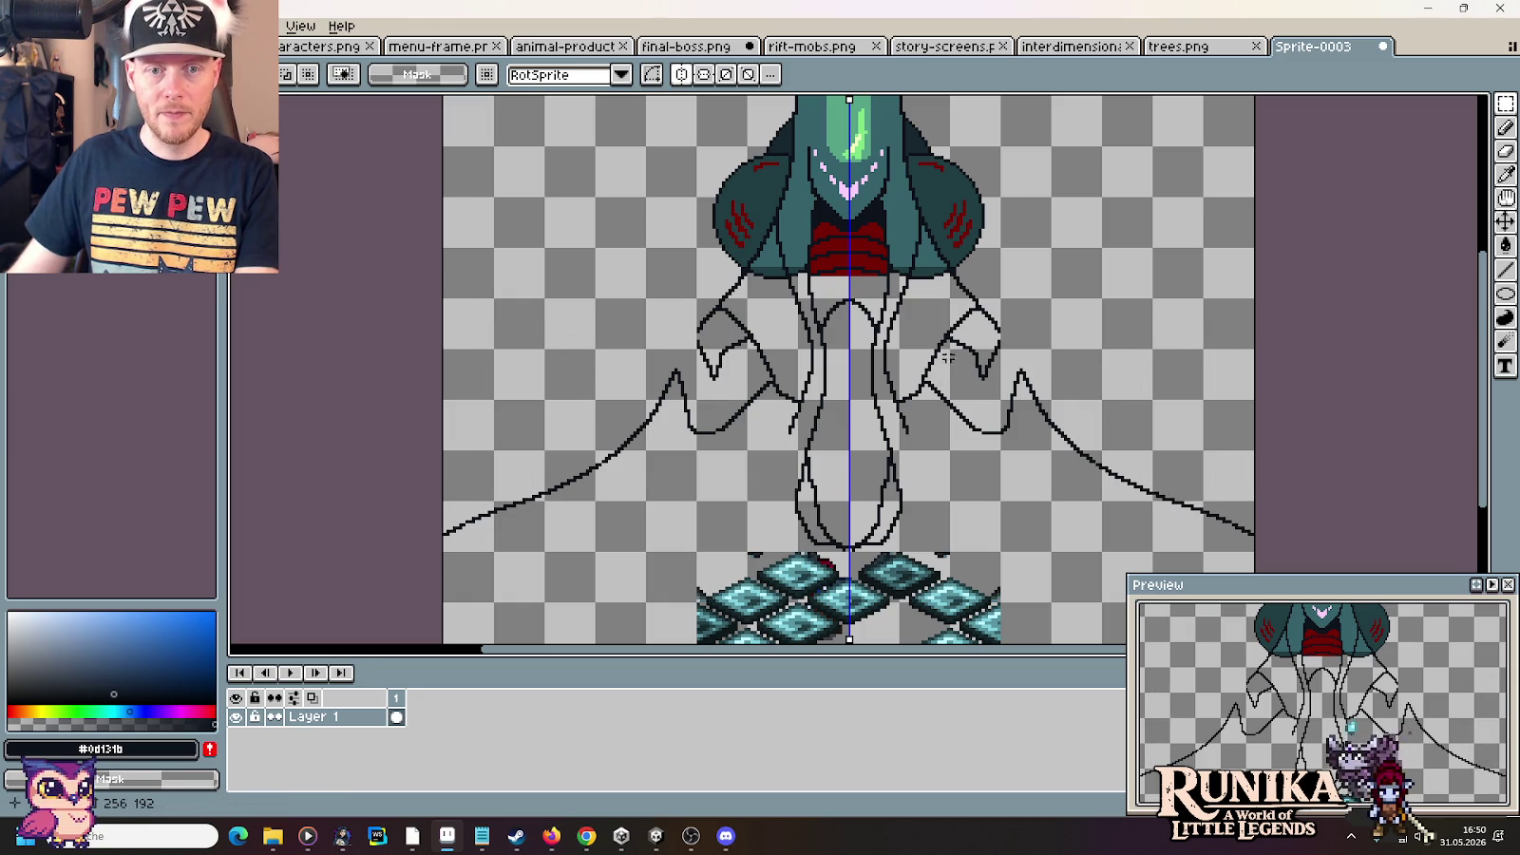
left_click_drag(947, 306, 1017, 382)
key("Delete")
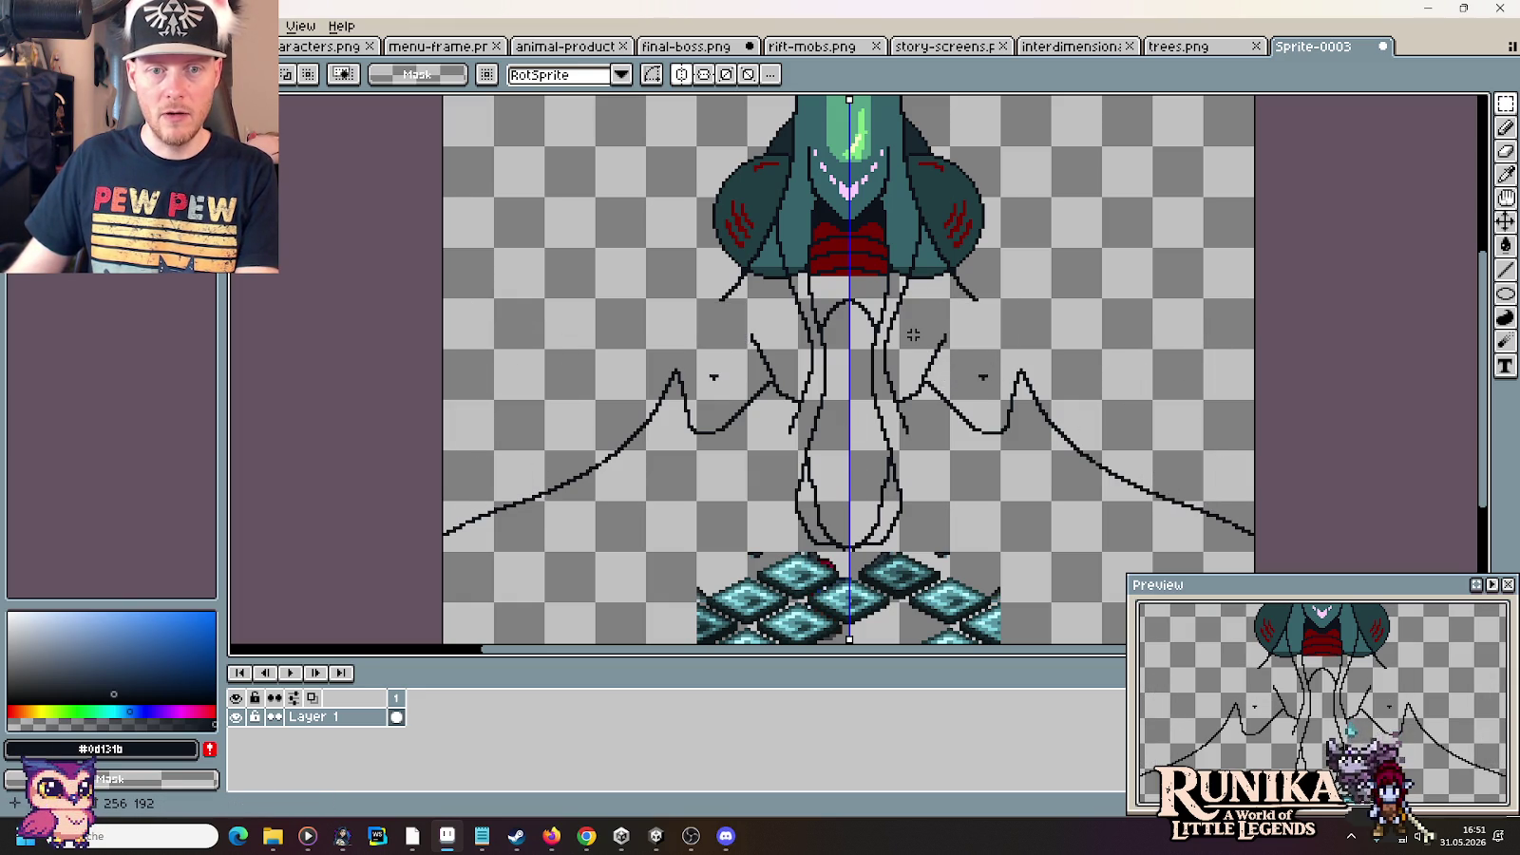
left_click_drag(909, 326, 988, 411)
key("Delete")
left_click_drag(944, 349, 1020, 453)
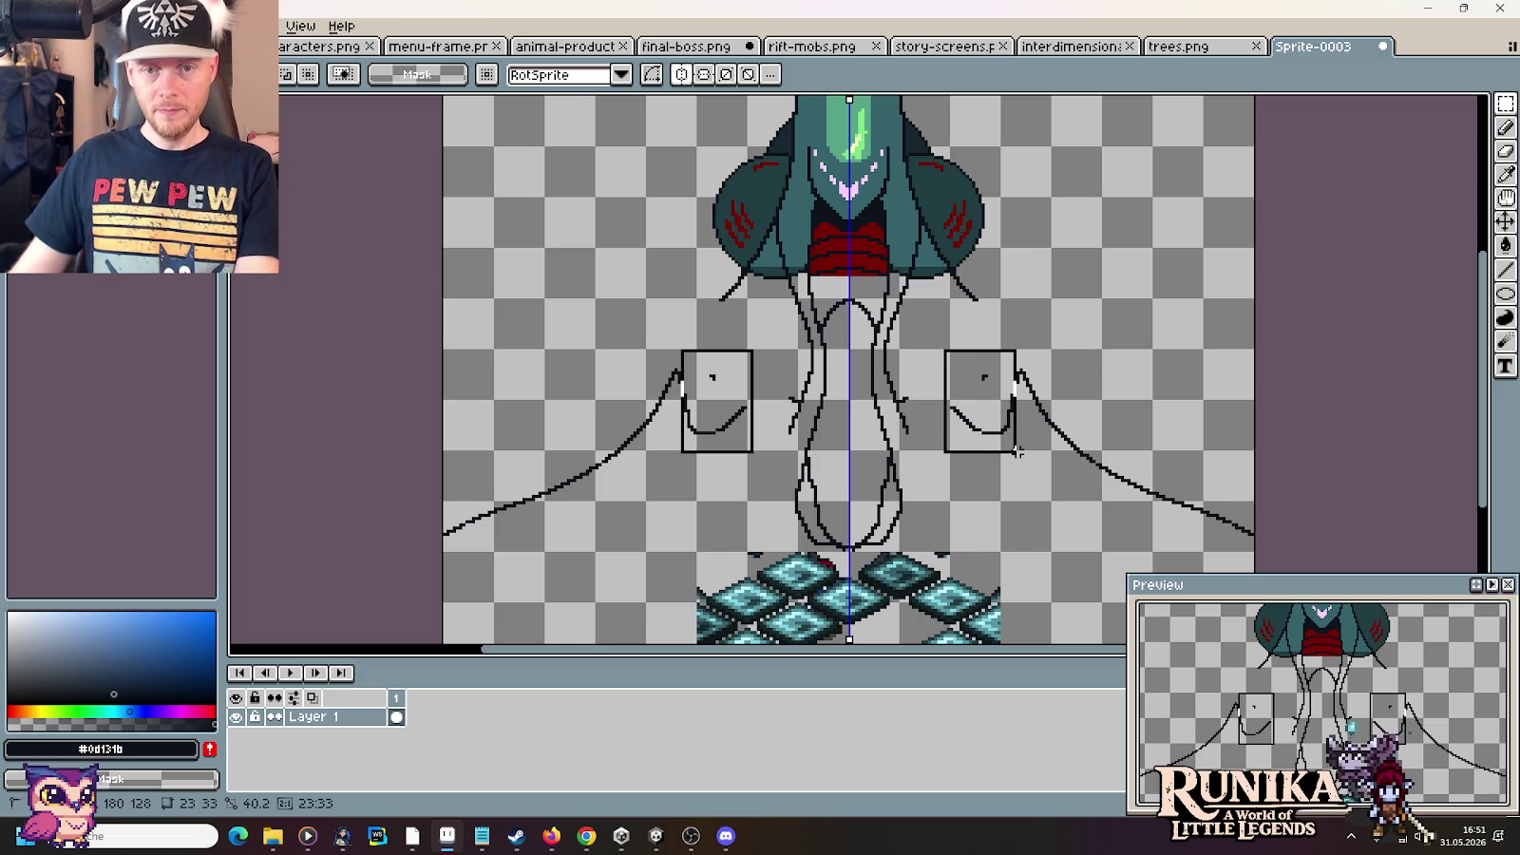
key("Delete")
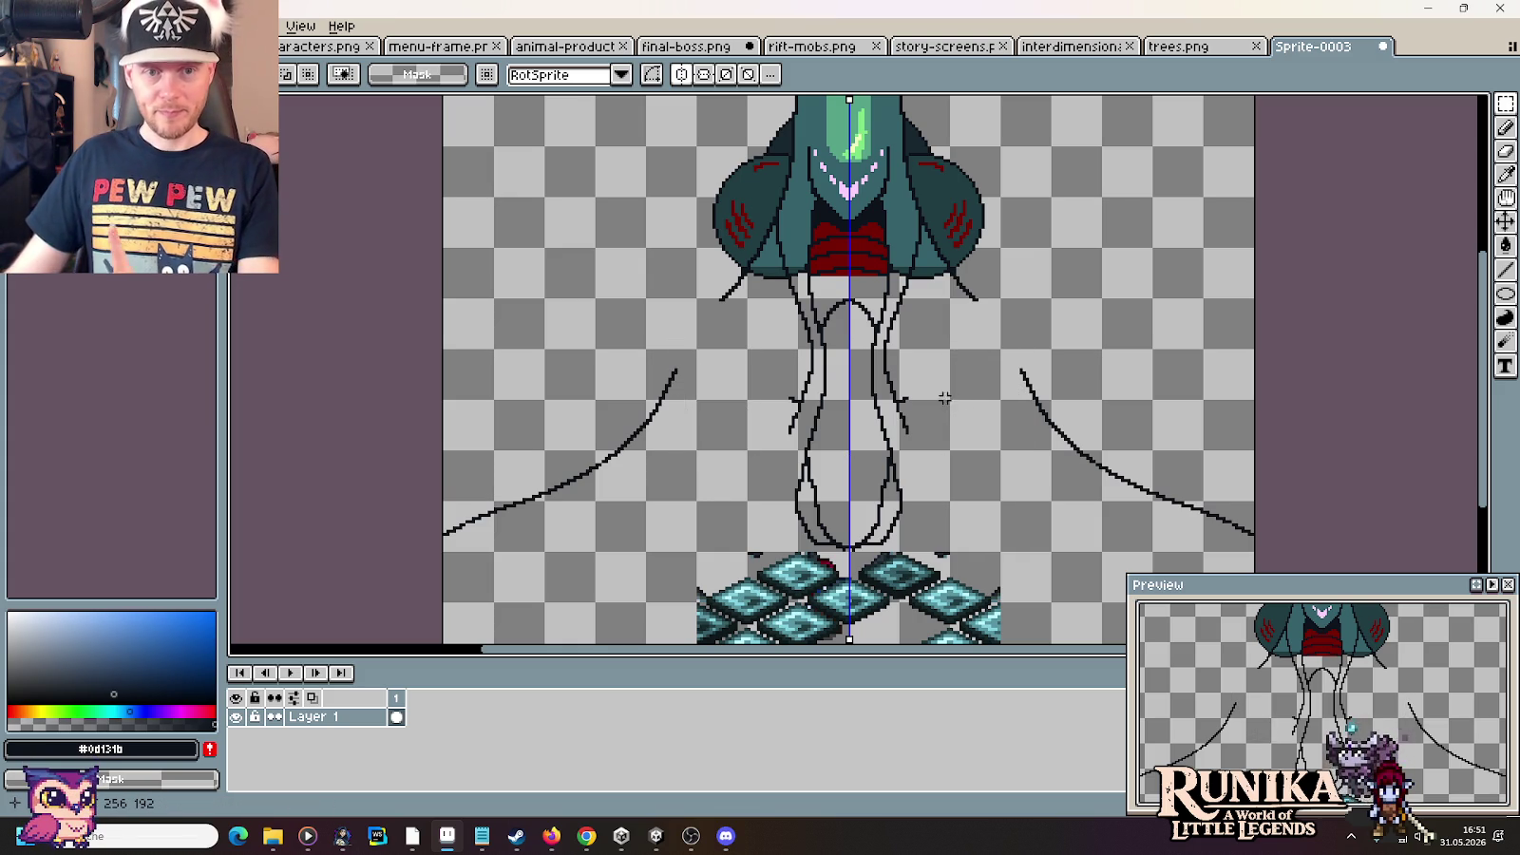
Clear the central tendrils' side strokes, then pan across the earlier boss sprites in final-boss.png
left_click_drag(763, 377, 808, 443)
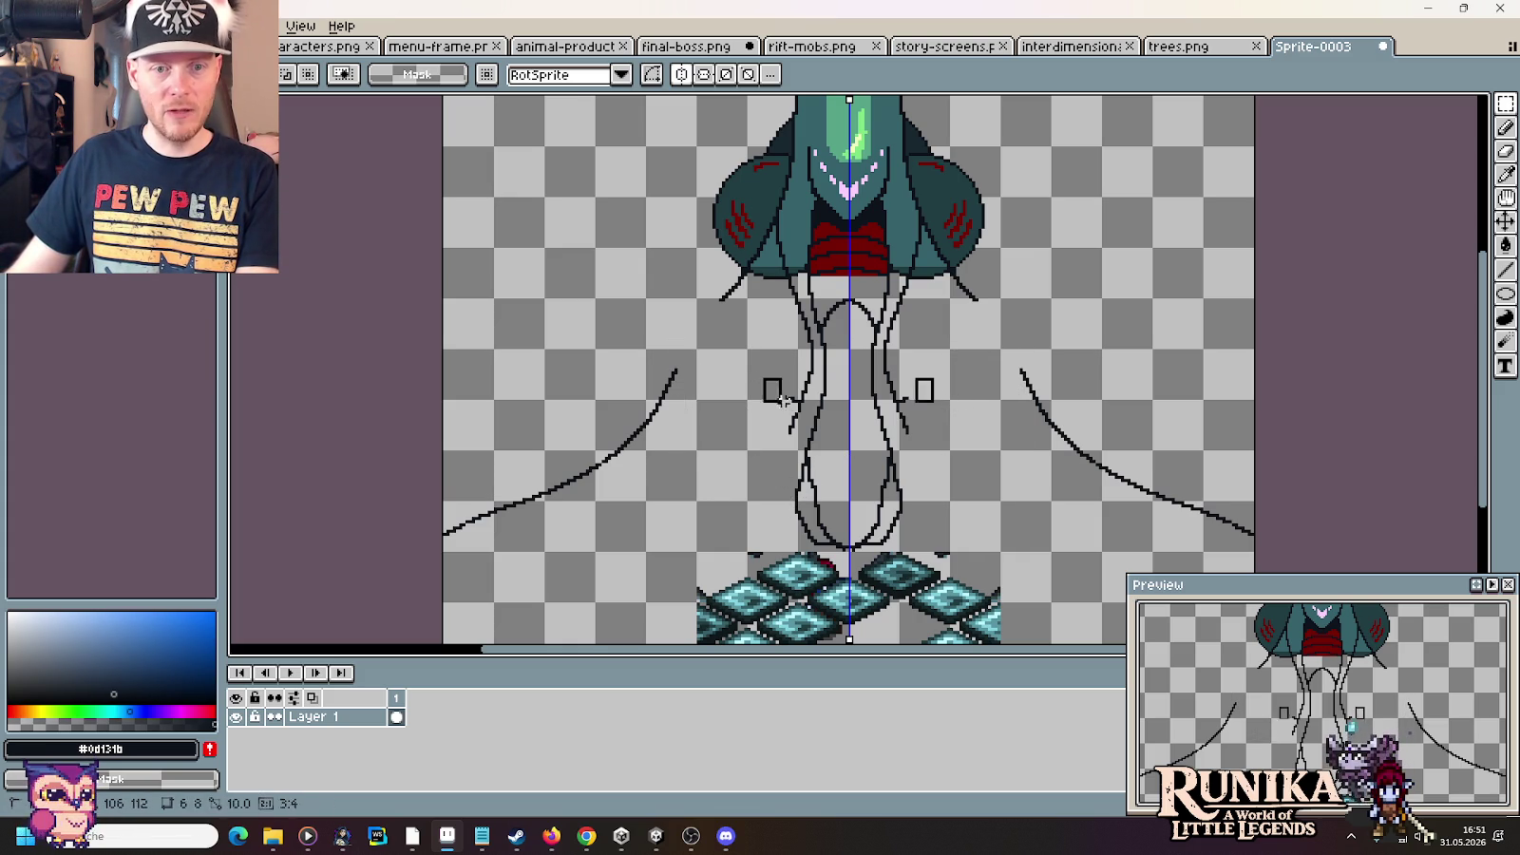
left_click_drag(810, 337, 791, 389)
mouse_move(806, 306)
left_mouse_down()
mouse_move(779, 346)
mouse_move(799, 352)
left_mouse_up()
left_click_drag(806, 284, 777, 323)
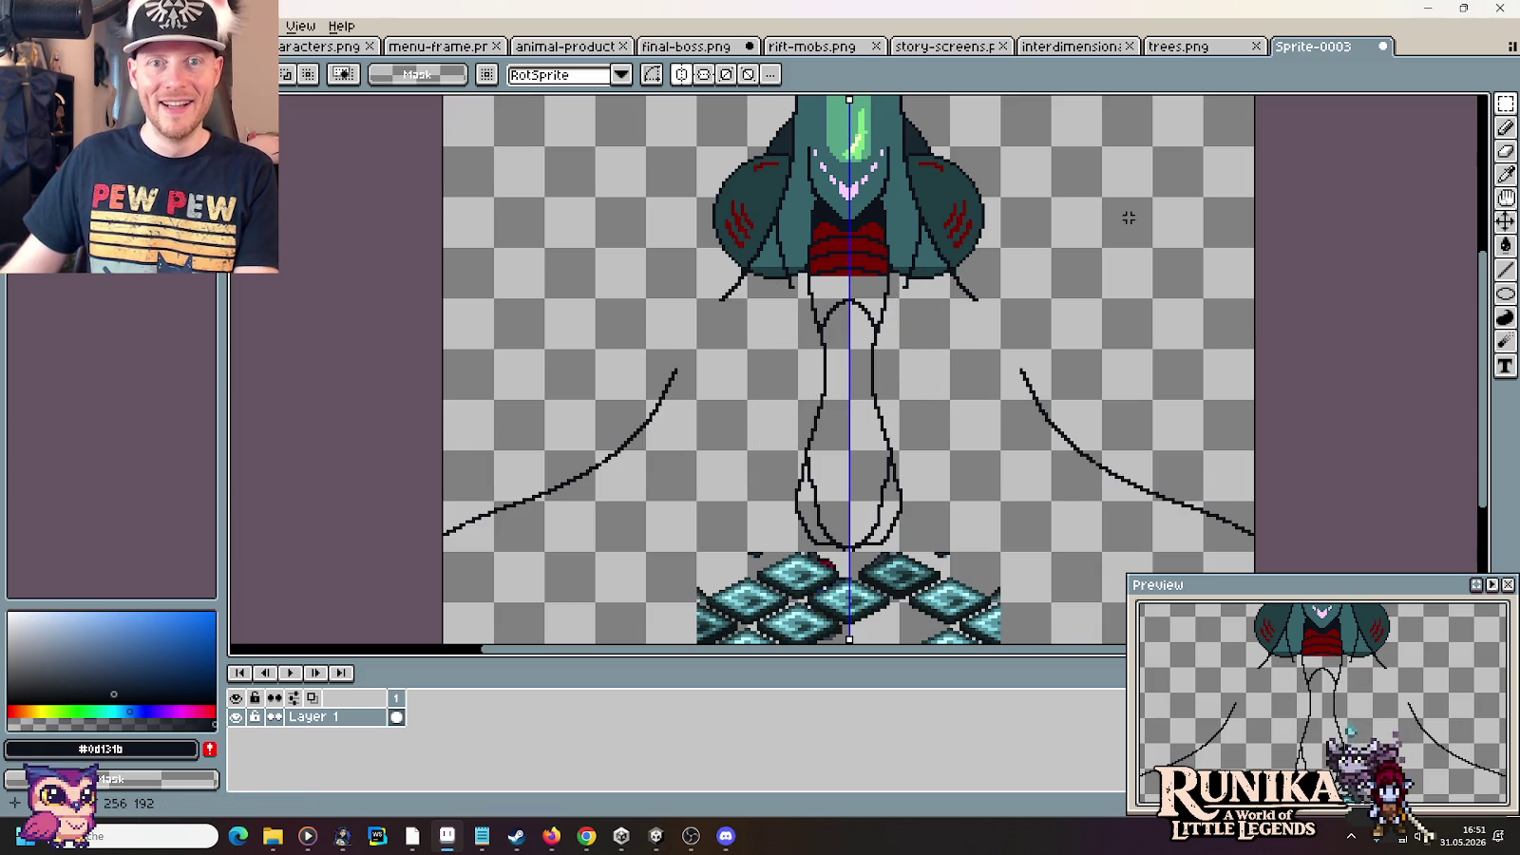
left_click(703, 47)
left_click_drag(501, 345, 577, 335)
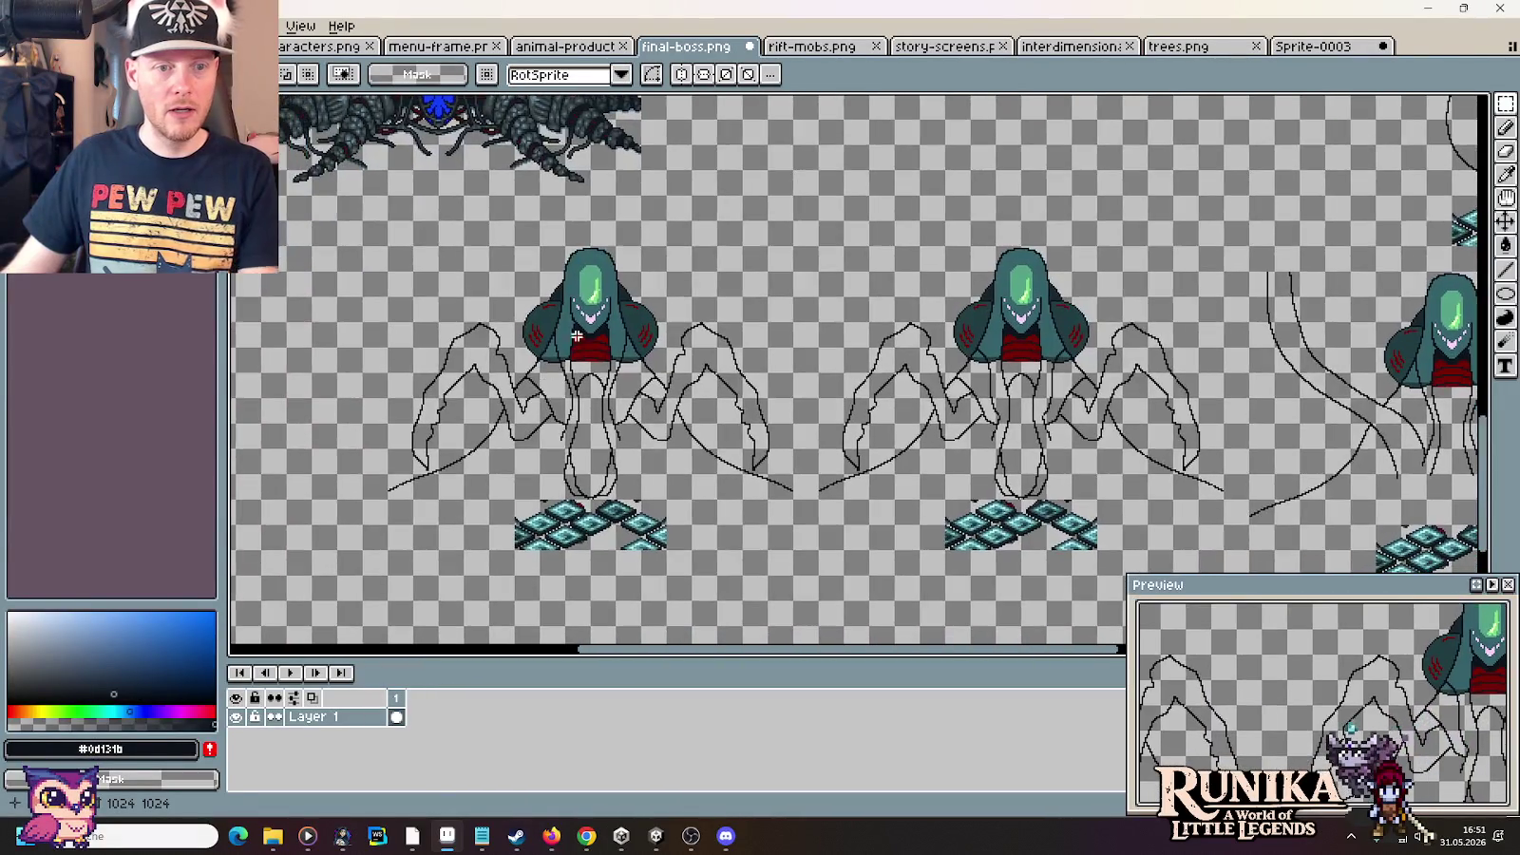
View the whole boss in final-boss.png, then erase the stray dark pixel below Sprite-0003's wing
scroll(577, 335, "up", 3)
scroll(1162, 300, "up", 2)
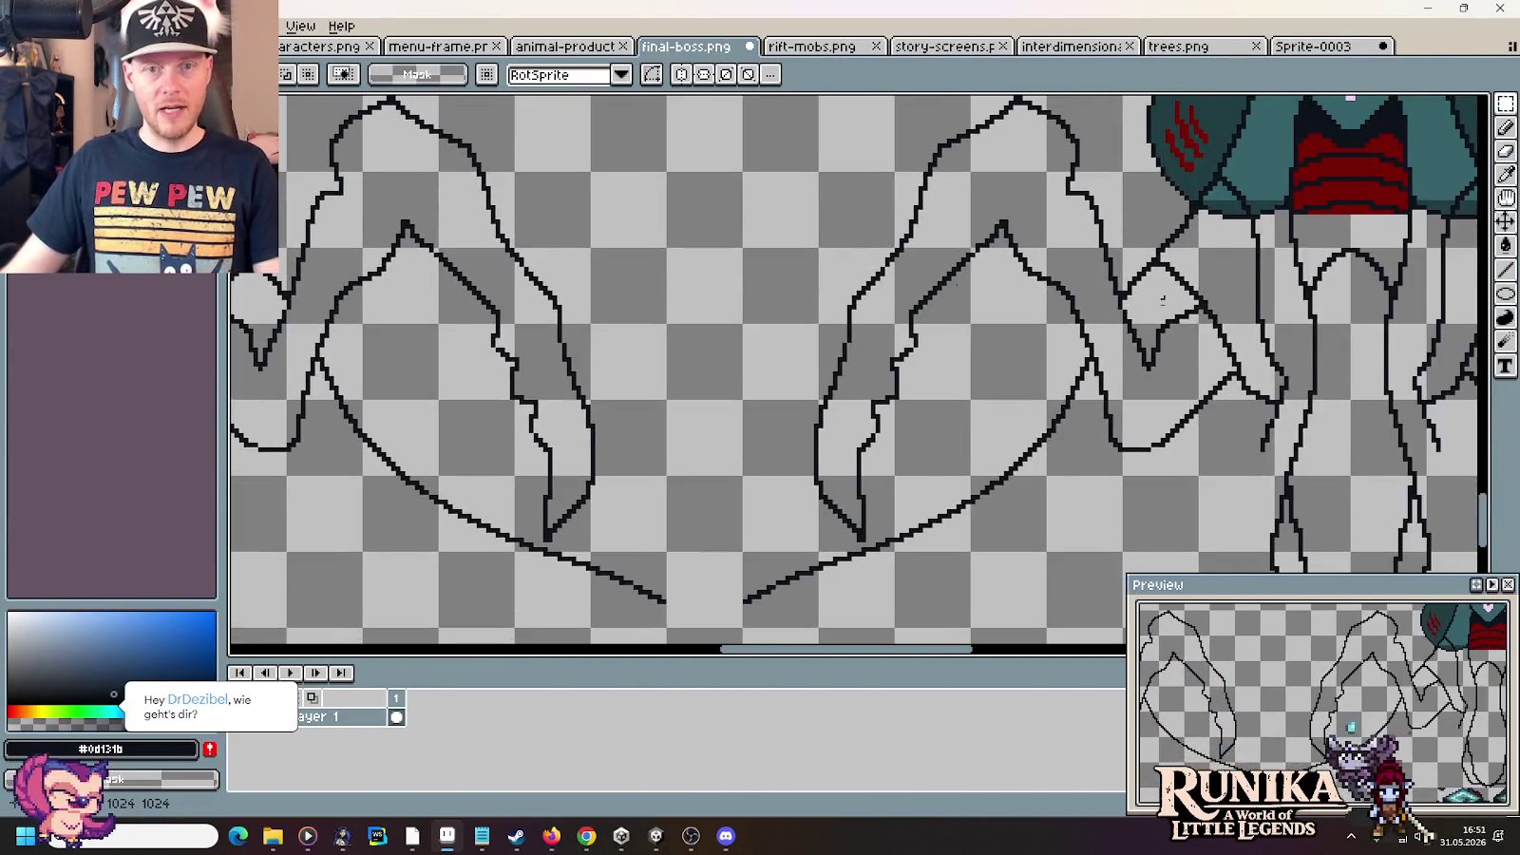
left_click_drag(1162, 299, 936, 485)
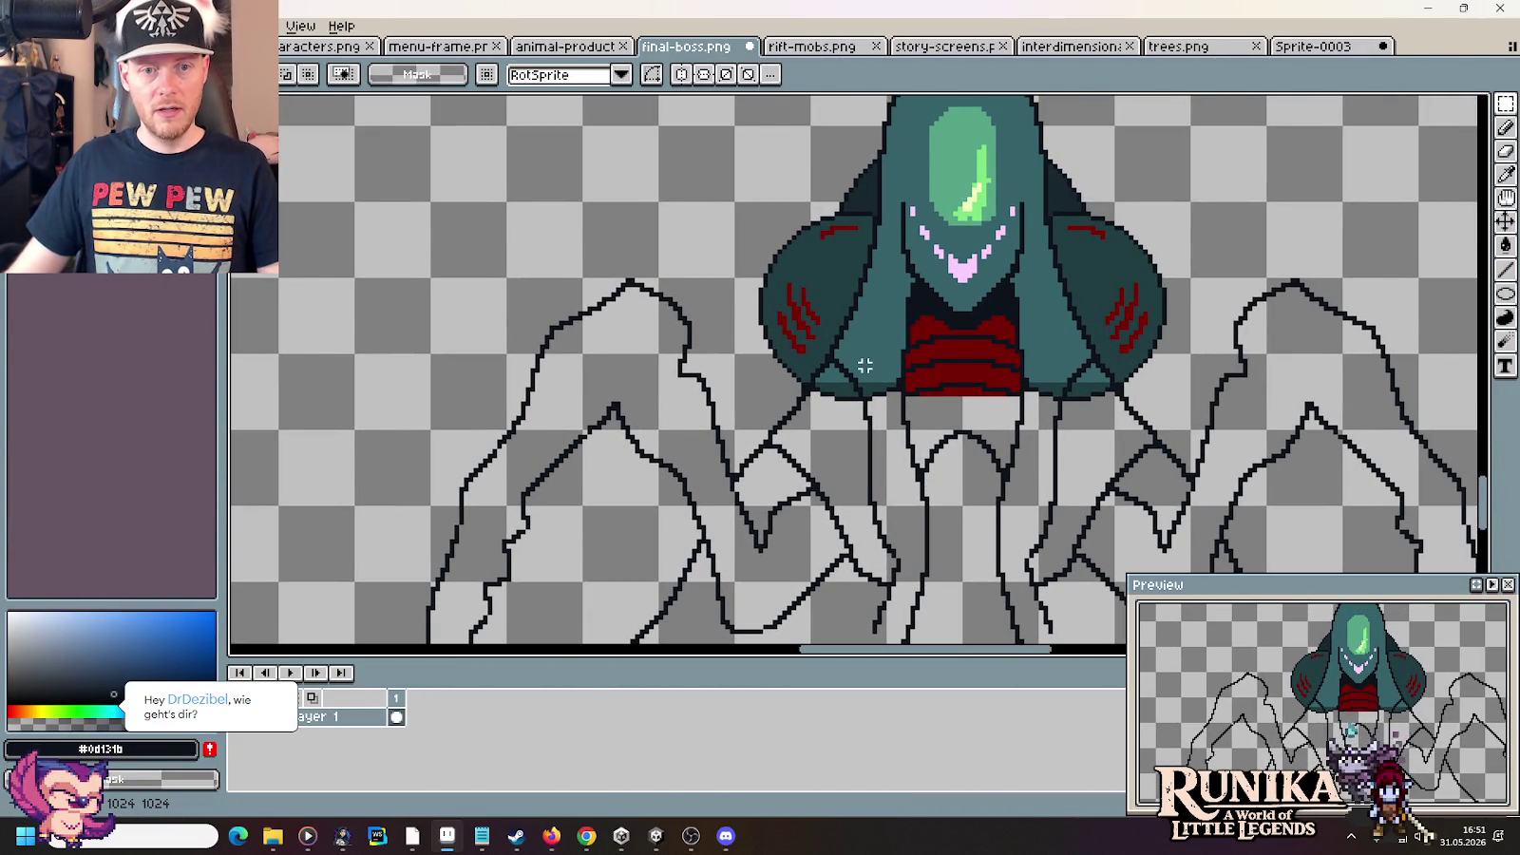
left_click(1321, 48)
scroll(752, 313, "up", 2)
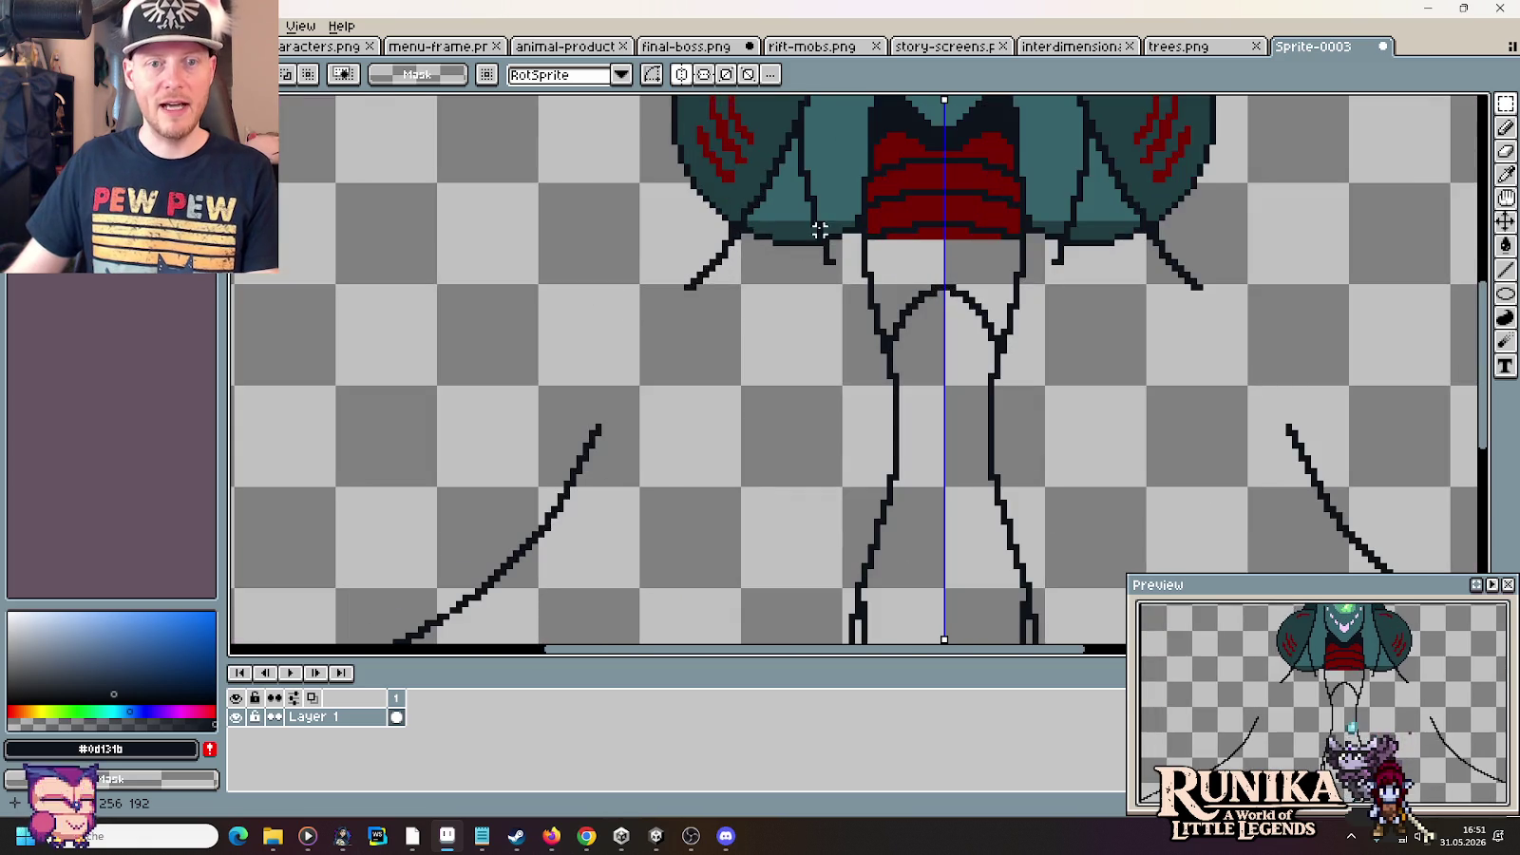
scroll(761, 318, "up", 2)
scroll(817, 342, "up", 2)
key("i")
key("b")
right_click(836, 376)
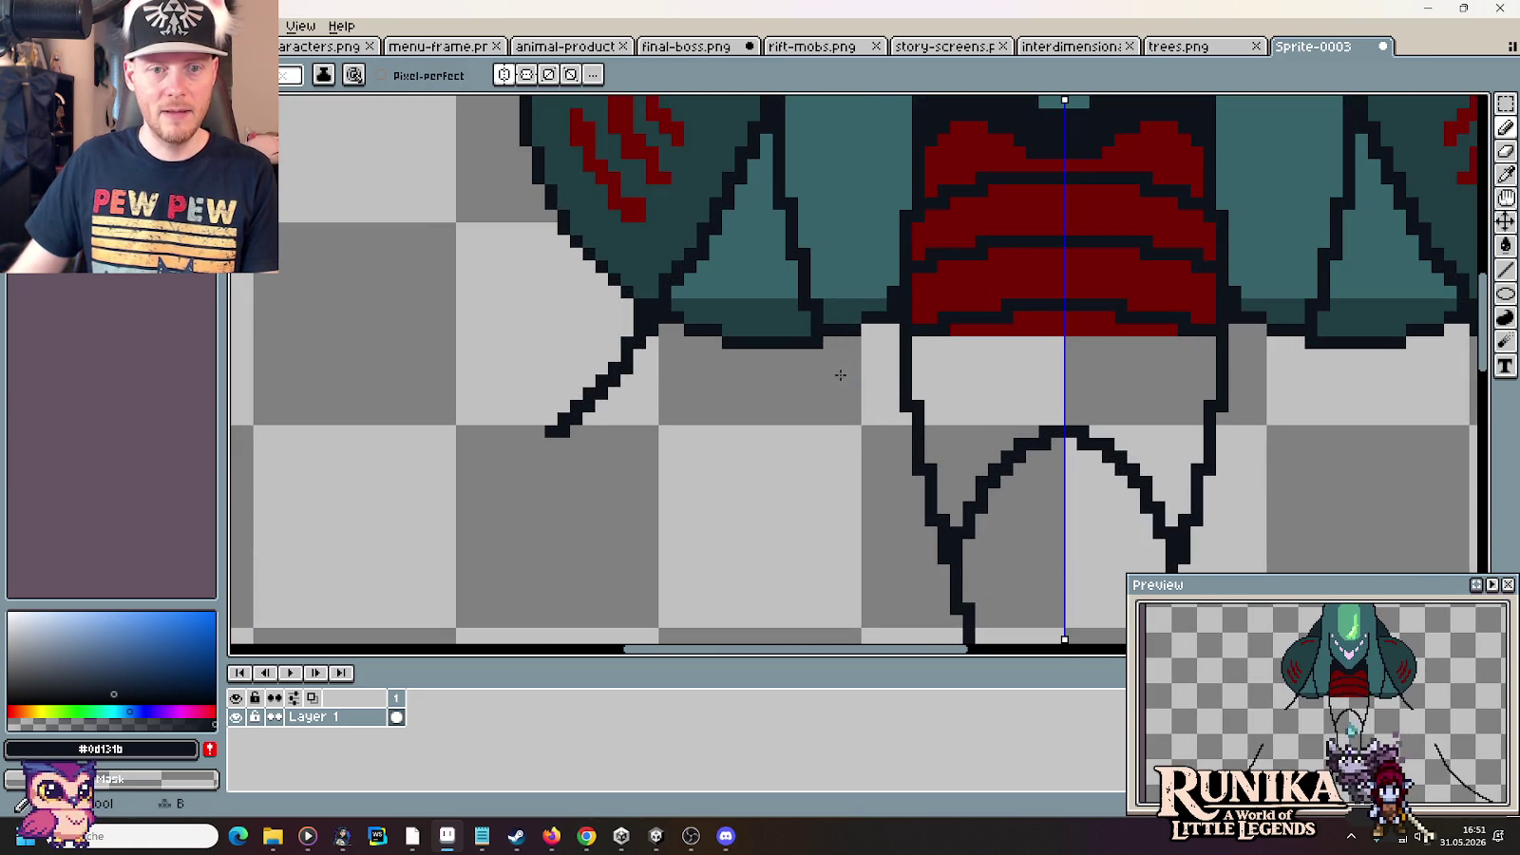
Repaint the inner wing outline and two leftover dark dots in teal, then re-pick the dark outline colour
left_click(819, 317, "alt")
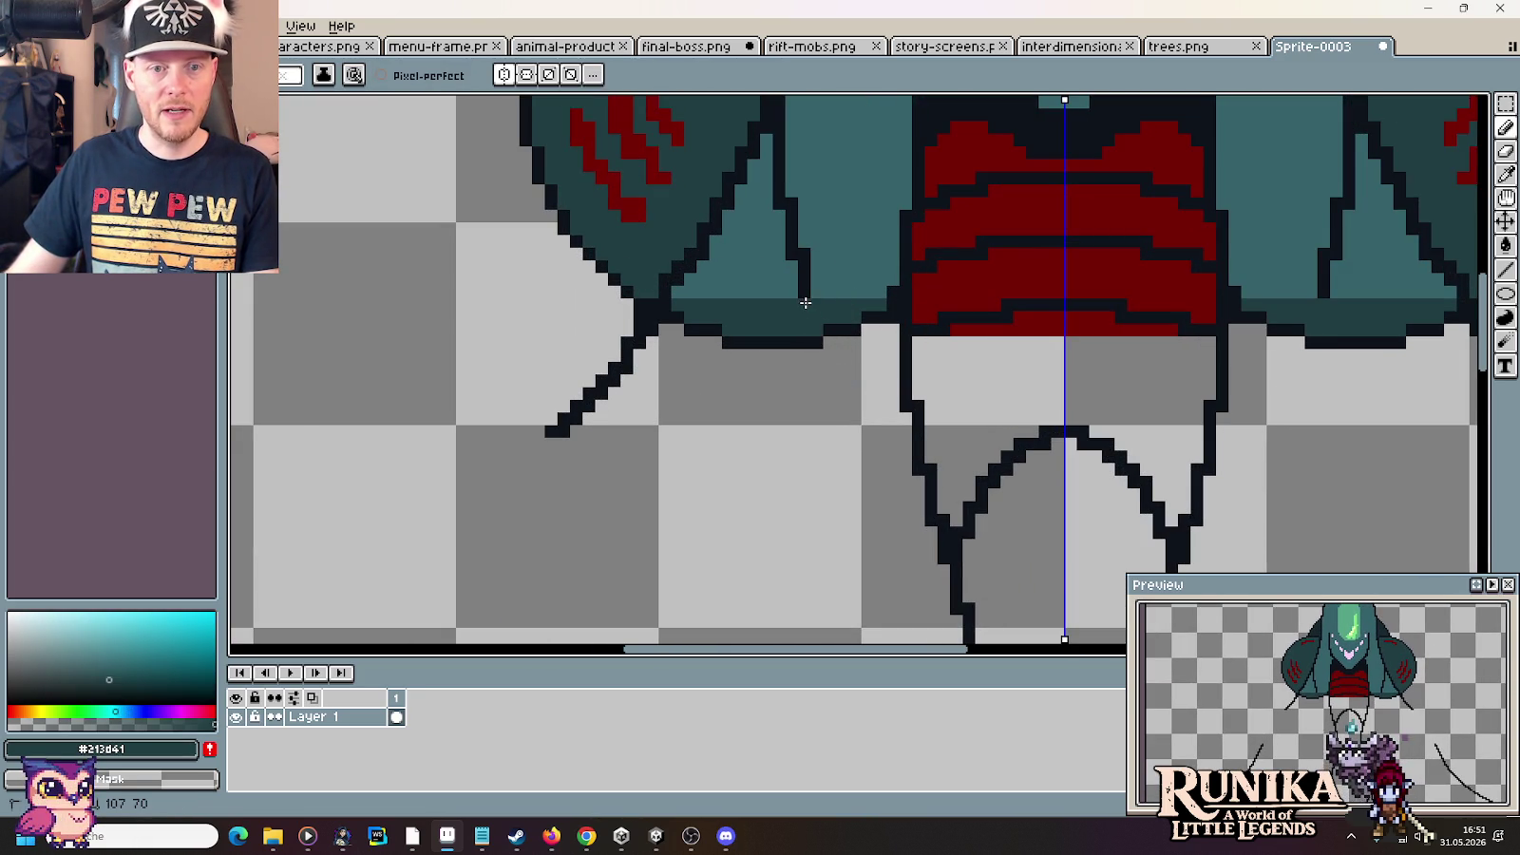
left_click(824, 295, "alt")
left_click_drag(808, 290, 781, 130)
left_click_drag(778, 191, 792, 254)
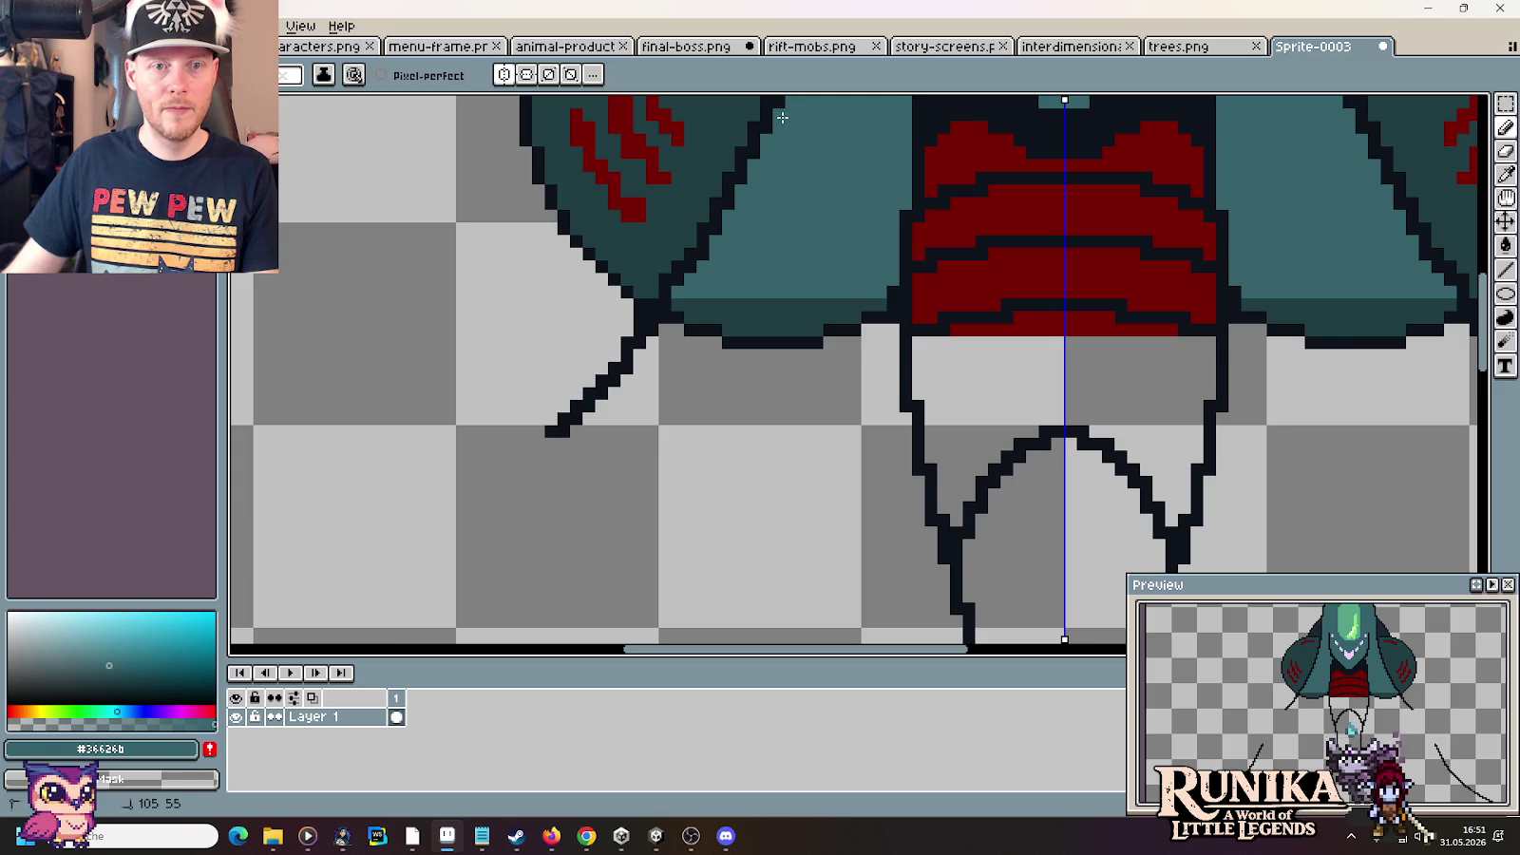
scroll(808, 202, "down", 2)
left_click(775, 259, "alt")
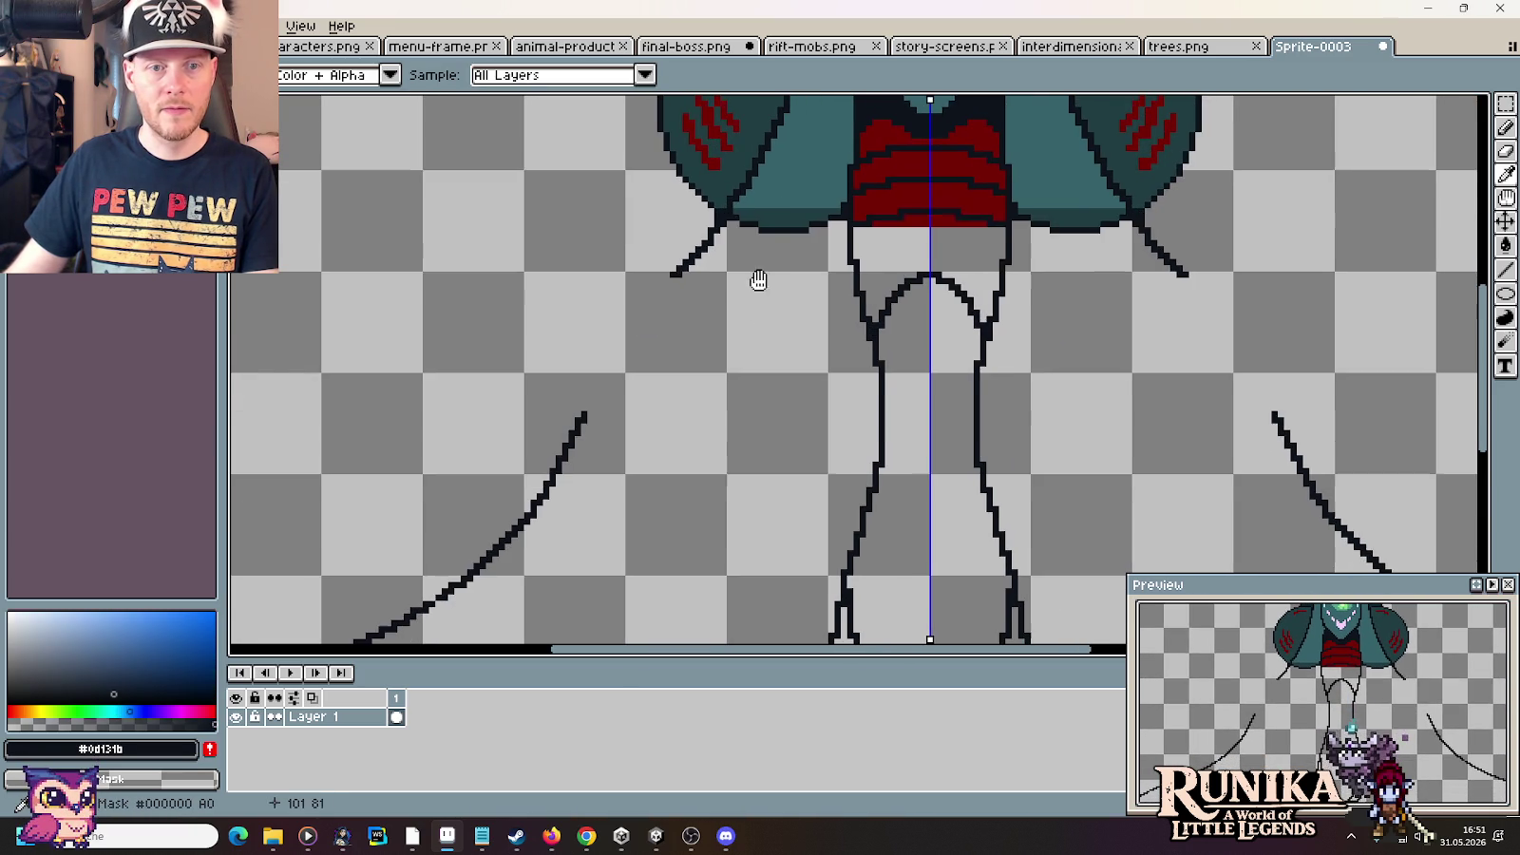
left_click_drag(767, 241, 771, 366)
key("b")
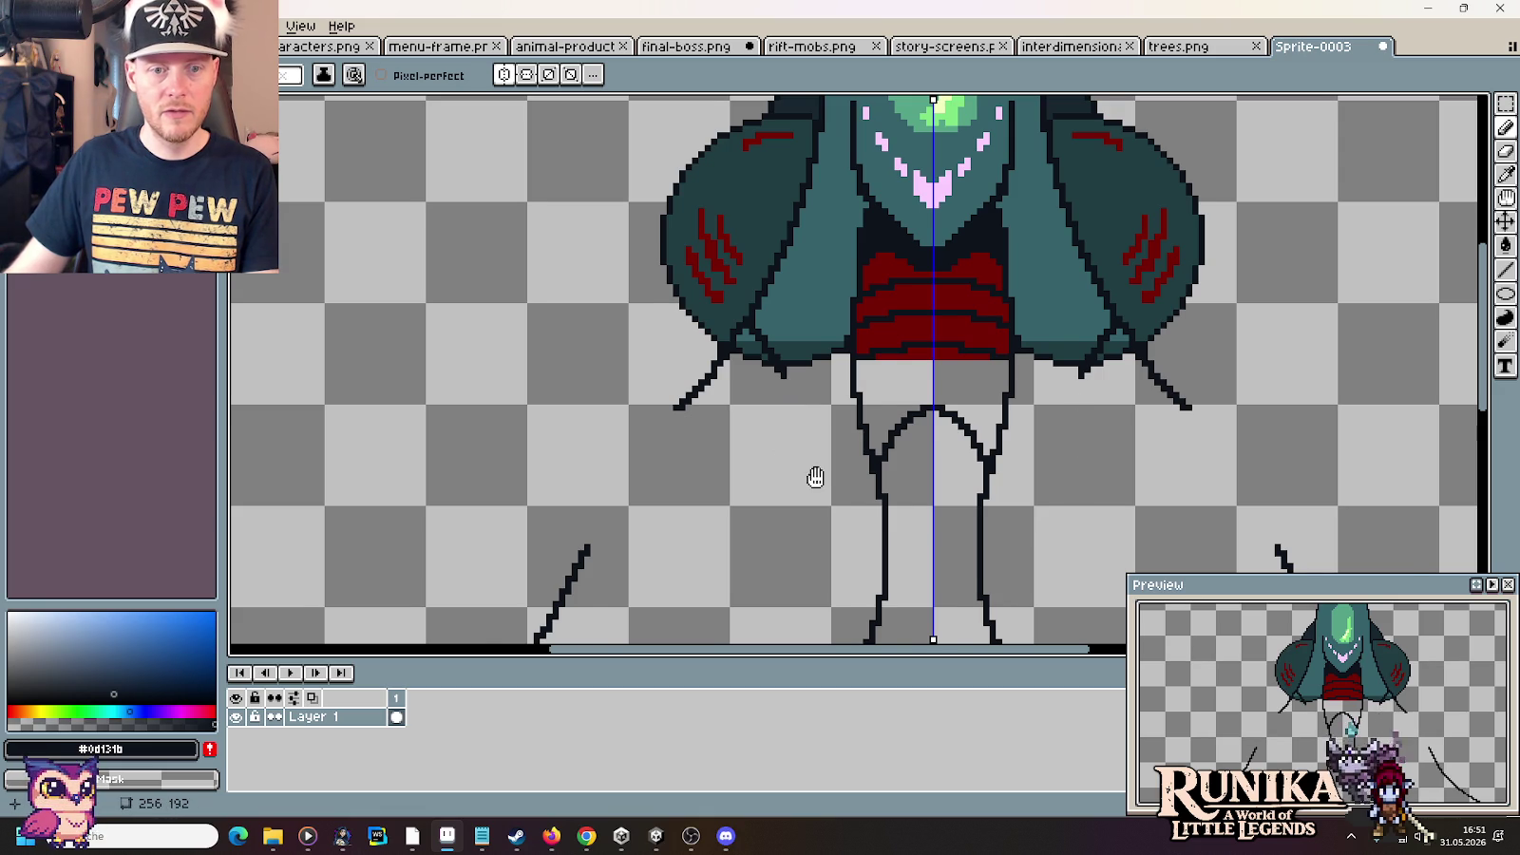
Try mirrored lines down from the body beside the legs, undo them, and check the Anubis reference
scroll(772, 228, "down", 3)
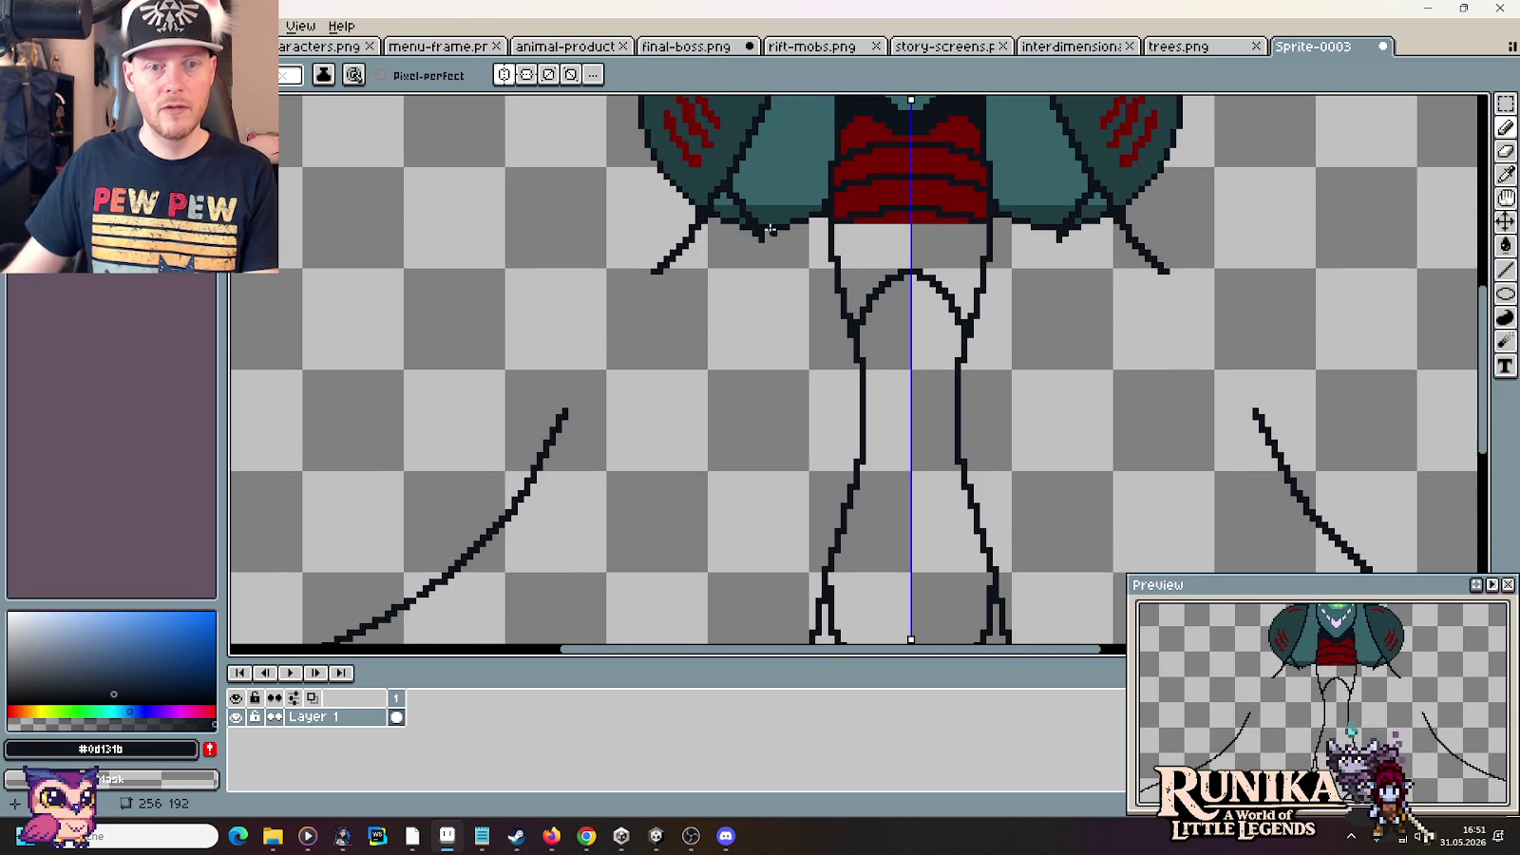
left_click(761, 317, "shift")
key("ctrl+z")
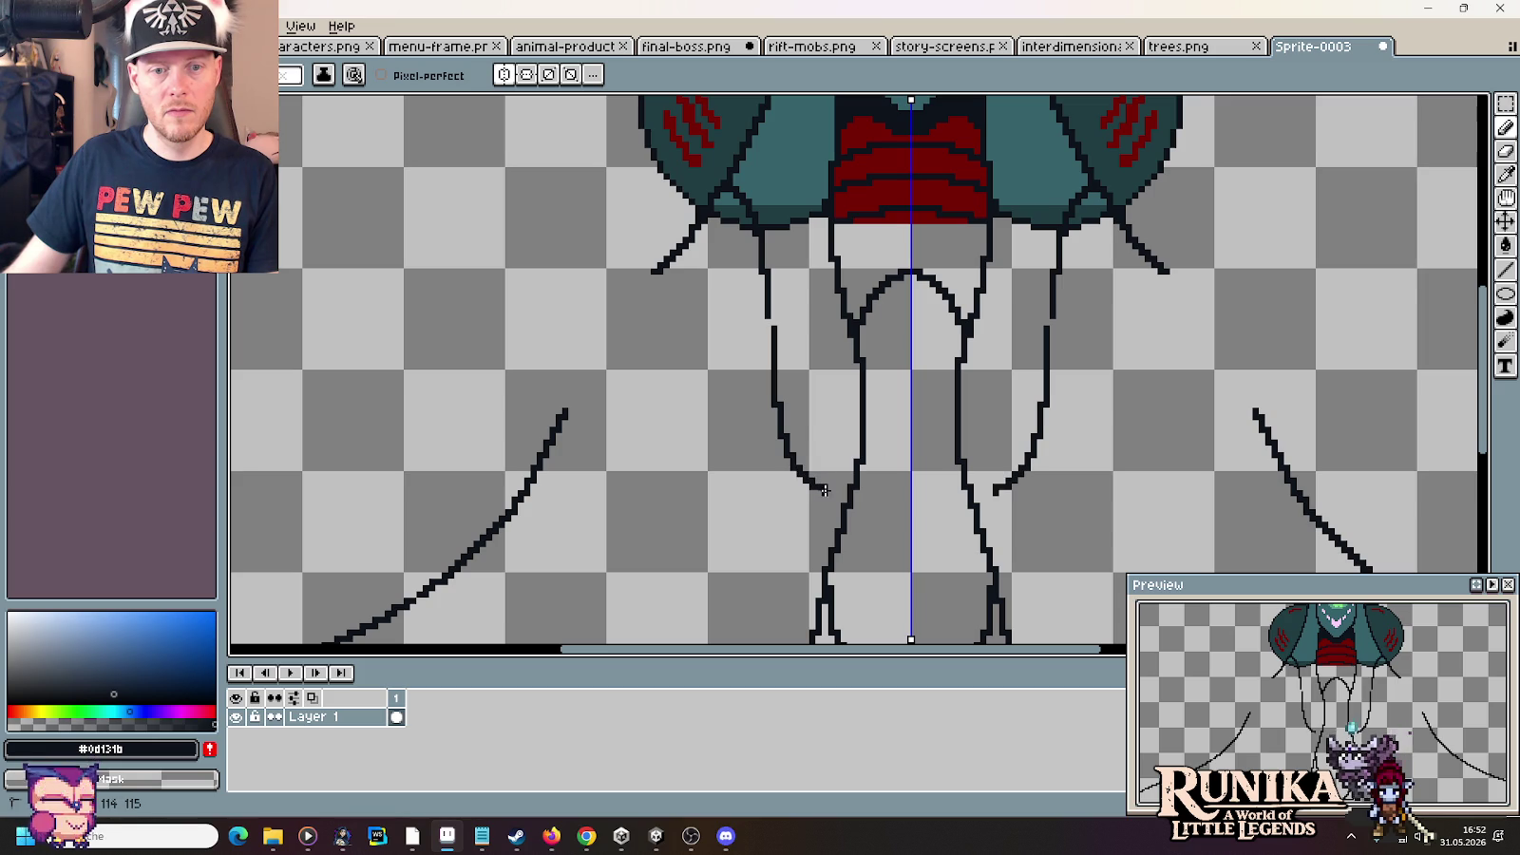
scroll(844, 491, "down", 2)
scroll(844, 491, "down", 1)
scroll(831, 371, "up", 1)
scroll(830, 371, "up", 1)
scroll(830, 372, "down", 1)
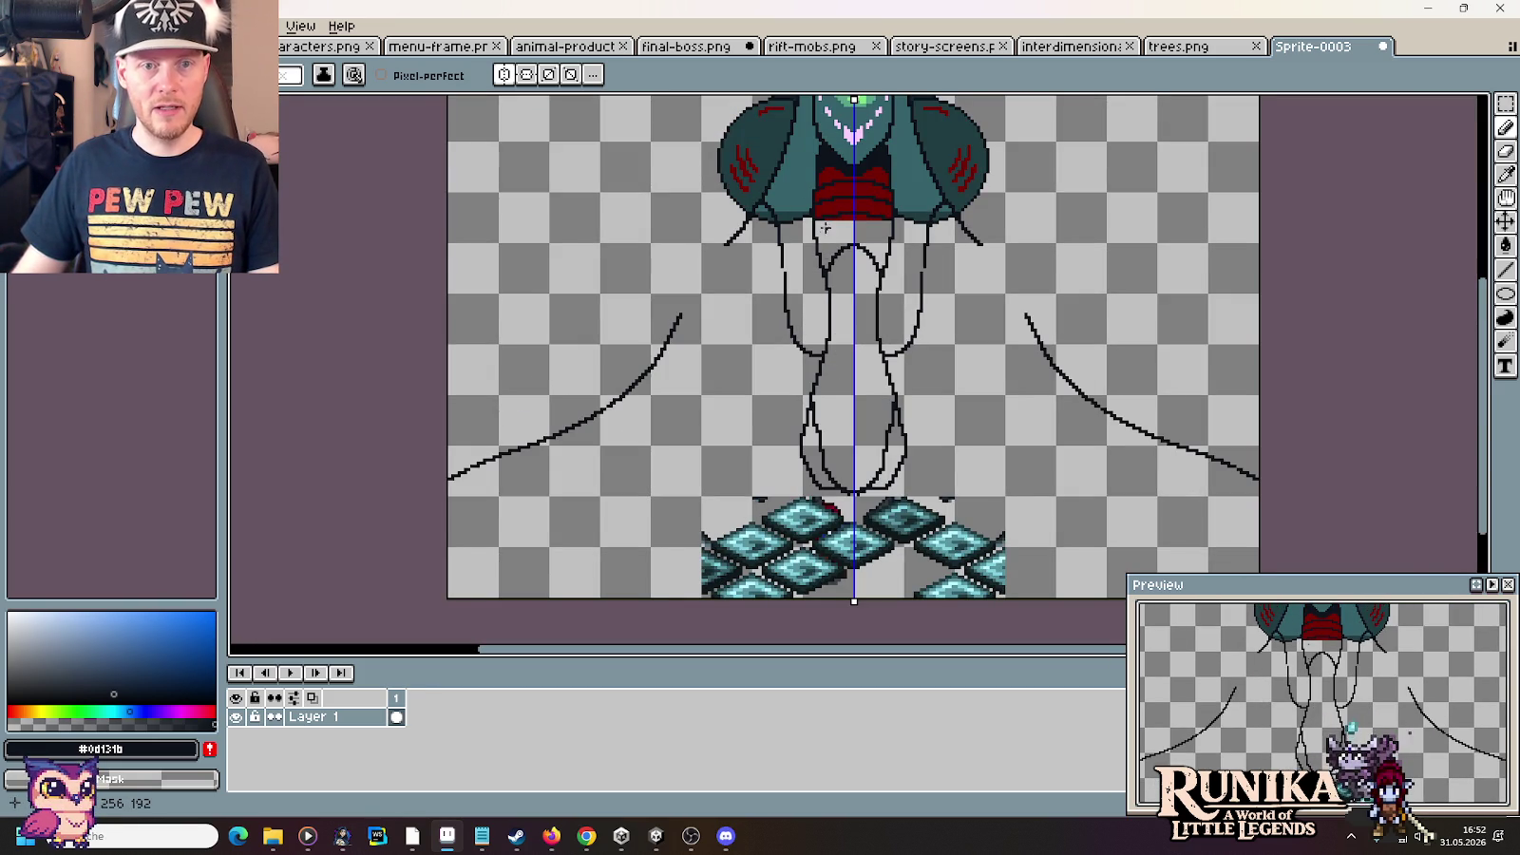
key("alt+Tab")
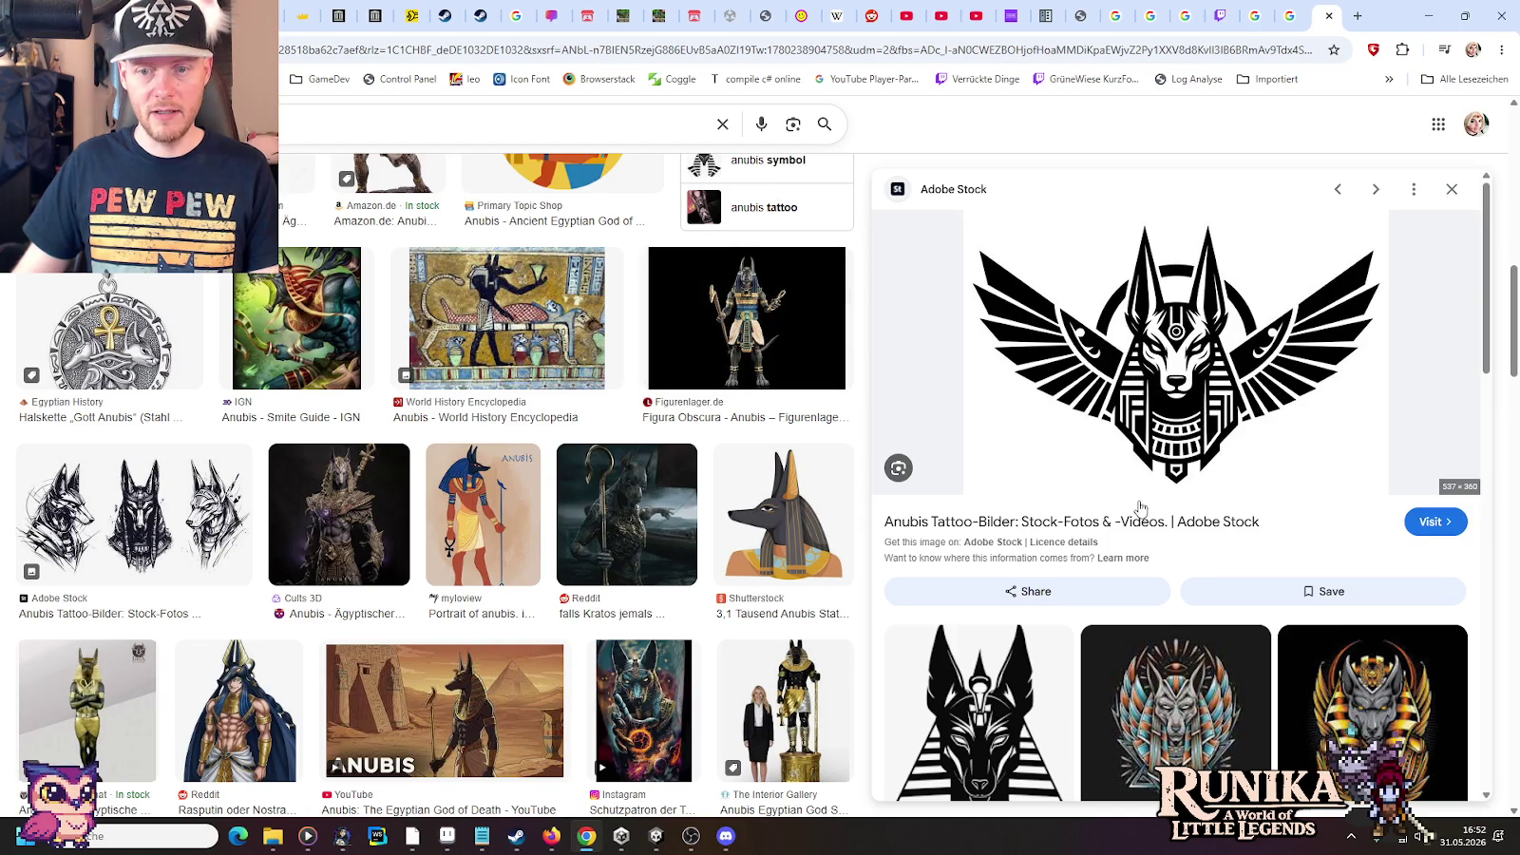
Flip between the Sprite-0003 sketch and the winged Anubis reference to compare, then start a new Chrome tab
key("alt+Tab")
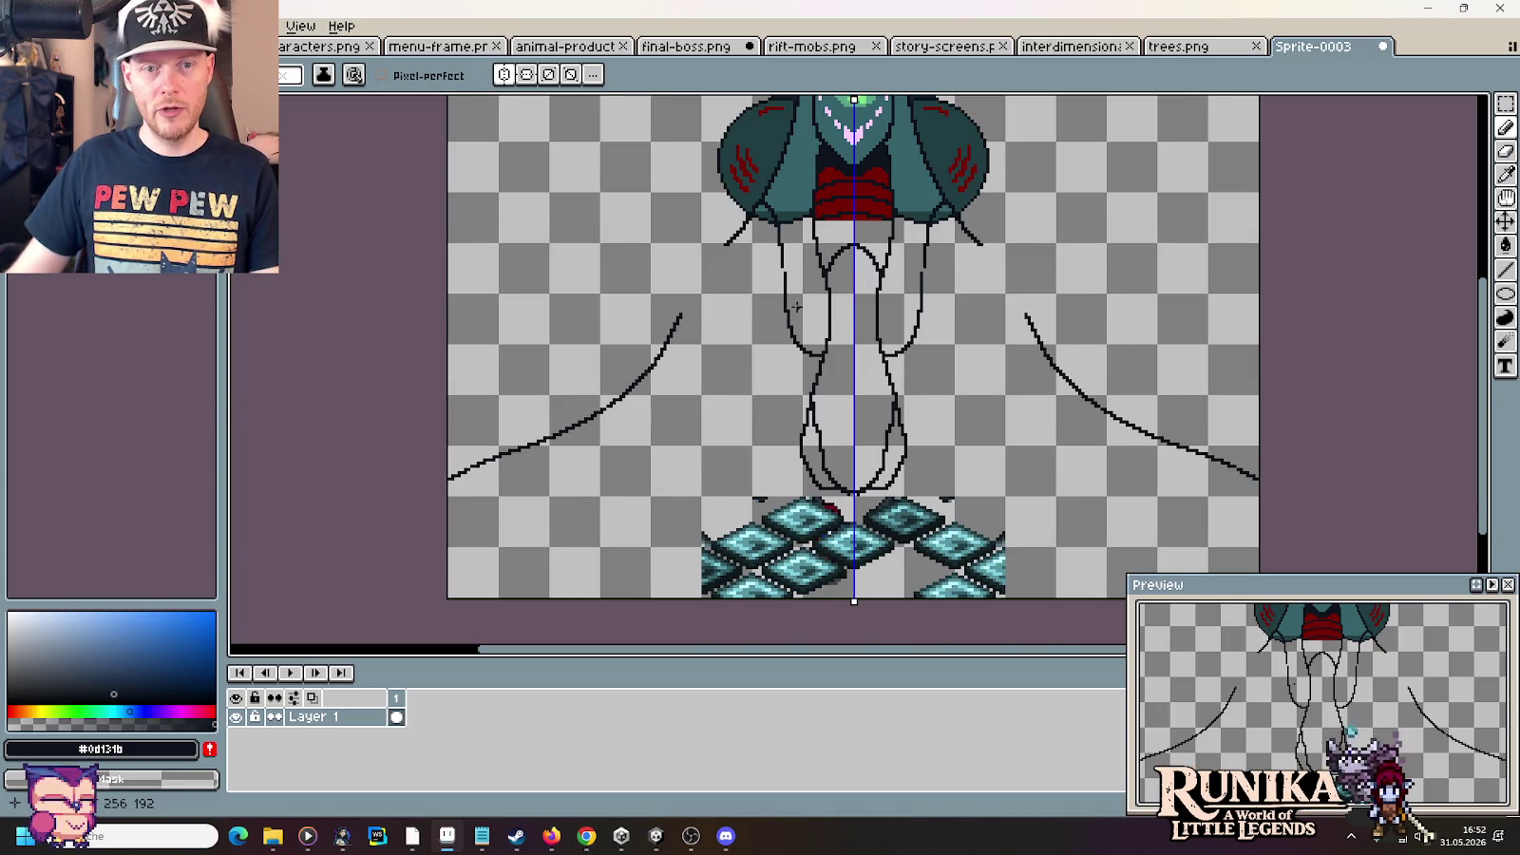
scroll(796, 306, "up", 1)
scroll(803, 322, "up", 1)
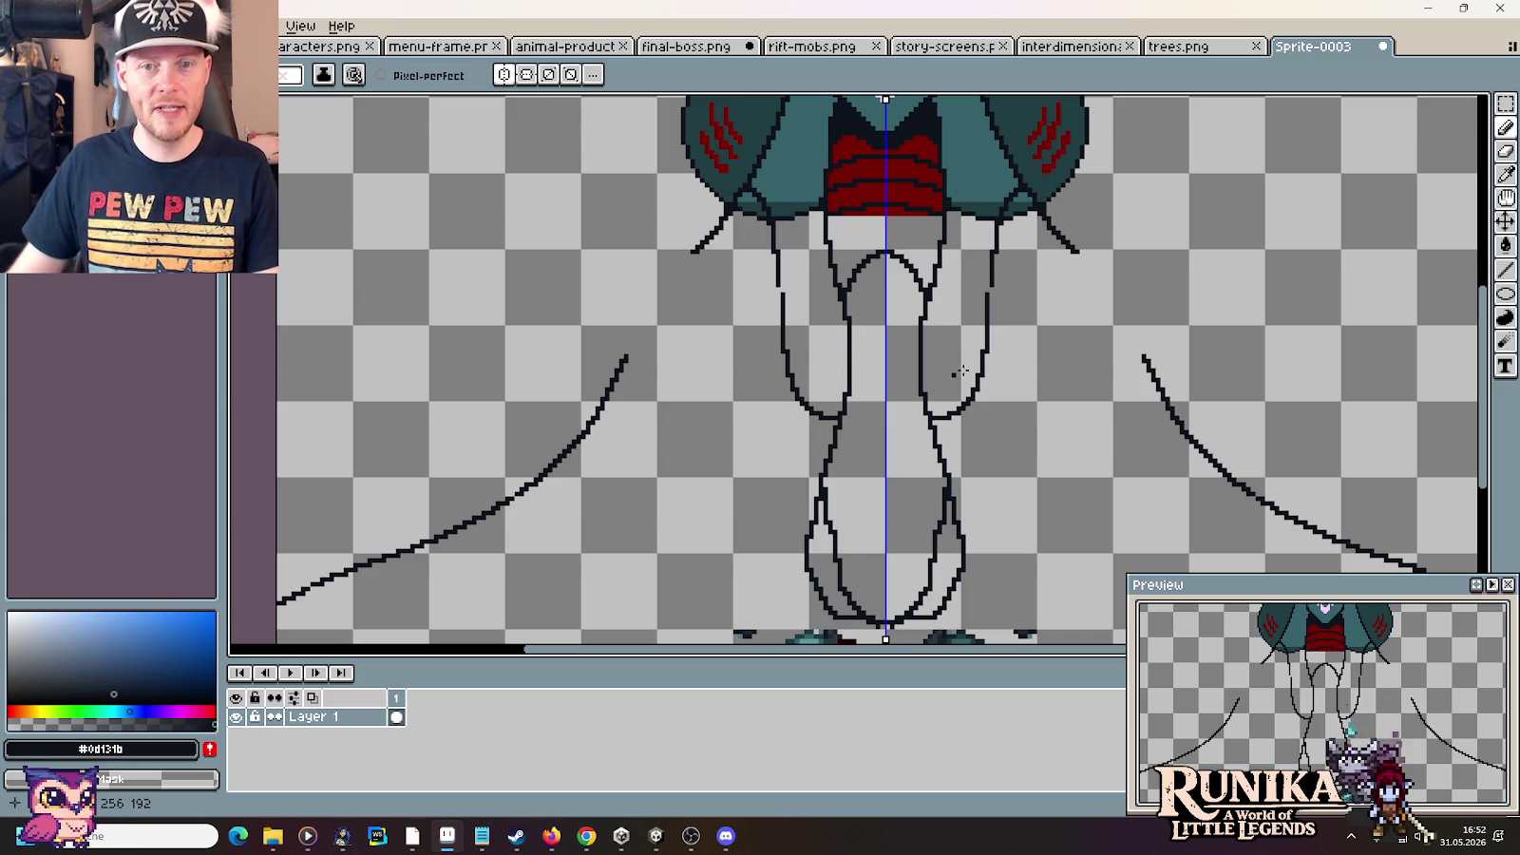
scroll(961, 371, "up", 3)
scroll(1046, 348, "right", 2)
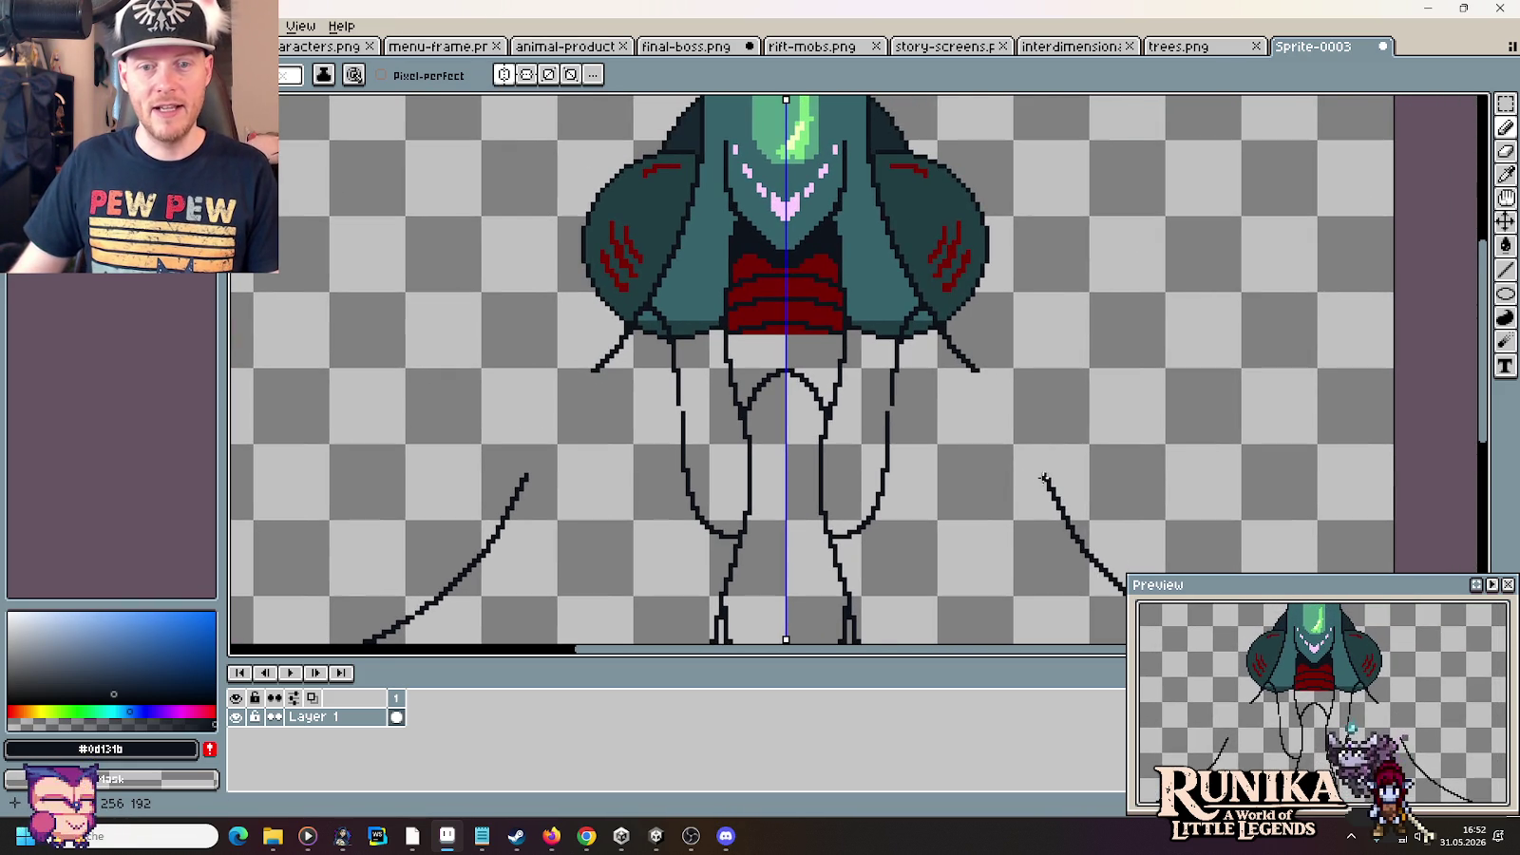
key("alt+Tab")
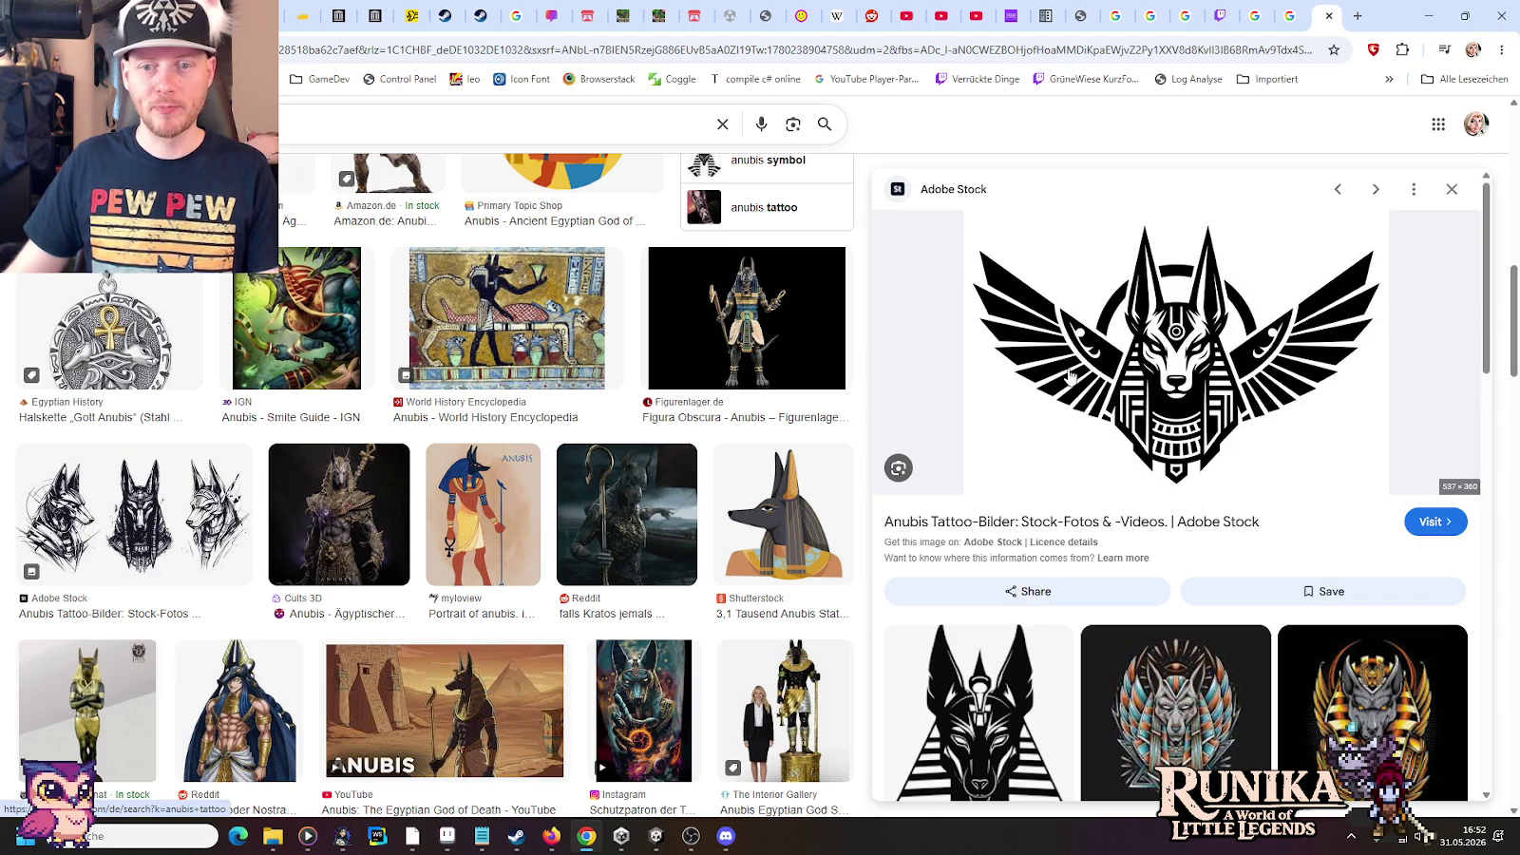
key("alt+Tab")
scroll(1052, 272, "up", 1)
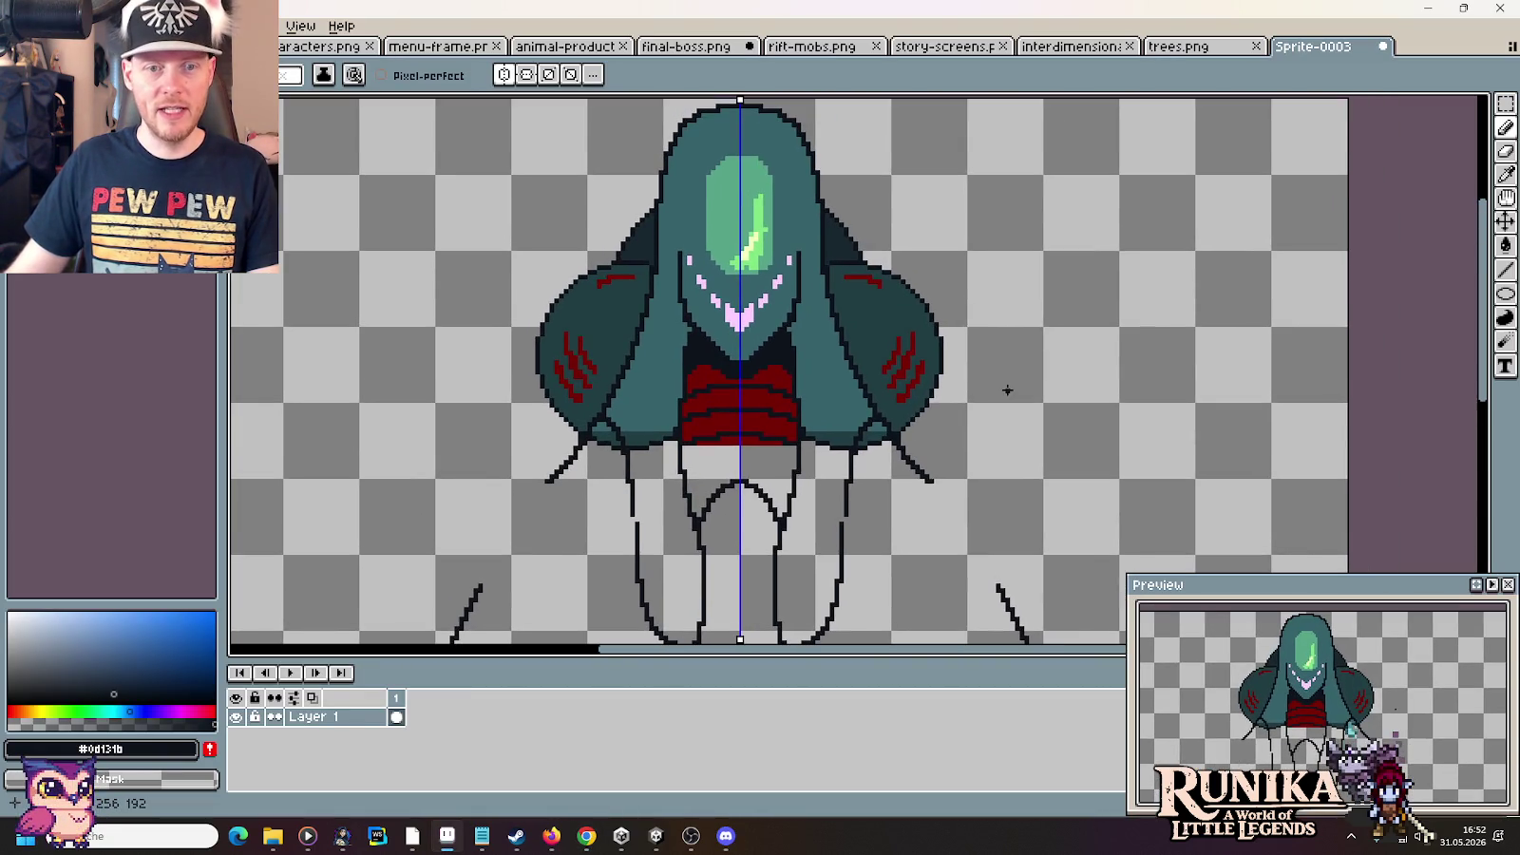
key("alt+Tab")
left_click(1359, 16)
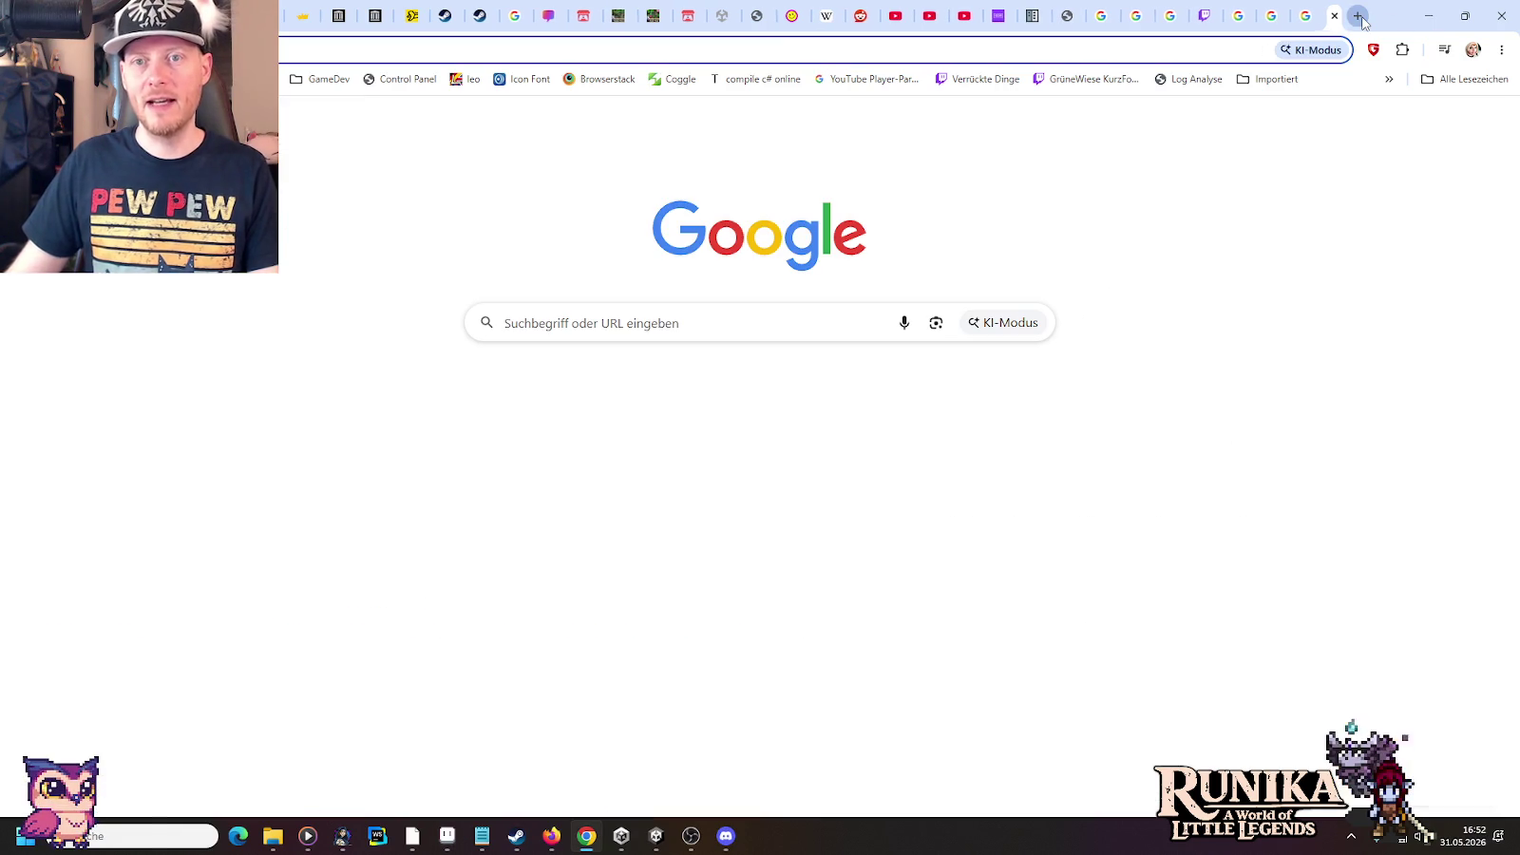
Search Google Images for 'evermore pyramid boss' and preview the Rimsala image
type("evermore")
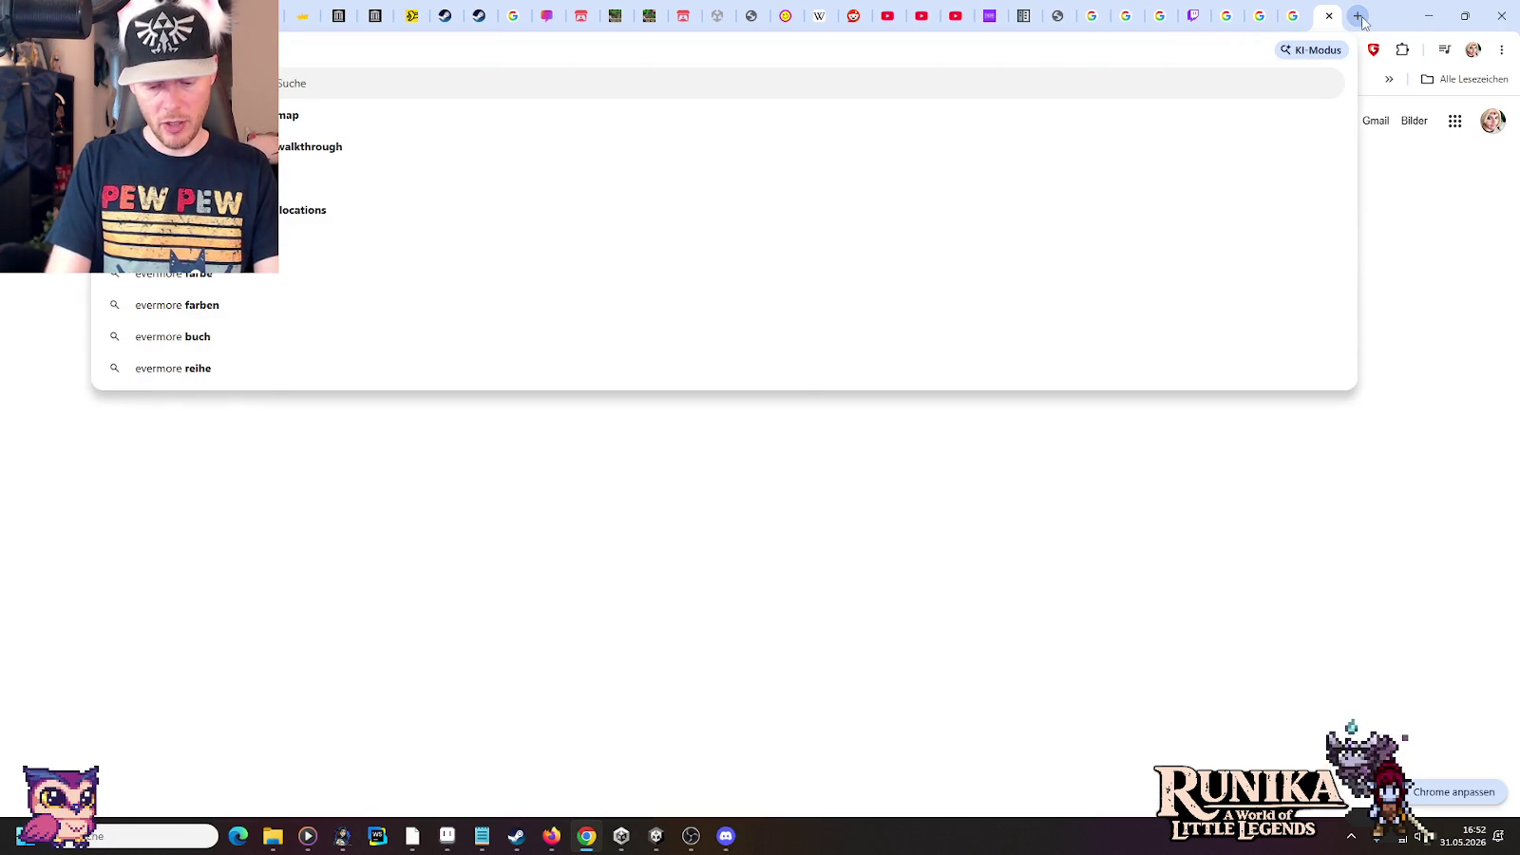
type(" pyramid boss")
key("Return")
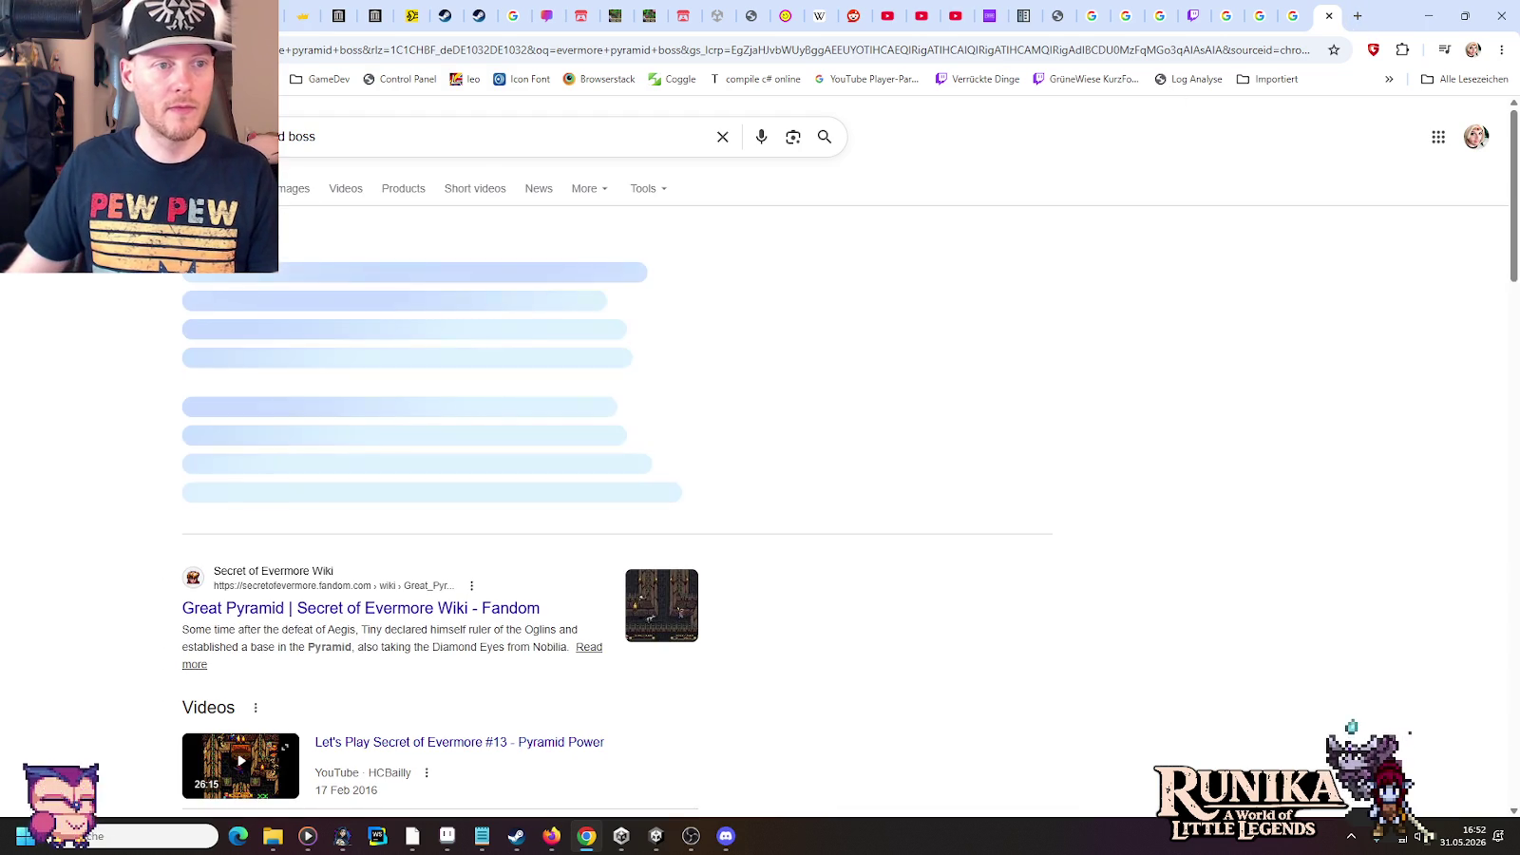
left_click(299, 189)
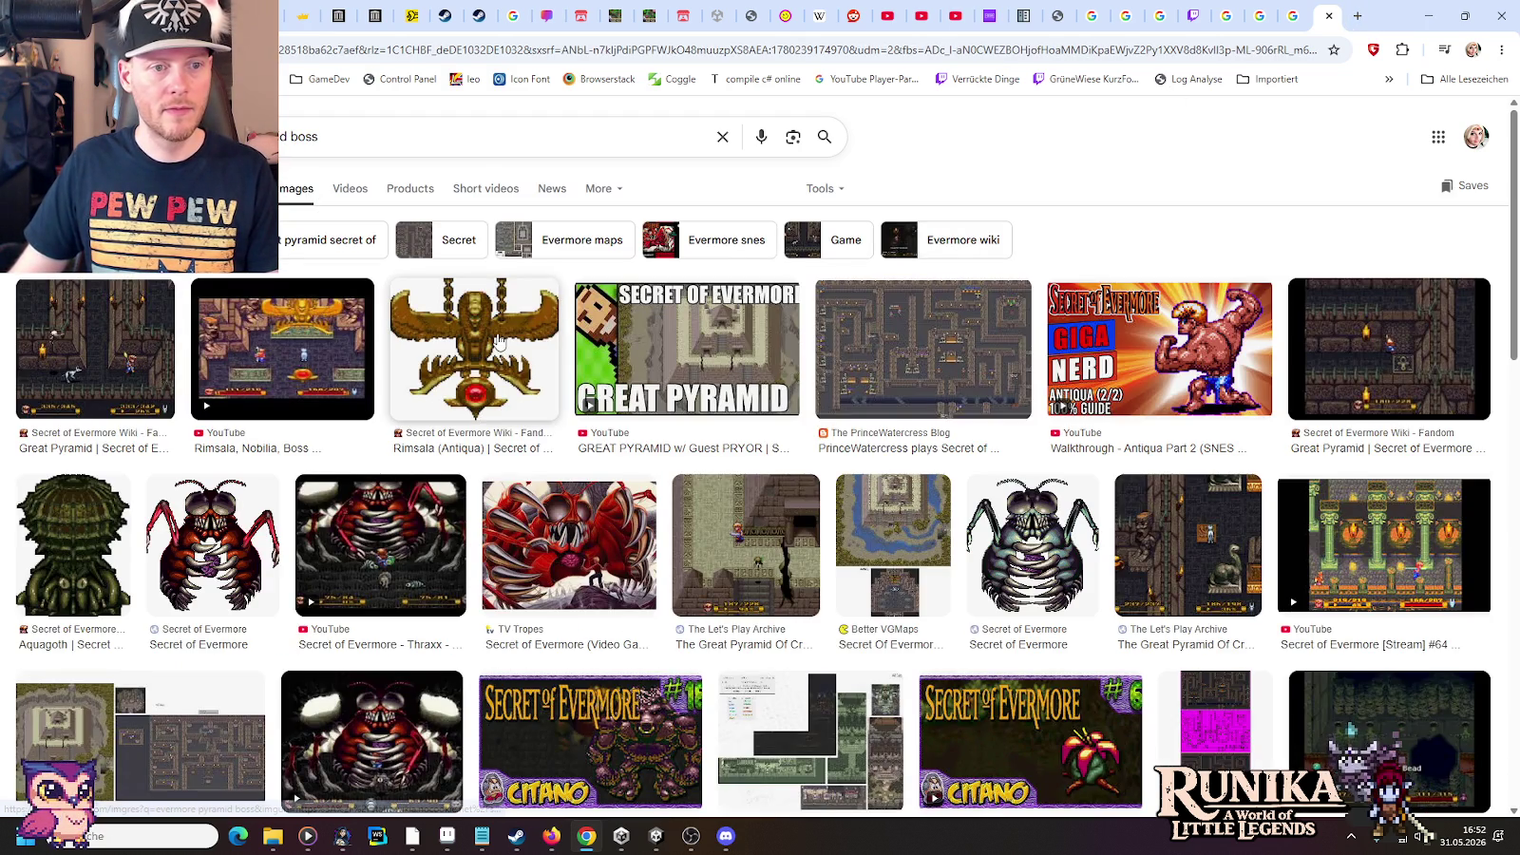
left_click(499, 342)
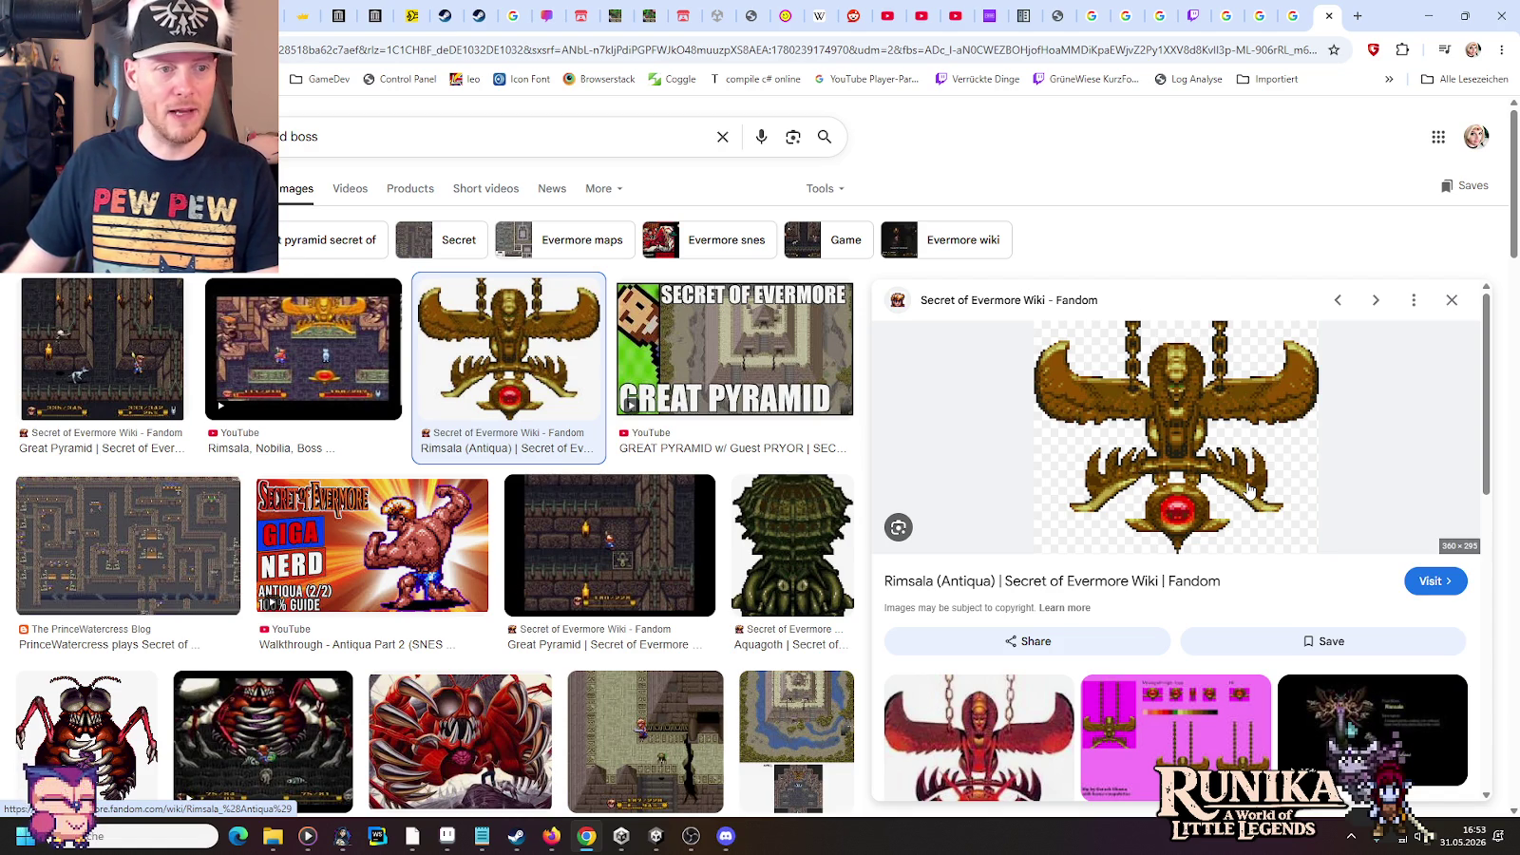
Scroll through the Rimsala preview and related Secret of Evermore pyramid boss images
scroll(1248, 489, "down", 2)
scroll(1247, 489, "down", 3)
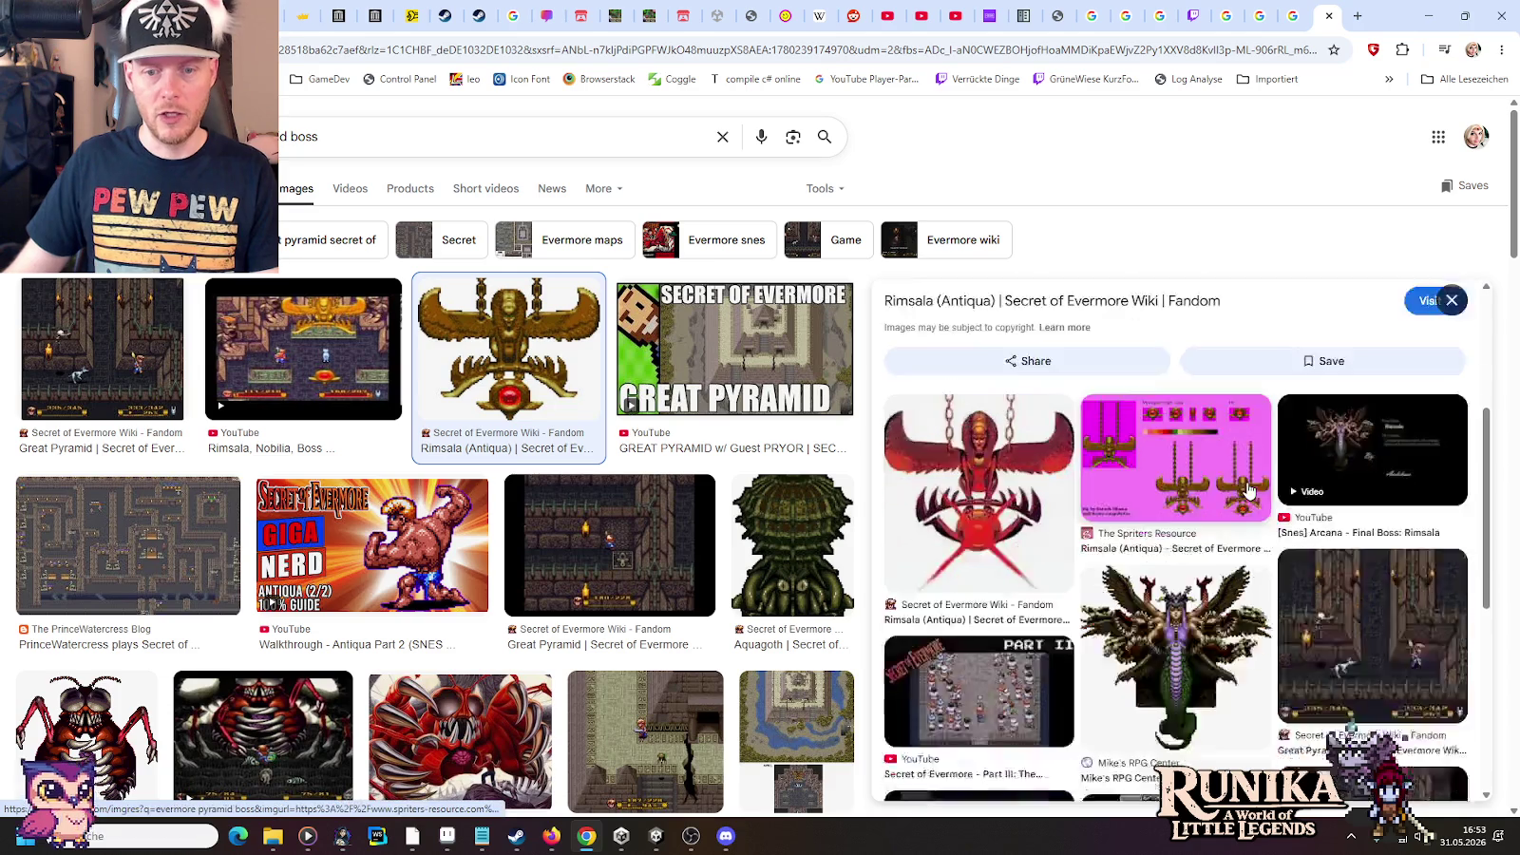
scroll(1248, 490, "down", 3)
scroll(1247, 489, "down", 2)
scroll(1248, 489, "up", 3)
scroll(1248, 489, "up", 5)
scroll(1248, 489, "up", 1)
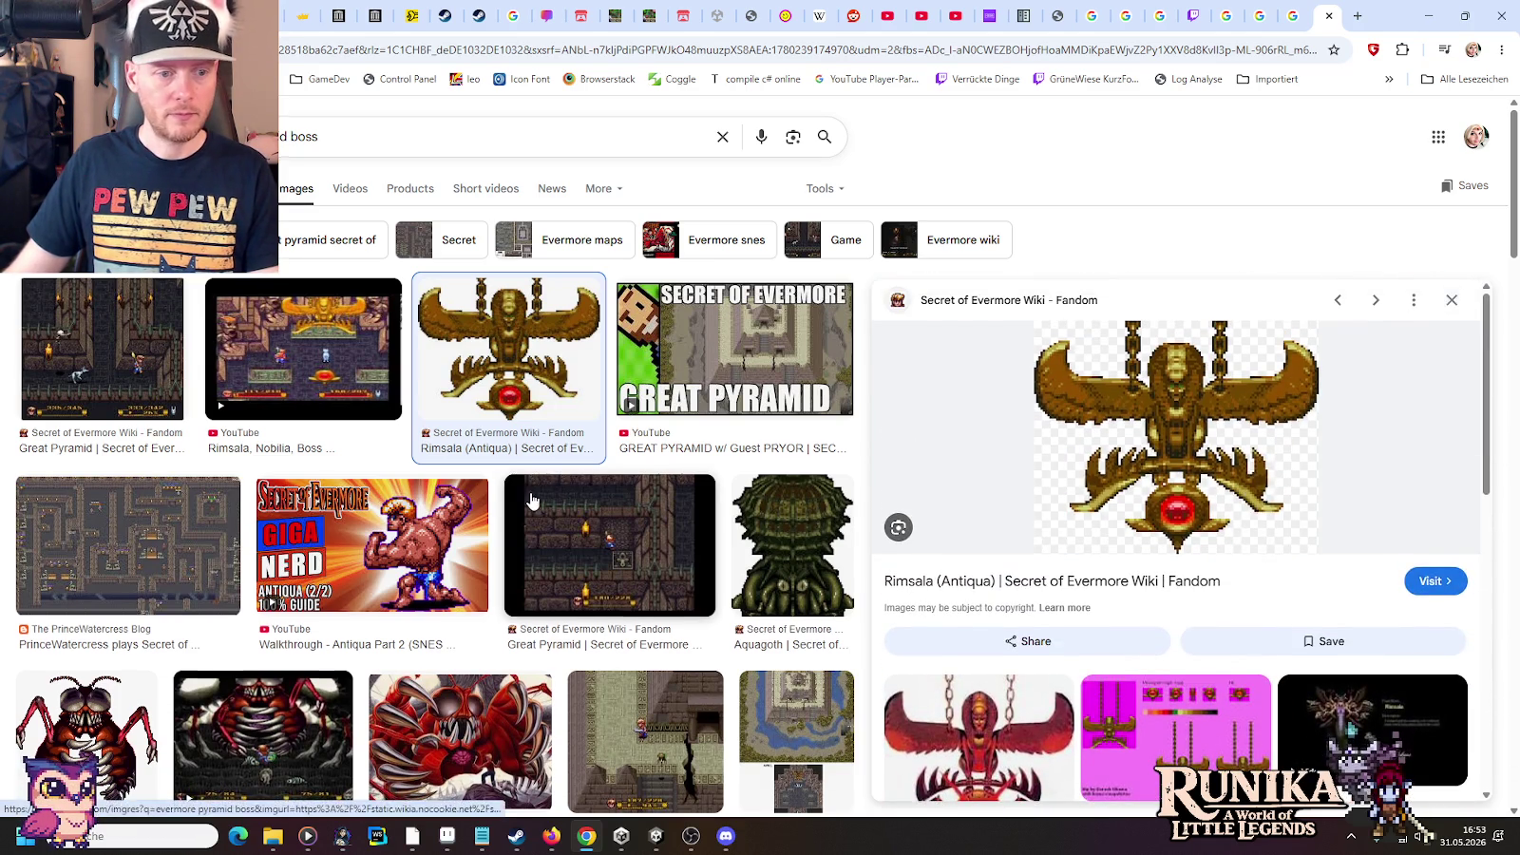
scroll(532, 502, "down", 4)
scroll(532, 502, "up", 1)
scroll(532, 502, "down", 2)
scroll(532, 502, "down", 1)
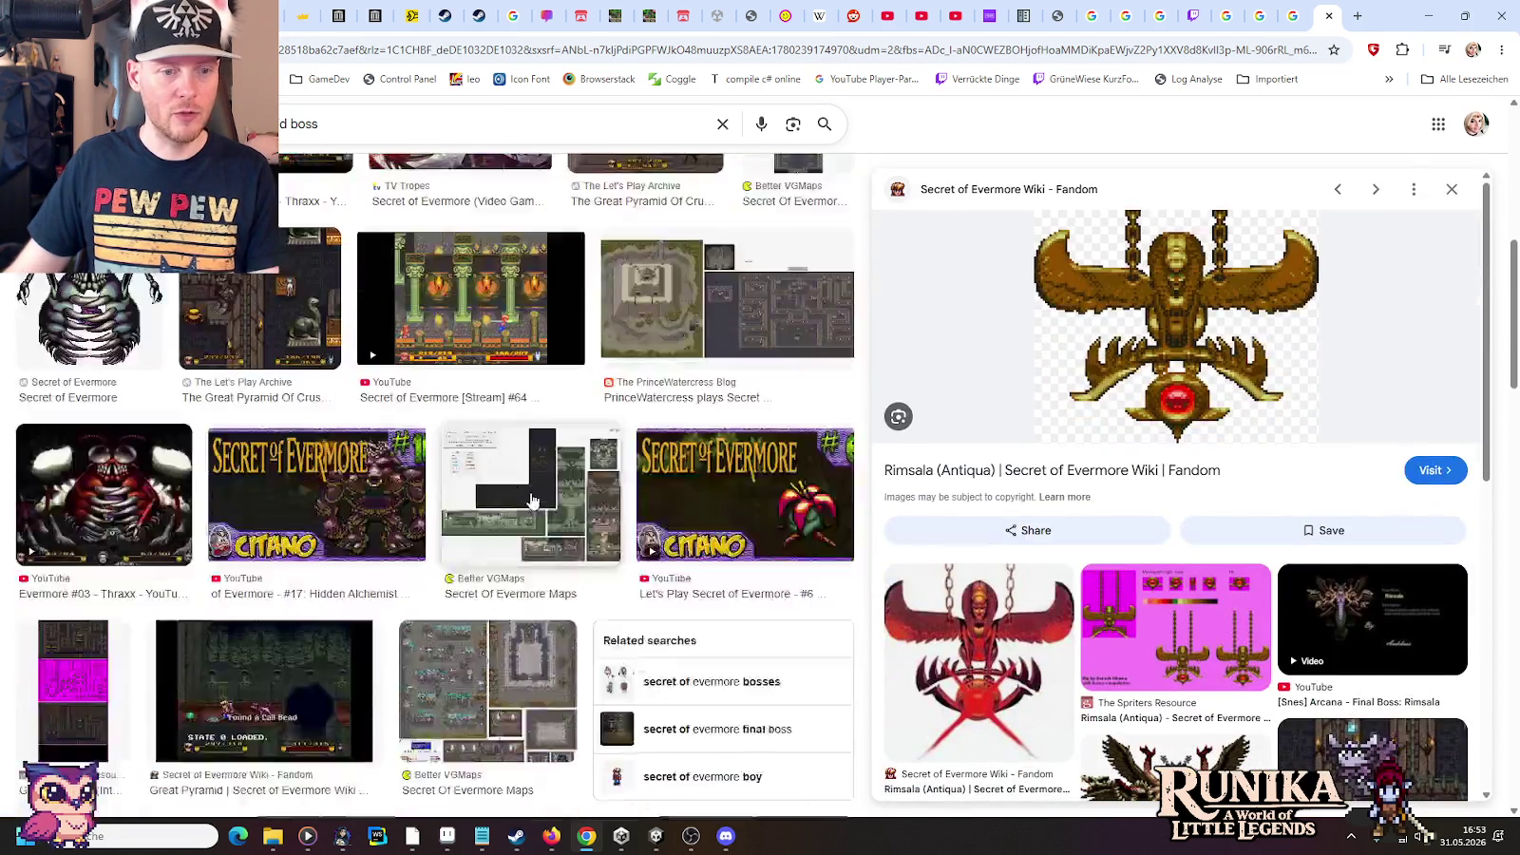
scroll(532, 502, "down", 3)
scroll(533, 499, "down", 4)
scroll(532, 499, "down", 4)
scroll(533, 501, "down", 1)
scroll(532, 501, "down", 4)
scroll(532, 501, "down", 2)
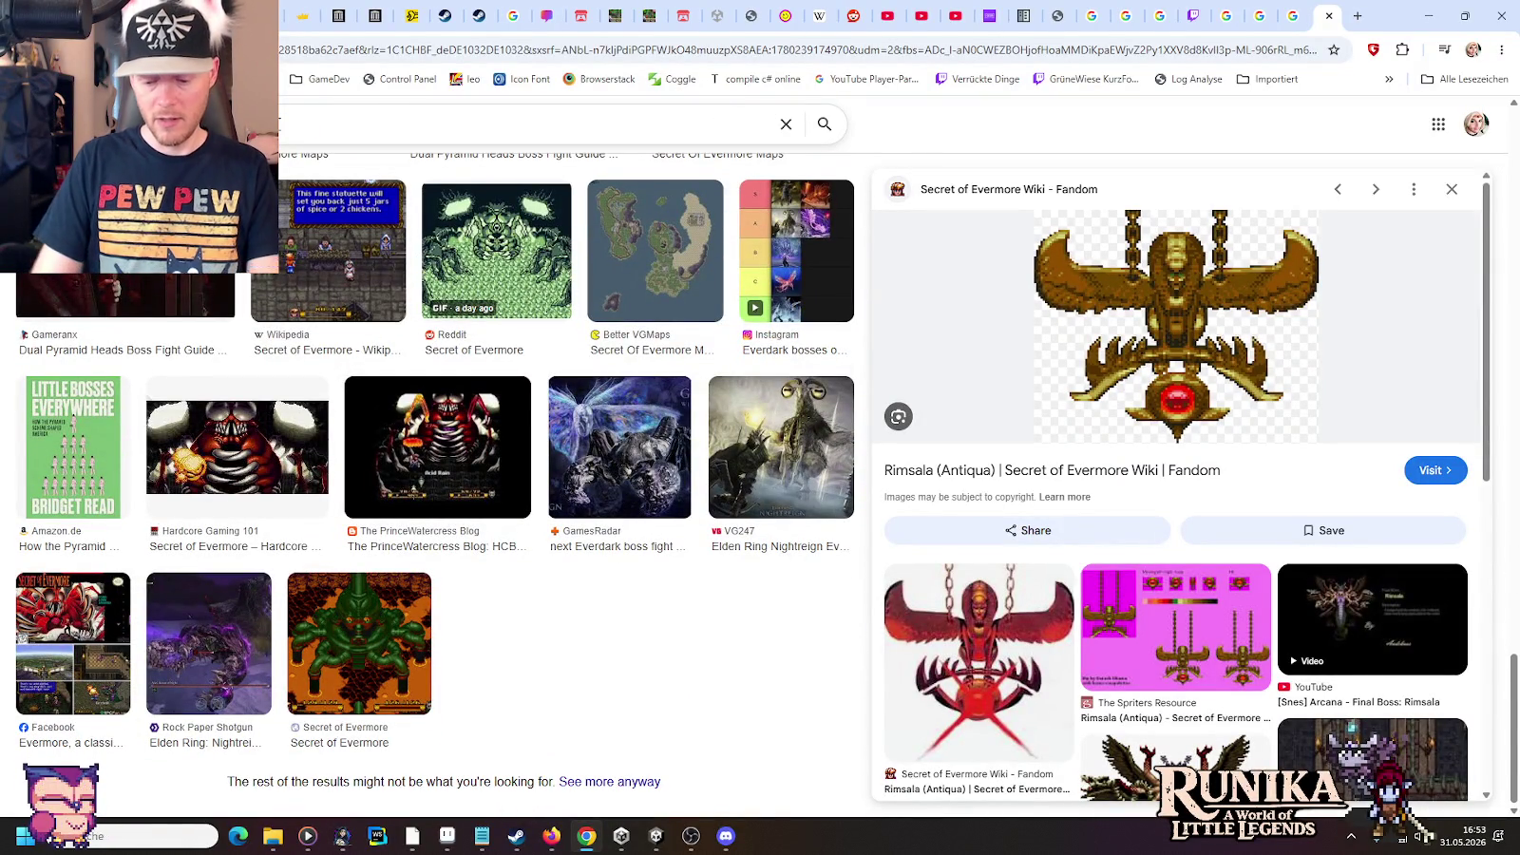
Search images for 'evermore boss artwork' and scroll through the results
type("artwork")
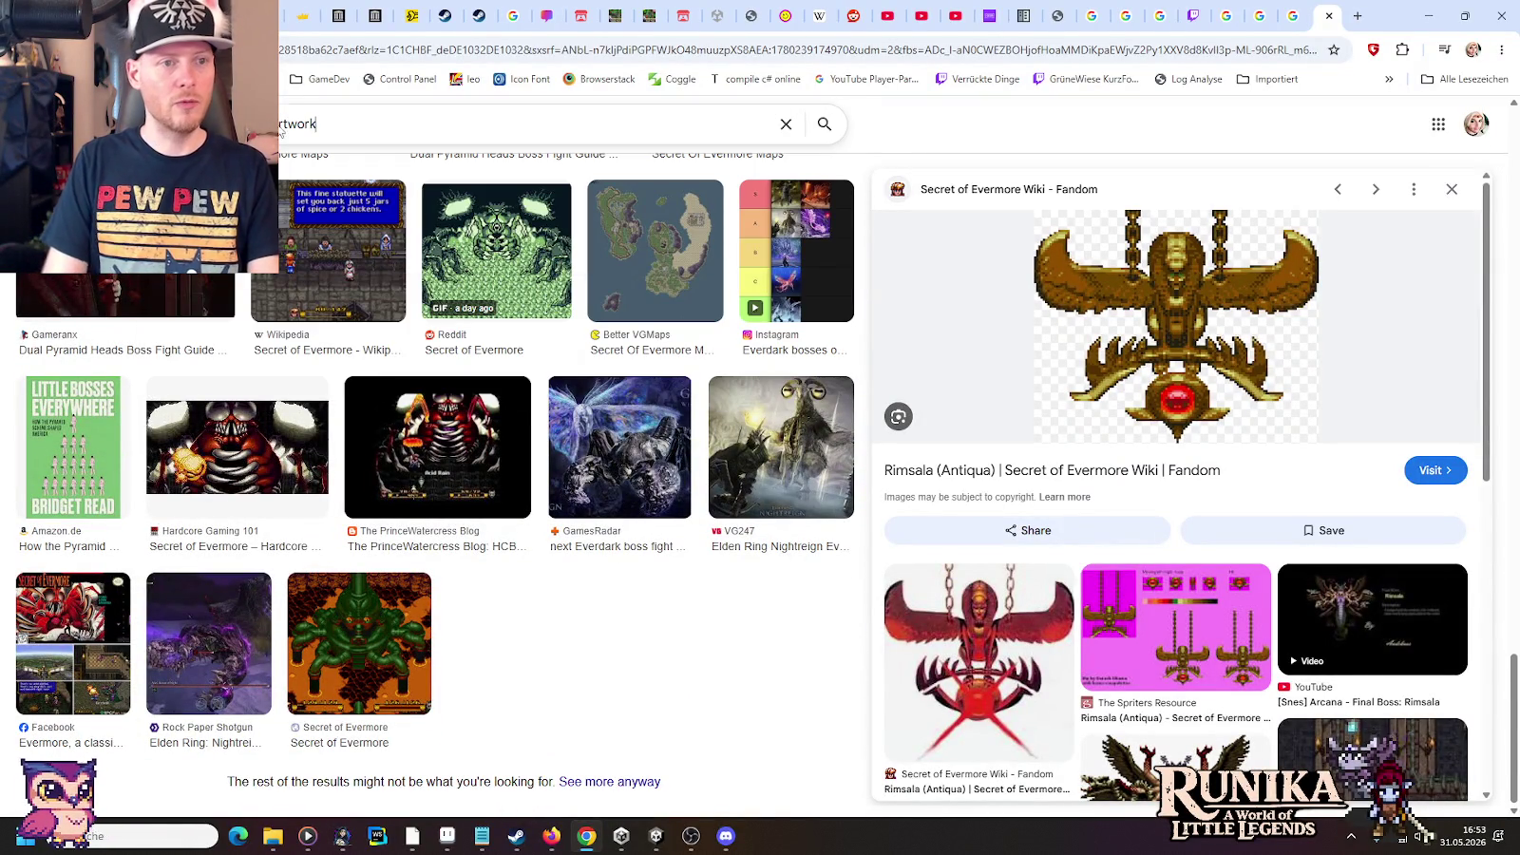
key("Return")
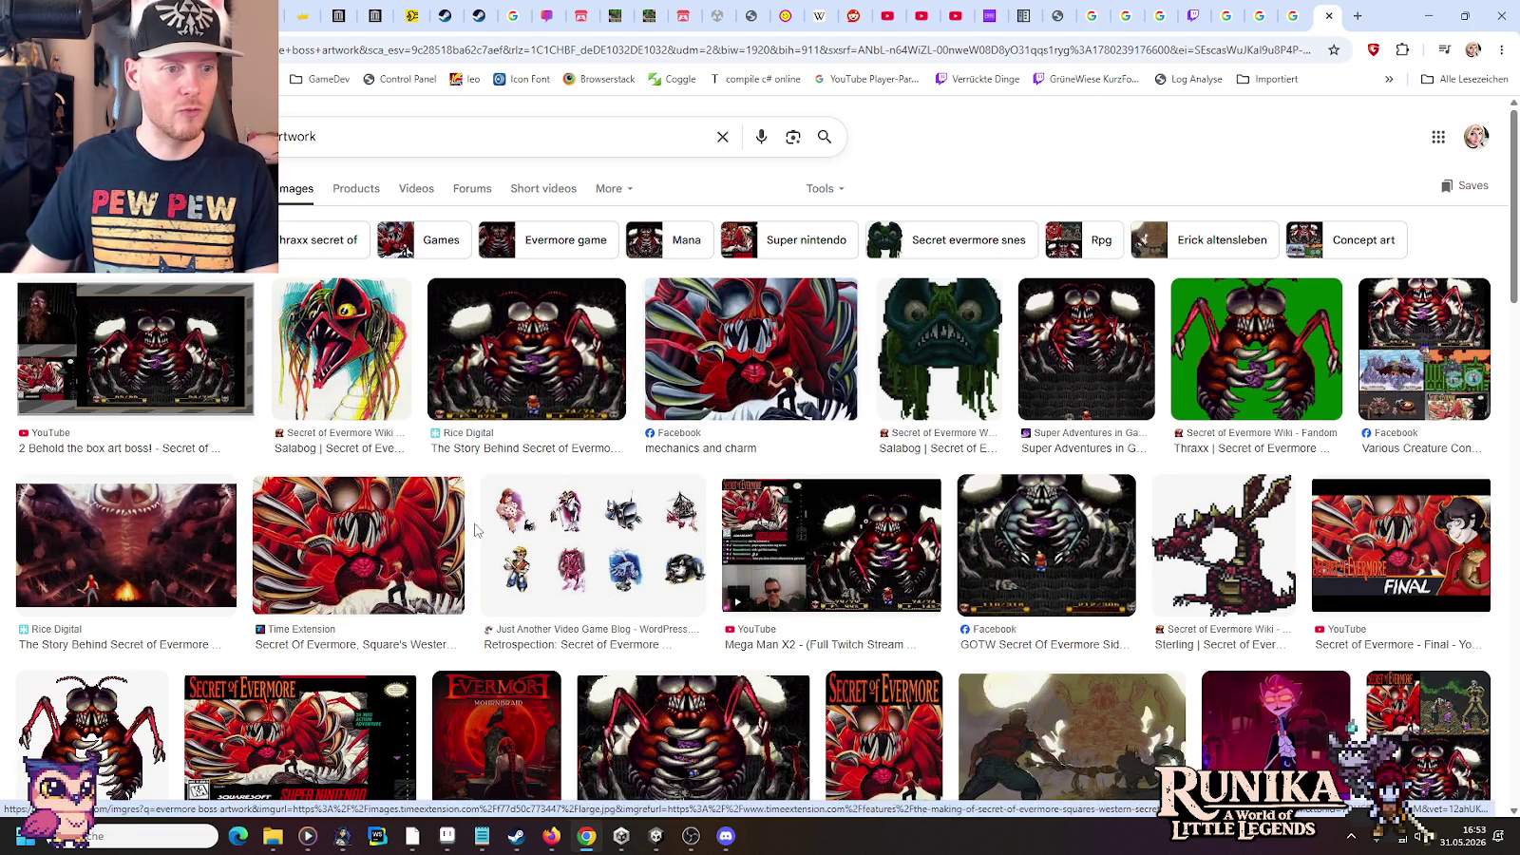
scroll(501, 525, "down", 3)
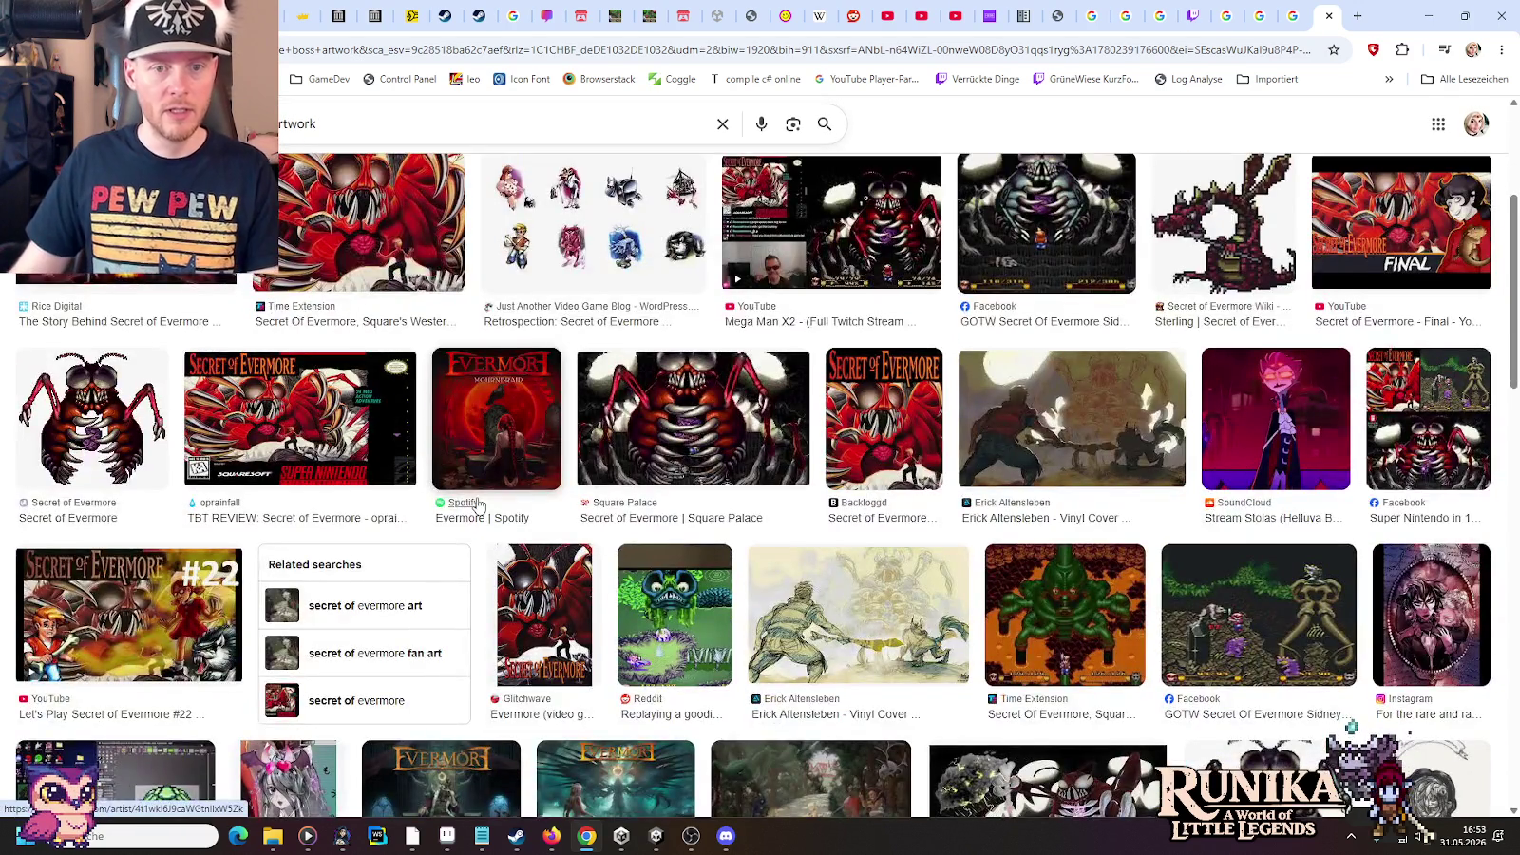
scroll(475, 516, "down", 3)
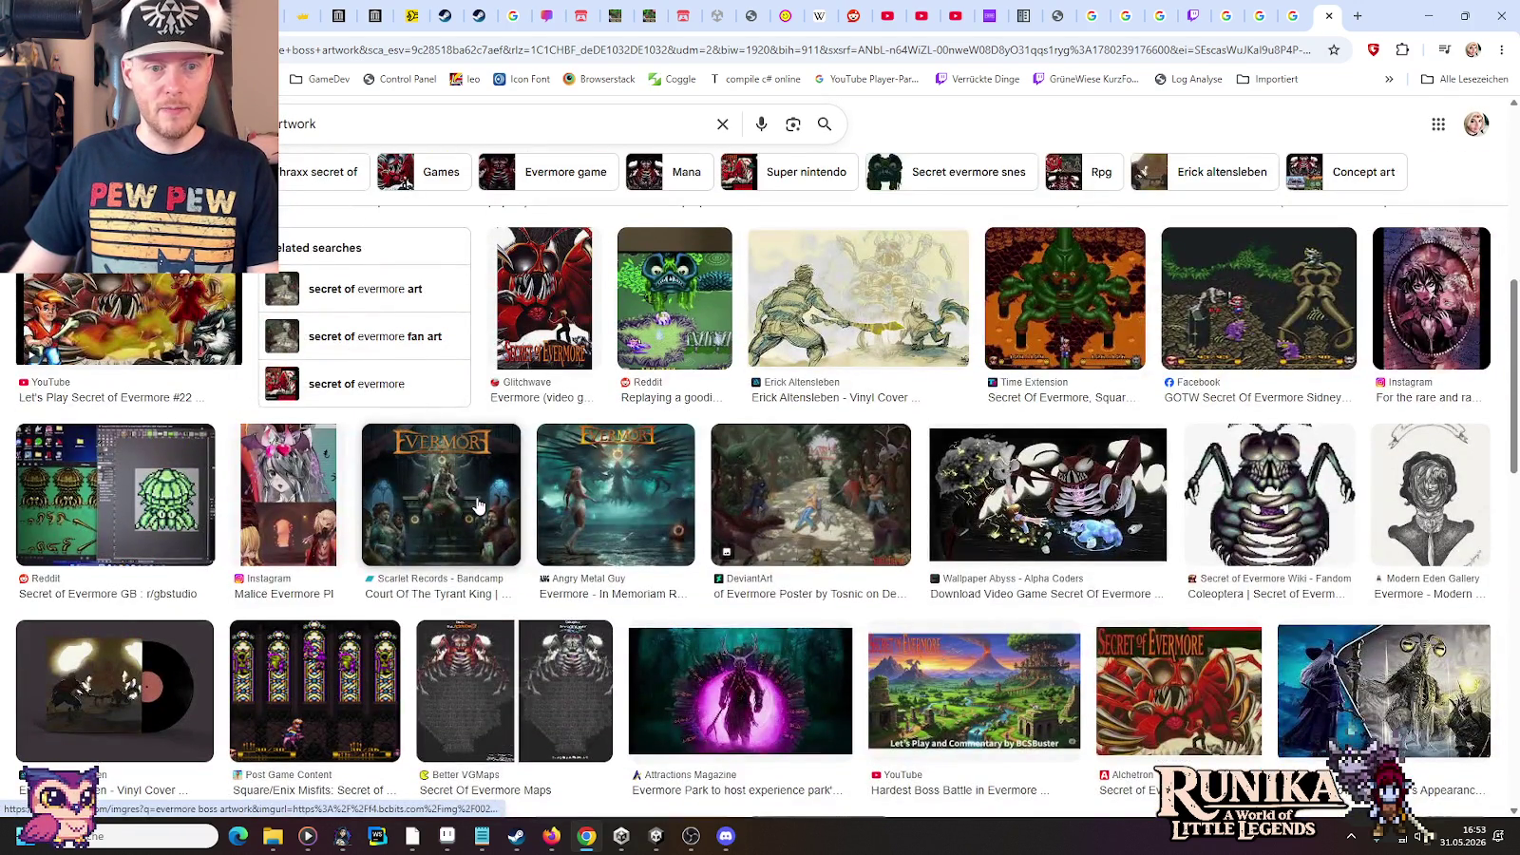
scroll(478, 504, "down", 4)
scroll(480, 506, "down", 1)
scroll(480, 505, "down", 3)
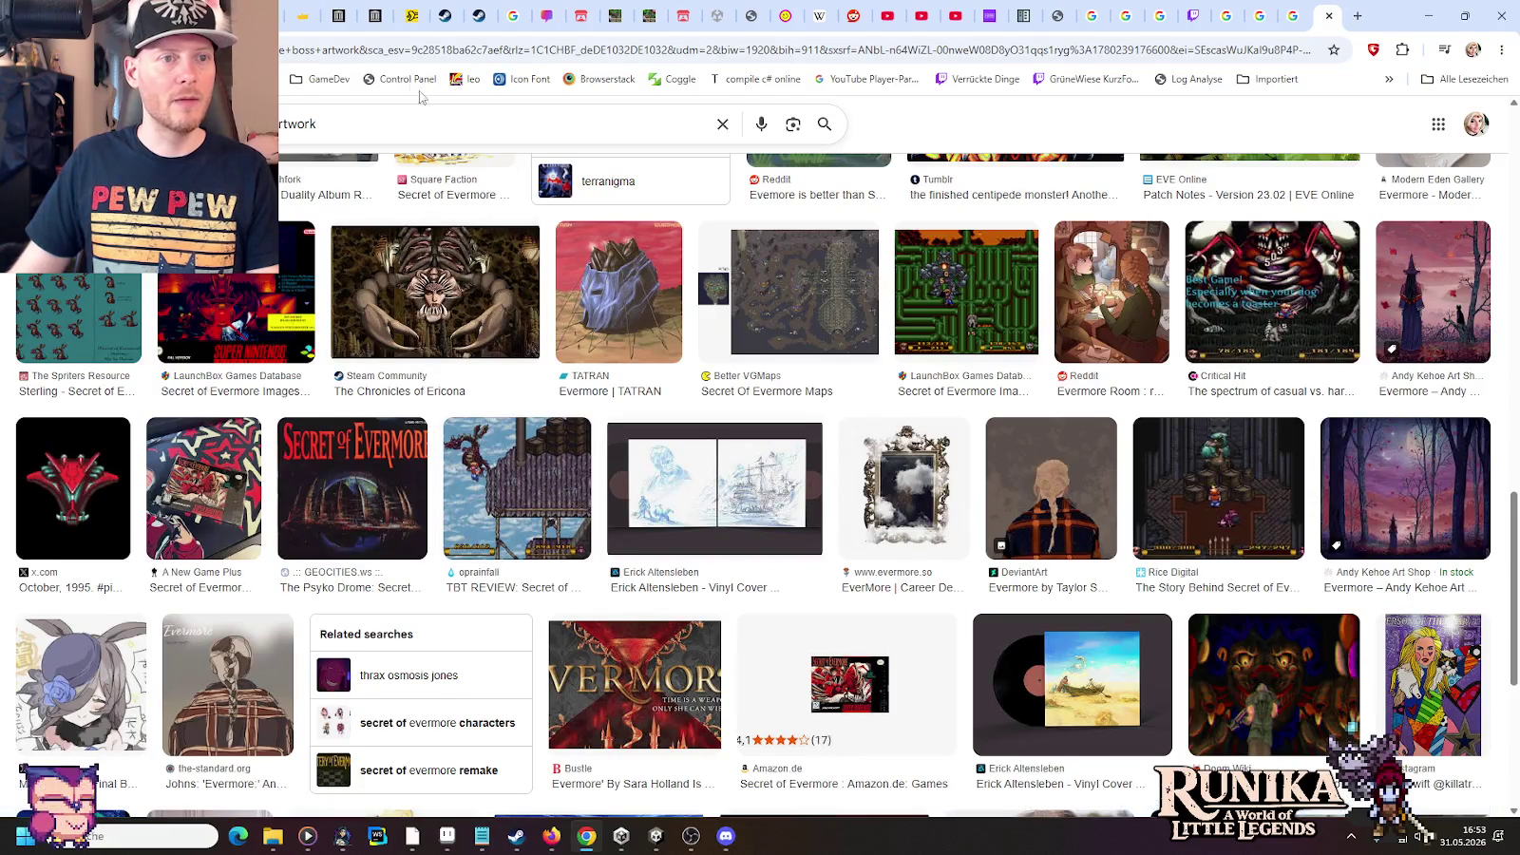
left_click(339, 15)
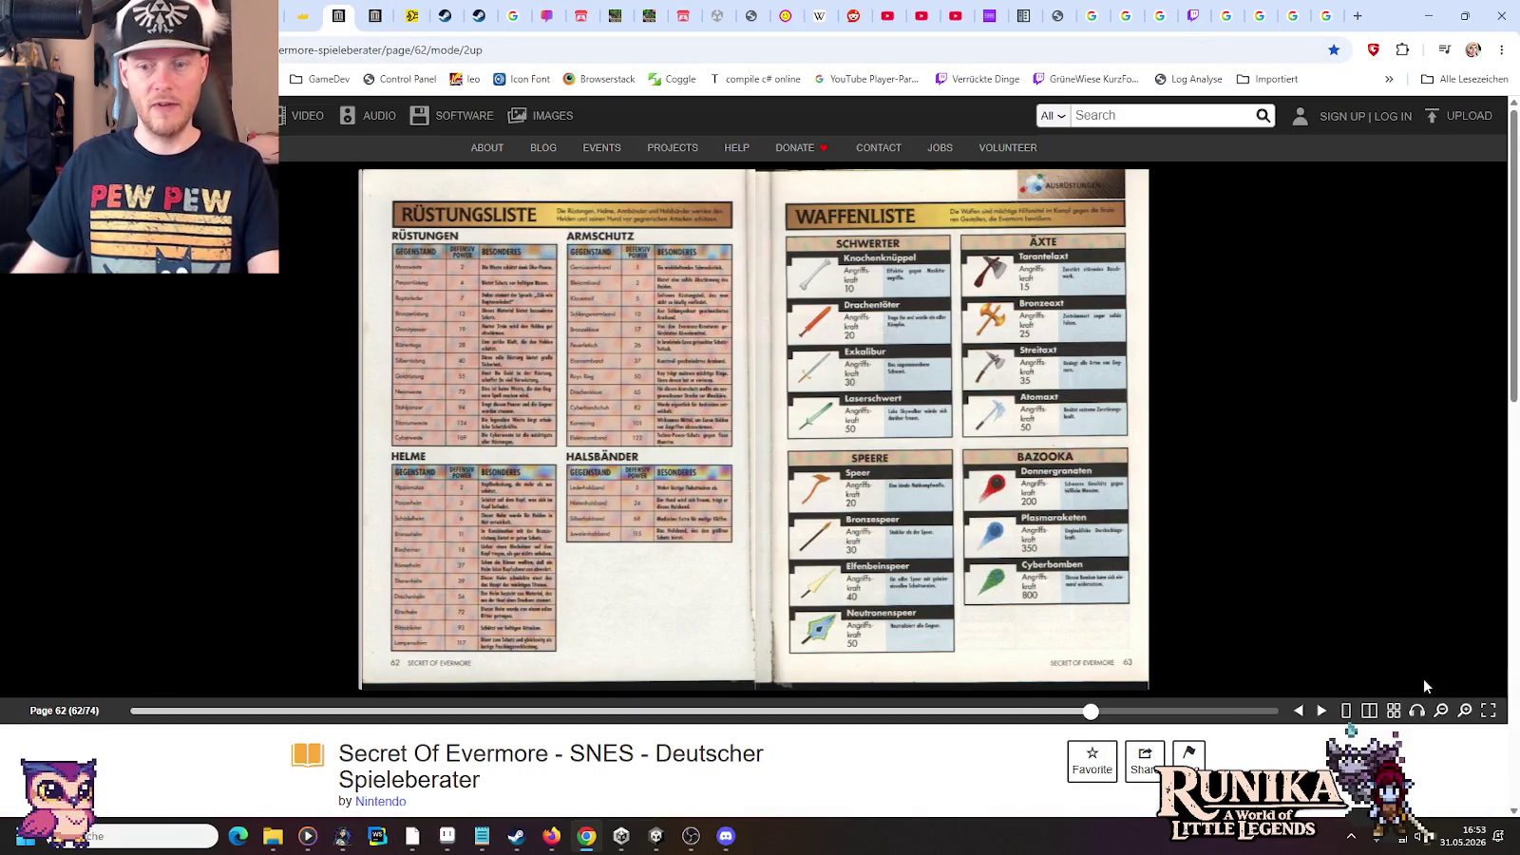
Page through the guide's Endgegner boss pages to the back cover, then slide back to page 1
left_click(1323, 717)
left_click(1323, 715)
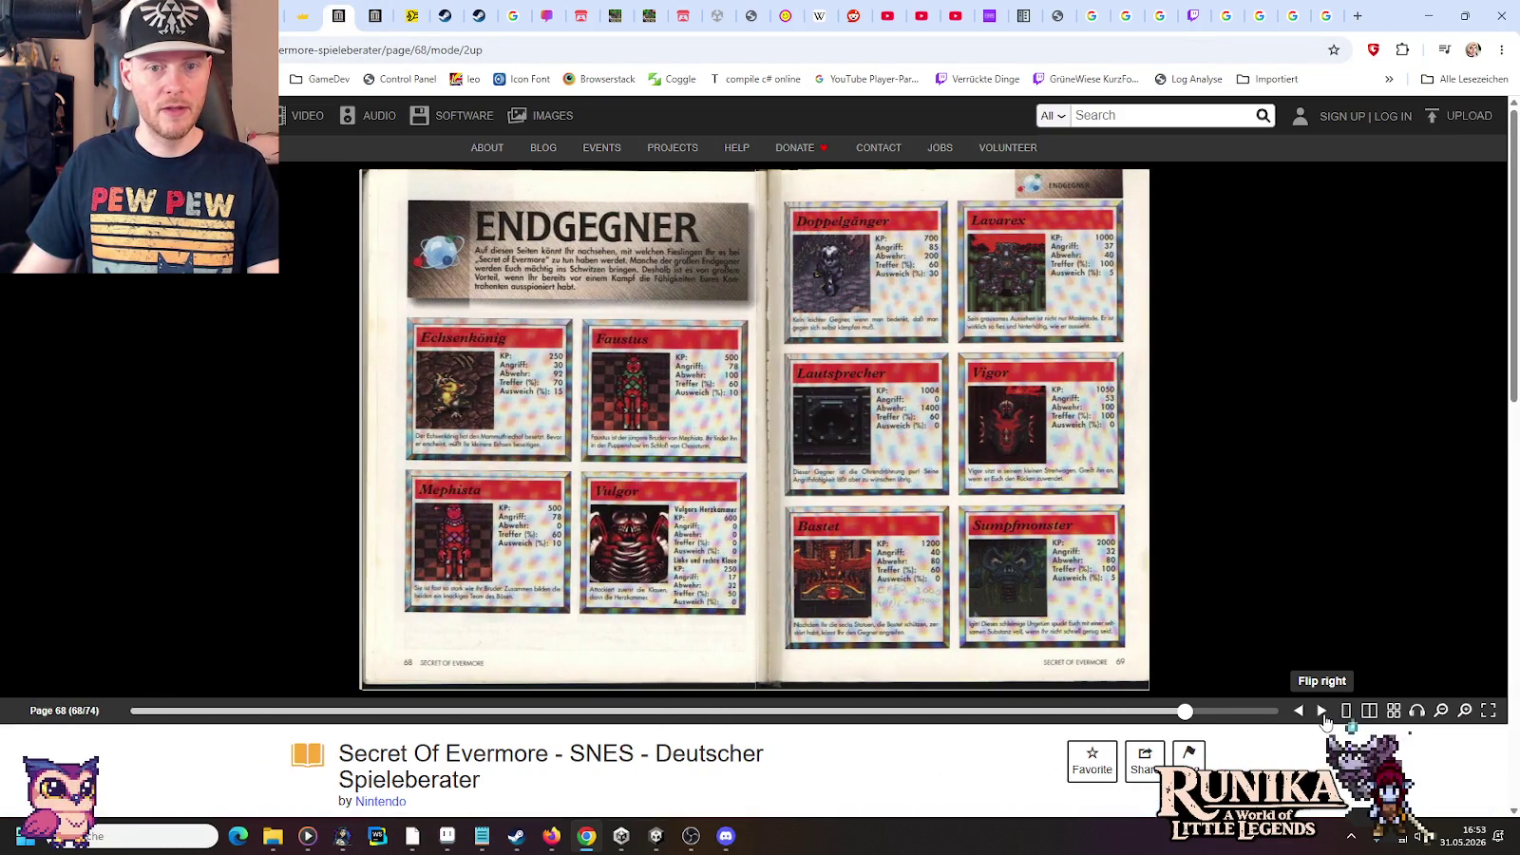
left_click(1324, 715)
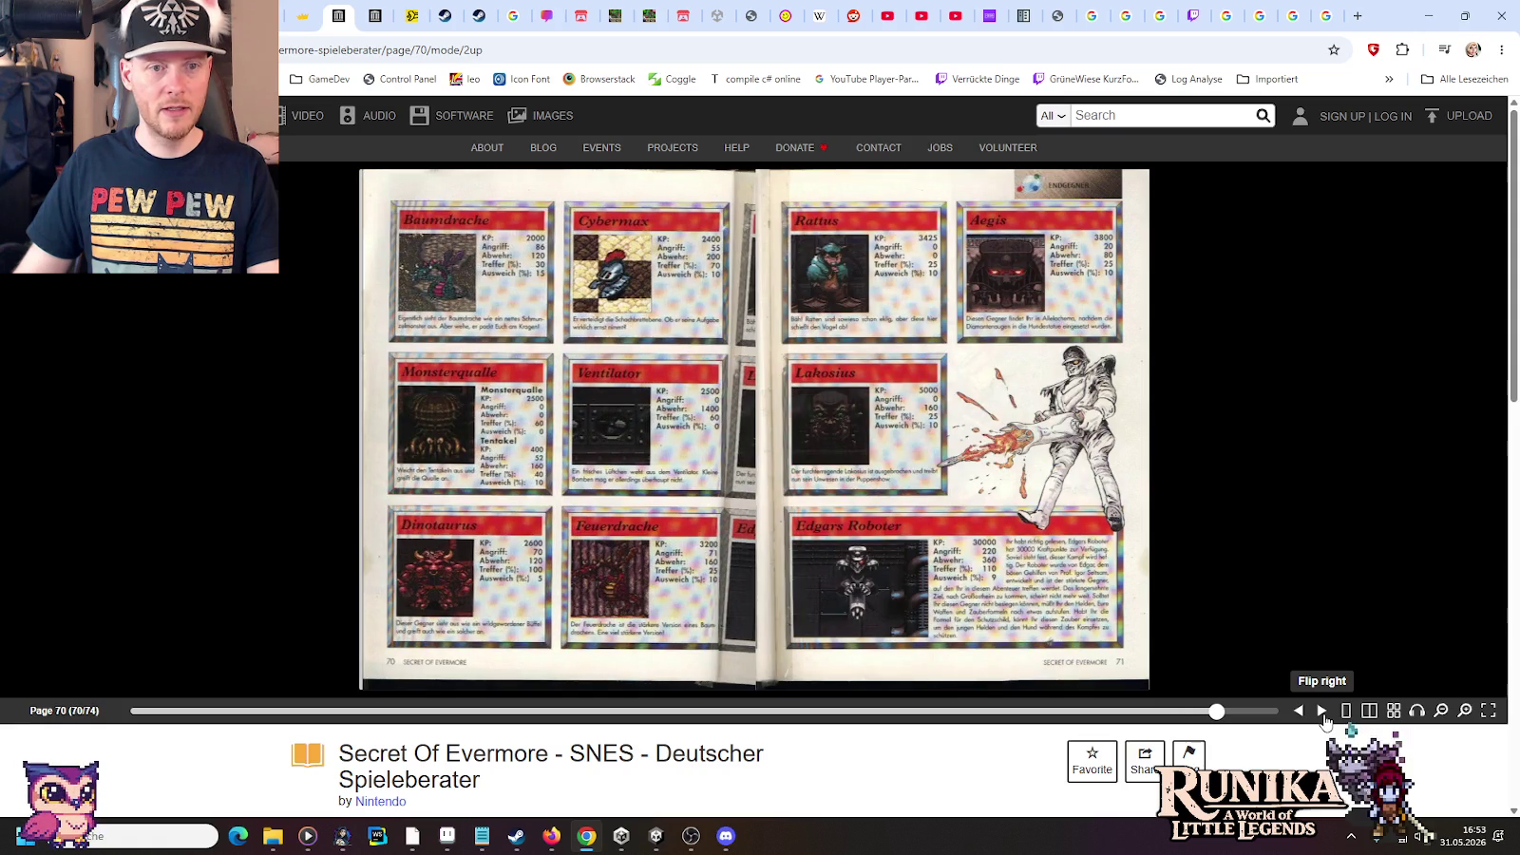
left_click(1324, 715)
left_click(1324, 714)
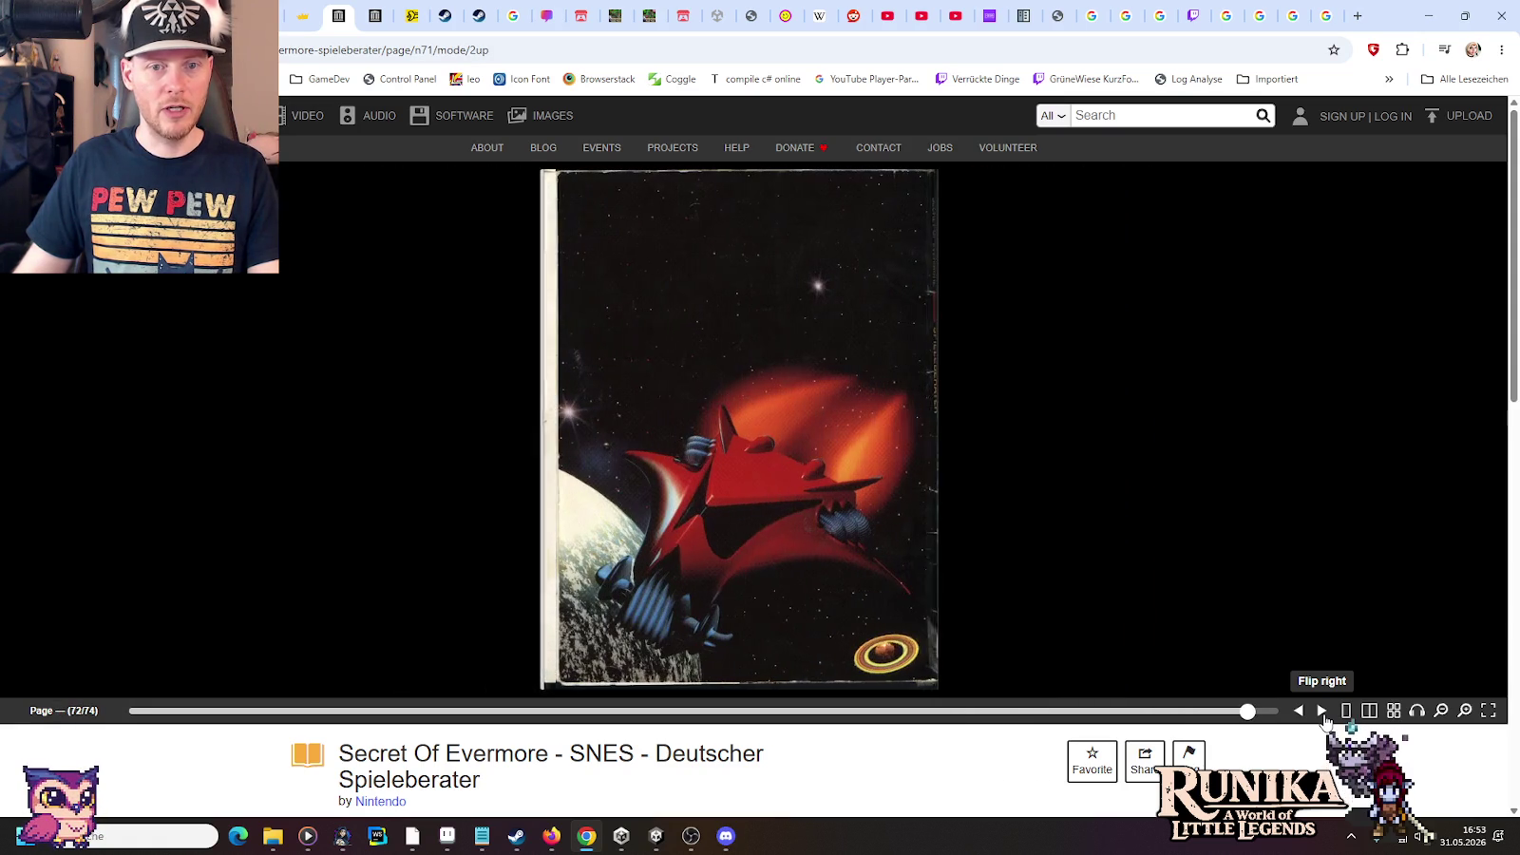
left_click_drag(1283, 711, 124, 711)
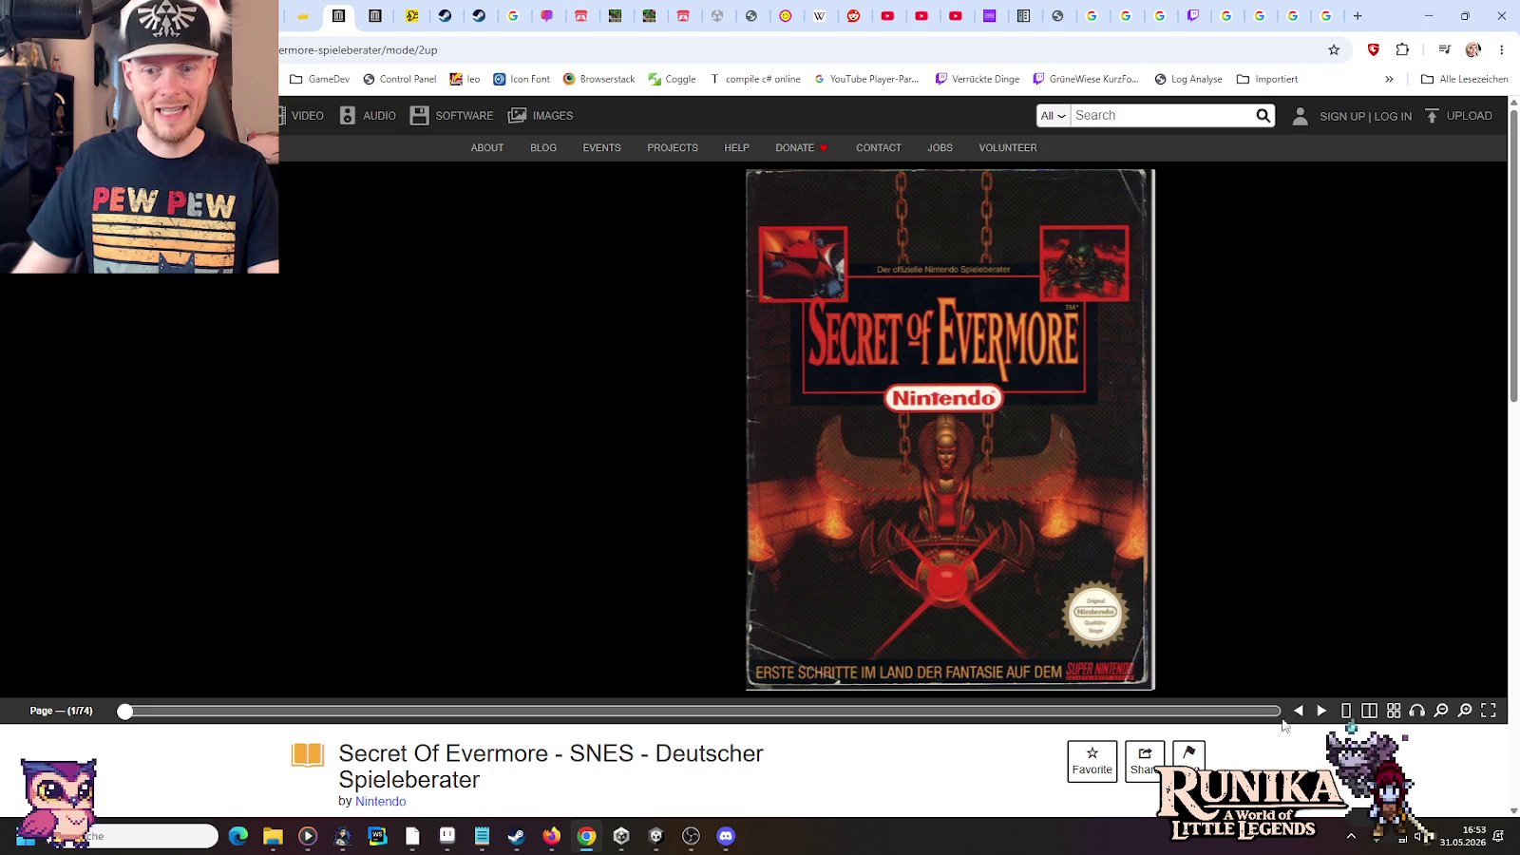
Page forward through the guide from the cover, past Aktionen, the map, Formeln and Dschungeldorf
left_click(1321, 712)
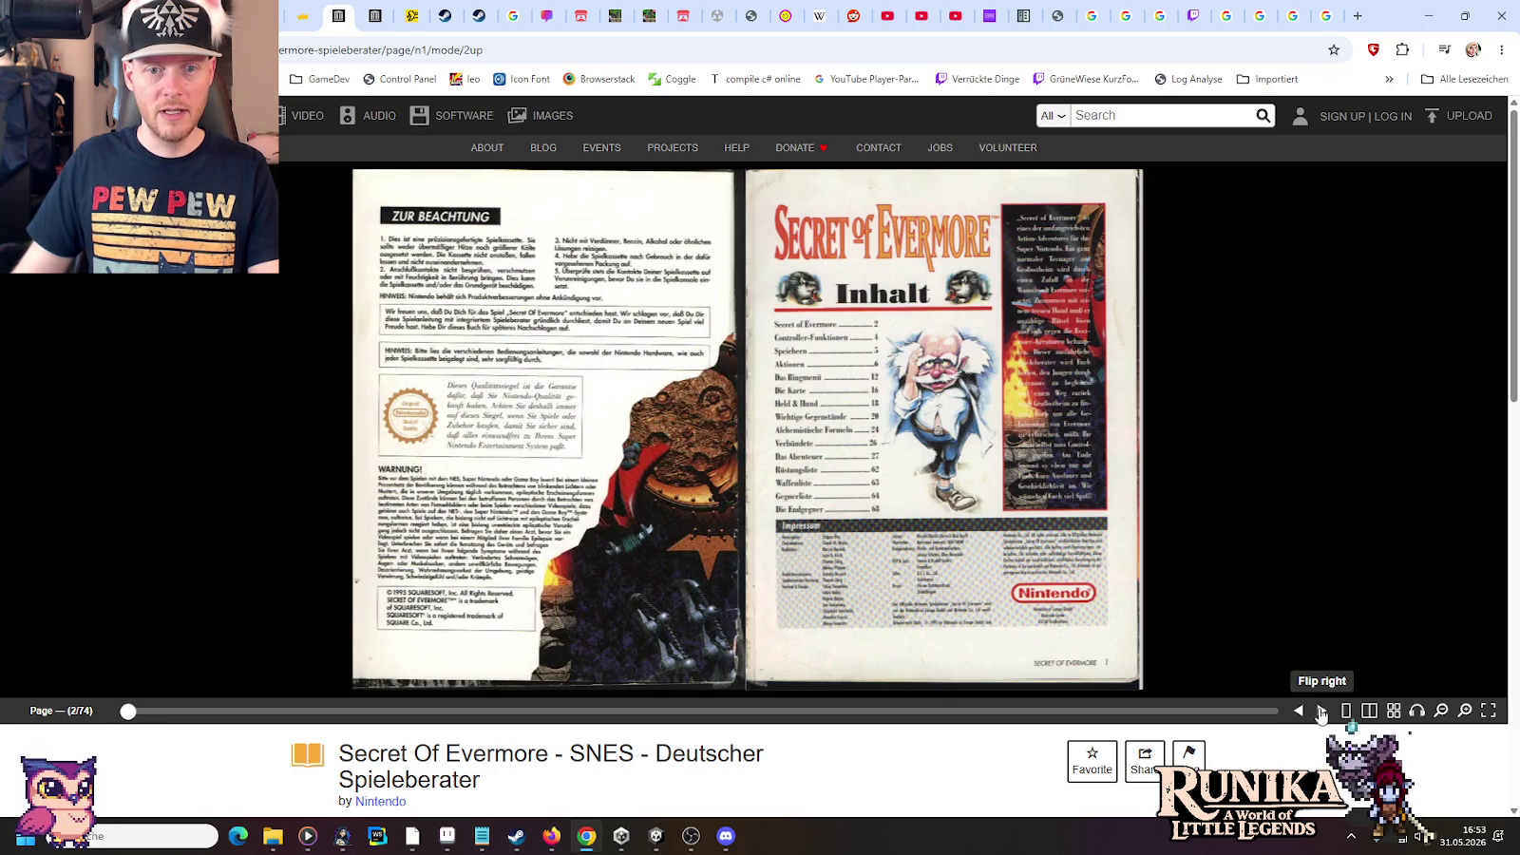
left_click(1321, 712)
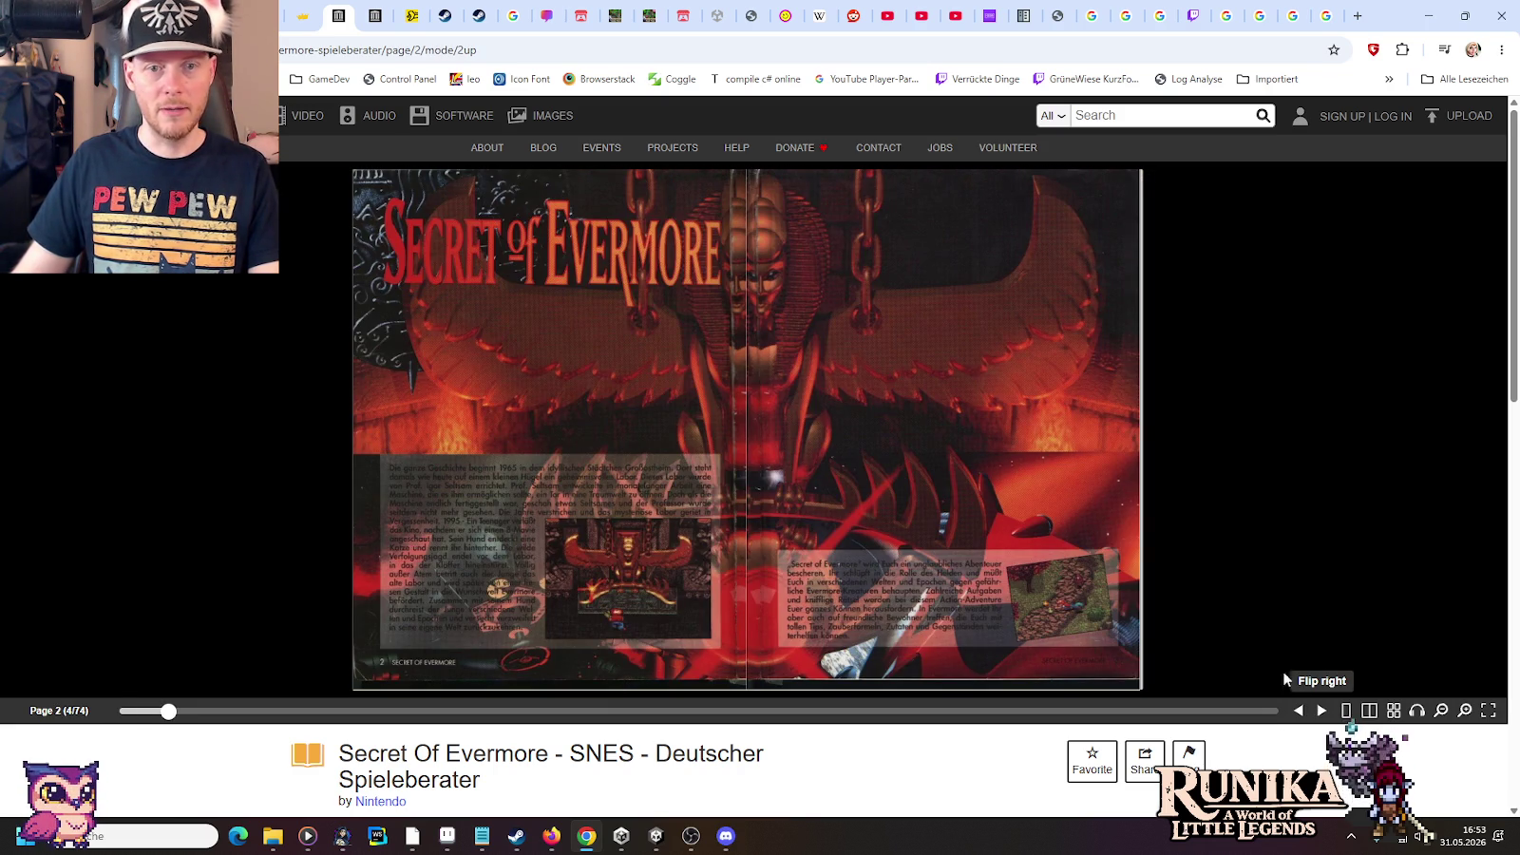
left_click(1321, 712)
left_click(1321, 712)
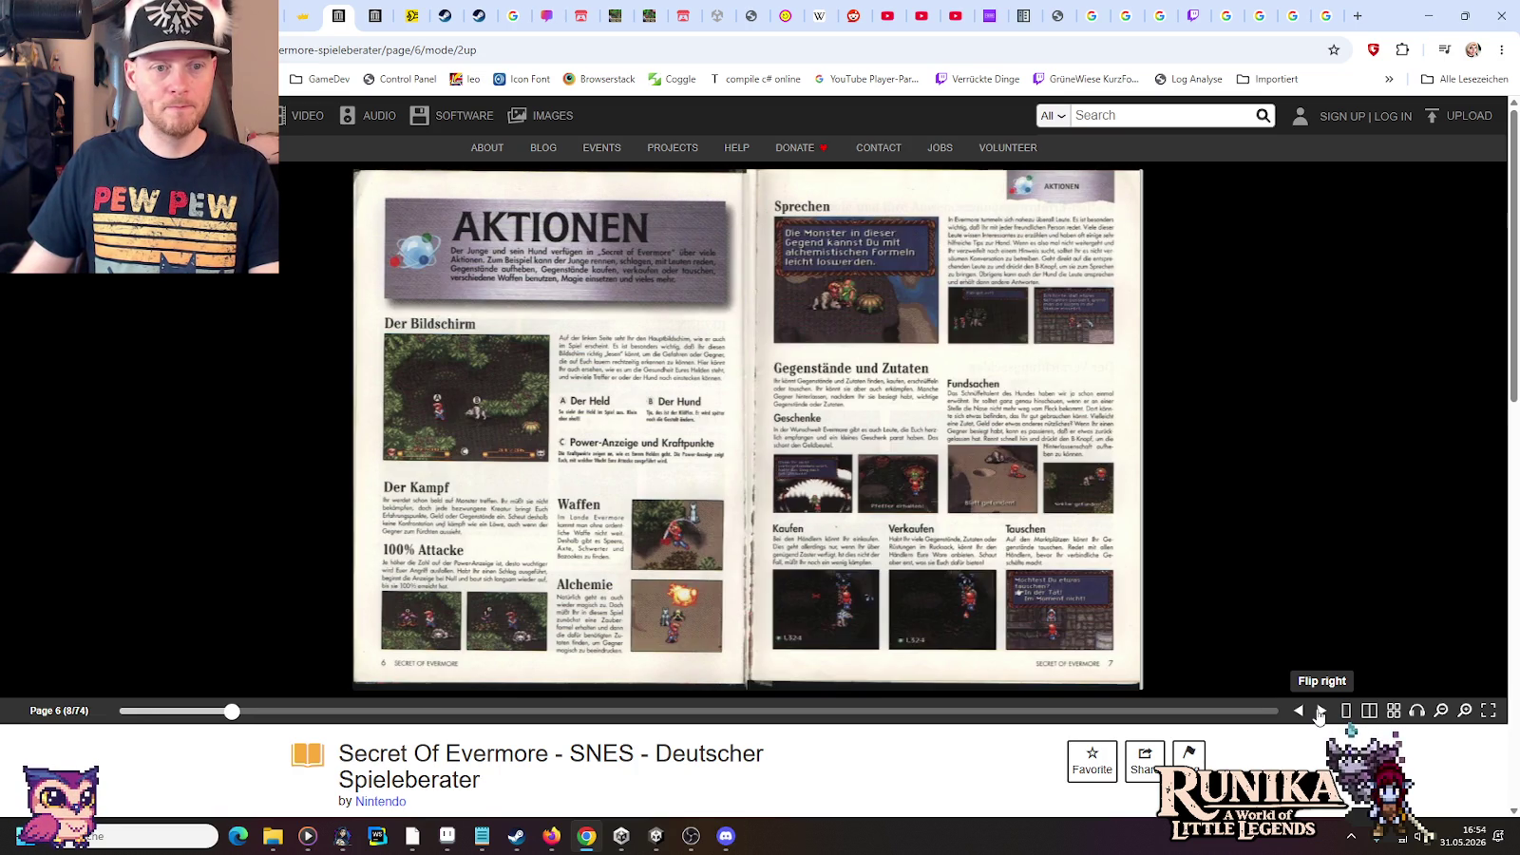
left_click(1321, 713)
left_click(1320, 712)
left_click(1320, 712)
left_click(1320, 712)
left_click(1320, 712)
left_click(1320, 711)
left_click(1320, 711)
left_click(1320, 711)
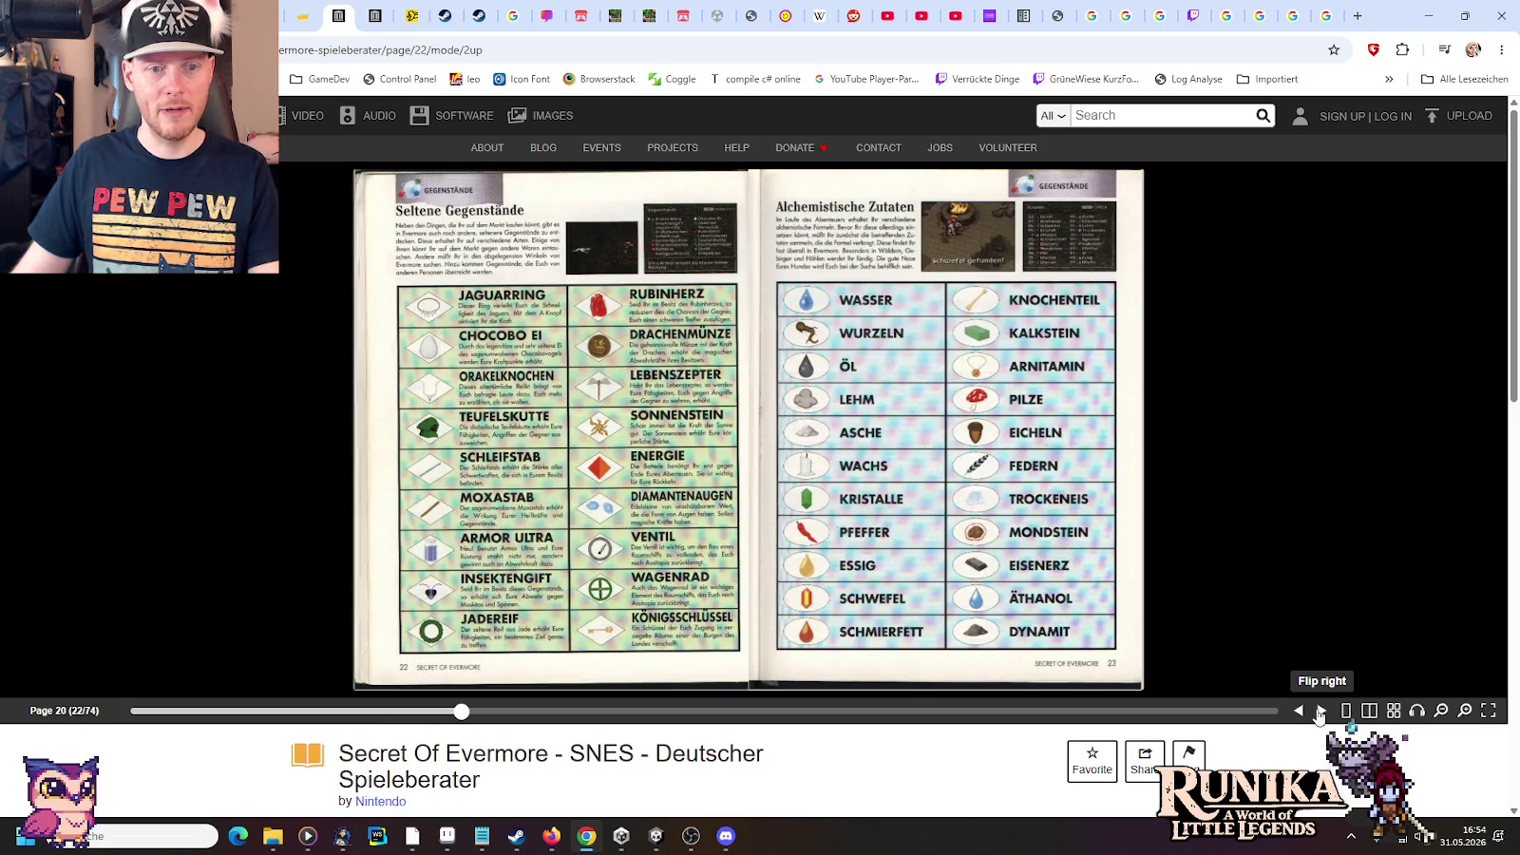
left_click(1320, 712)
left_click(1320, 711)
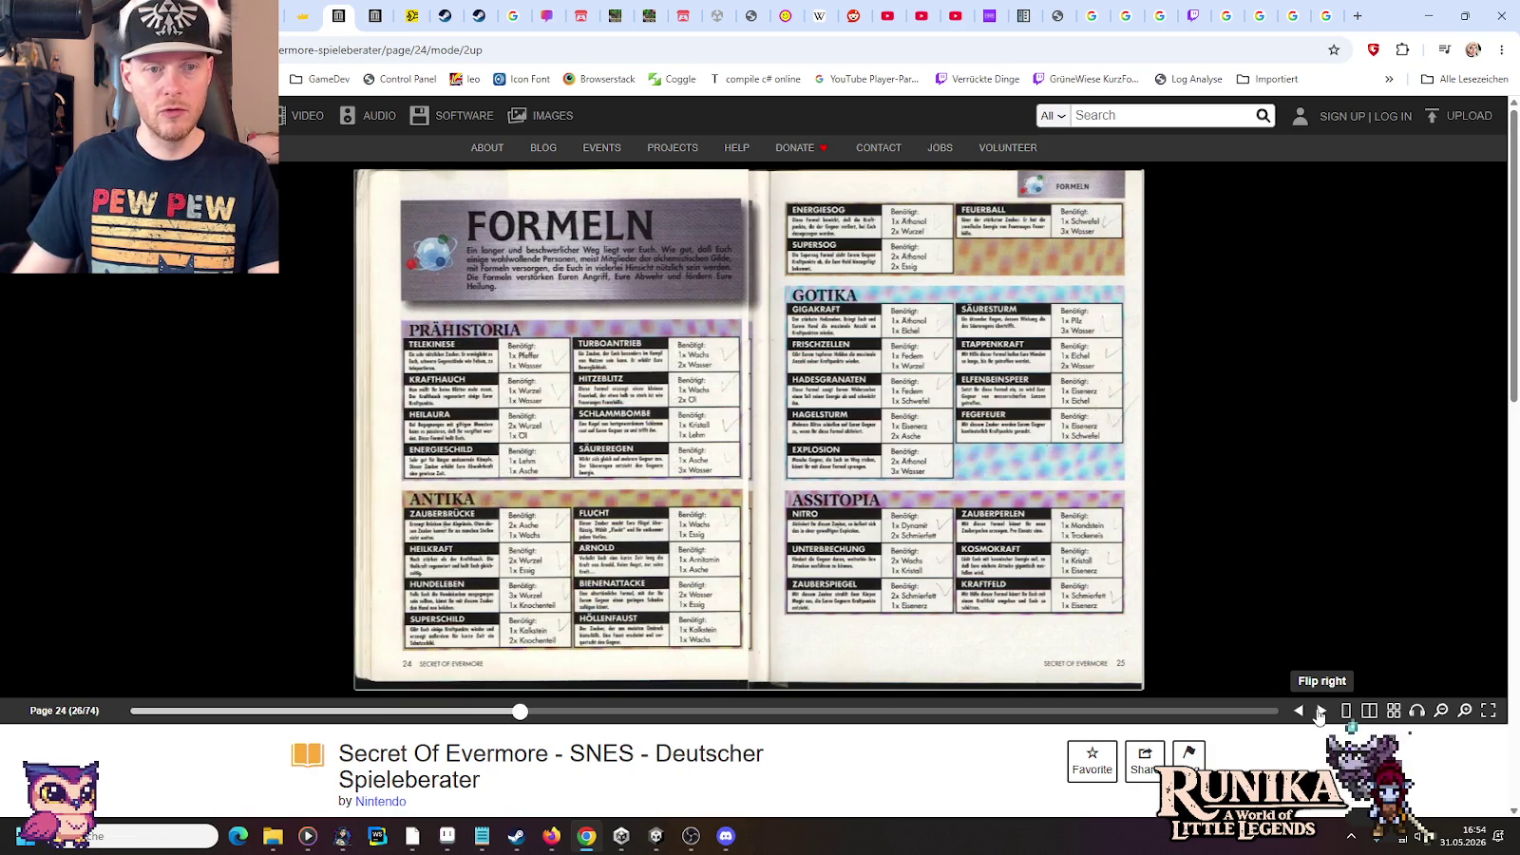
left_click(1320, 712)
left_click(1320, 712)
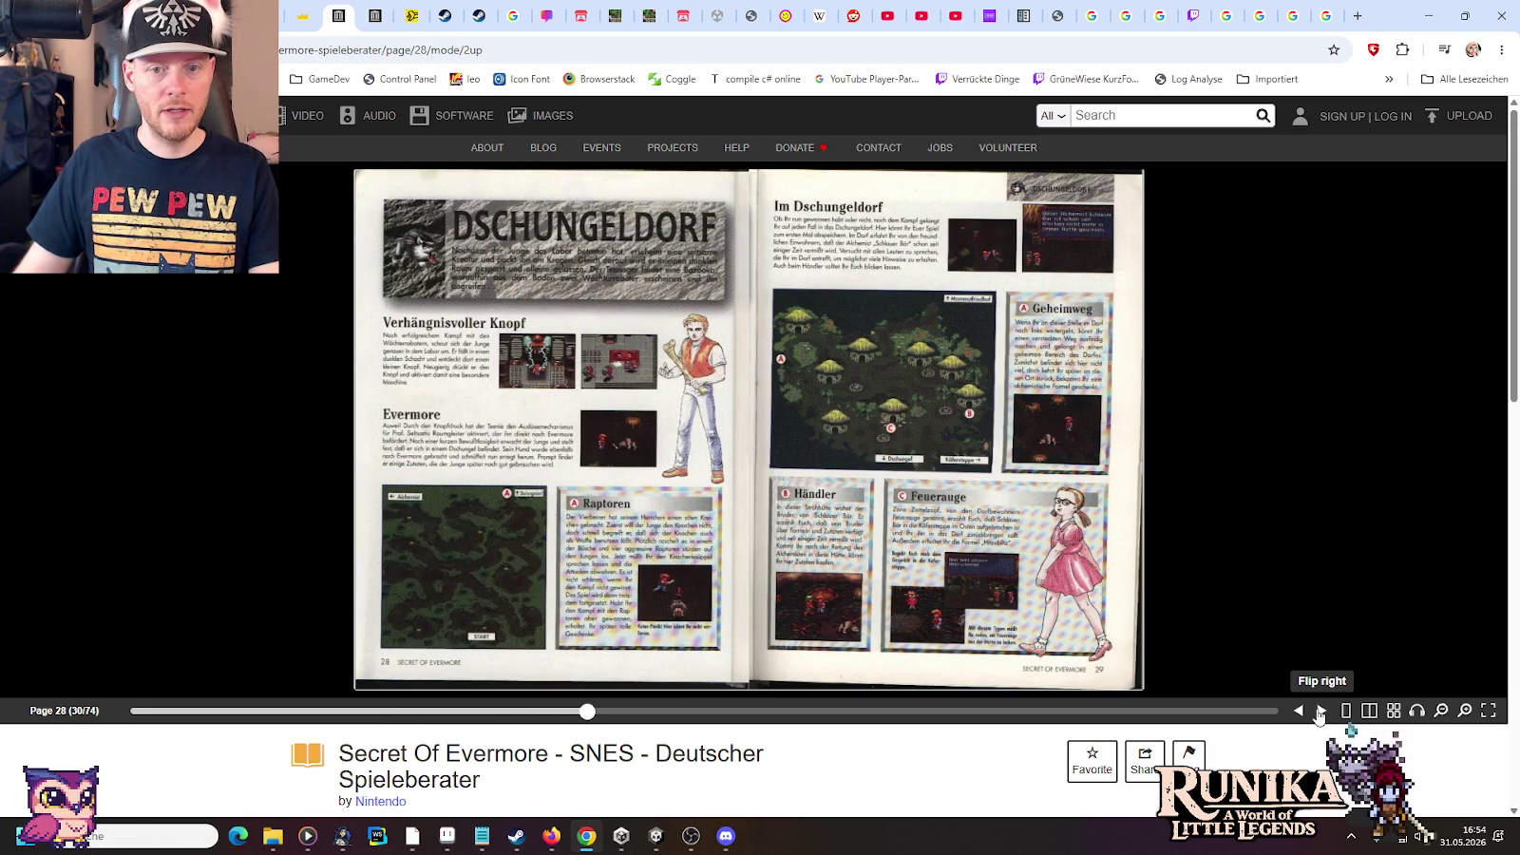
left_click(1320, 712)
left_click(1320, 712)
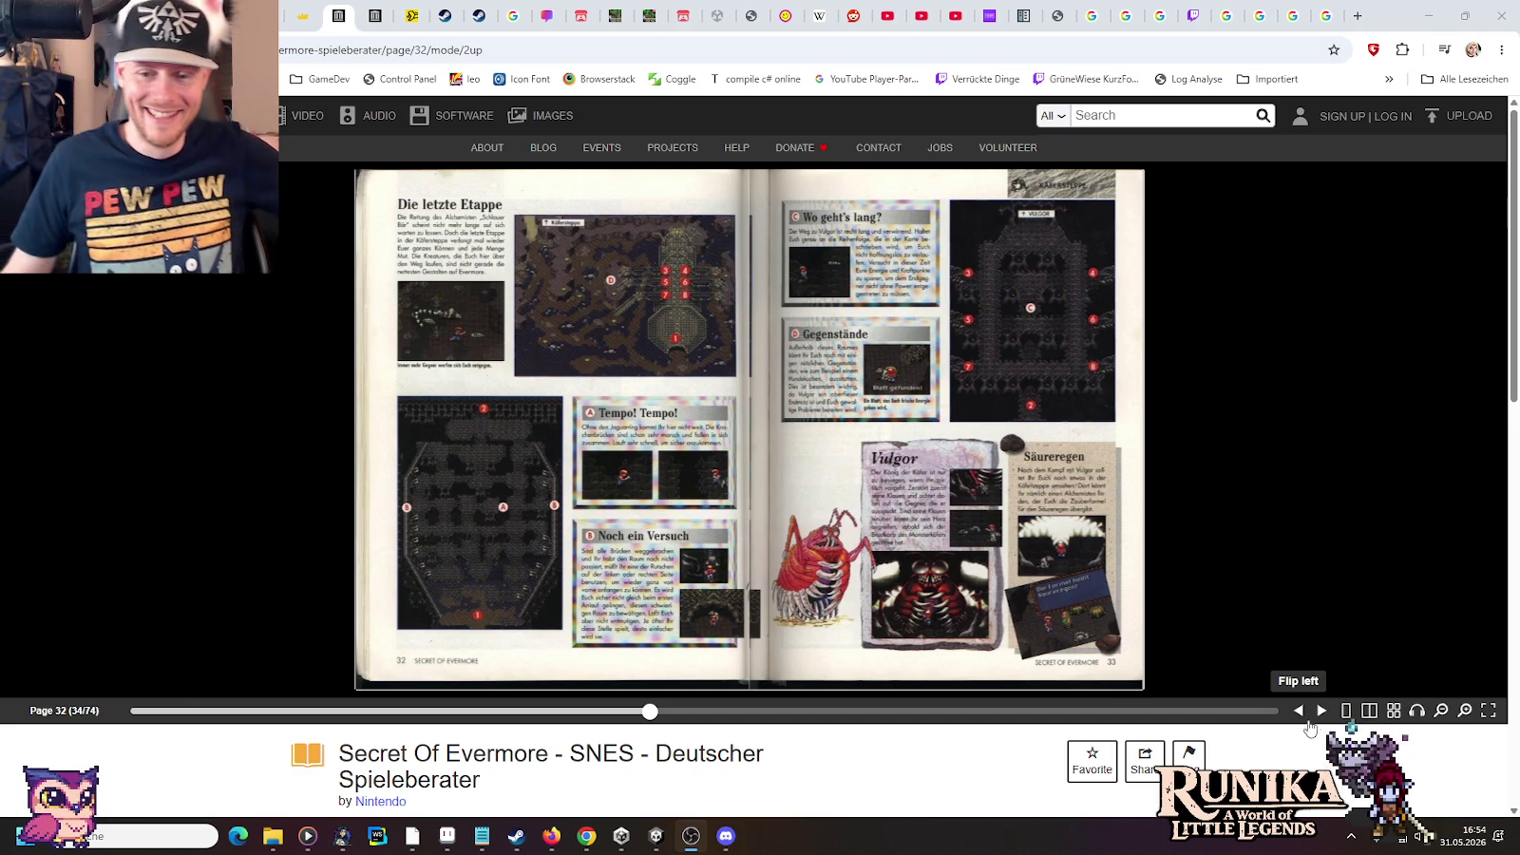
Continue through Der Vulkan, Allelachema, Collosia Tempel and Die Pyramide to Nächste Schritte
left_click(1321, 712)
left_click(1322, 712)
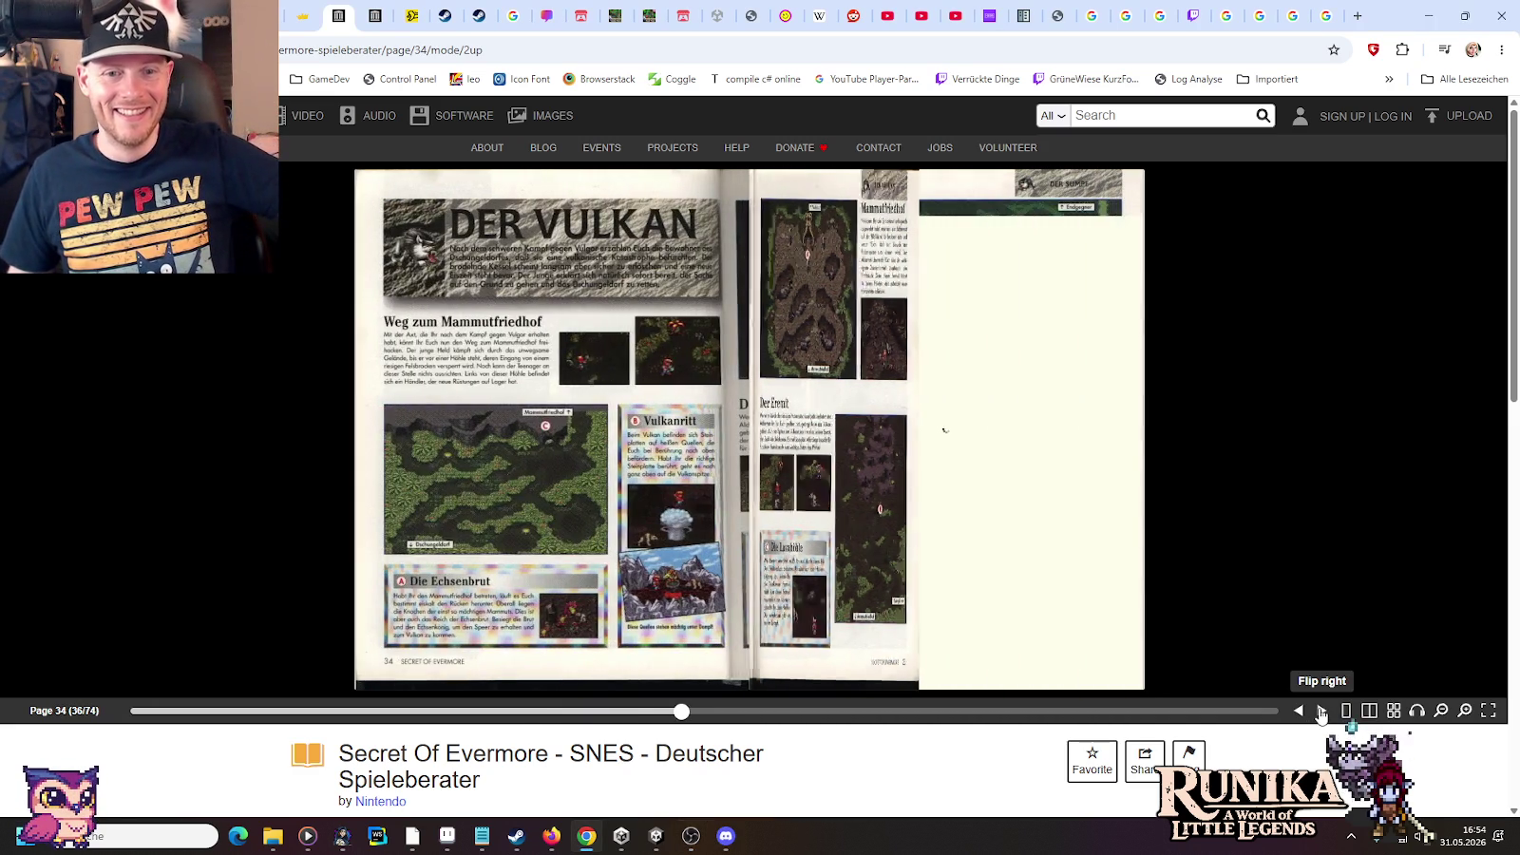
left_click(1322, 712)
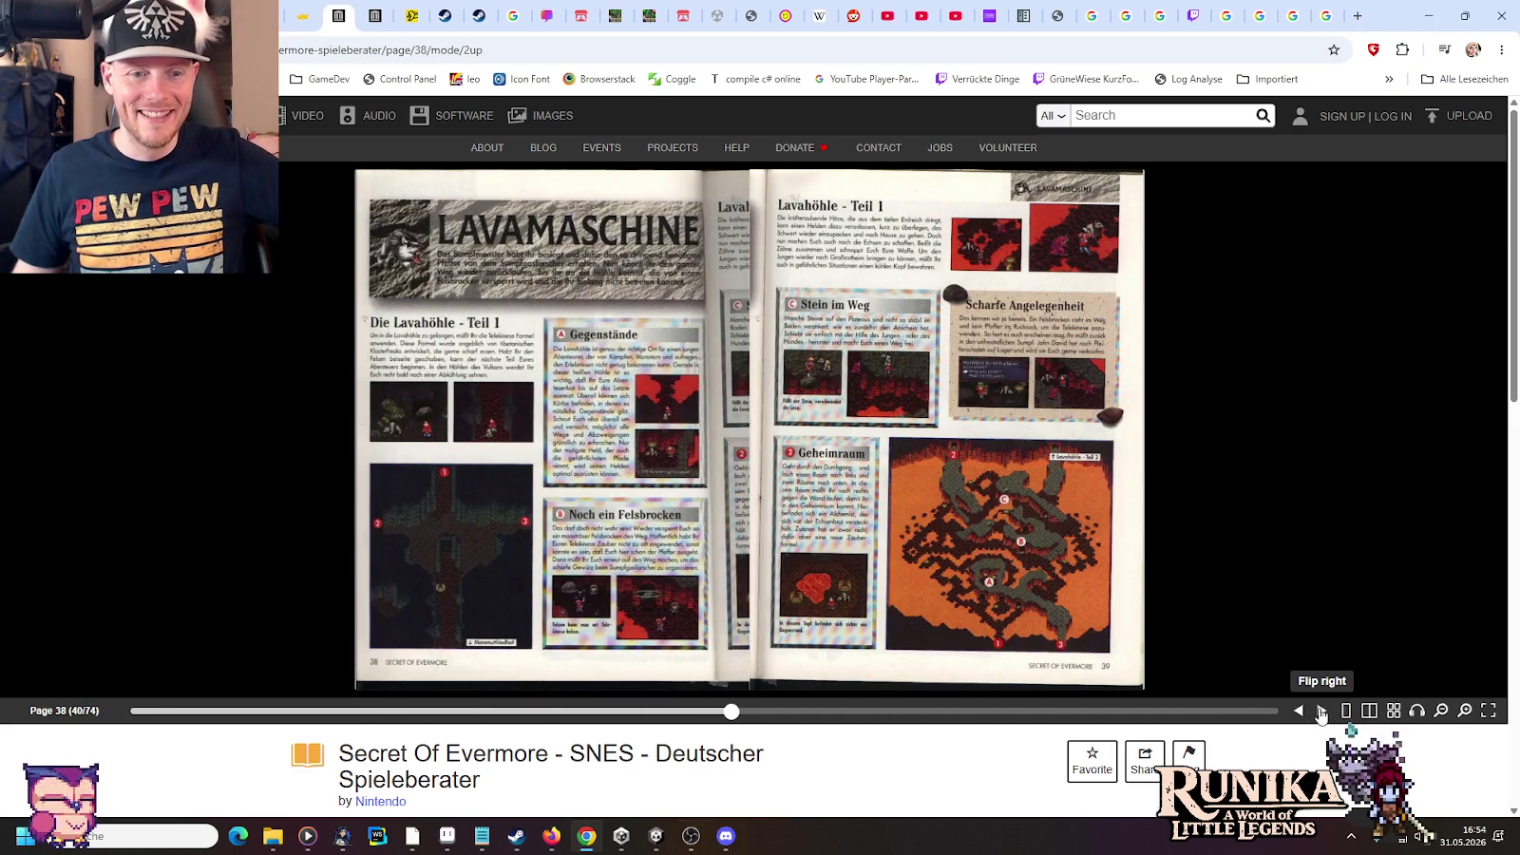
left_click(1322, 711)
left_click(1322, 712)
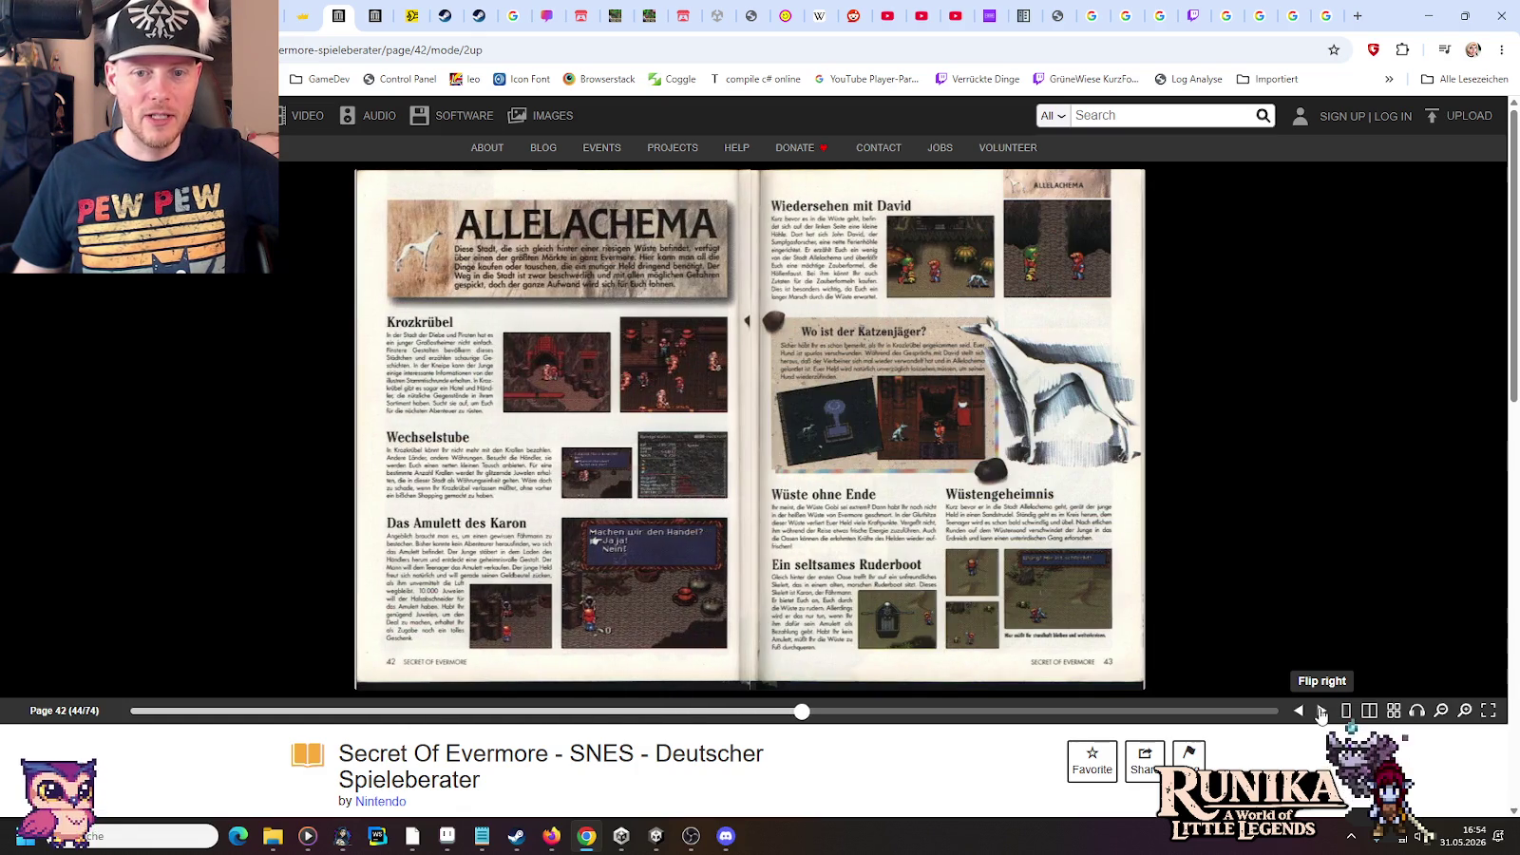
left_click(1321, 712)
left_click(1322, 711)
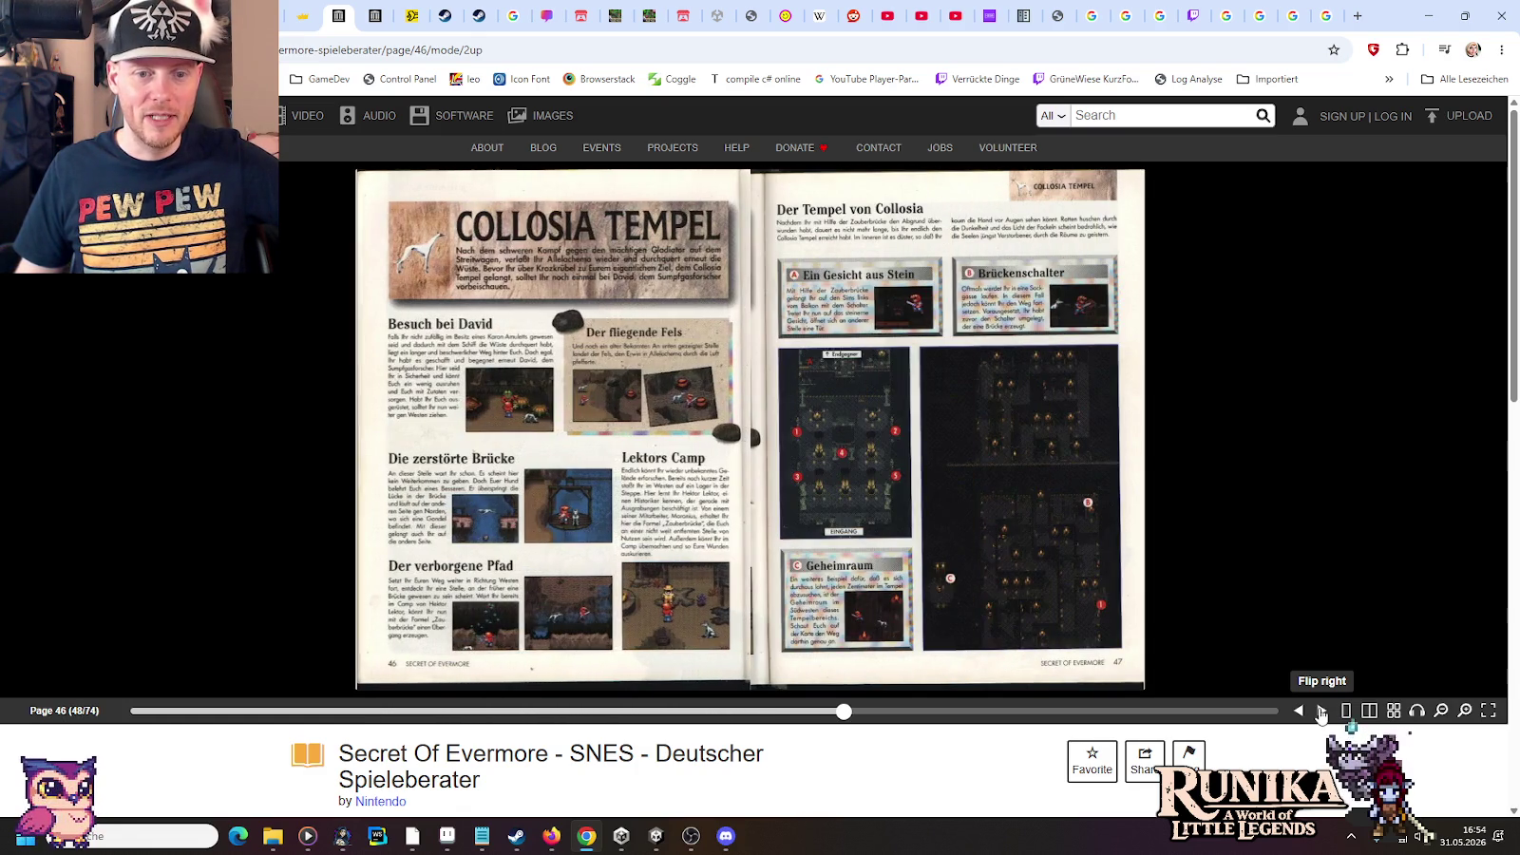
left_click(1322, 712)
left_click(1322, 711)
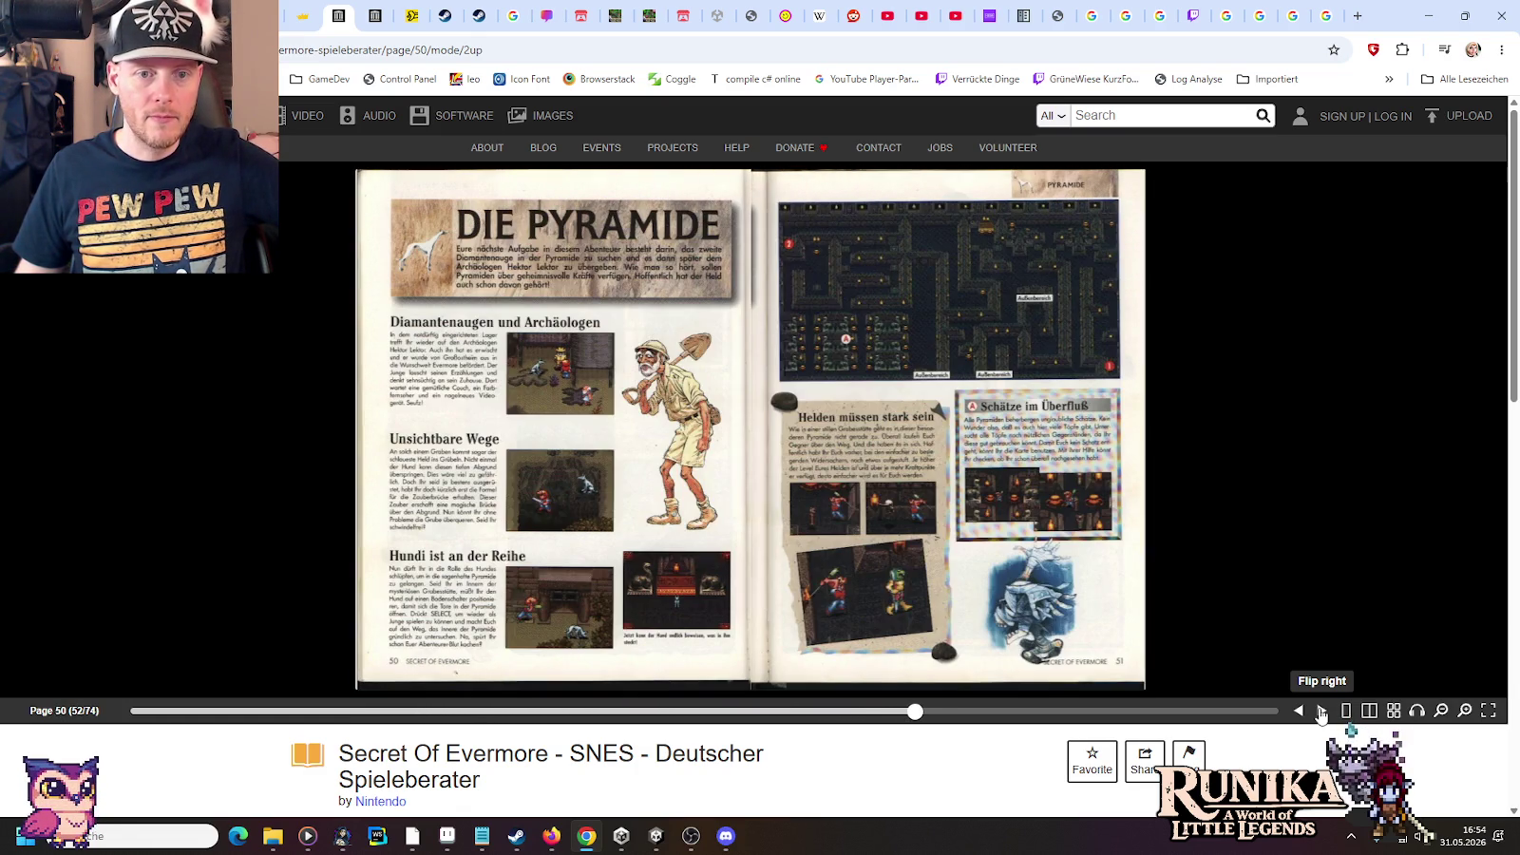
left_click(1322, 712)
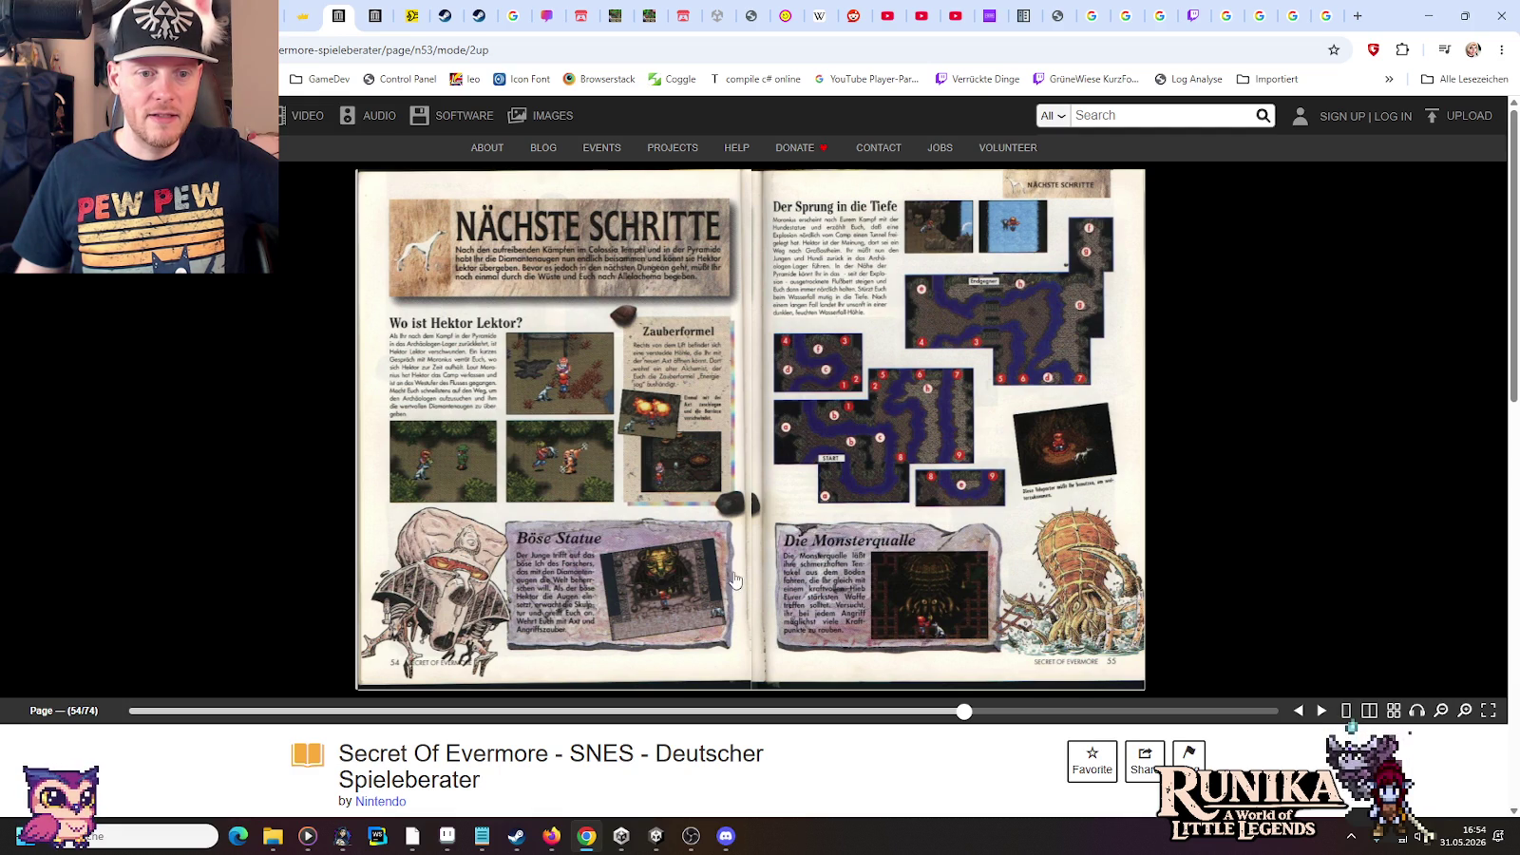
Flip back and forth between Gotika, Nächste Schritte and Die Pyramide, back to Allelachema
left_click(1299, 712)
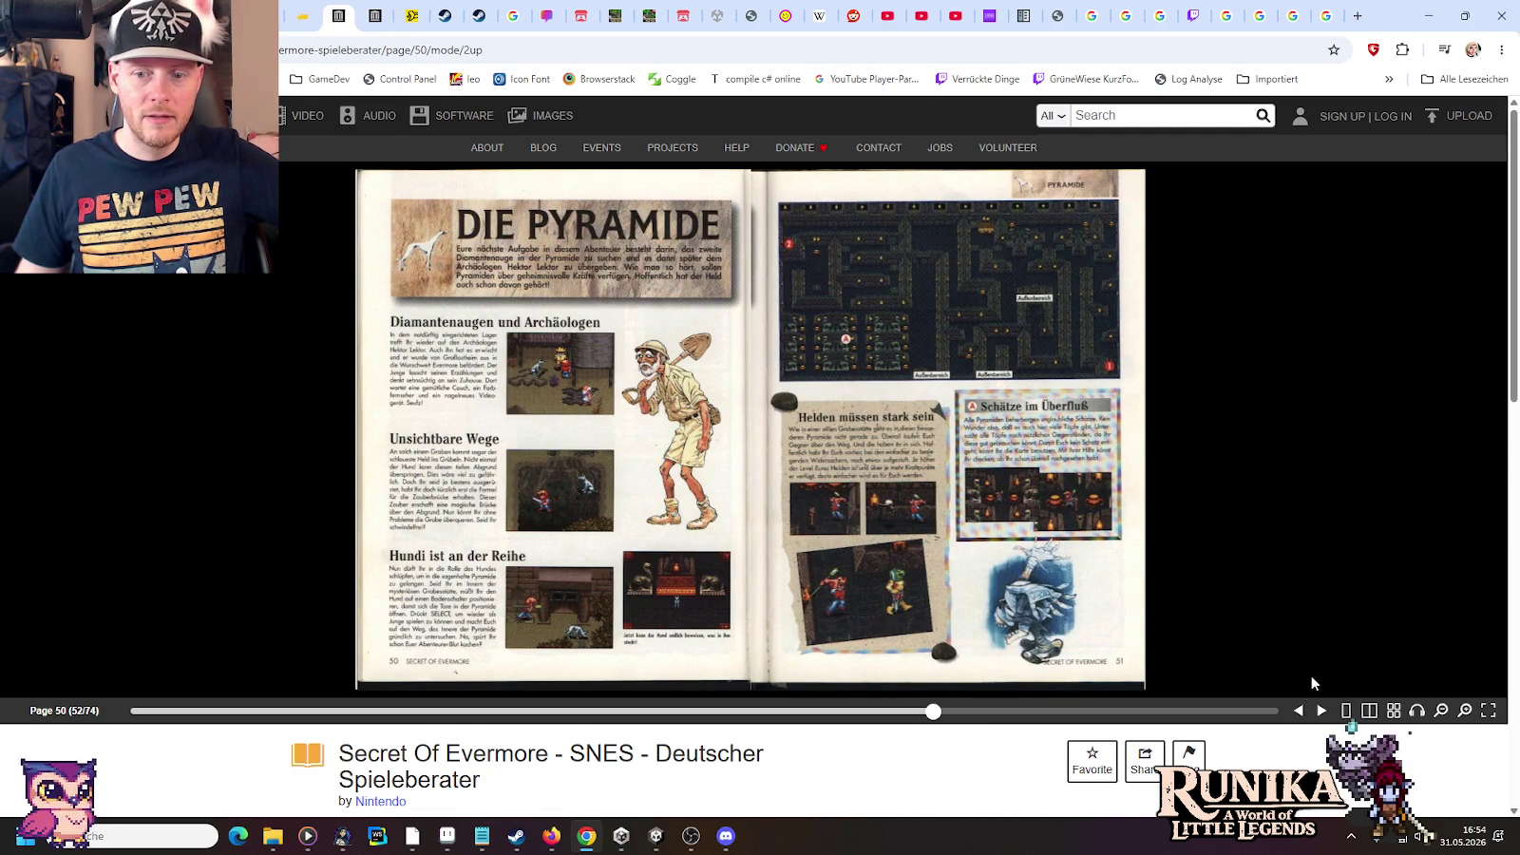
left_click(1322, 711)
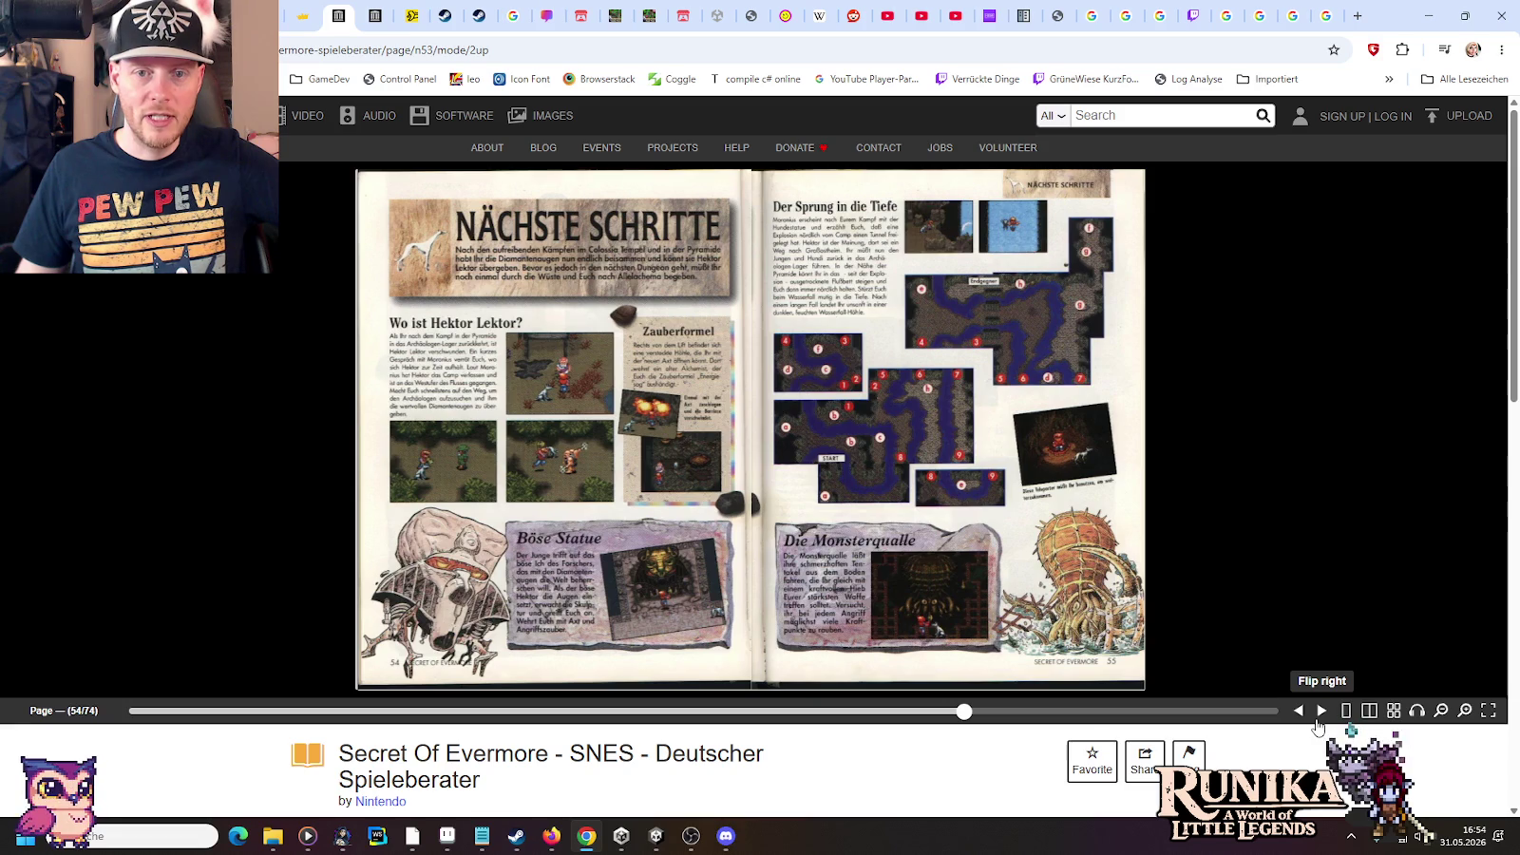
left_click(1319, 721)
left_click(1307, 722)
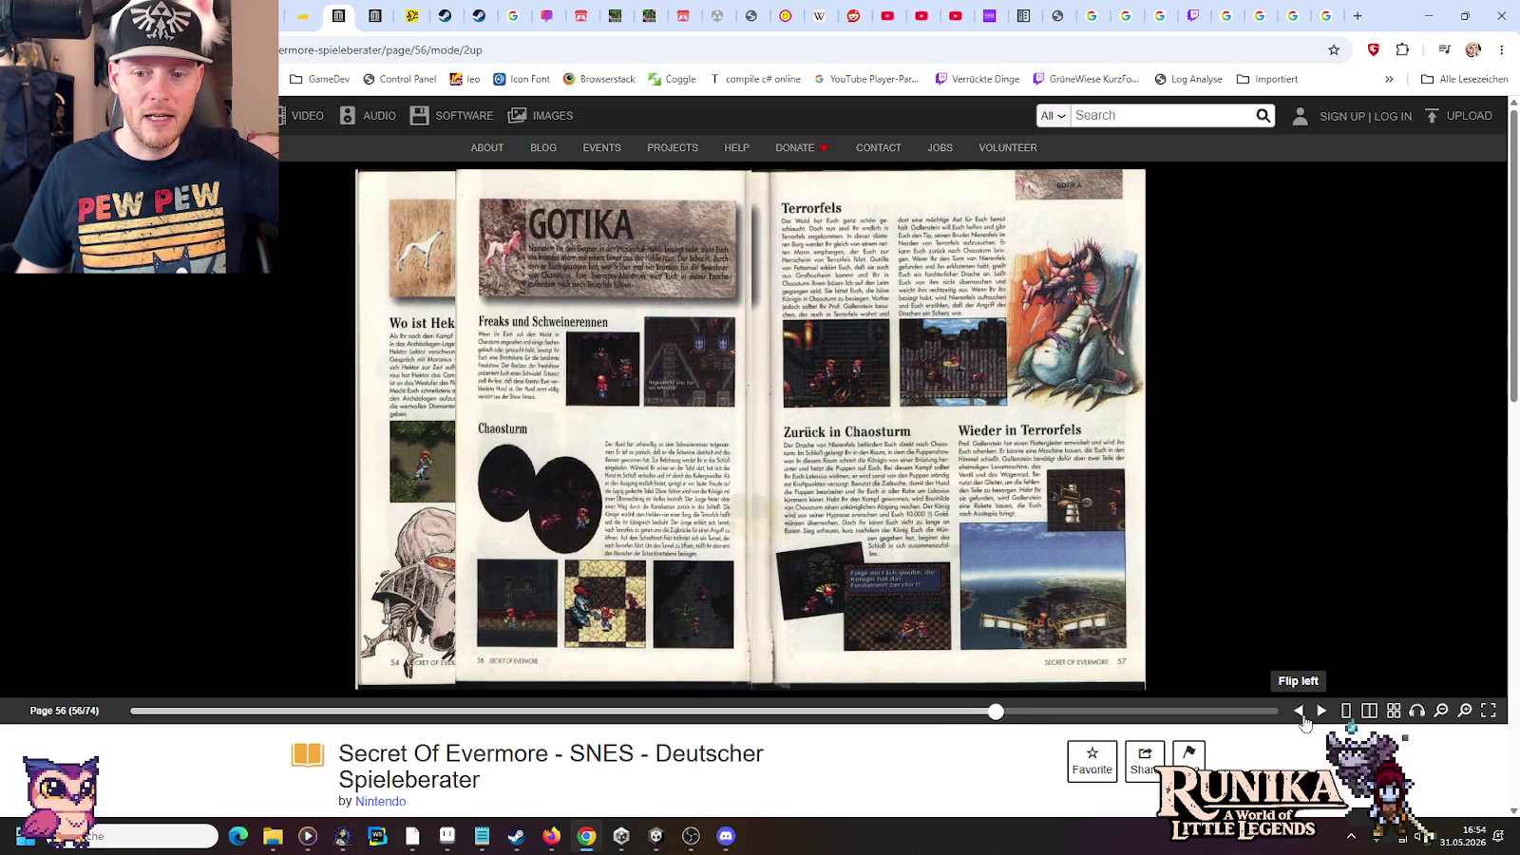
left_click(1307, 722)
left_click(1306, 722)
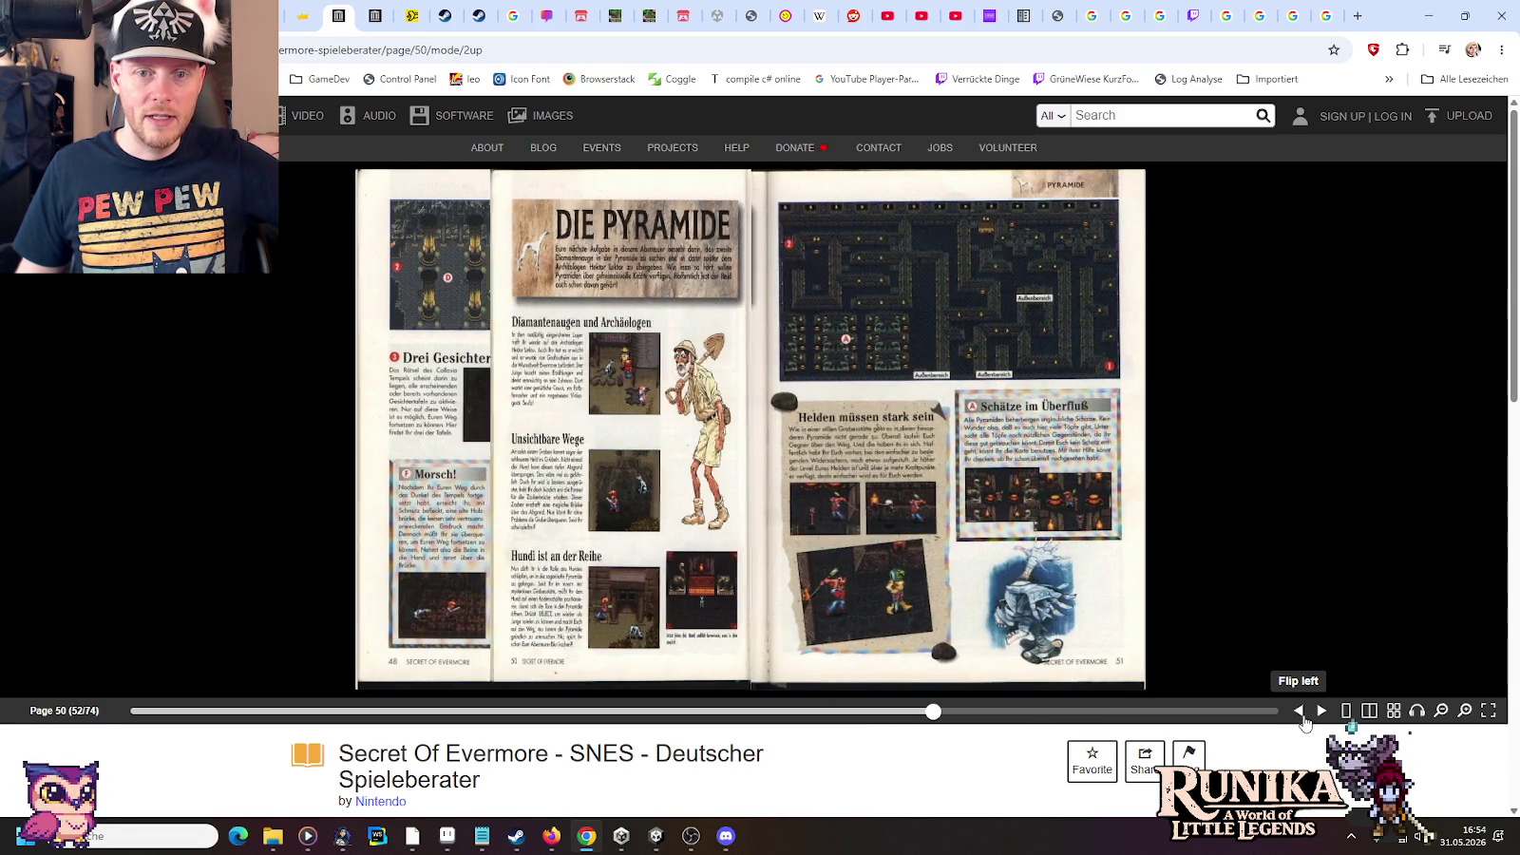
left_click(1306, 722)
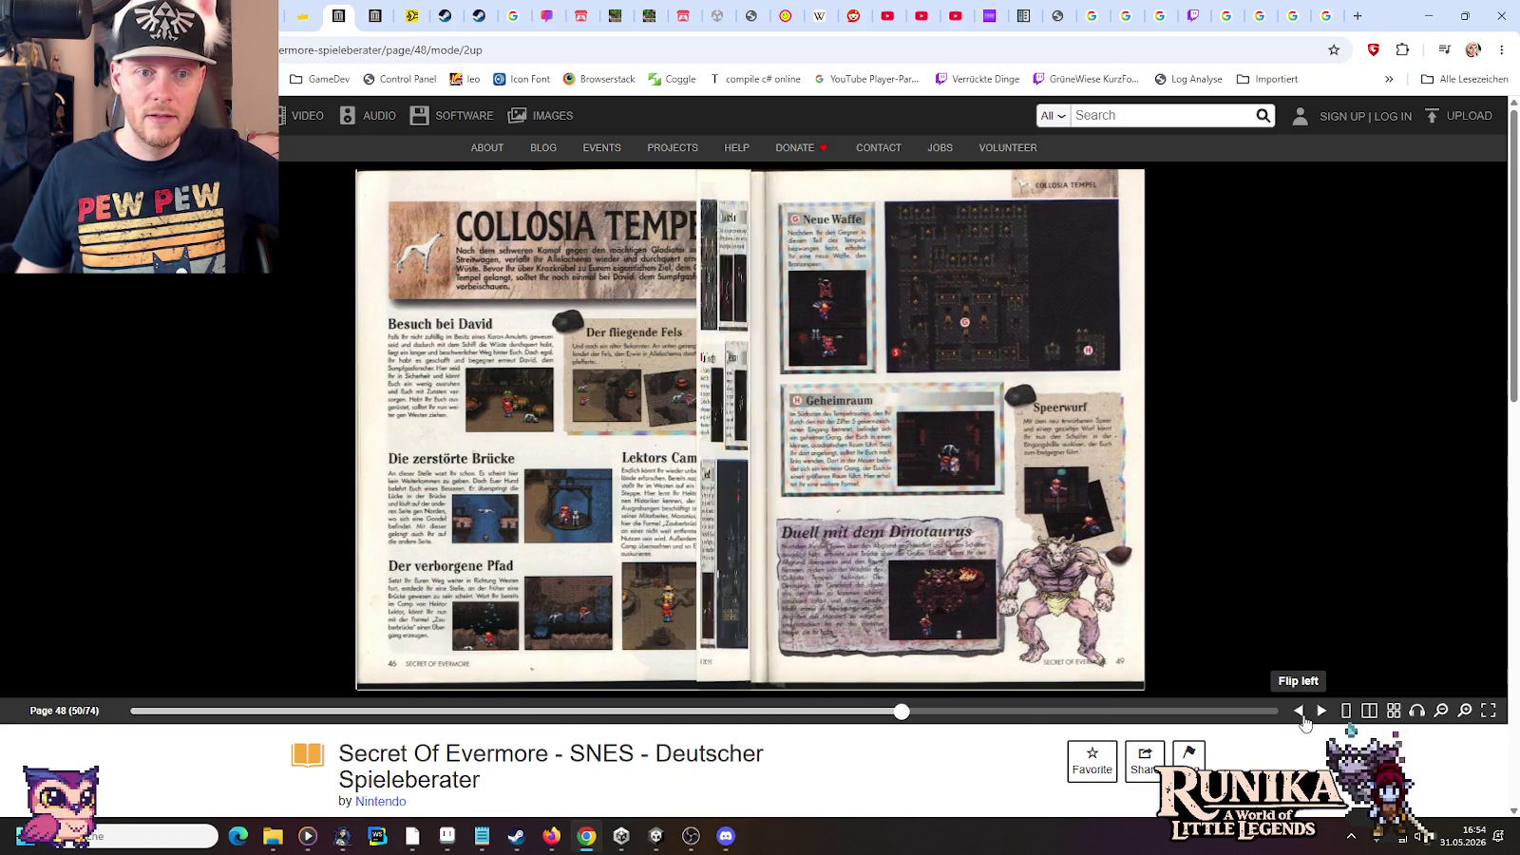
left_click(1306, 723)
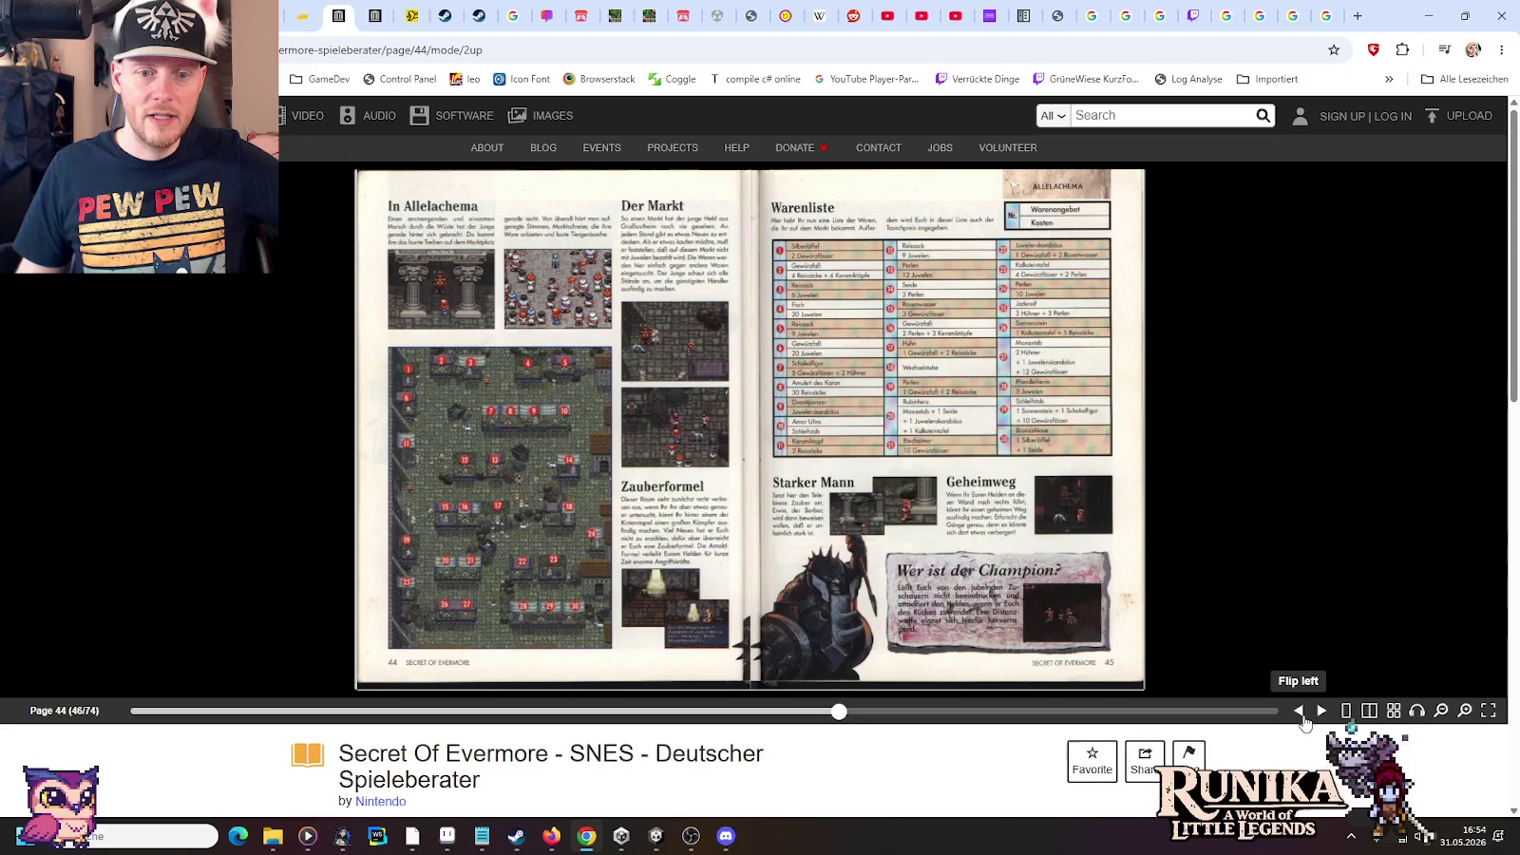
Page forward through Gotika, Assitopia, Ausrüstungen, Gegner and Endgegner to the last inner spread
left_click(1328, 719)
left_click(1329, 719)
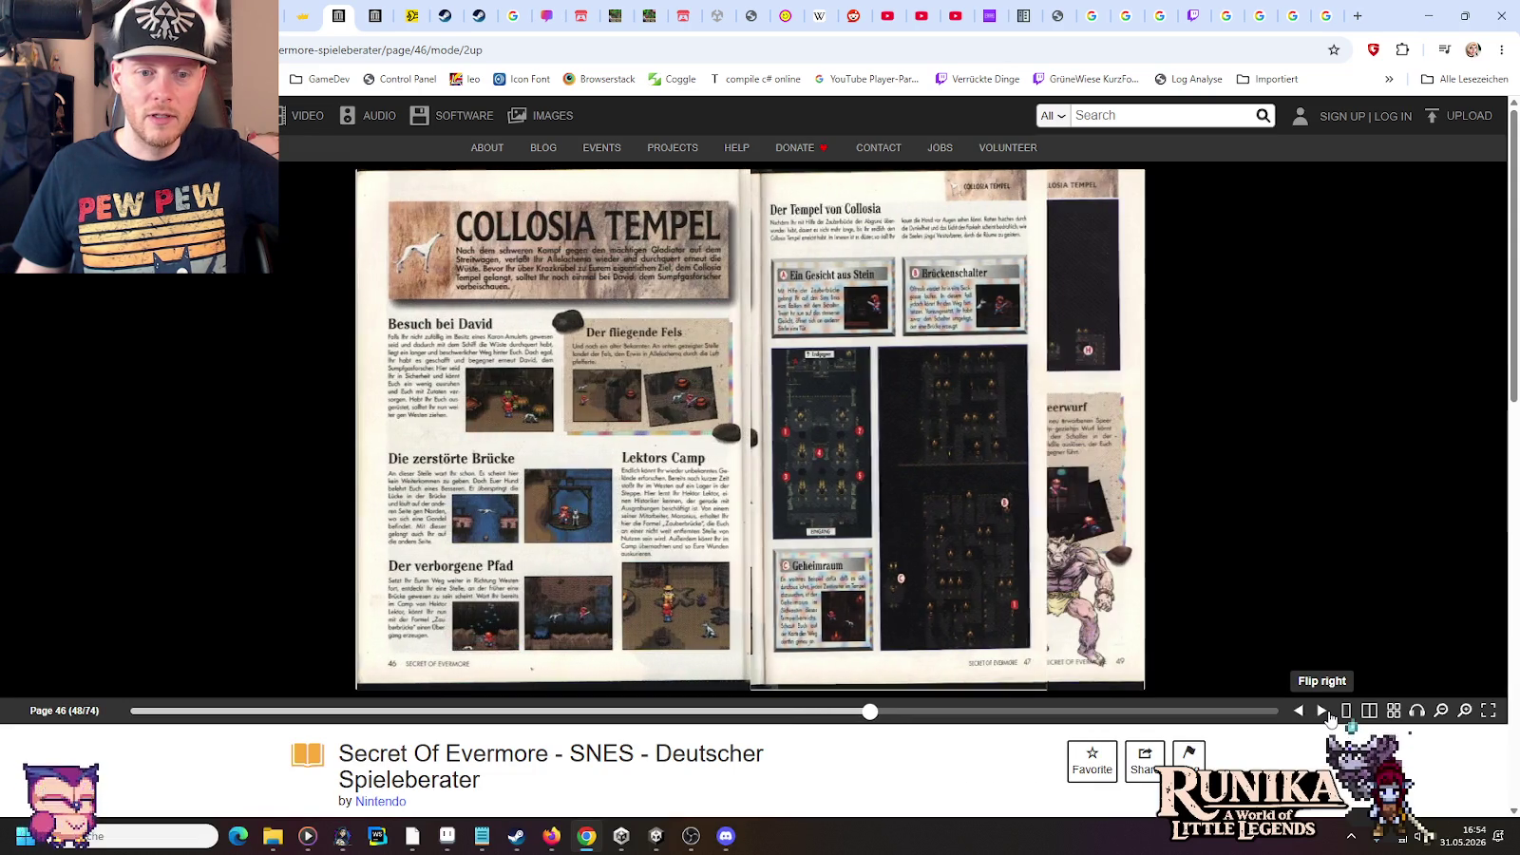
left_click(1329, 720)
left_click(1329, 720)
left_click(1328, 720)
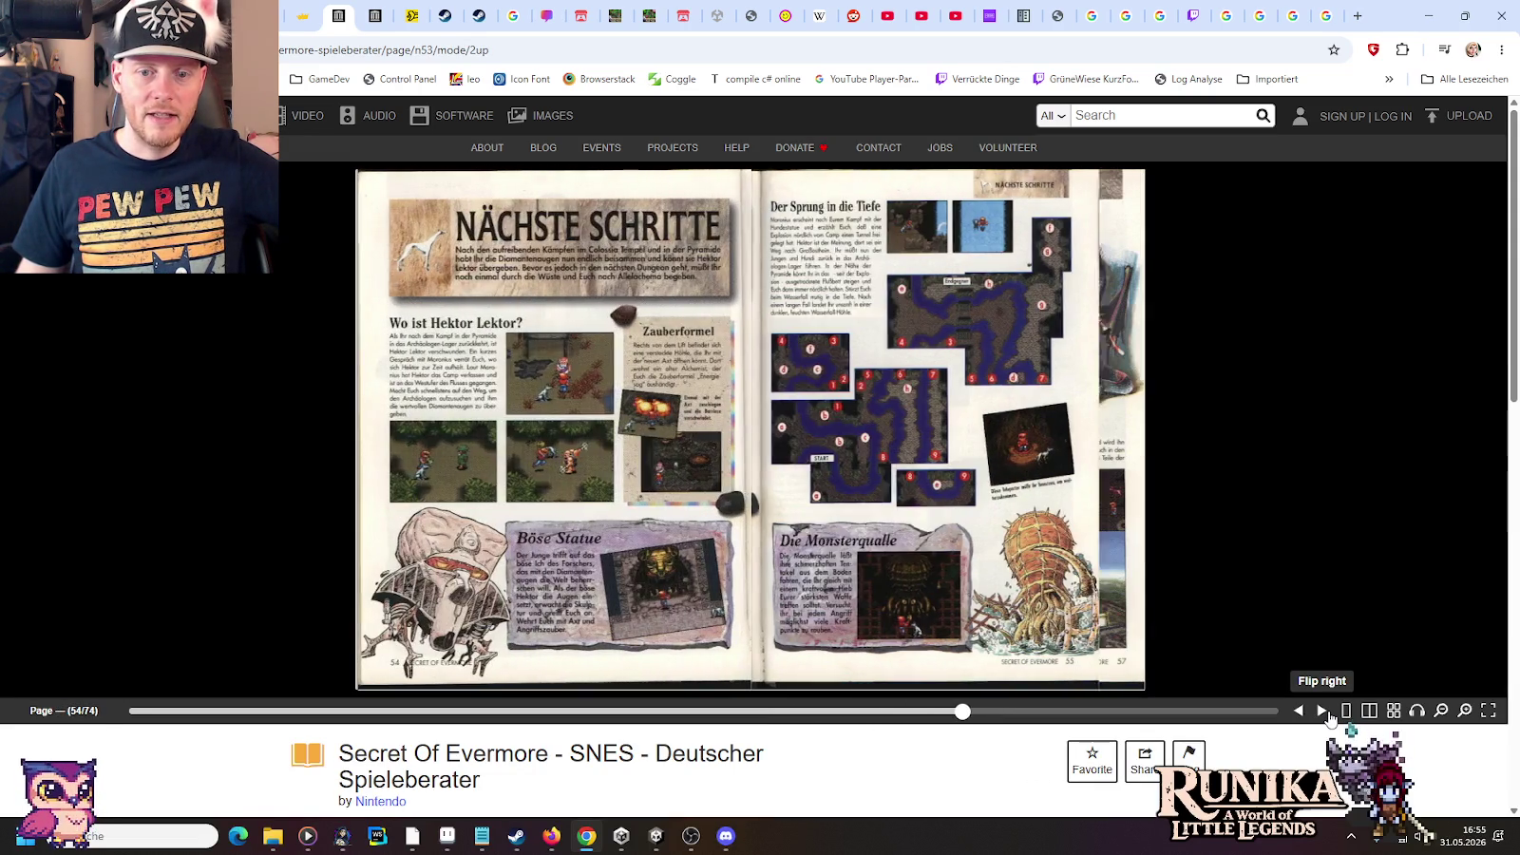
left_click(1328, 719)
left_click(1329, 720)
left_click(1323, 711)
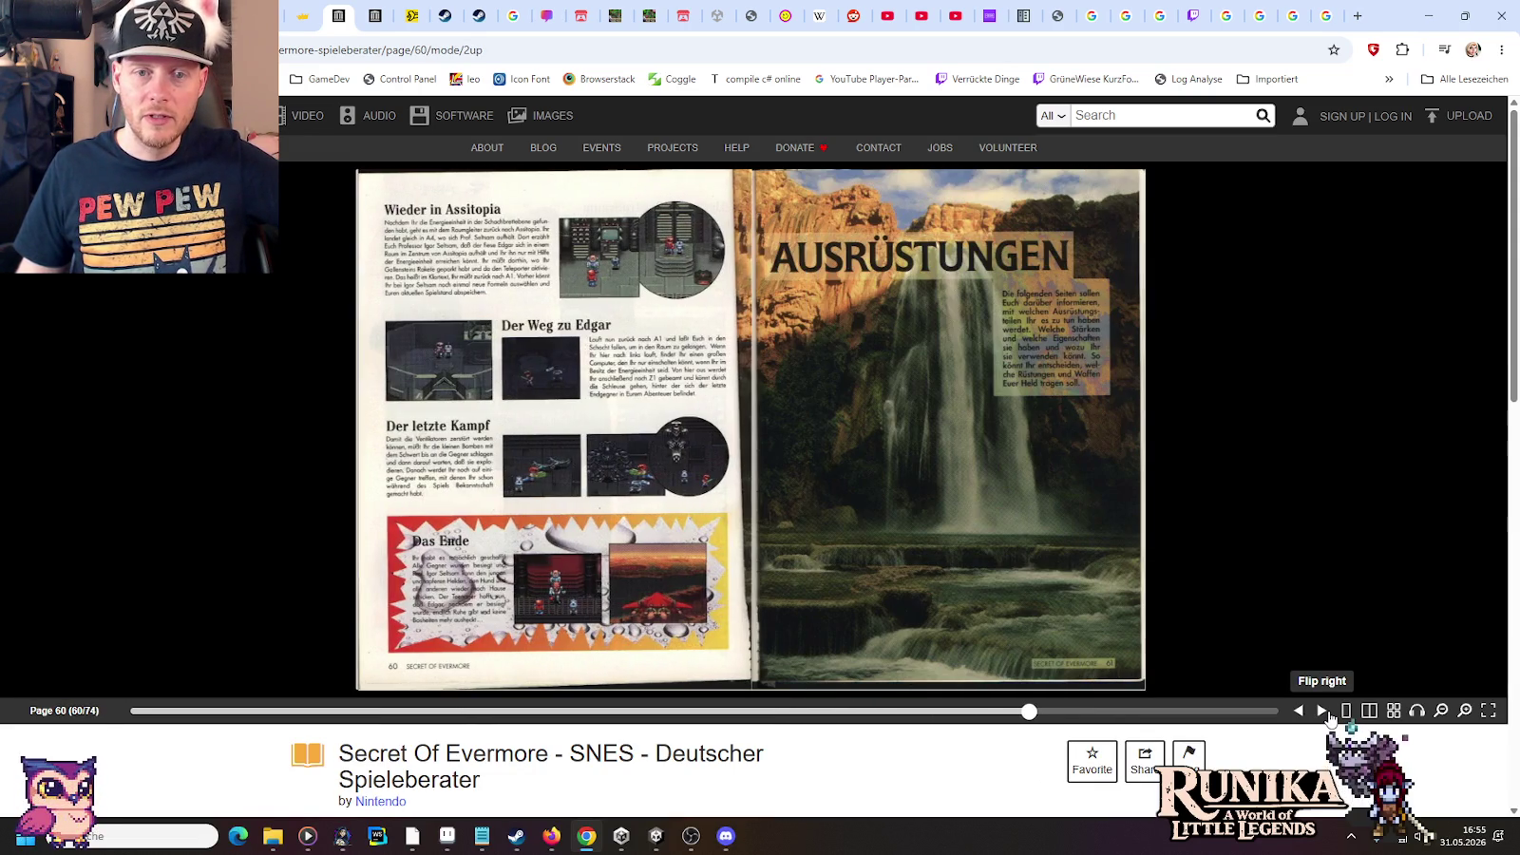
left_click(1328, 719)
left_click(1328, 720)
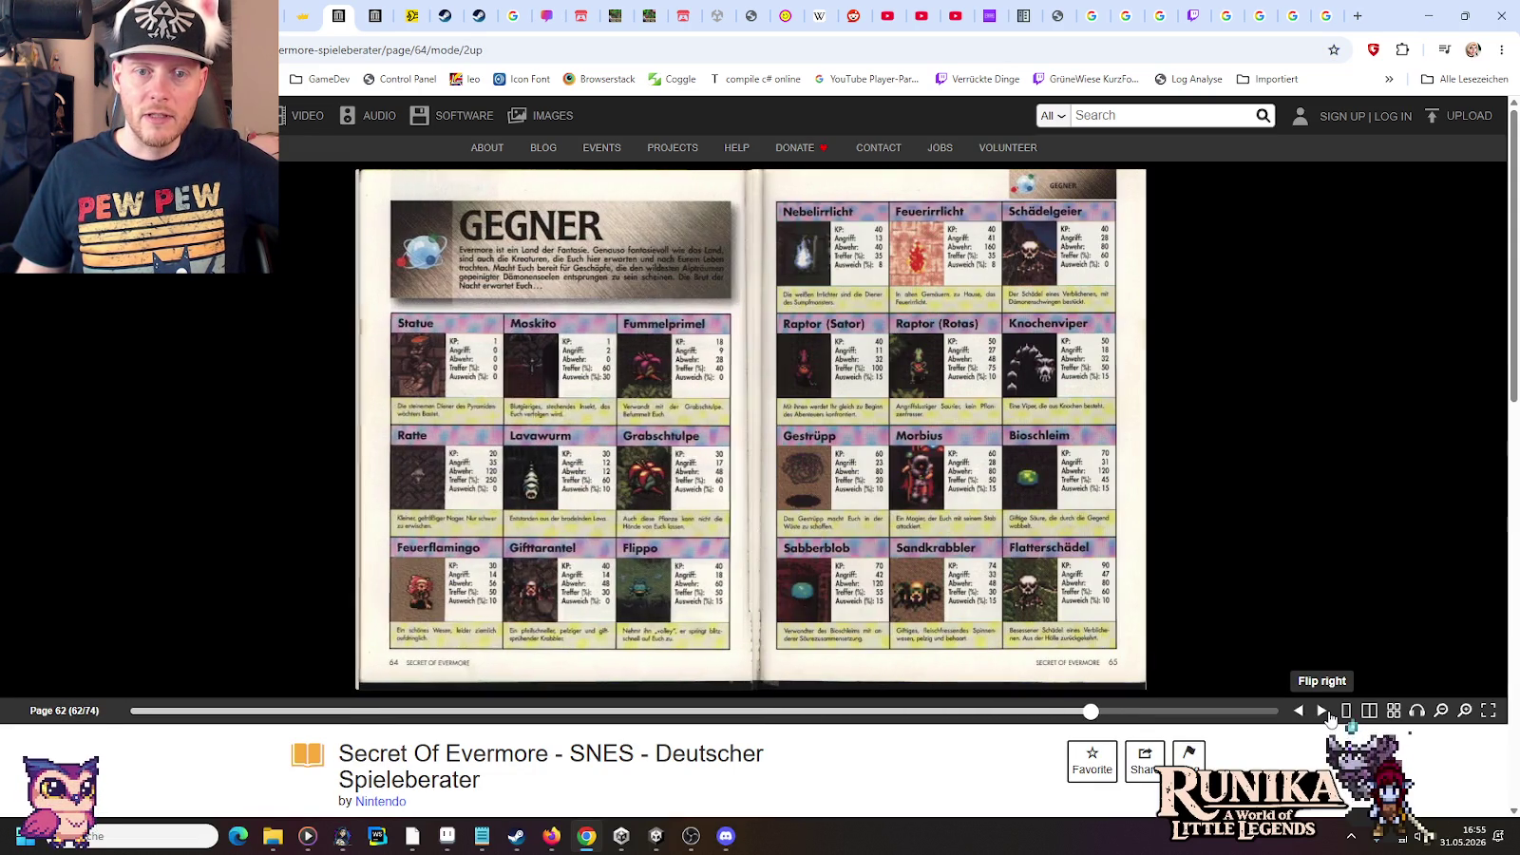
left_click(1329, 719)
left_click(1329, 719)
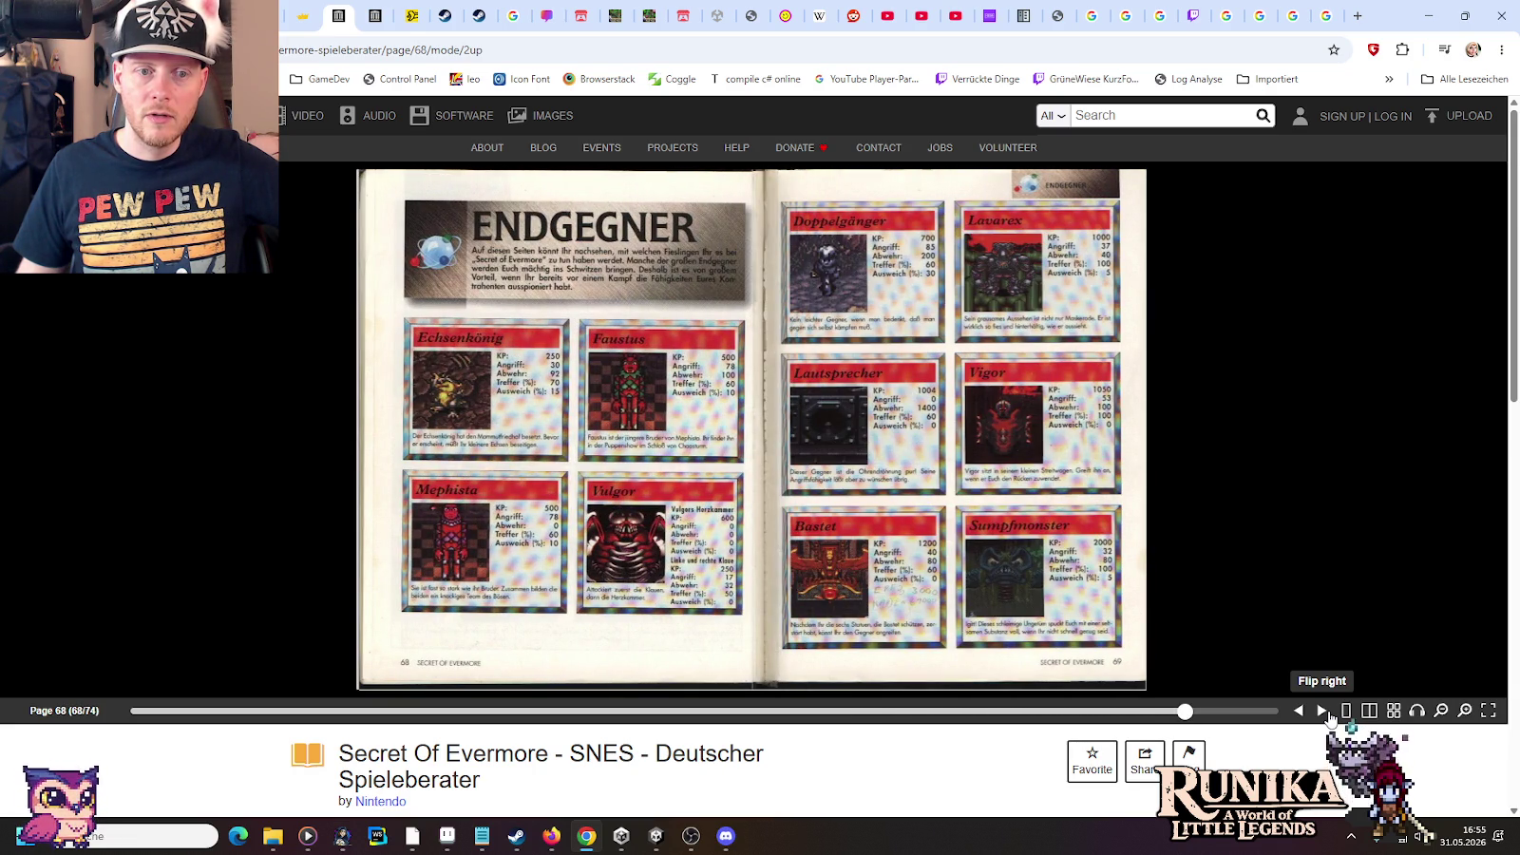
left_click(1329, 719)
left_click(1329, 719)
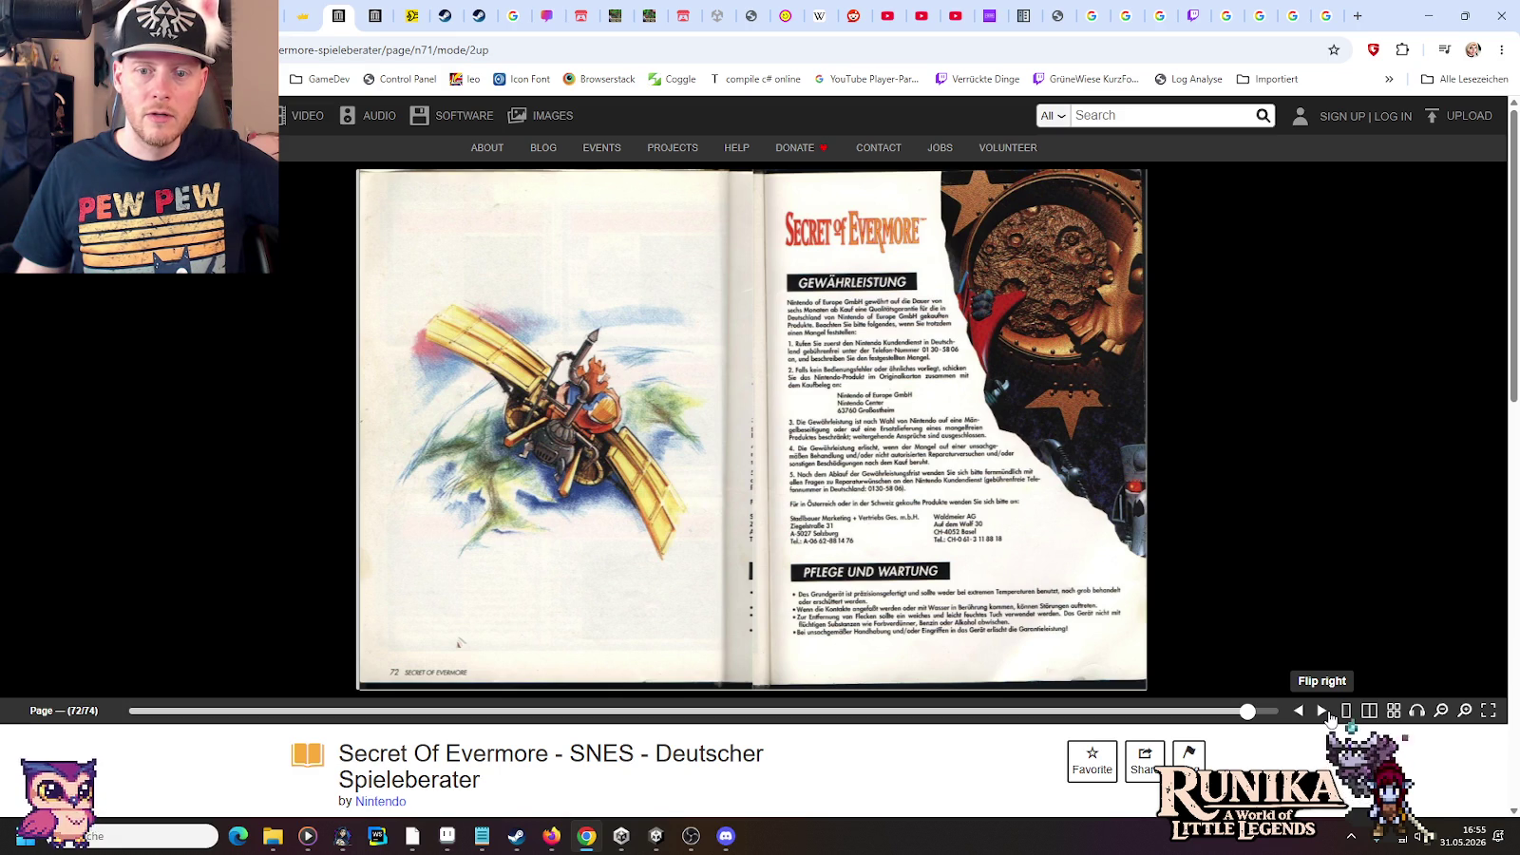
Flip back past Endgegner to the Gegner enemy spread on pages 64–65
left_click(1297, 714)
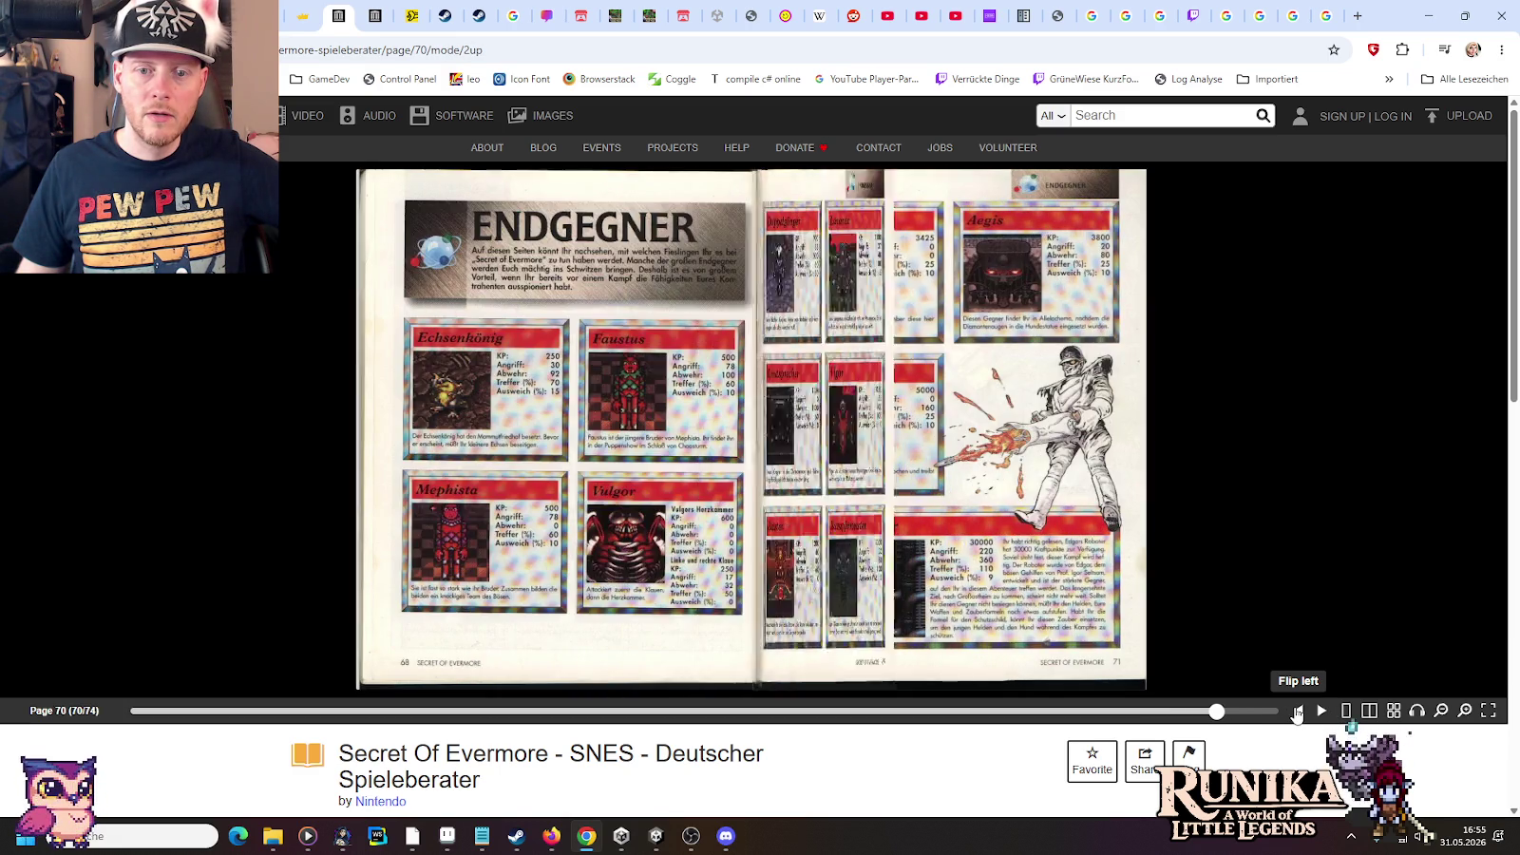
left_click(1297, 714)
left_click(1298, 715)
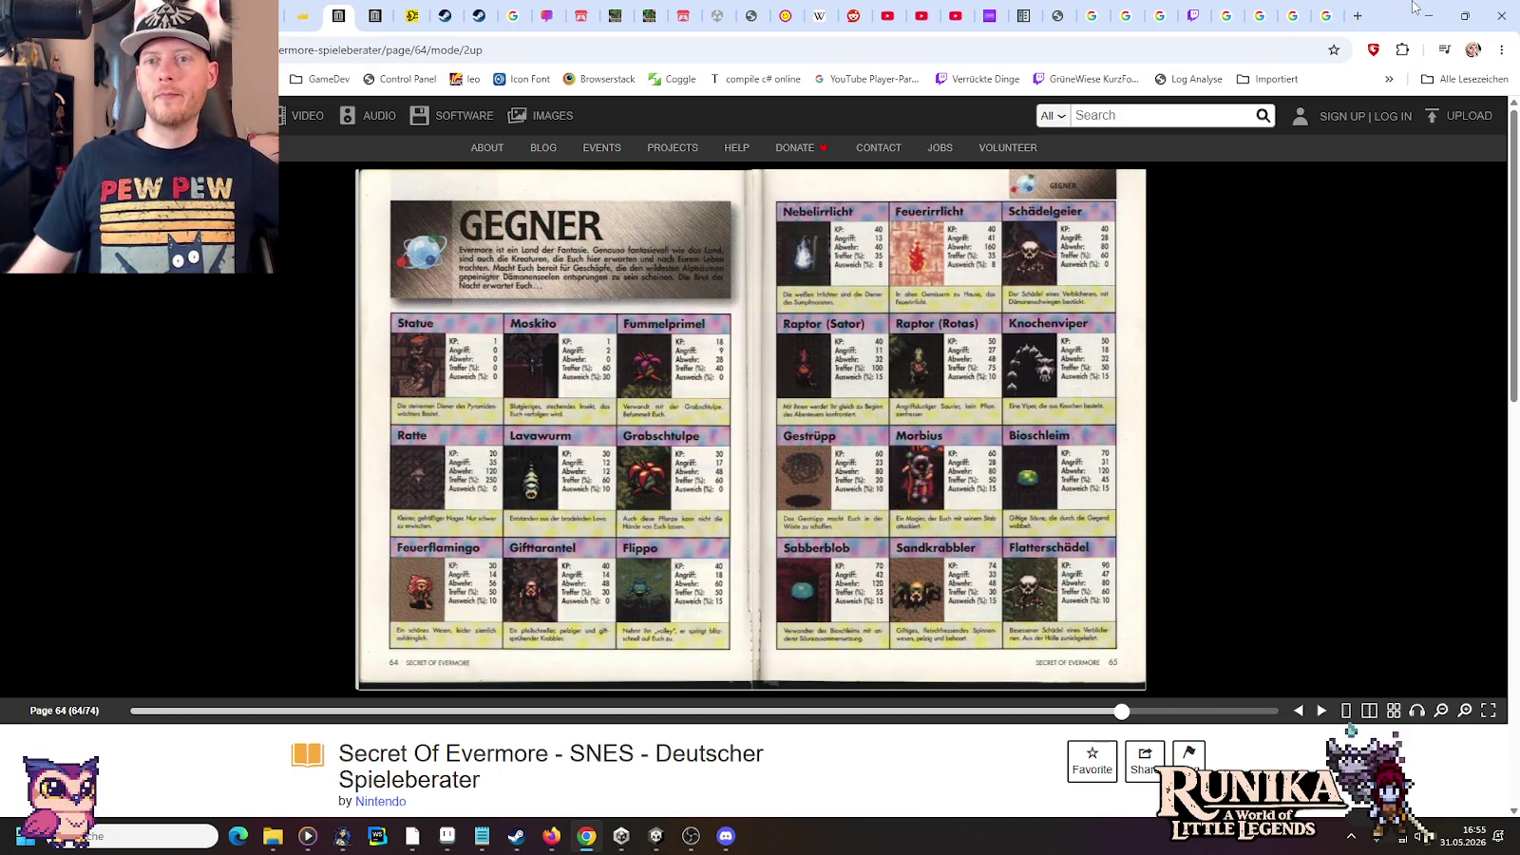
left_click(1325, 15)
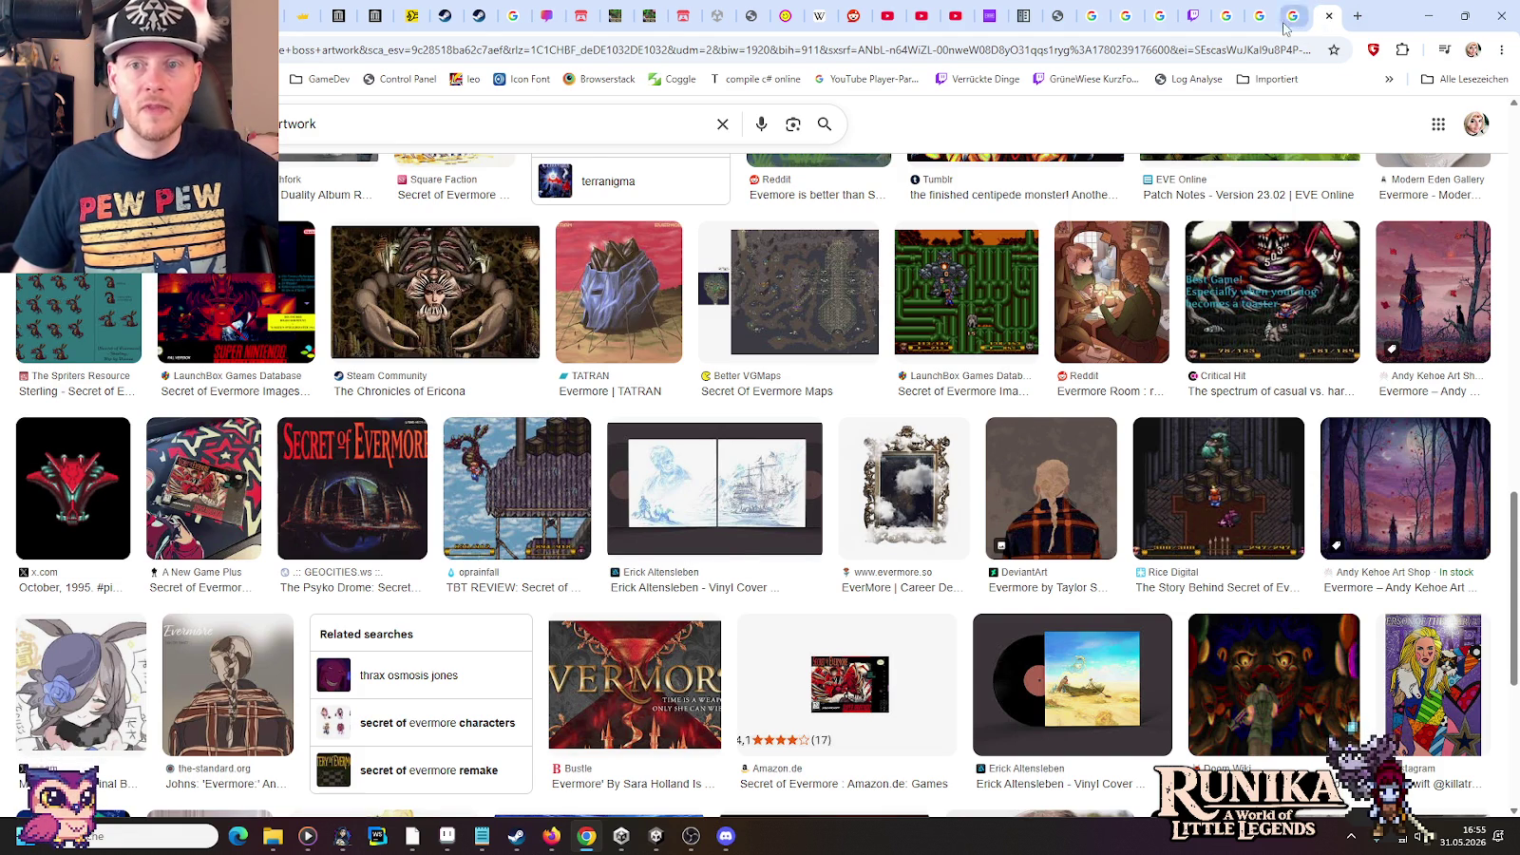
View the winged Anubis emblem results, then return to the Sprite-0003 boss sketch in Aseprite
left_click(1285, 23)
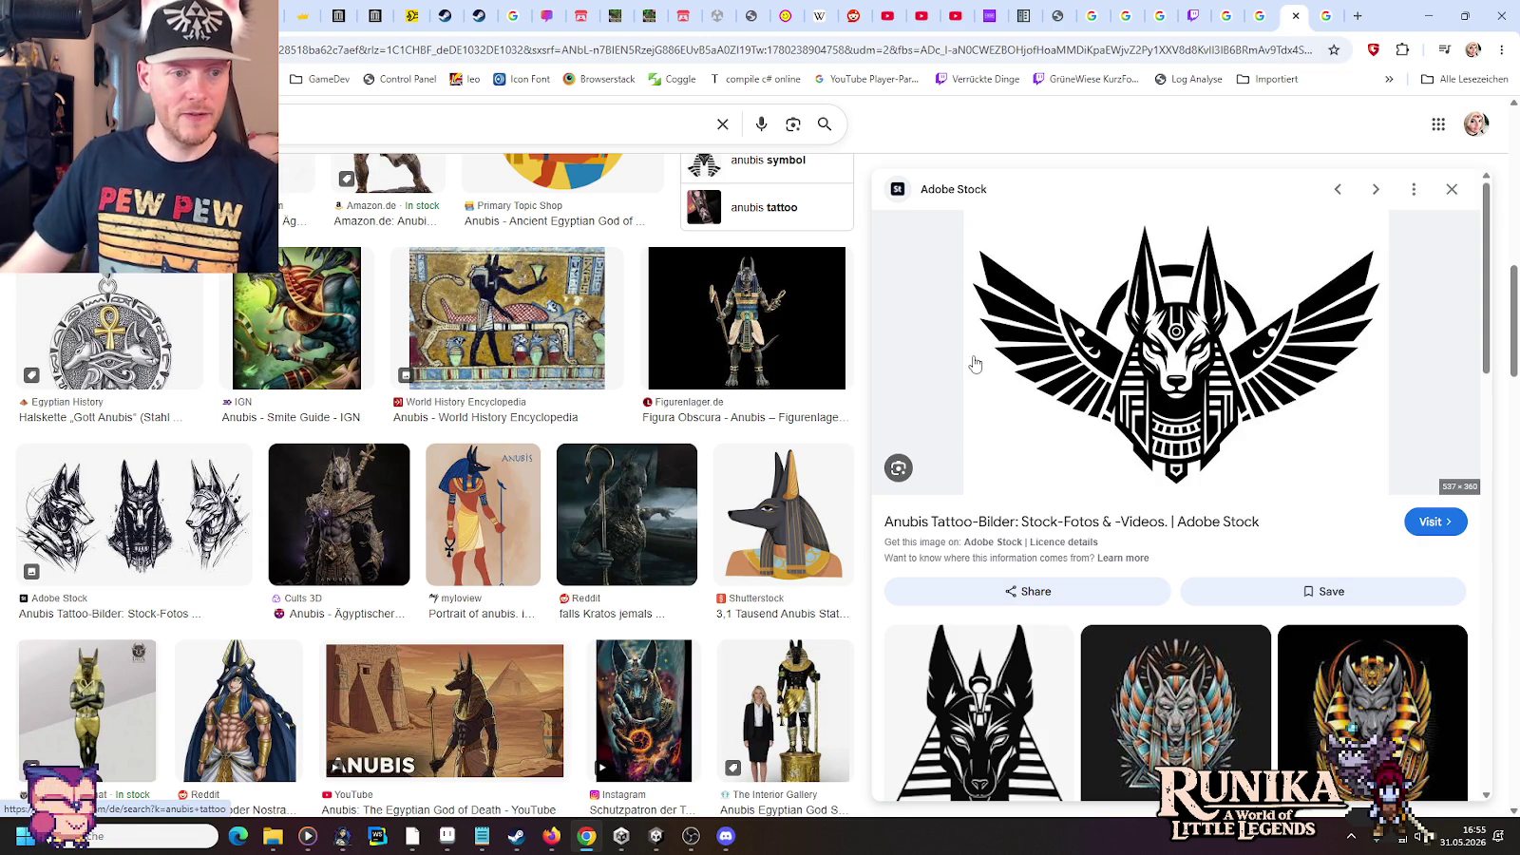
left_click(446, 836)
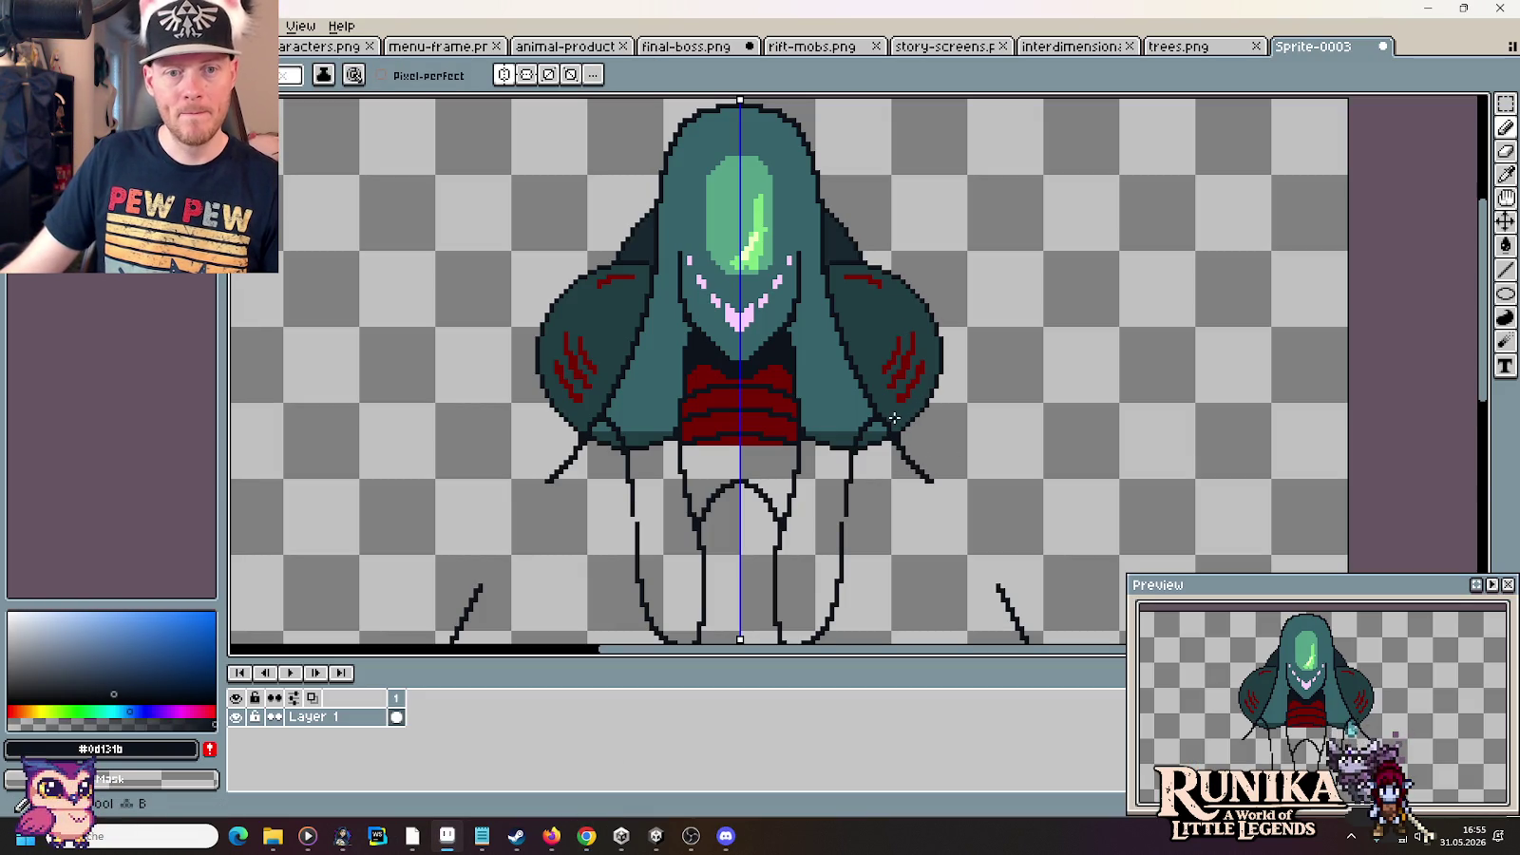
Draw a symmetric diagonal line from each shoulder to the top corners, zoom out, and check the Anubis reference
mouse_move(891, 427)
left_mouse_down()
mouse_move(1090, 181)
mouse_move(1194, 125)
left_mouse_up()
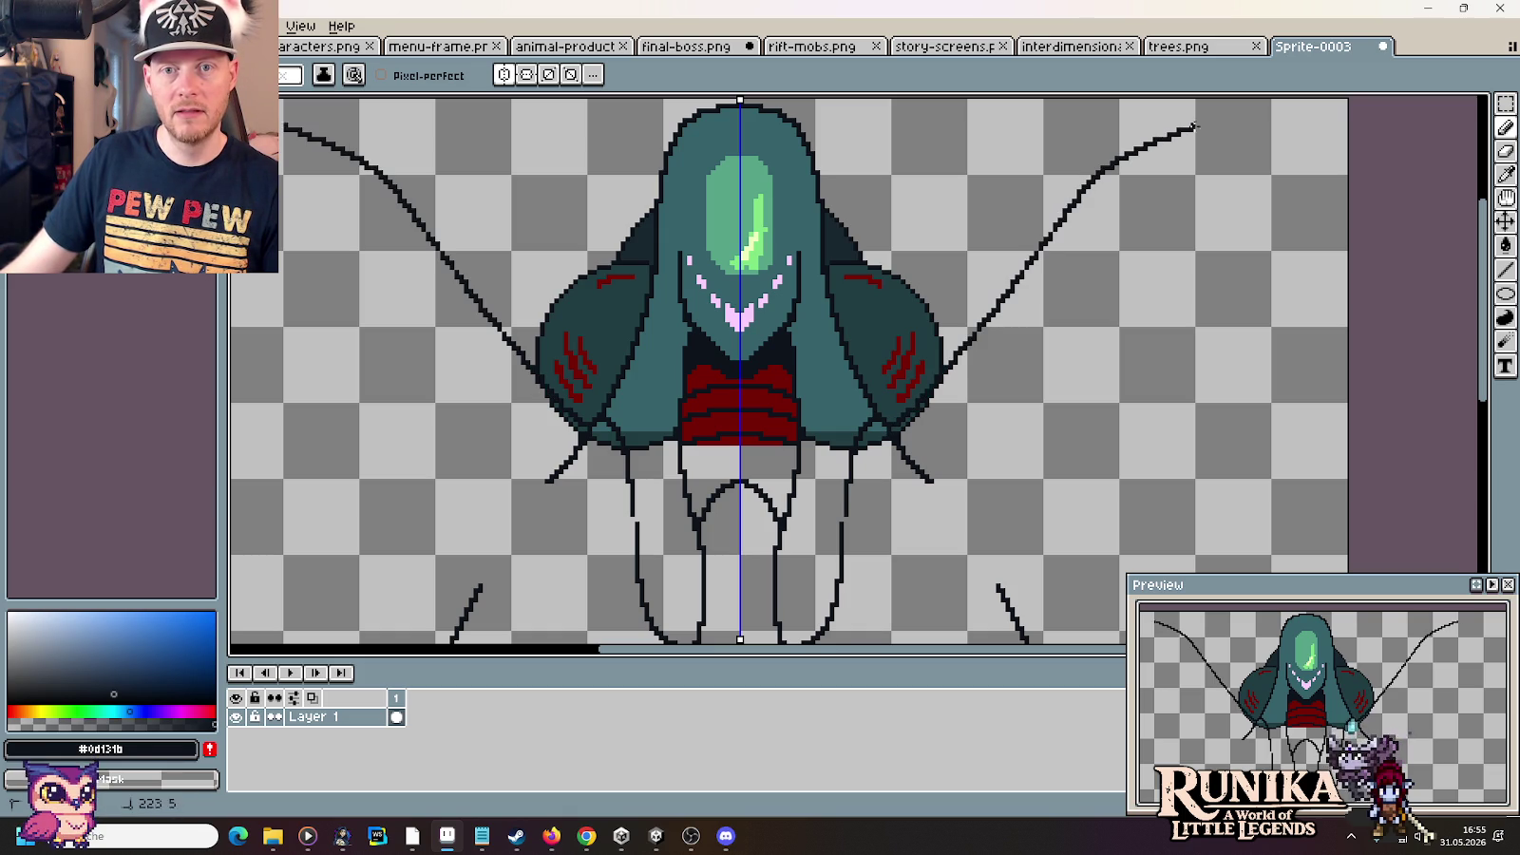
scroll(1086, 394, "down", 2)
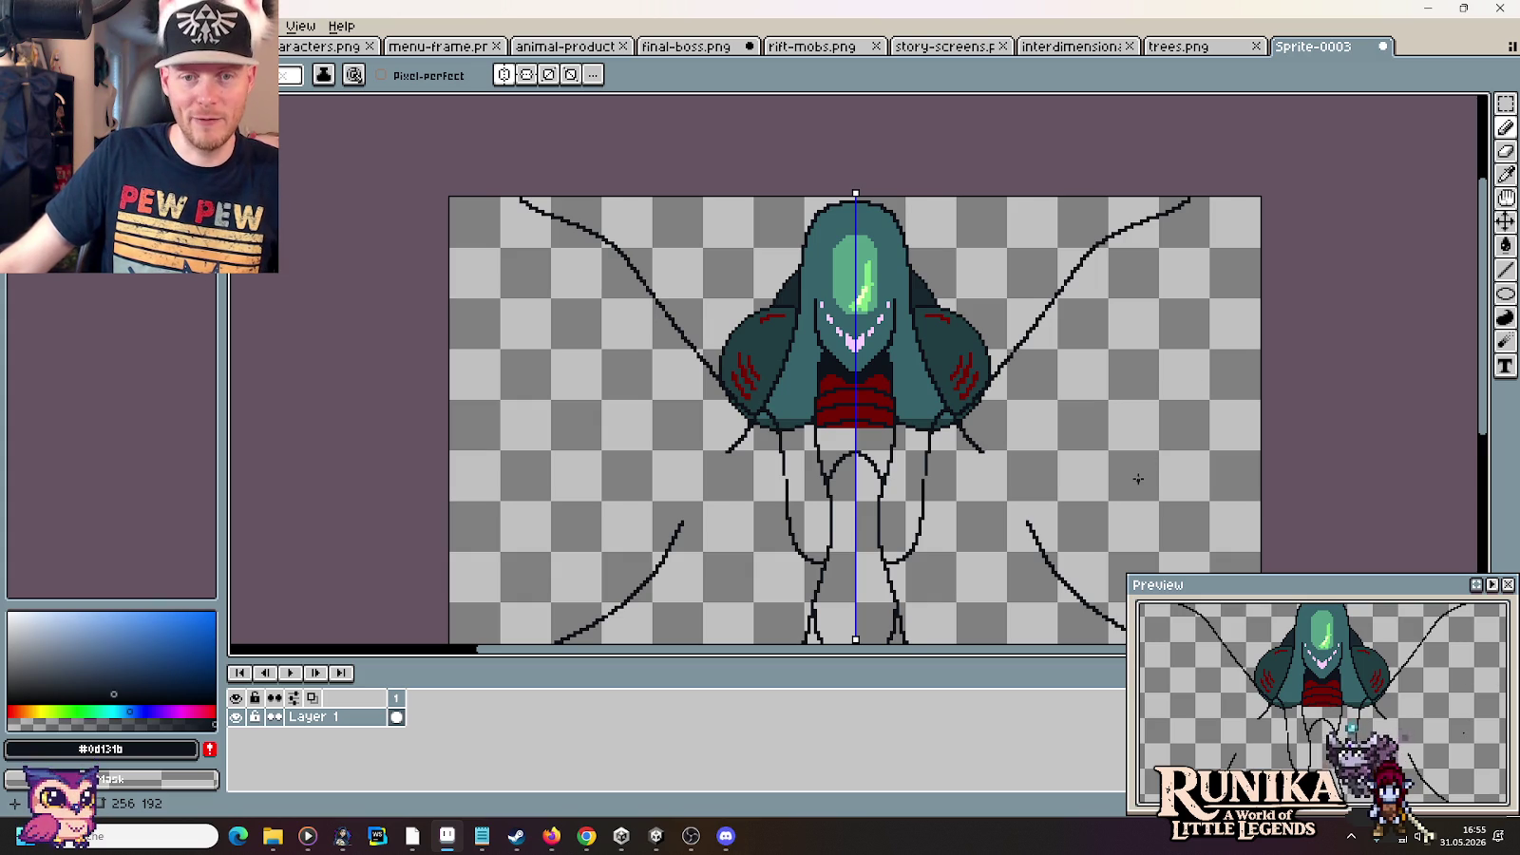
key("alt+Tab")
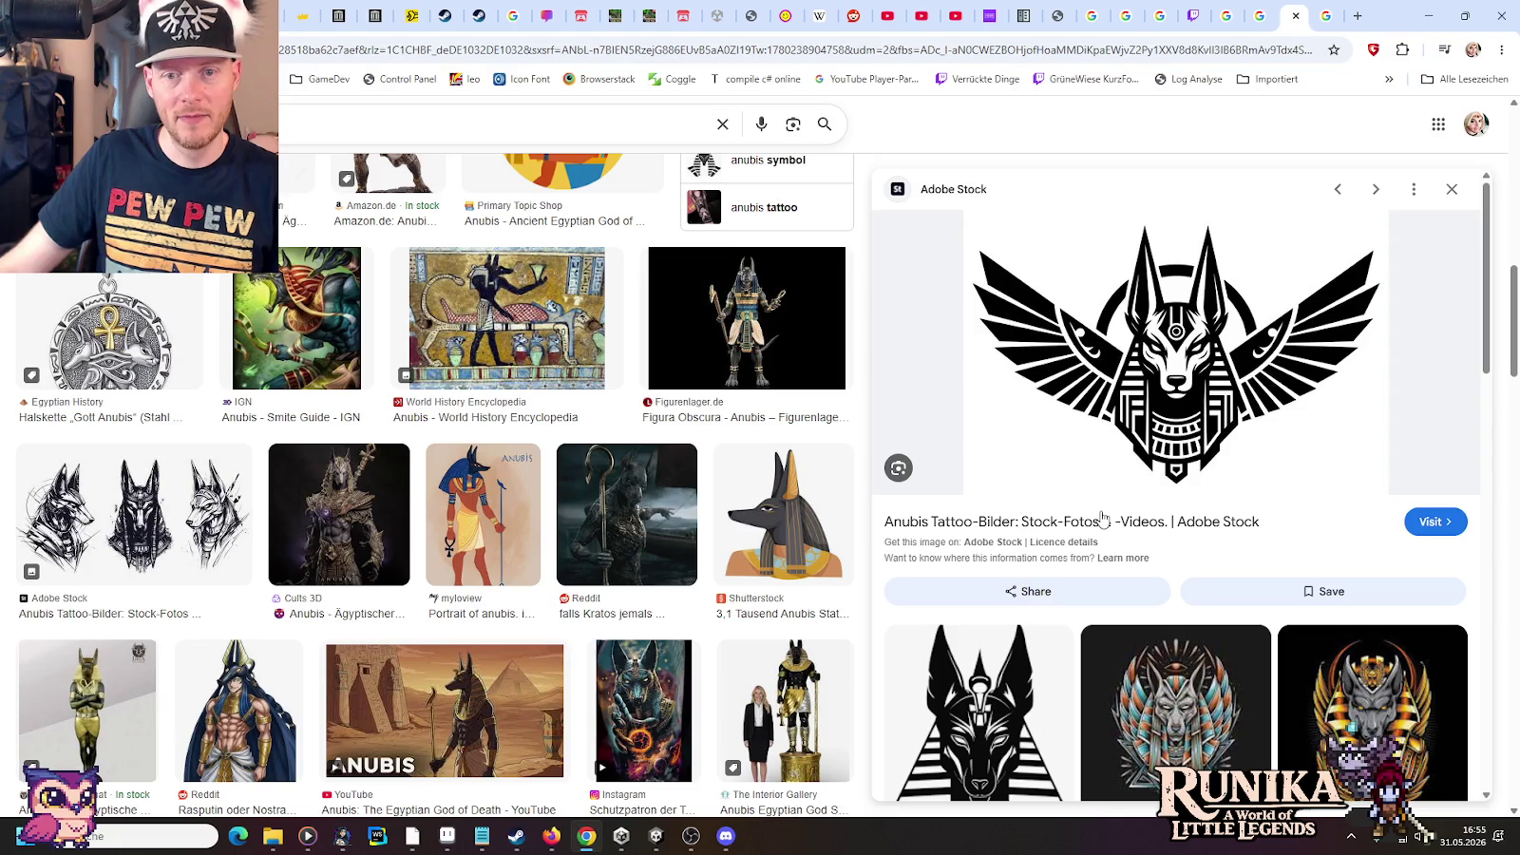
key("alt+Tab")
key("alt+Tab")
key("alt+Tab")
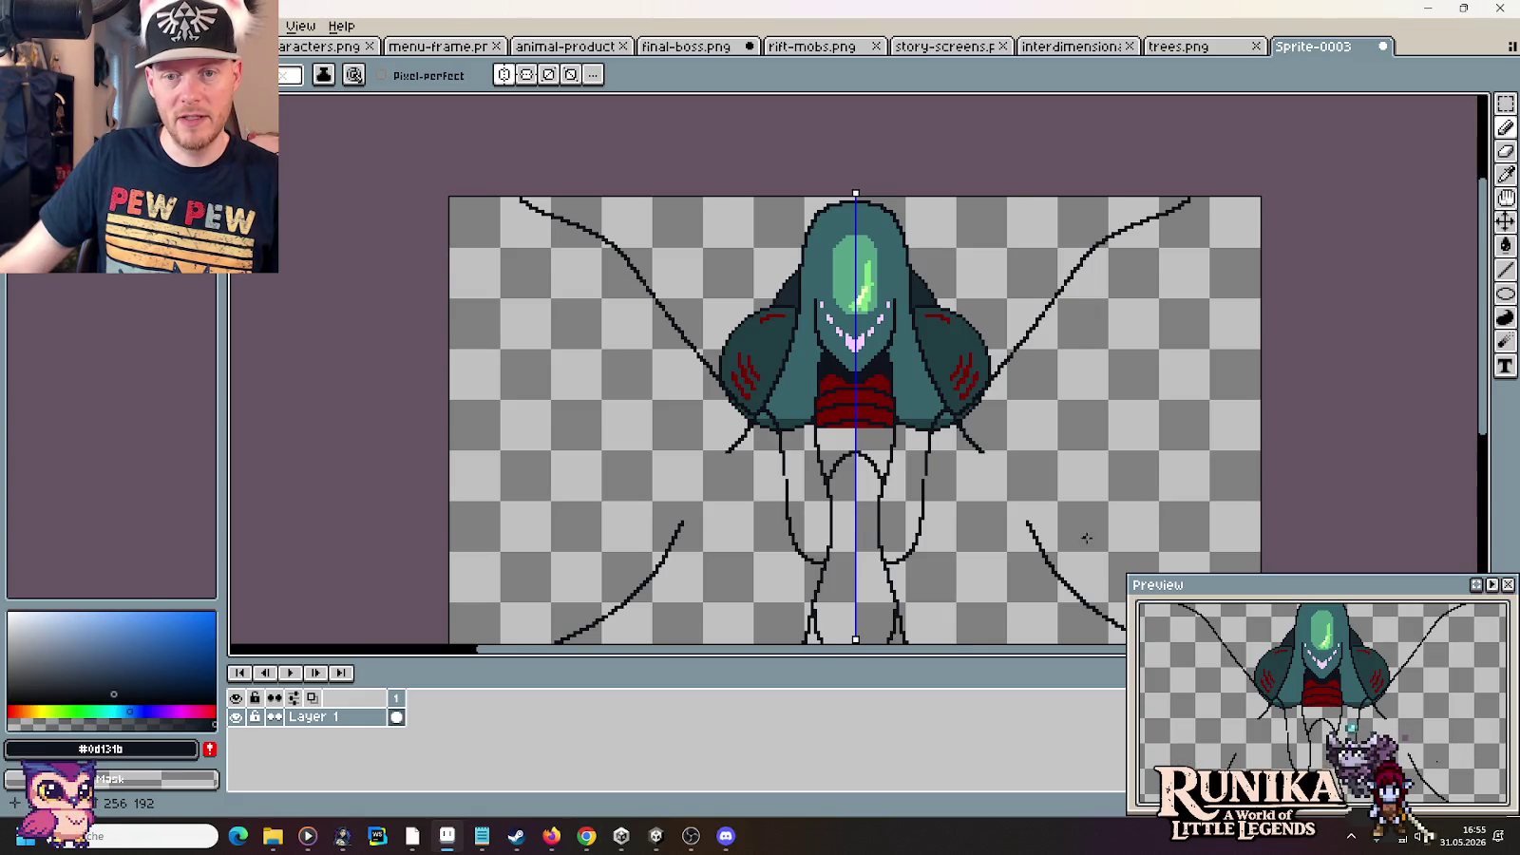
Pan up and draw mirrored branch strokes off the upper diagonal lines as wing outlines
left_click_drag(1194, 478, 1104, 399)
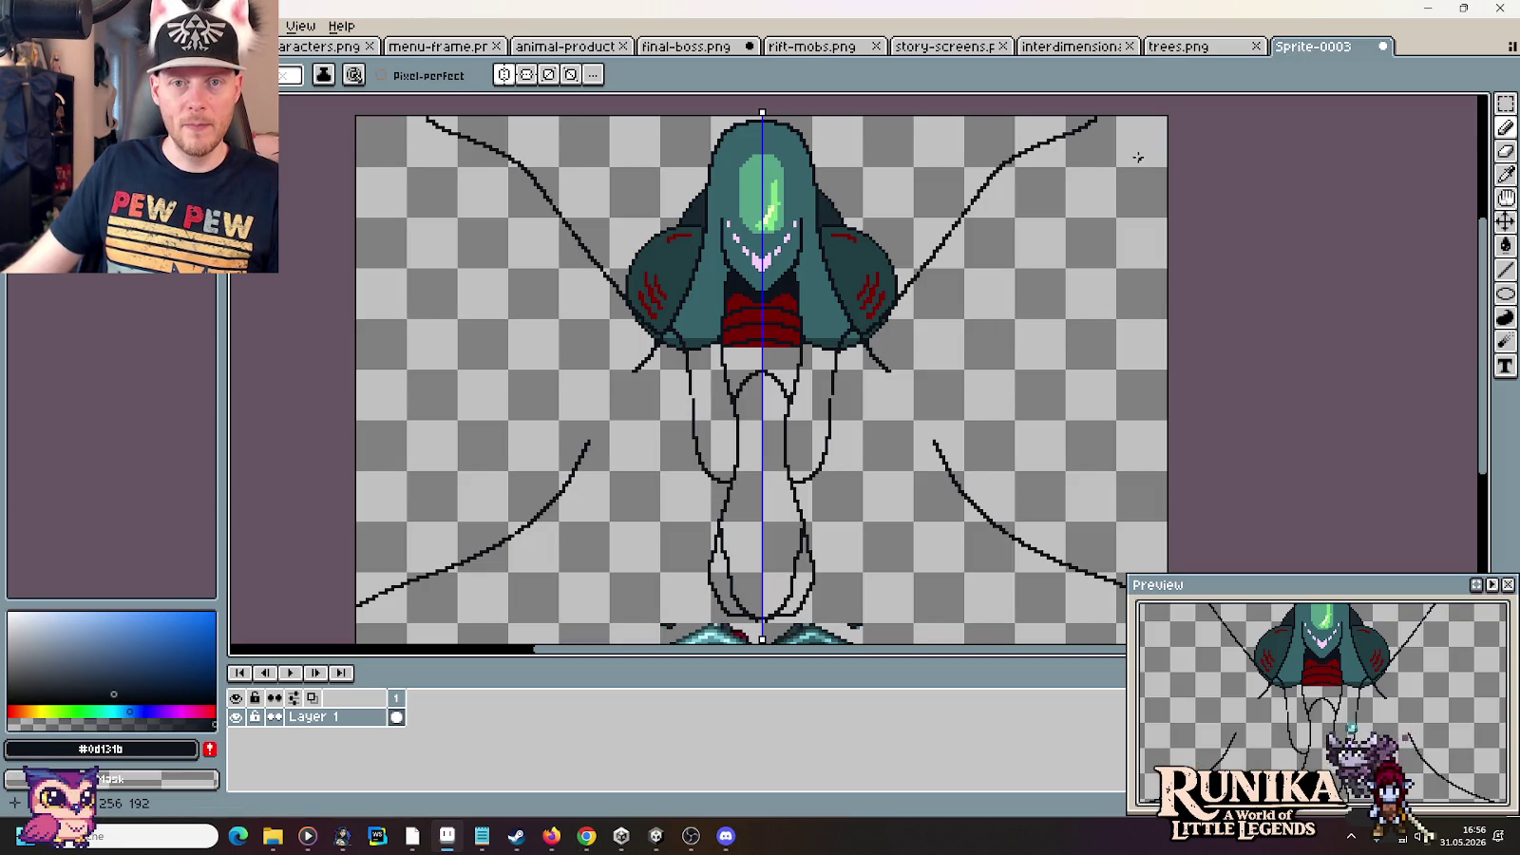
mouse_move(1105, 121)
left_mouse_down()
mouse_move(1082, 178)
mouse_move(1035, 219)
mouse_move(1130, 198)
left_mouse_up()
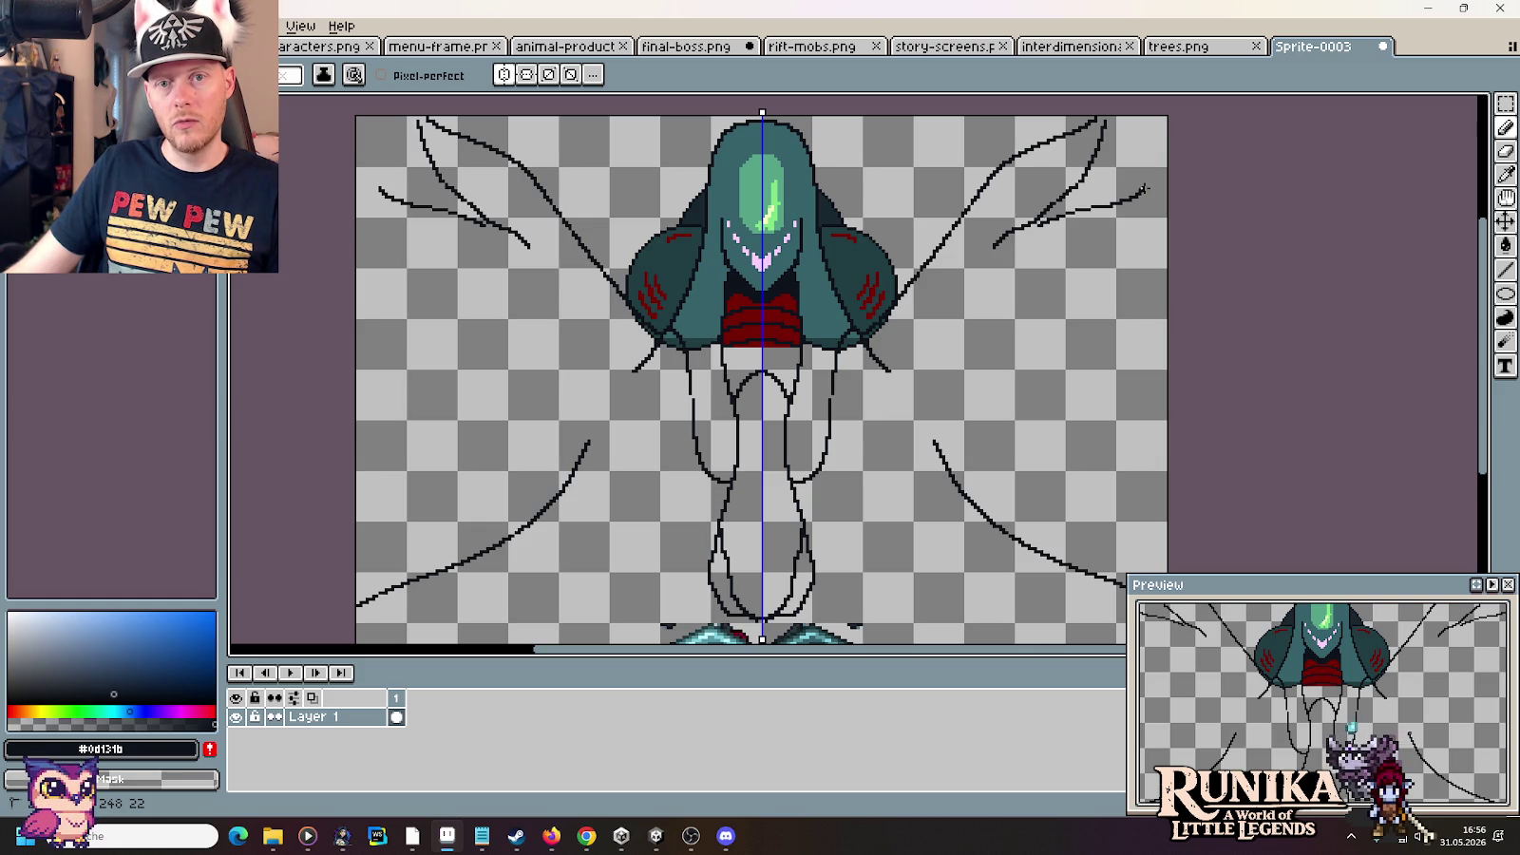
left_click_drag(1129, 249, 977, 331)
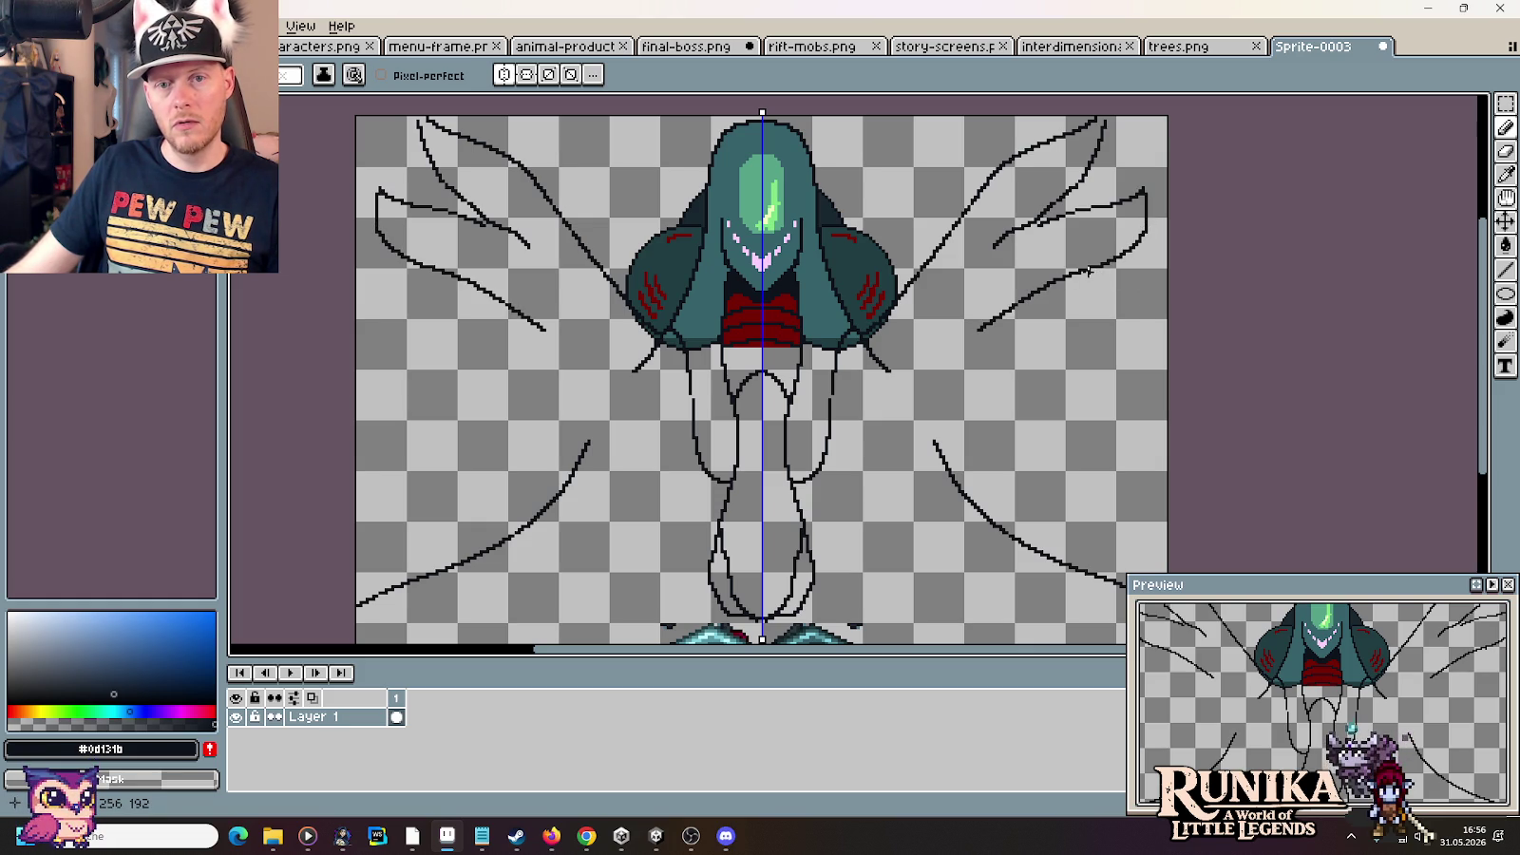
left_click_drag(1075, 277, 1131, 282)
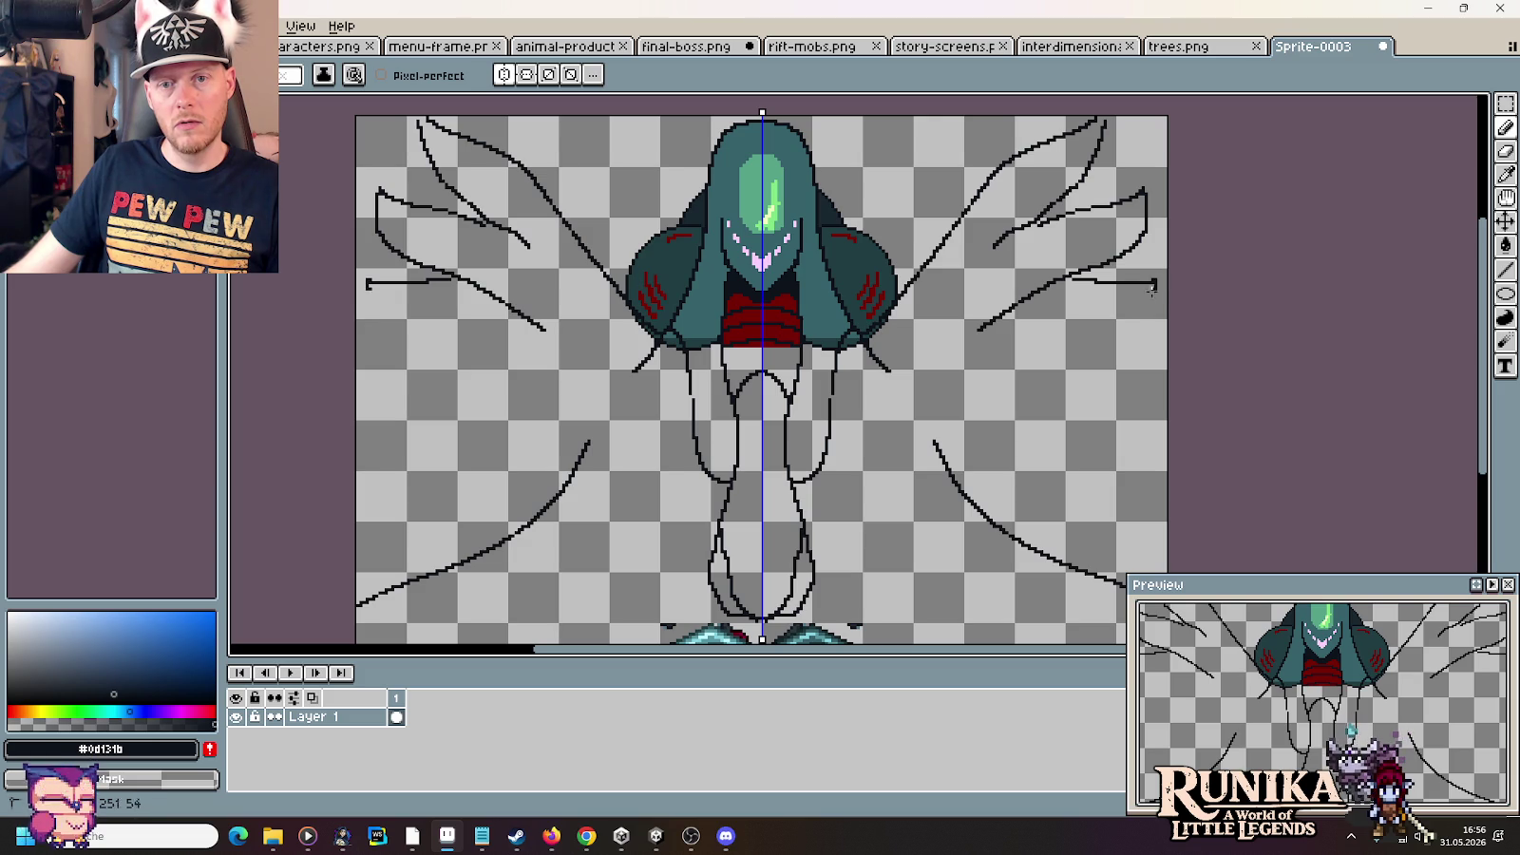
mouse_move(1126, 316)
left_mouse_down()
mouse_move(1054, 337)
mouse_move(932, 418)
left_mouse_up()
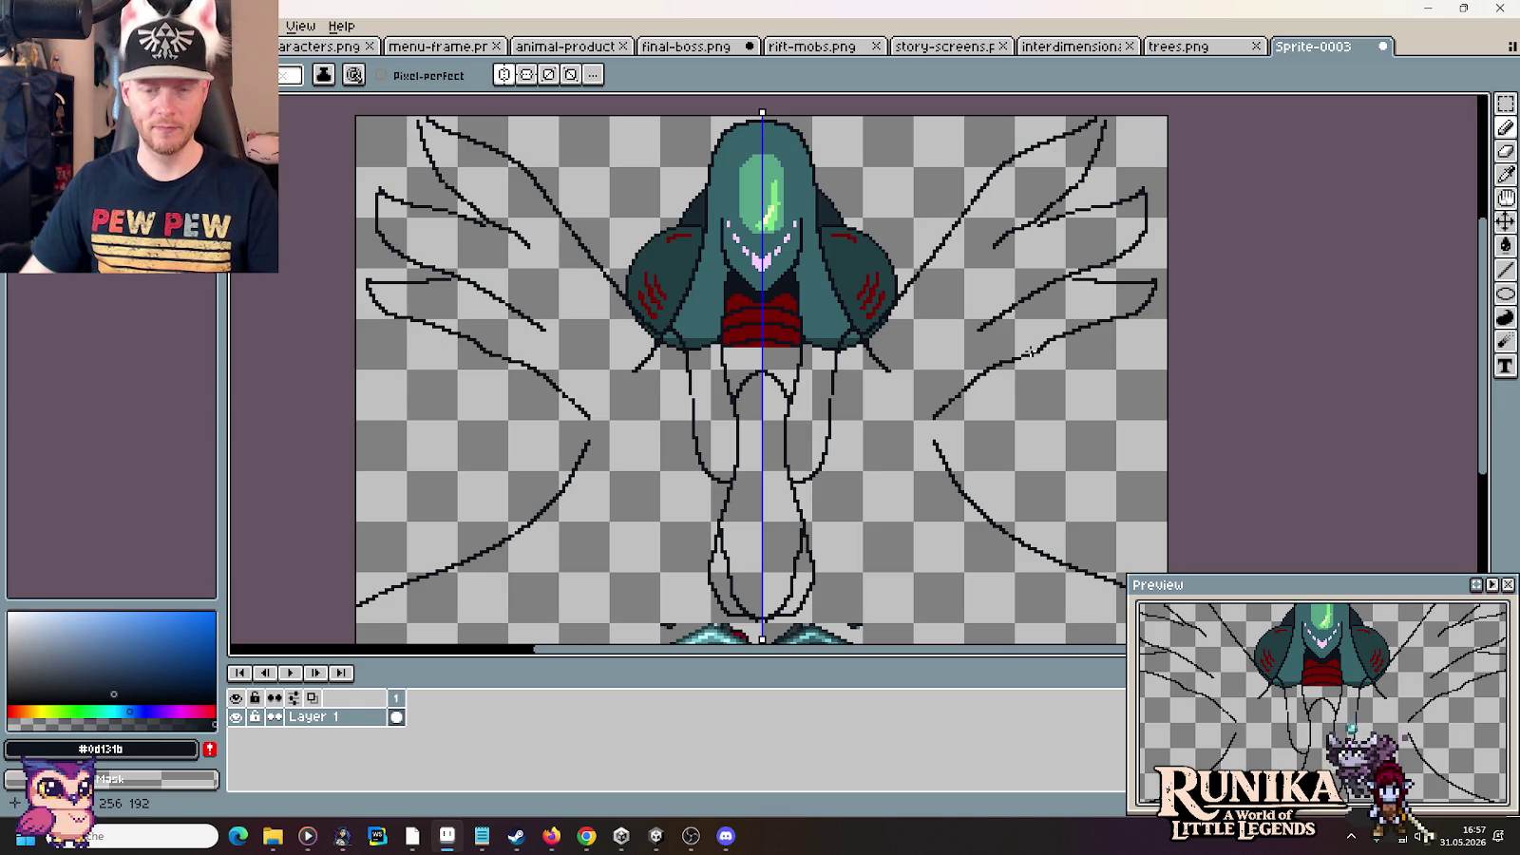
Undo the lowest upper-wing branch and draw a mirrored lower stroke curving upward on each side
key("v")
key("ctrl+z")
key("ctrl+z")
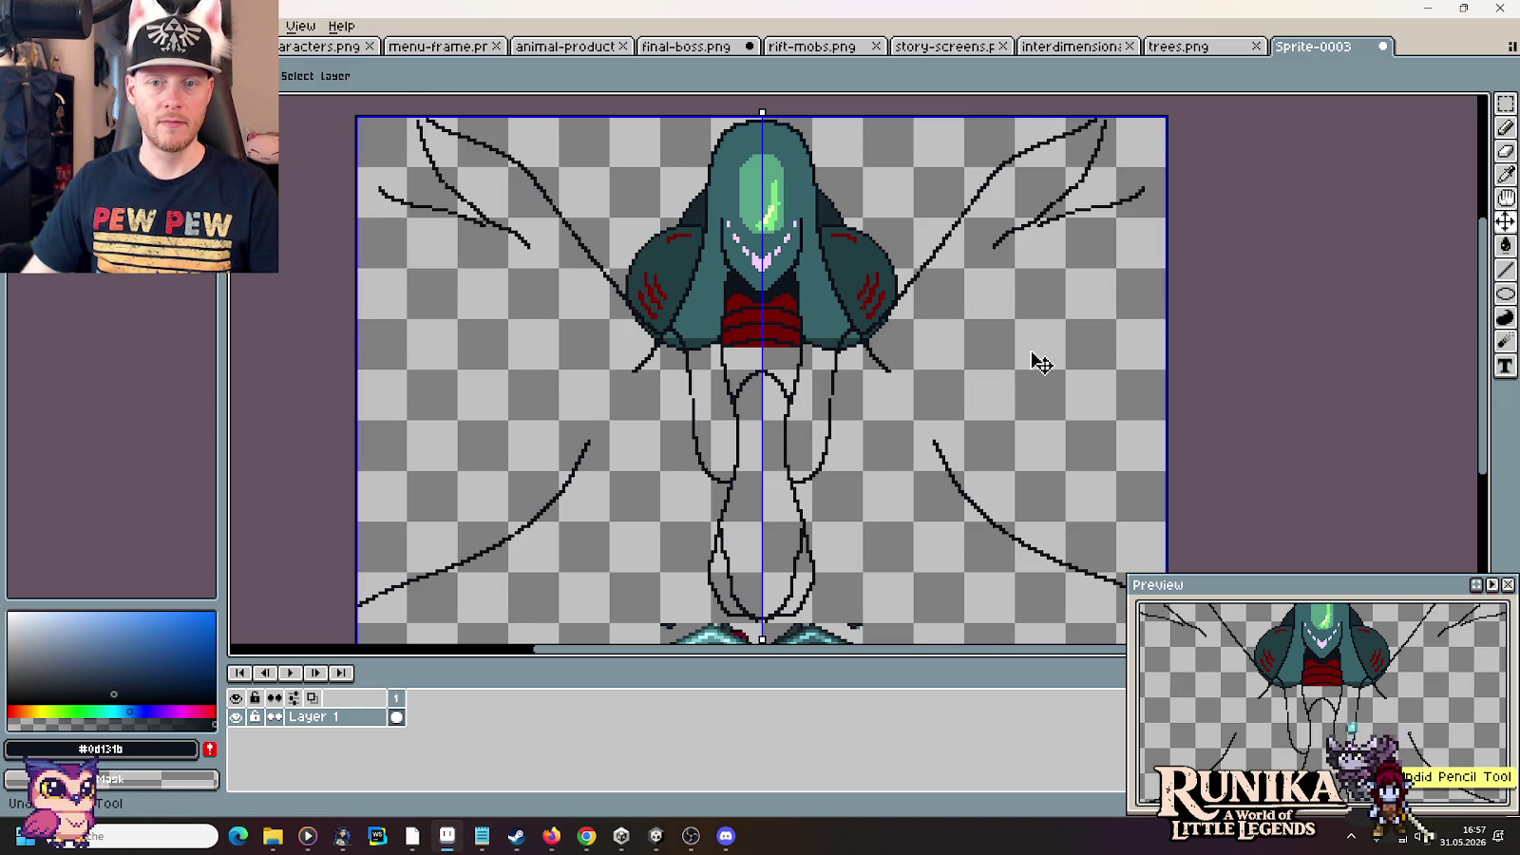
key("b")
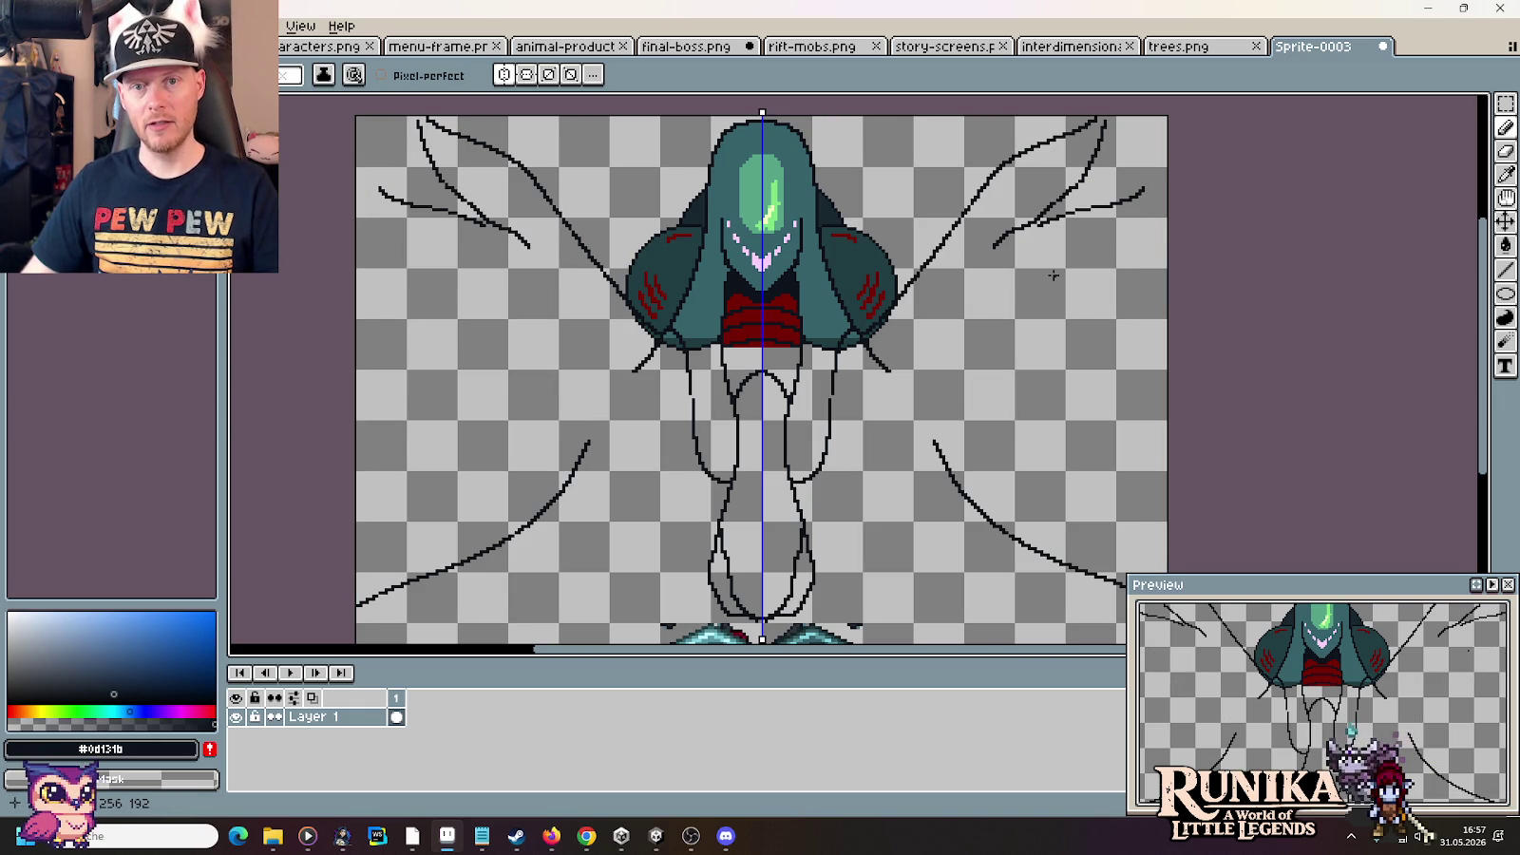
left_click_drag(927, 415, 992, 421)
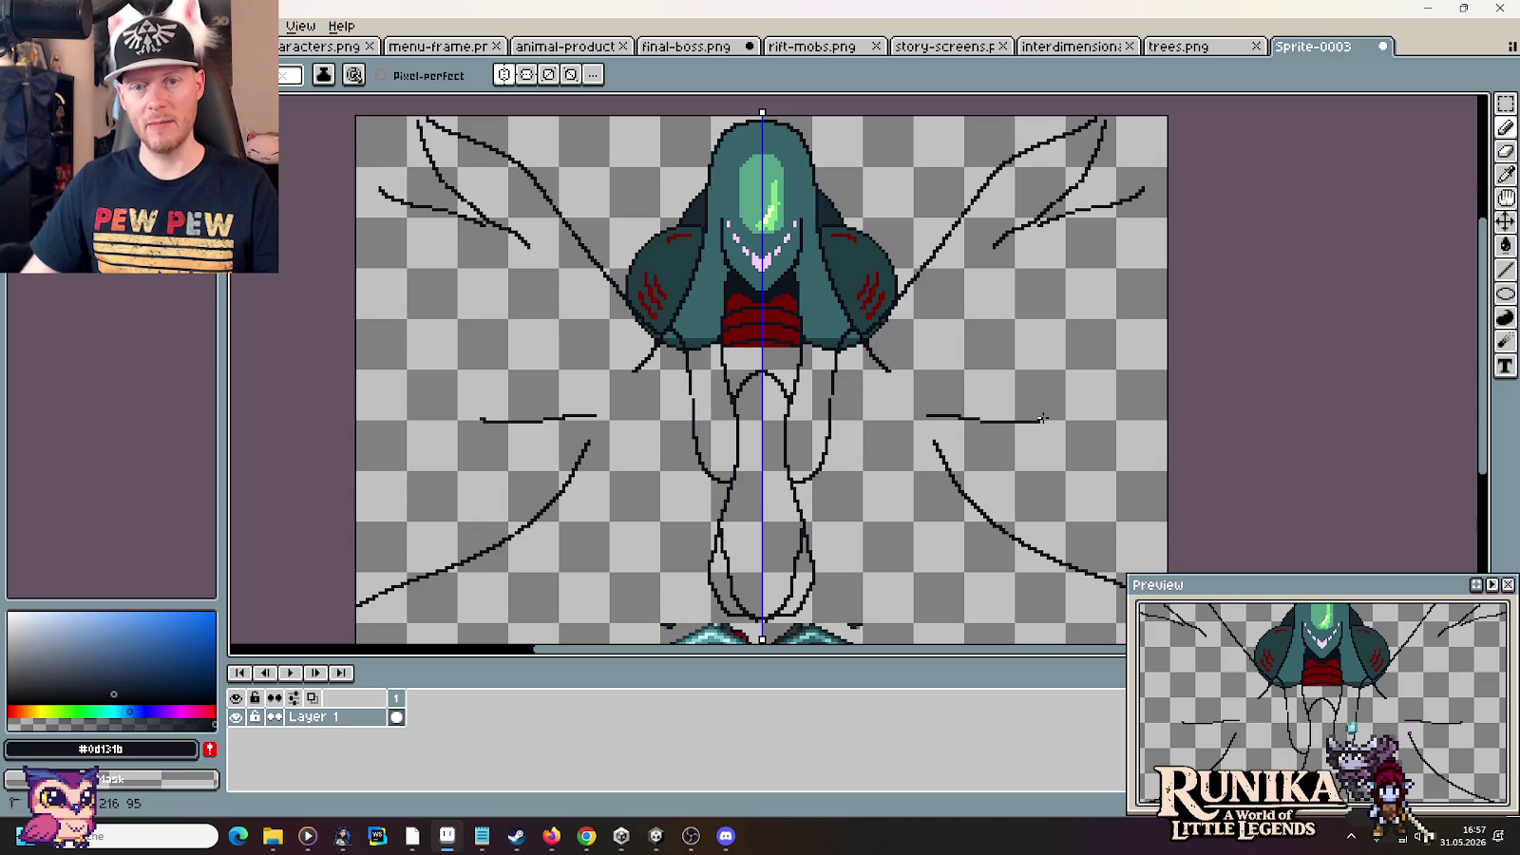
mouse_move(1013, 382)
left_mouse_down()
mouse_move(989, 362)
mouse_move(1066, 396)
mouse_move(1063, 328)
mouse_move(1023, 306)
left_mouse_up()
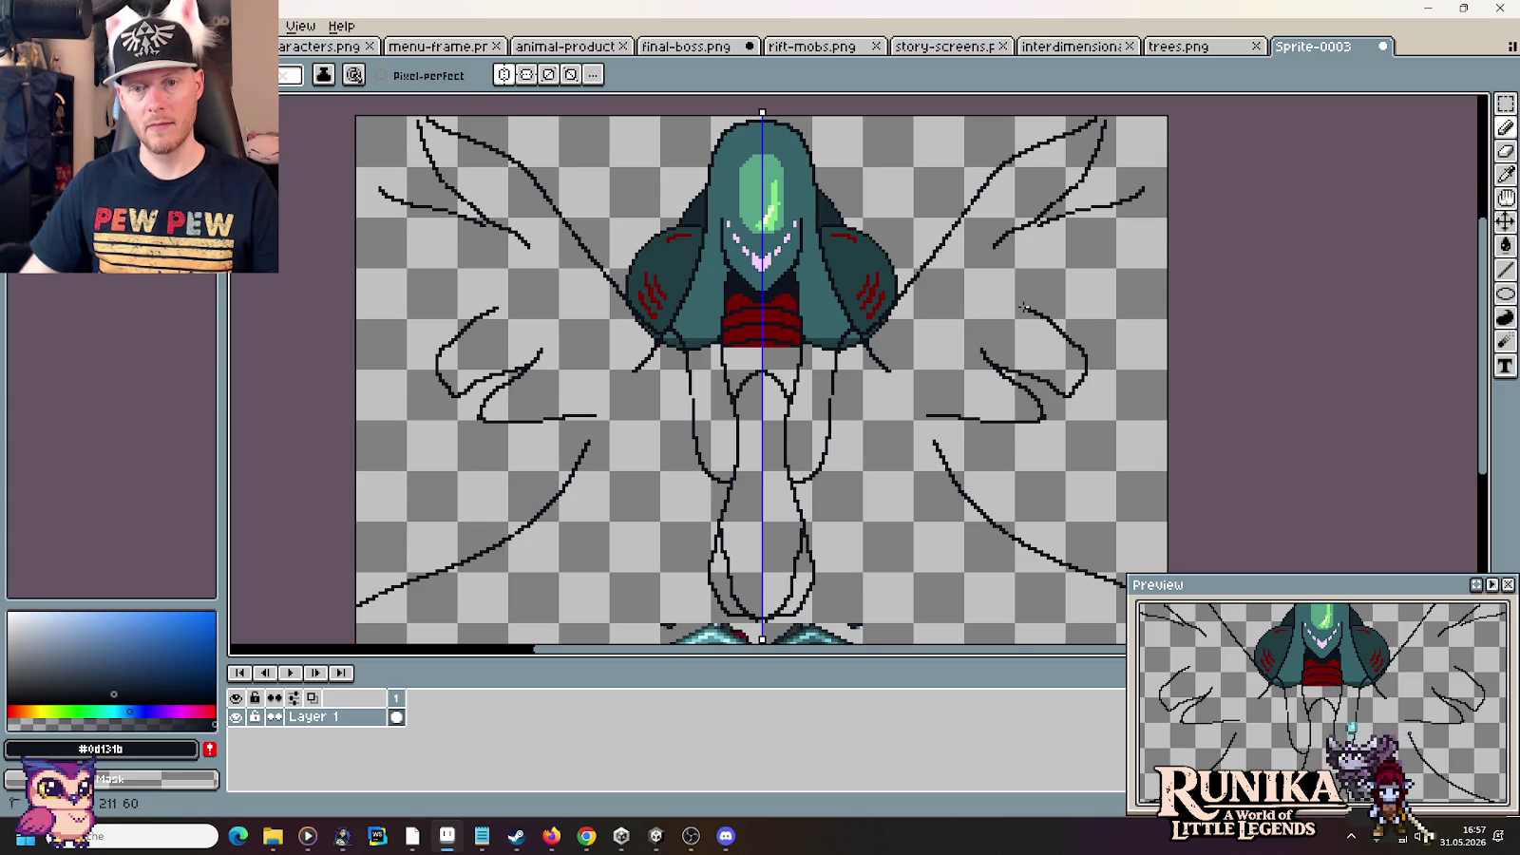
Try several mirrored right-wing strokes, undoing each one, then save the sprite with Ctrl+S
key("ctrl+z")
left_click_drag(993, 364, 1095, 379)
key("ctrl+z")
mouse_move(983, 353)
left_mouse_down()
mouse_move(1108, 366)
mouse_move(1062, 317)
left_mouse_up()
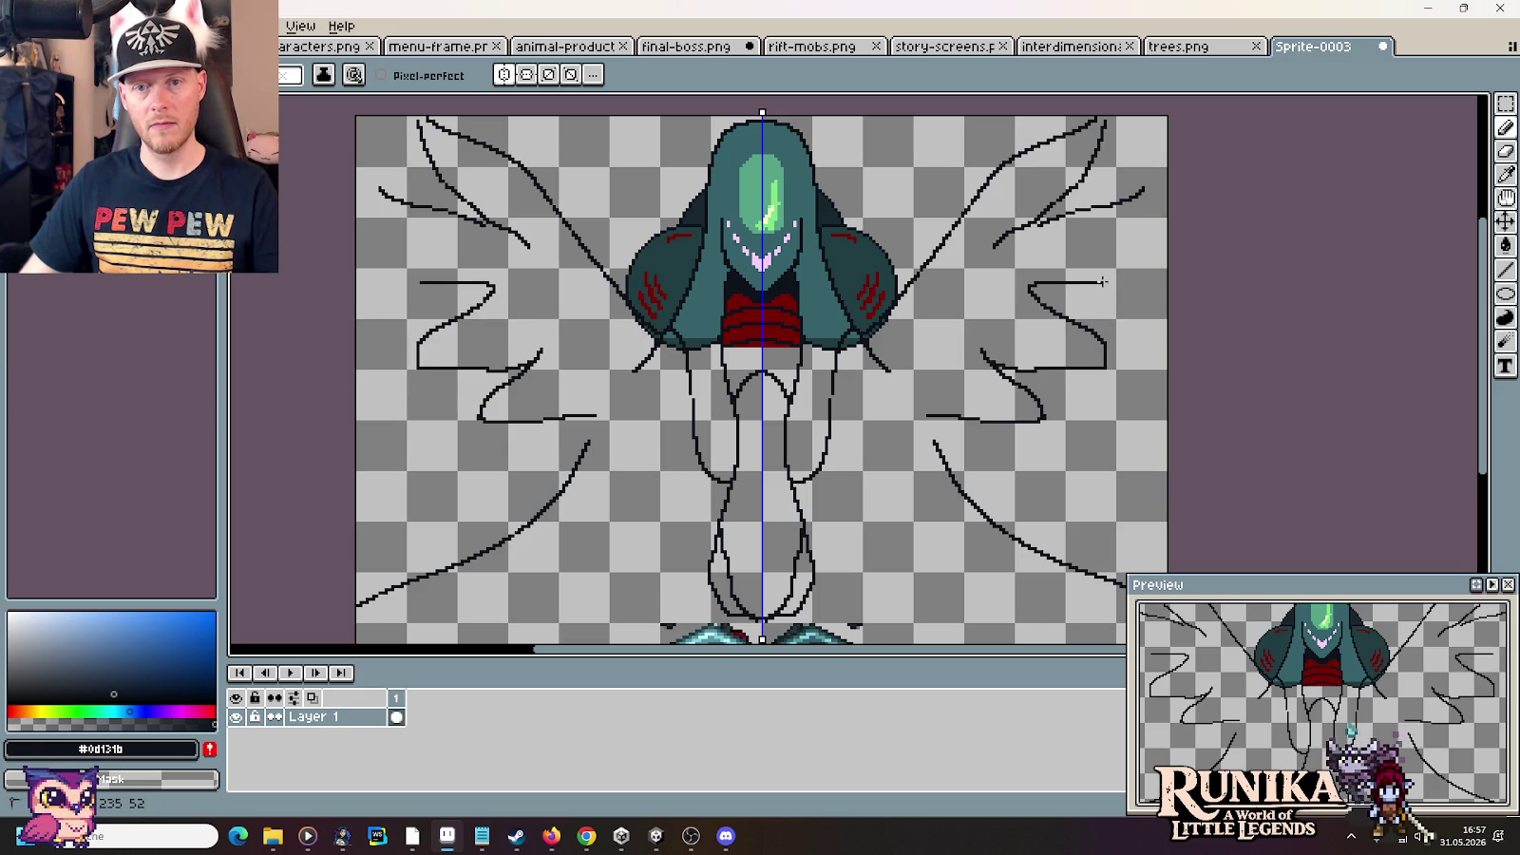
key("ctrl+z")
left_click_drag(1029, 283, 1105, 272)
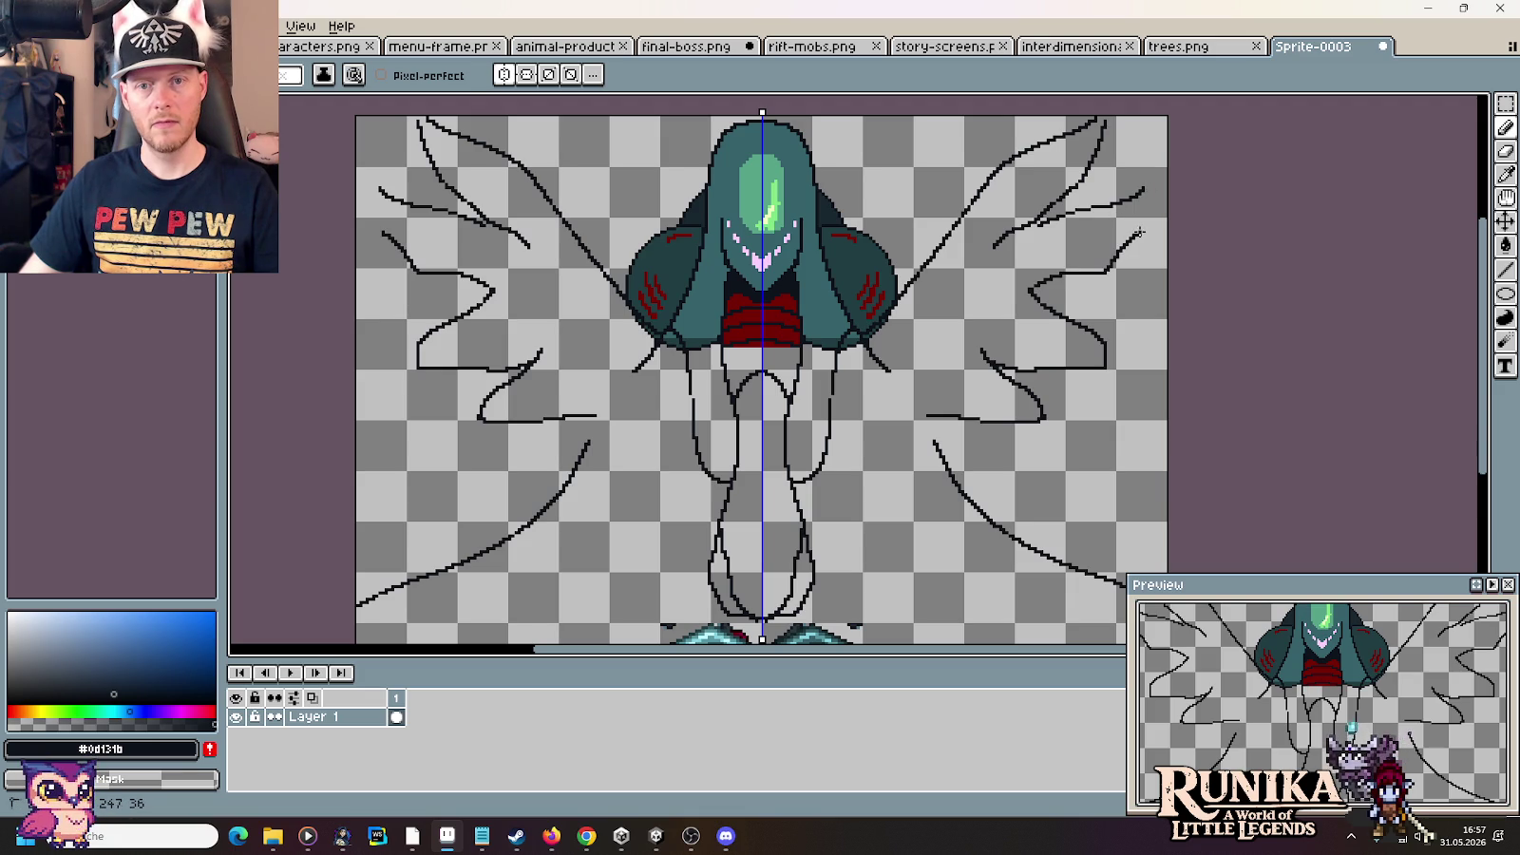
key("ctrl+z")
left_click_drag(1062, 279, 1136, 215)
key("ctrl+z")
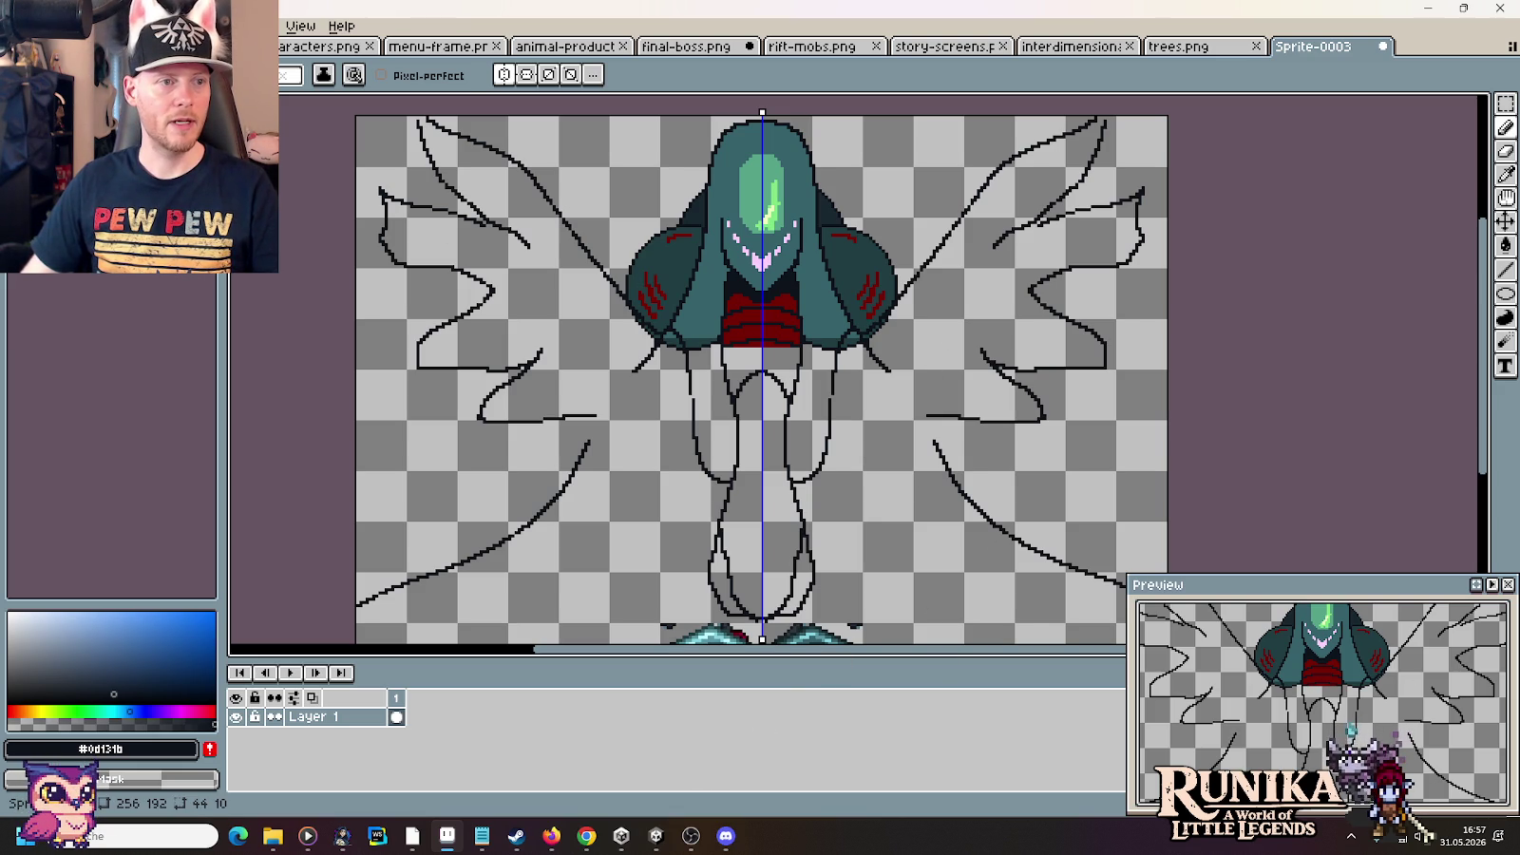
key("ctrl+s")
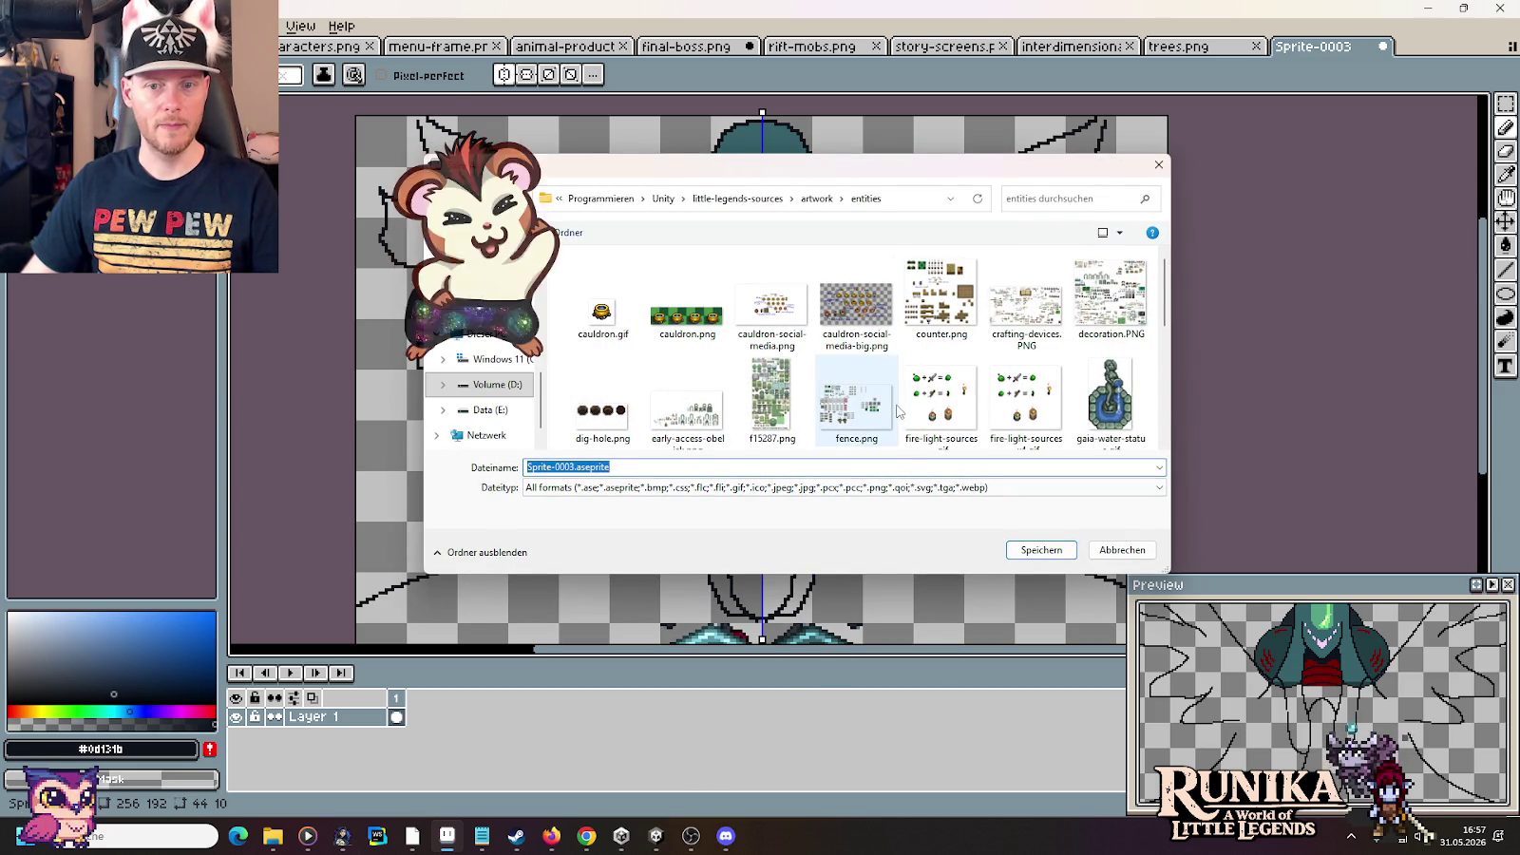
Move the Sprite-0003.aseprite save location up to the little-legends-sources artwork folder
left_click(816, 199)
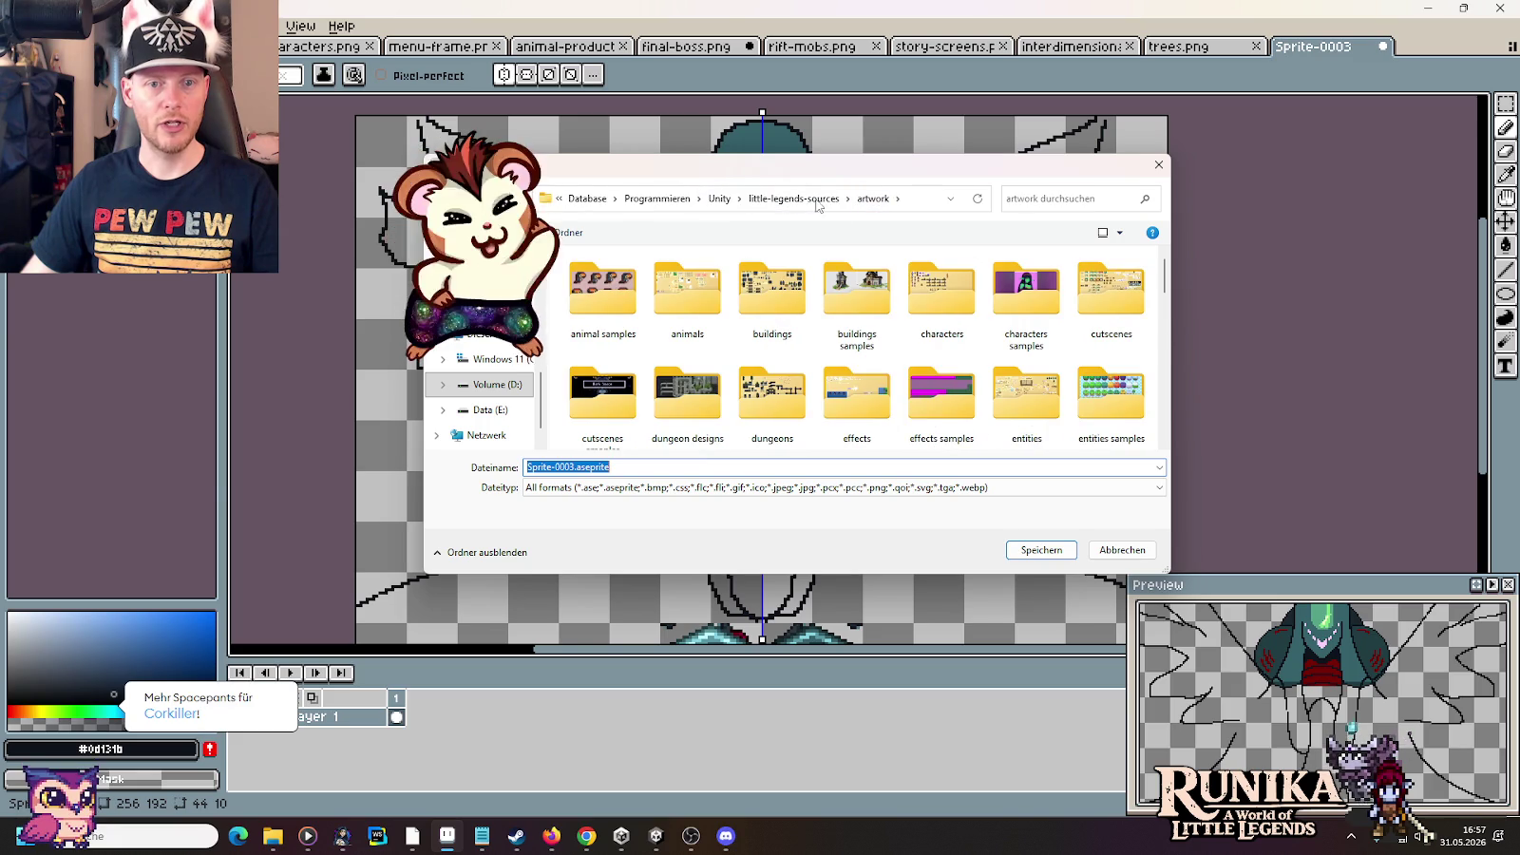
scroll(895, 406, "down", 5)
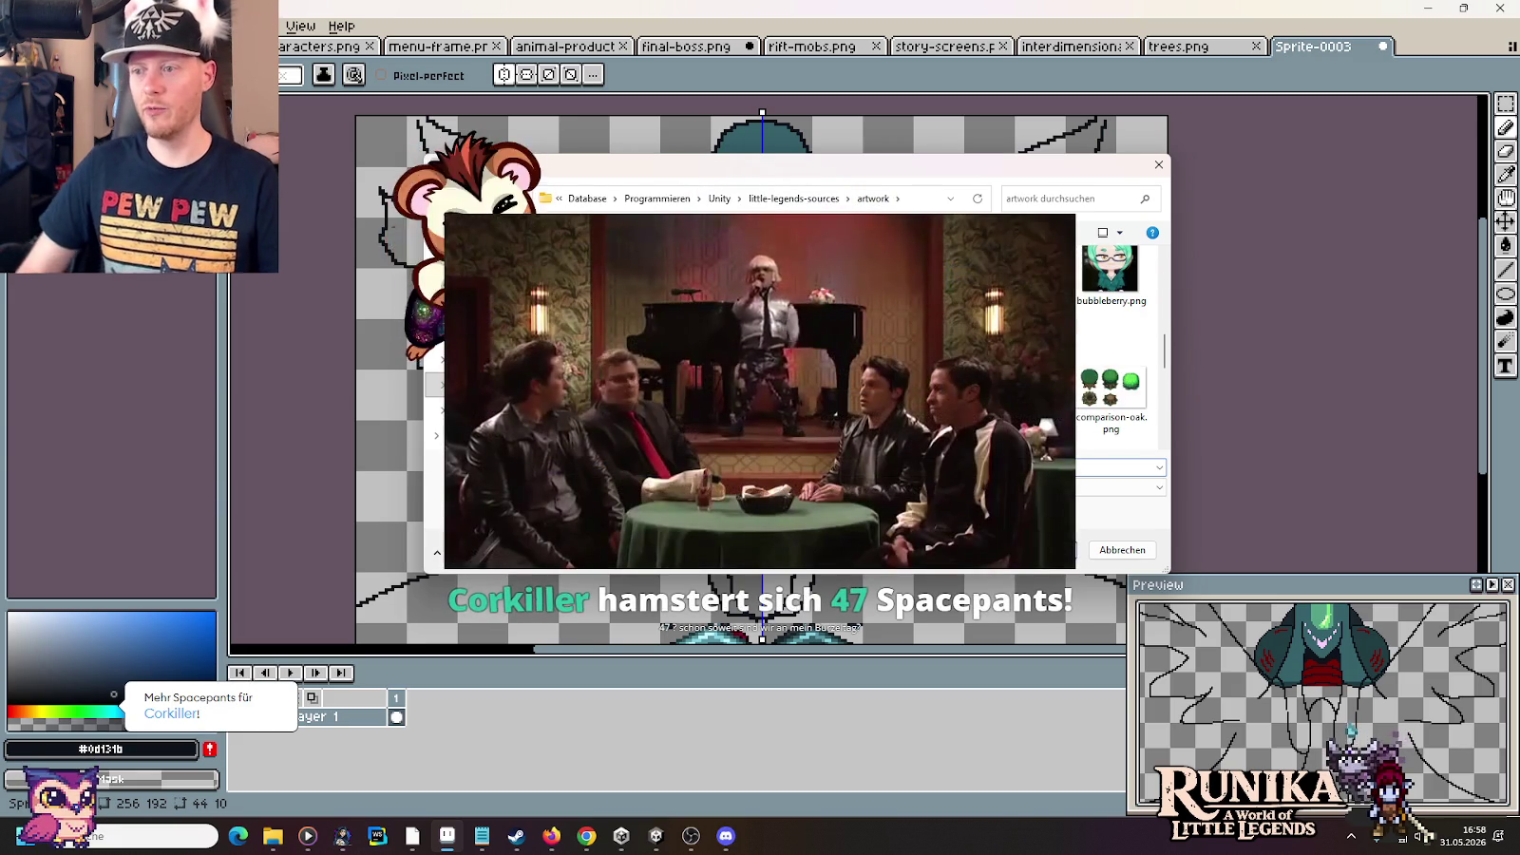
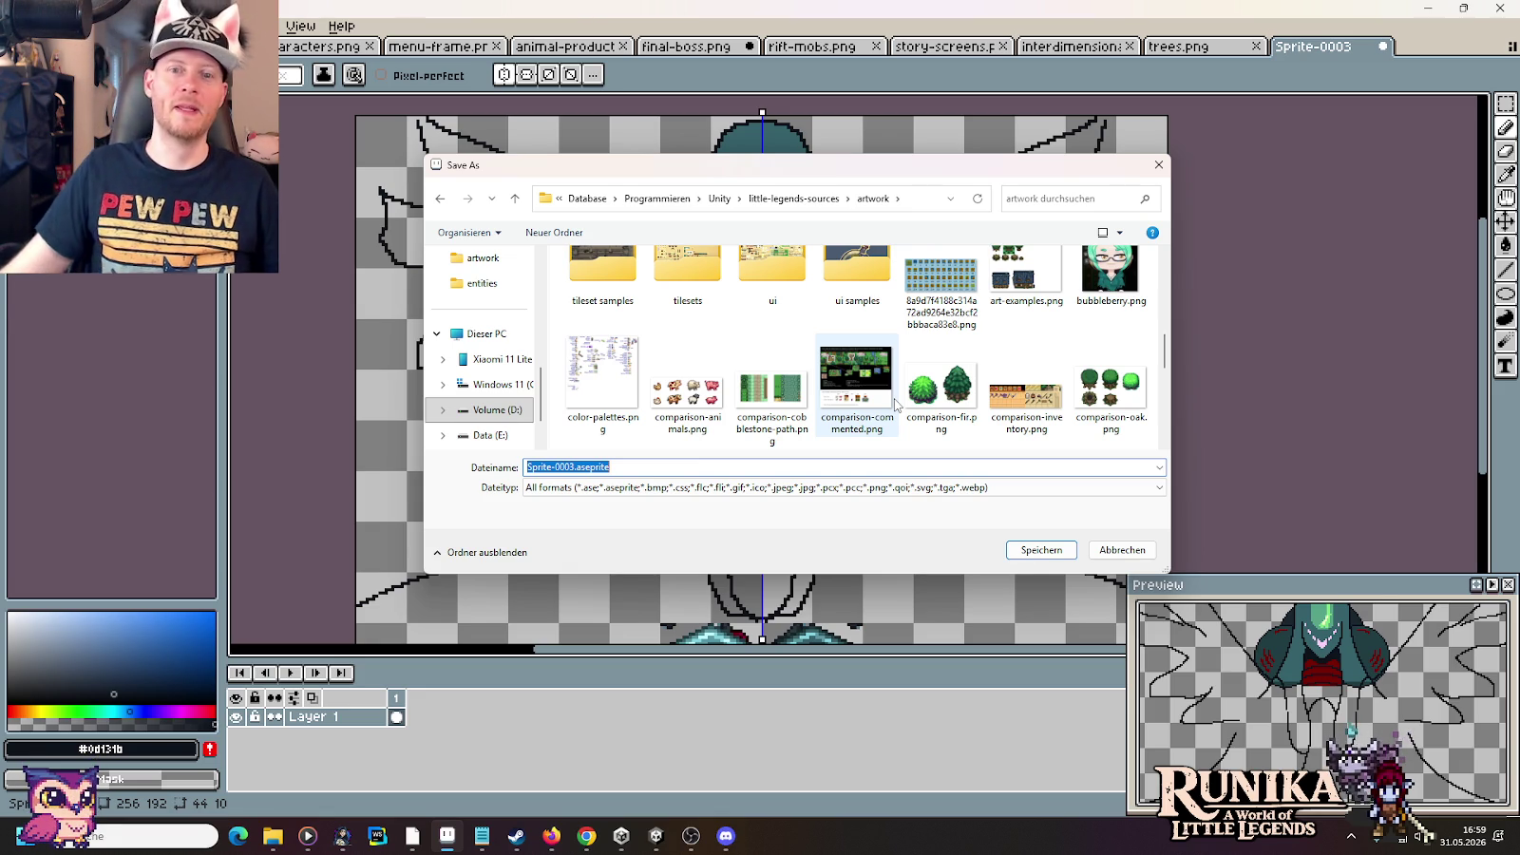
Save the boss sprite as final-boss-mirror.png in the mobs folder, replacing Sprite-0003
left_click(849, 472)
scroll(776, 376, "up", 1)
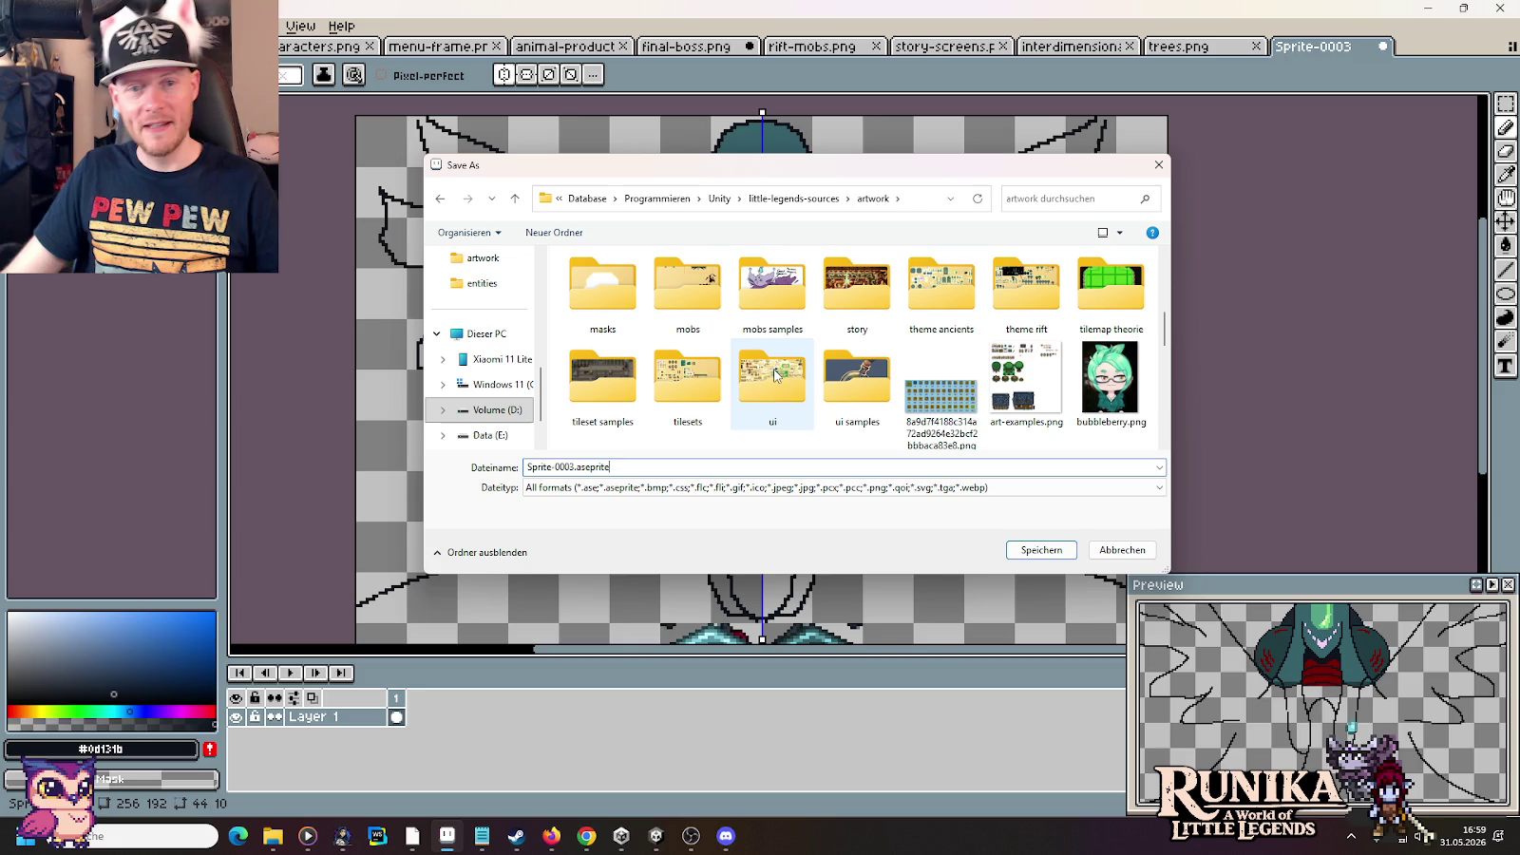
double_click(685, 291)
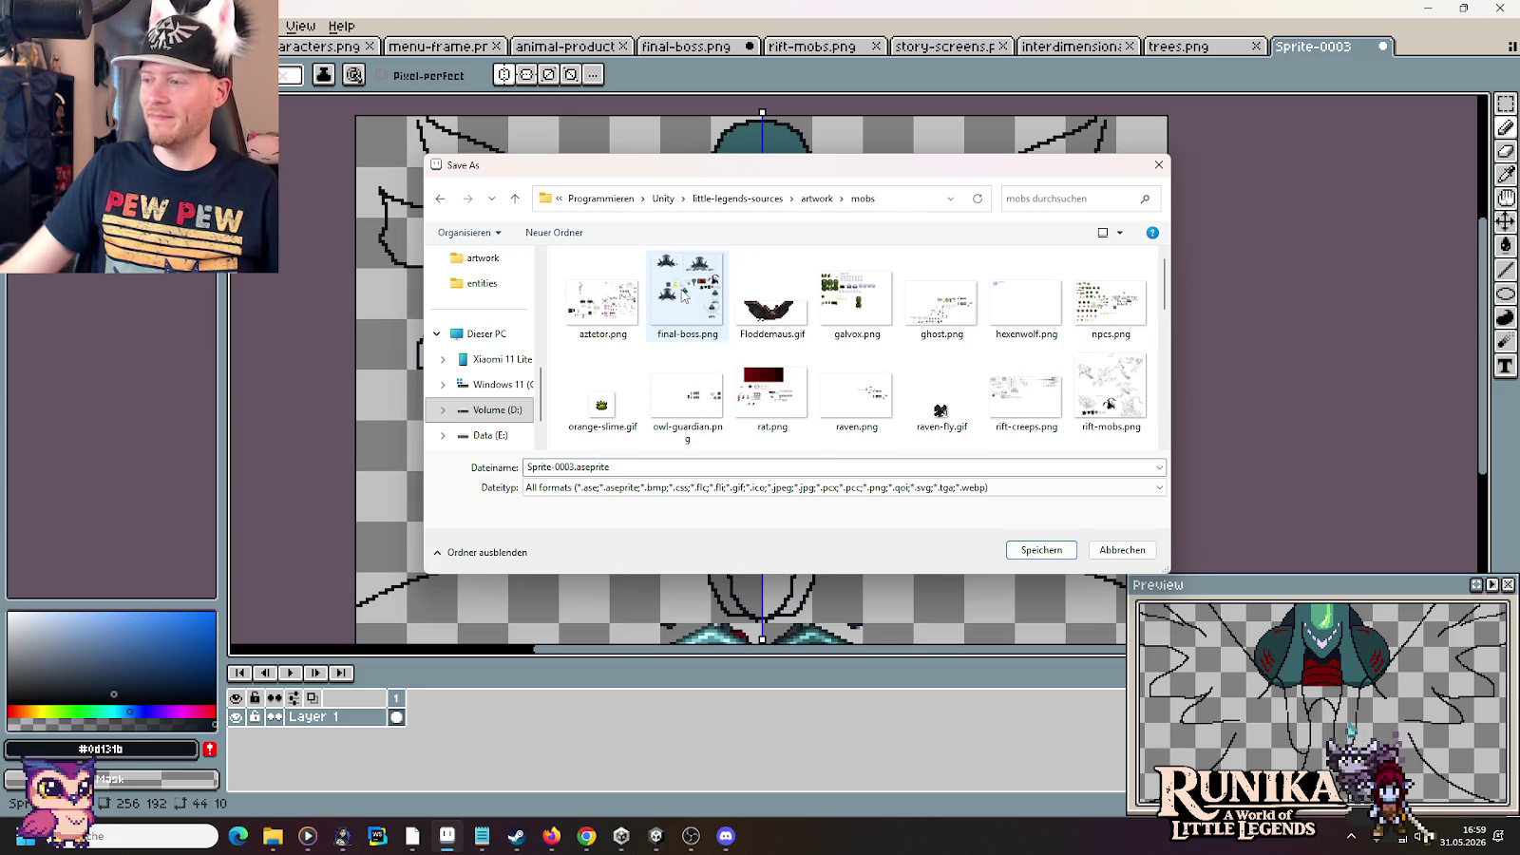
double_click(661, 468)
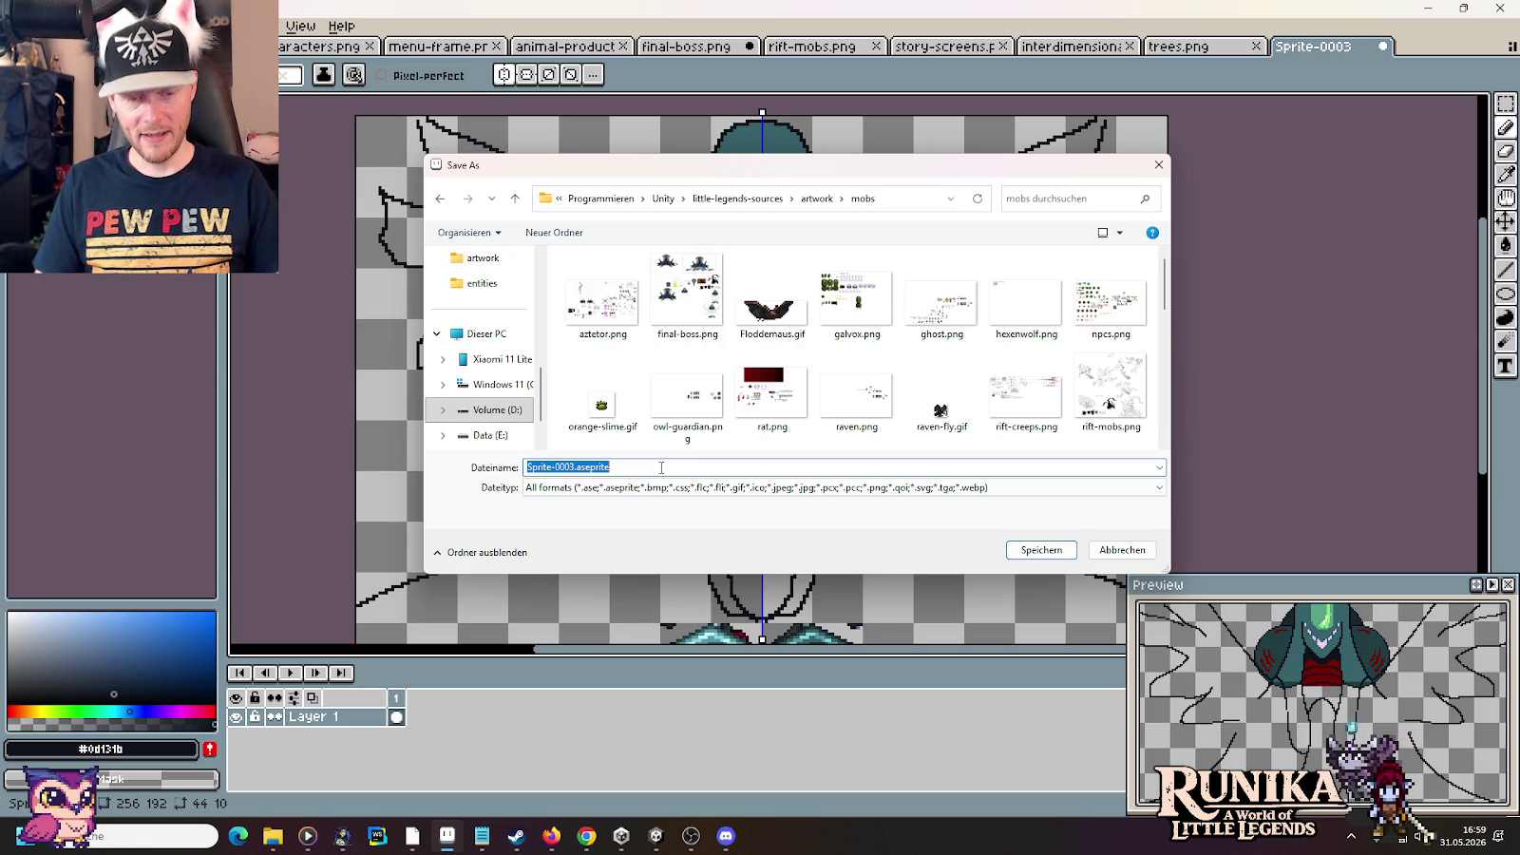
type("final-boss-mirror.png")
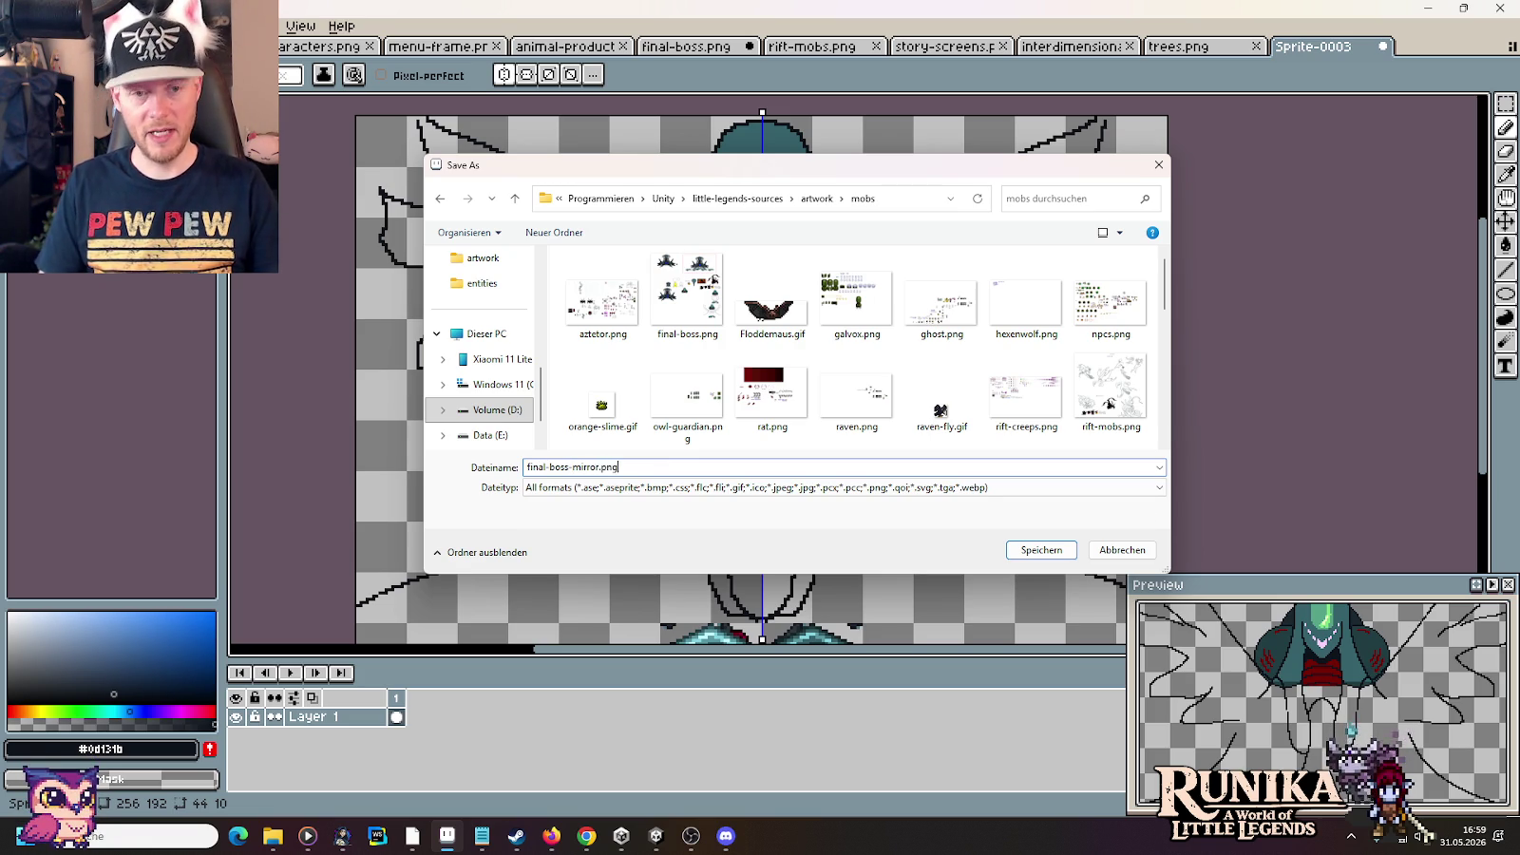
key("Return")
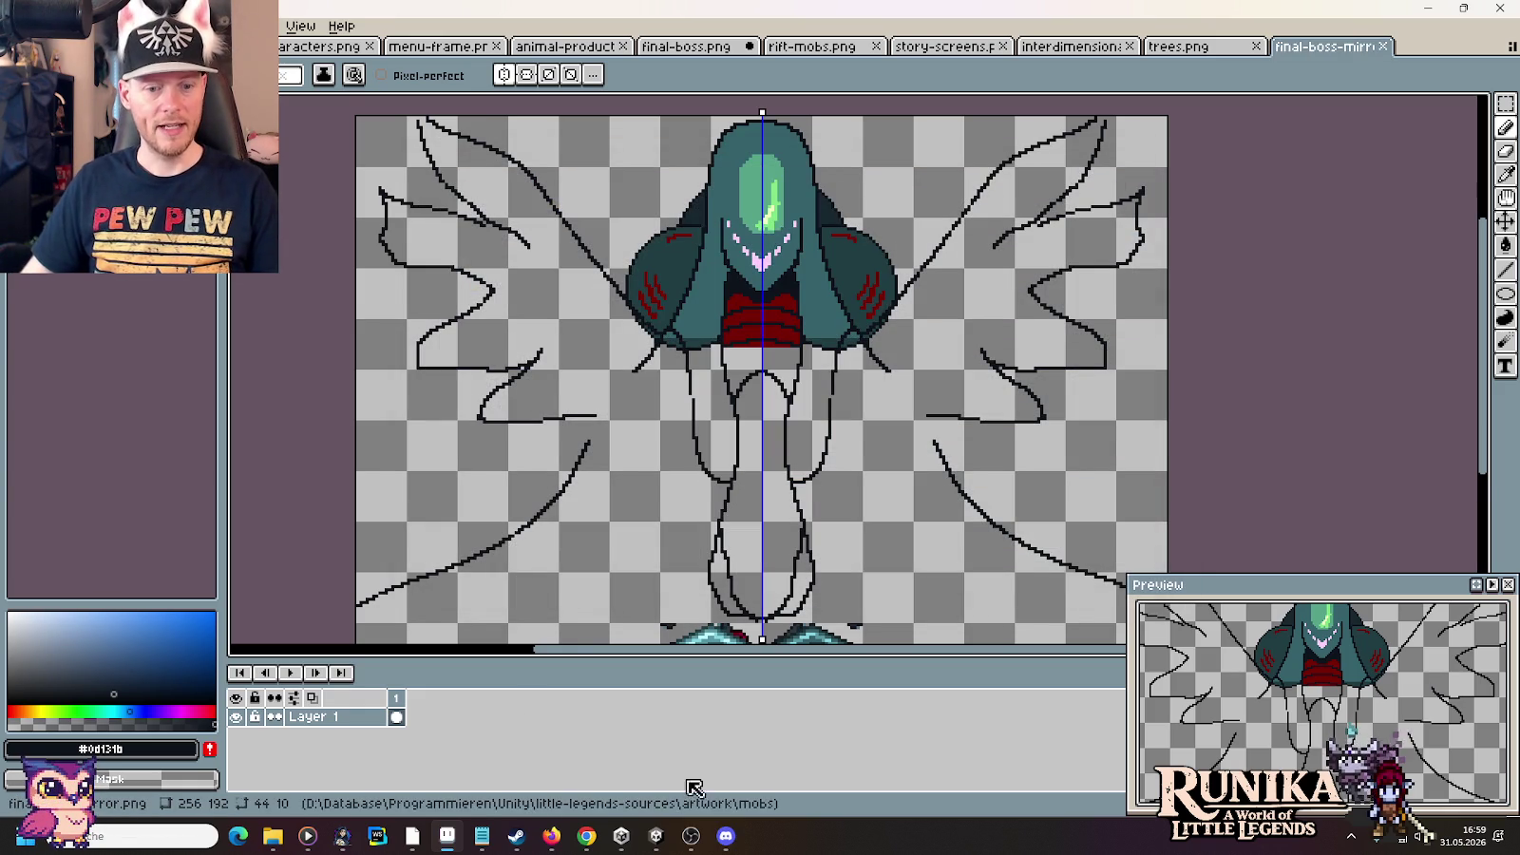
left_click(726, 836)
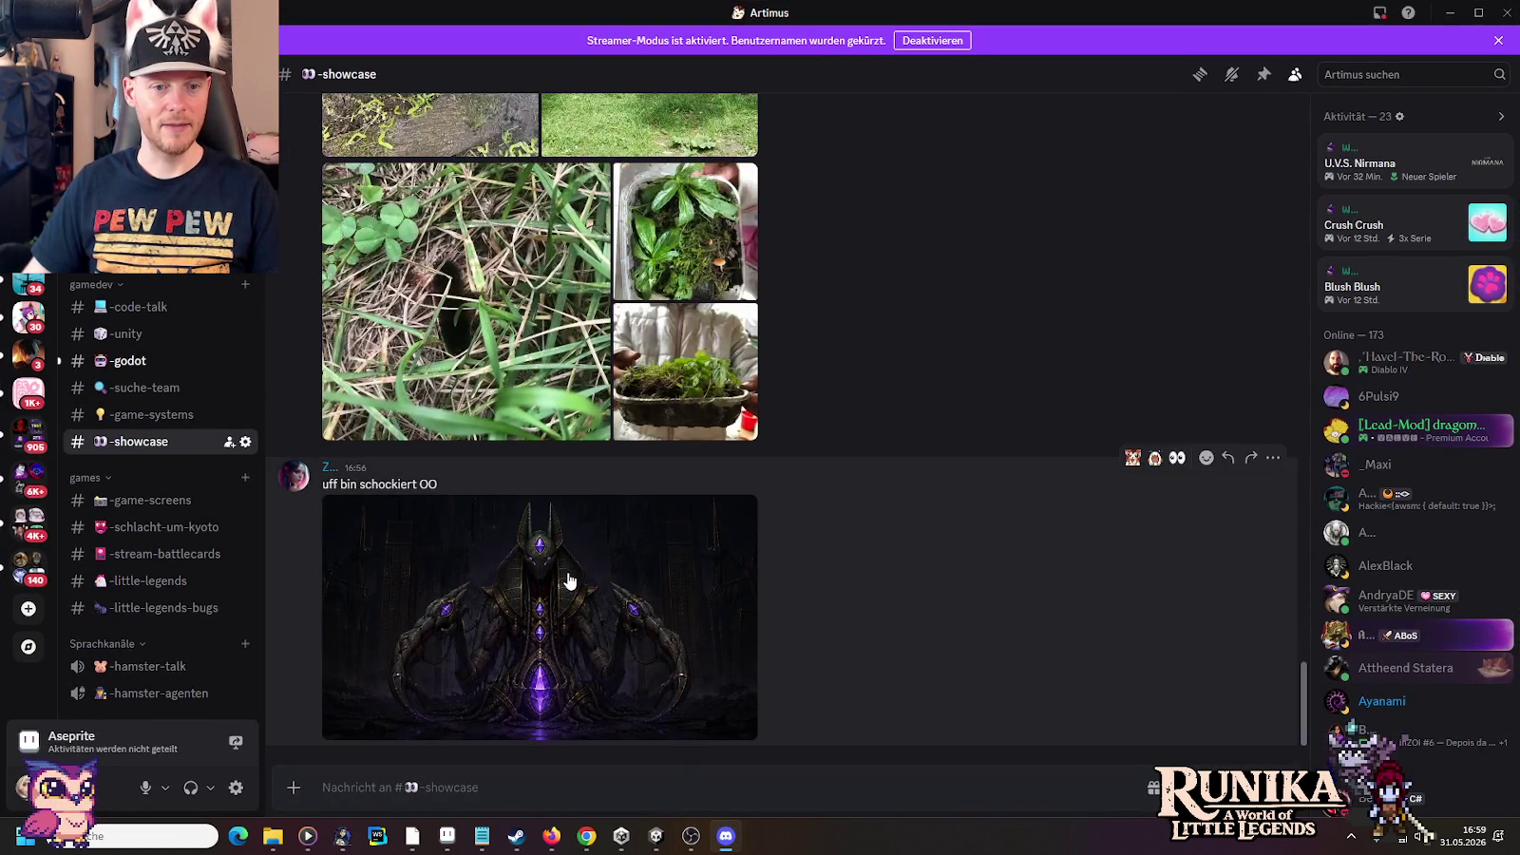
Open the dark boss artwork from #showcase at full size in the image viewer
left_click(569, 581)
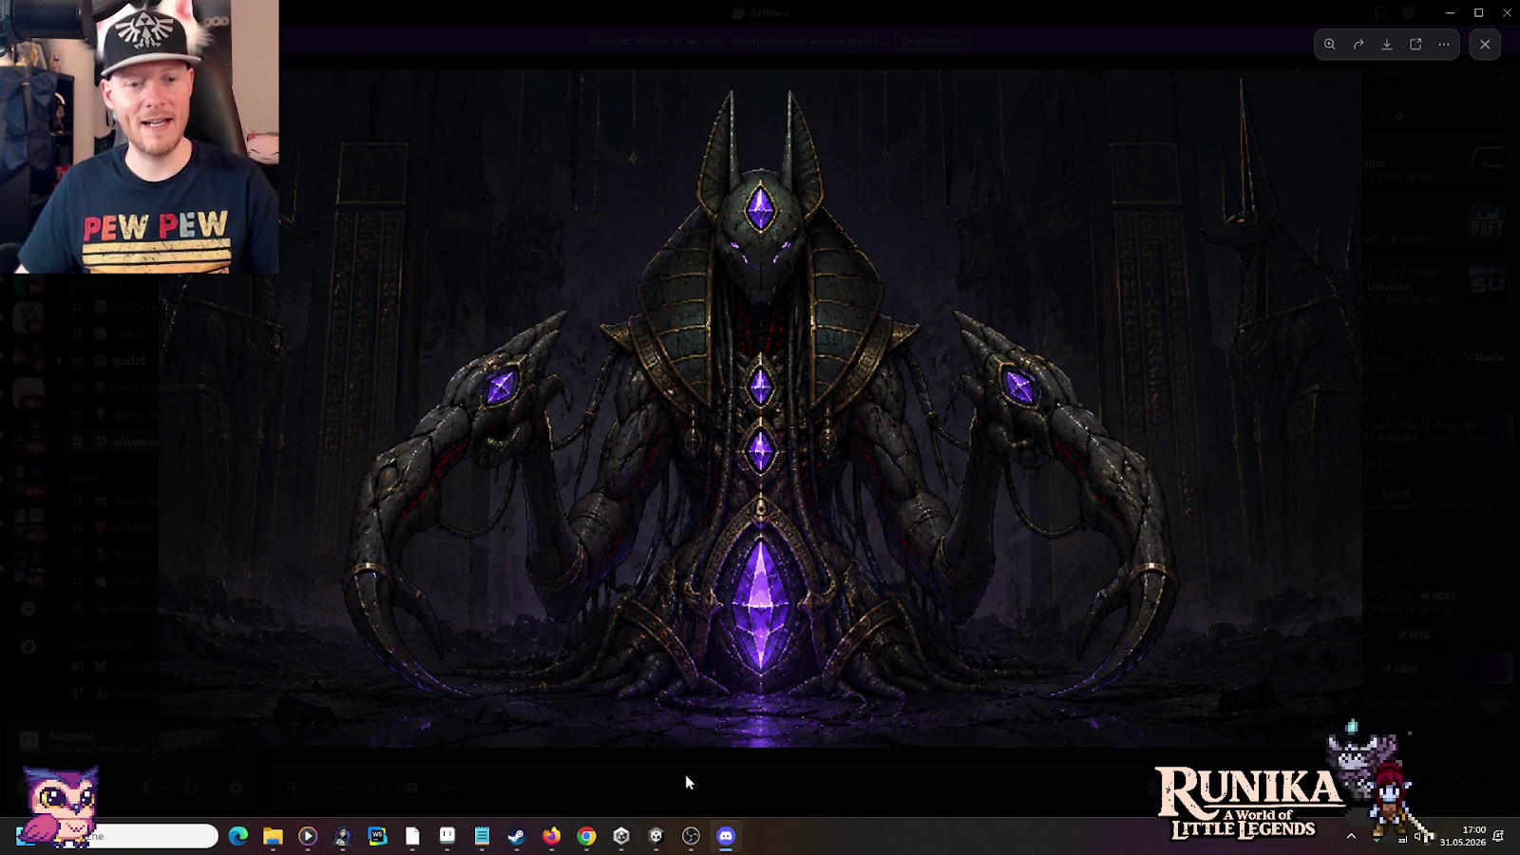
left_click(463, 841)
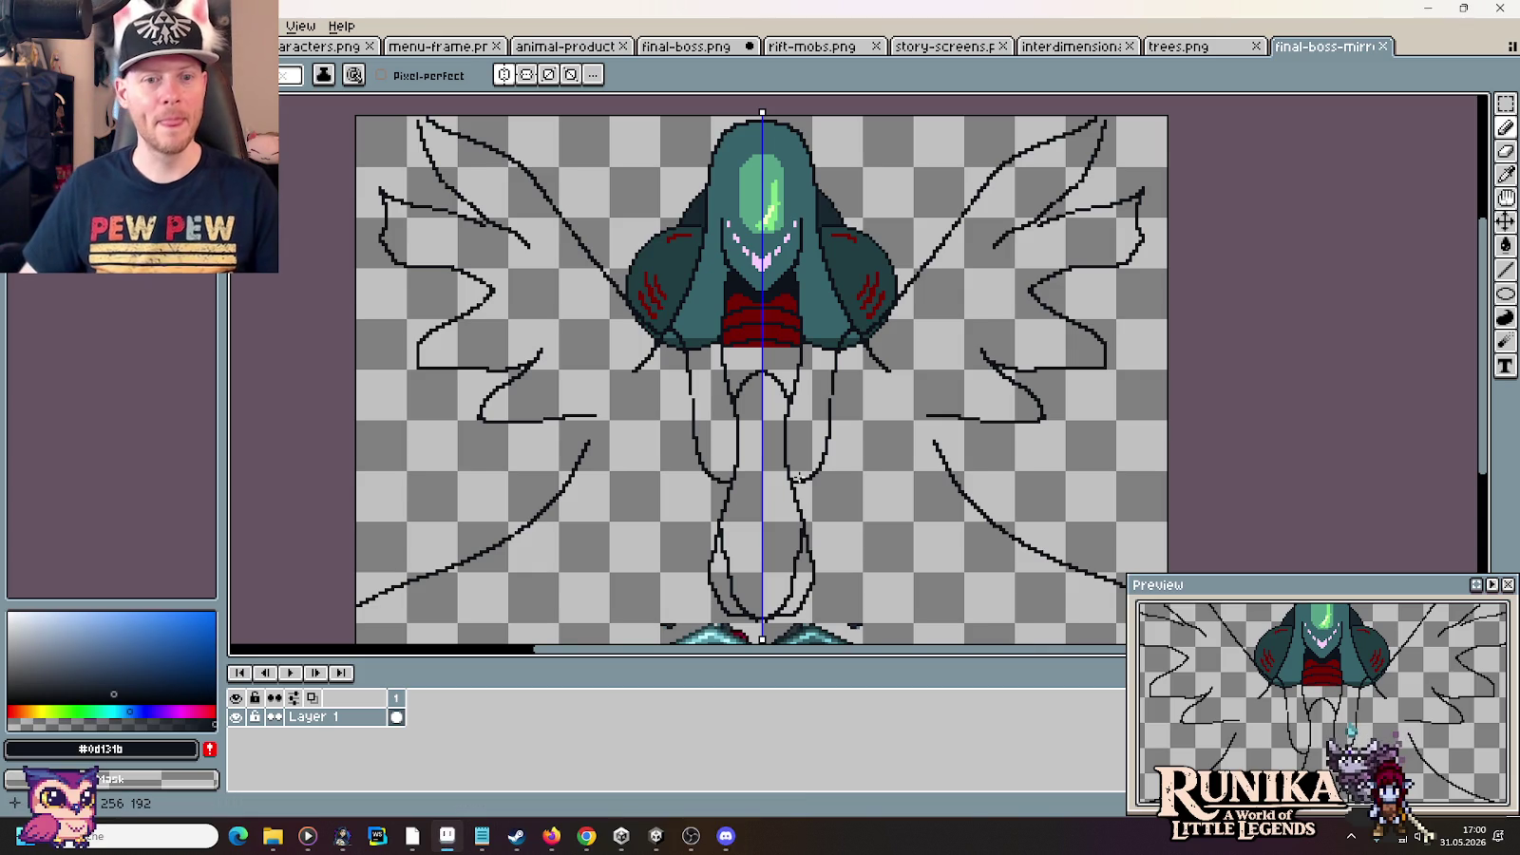
scroll(841, 457, "down", 3)
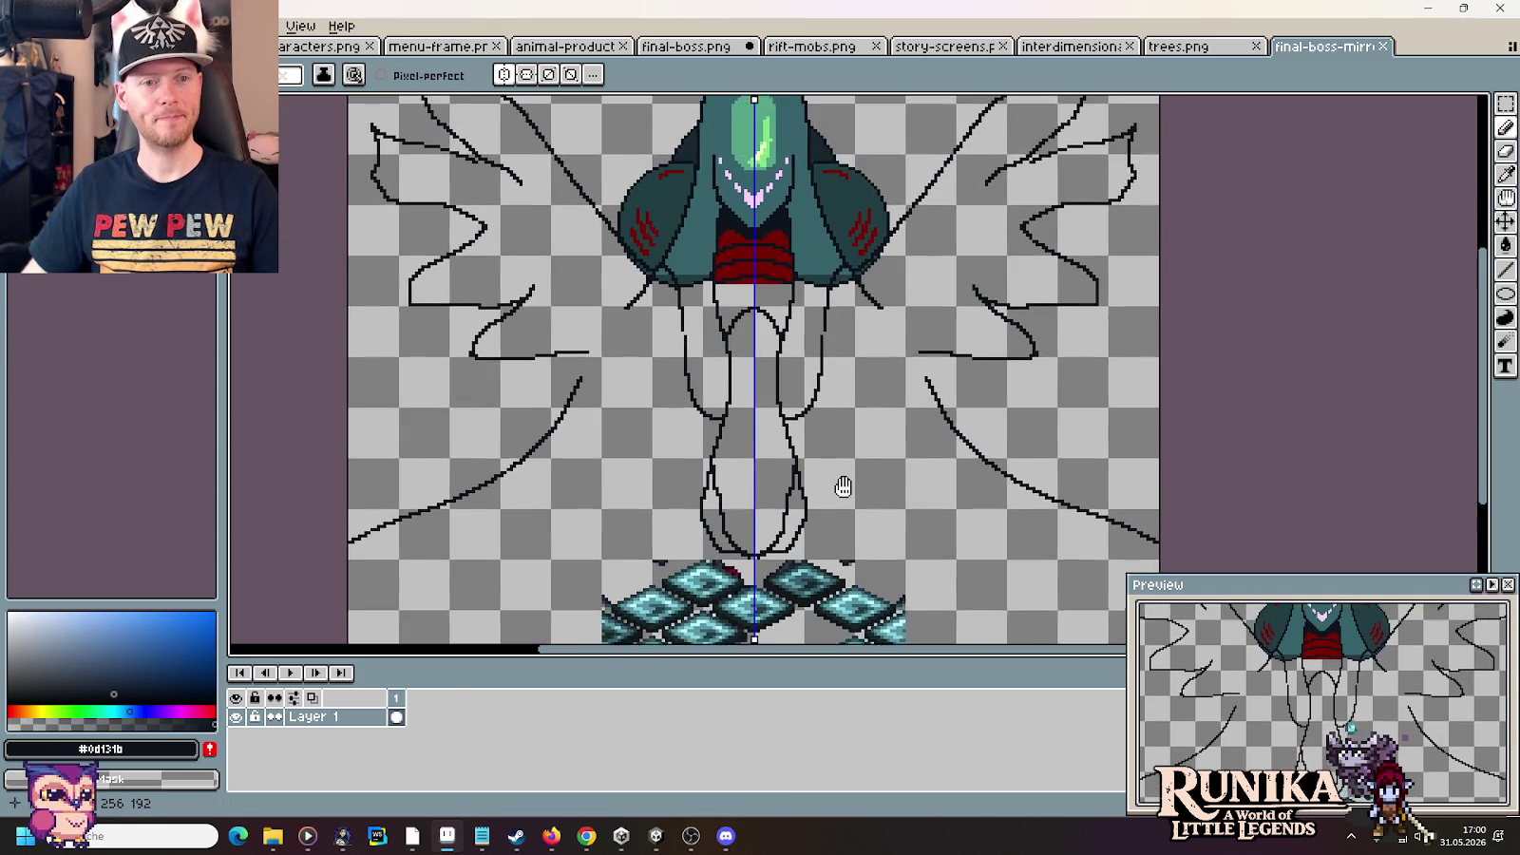
scroll(842, 486, "up", 2)
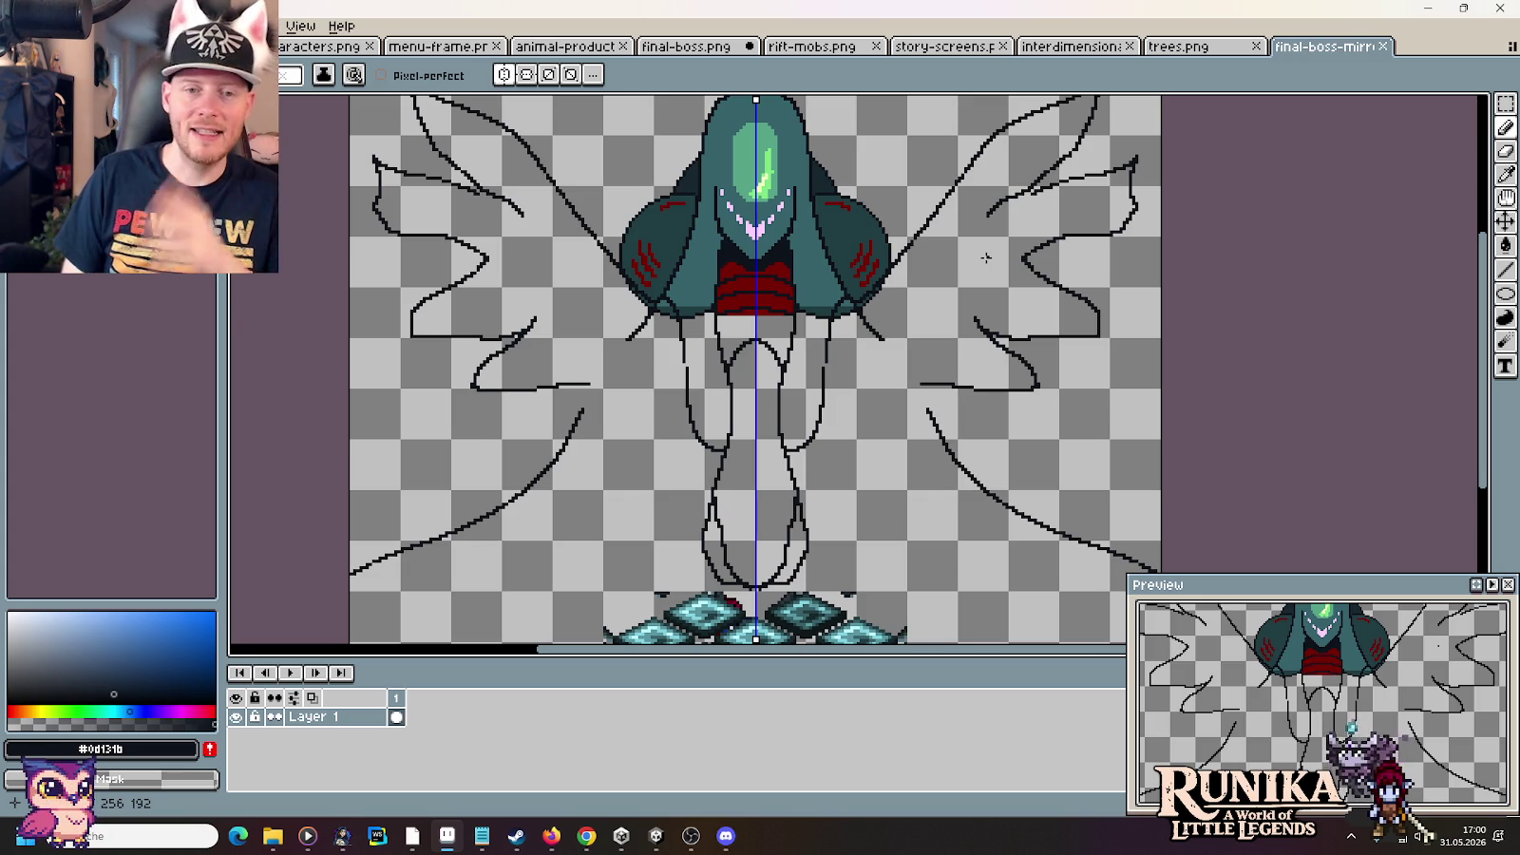
key("alt+Tab")
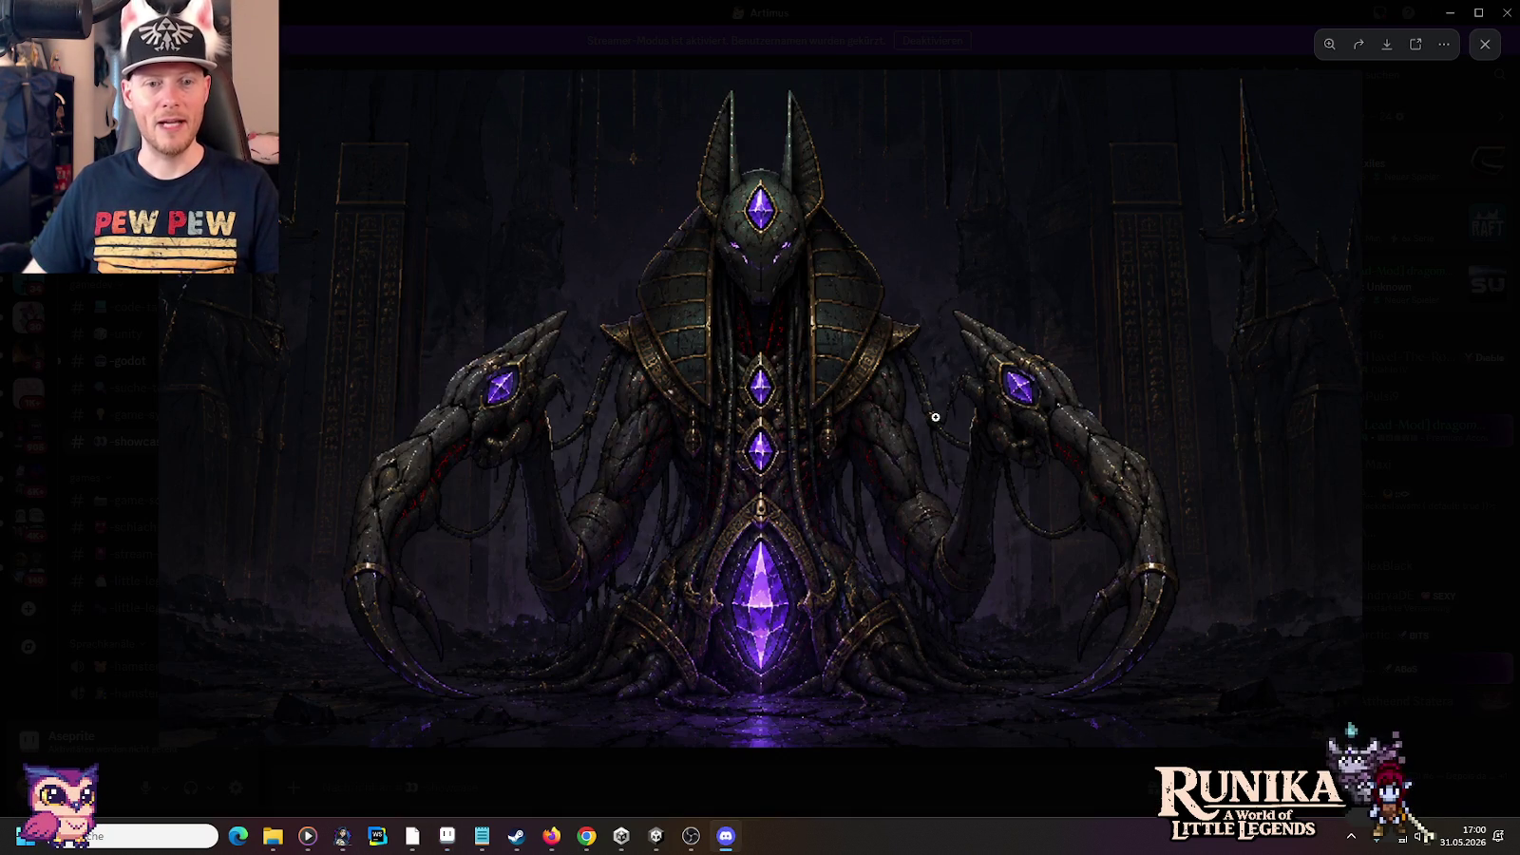
key("alt+Tab")
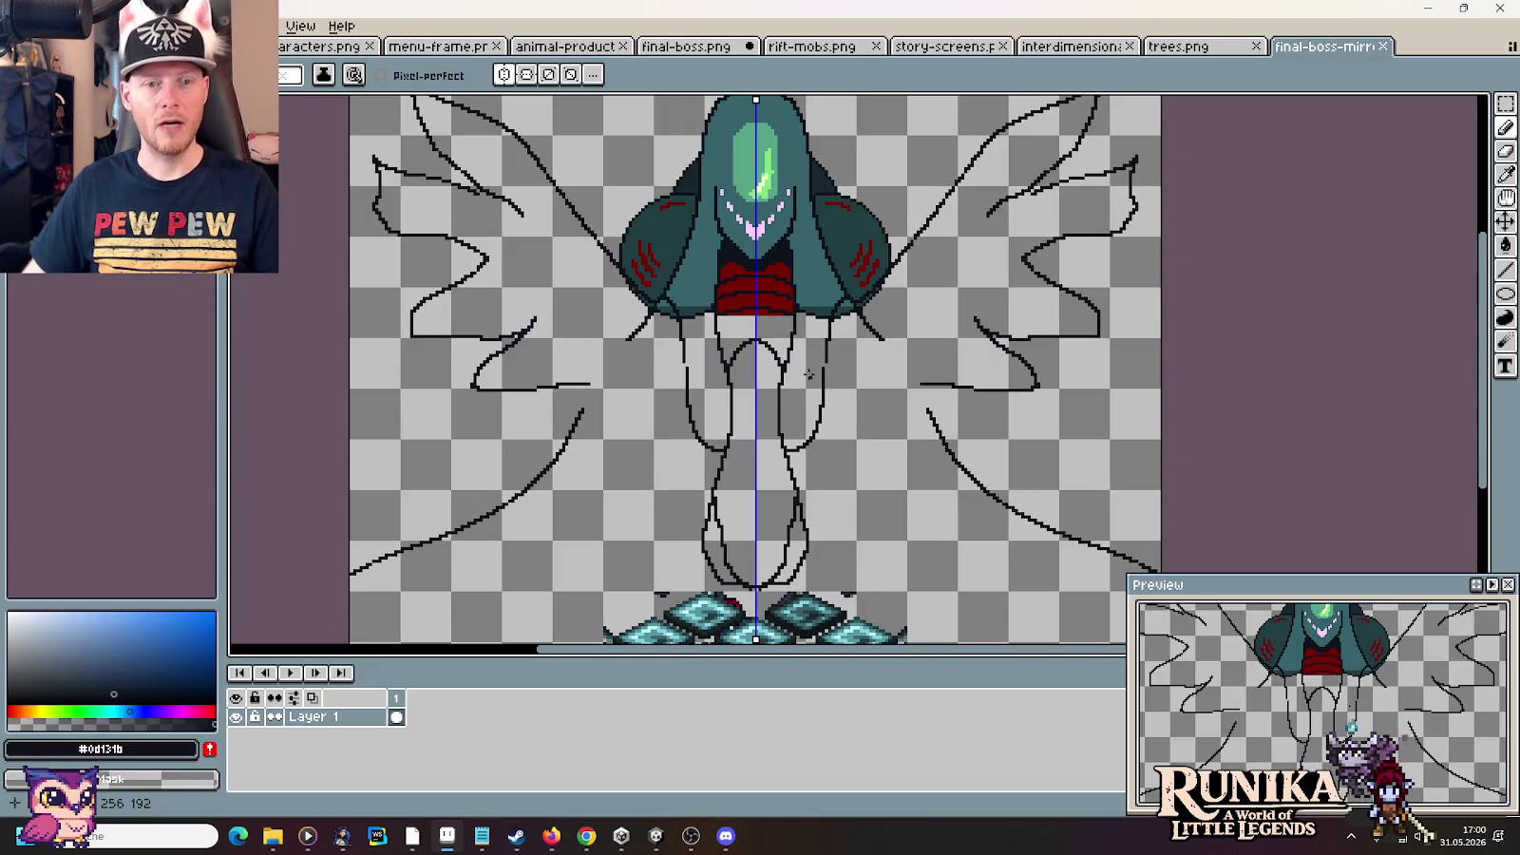
scroll(809, 374, "up", 1)
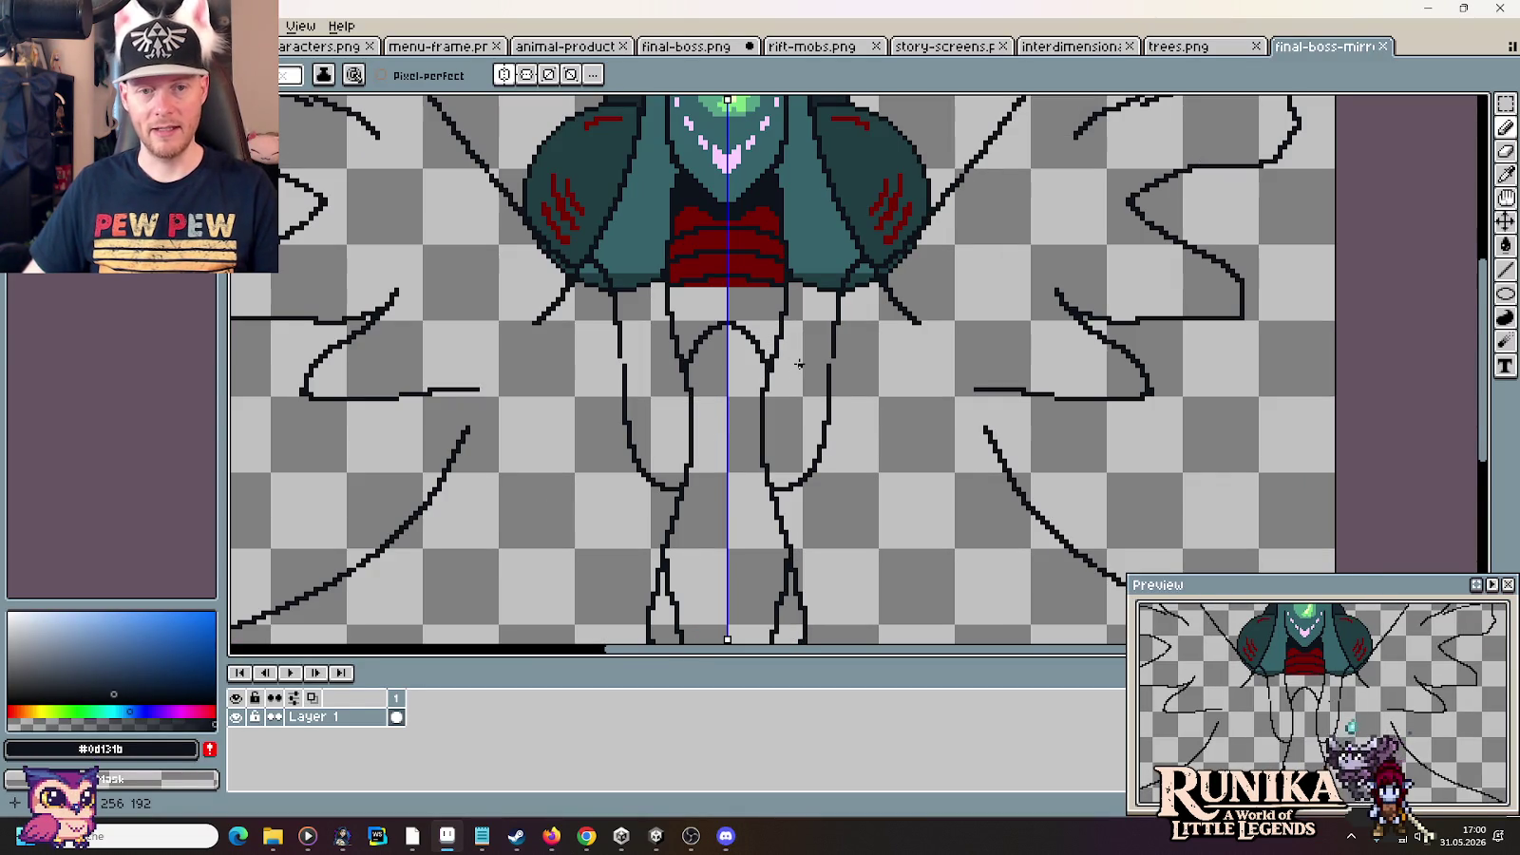
mouse_move(784, 532)
left_mouse_down()
mouse_move(798, 489)
mouse_move(790, 504)
left_mouse_up()
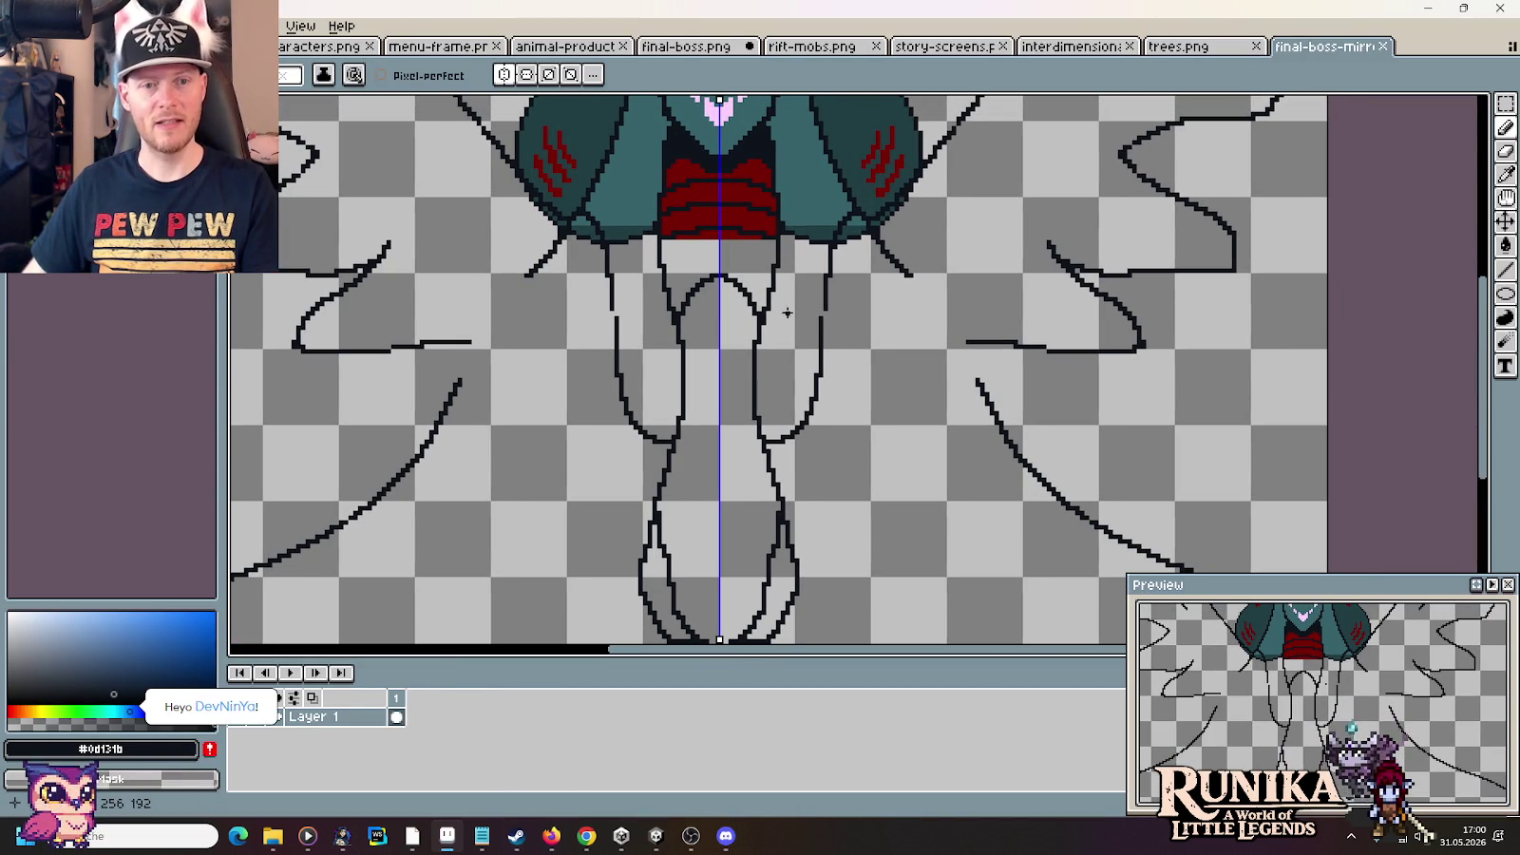
mouse_move(788, 309)
left_mouse_down()
mouse_move(803, 411)
mouse_move(847, 396)
left_mouse_up()
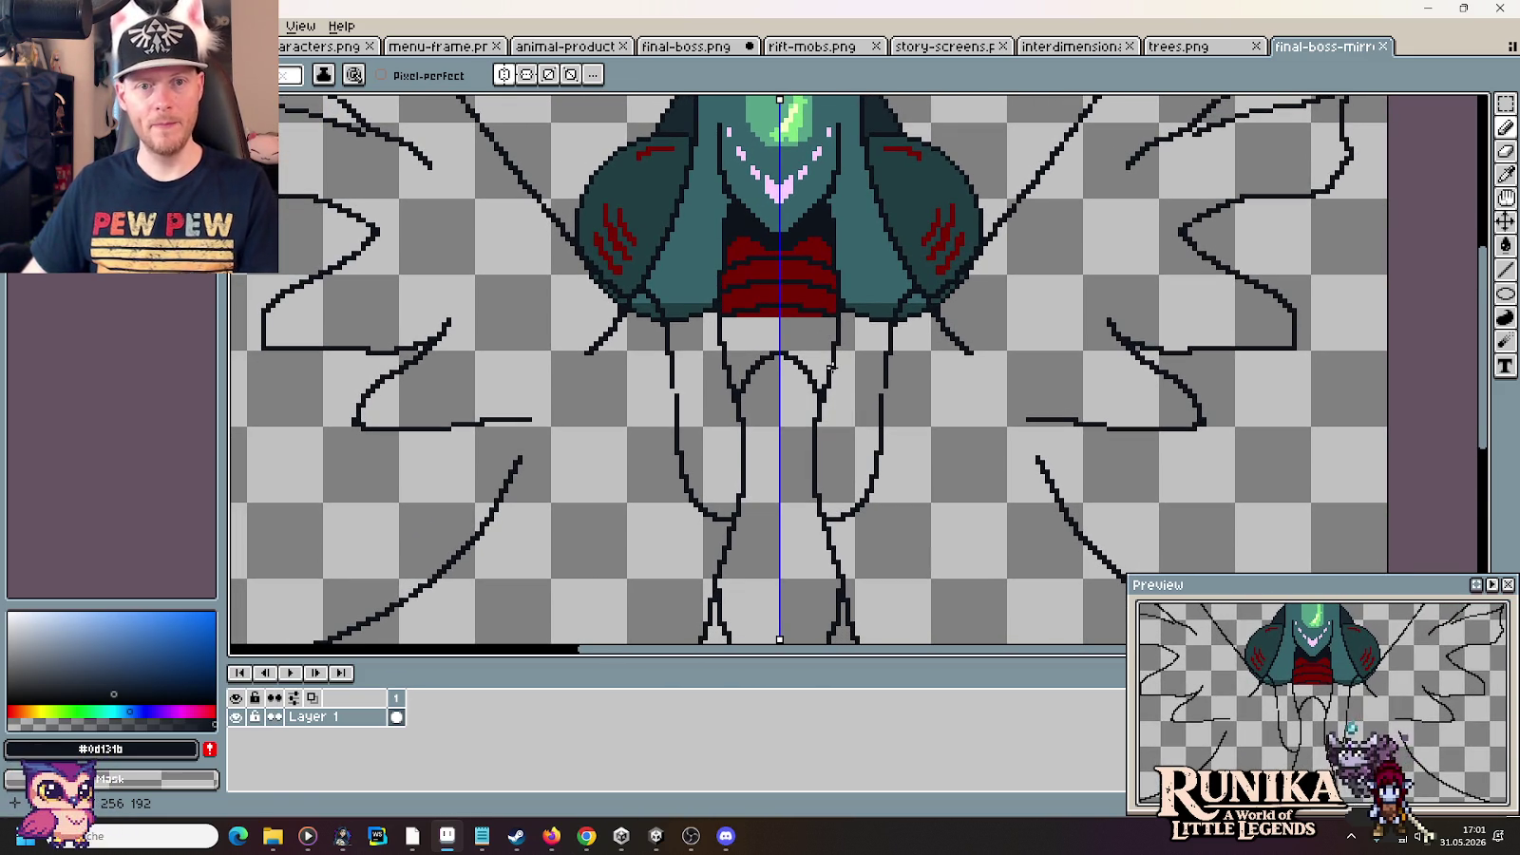
key("alt+Tab")
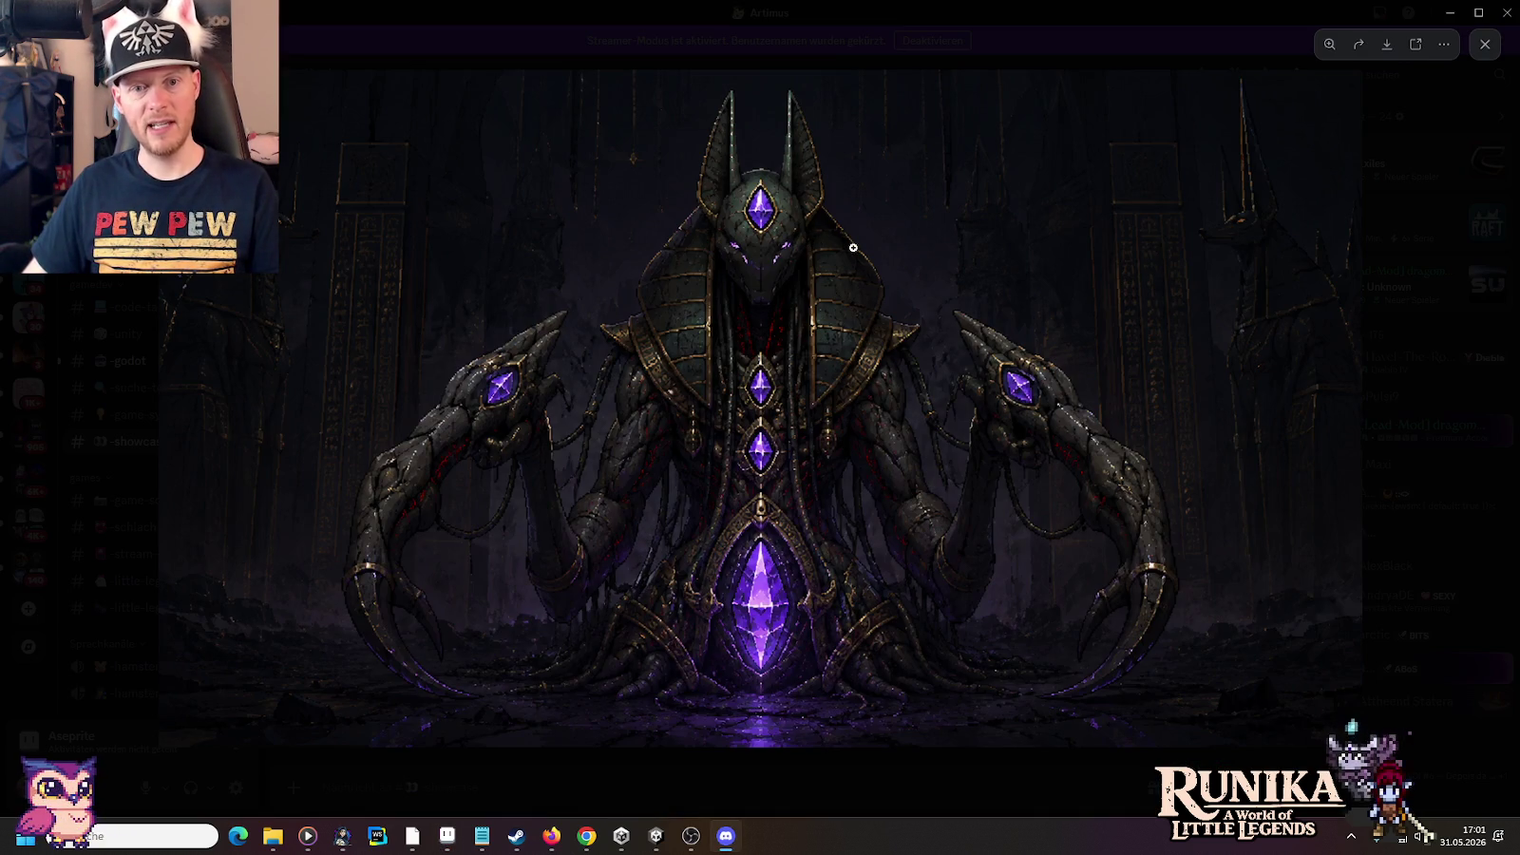
key("alt+Tab")
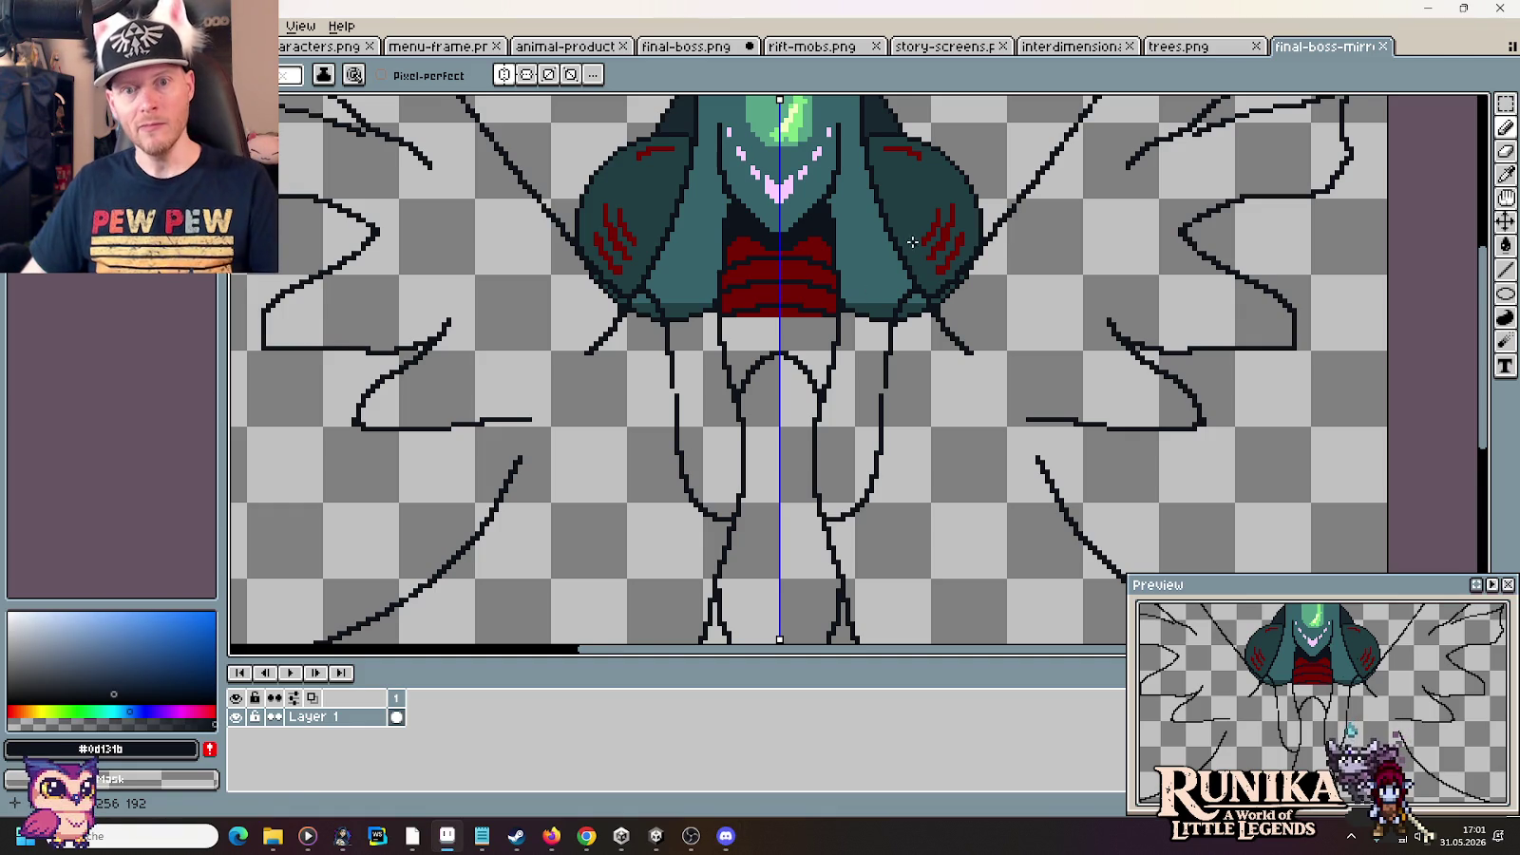
key("alt+Tab")
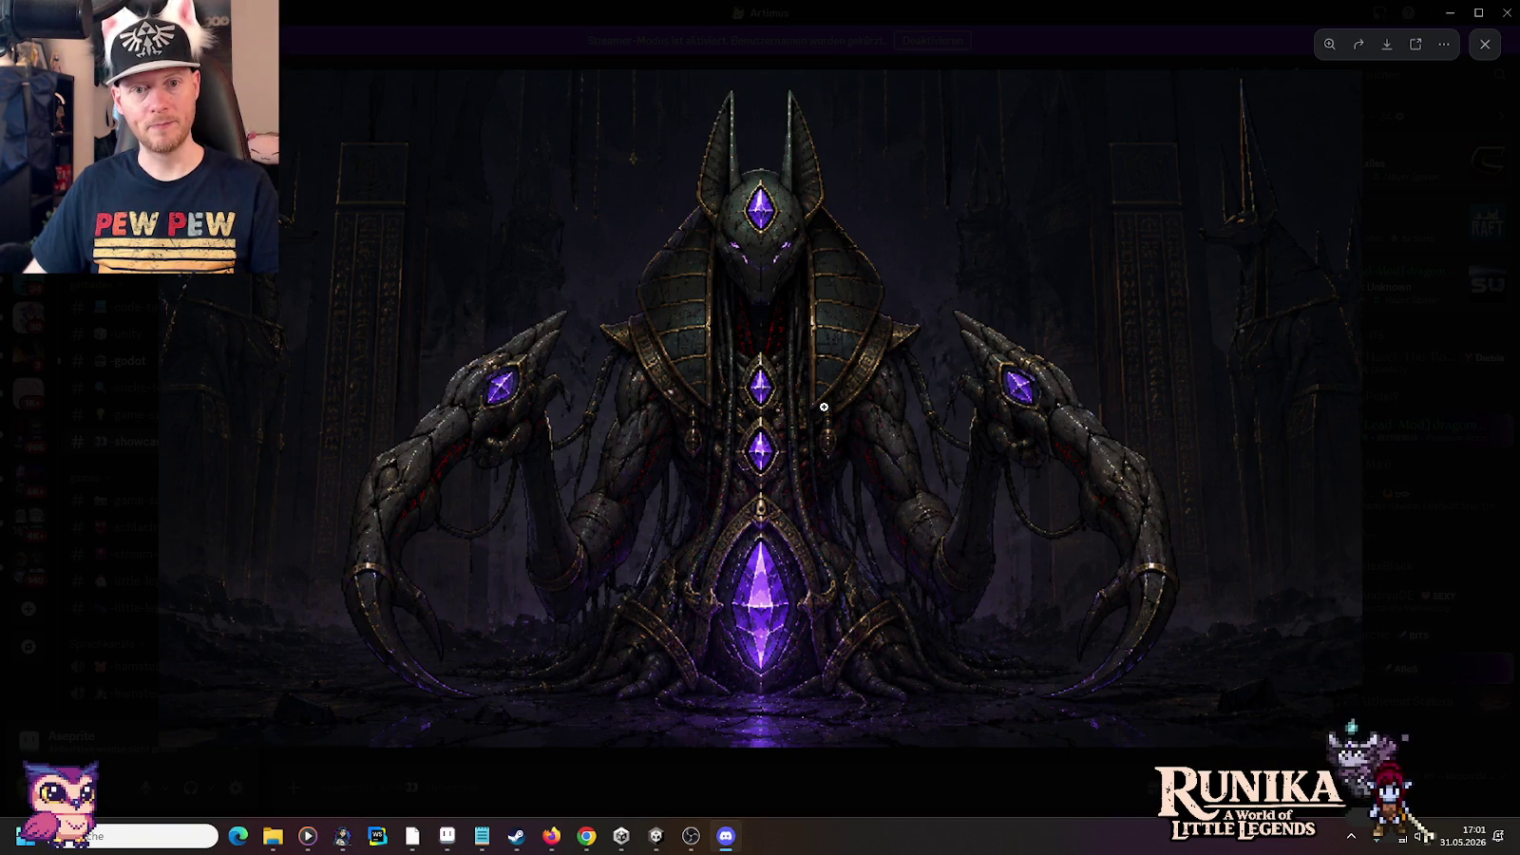
key("alt+Tab")
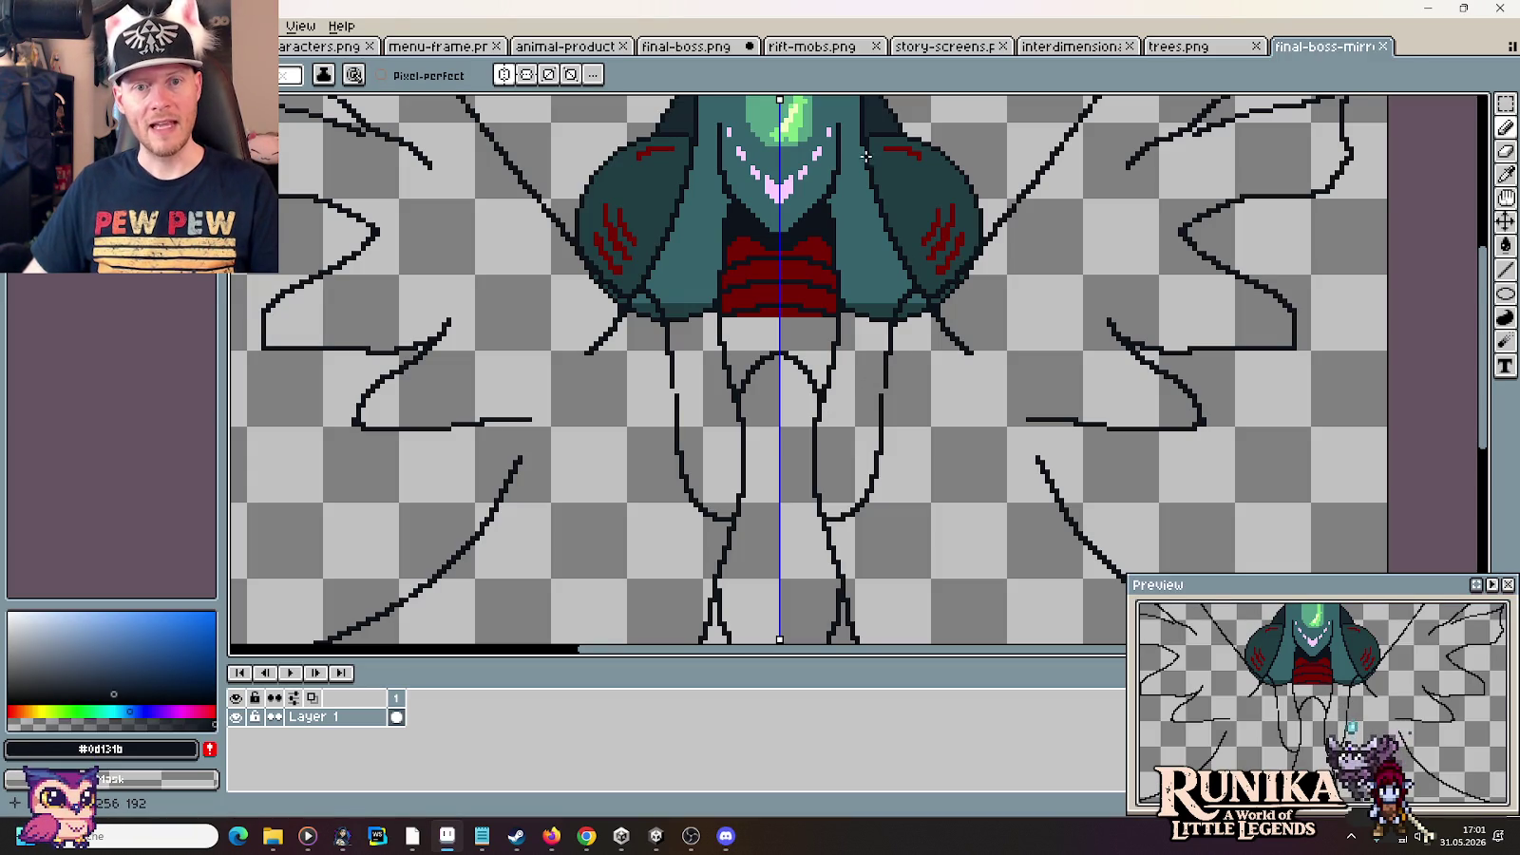
key("alt+Tab")
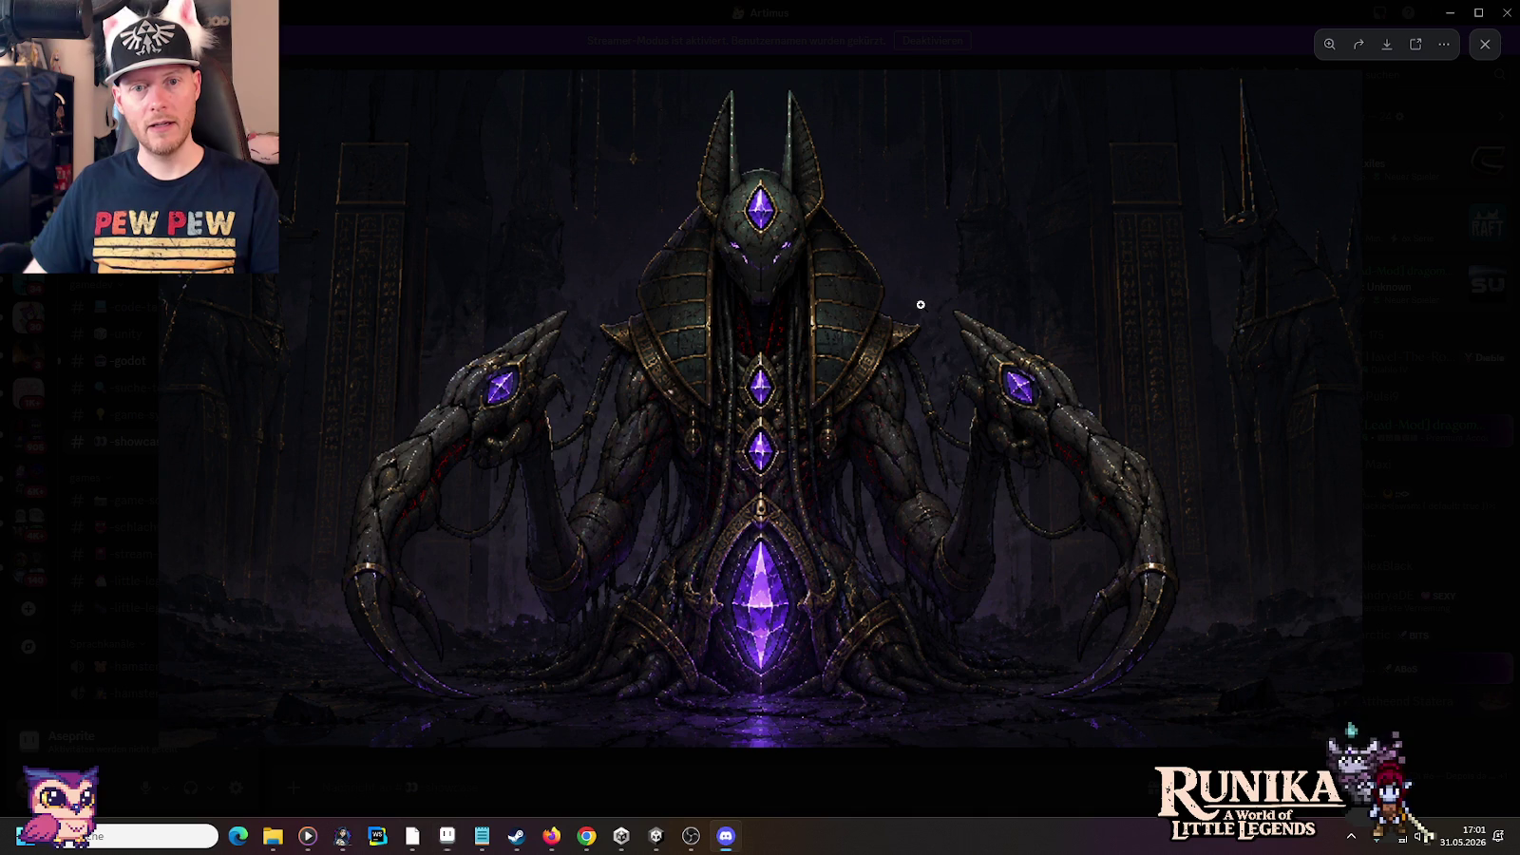
key("alt+Tab")
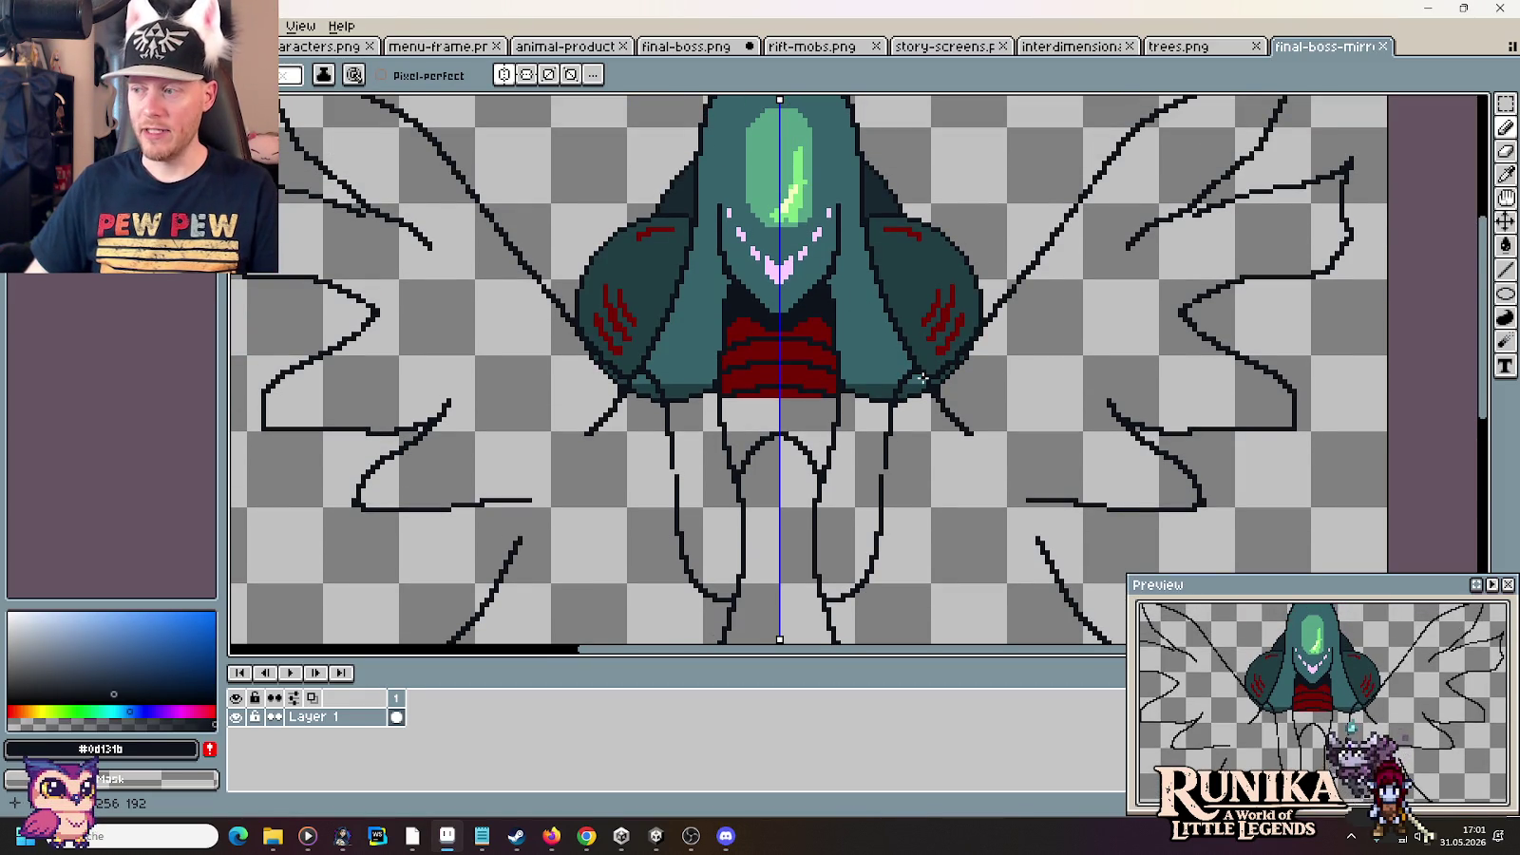
key("alt+Tab")
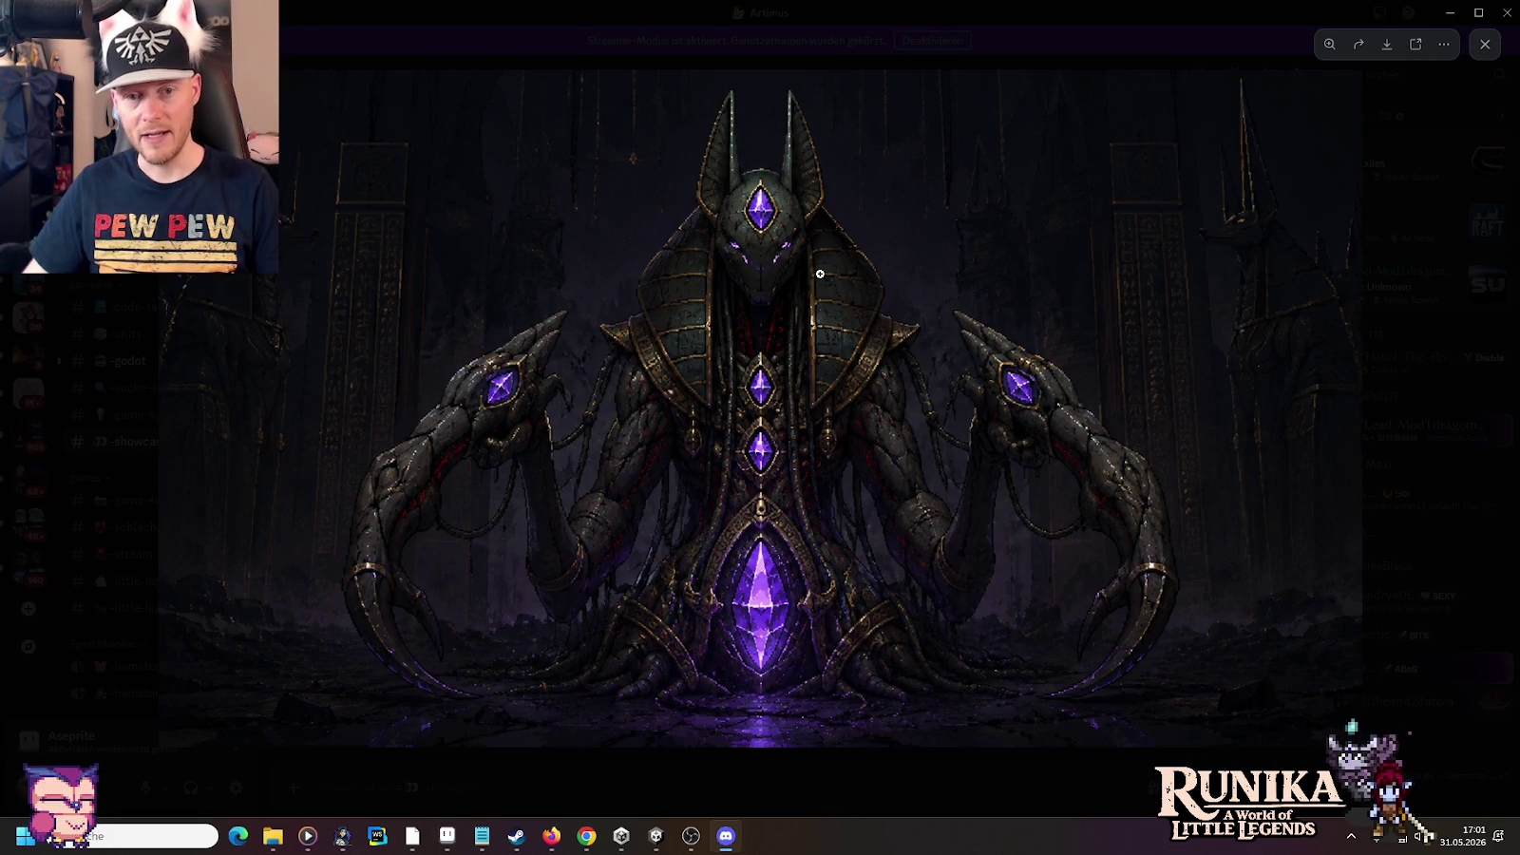
key("alt+Tab")
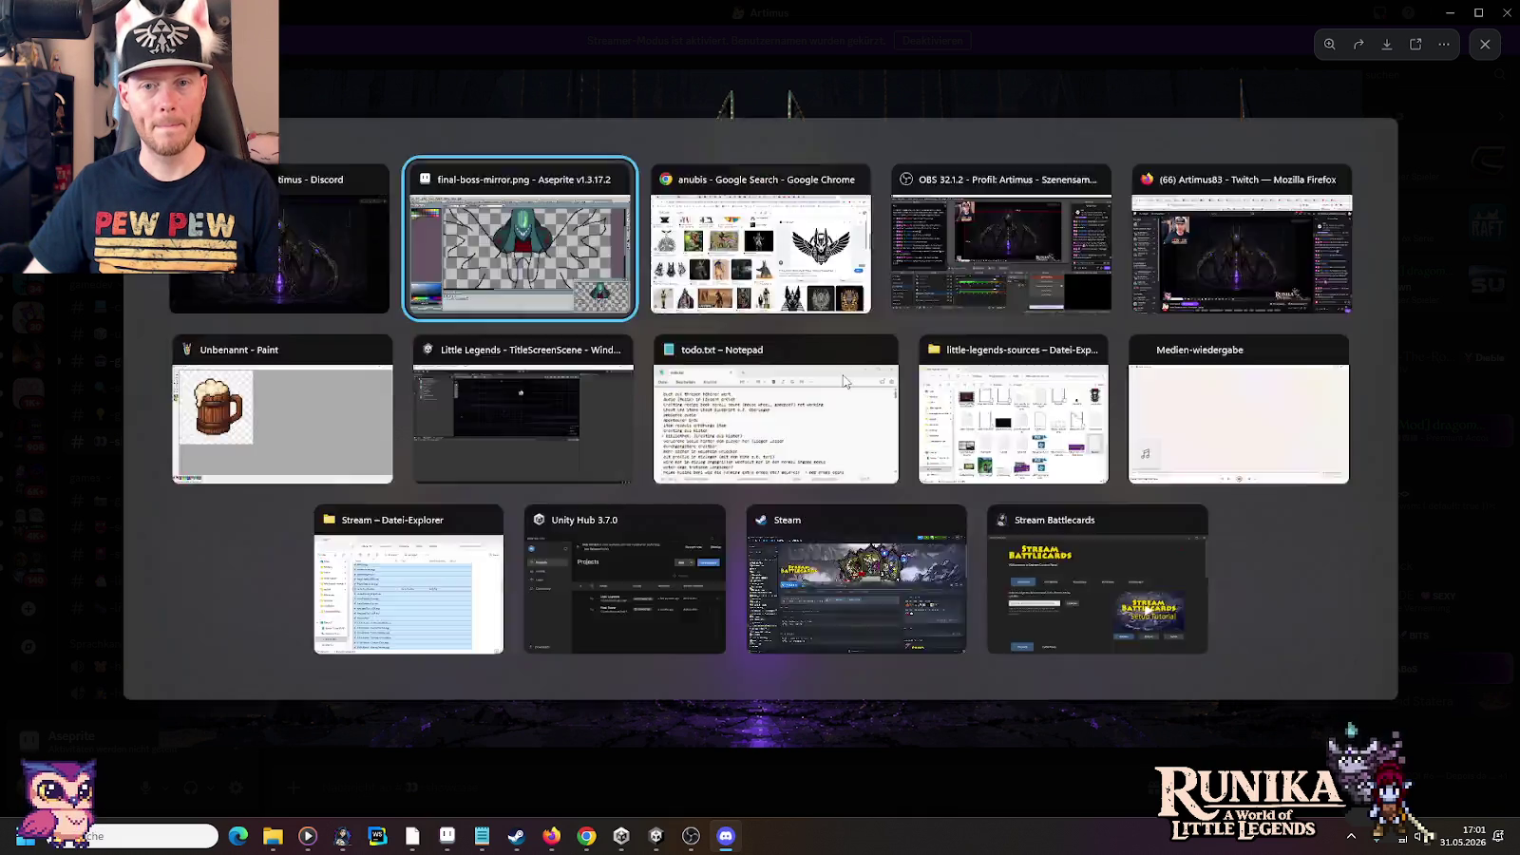
Browse the Anubis image results and preview a related Anubis emblem image
left_click(586, 837)
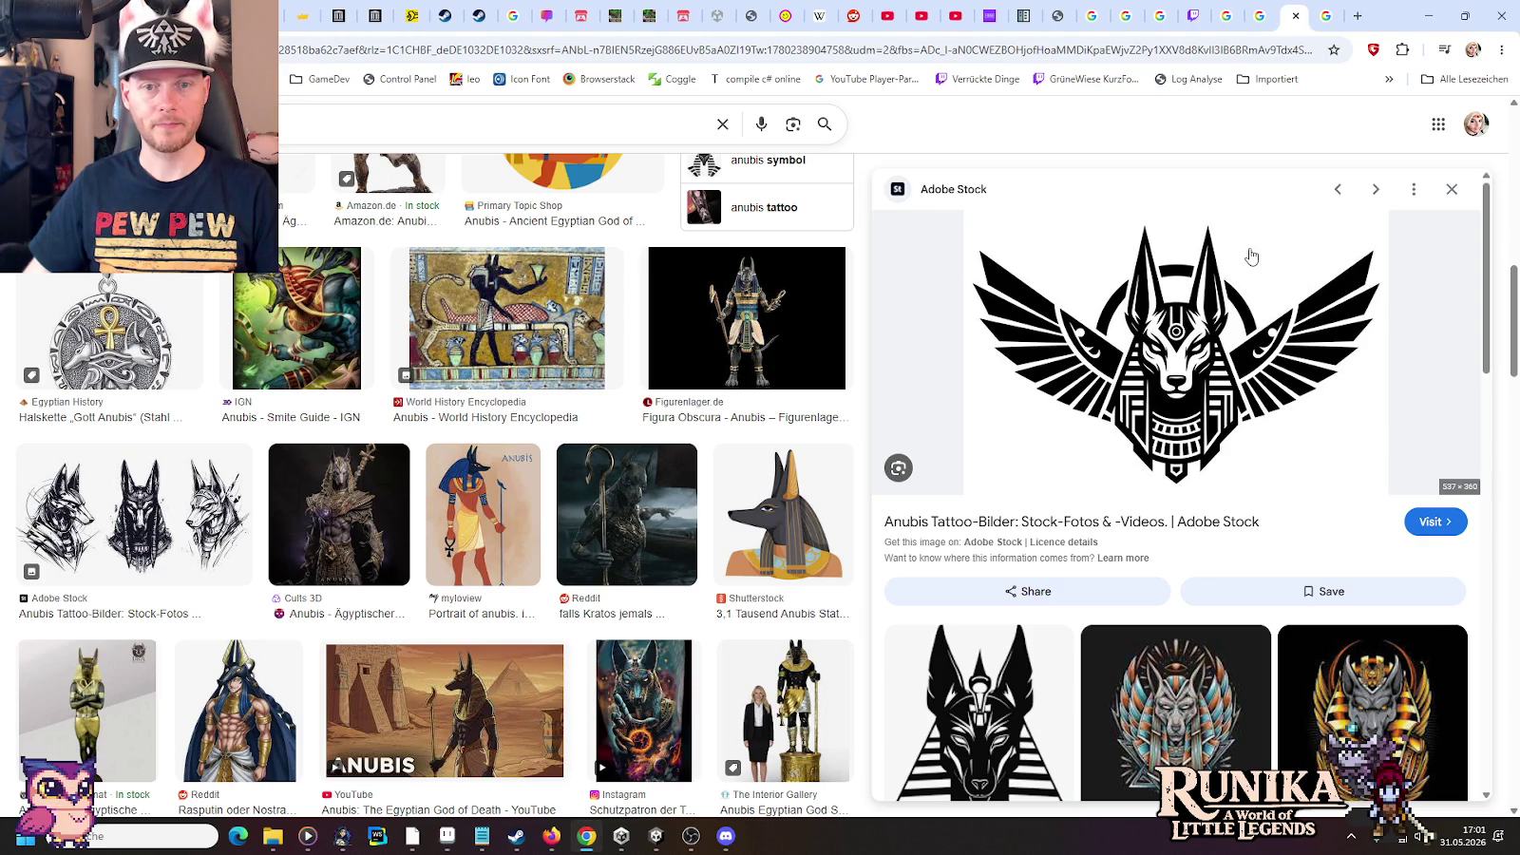
key("alt+Tab")
key("alt+Tab")
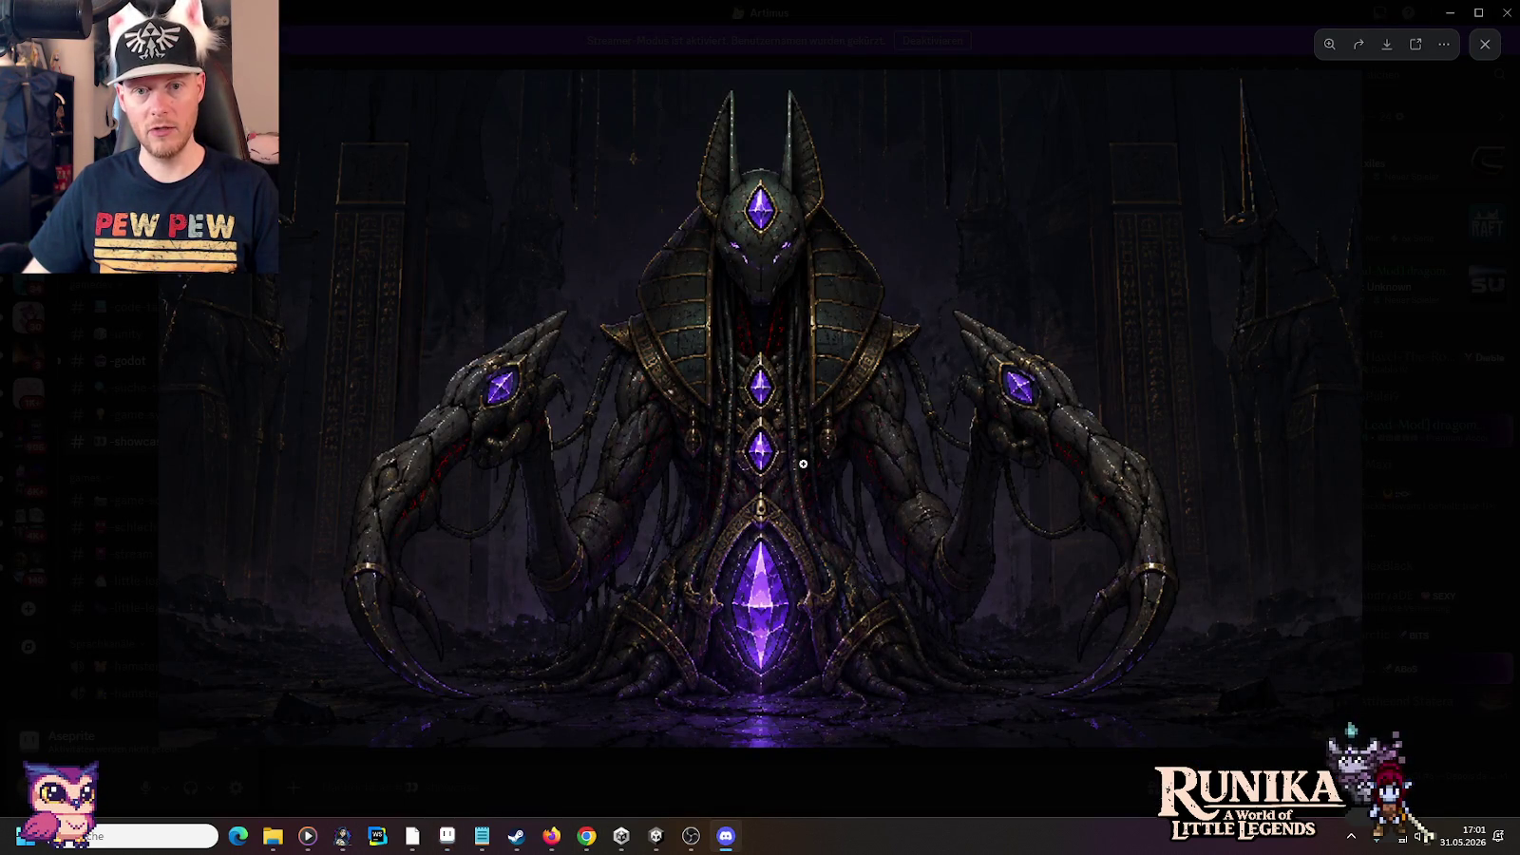
key("alt+Tab")
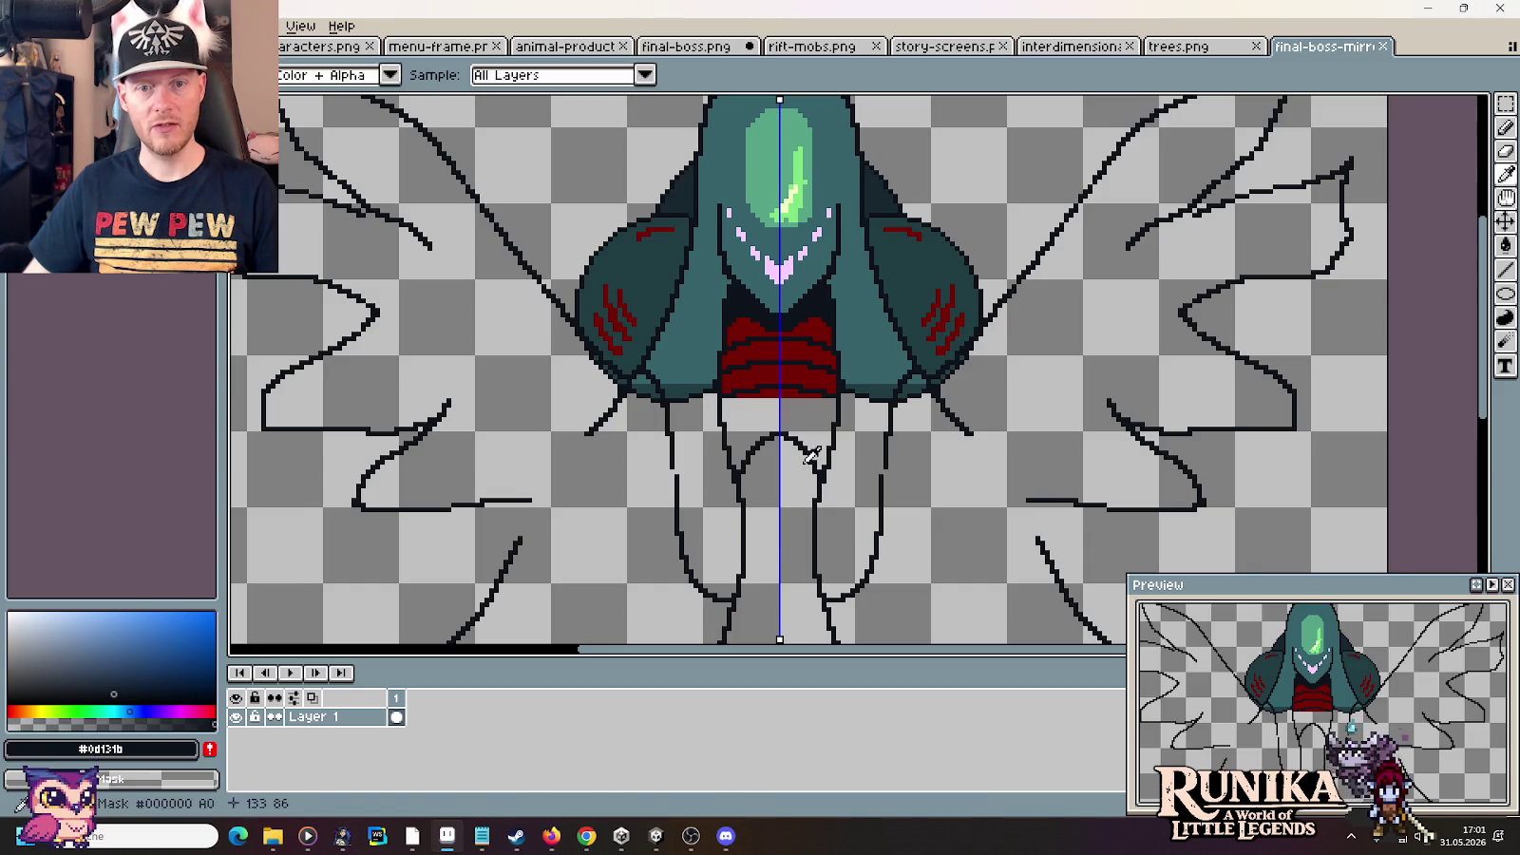
key("alt+Tab")
key("Tab")
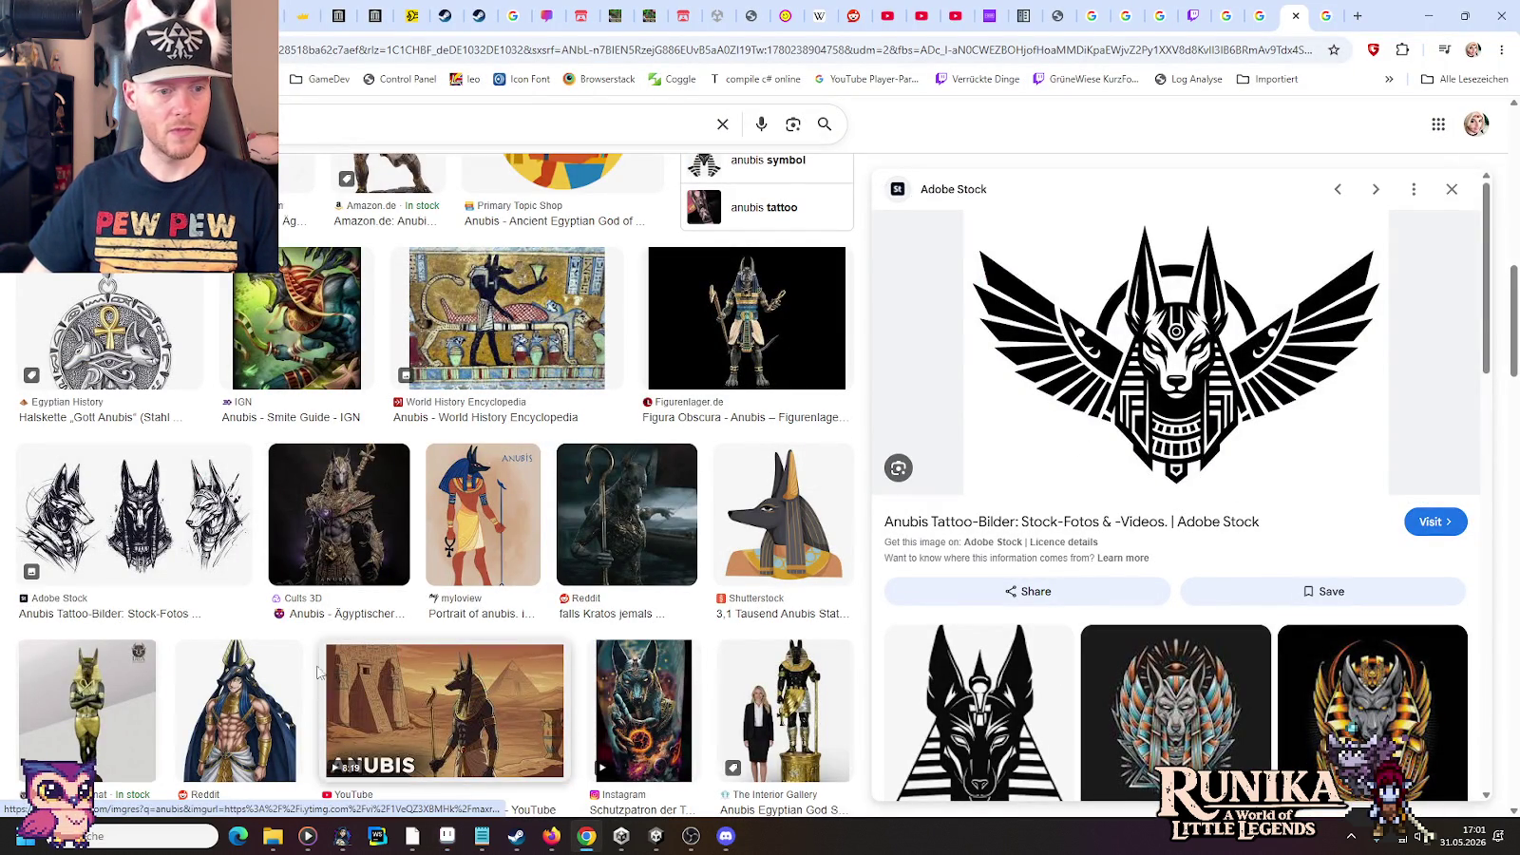
left_click(245, 585)
key("Escape")
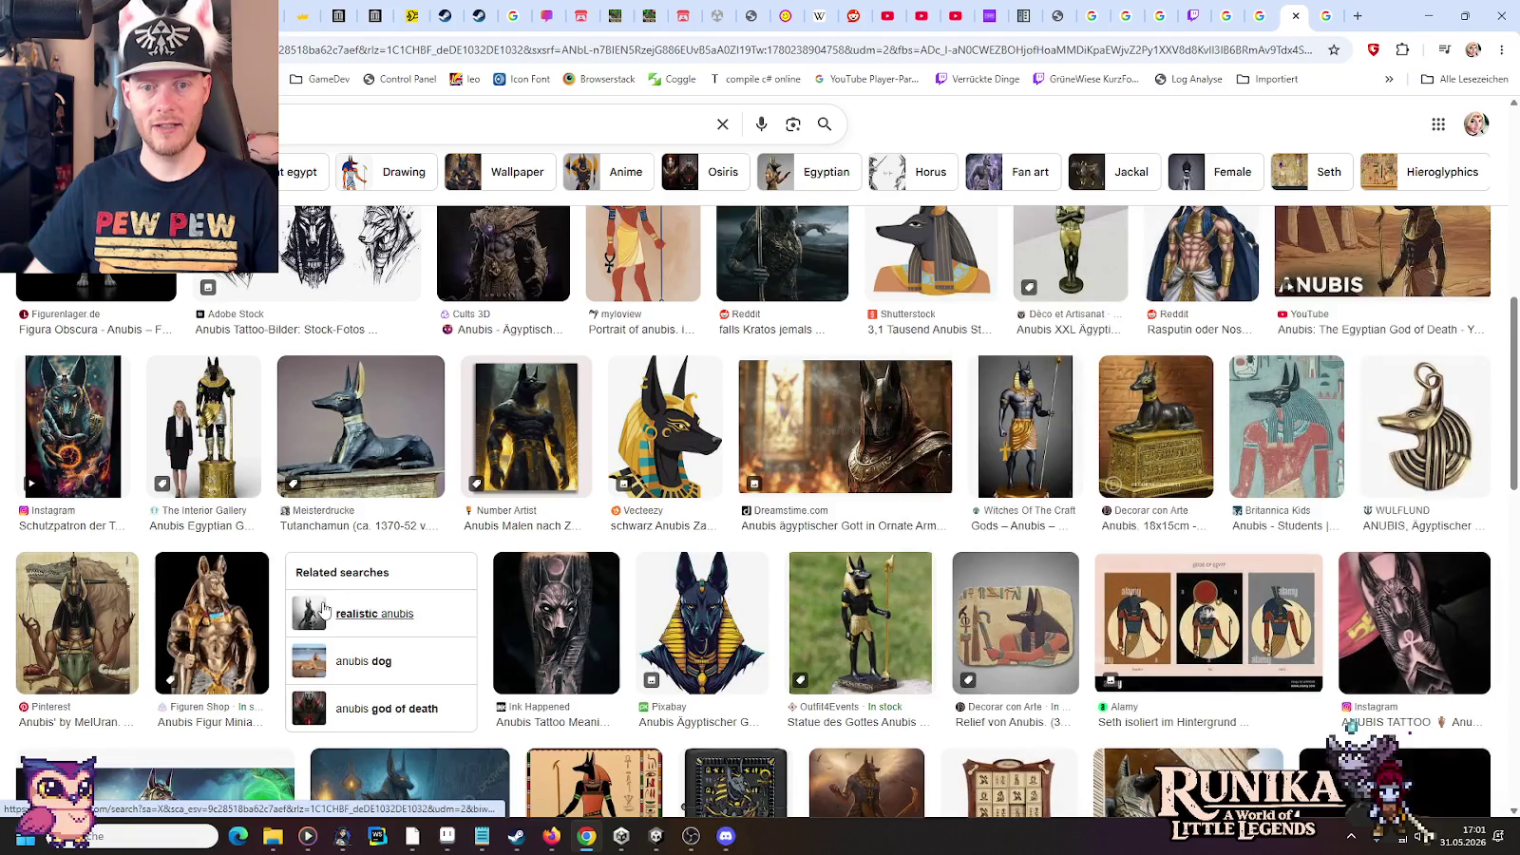
key("alt+Left")
key("alt+Right")
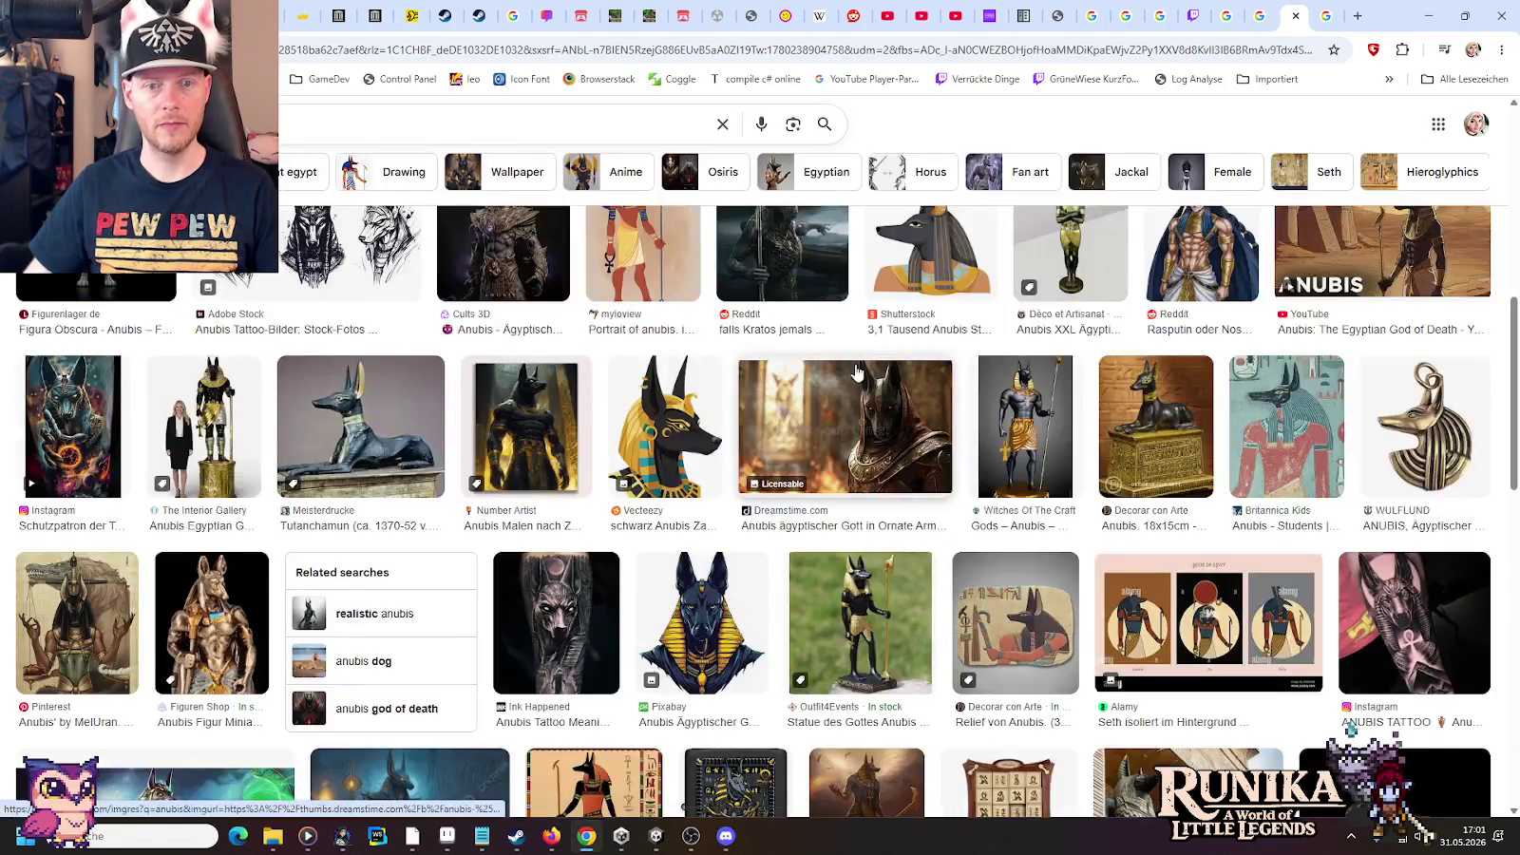
Preview the Pixabay Anubis illustration and the Cults 3D Anubis bust, then return to Aseprite
left_click(703, 622)
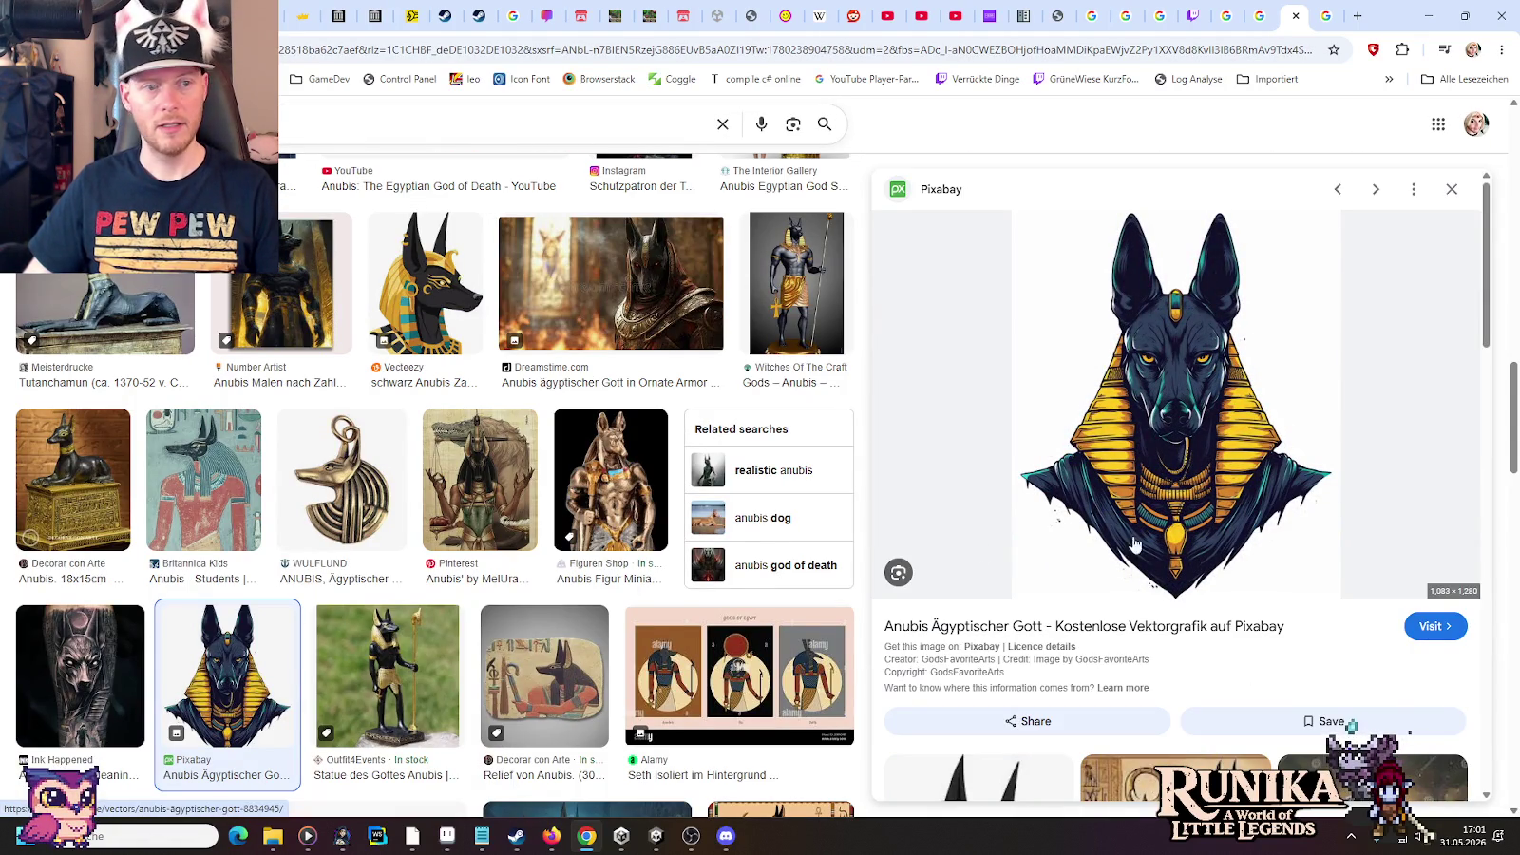
scroll(327, 423, "down", 2)
scroll(327, 426, "down", 2)
scroll(327, 428, "down", 2)
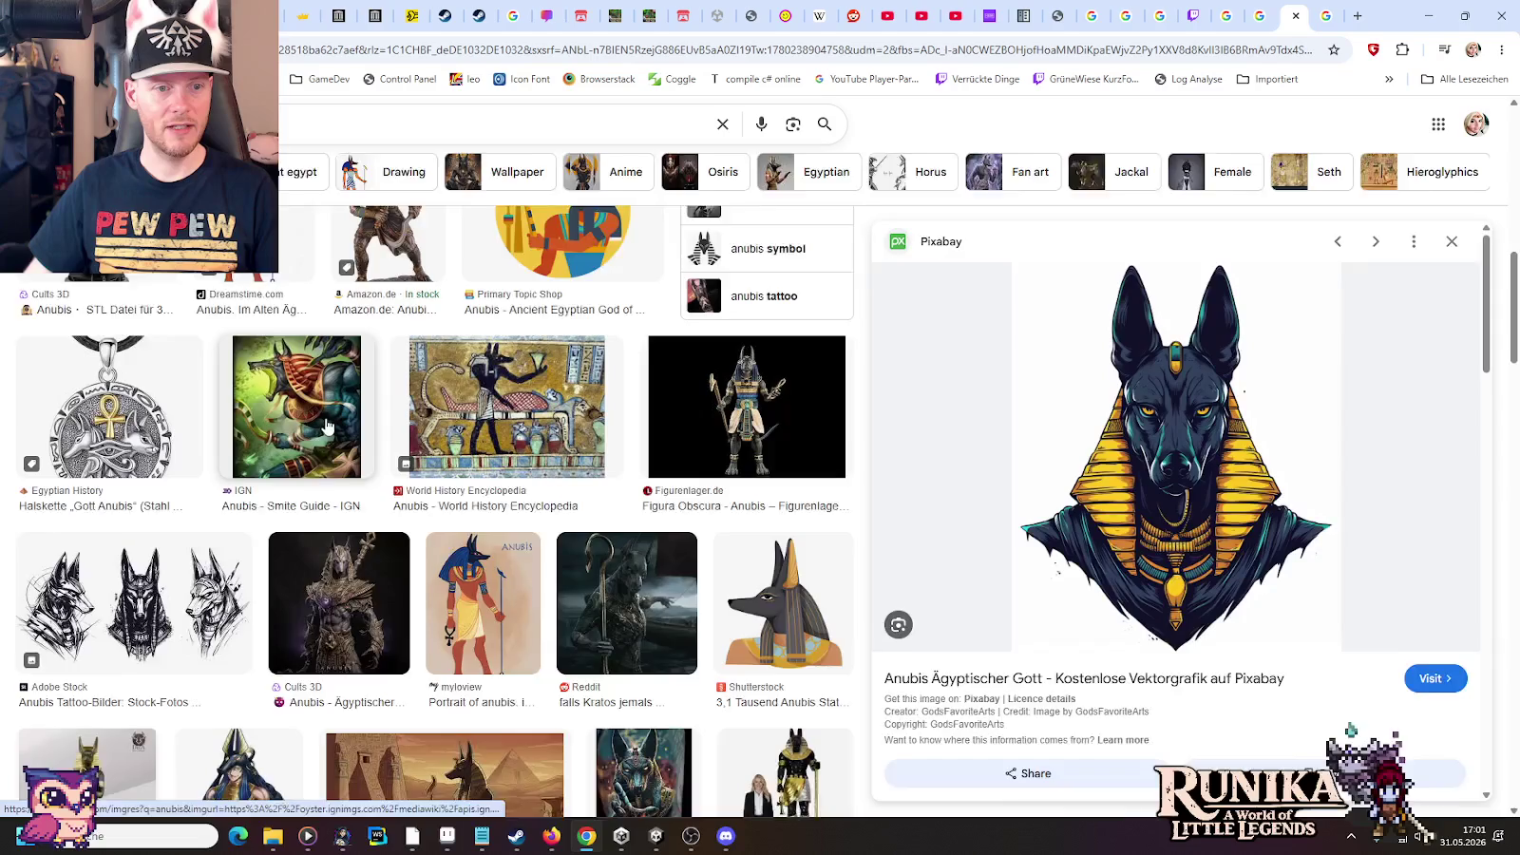
scroll(328, 432, "down", 2)
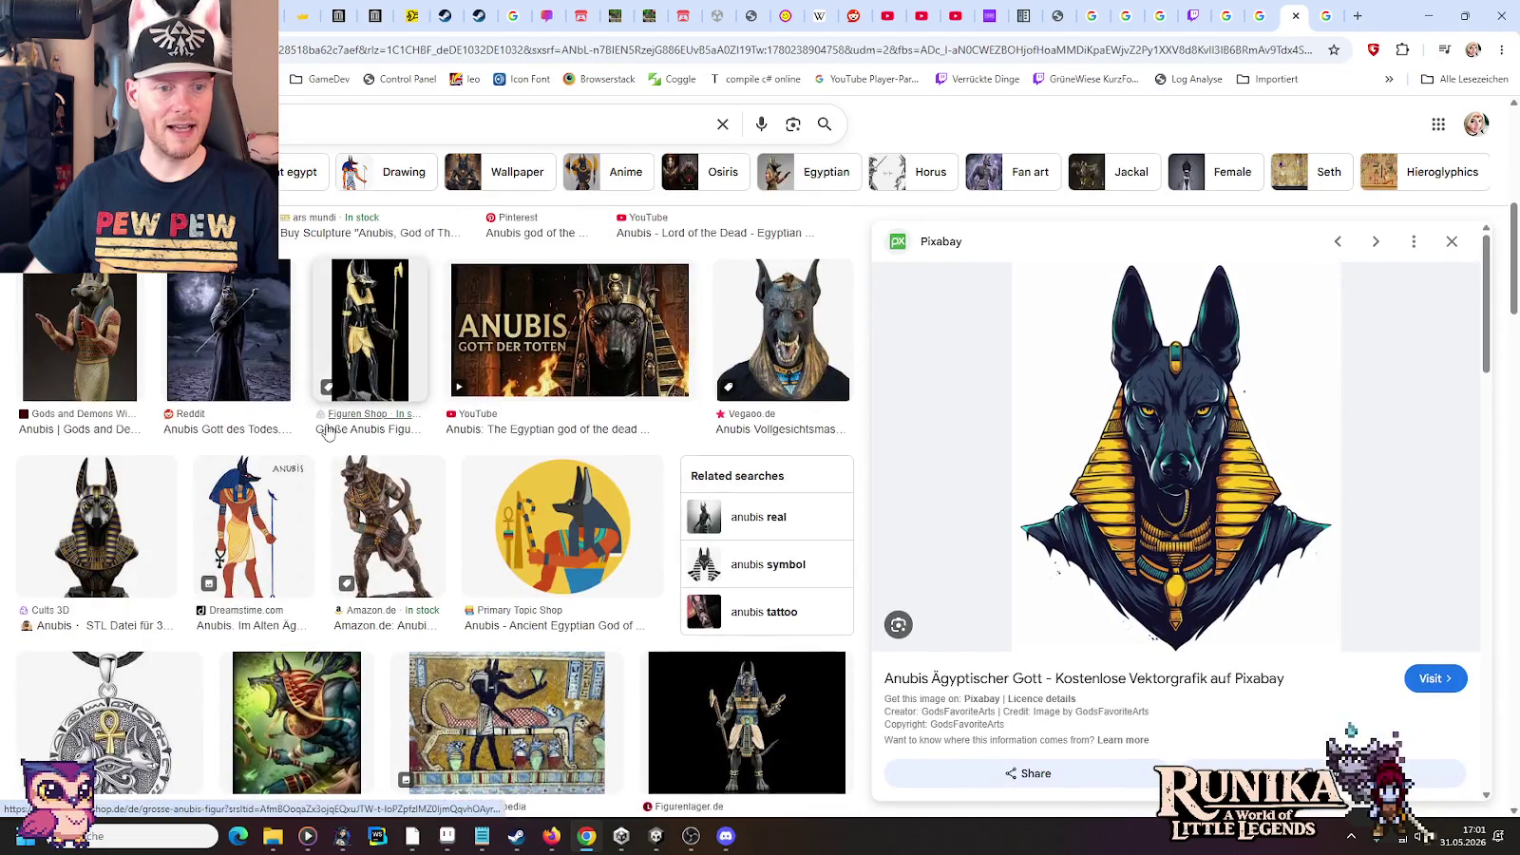
left_click(142, 520)
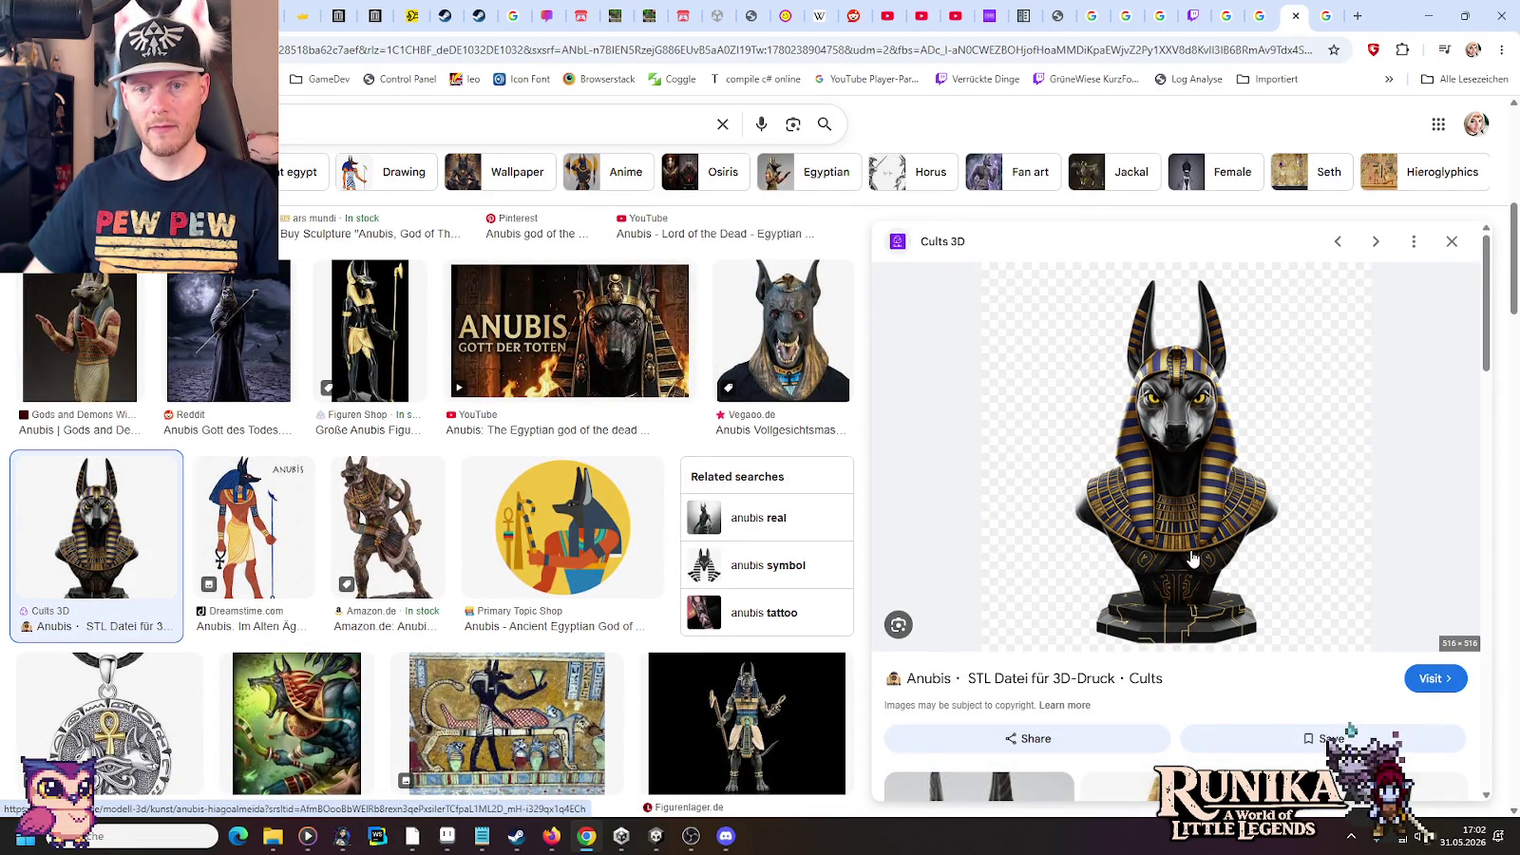
key("alt+Tab")
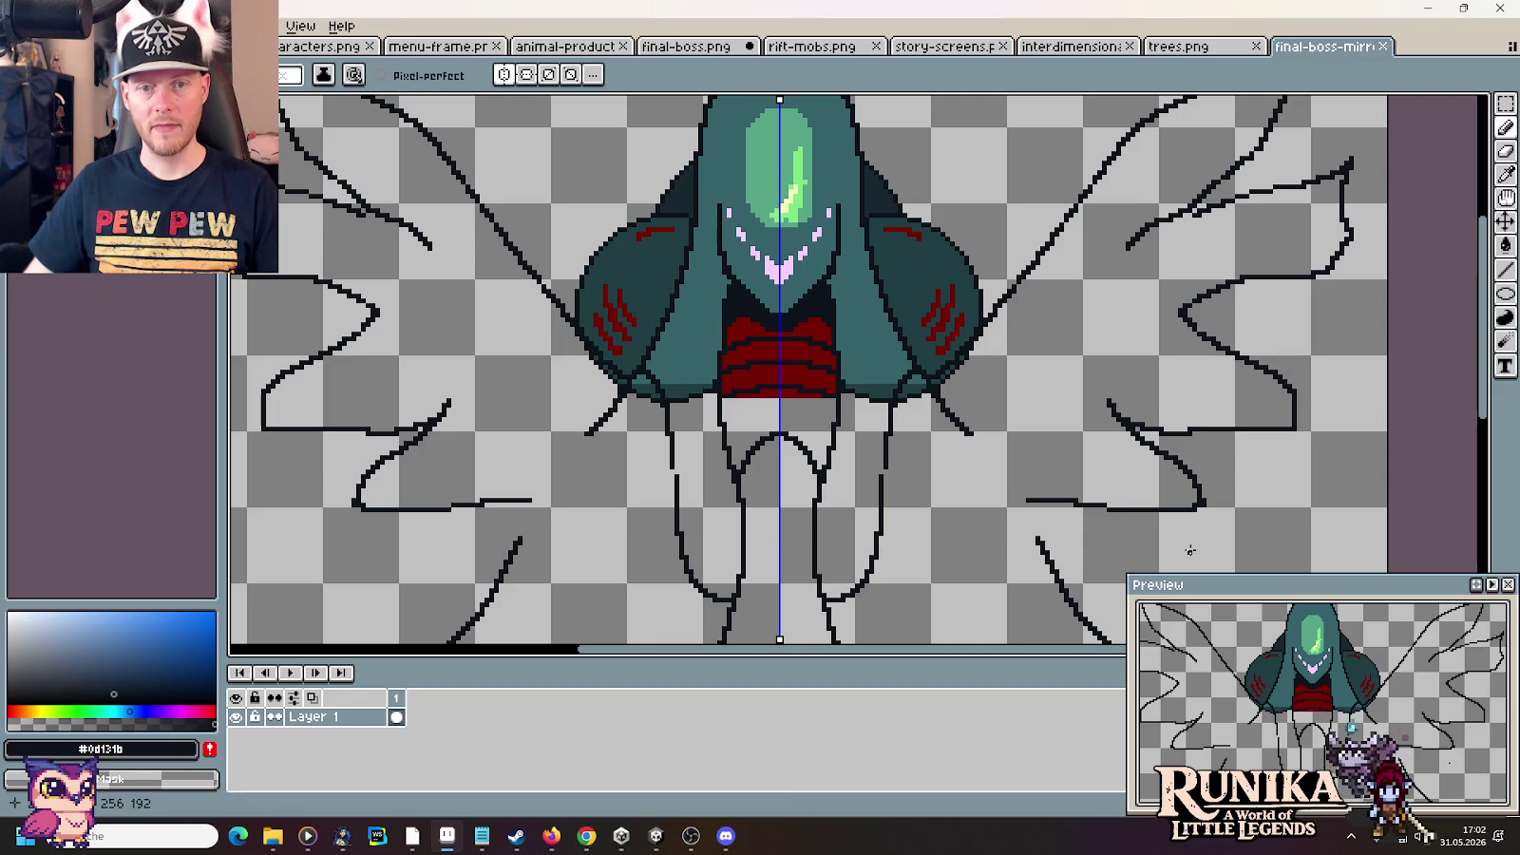
Fill the gaps below the cape with the cape's teal colour
scroll(970, 433, "down", 2)
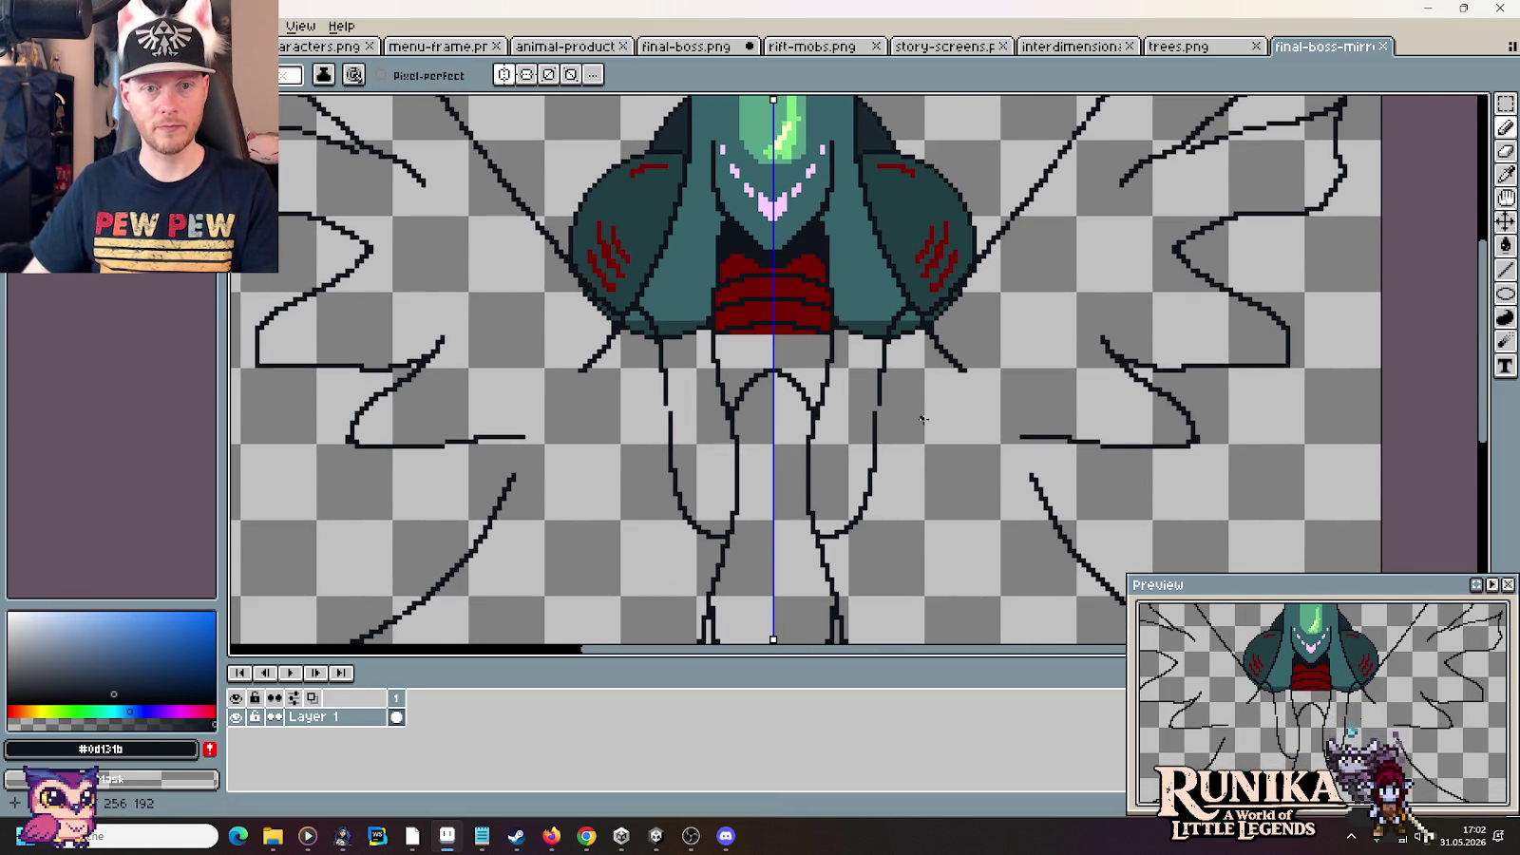
key("i")
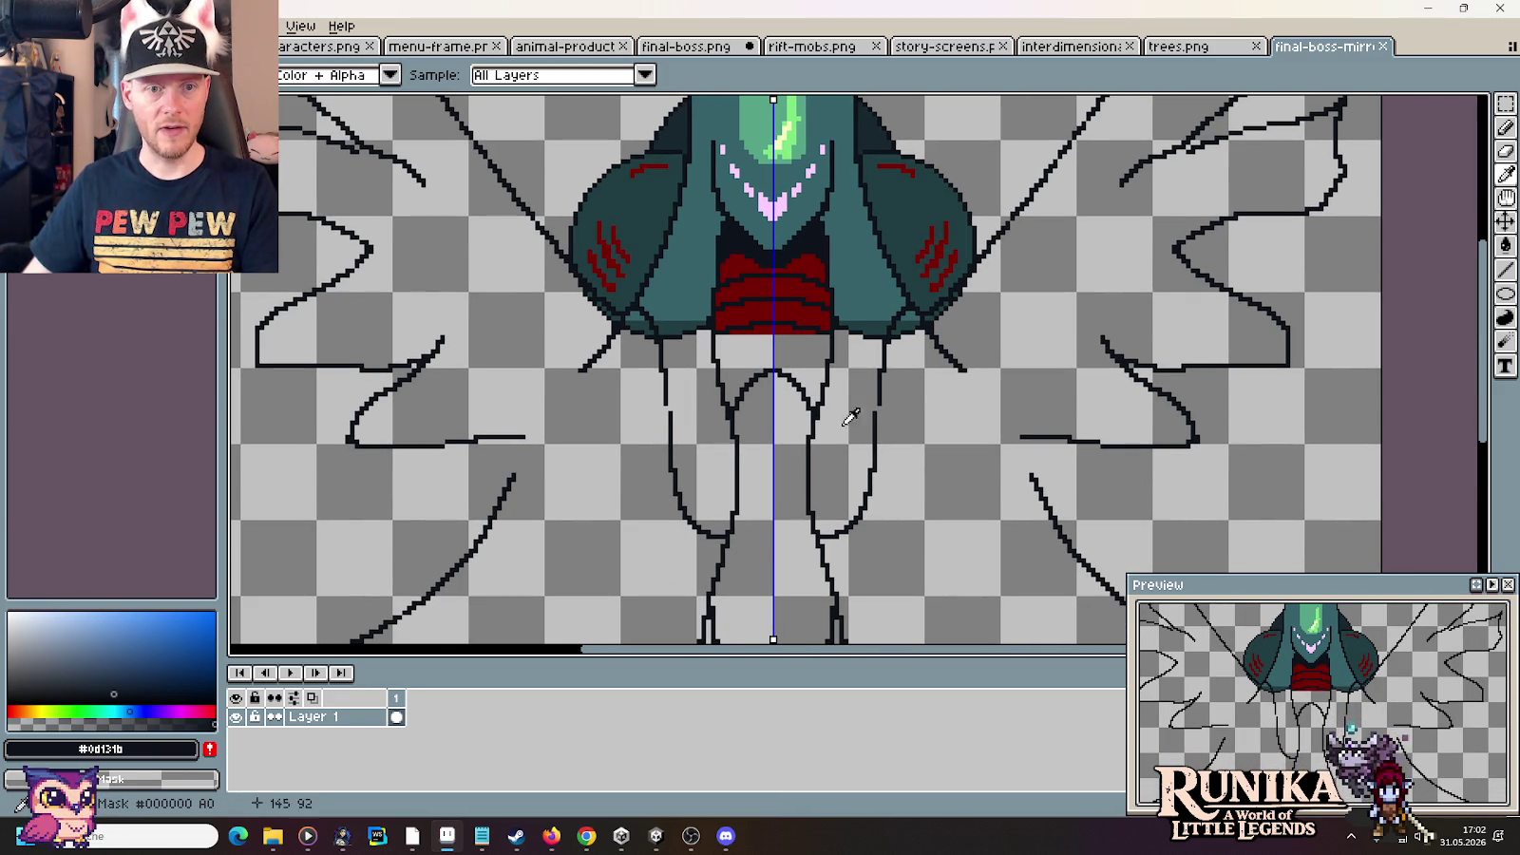
left_click(662, 326)
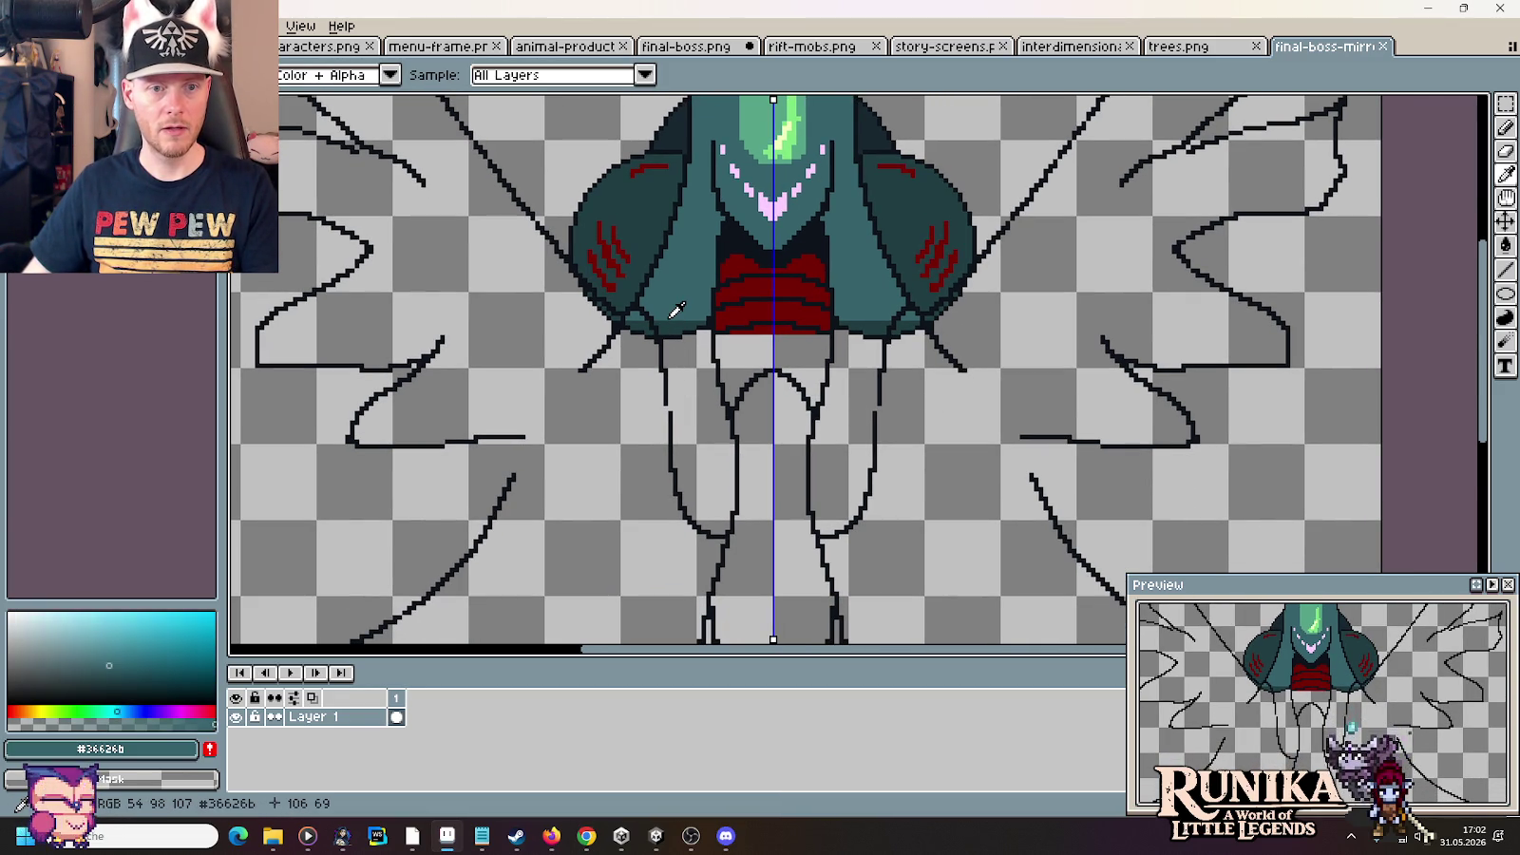
key("g")
left_click(668, 328)
left_click(650, 322)
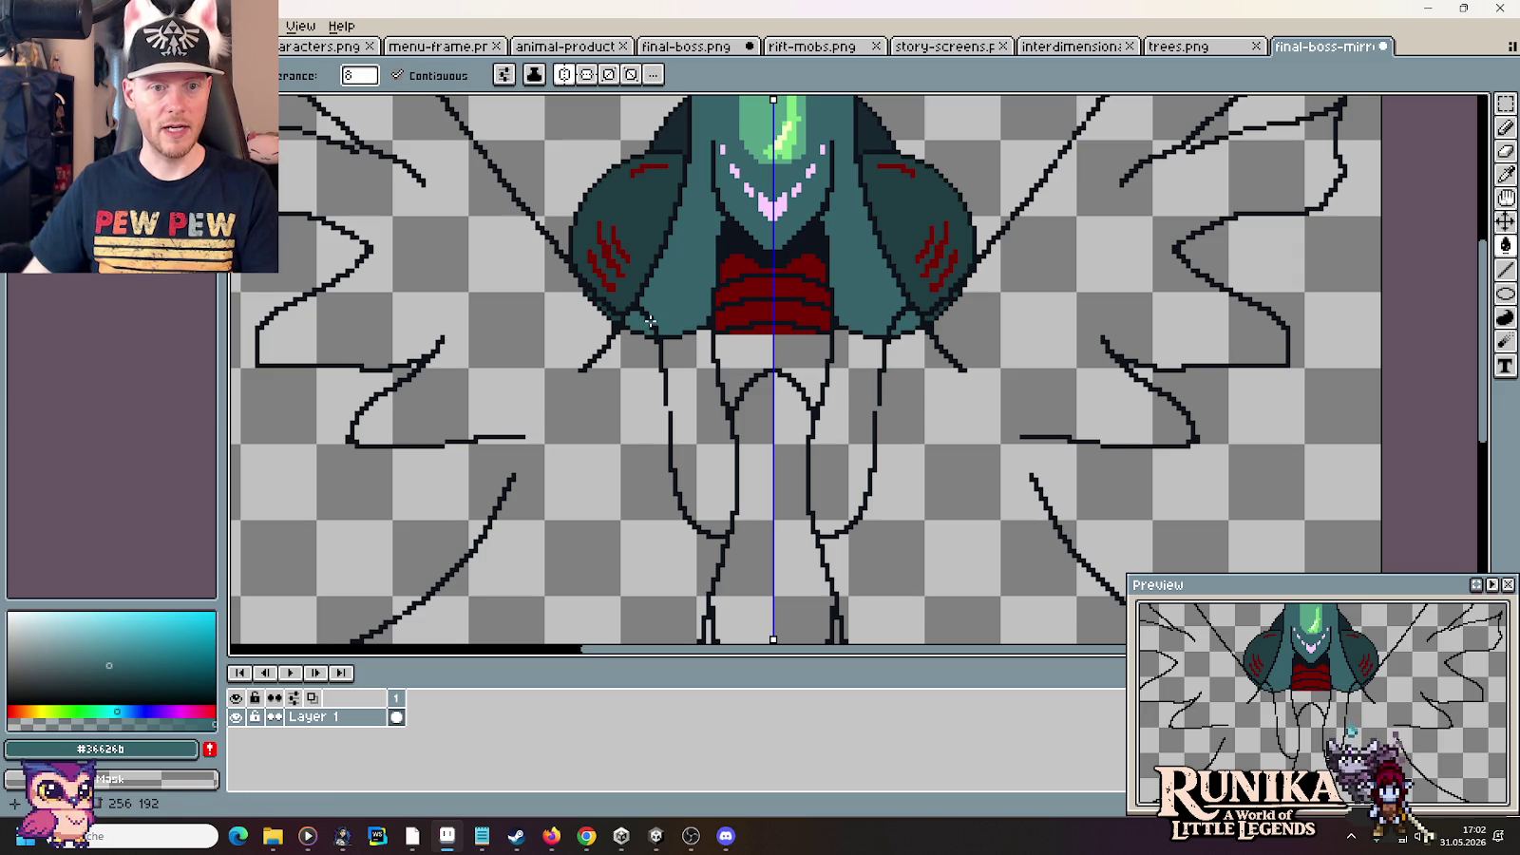
key("b")
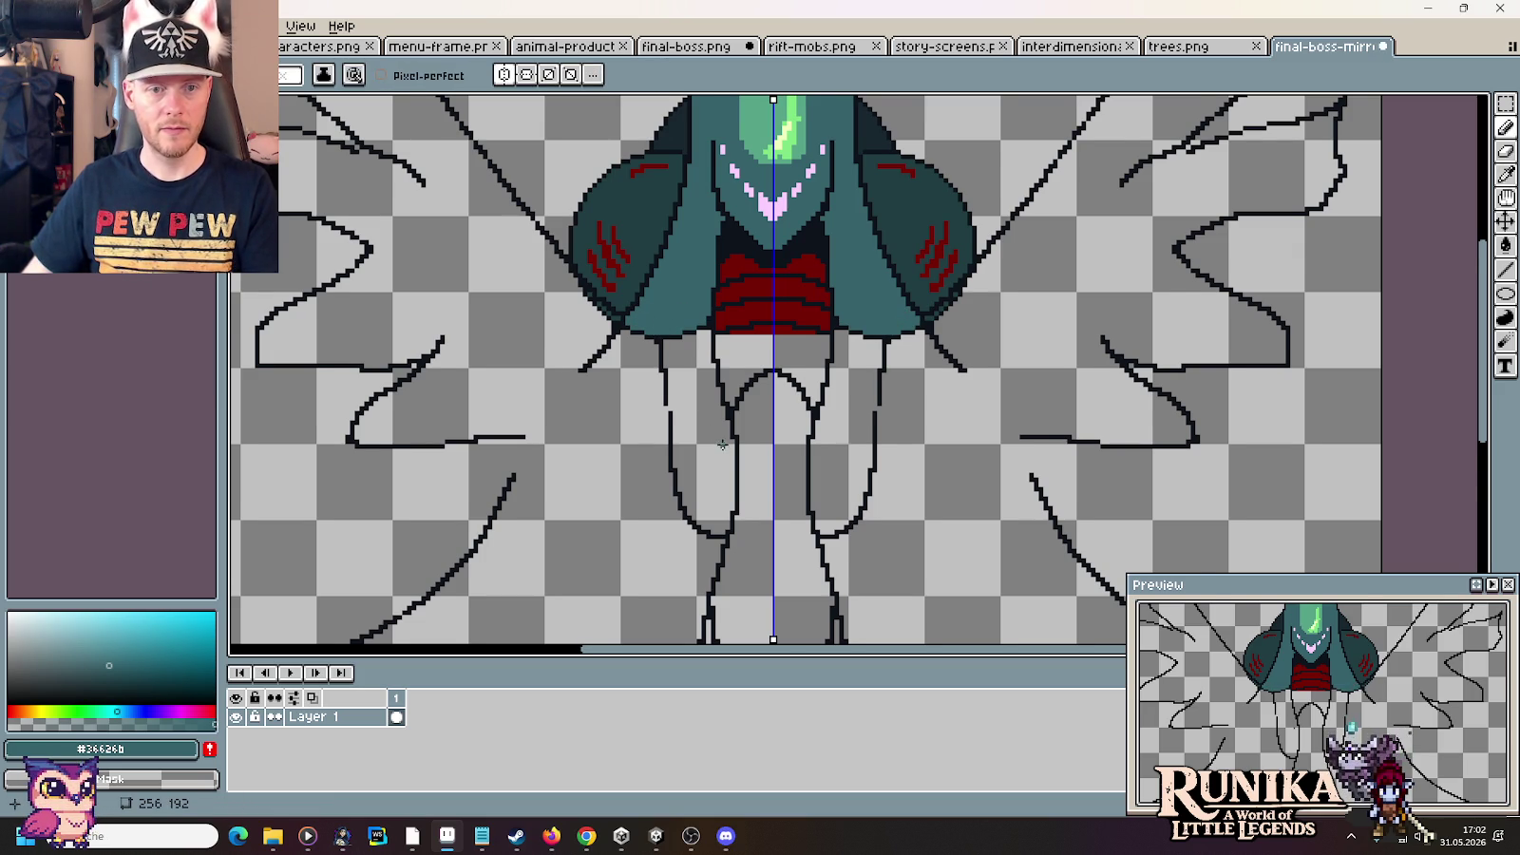
Delete the old leg lines and the torso's dark bottom outline corners
scroll(723, 444, "down", 1)
scroll(729, 380, "down", 1)
key("m")
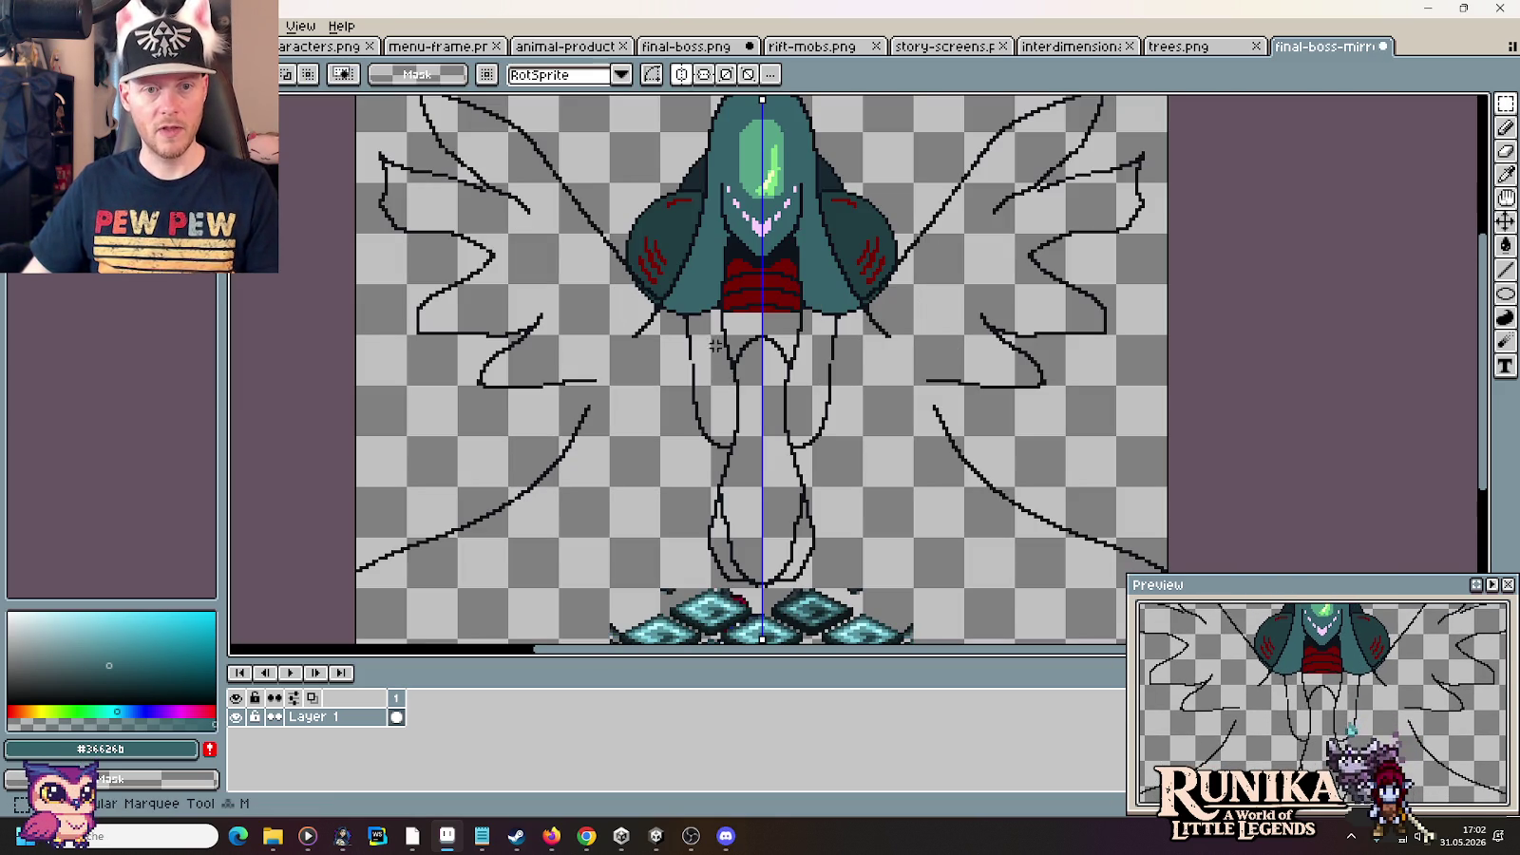
left_click_drag(678, 321, 762, 585)
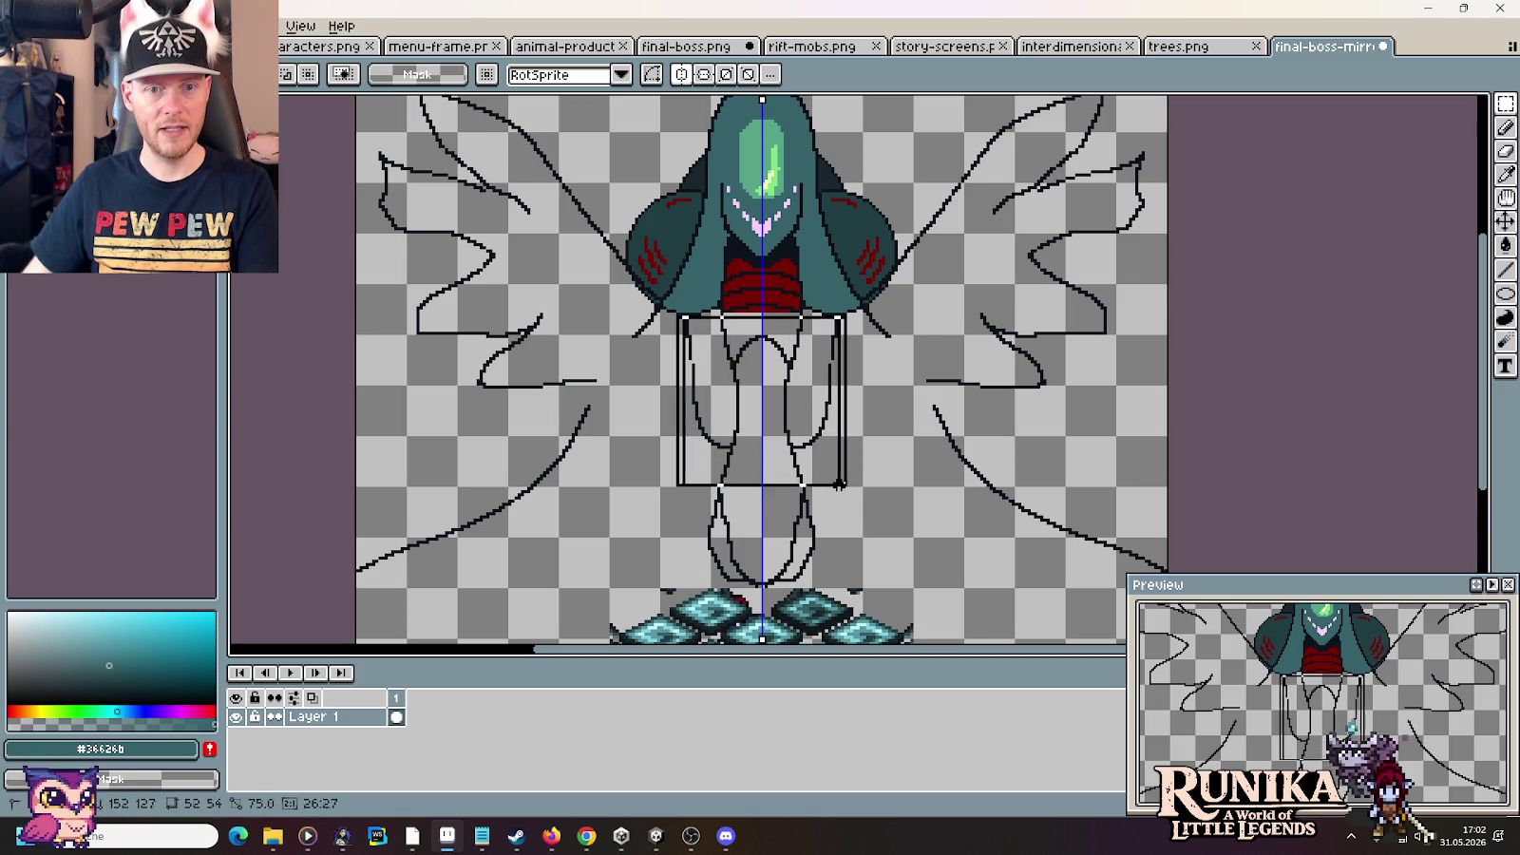
key("Delete")
scroll(679, 329, "up", 1)
scroll(647, 288, "up", 1)
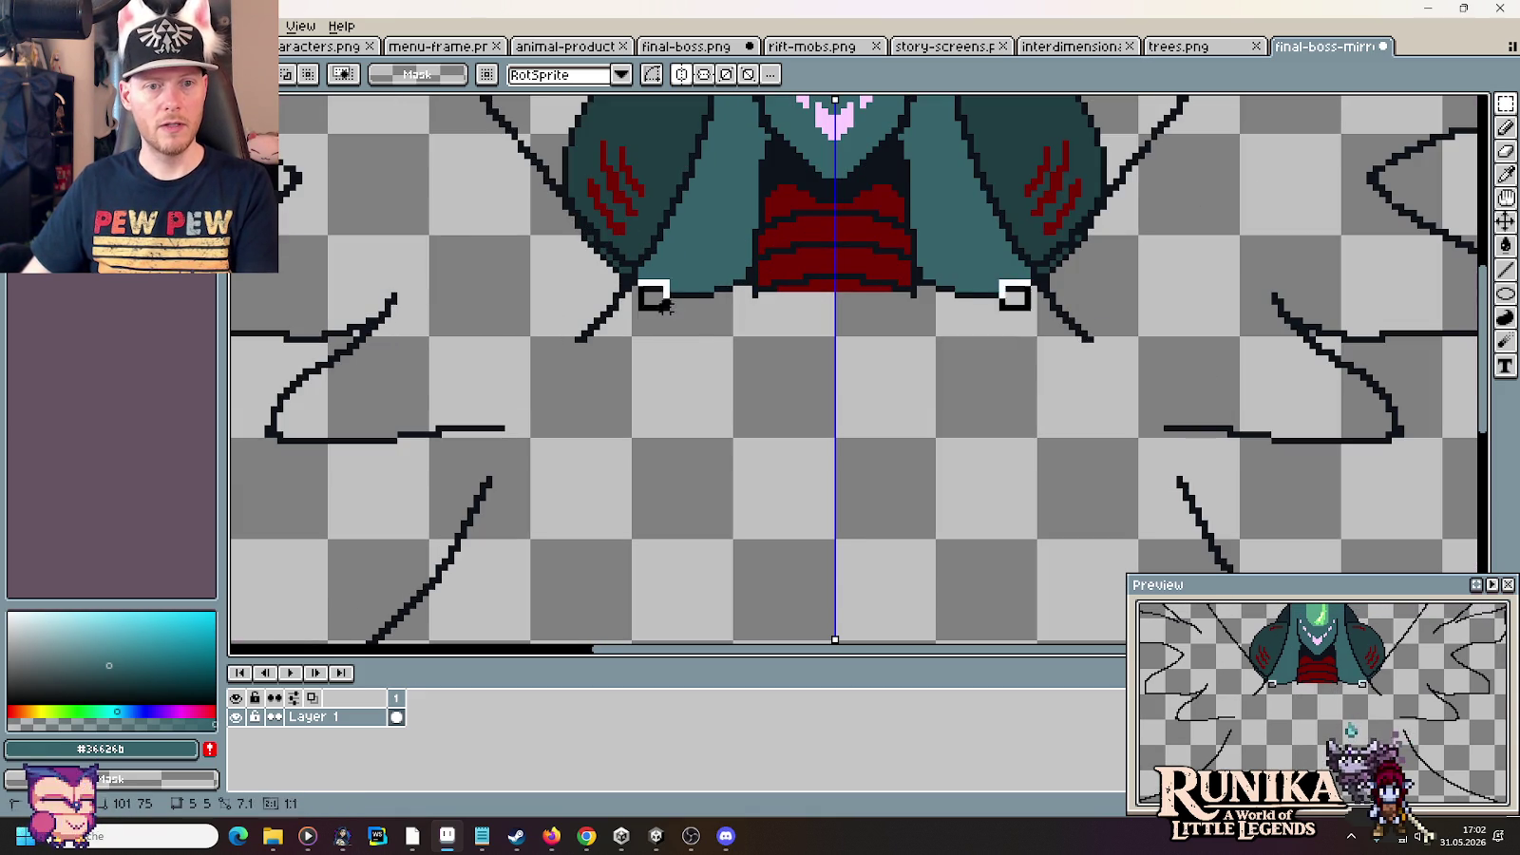
left_click_drag(647, 288, 751, 333)
key("Delete")
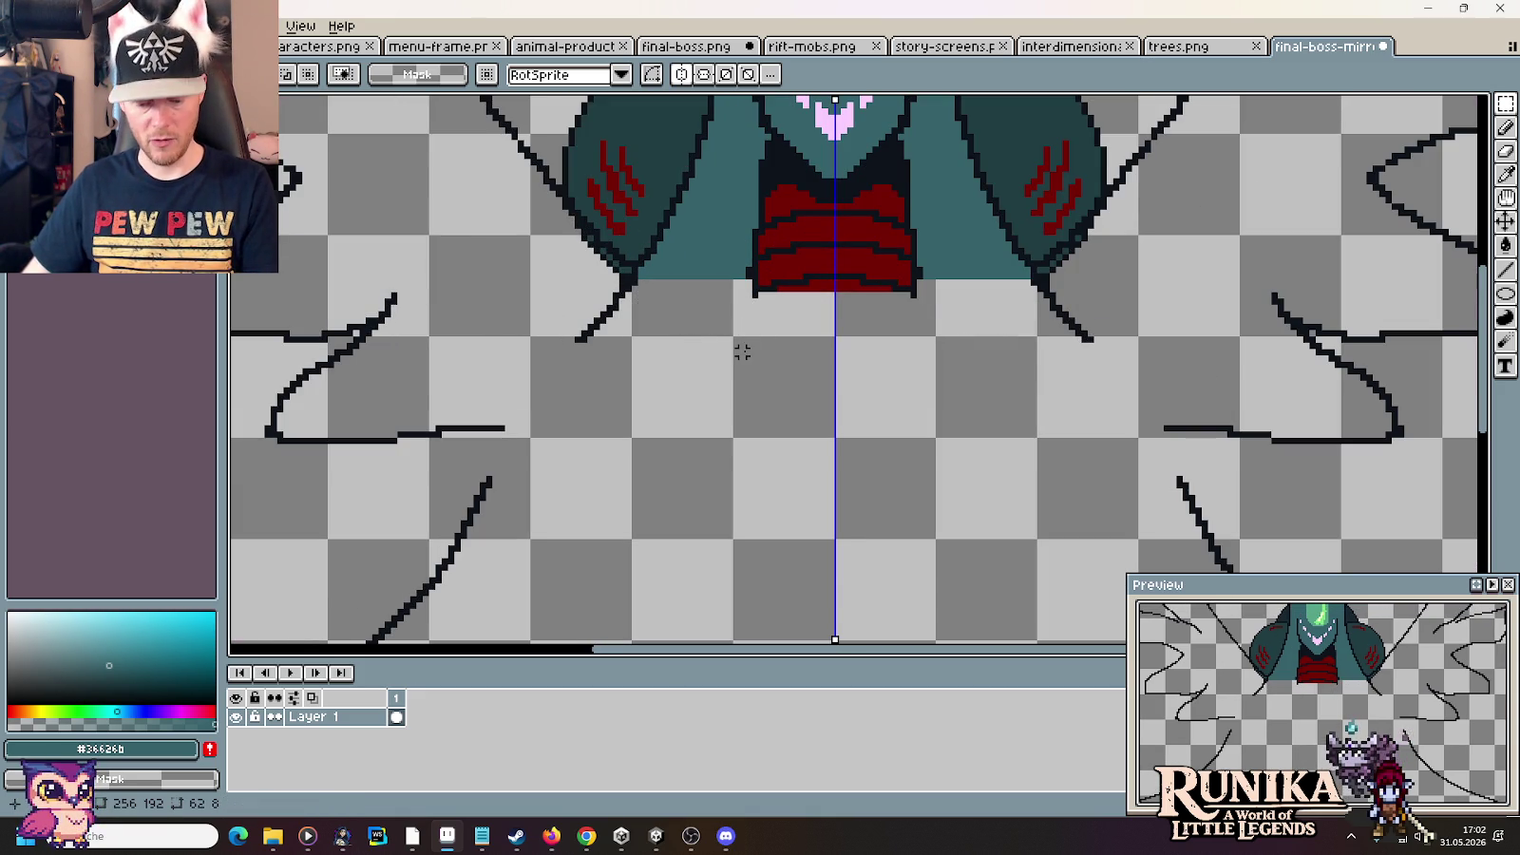
Draw a mirrored black tendril and leg line down from the torso in the dark outline colour
key("b")
left_click(636, 285, "alt")
scroll(645, 294, "down", 2)
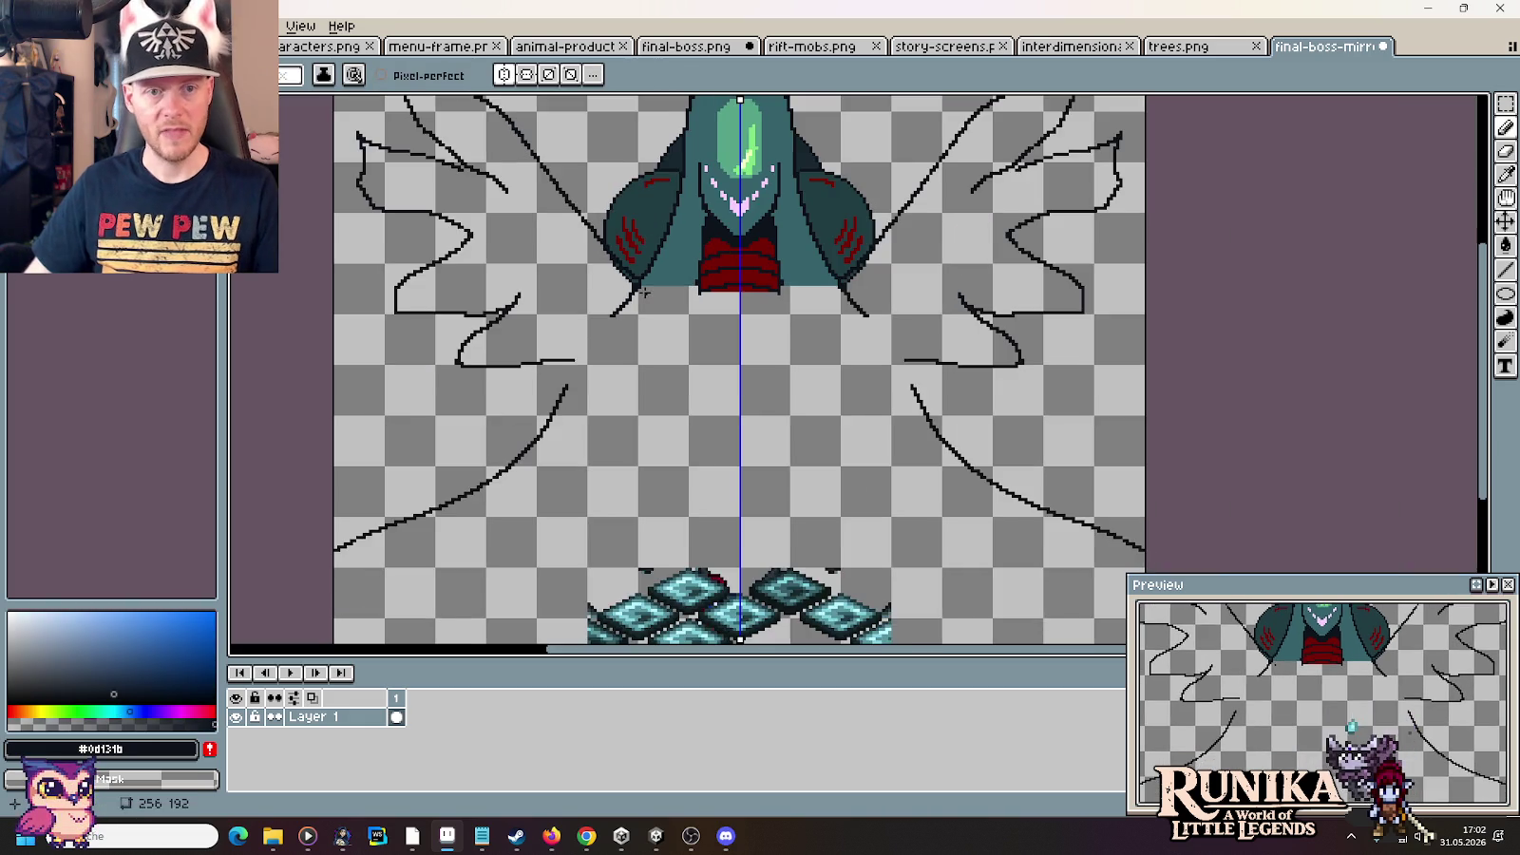
scroll(645, 294, "down", 1)
key("alt+Tab")
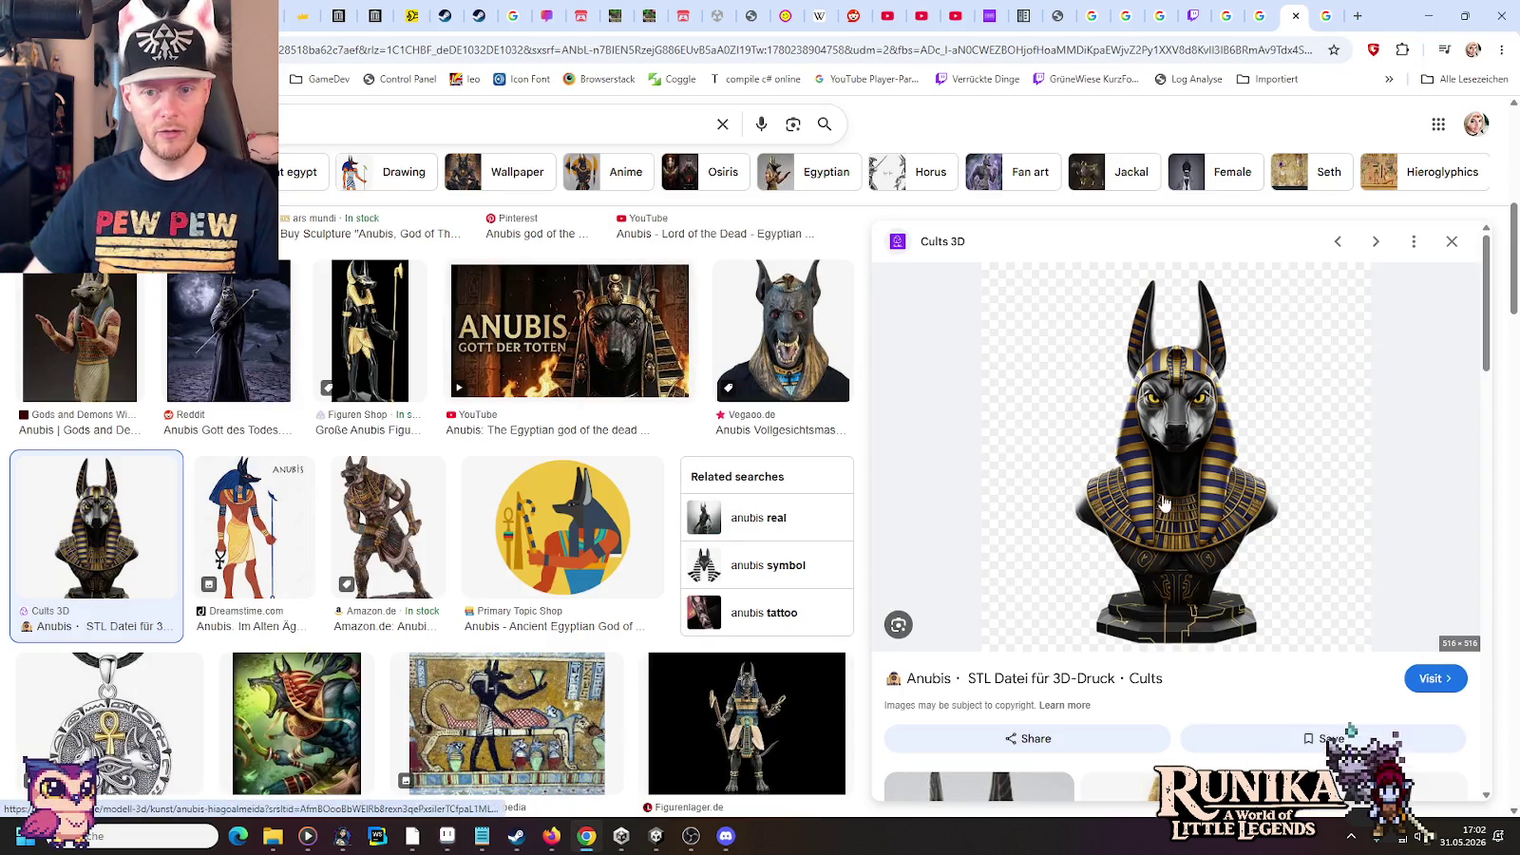
key("alt+Tab")
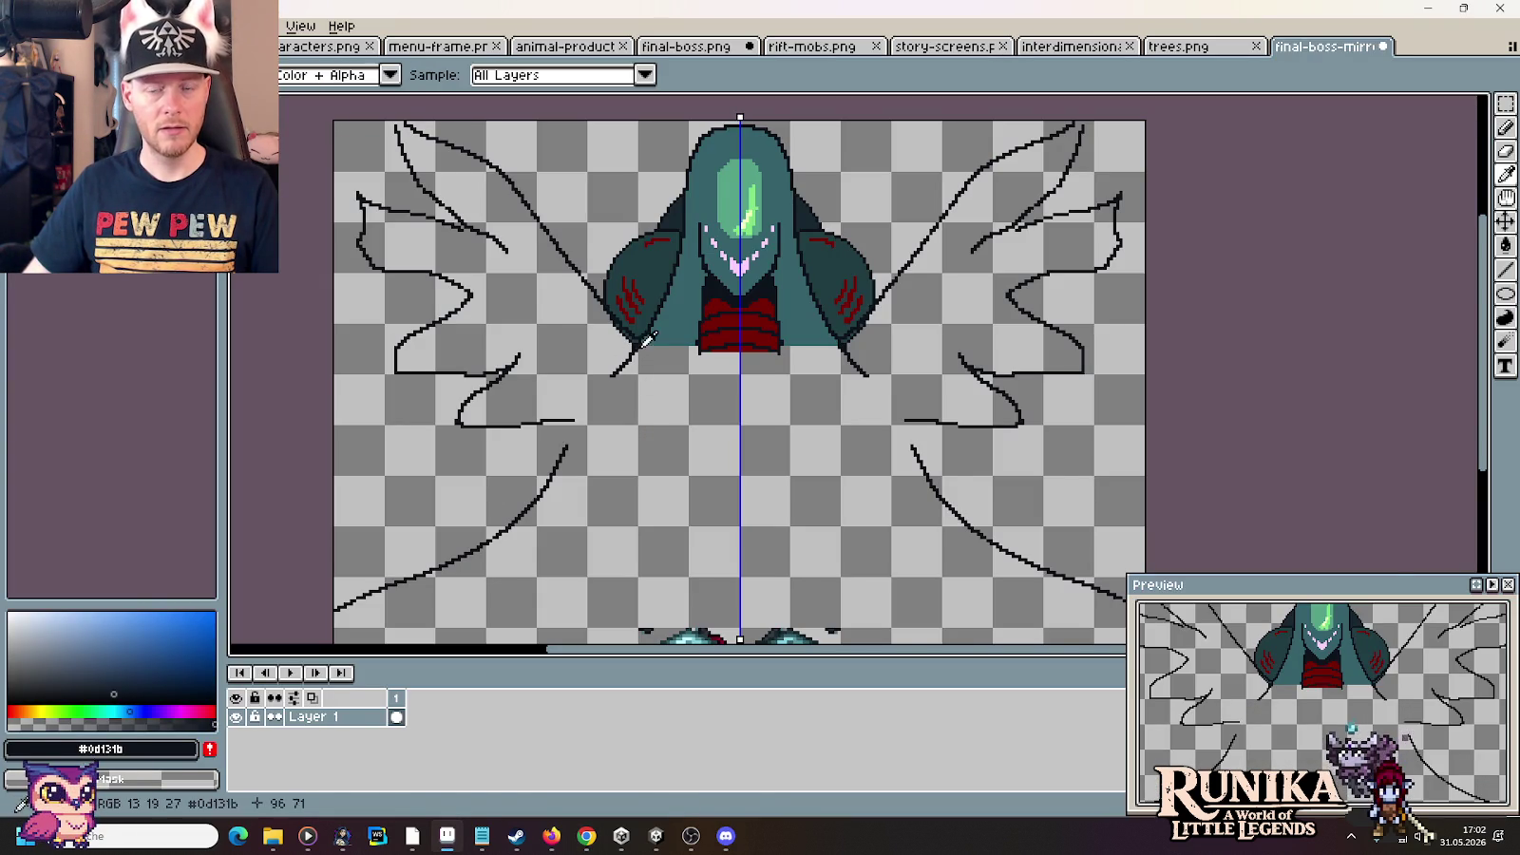
key("alt+Tab")
key("Tab")
key("alt+Tab")
scroll(648, 367, "up", 2)
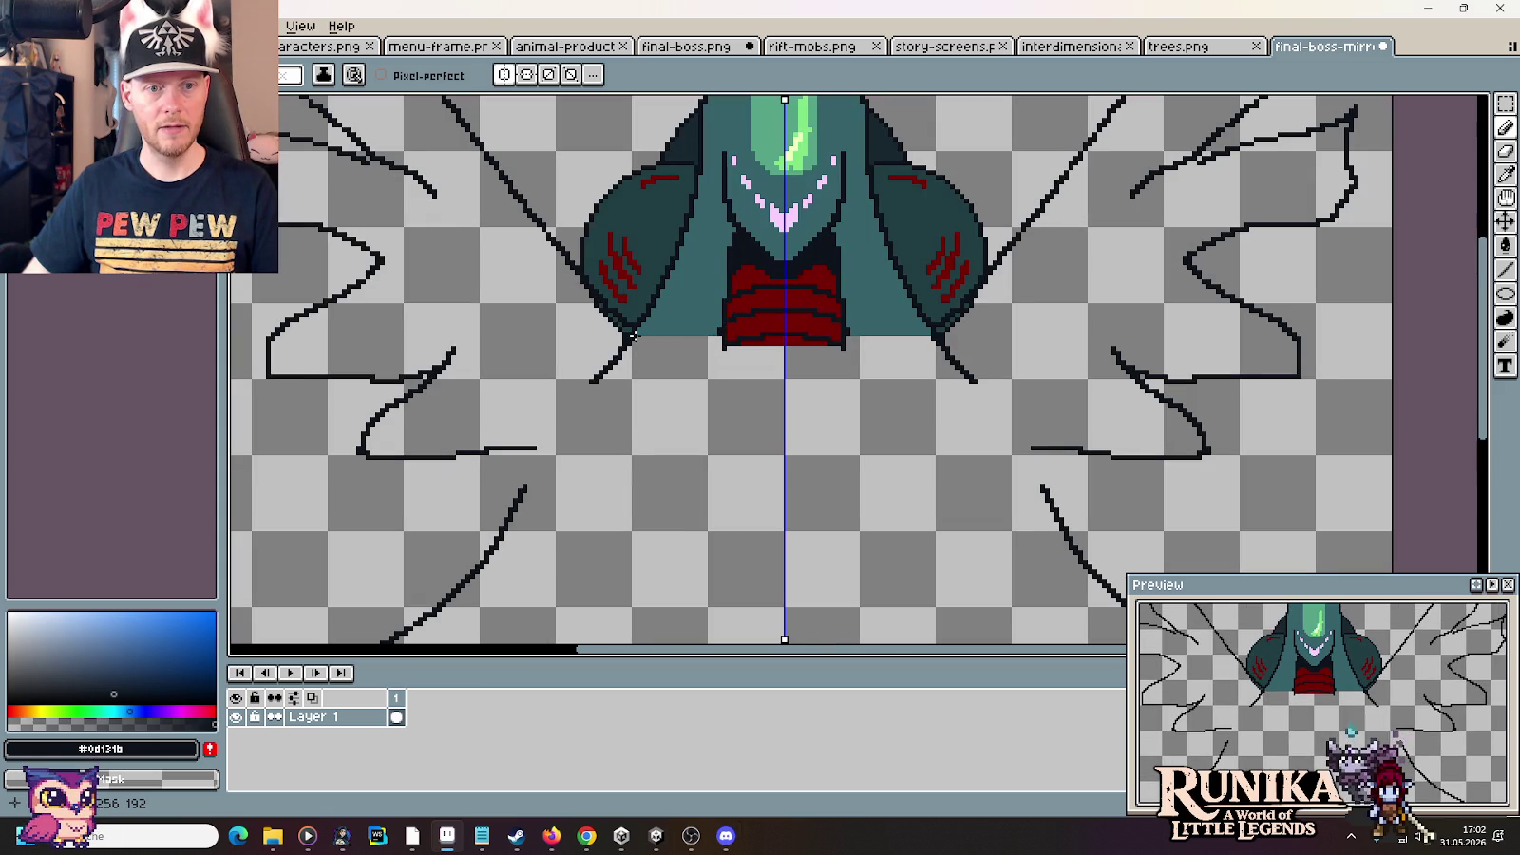
mouse_move(631, 328)
left_mouse_down()
mouse_move(679, 461)
mouse_move(710, 488)
left_mouse_up()
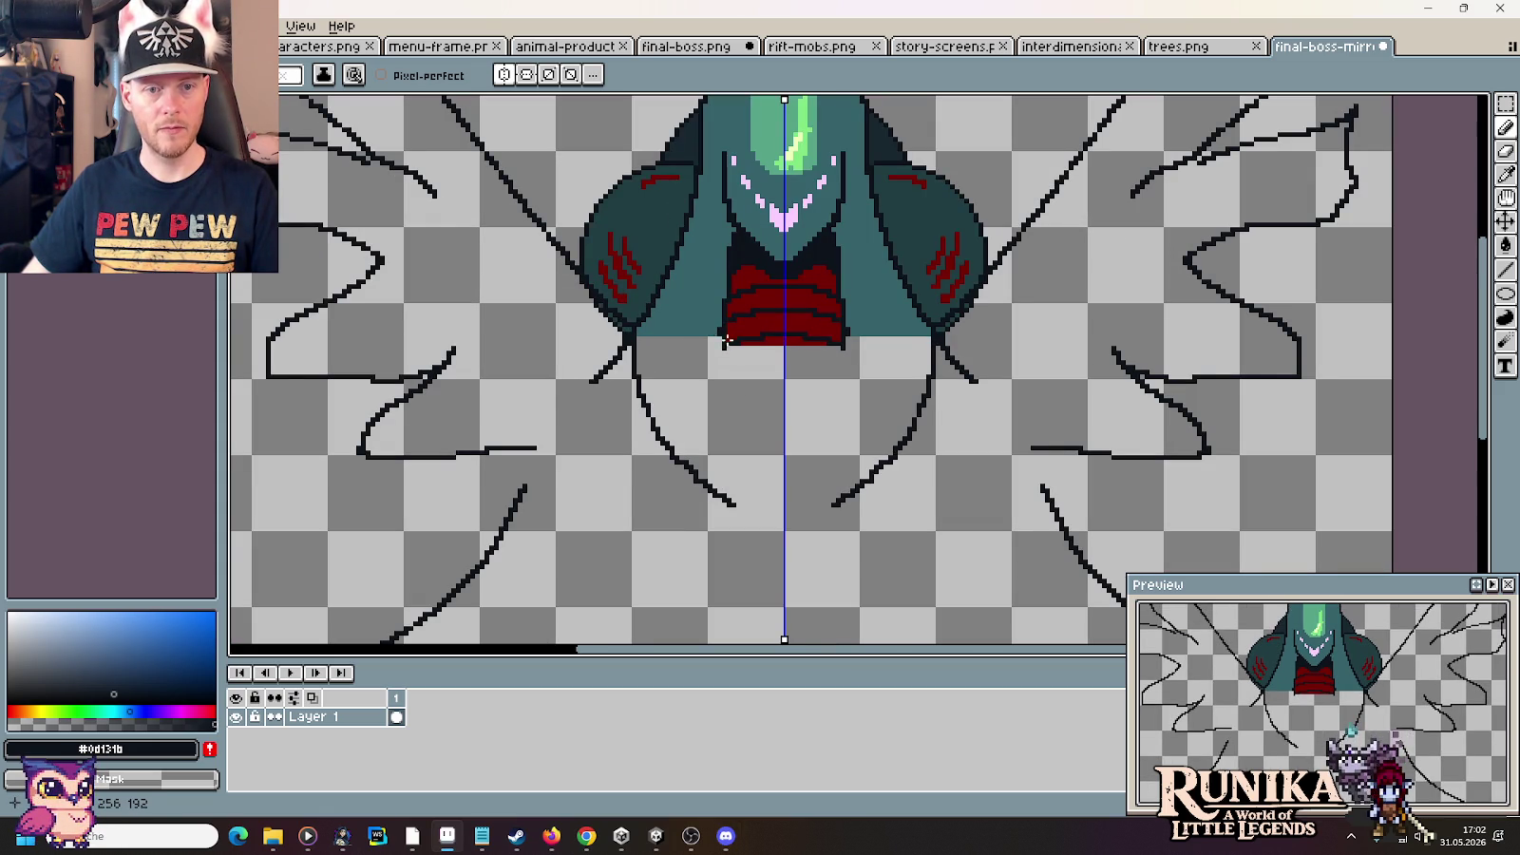
left_click_drag(722, 343, 734, 499)
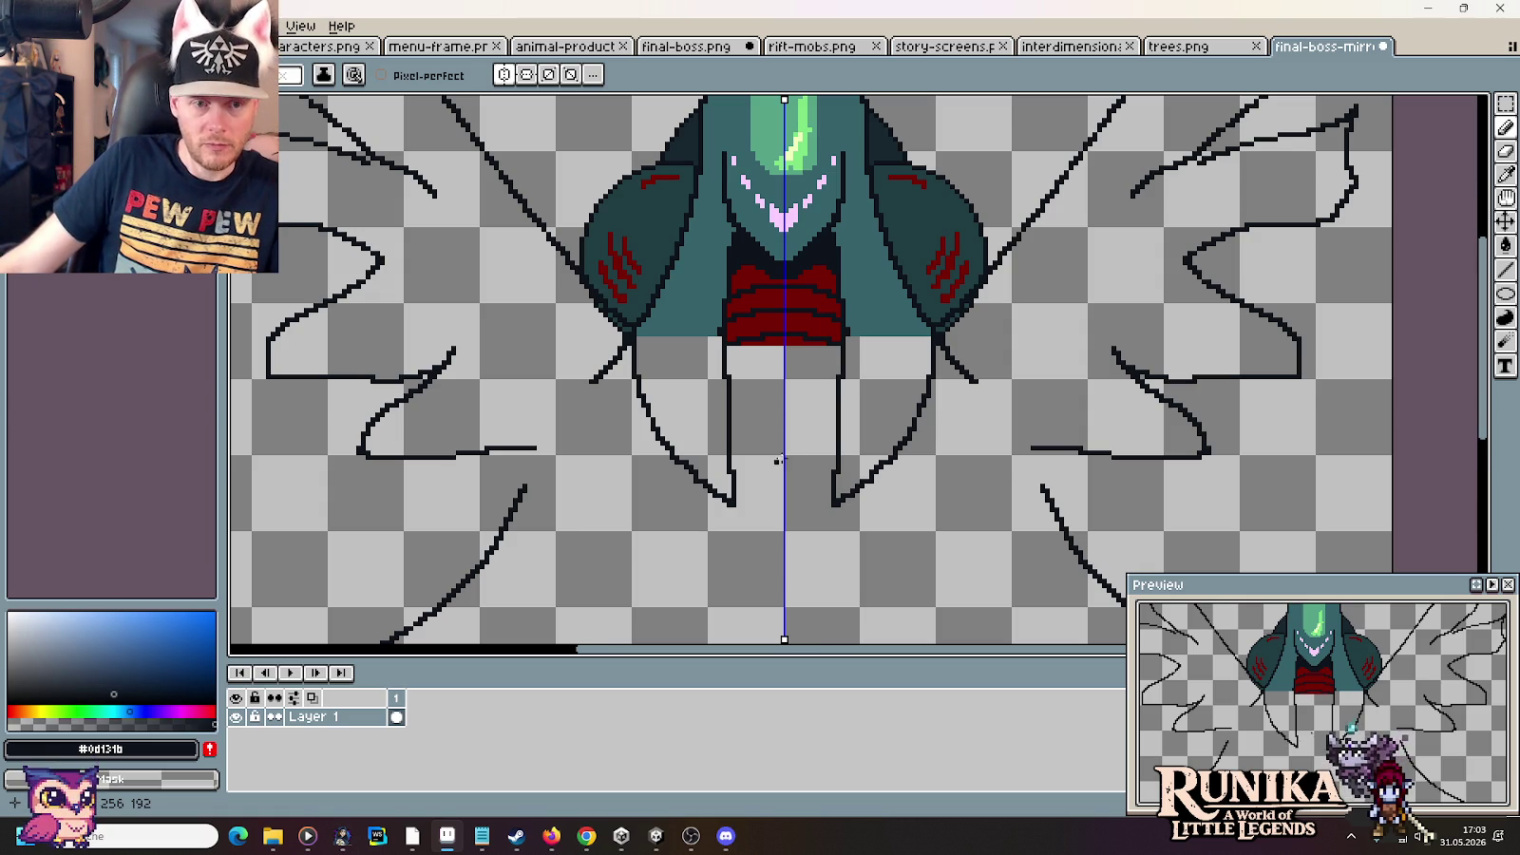
Curve the tendril ends inward below the legs, comparing against the boss artwork
key("alt+Tab")
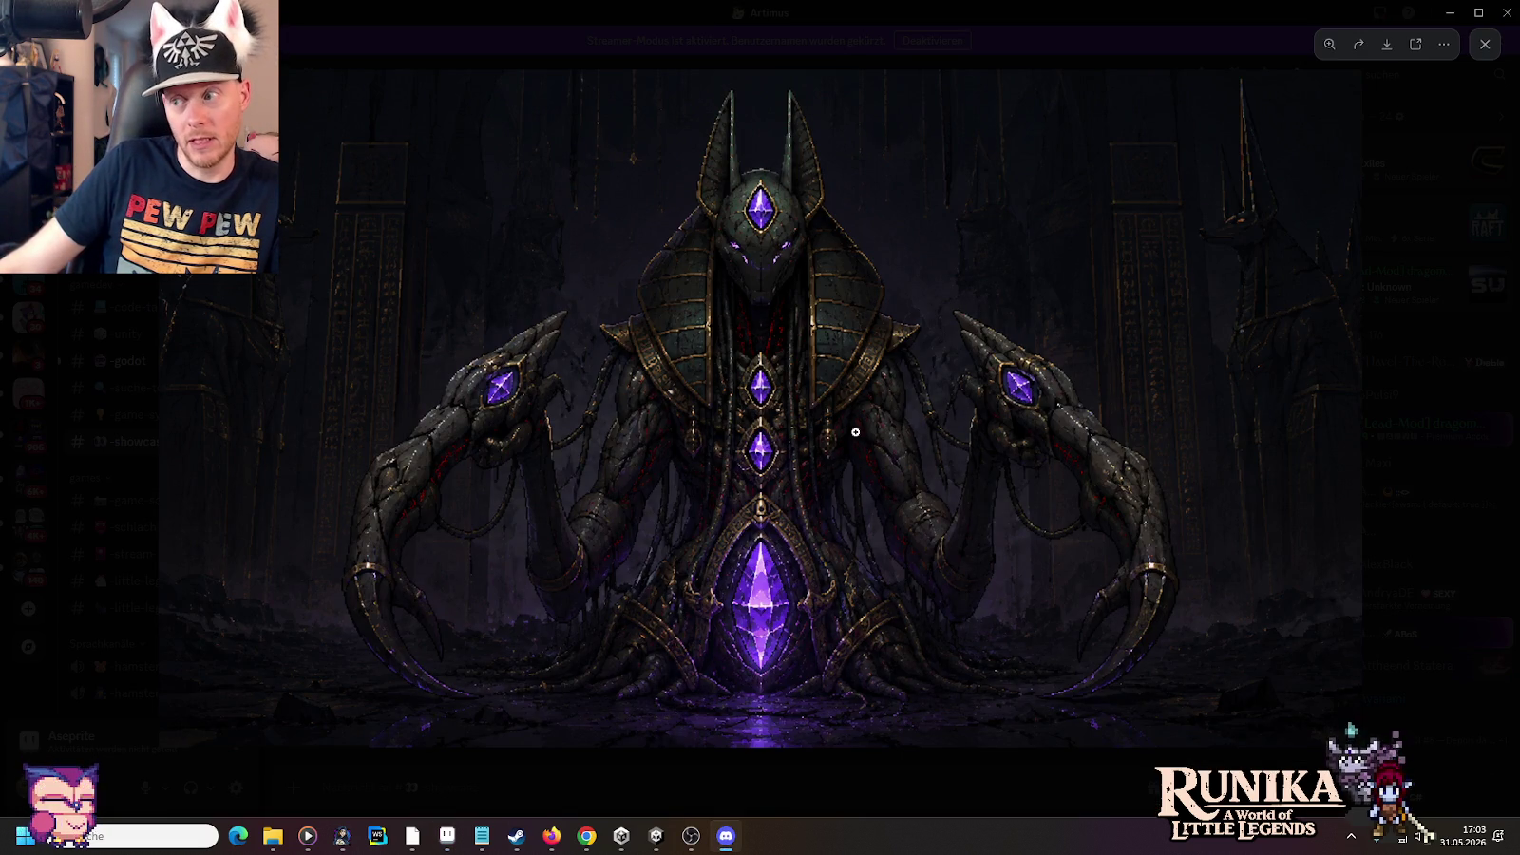
key("alt+Tab")
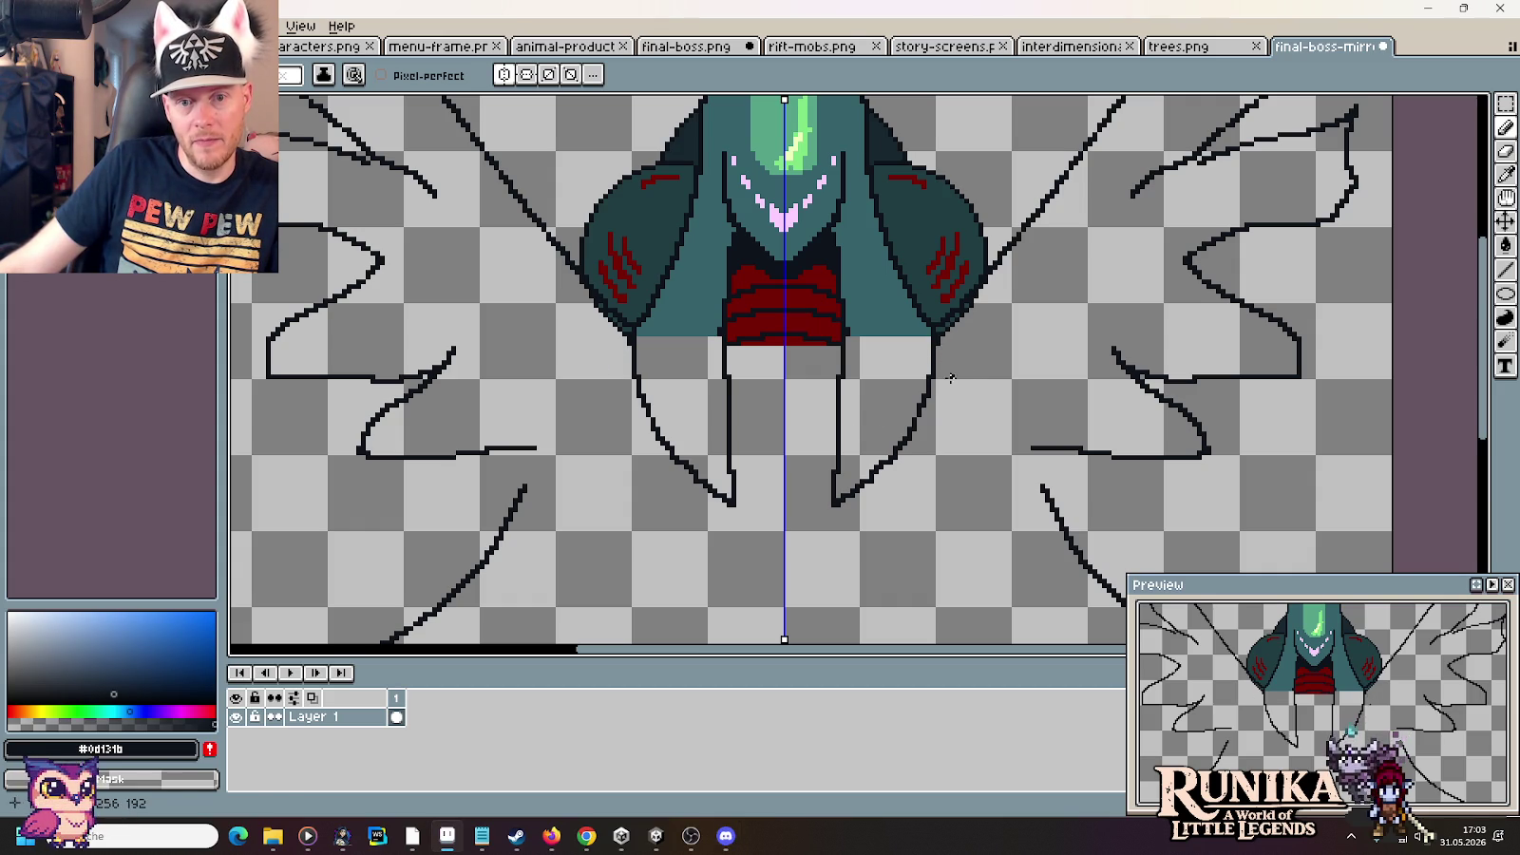
key("alt+Tab")
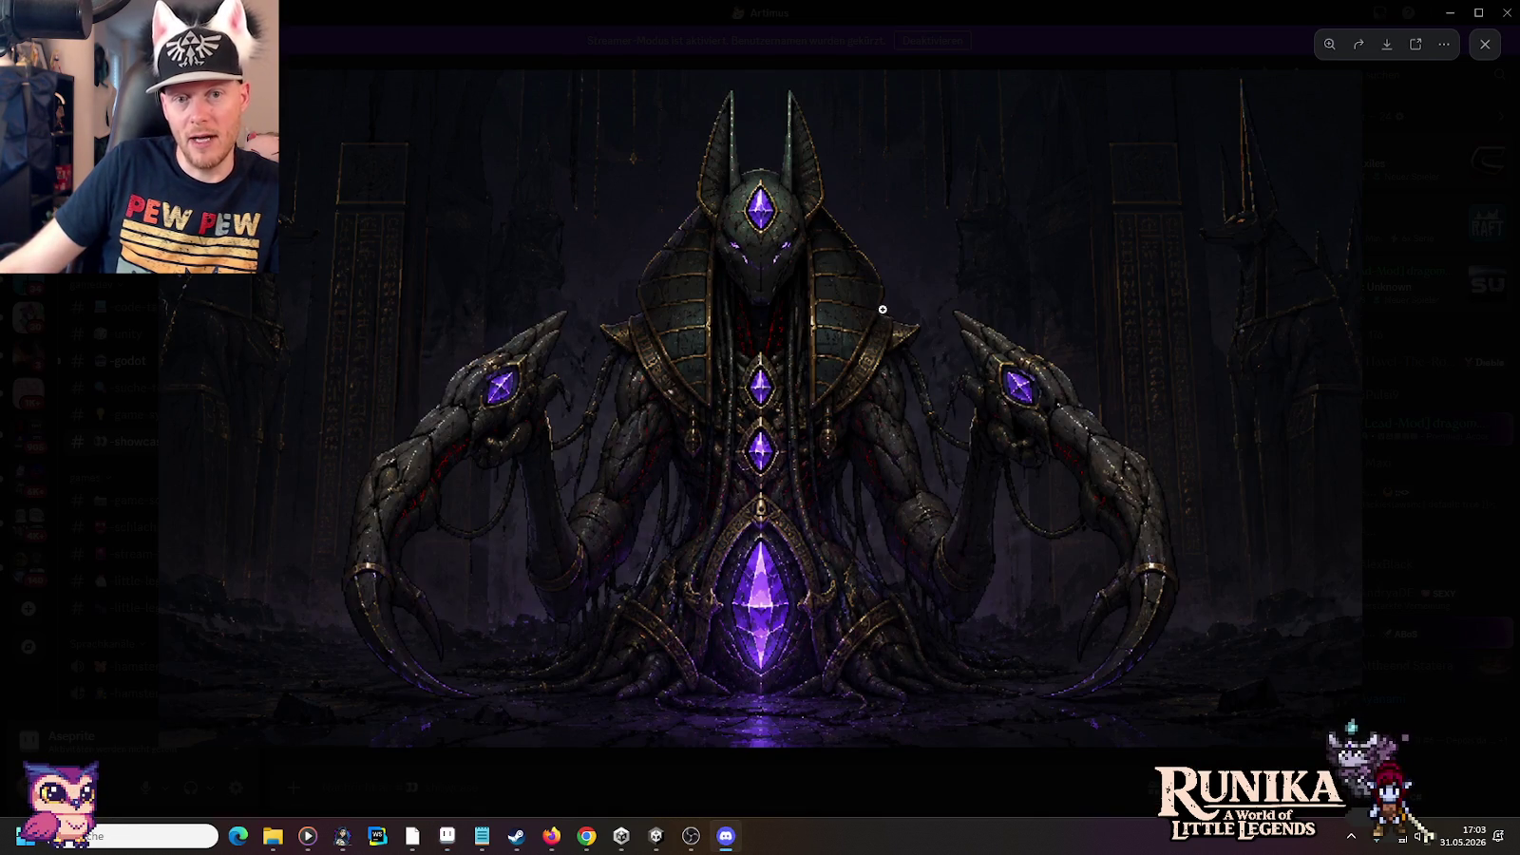
key("alt+Tab")
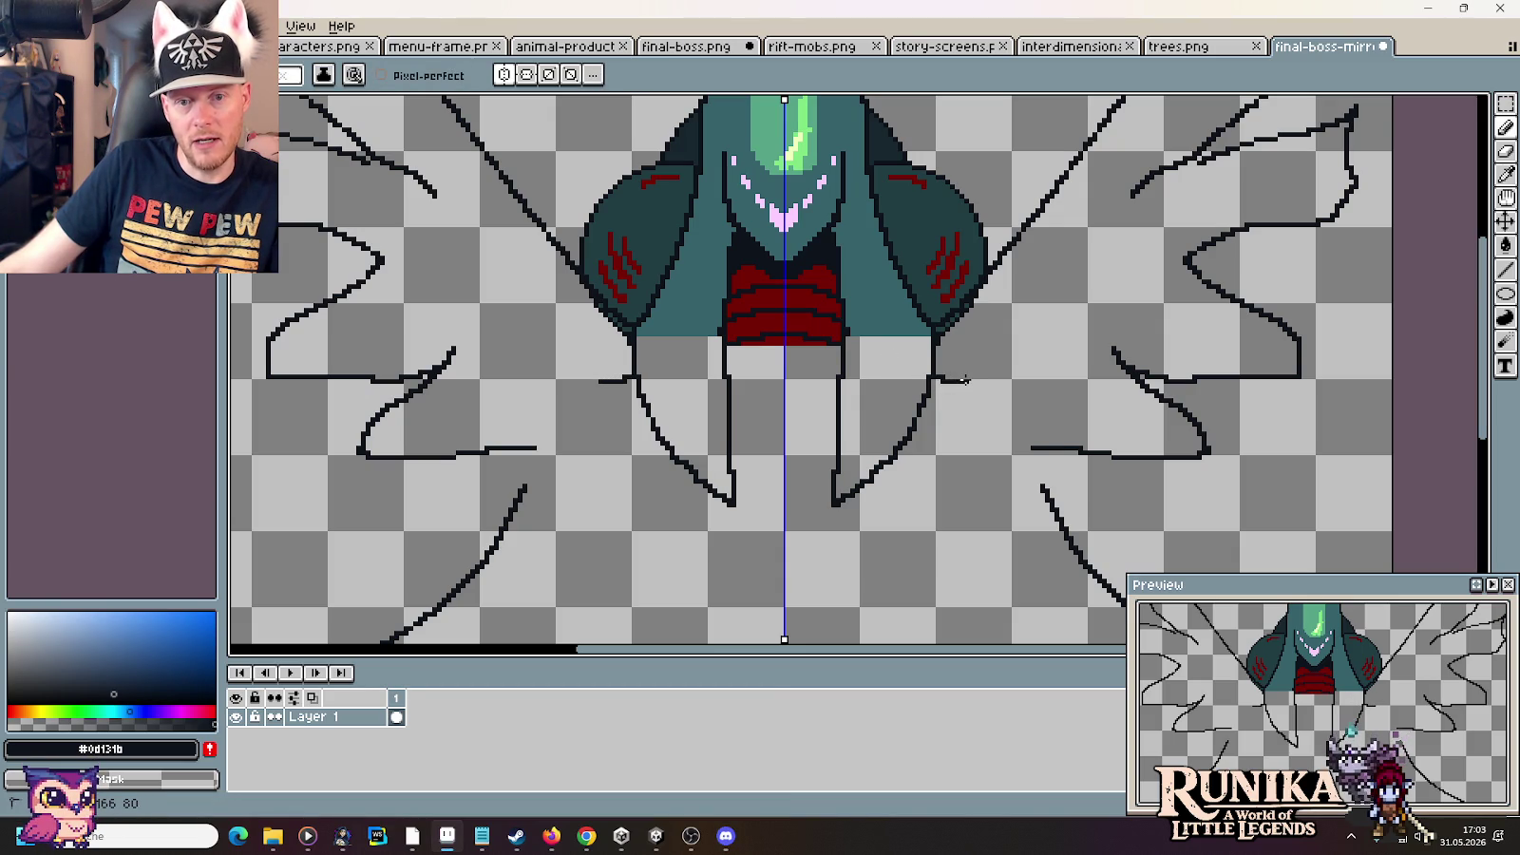
key("alt+Tab")
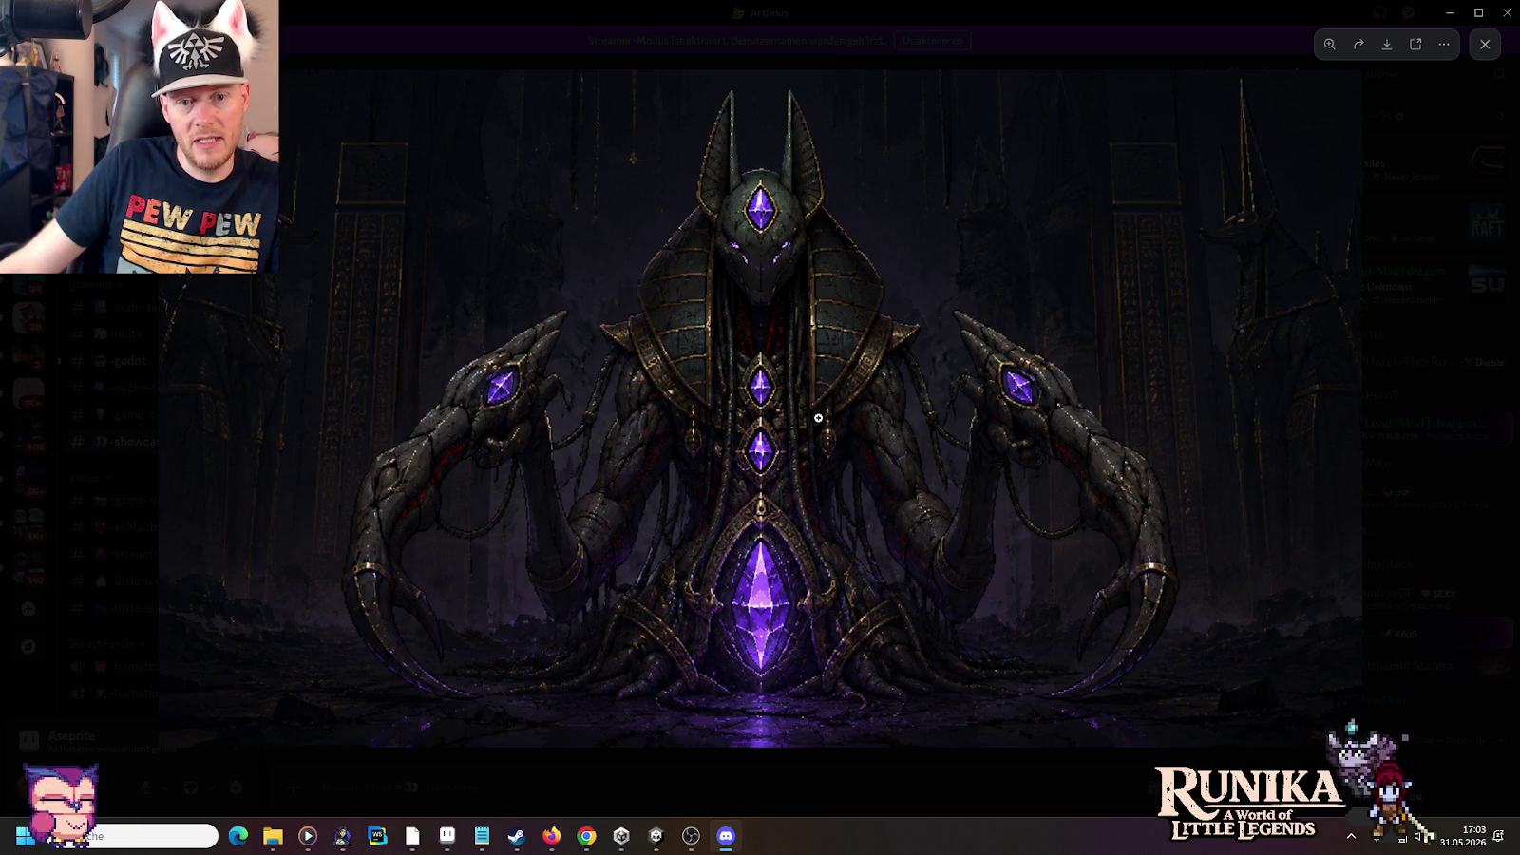
key("alt+Tab")
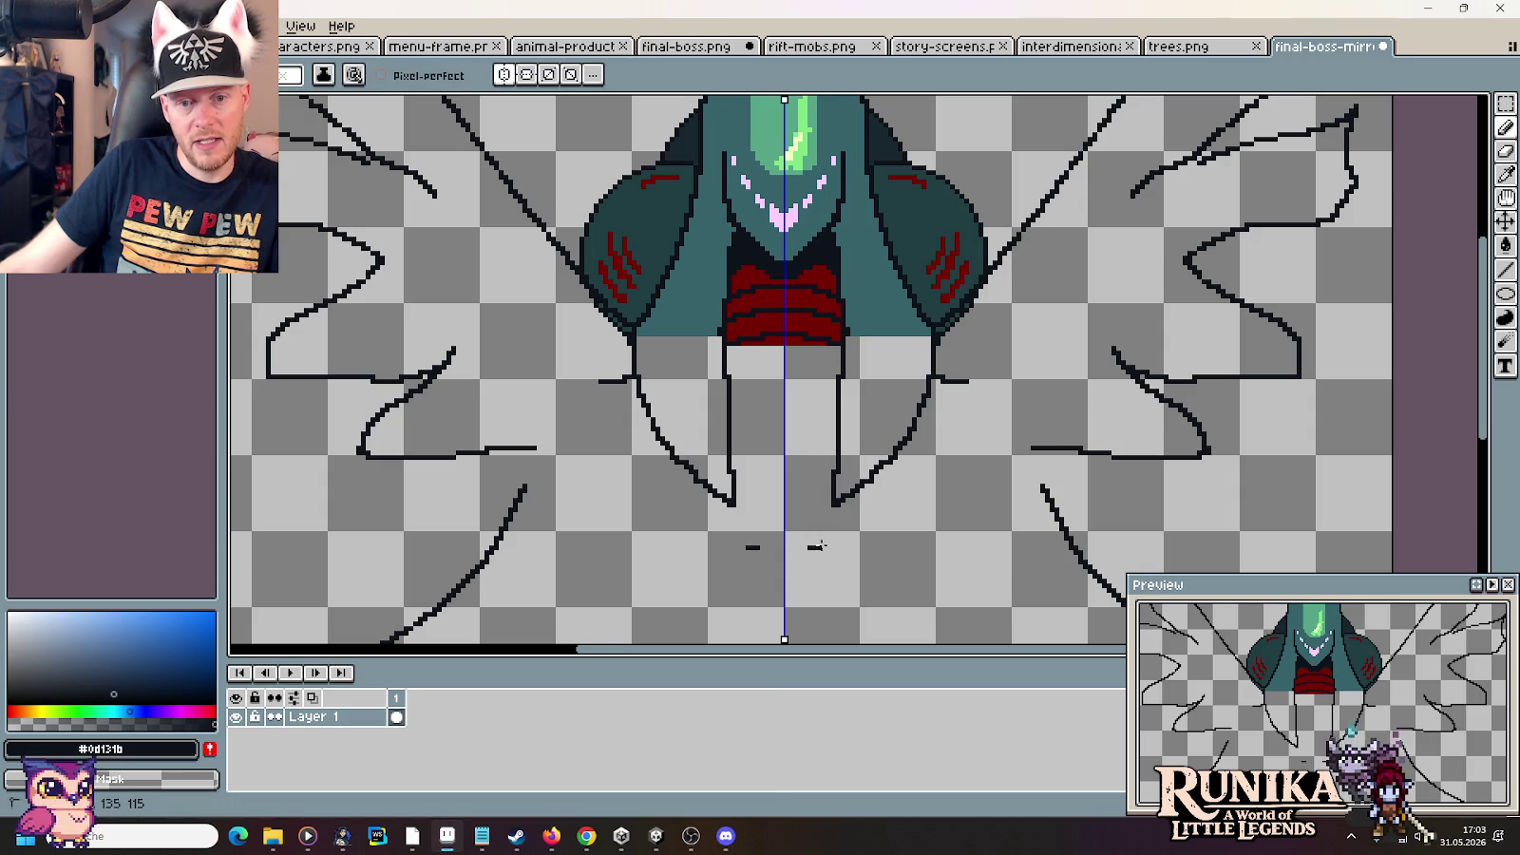
mouse_move(842, 544)
left_mouse_down()
mouse_move(936, 494)
mouse_move(979, 400)
mouse_move(962, 380)
left_mouse_up()
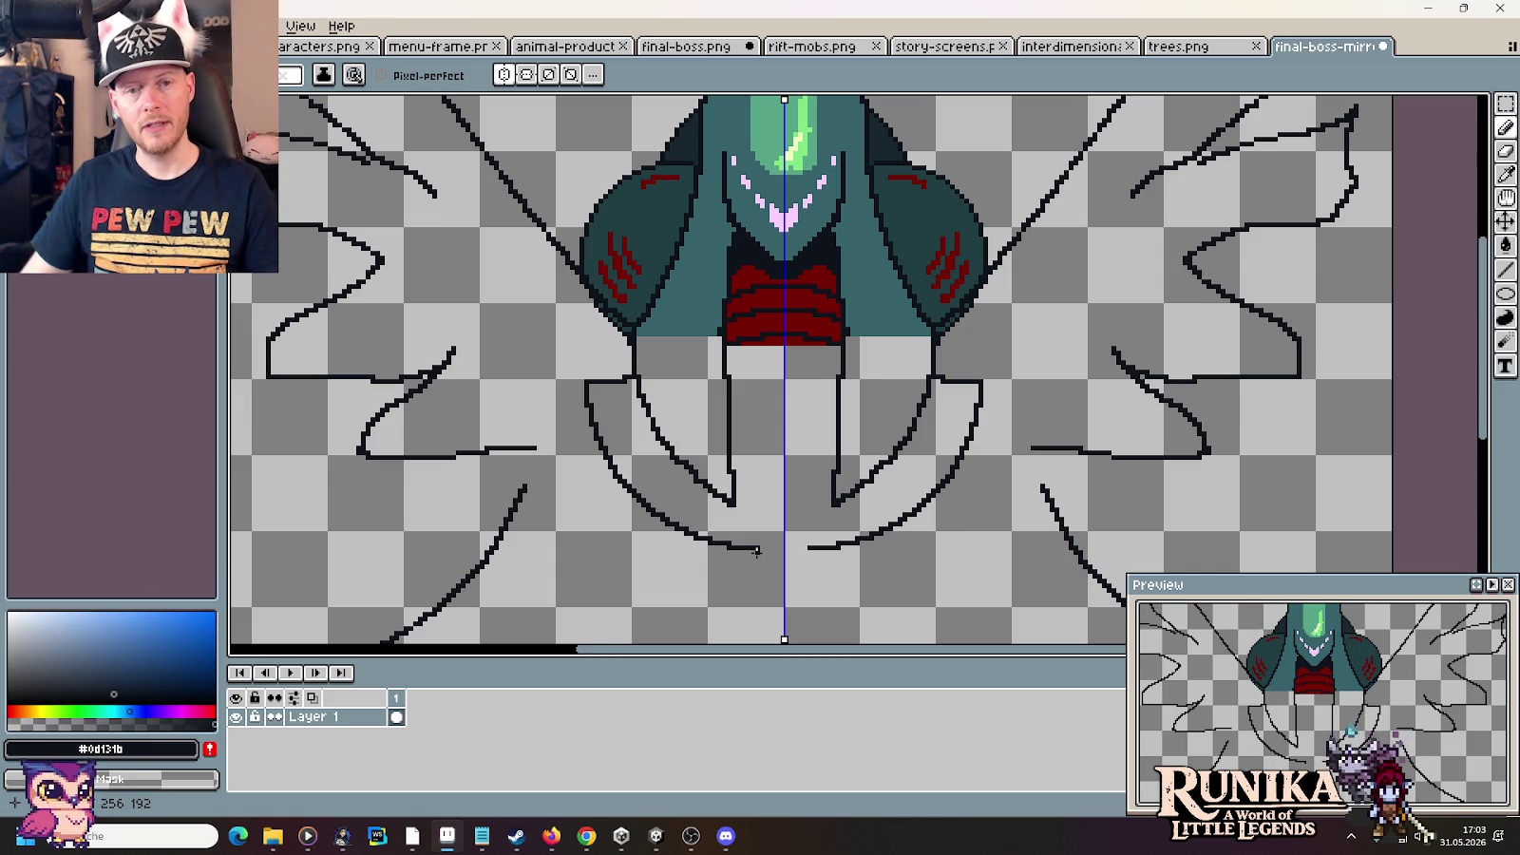
key("alt+Tab")
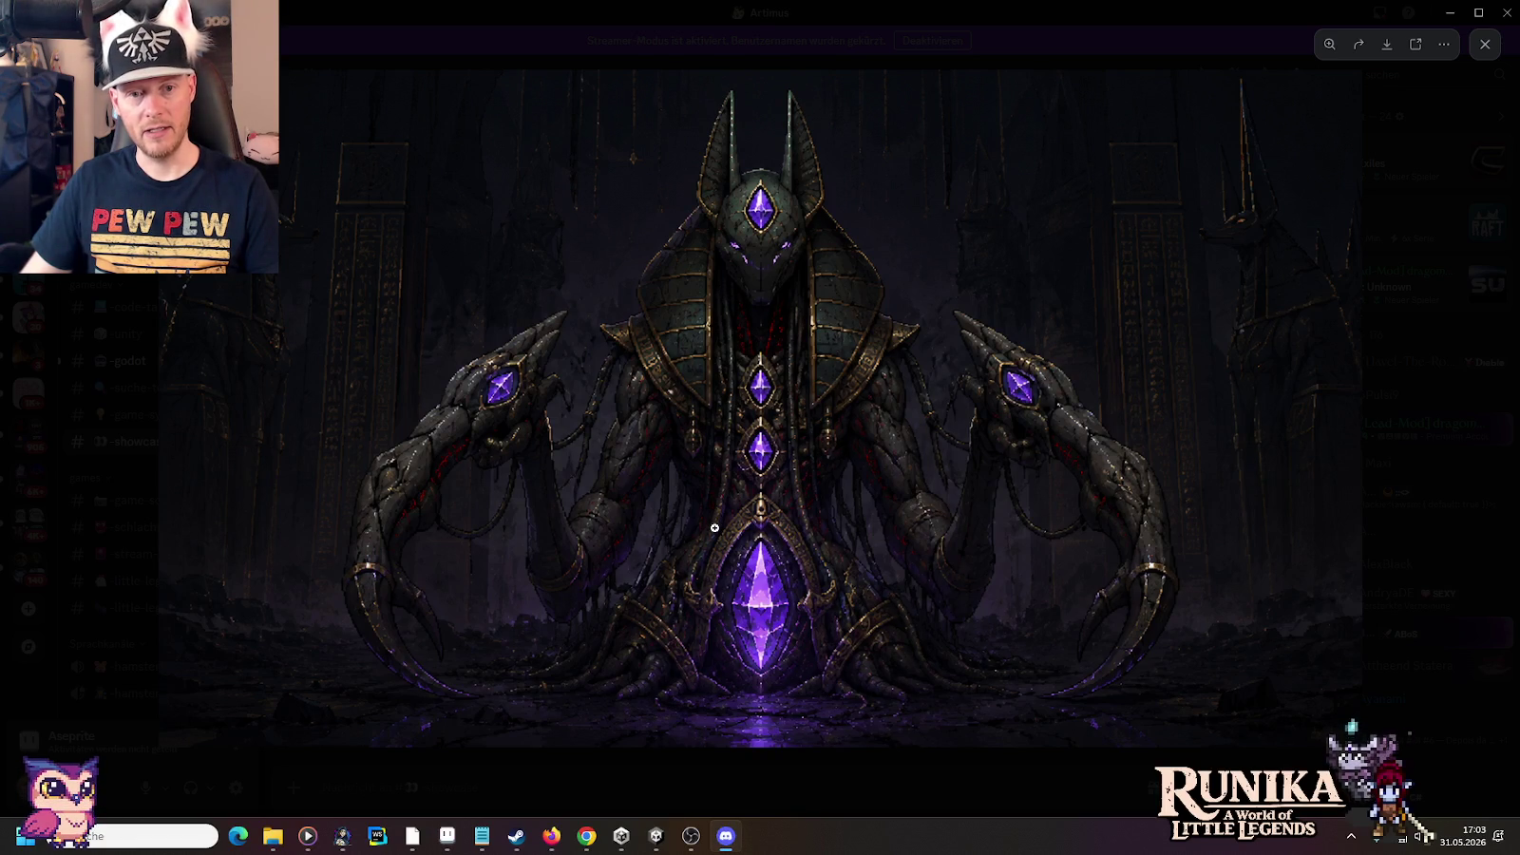
key("alt+Tab")
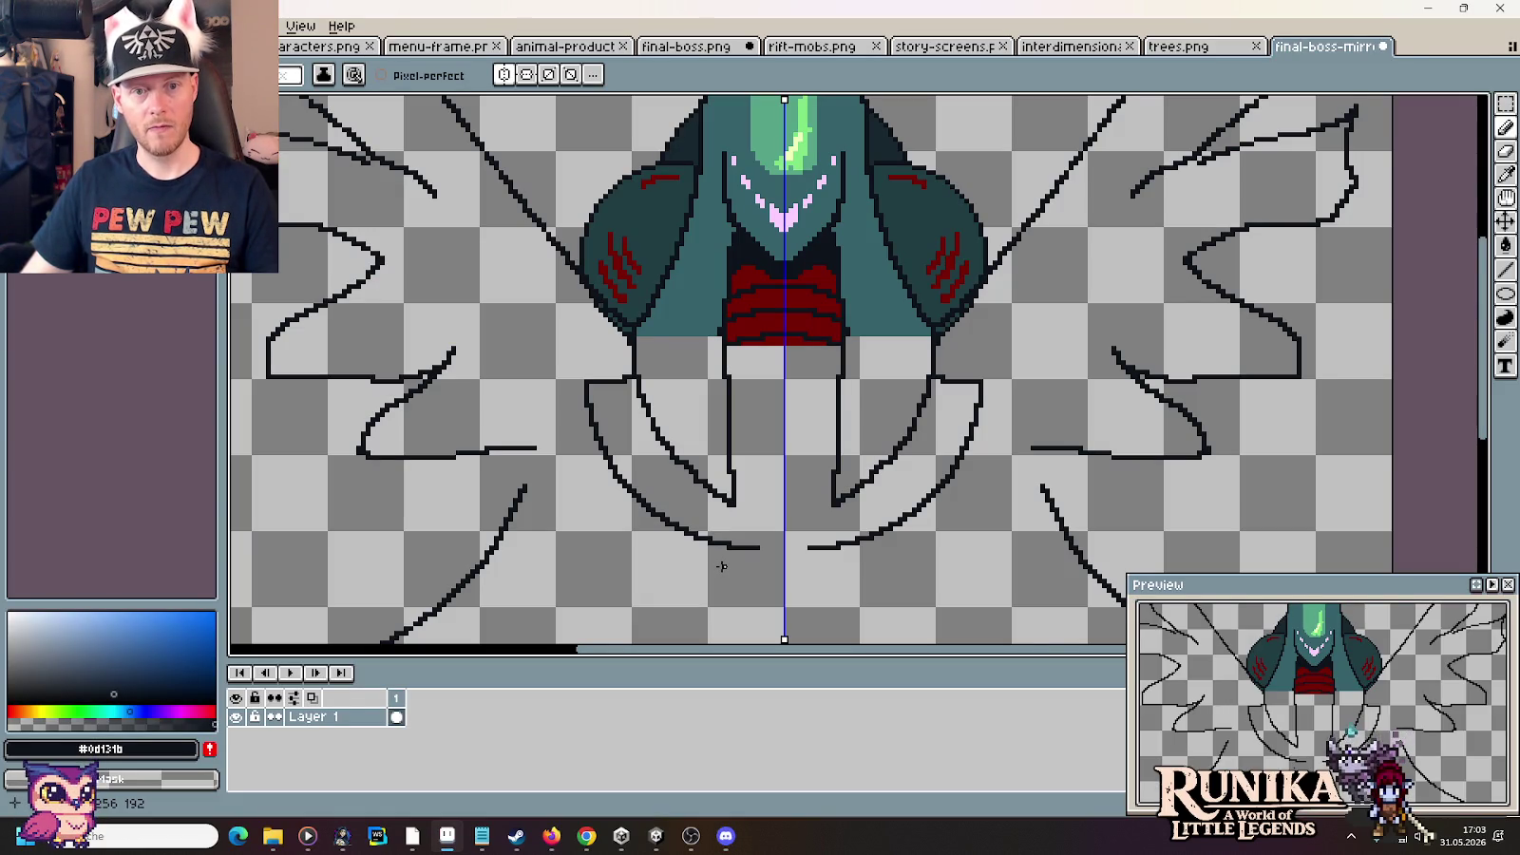
scroll(737, 475, "down", 3)
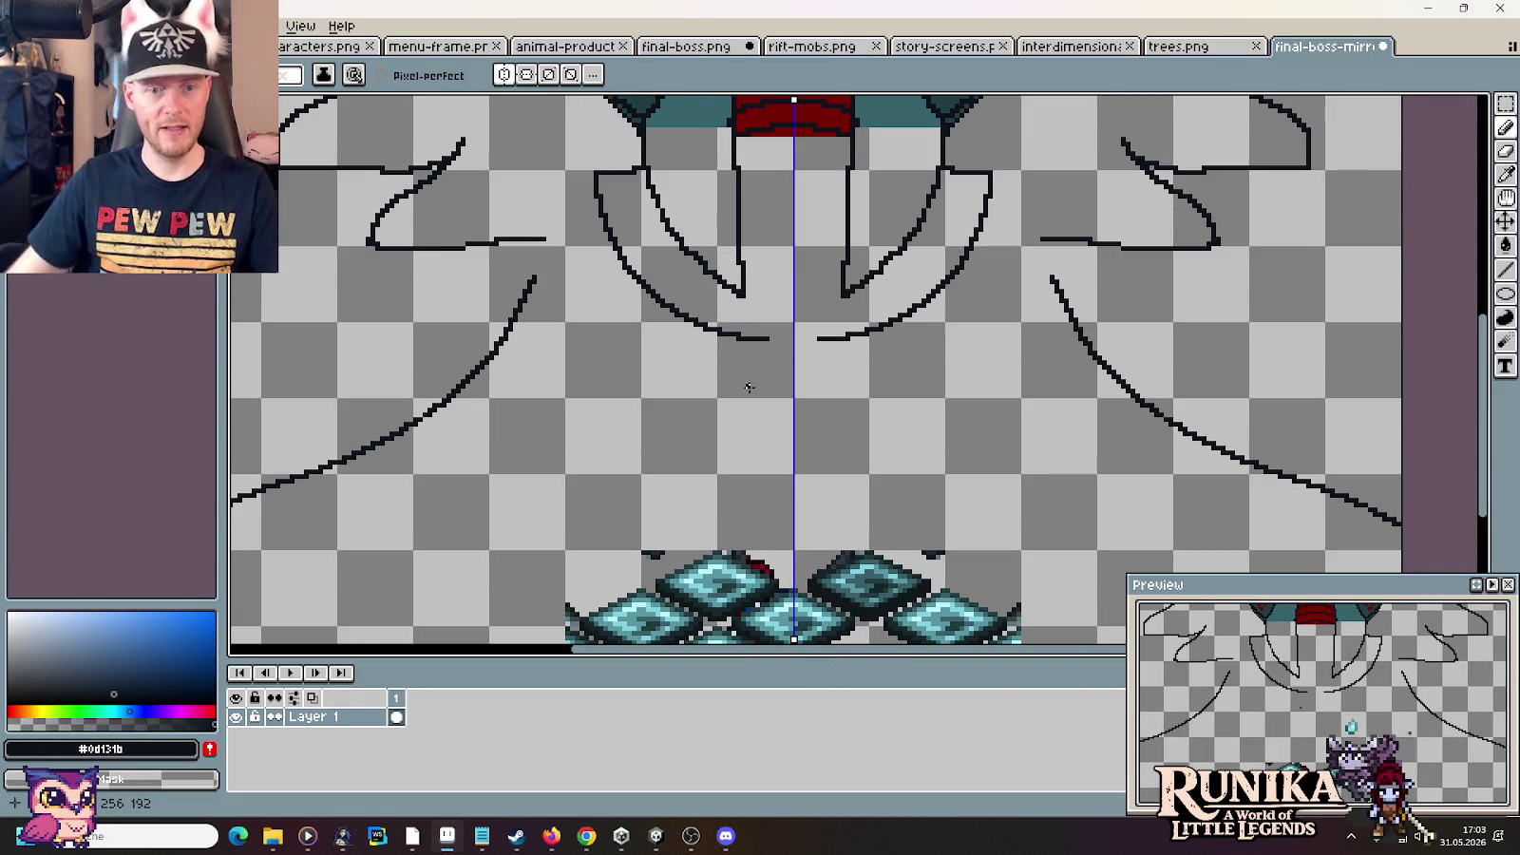
Leave the boss artwork reference and pan the sprite up to the head and red chest
key("alt+Tab")
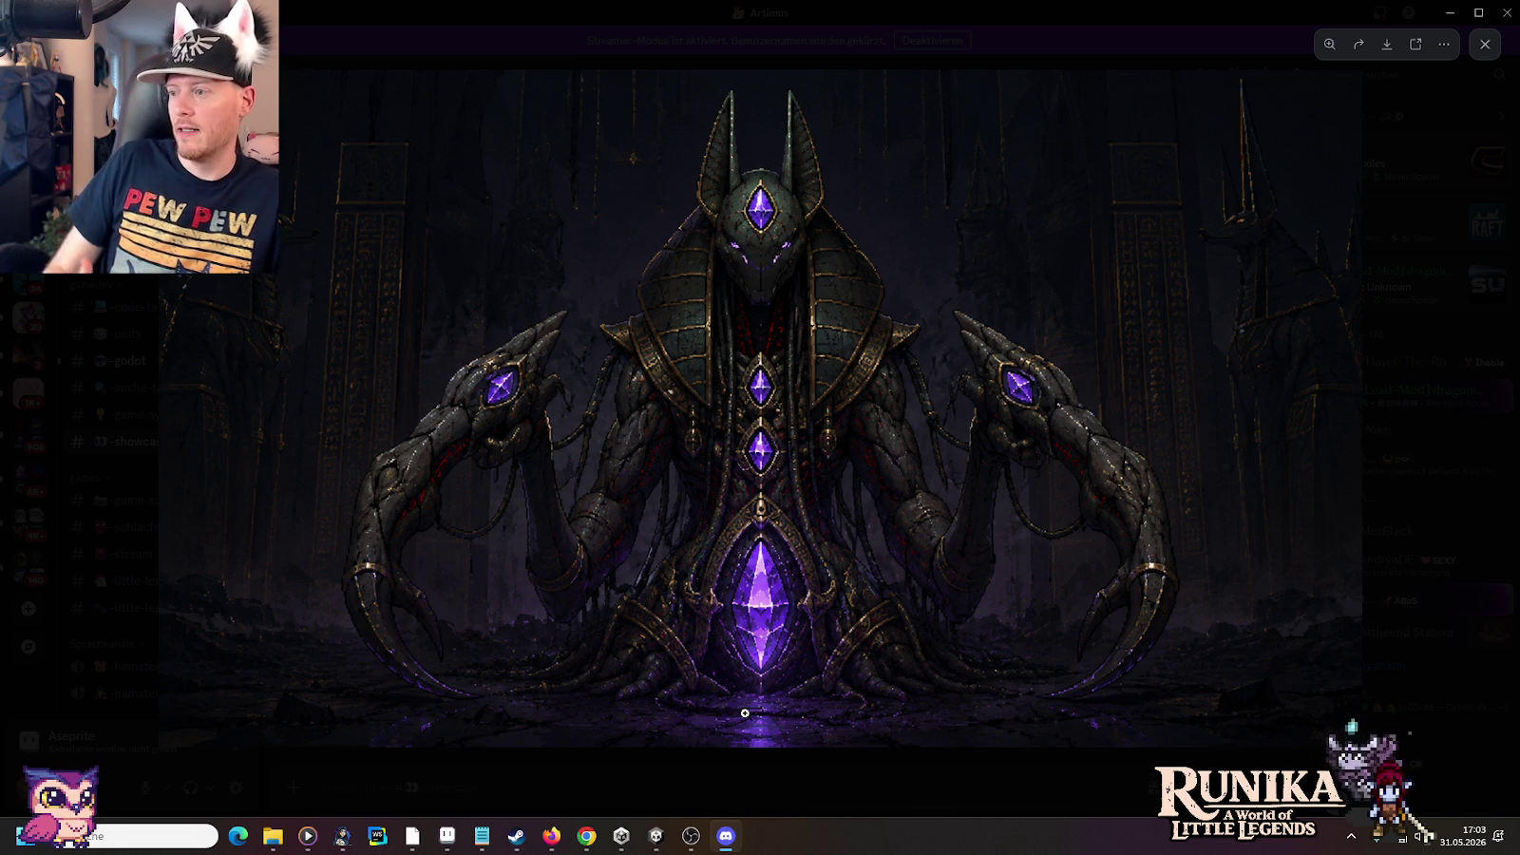
key("alt+Tab")
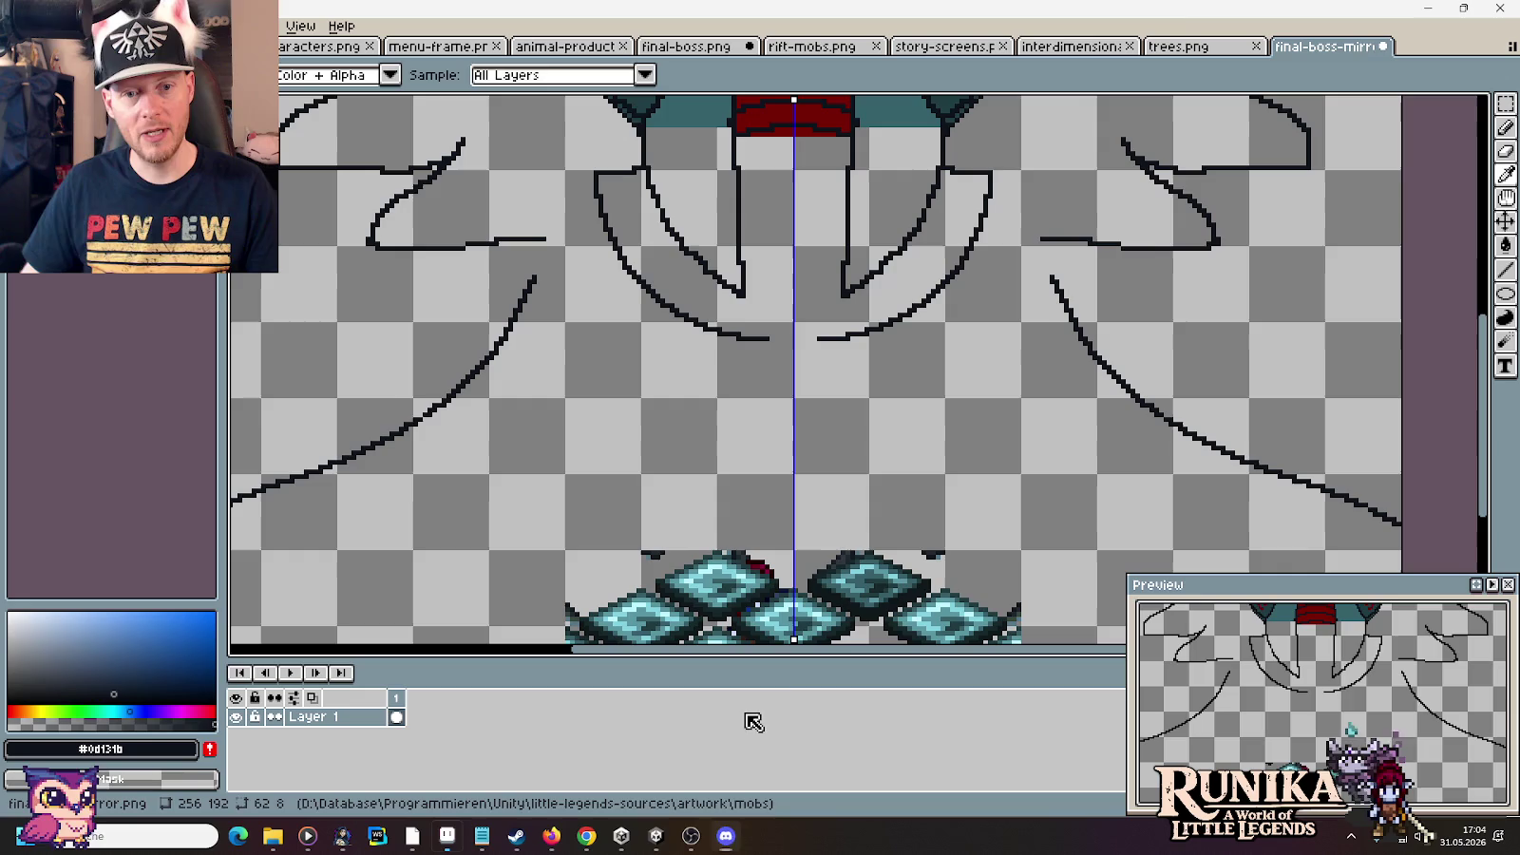
left_click_drag(789, 551, 762, 375)
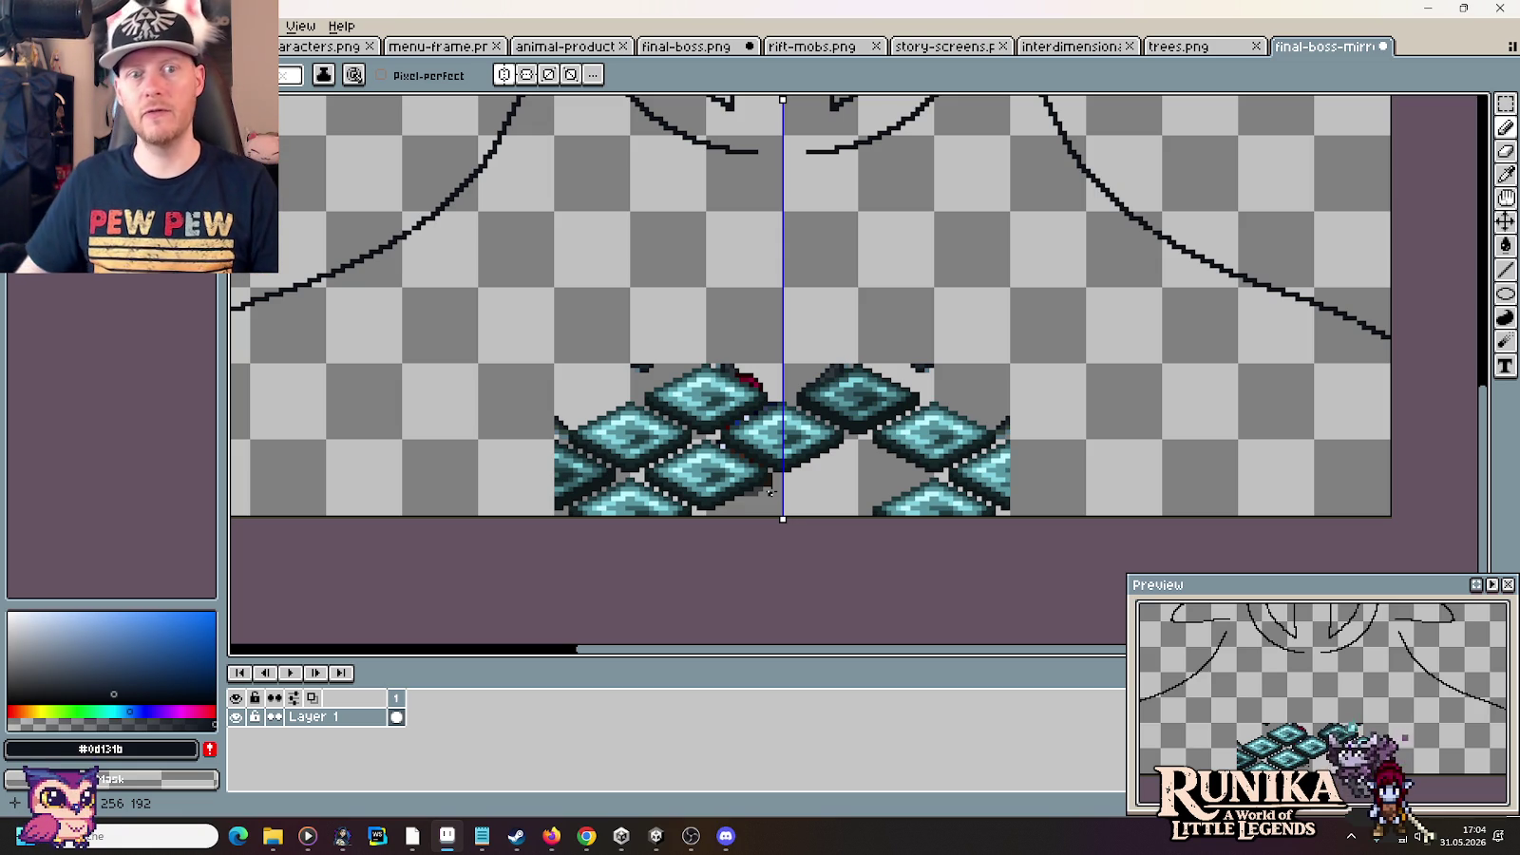
left_click_drag(816, 216, 828, 366)
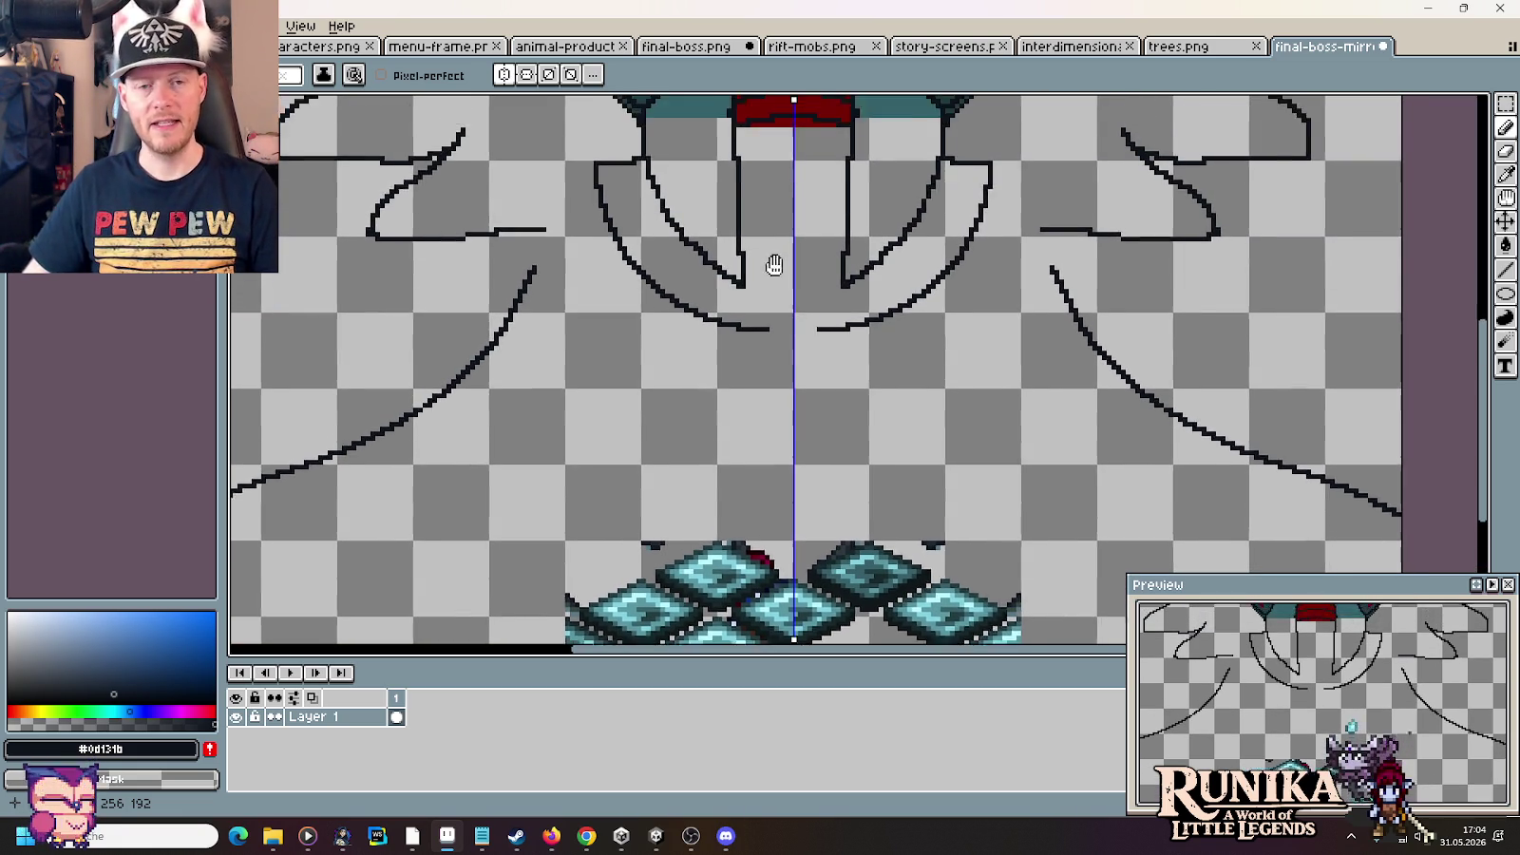
left_click_drag(797, 310, 766, 411)
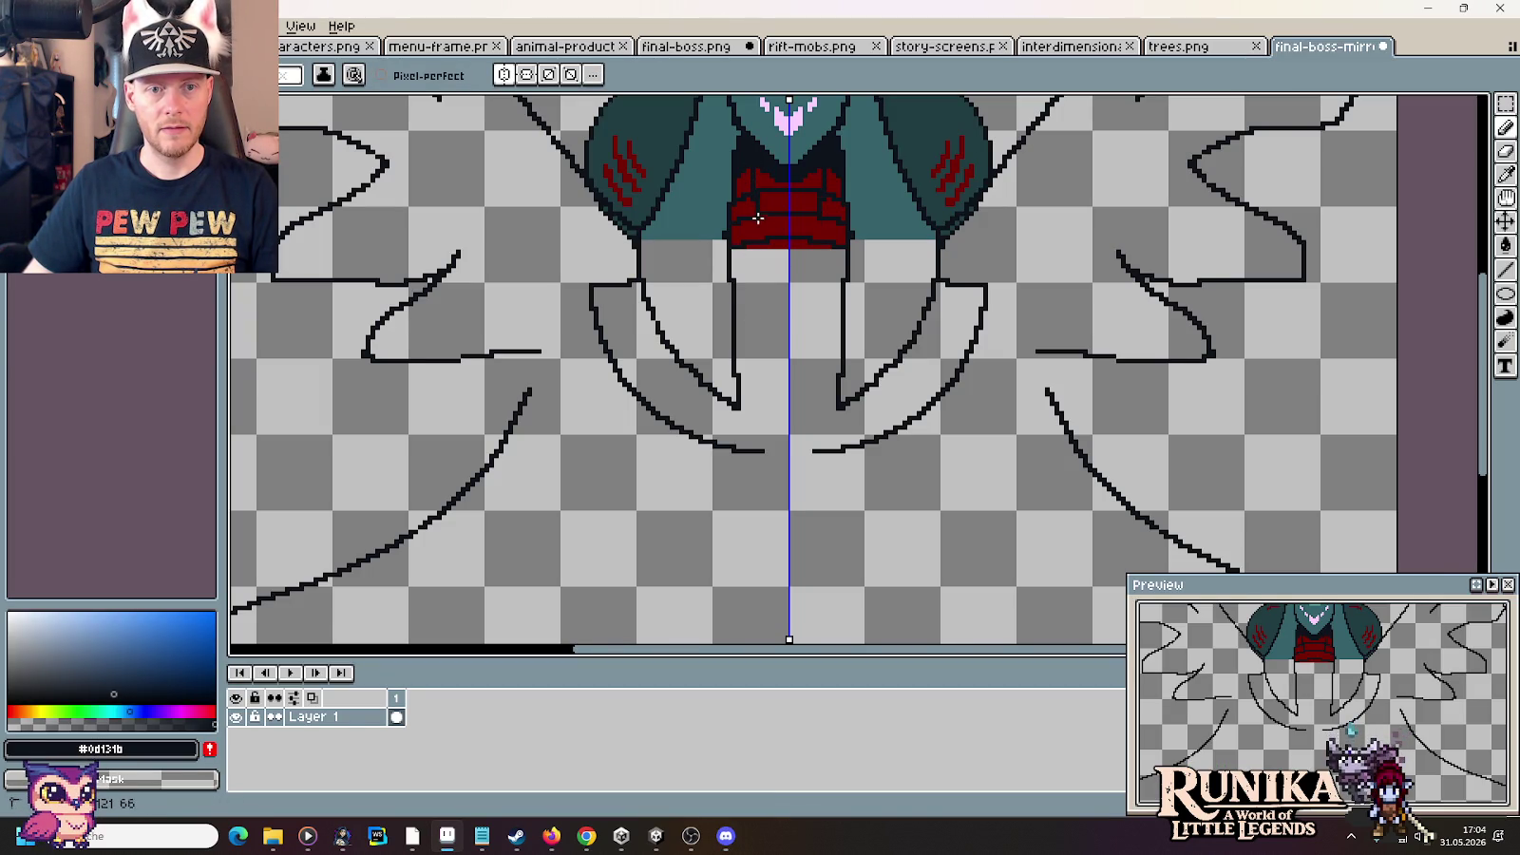
Lengthen the two central mirrored strands and draw a new tendril down from the red chest
mouse_move(770, 321)
left_mouse_down()
mouse_move(738, 587)
mouse_move(759, 489)
left_mouse_up()
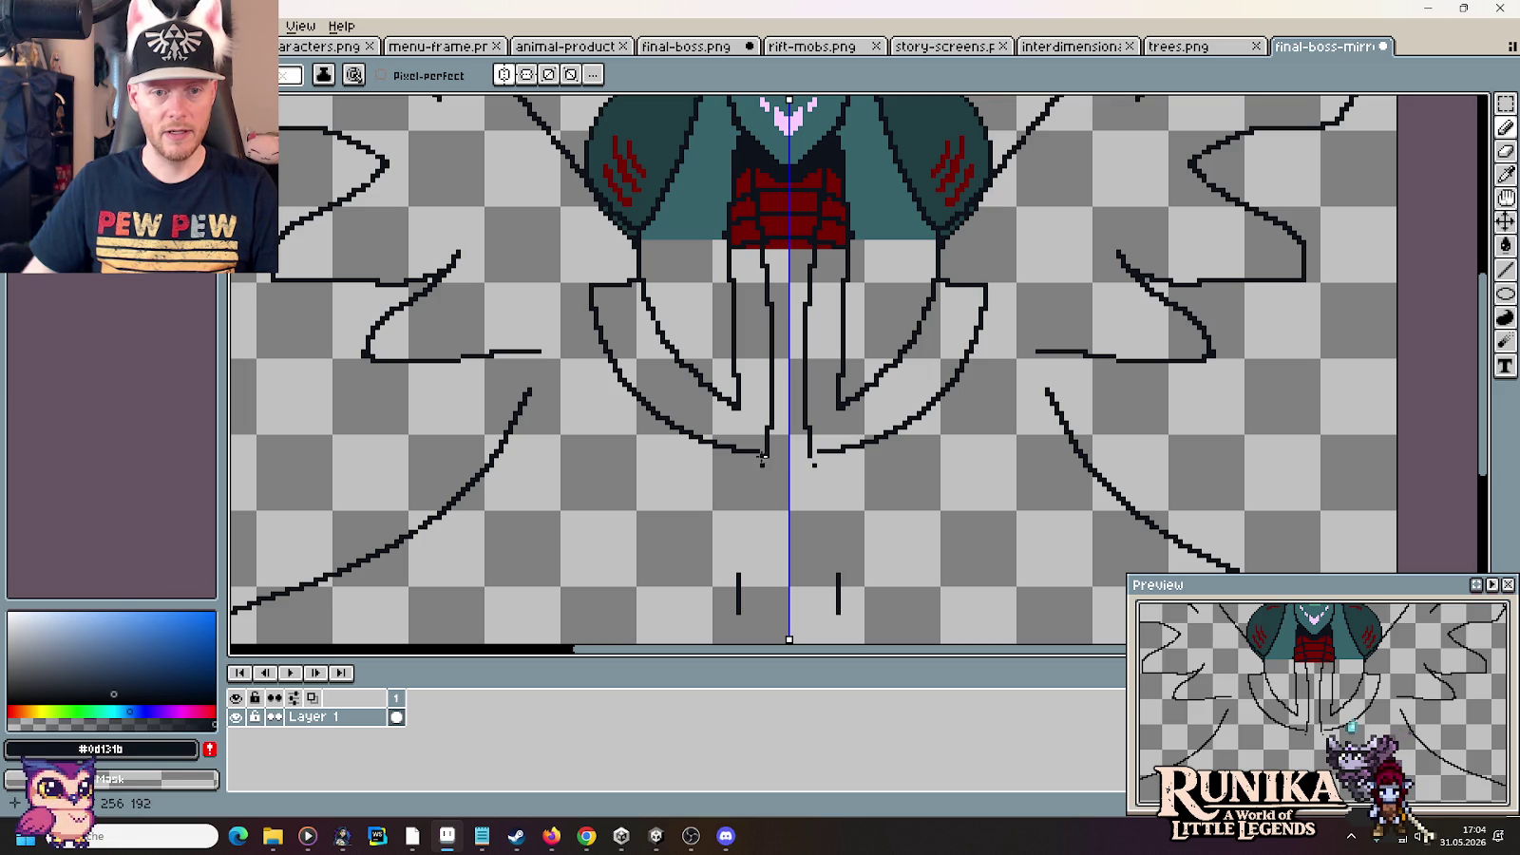
left_click_drag(762, 467, 748, 516)
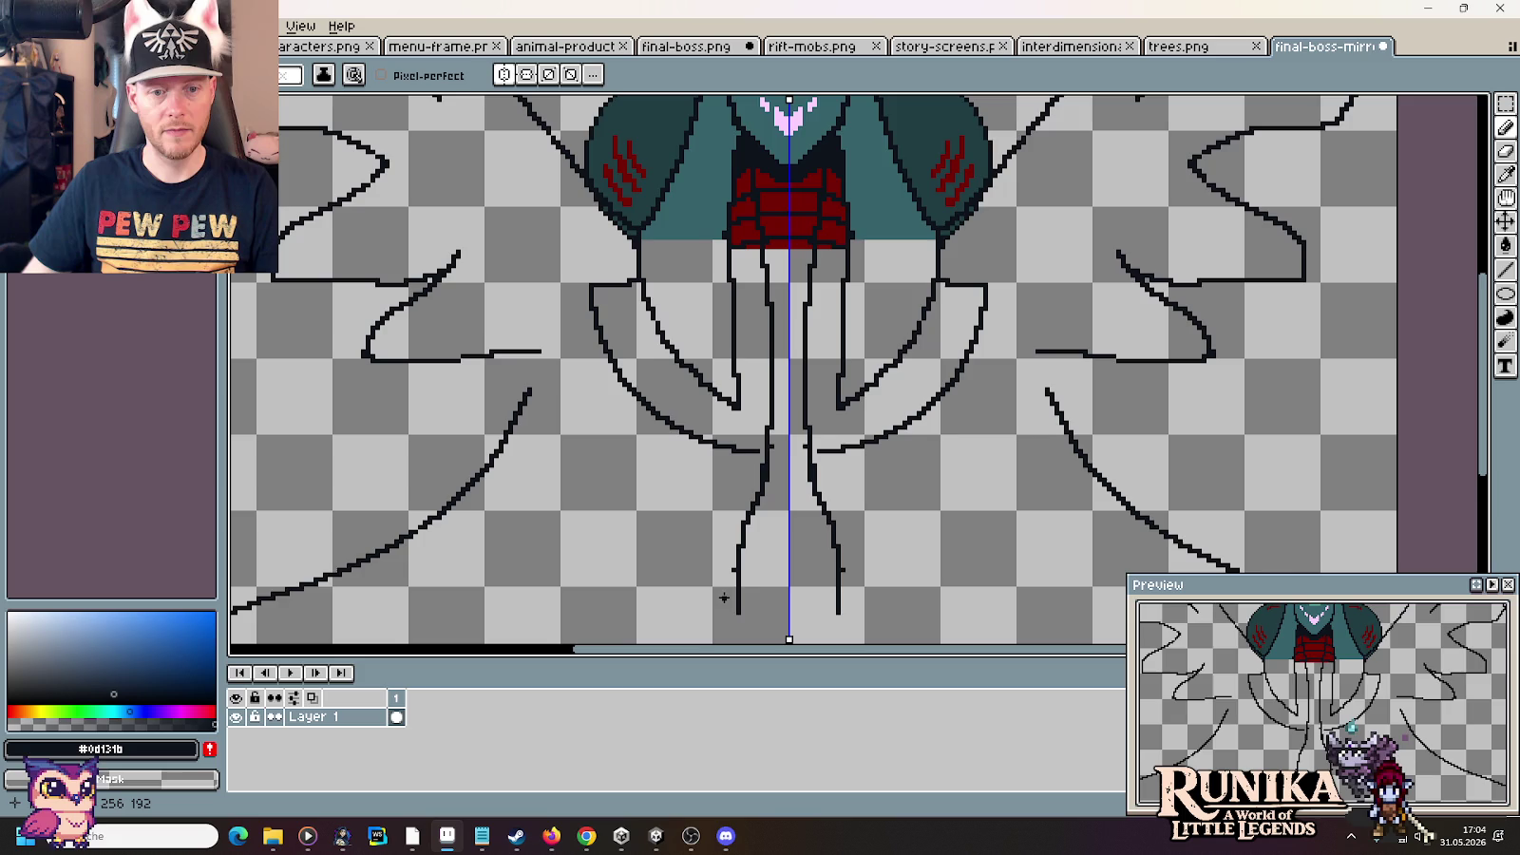
scroll(736, 560, "down", 2)
scroll(746, 456, "down", 2)
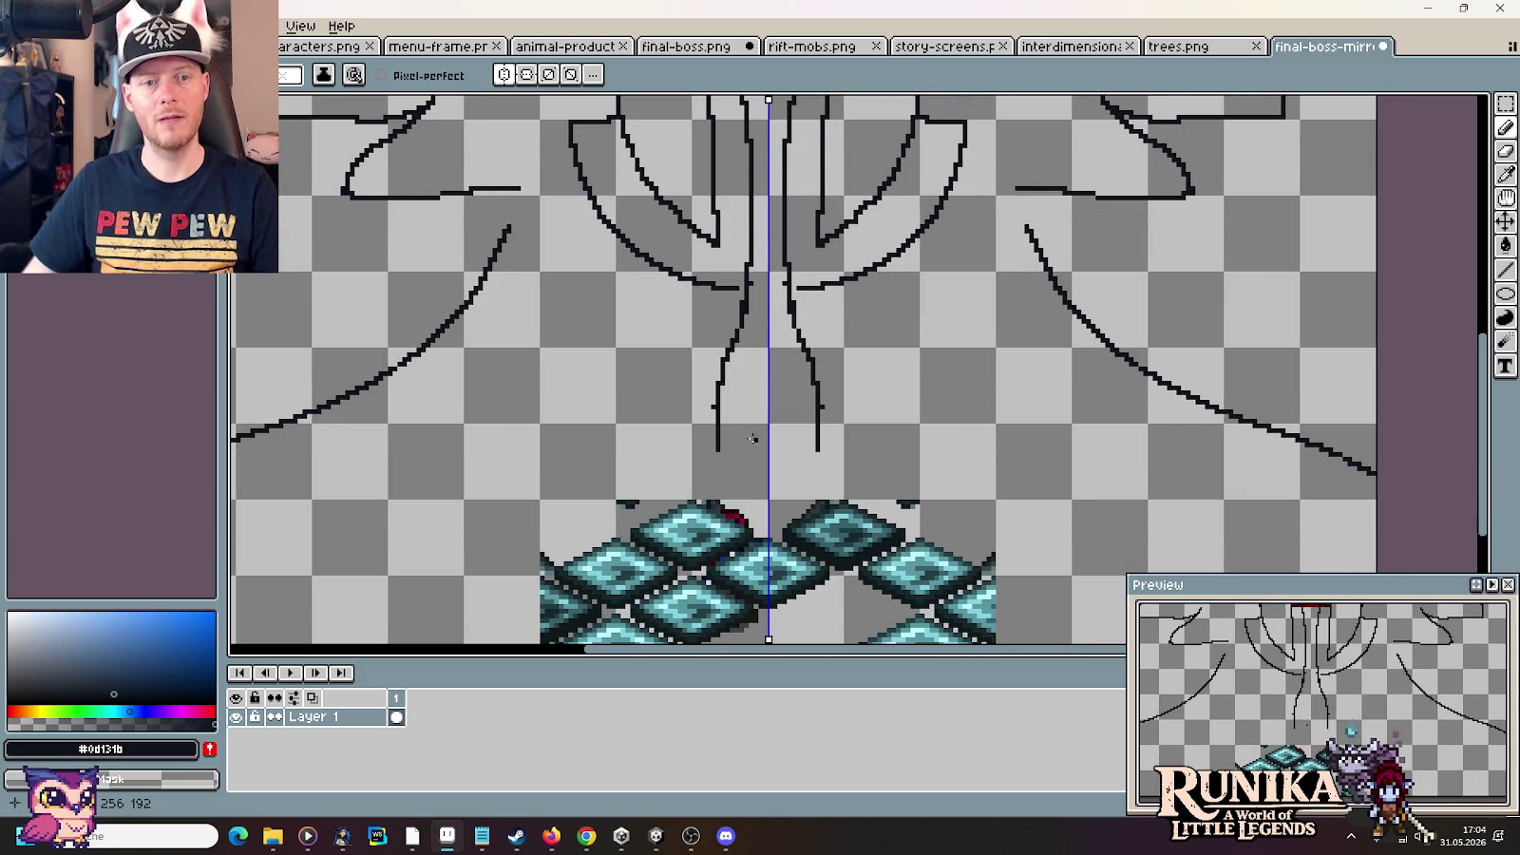
scroll(738, 352, "up", 1)
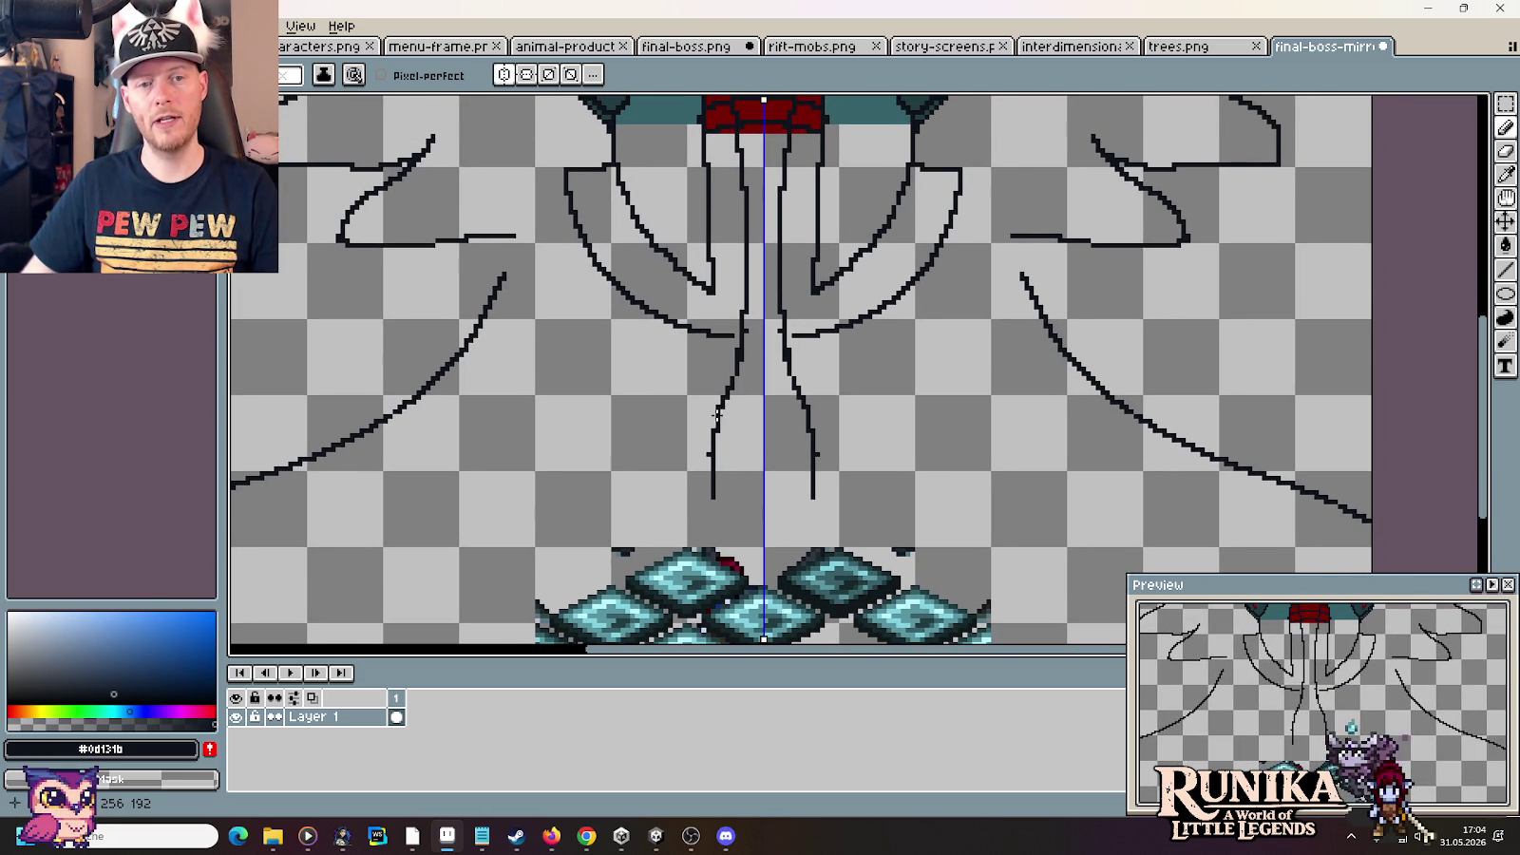
scroll(722, 504, "up", 2)
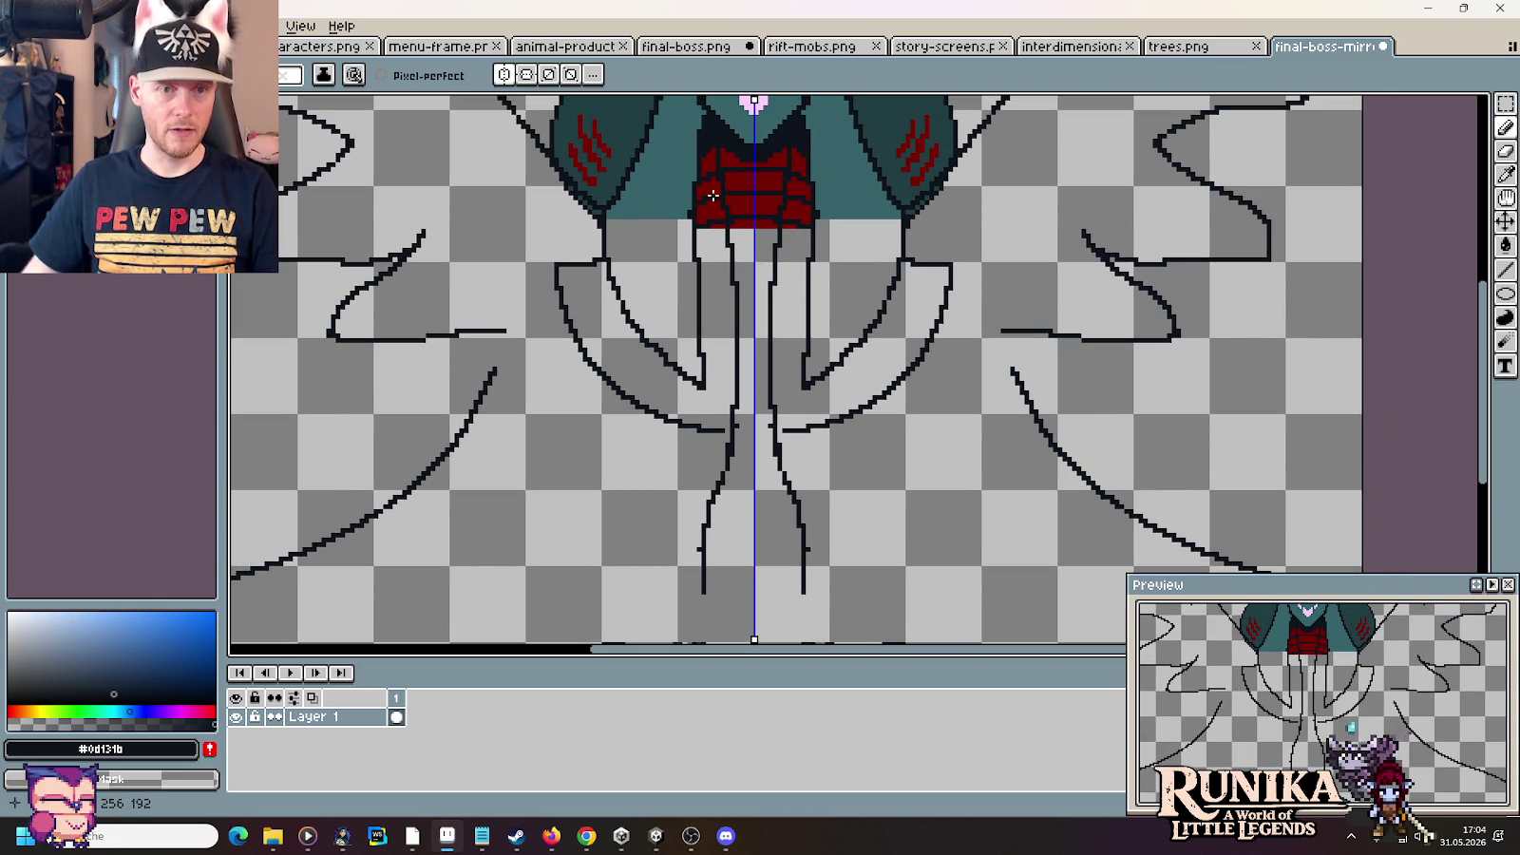
mouse_move(704, 202)
left_mouse_down()
mouse_move(723, 325)
mouse_move(675, 601)
left_mouse_up()
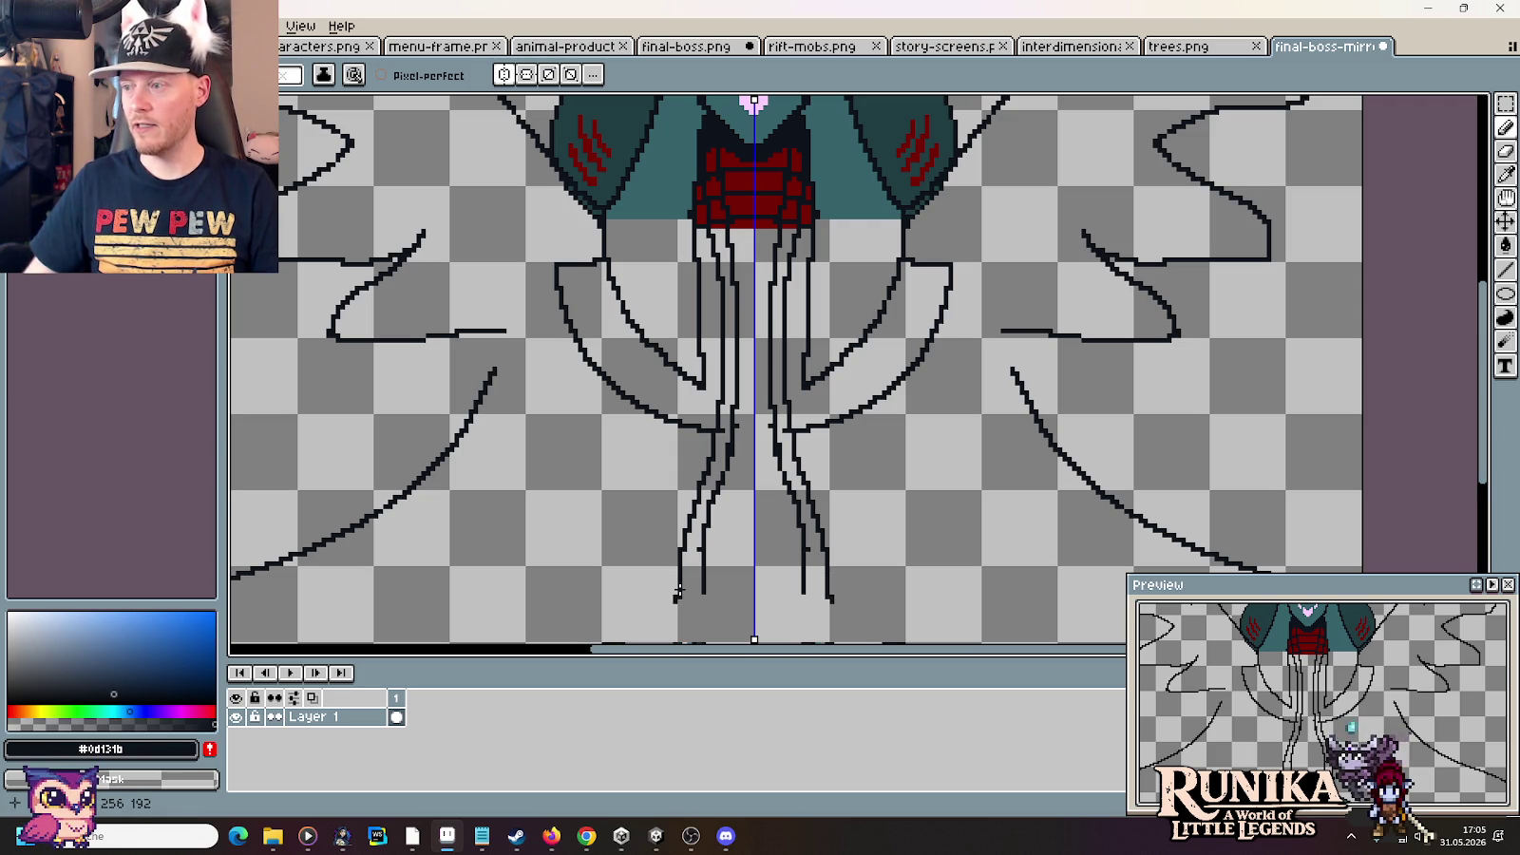
Extend the left and inner mirrored strands further down, redrawing one after an undo
scroll(672, 573, "down", 2)
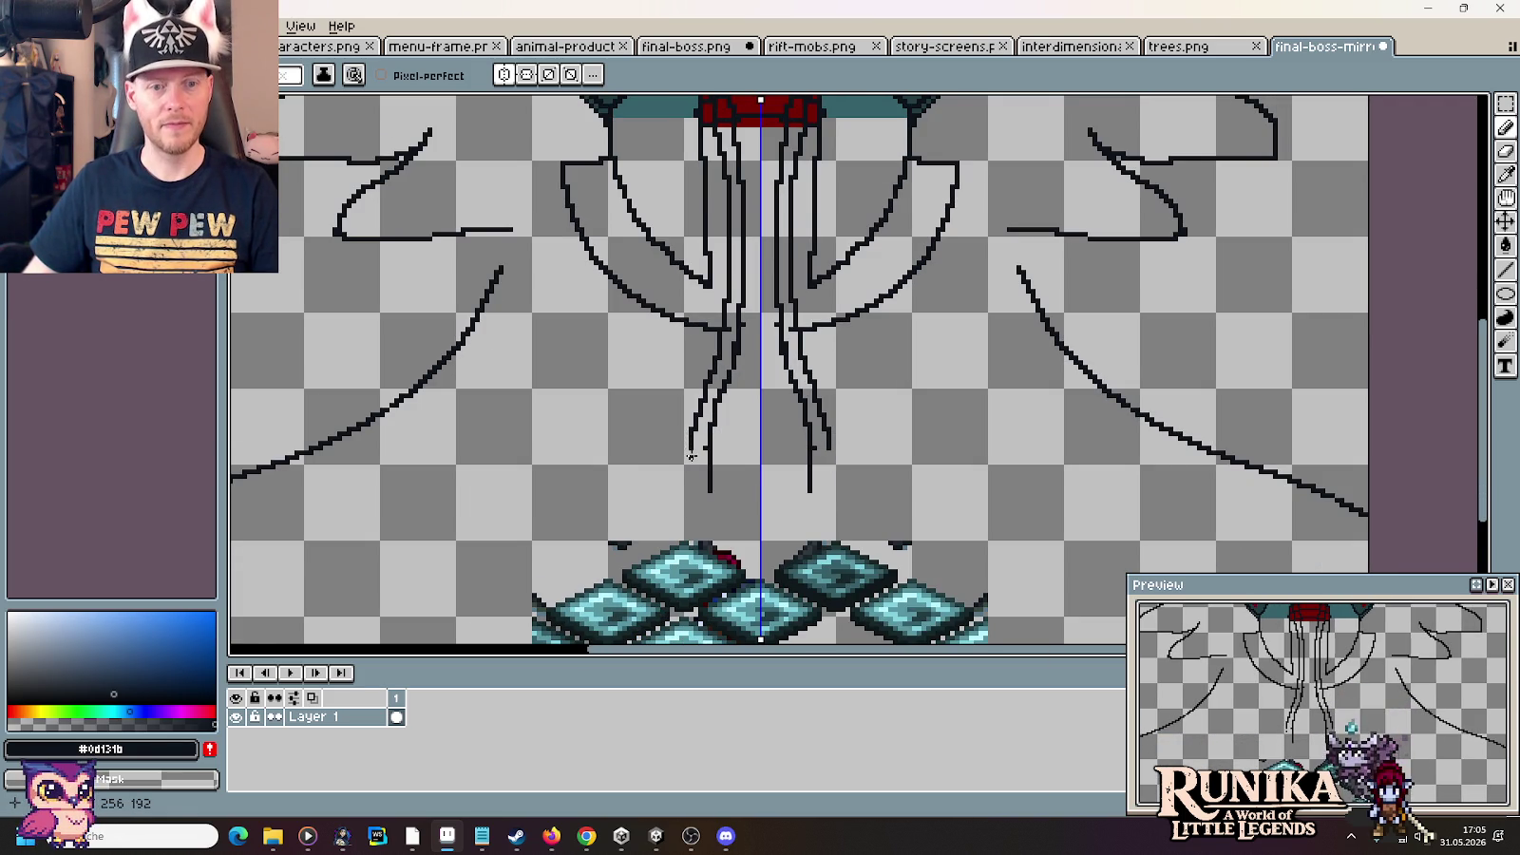
left_click_drag(691, 448, 689, 465)
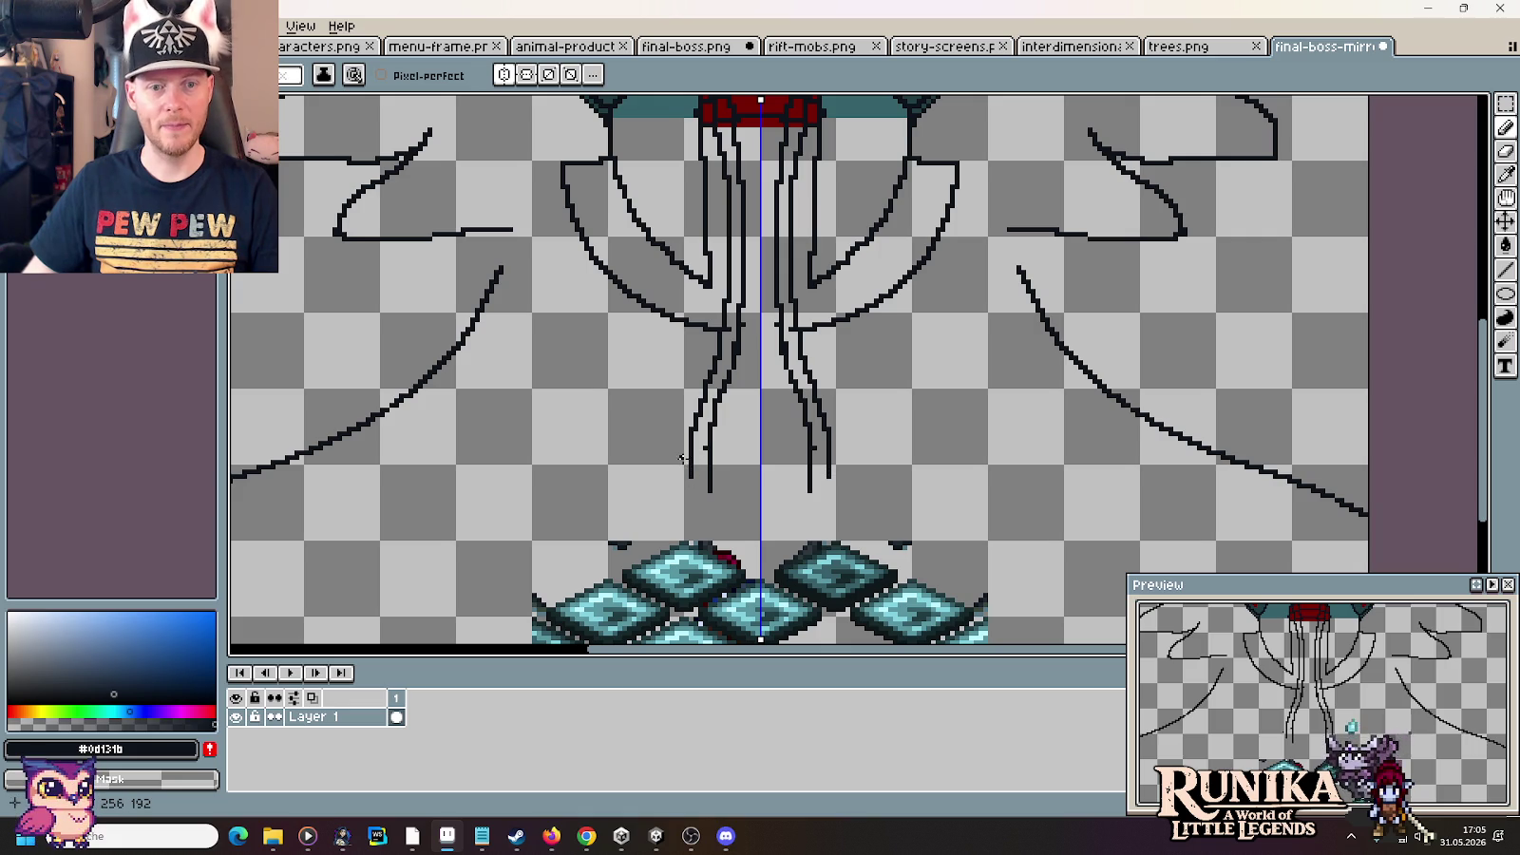
key("ctrl+z")
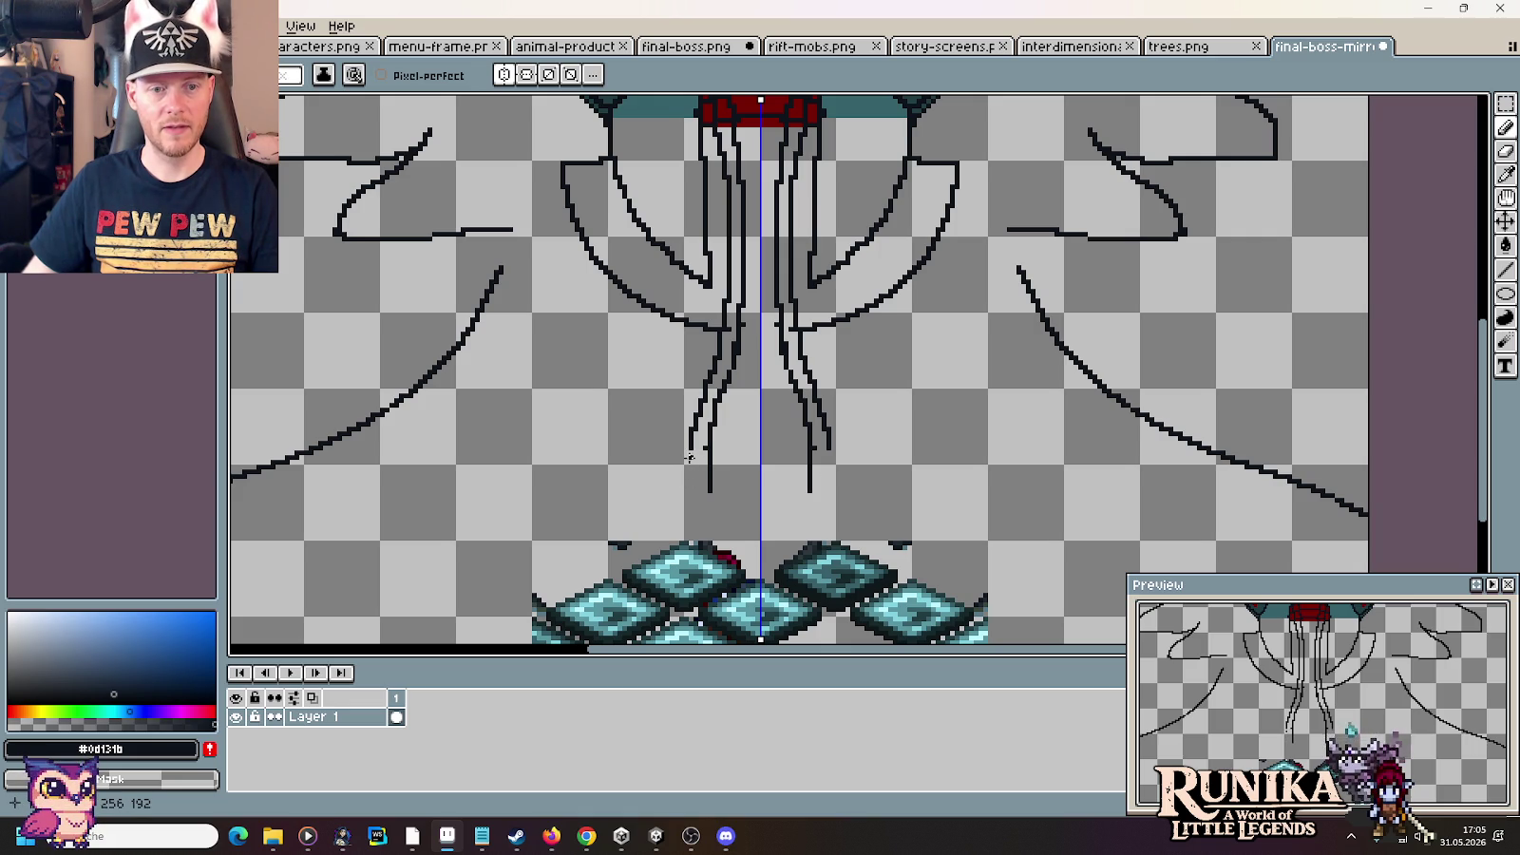
left_click_drag(690, 452, 686, 482)
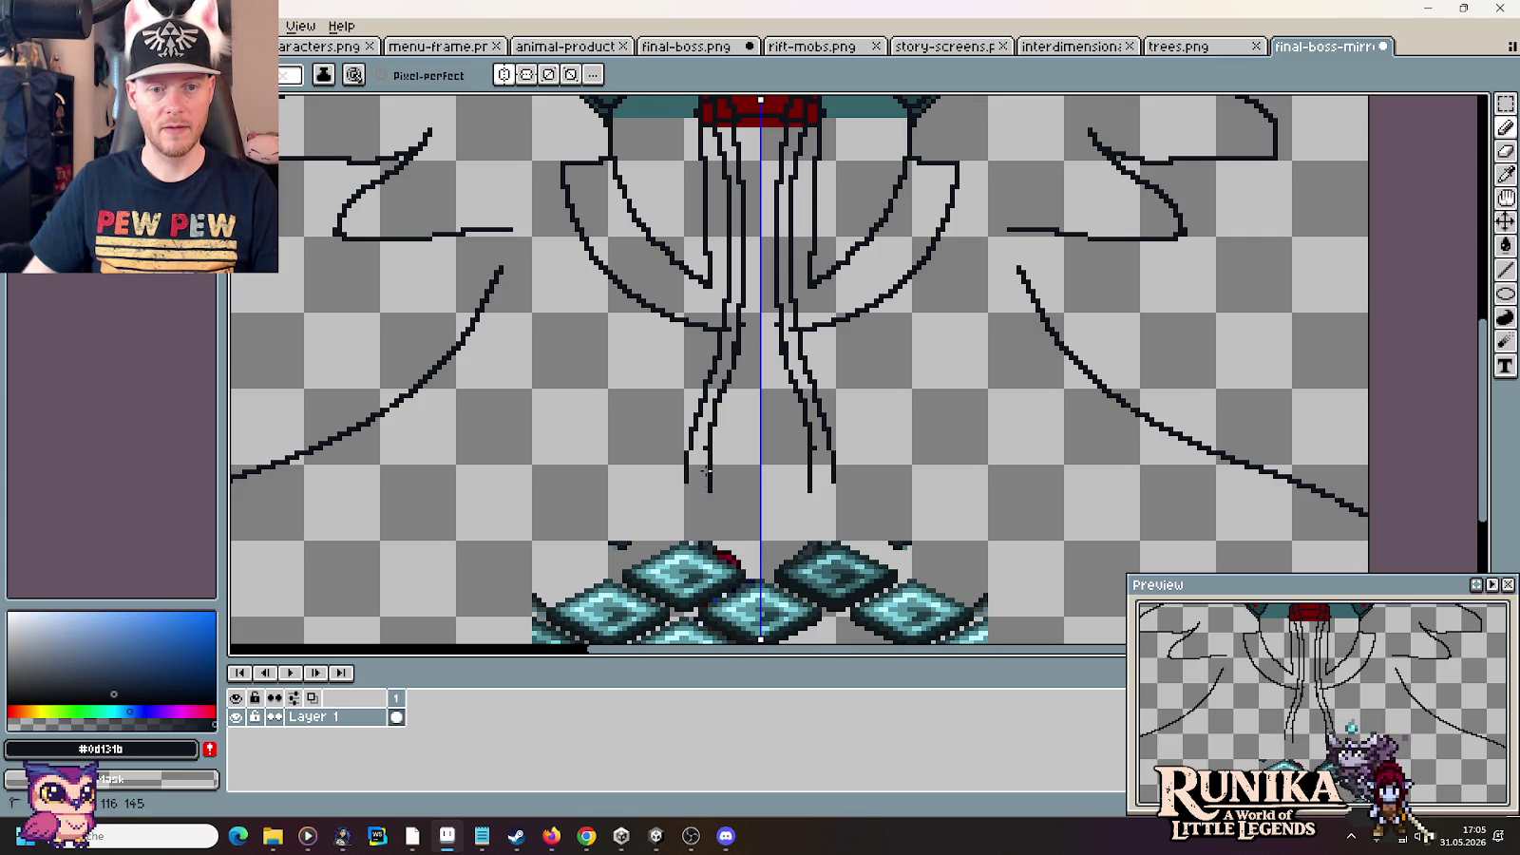
left_click_drag(705, 470, 704, 495)
left_click_drag(739, 393, 738, 512)
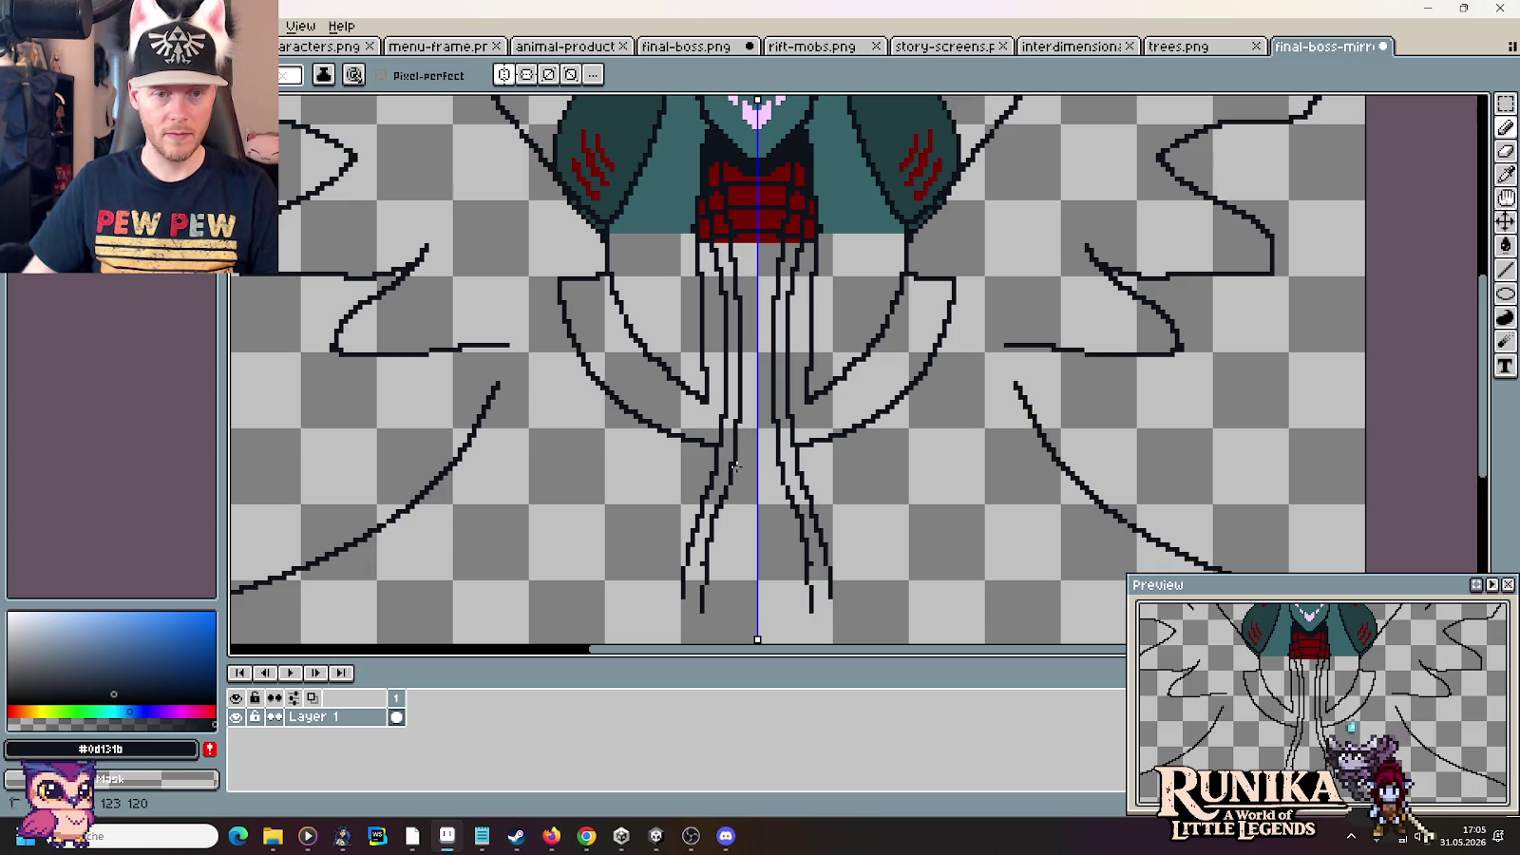
left_click_drag(754, 351, 752, 395)
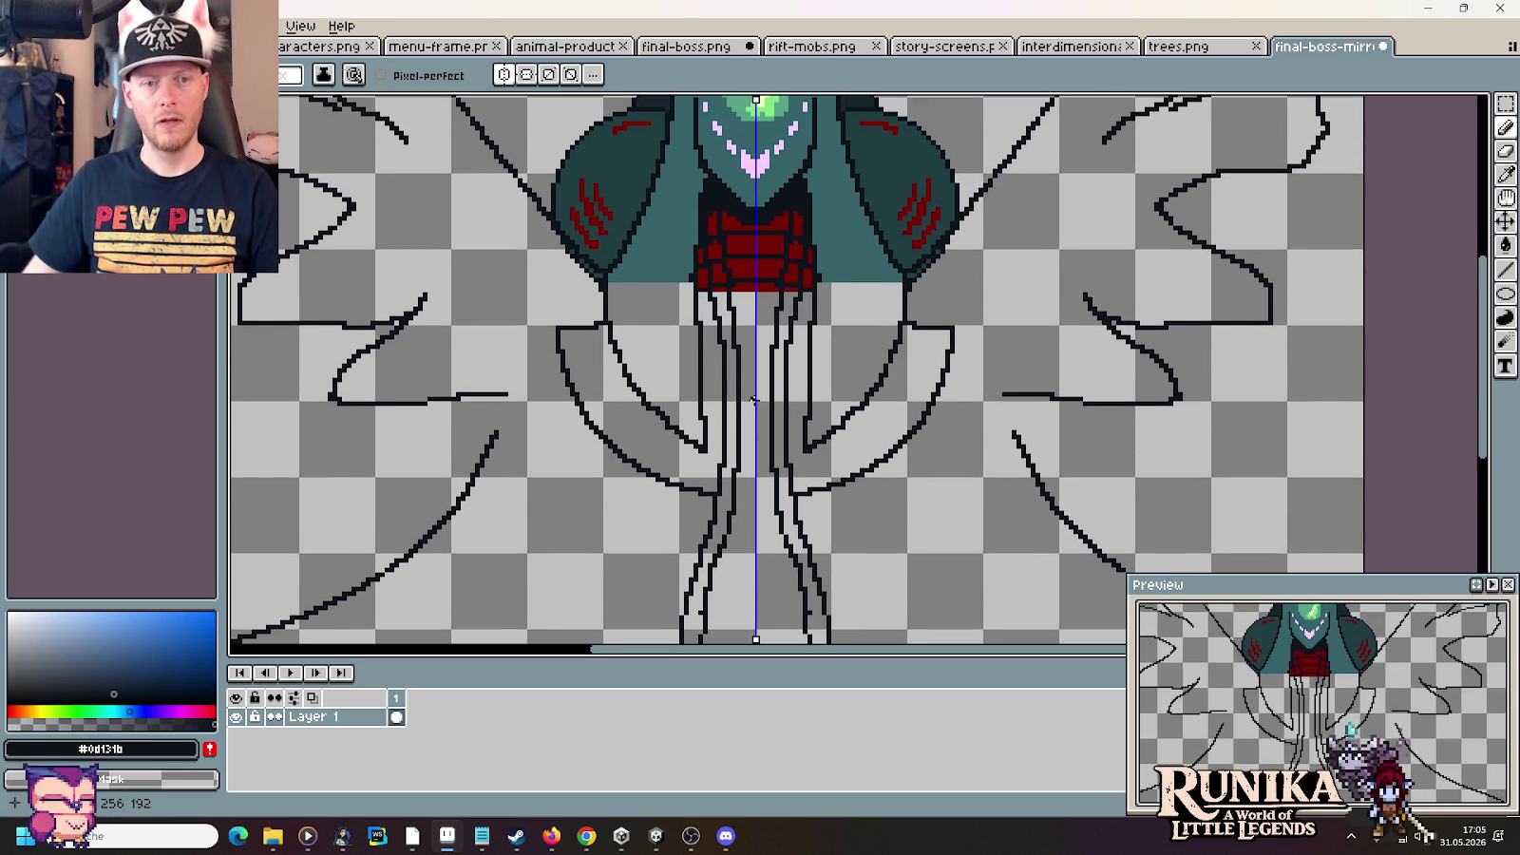
Repaint the outline pixels beside the chest in the chest's dark red
scroll(723, 263, "up", 2)
left_click(714, 292, "alt")
left_click_drag(711, 298, 703, 220)
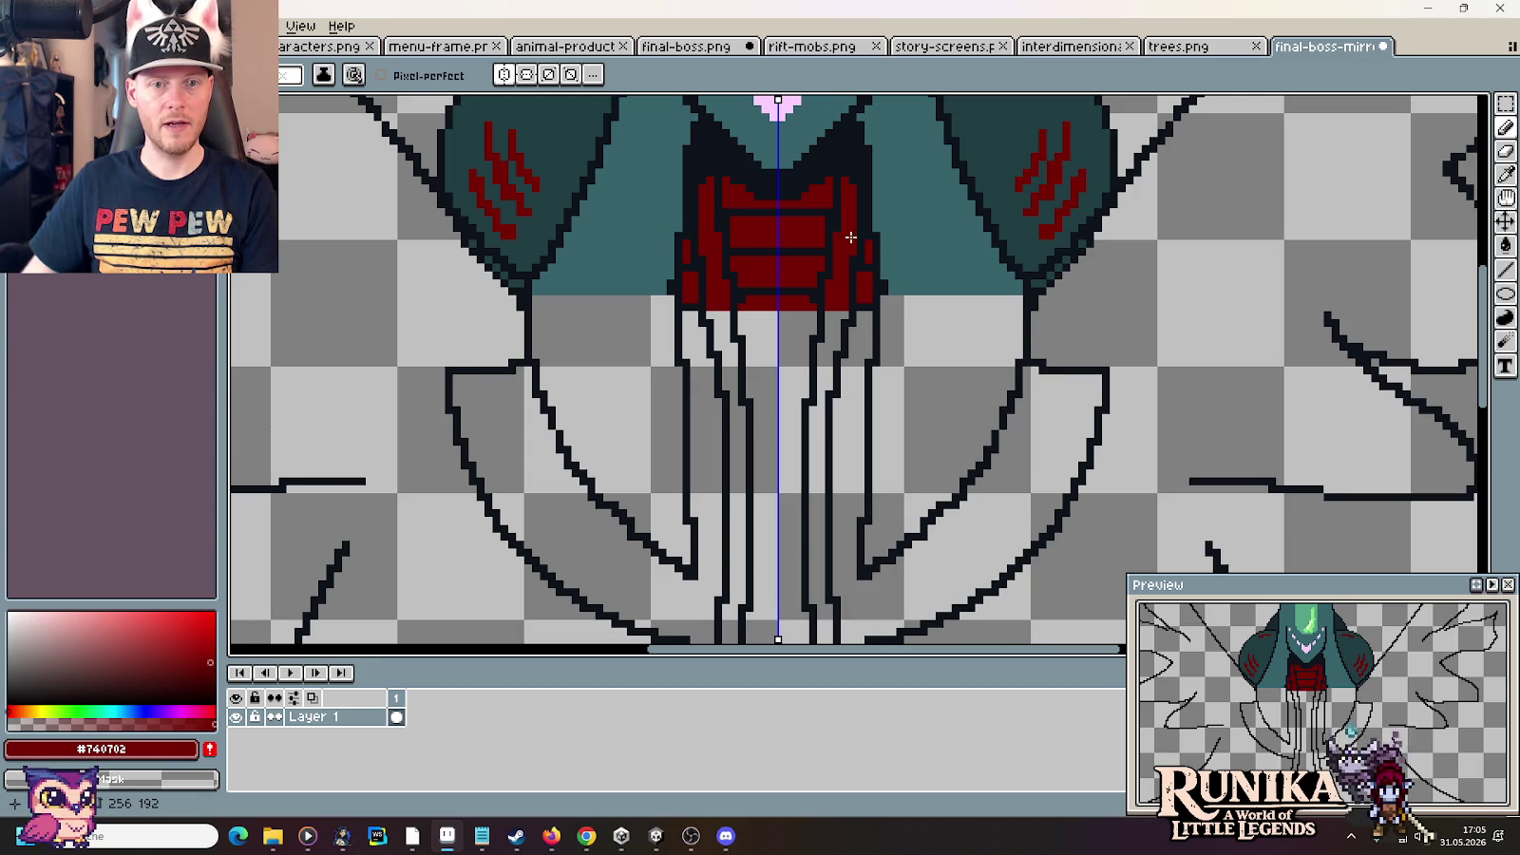
scroll(640, 300, "down", 3)
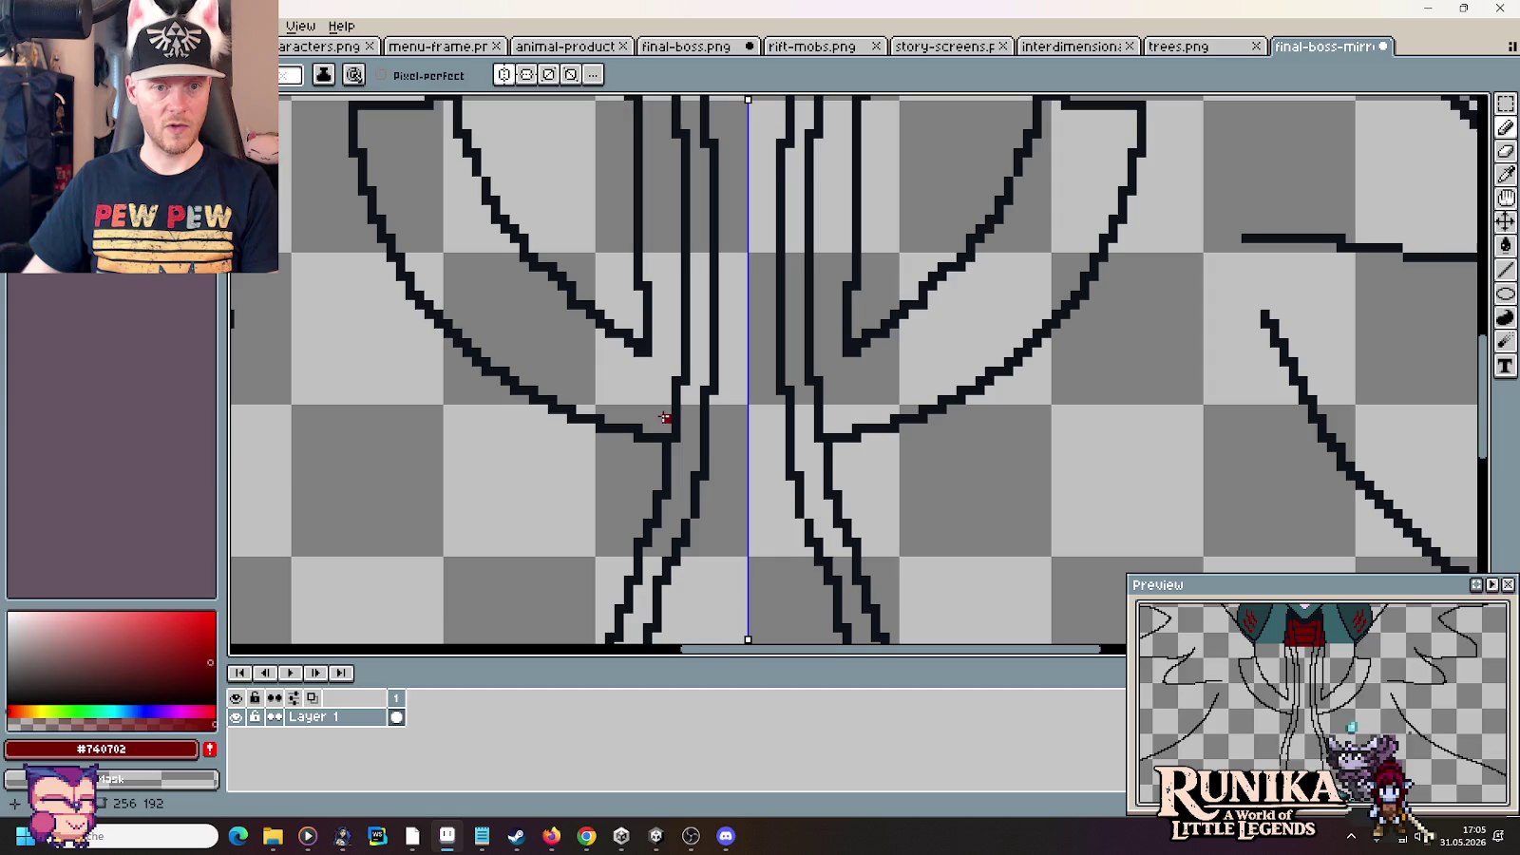
scroll(665, 433, "up", 3)
left_click(638, 429, "alt")
left_click(726, 836)
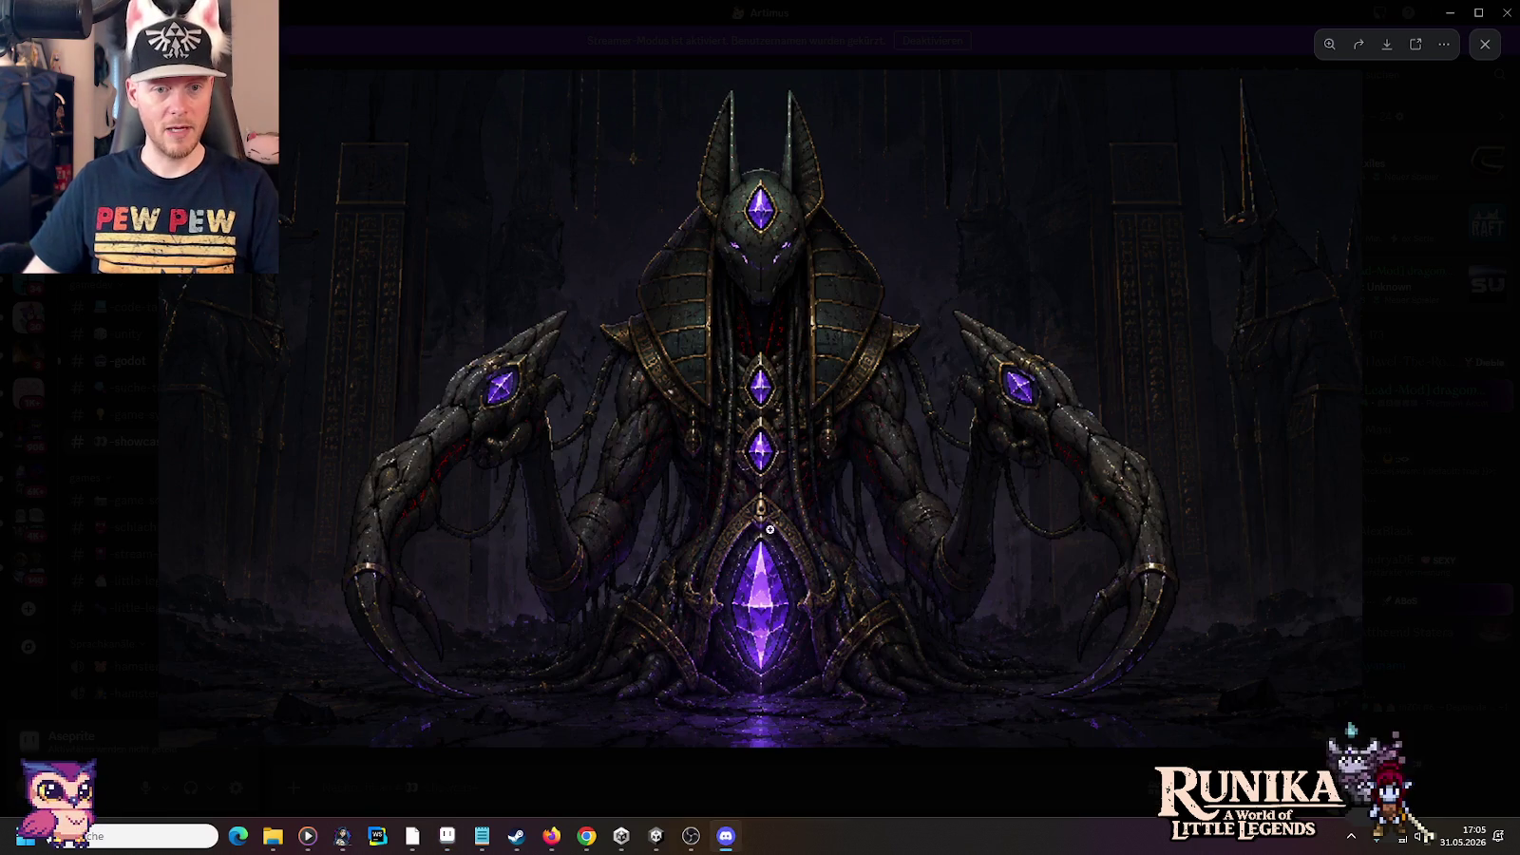
key("alt+Tab")
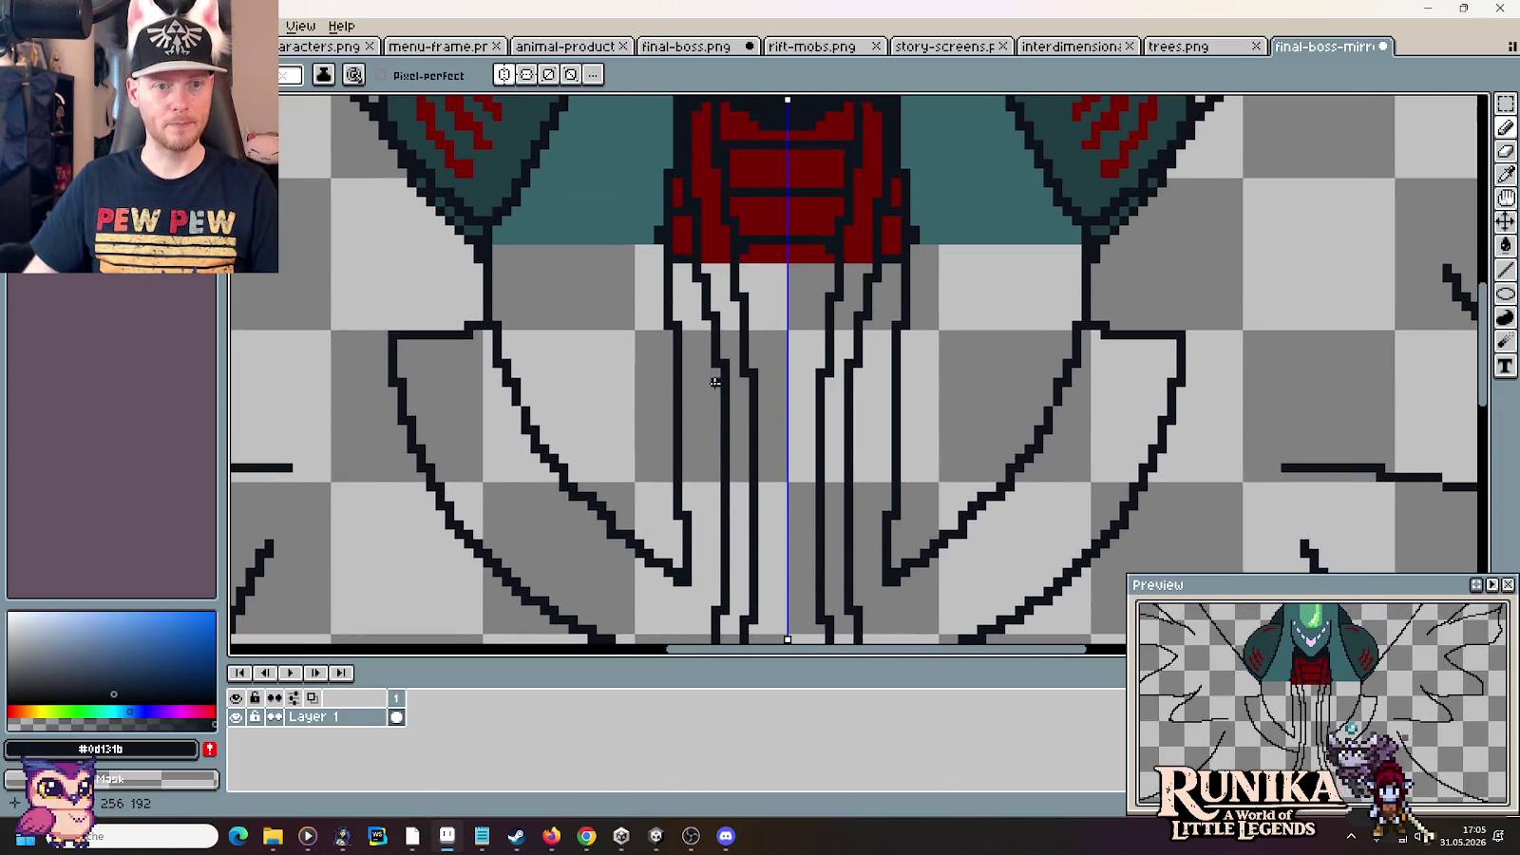
Paint the dark outline colour over the red pixels at the chest edge
left_click(686, 238, "alt")
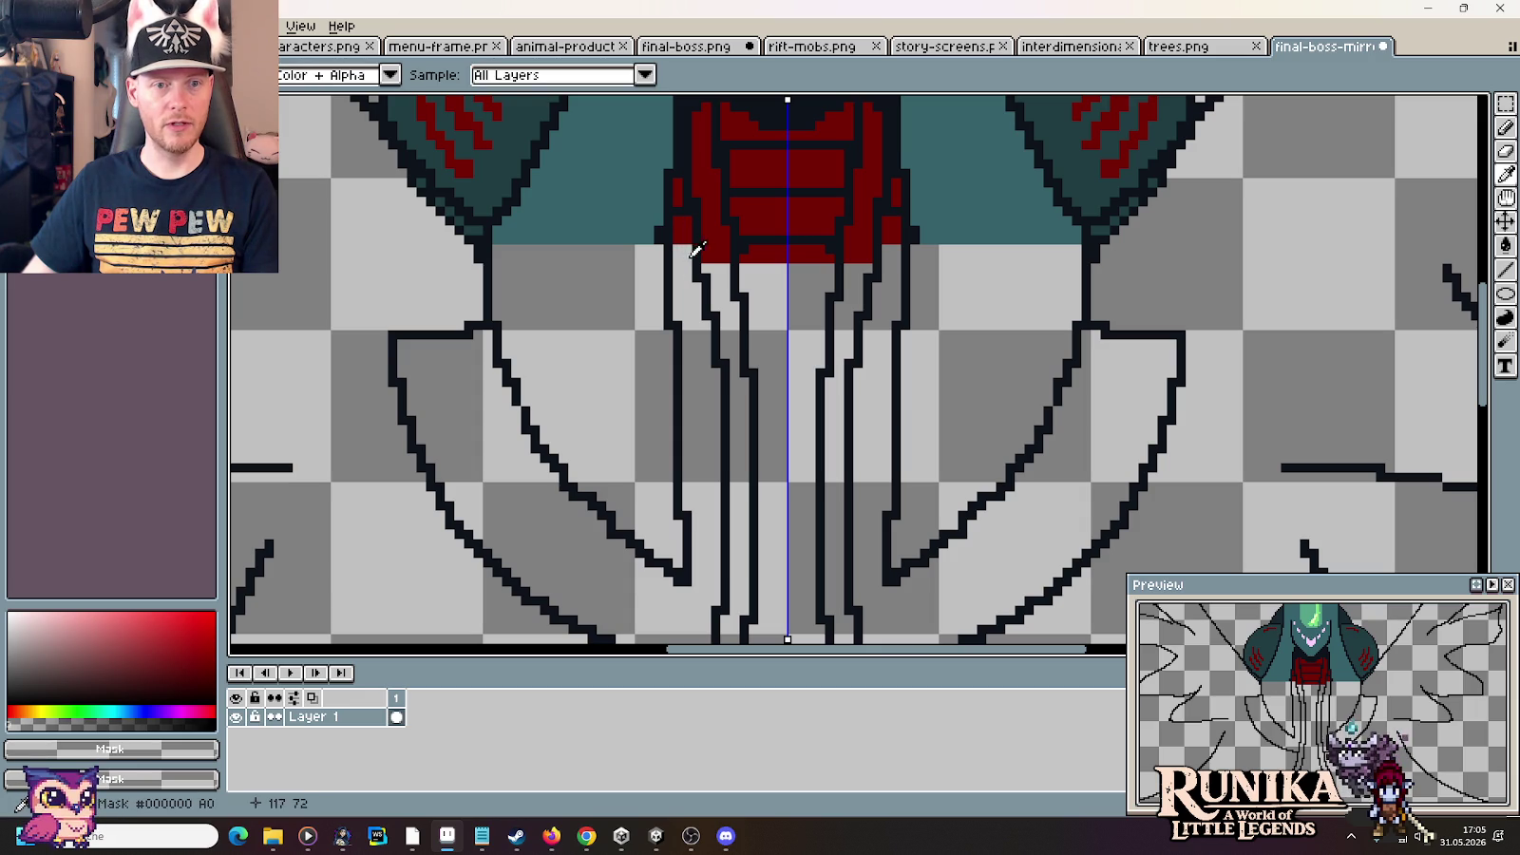
left_click(683, 226, "alt")
mouse_move(683, 225)
left_mouse_down()
mouse_move(676, 187)
mouse_move(677, 240)
mouse_move(740, 373)
mouse_move(740, 298)
left_mouse_up()
scroll(684, 206, "down", 2)
scroll(699, 485, "up", 1)
scroll(940, 322, "up", 2)
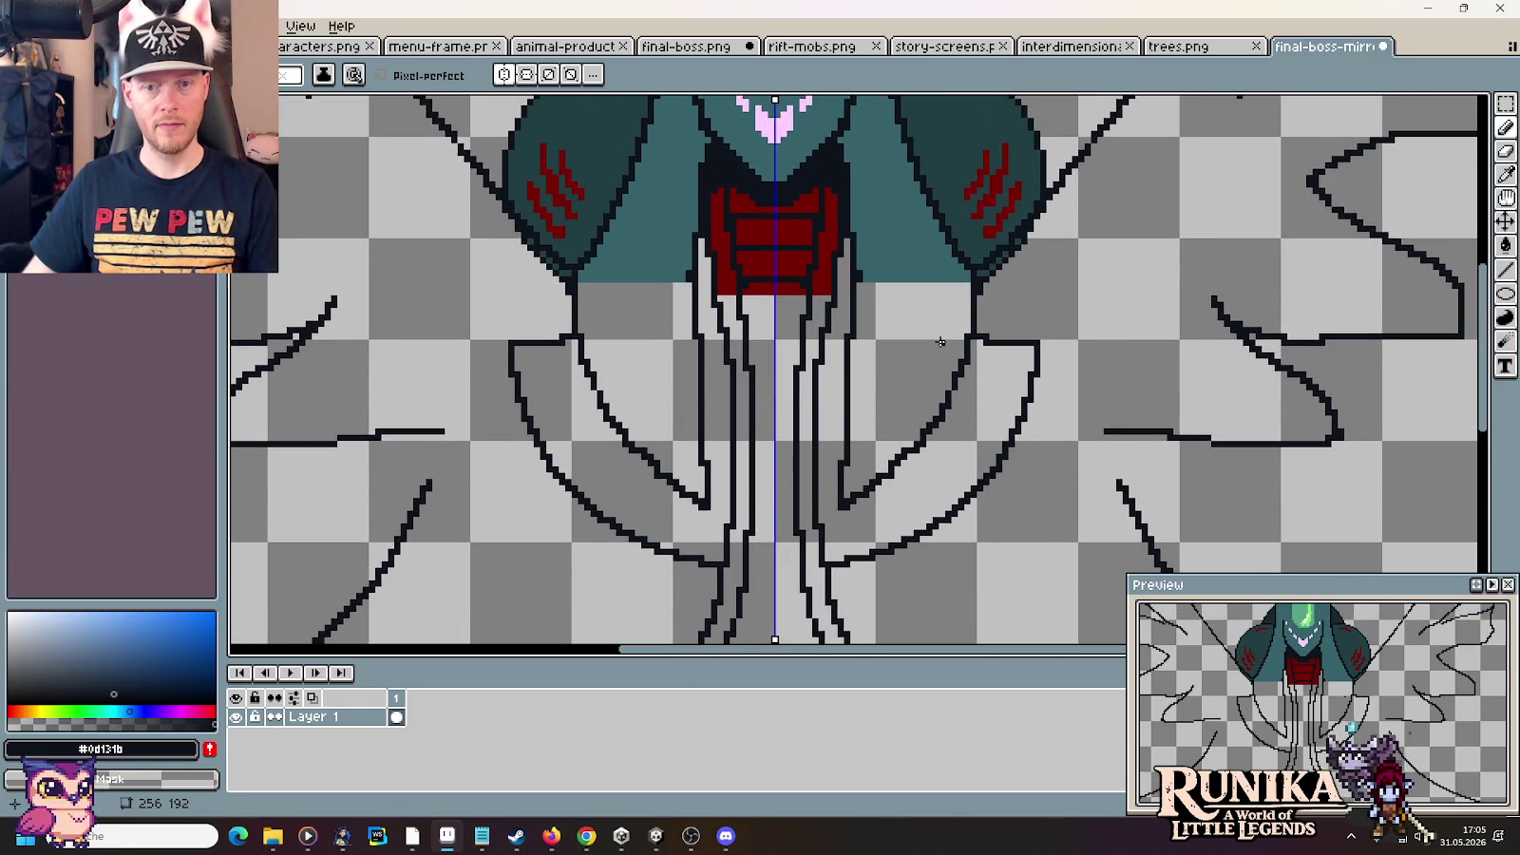
scroll(940, 342, "down", 1)
scroll(940, 342, "down", 1)
scroll(940, 342, "up", 1)
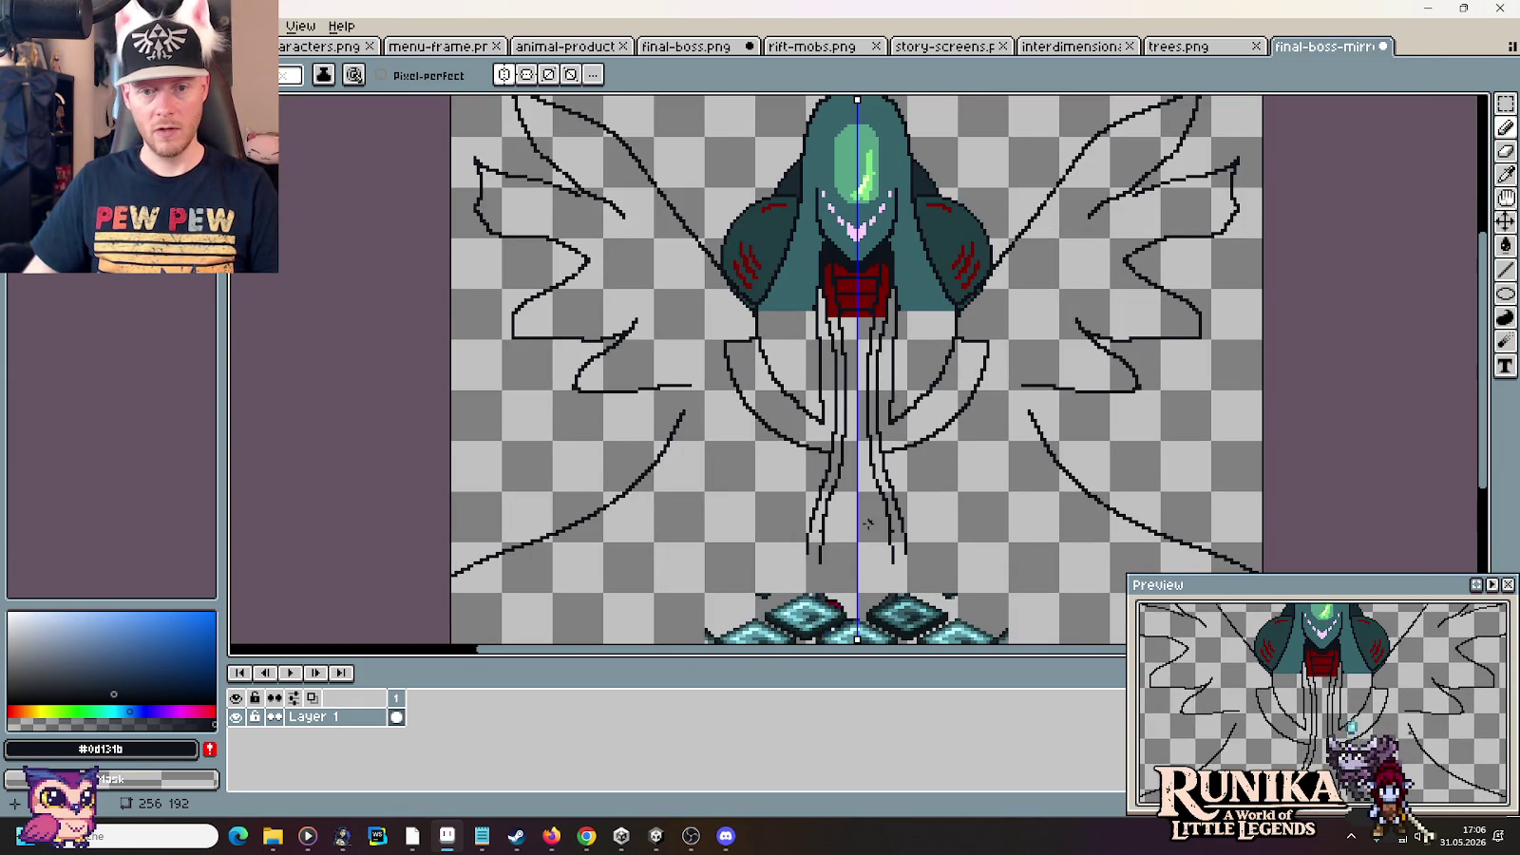
left_click_drag(940, 343, 940, 210)
scroll(842, 409, "up", 1)
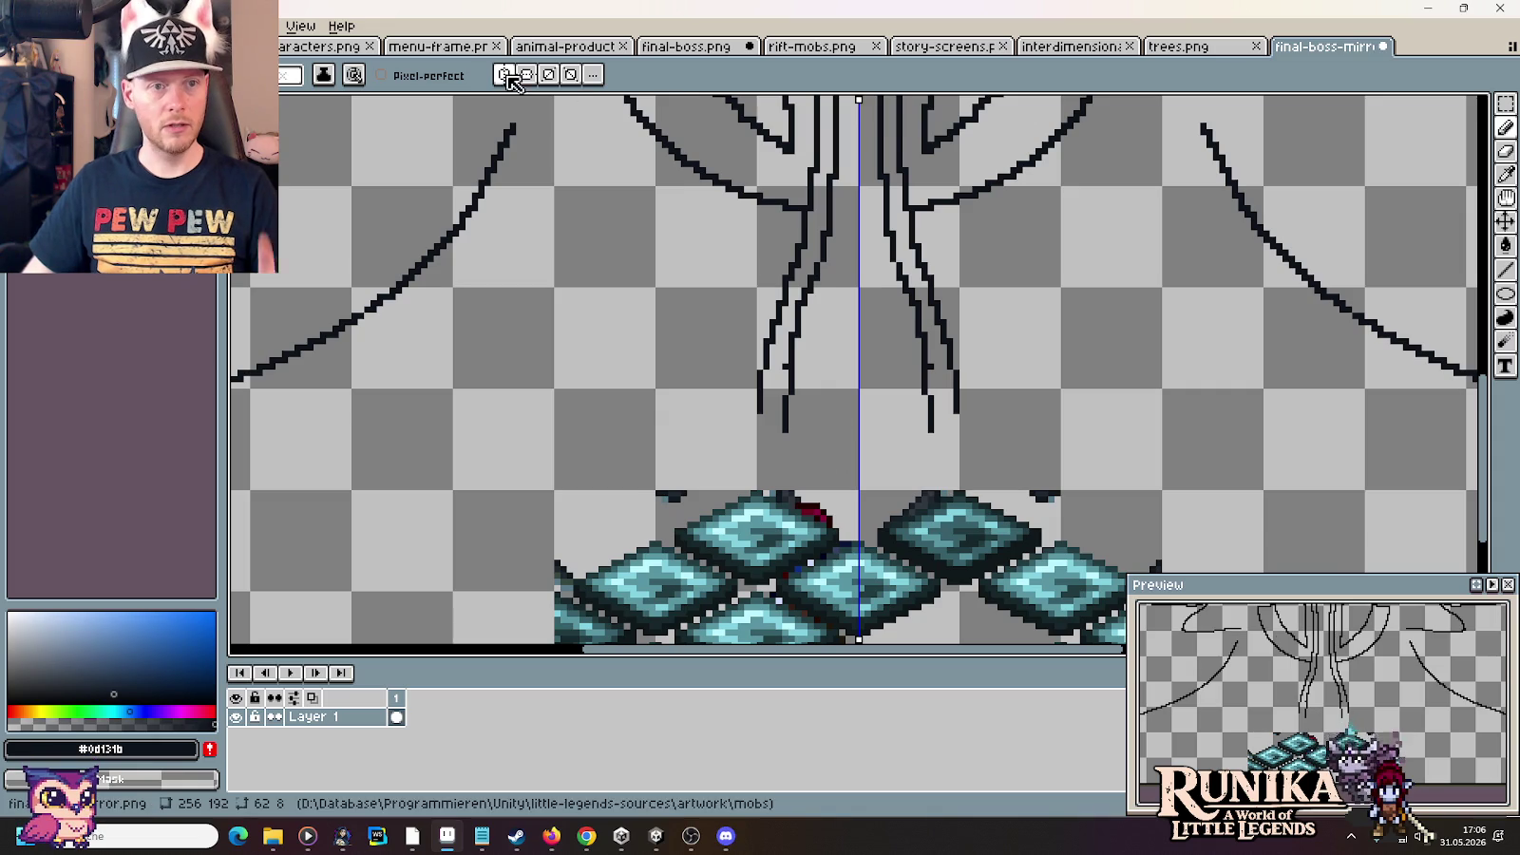
Select the central tentacle in the original final-boss.png sprite
left_click(678, 46)
left_click_drag(794, 486, 920, 363)
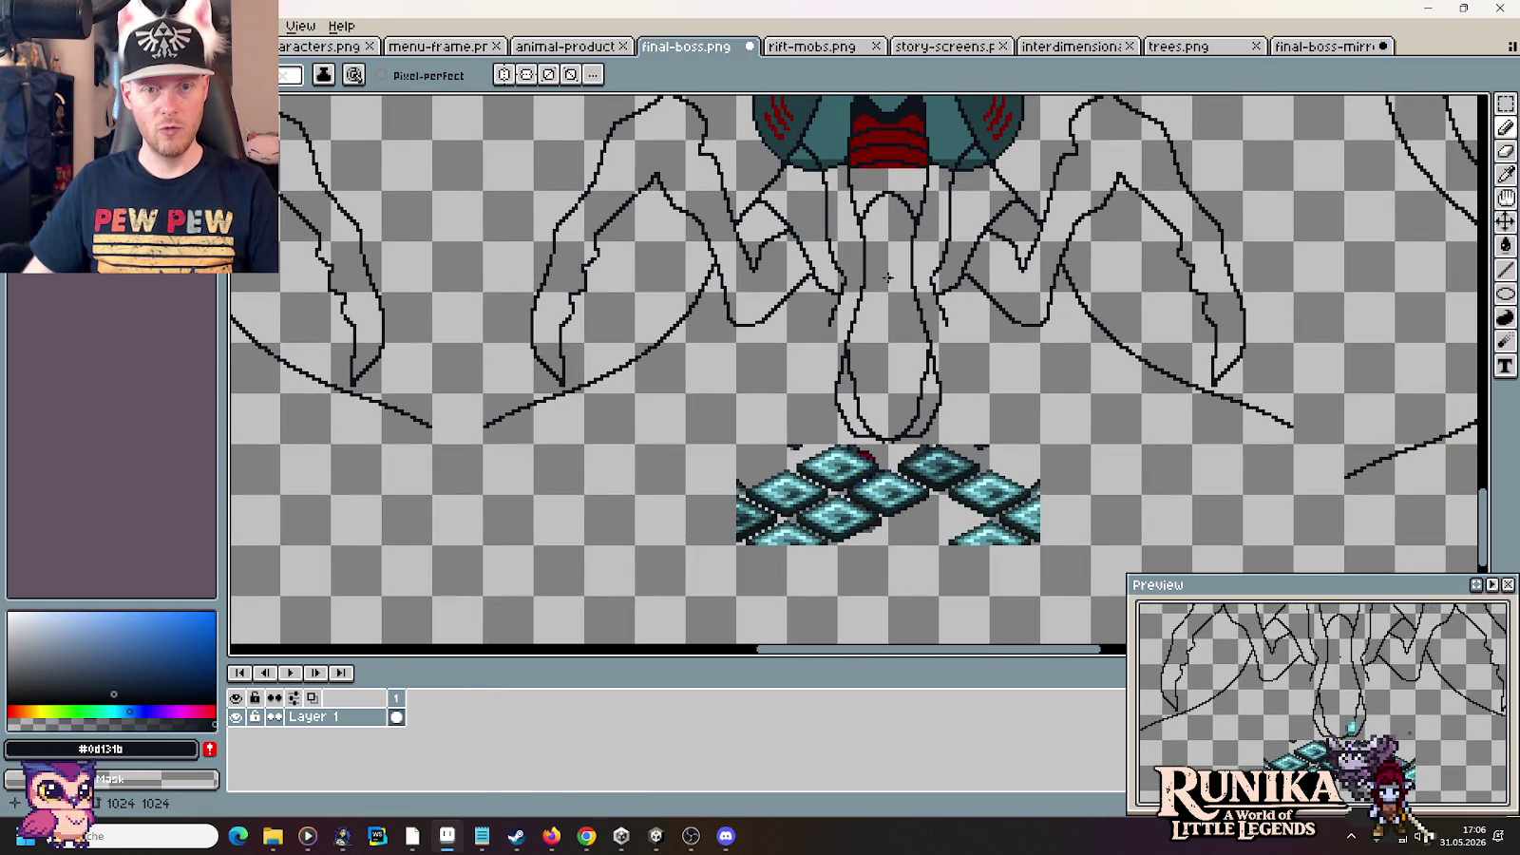
key("m")
left_click_drag(857, 185, 929, 446)
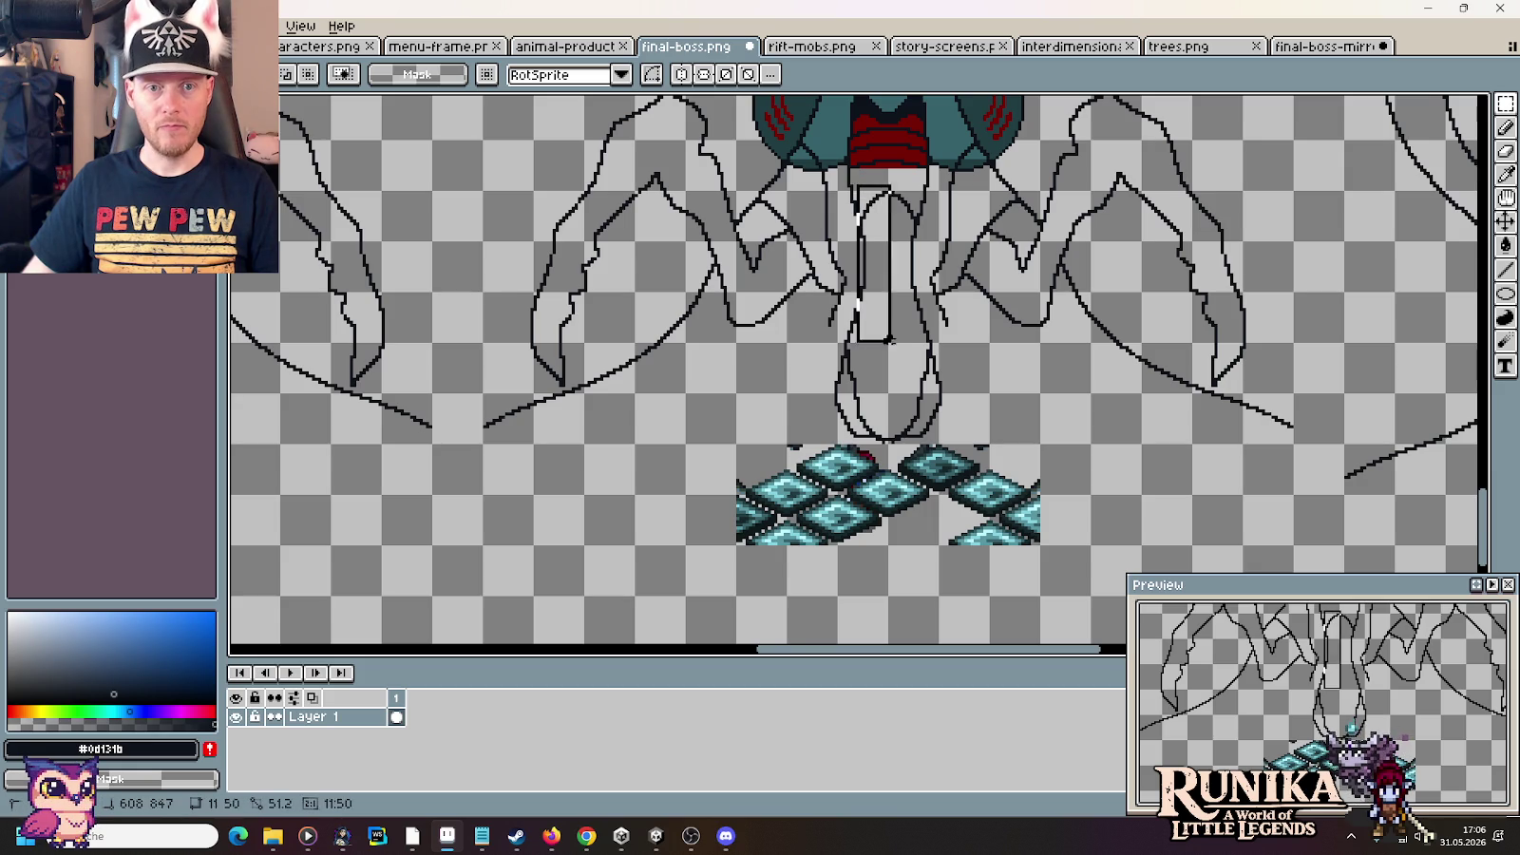
left_click_drag(849, 195, 934, 444)
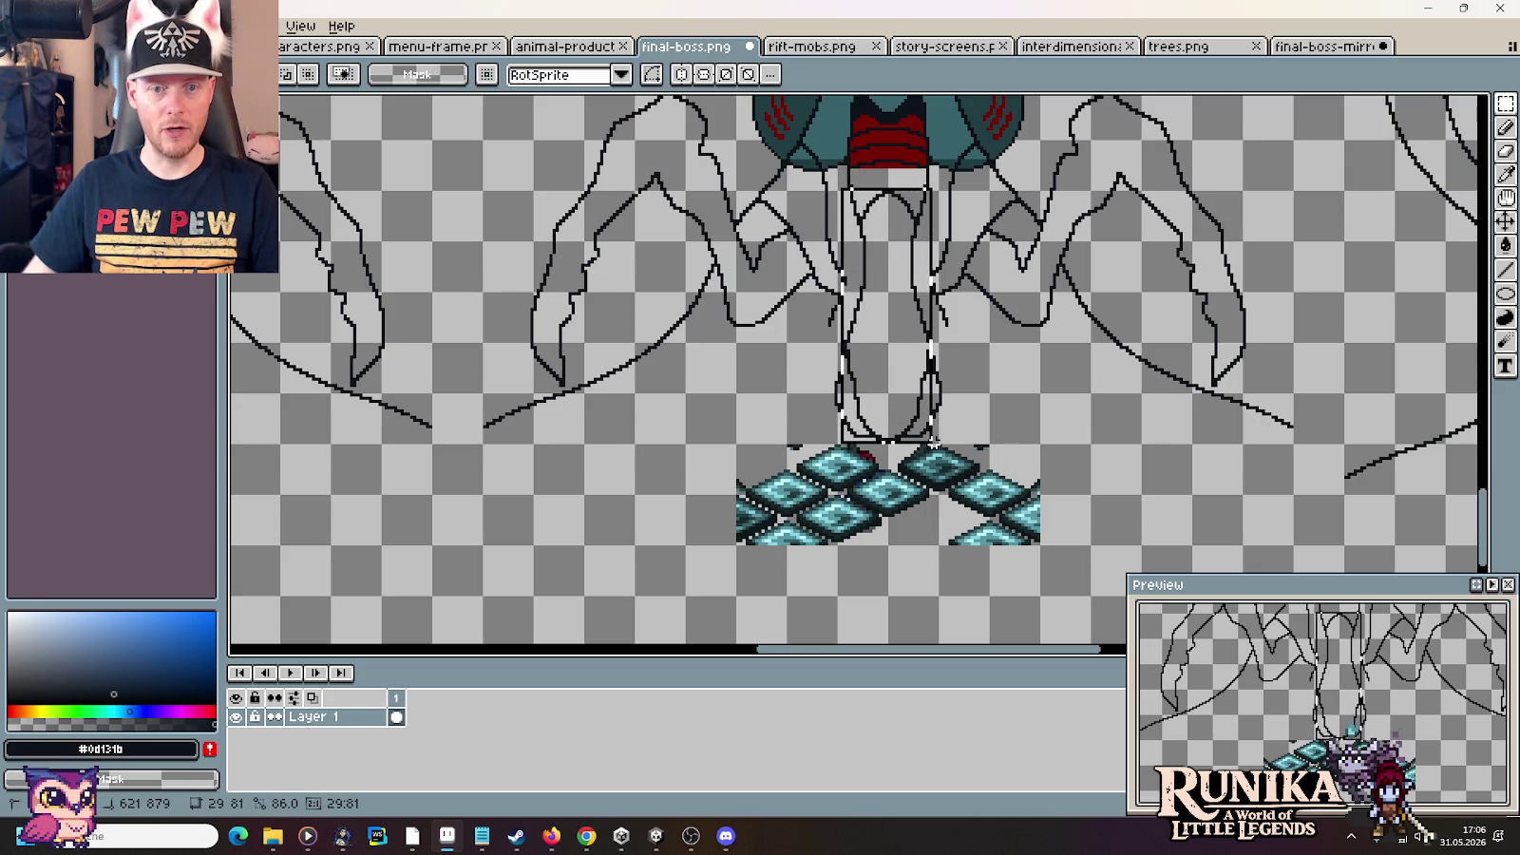
left_click_drag(935, 444, 935, 444)
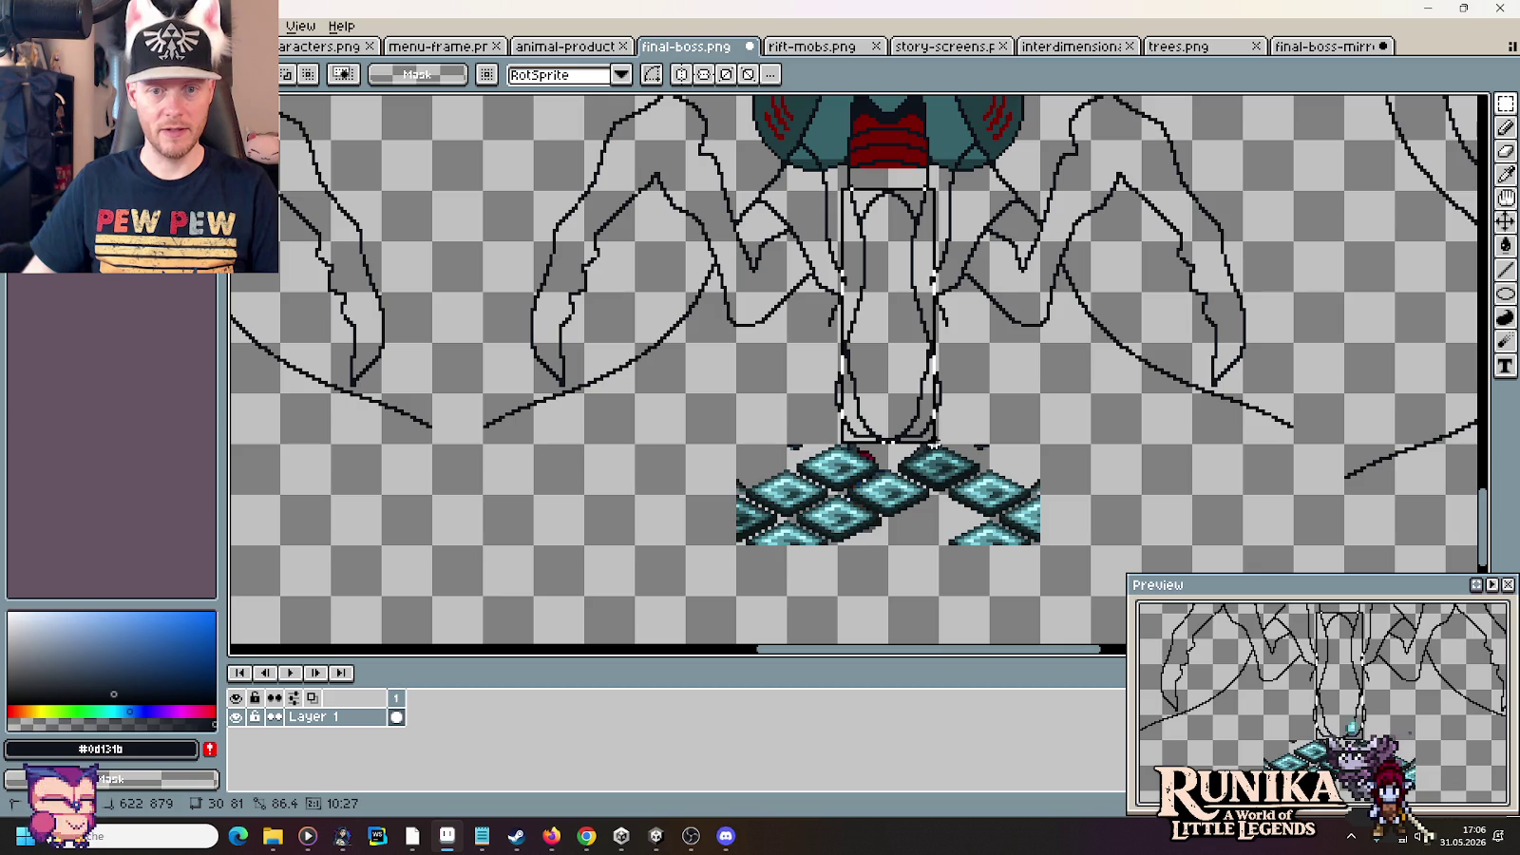
Paste the central tentacle into the mirrored sprite, nudge it over the centre lines and commit
left_click(1325, 45)
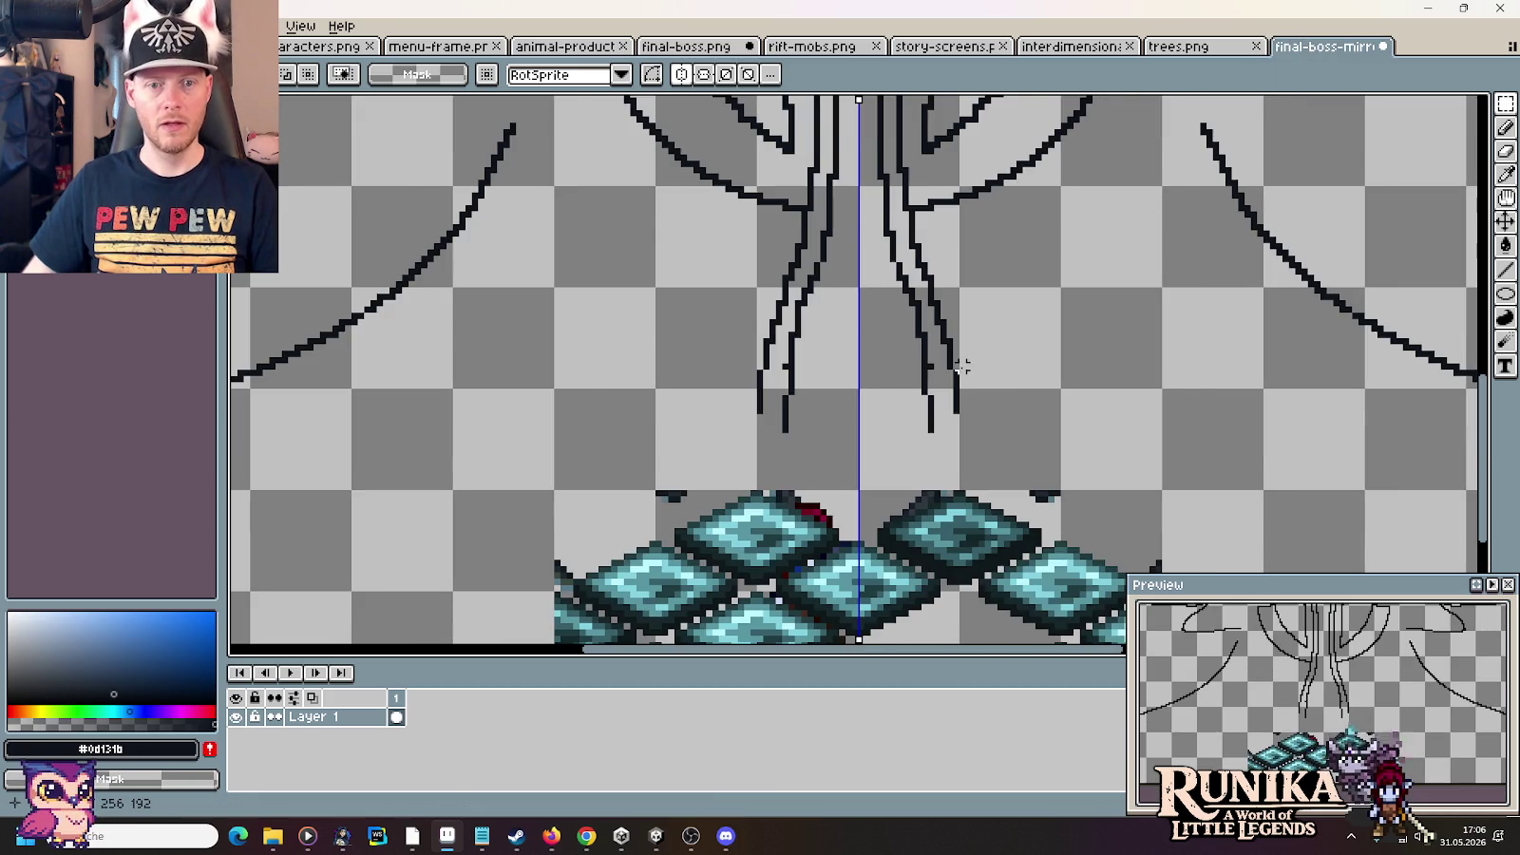
scroll(961, 366, "down", 1)
scroll(979, 381, "down", 1)
key("ctrl+v")
mouse_move(879, 347)
left_mouse_down()
mouse_move(903, 362)
mouse_move(894, 314)
left_mouse_up()
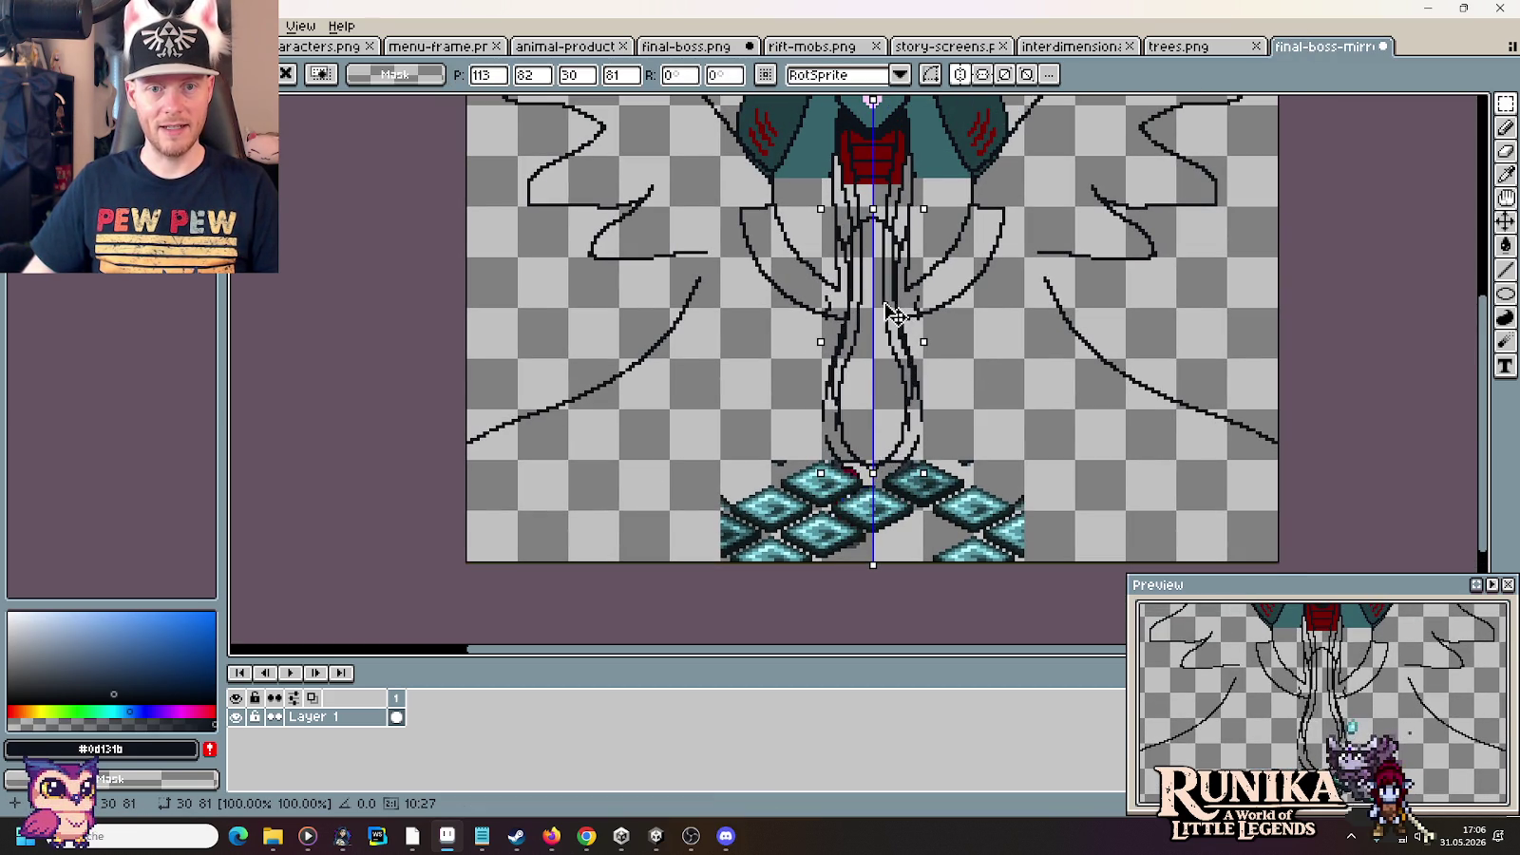
left_click_drag(887, 306, 890, 306)
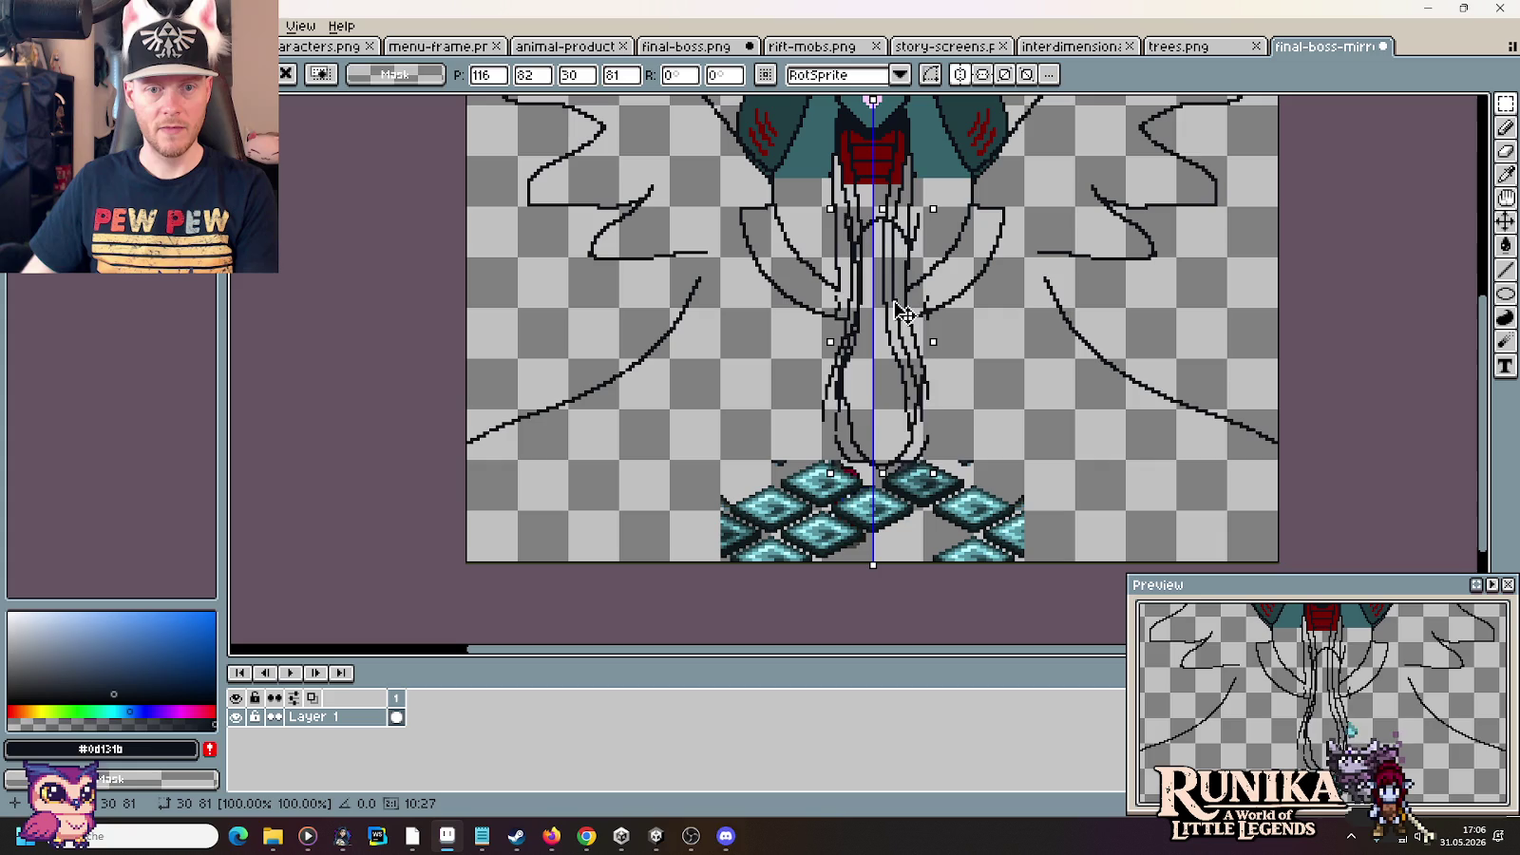
key("Return")
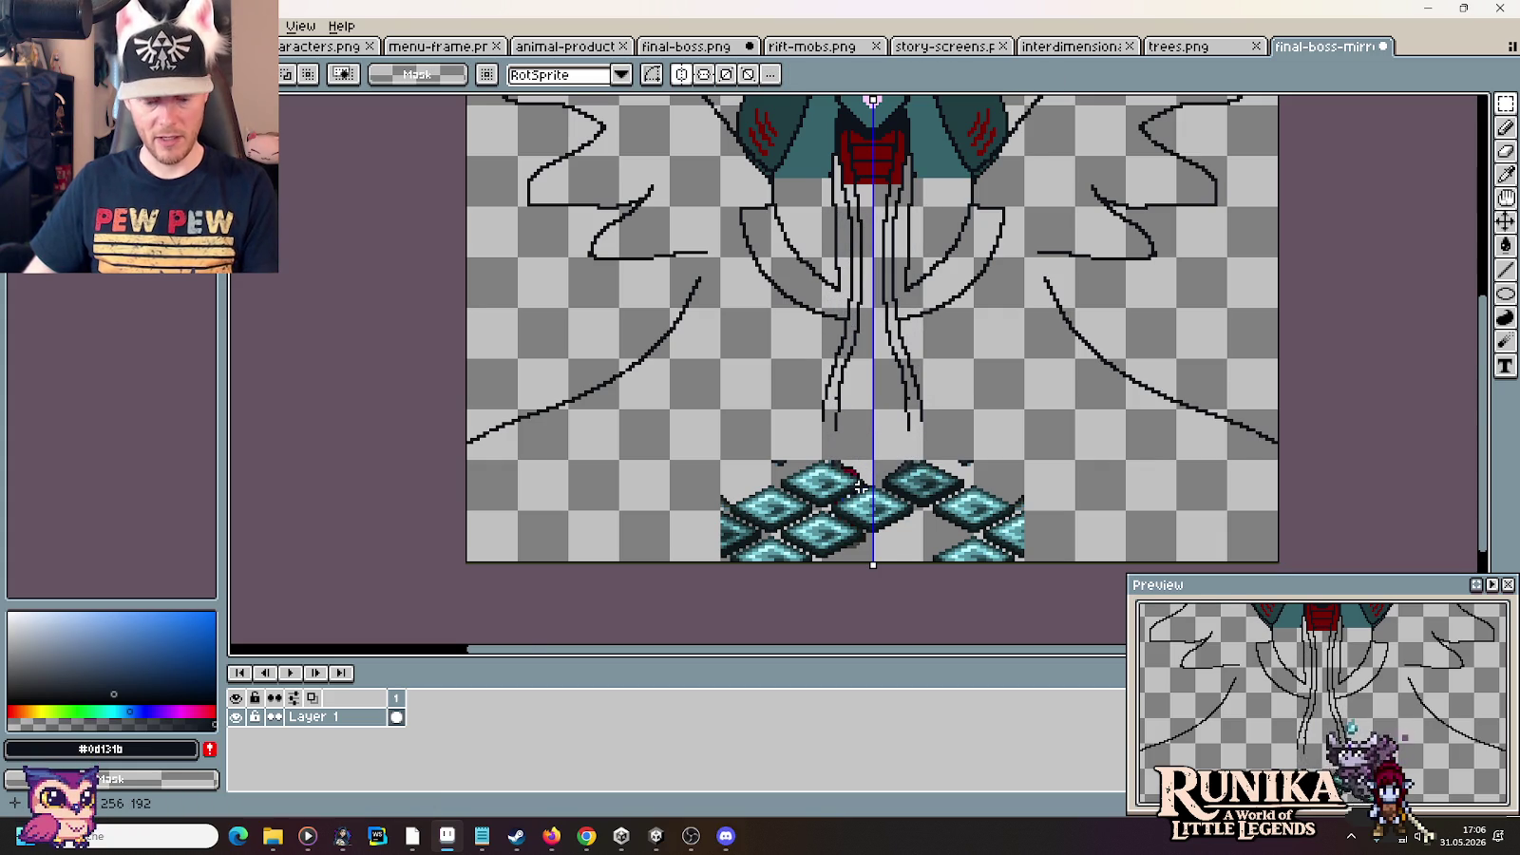
Extend the leg strokes upward on both sides and close the tendril gap at the centre line
scroll(865, 484, "up", 1)
key("b")
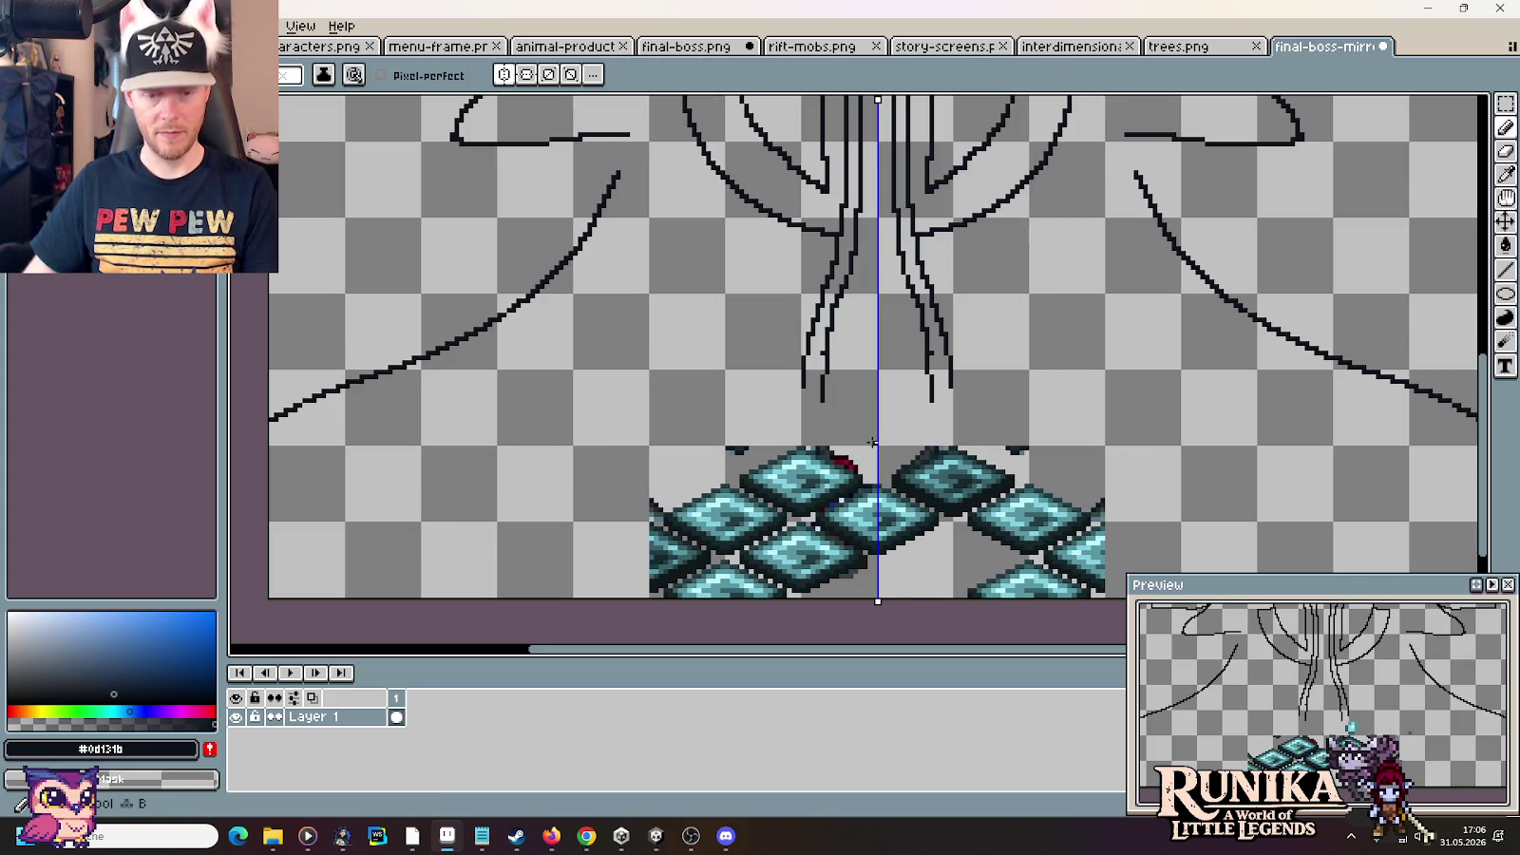
key("ctrl+a")
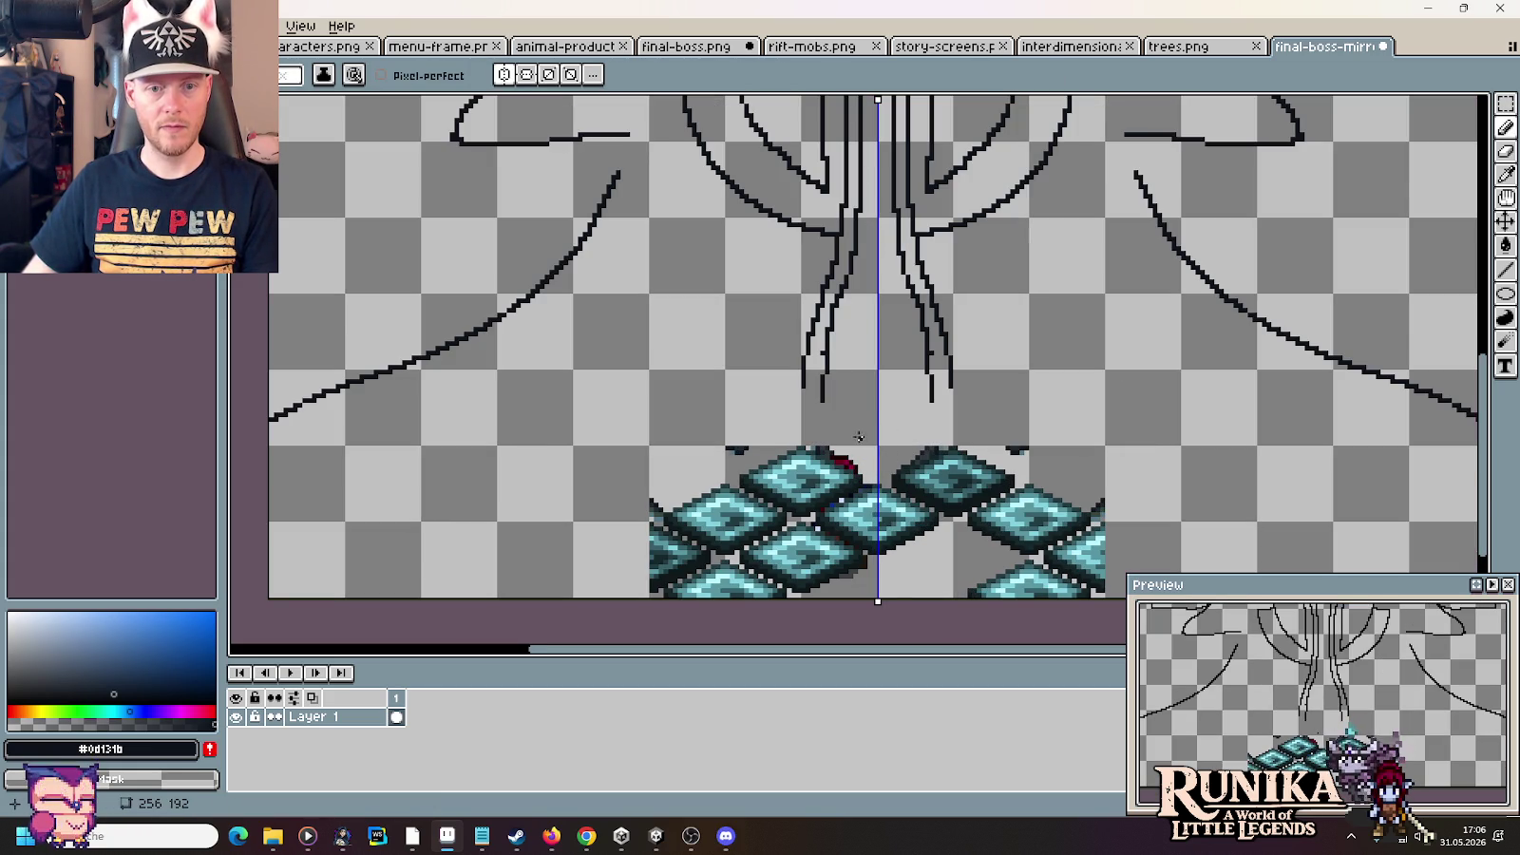
key("ctrl+c")
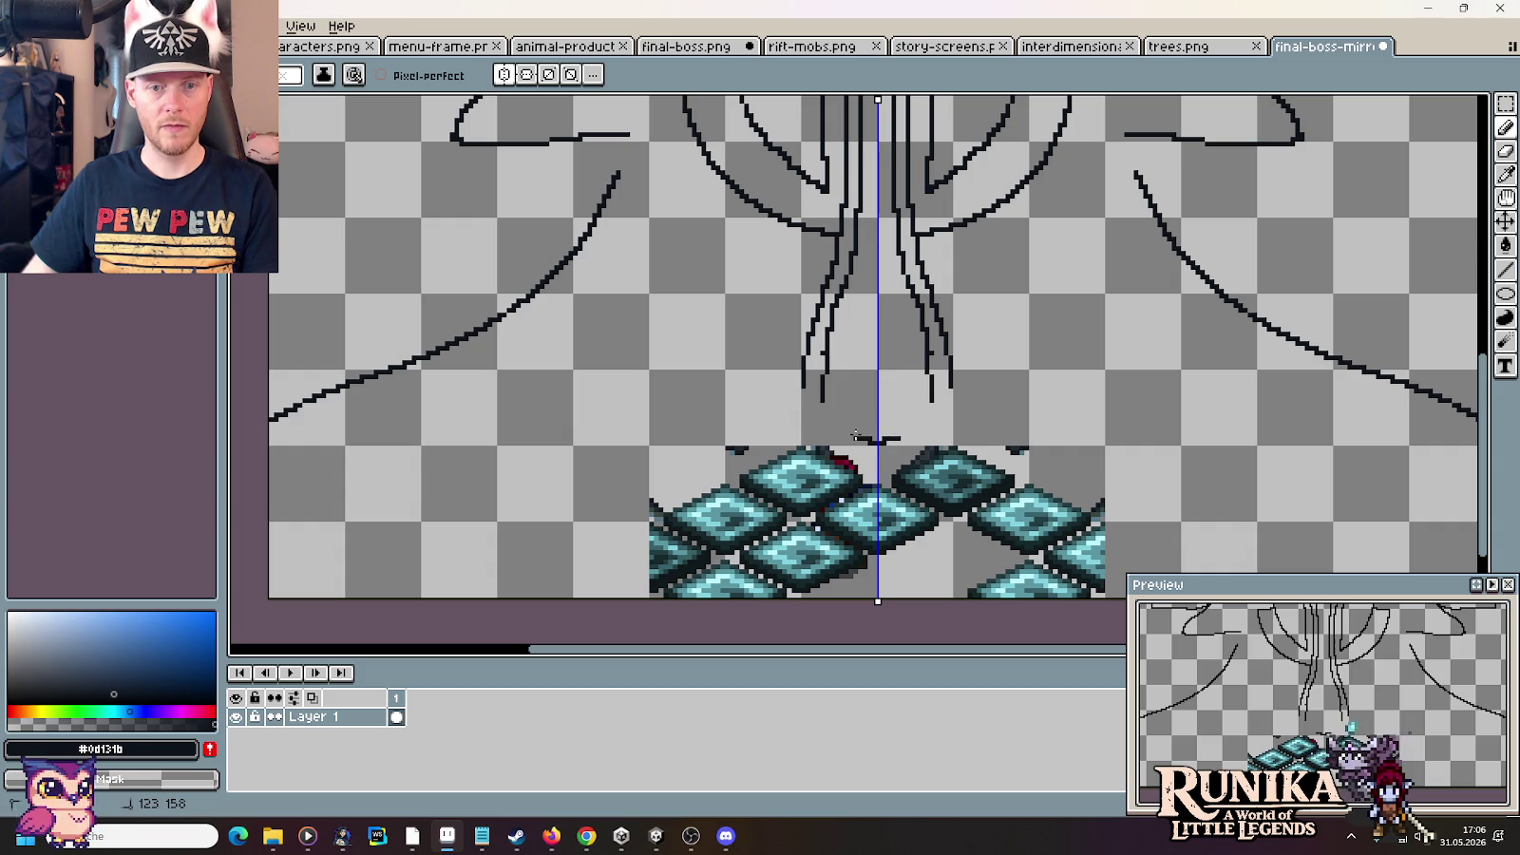
key("ctrl+z")
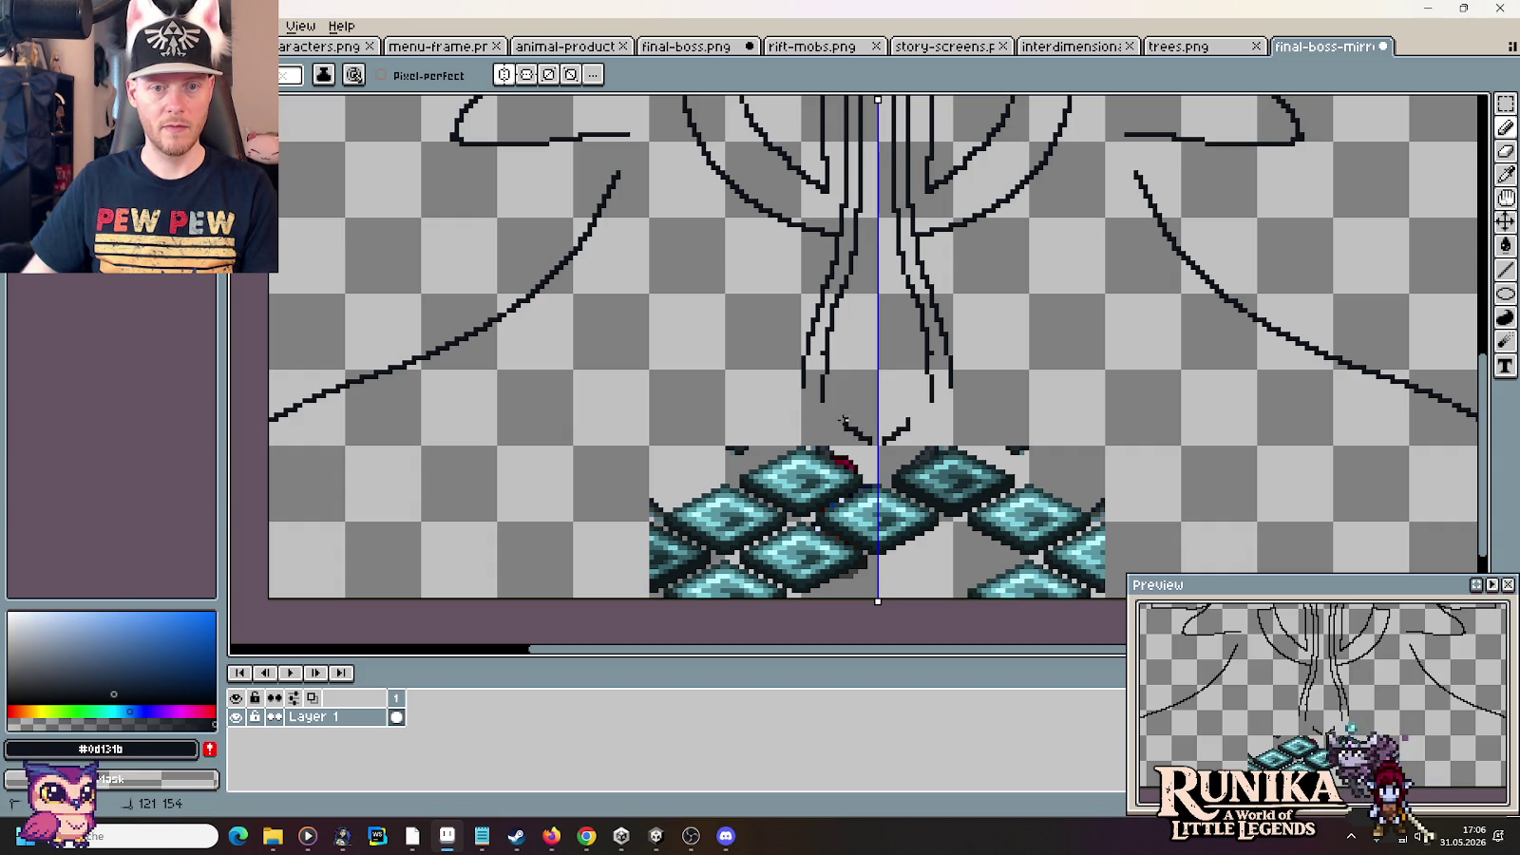
left_click_drag(841, 416, 833, 383)
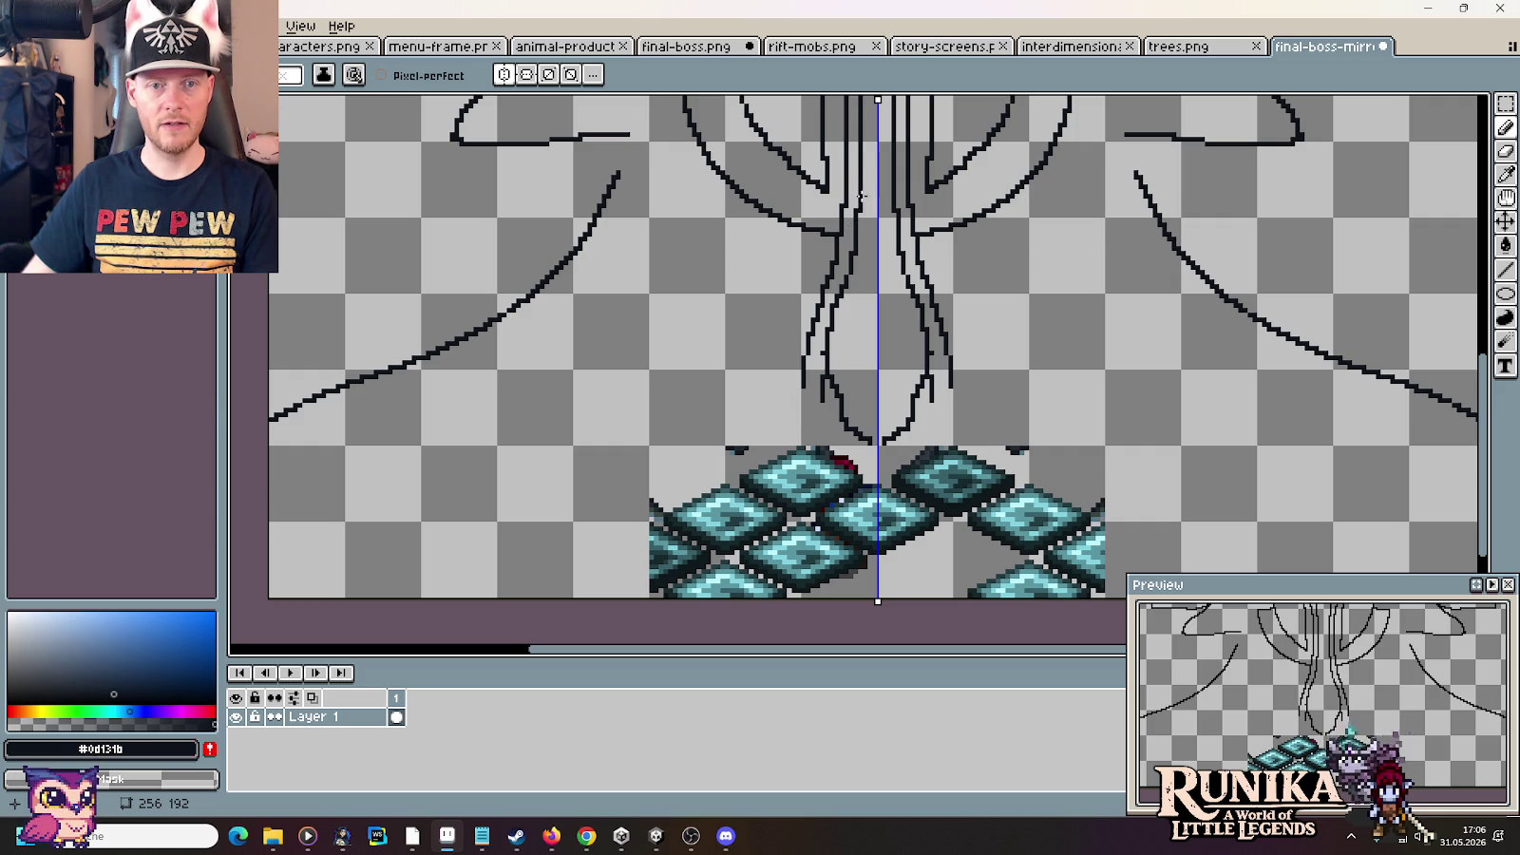
scroll(861, 196, "up", 5)
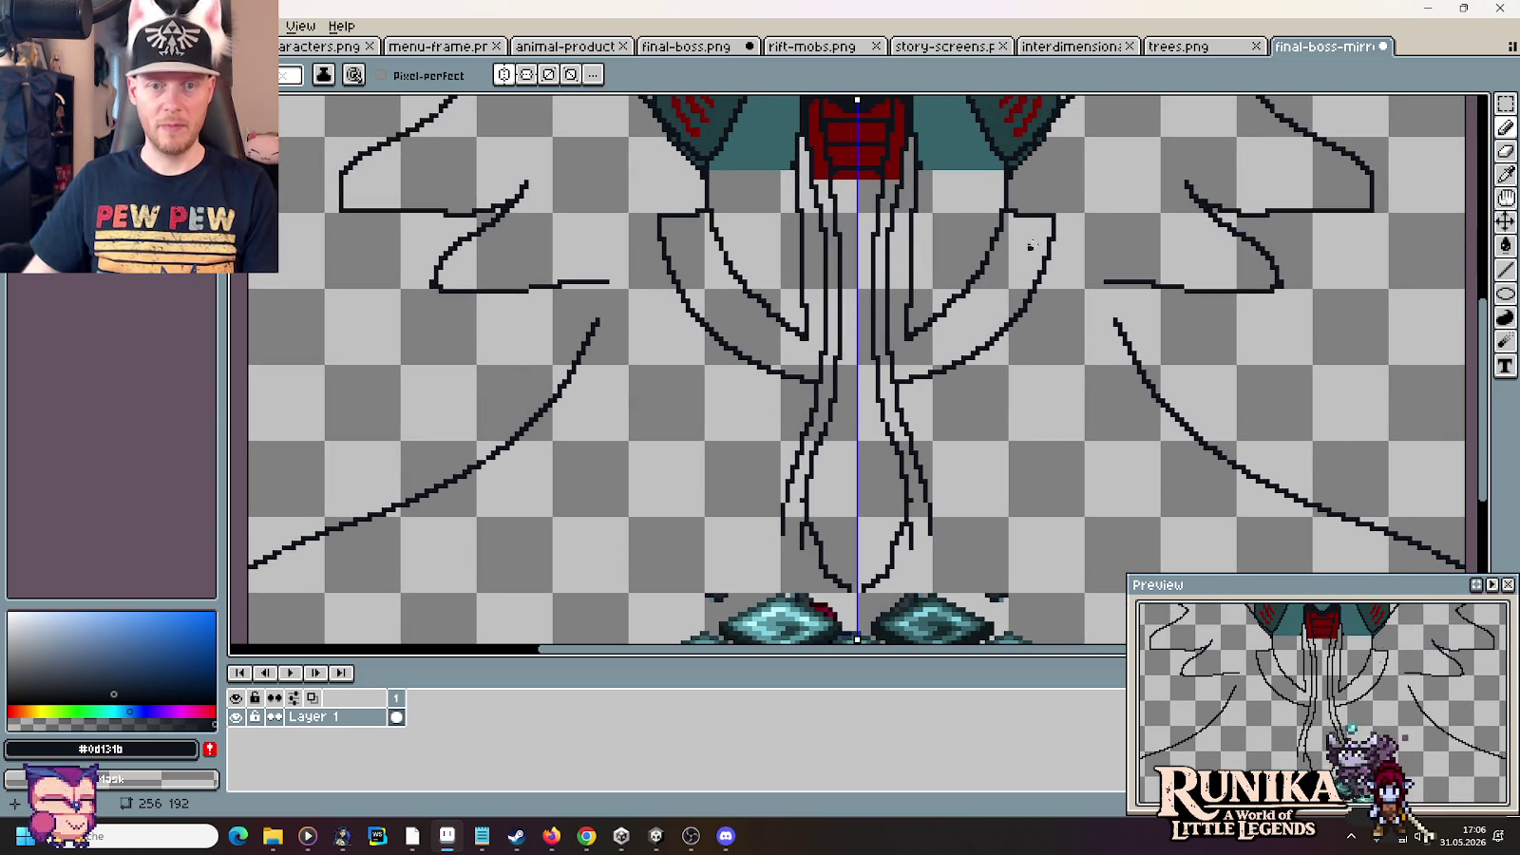
scroll(876, 353, "down", 2)
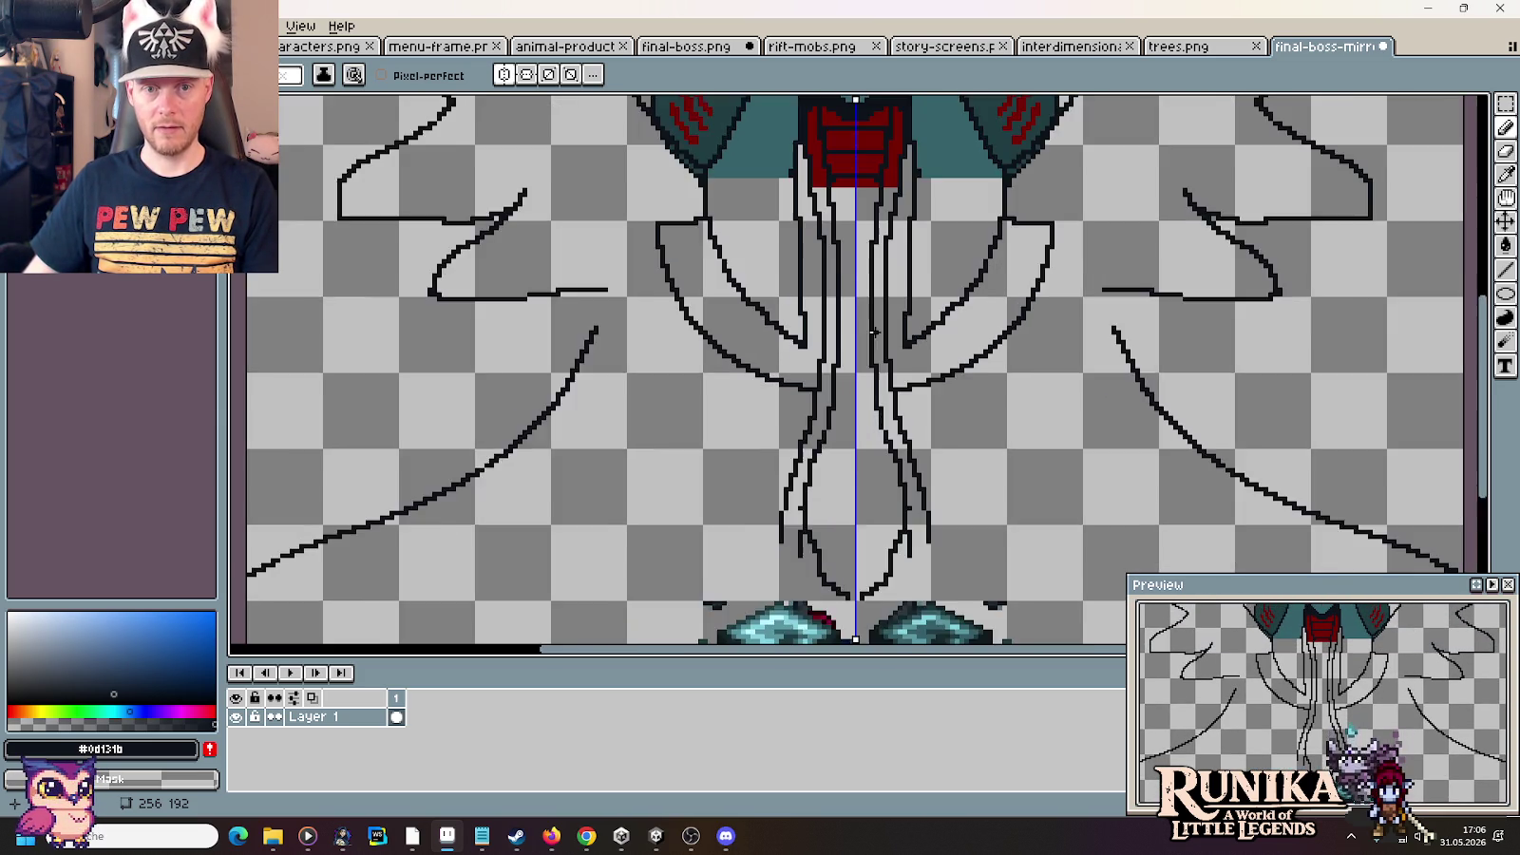
scroll(879, 326, "up", 2)
scroll(863, 338, "up", 1)
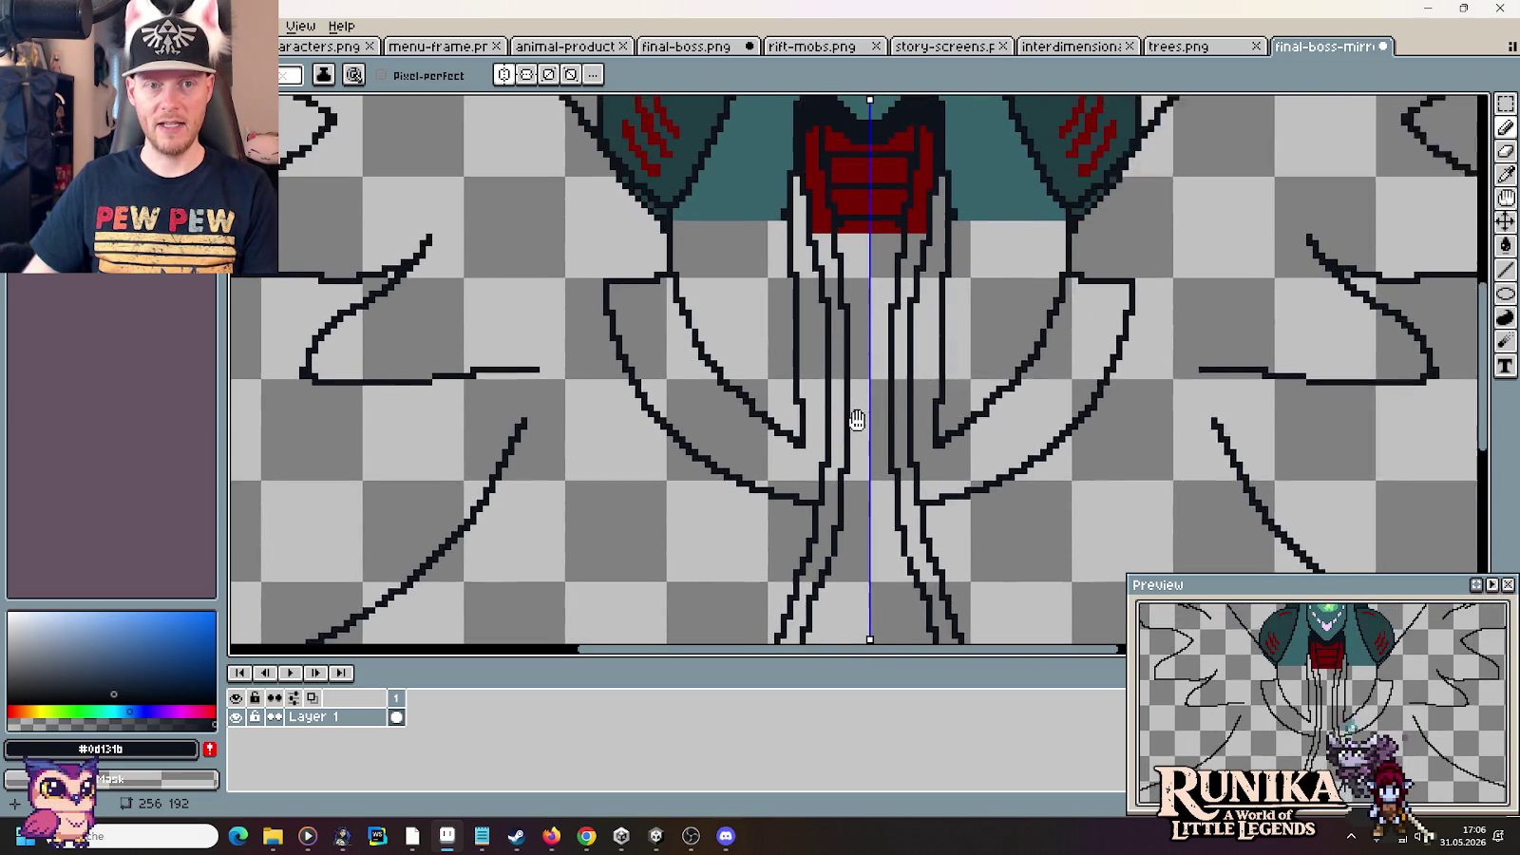
left_click_drag(867, 239, 860, 463)
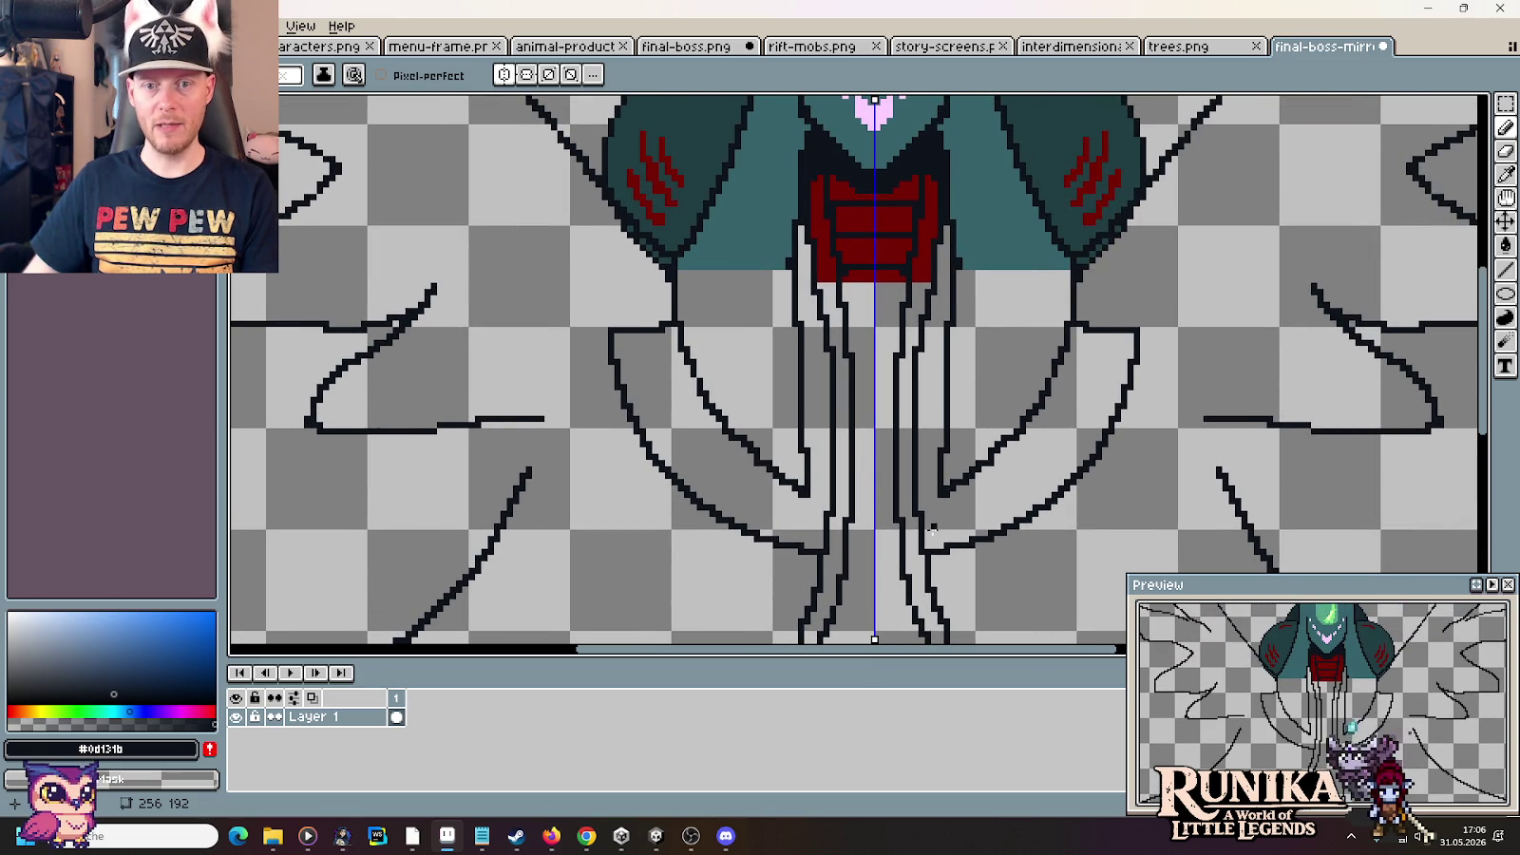
left_click_drag(934, 528, 917, 357)
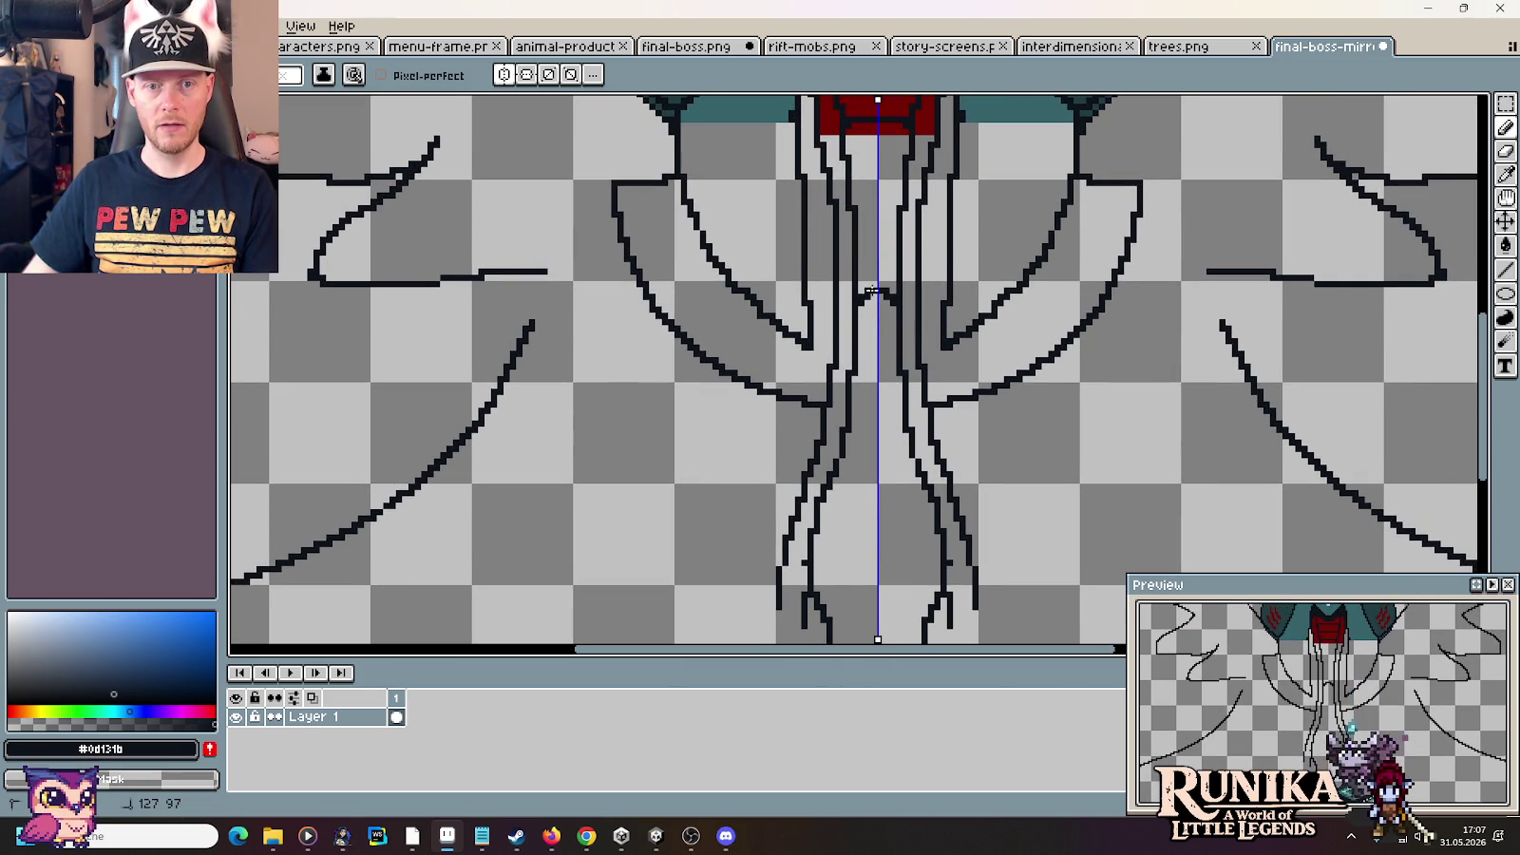
scroll(871, 372, "down", 2)
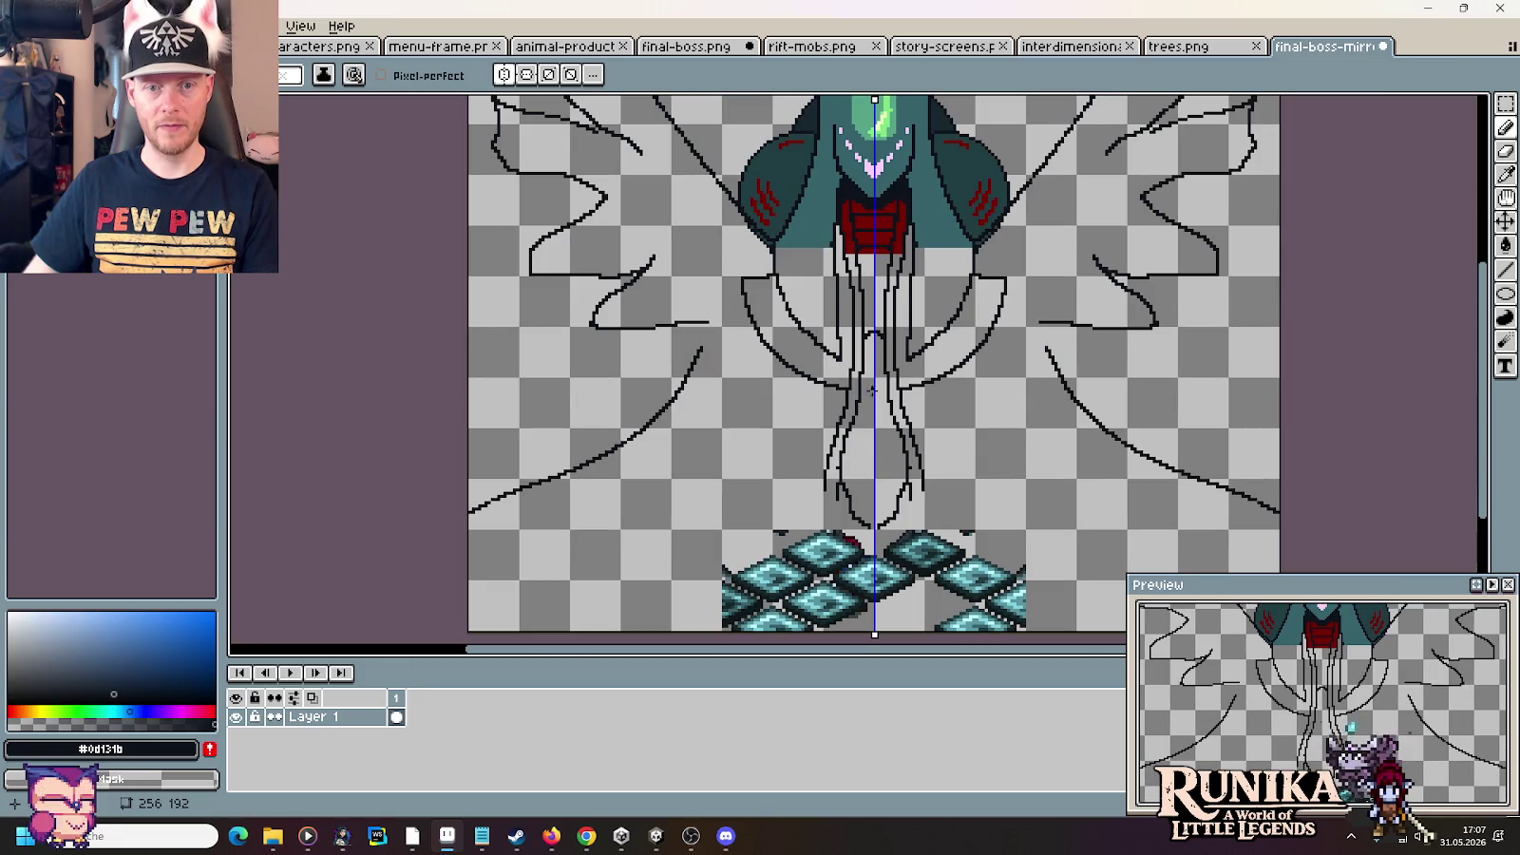
scroll(873, 369, "up", 3)
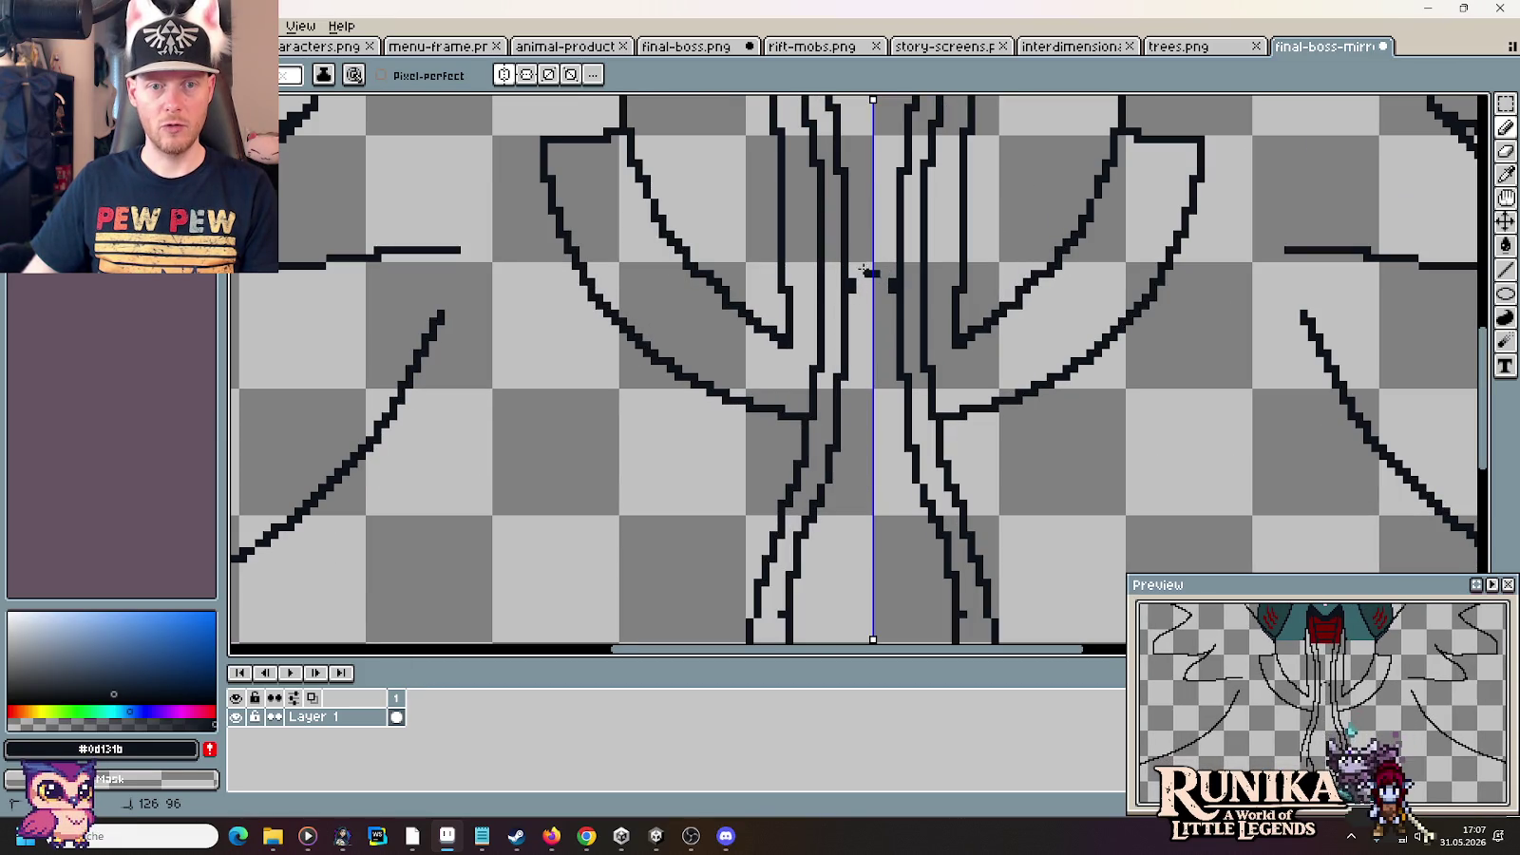
left_click(862, 400)
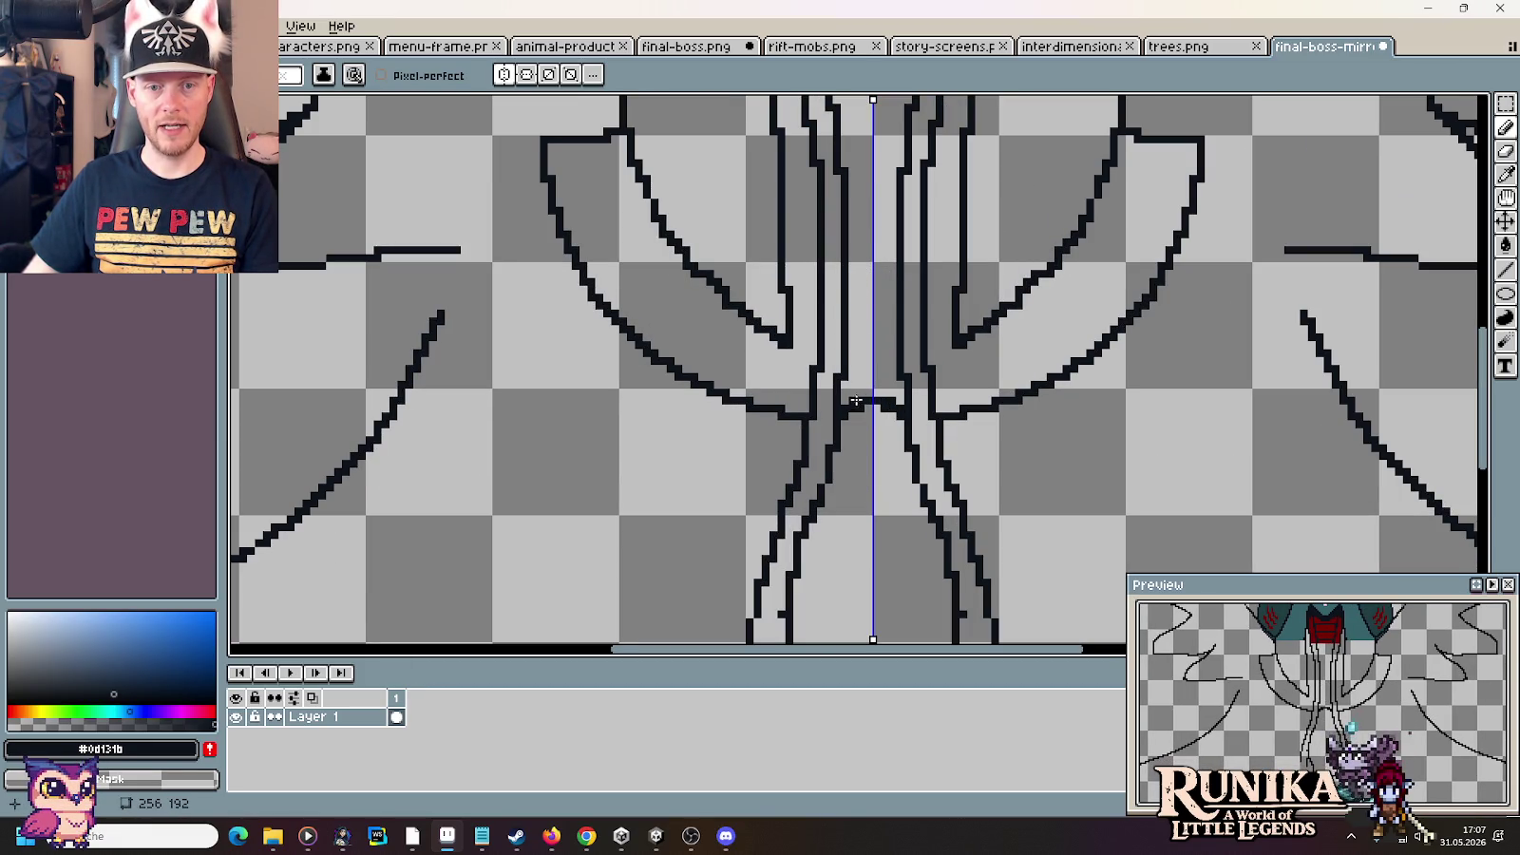
Draw mirrored leg lines down toward the tiles, curving the inner strokes to the centre
scroll(856, 401, "down", 2)
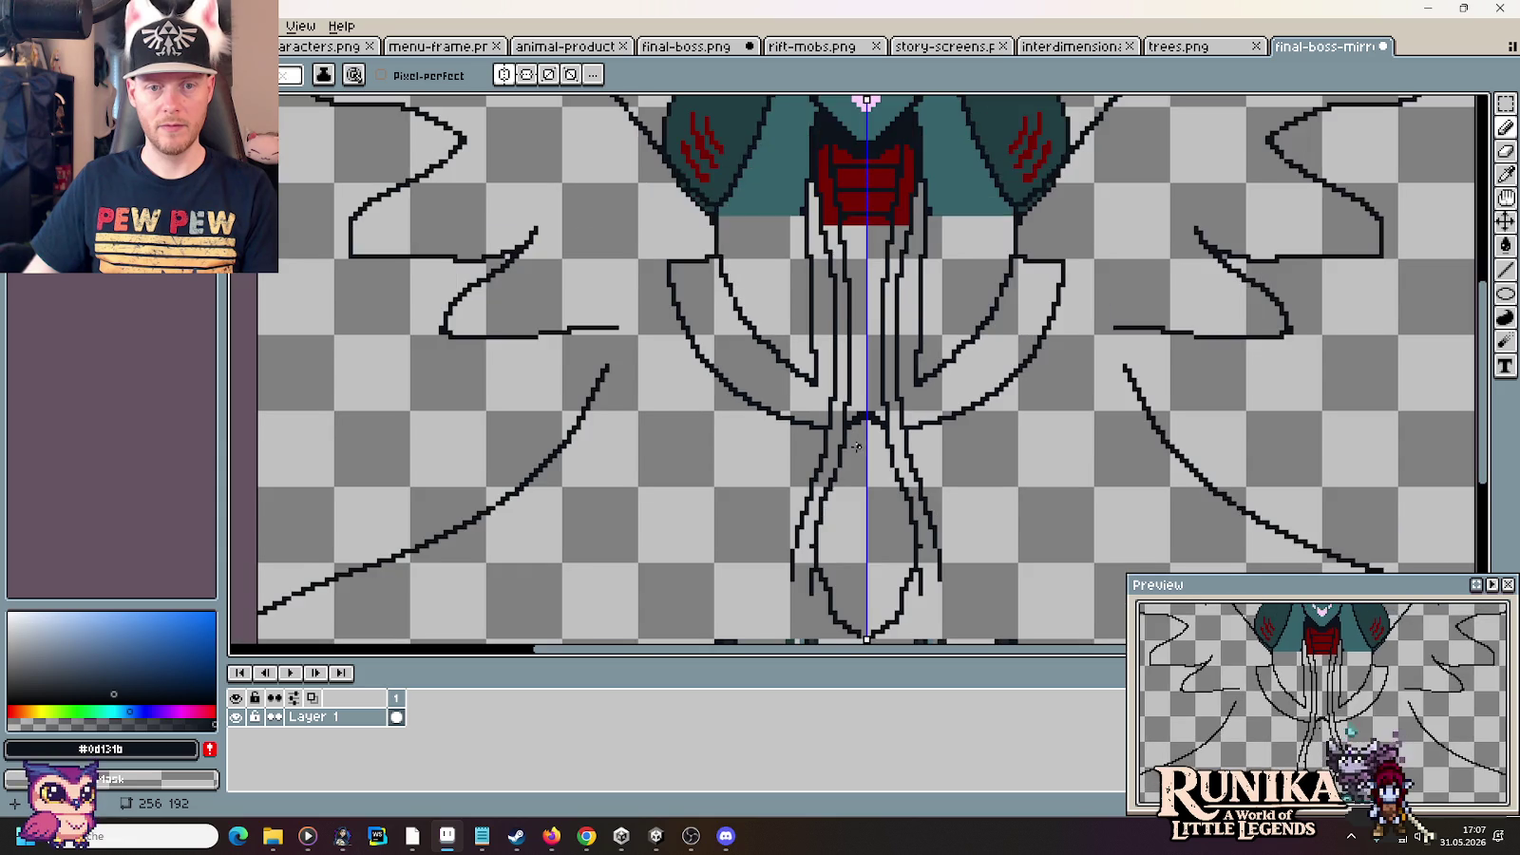
scroll(856, 447, "down", 2)
scroll(852, 361, "down", 3)
scroll(849, 286, "up", 2)
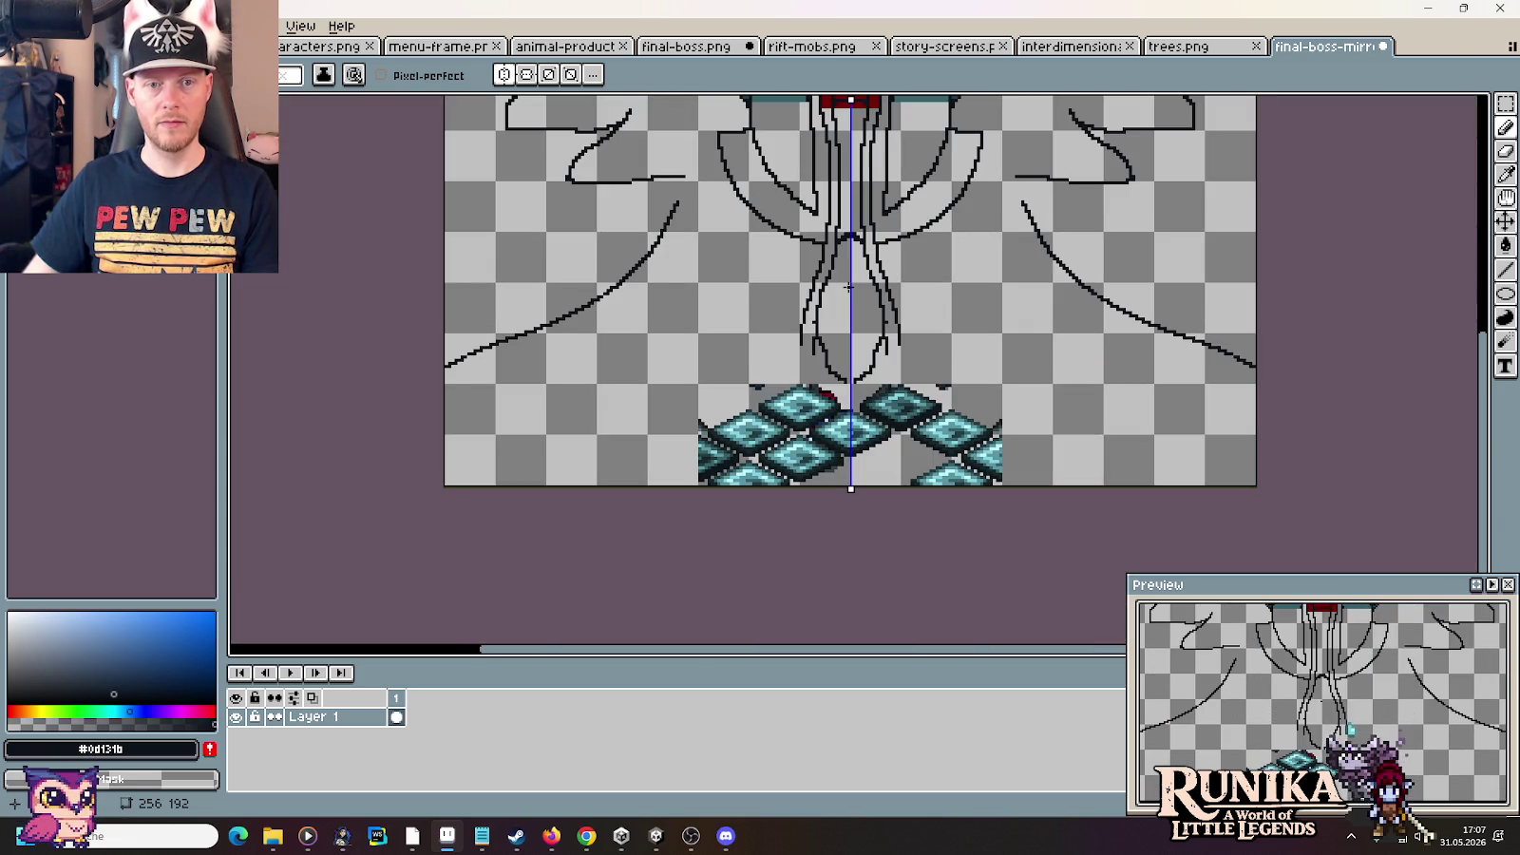
left_click_drag(853, 296, 844, 472)
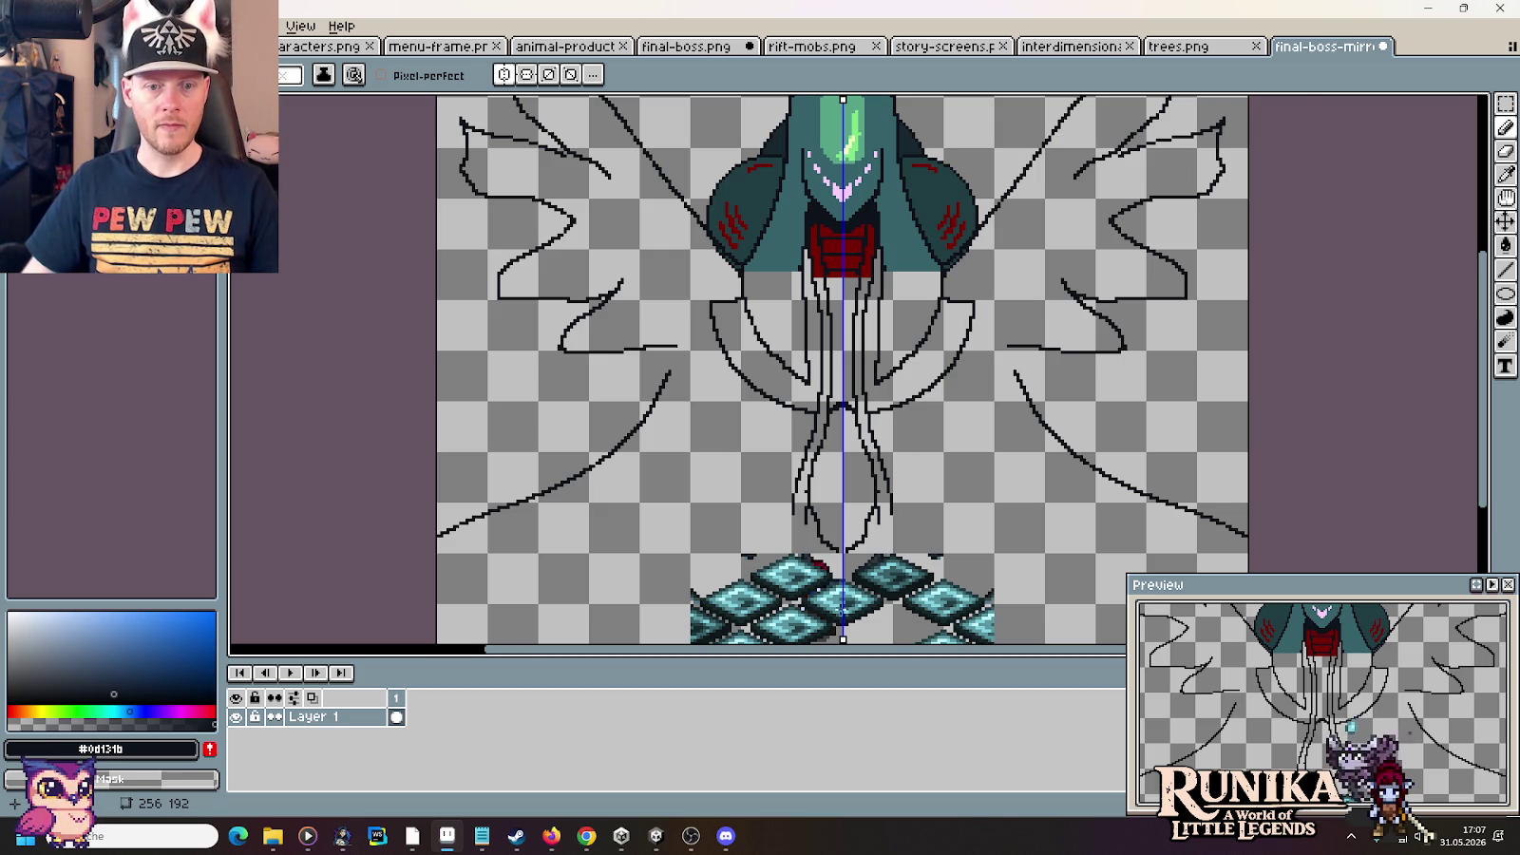
scroll(825, 560, "up", 3)
left_click_drag(746, 442, 733, 542)
mouse_move(778, 473)
left_mouse_down()
mouse_move(788, 520)
mouse_move(869, 551)
mouse_move(850, 477)
mouse_move(814, 518)
left_mouse_up()
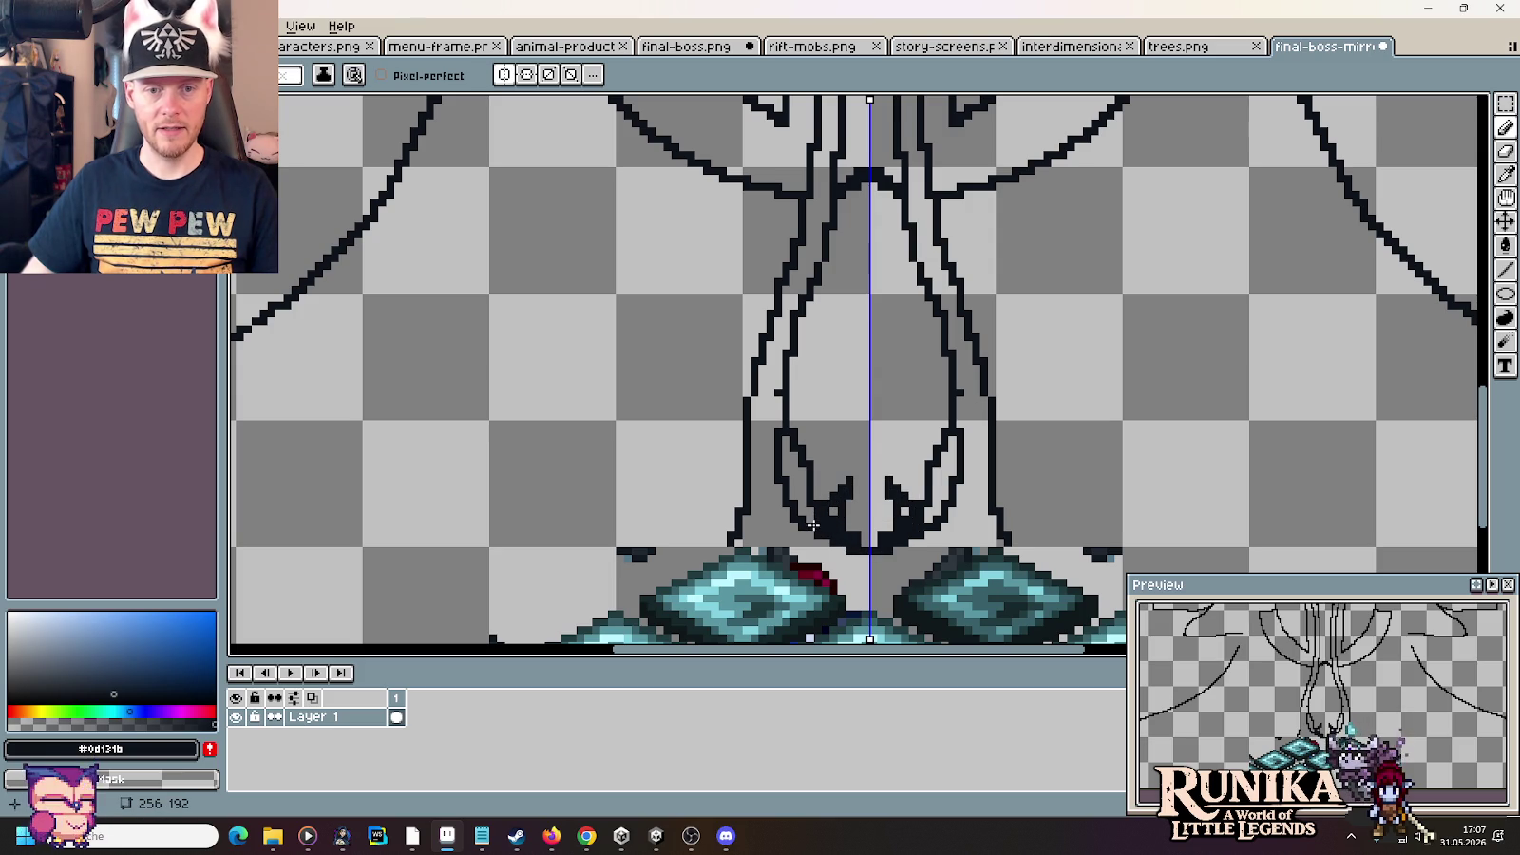
Clear the leg V interior, then add mirrored joint lines, diagonal spikes and dark detail pixels
mouse_move(809, 541)
left_mouse_down()
mouse_move(831, 515)
mouse_move(838, 551)
left_mouse_up()
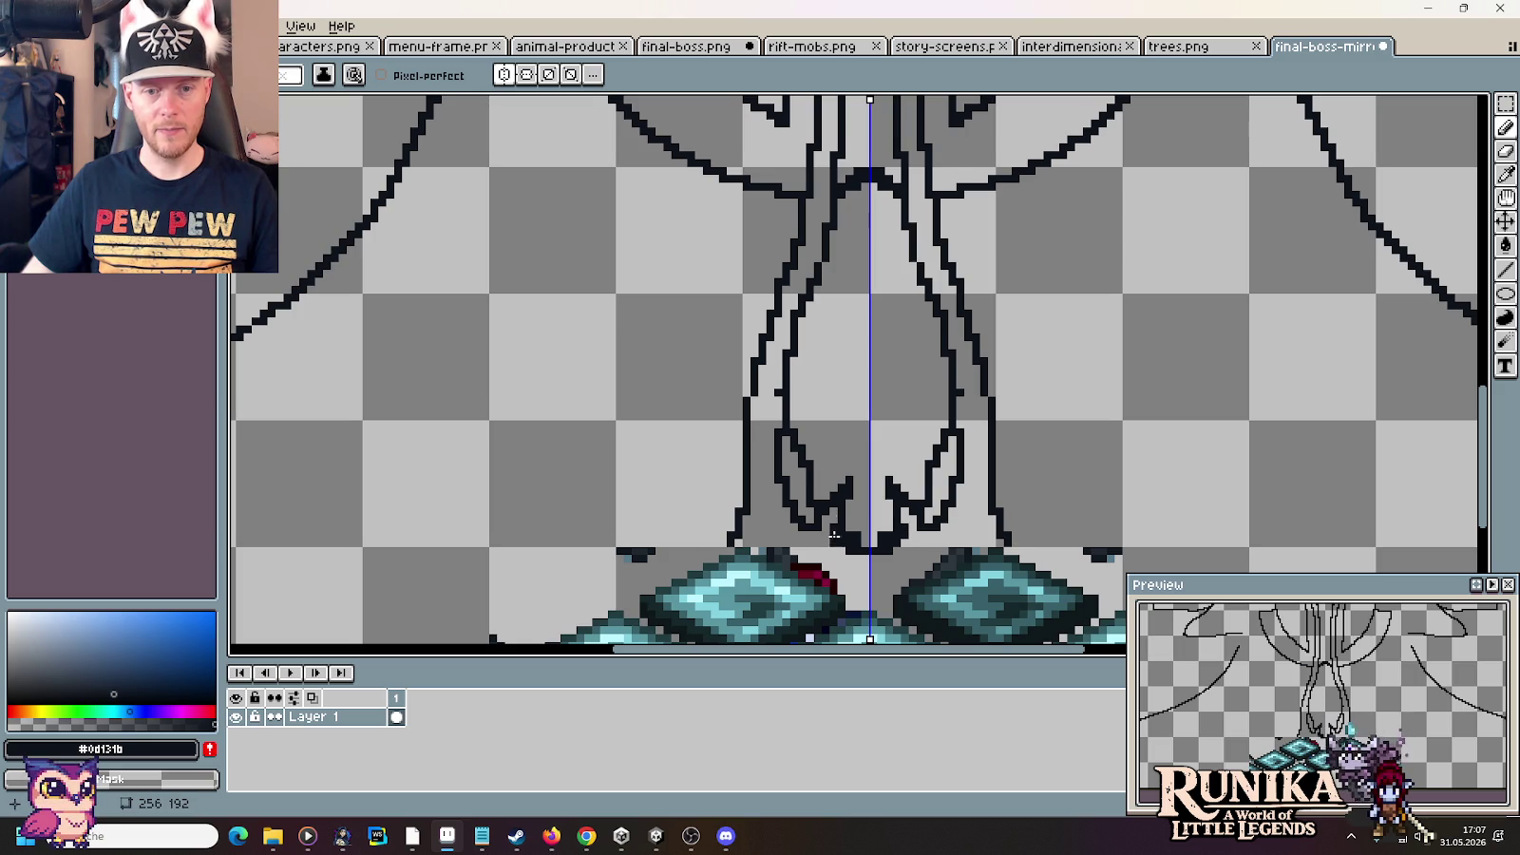
left_click_drag(787, 417, 836, 416)
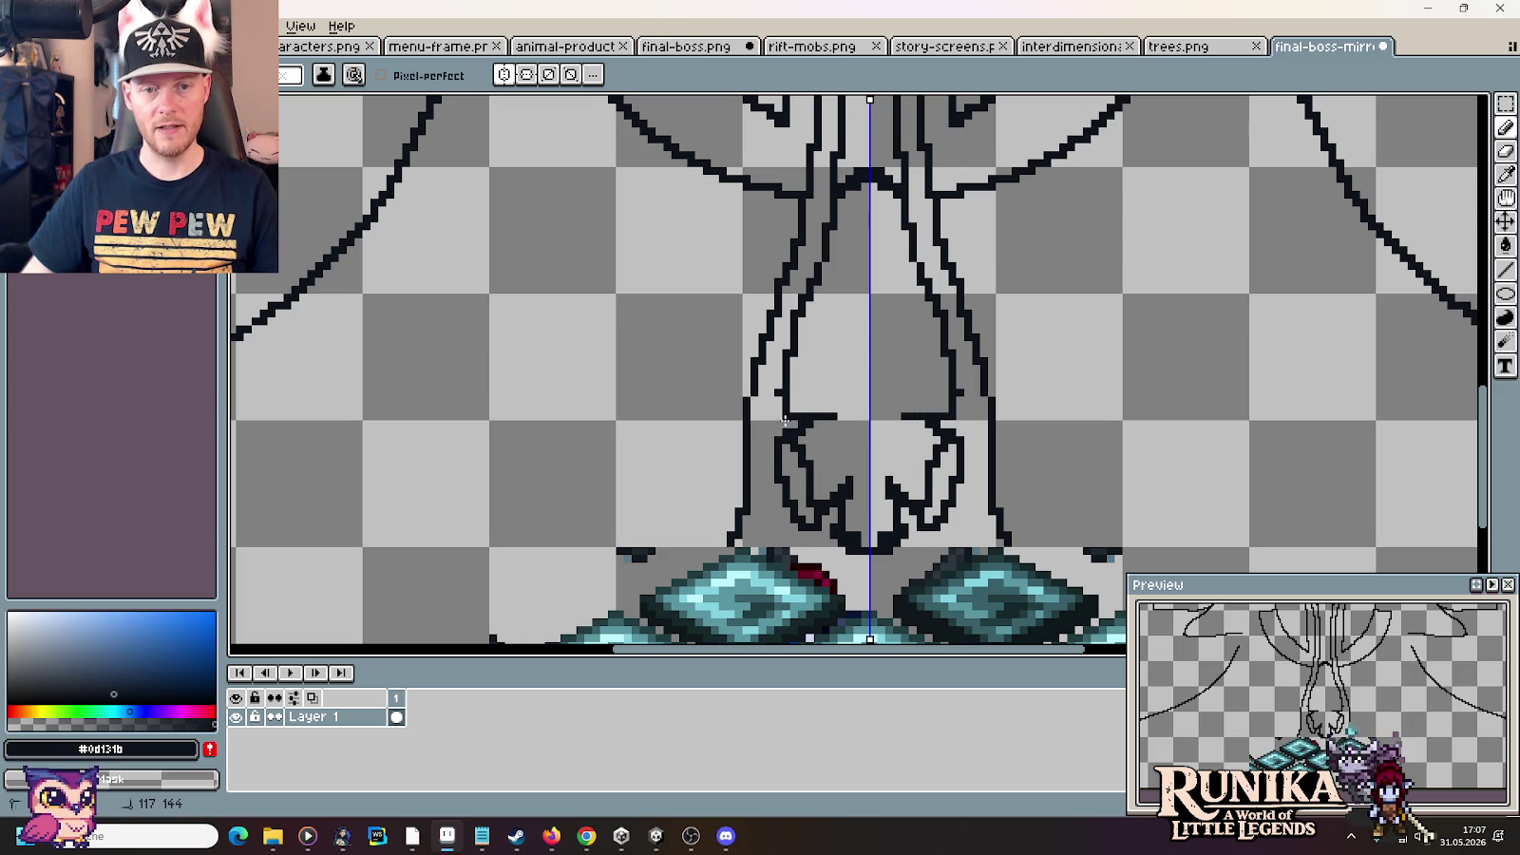
left_click_drag(823, 351, 807, 335)
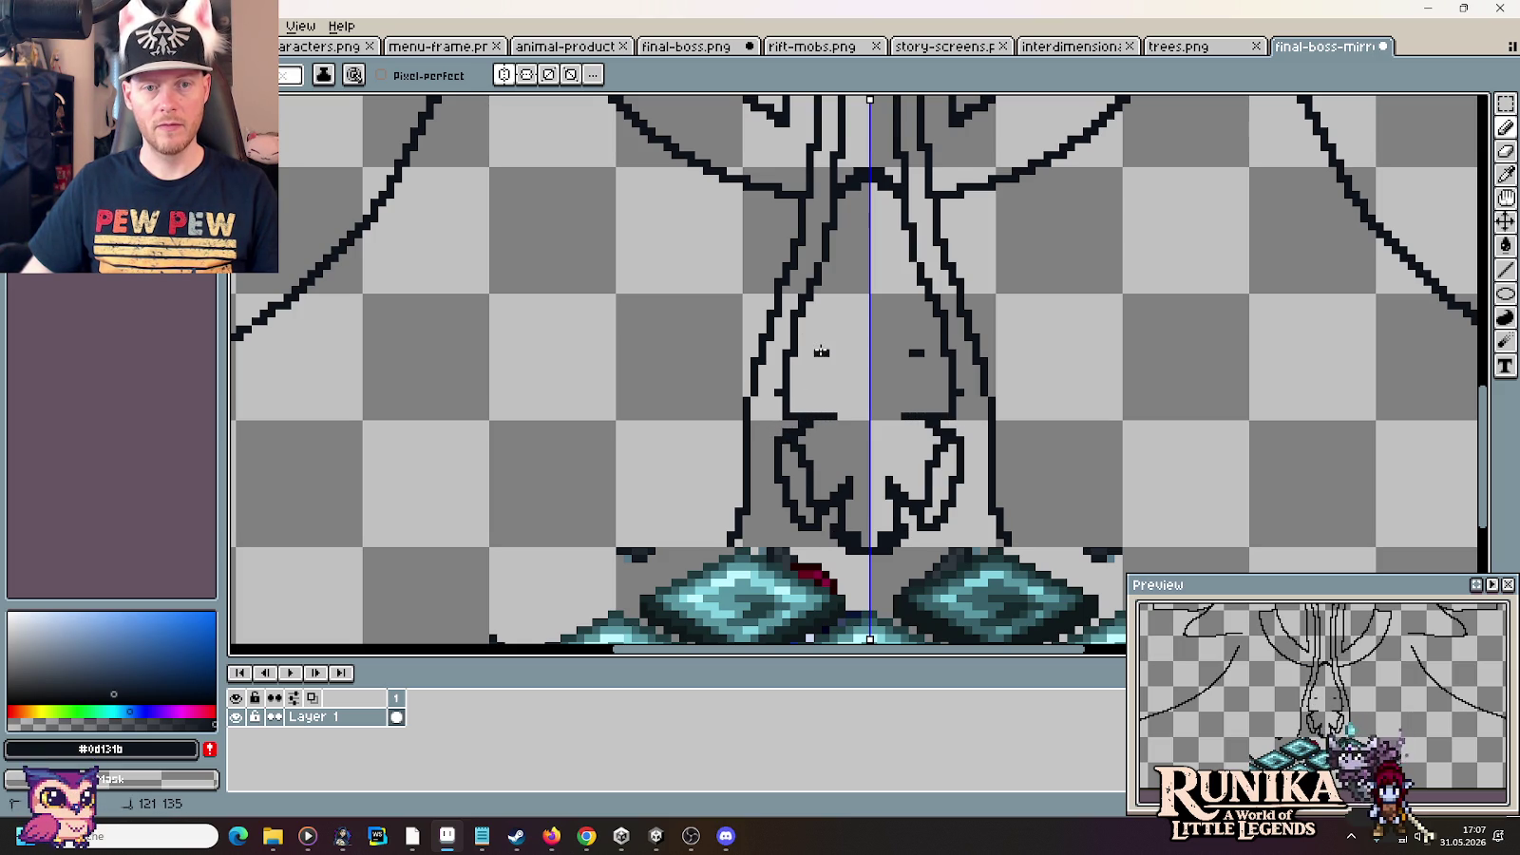
mouse_move(811, 331)
left_mouse_down()
mouse_move(798, 315)
mouse_move(817, 351)
left_mouse_up()
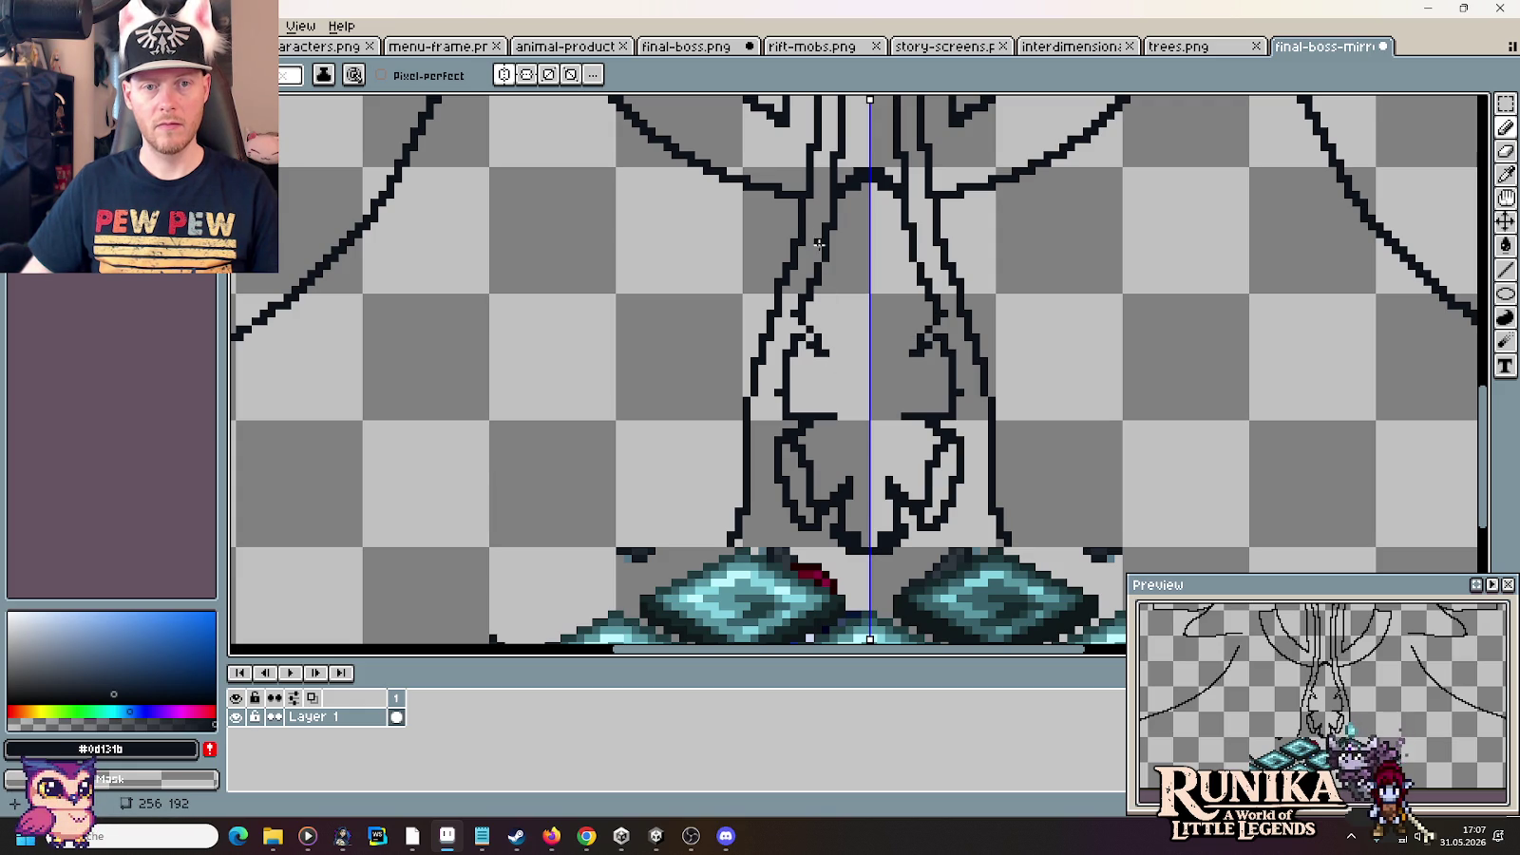
left_click_drag(826, 216, 836, 219)
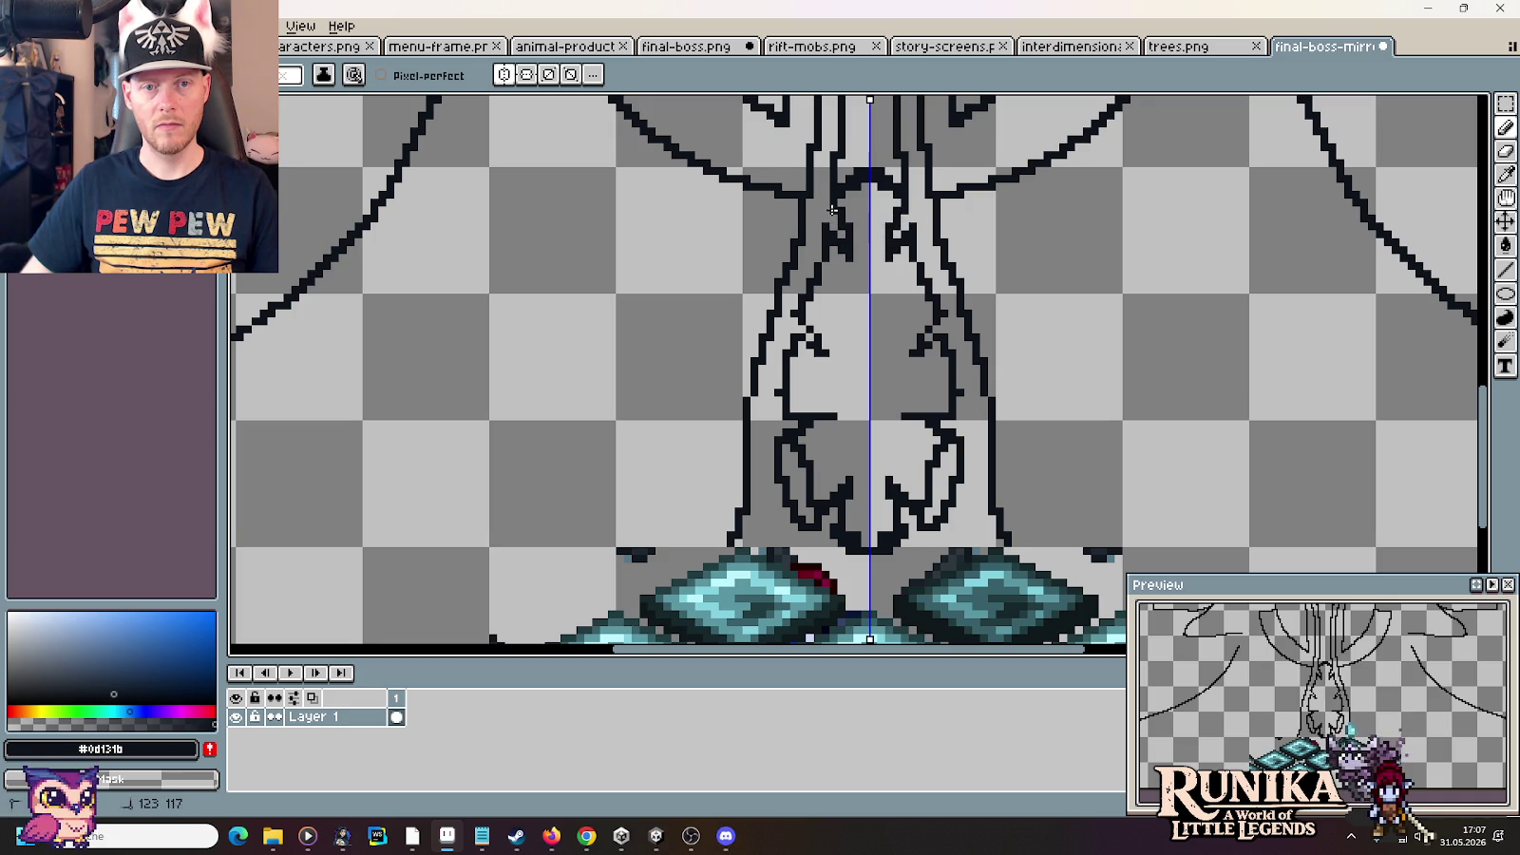
scroll(833, 210, "down", 1)
scroll(855, 285, "down", 1)
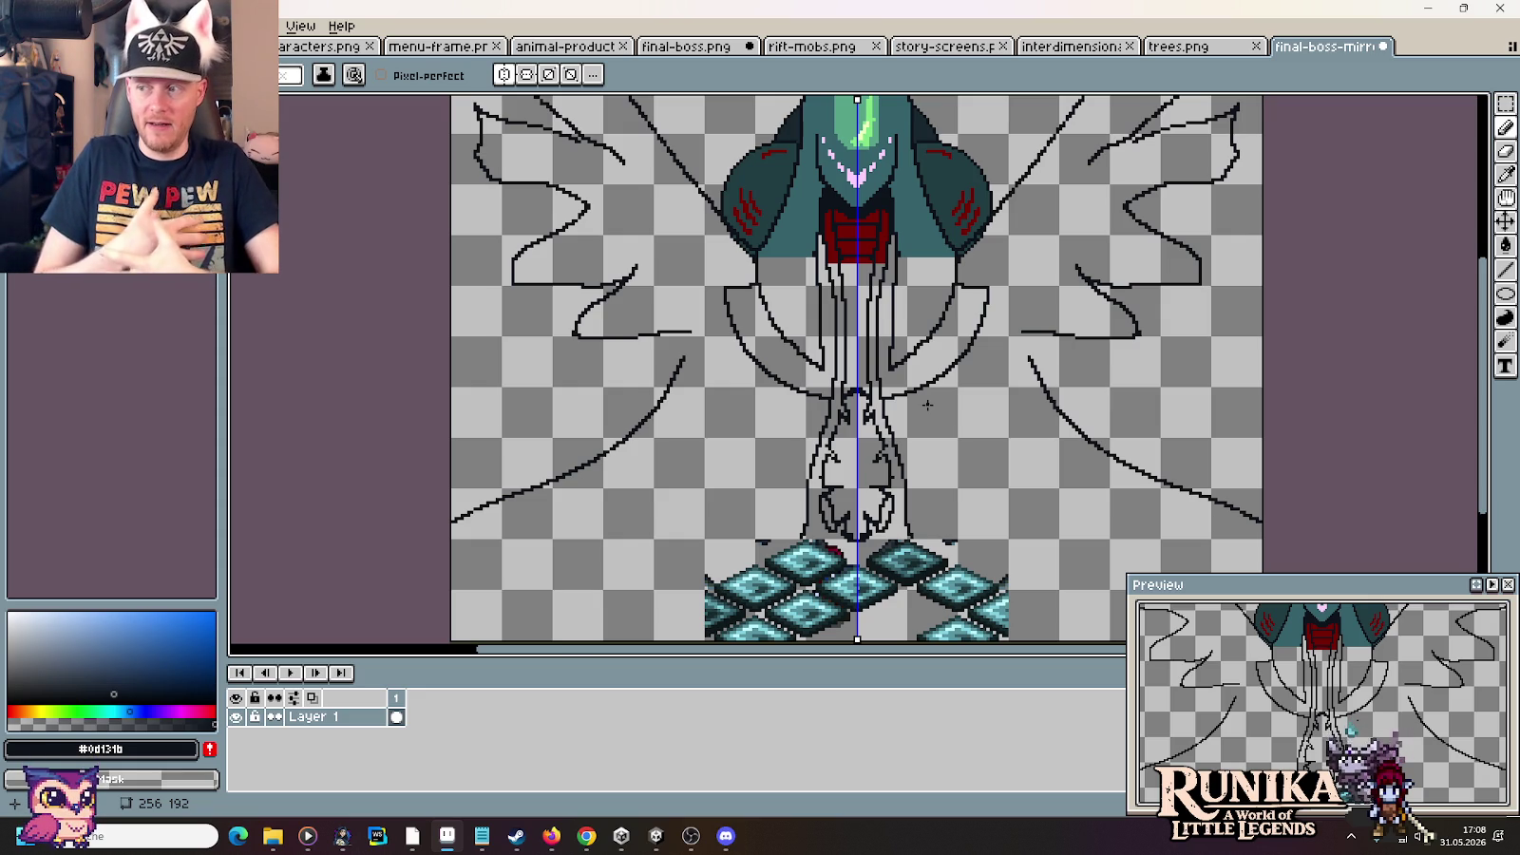
Undo the last leg detail stroke and return to the Pencil tool
key("v")
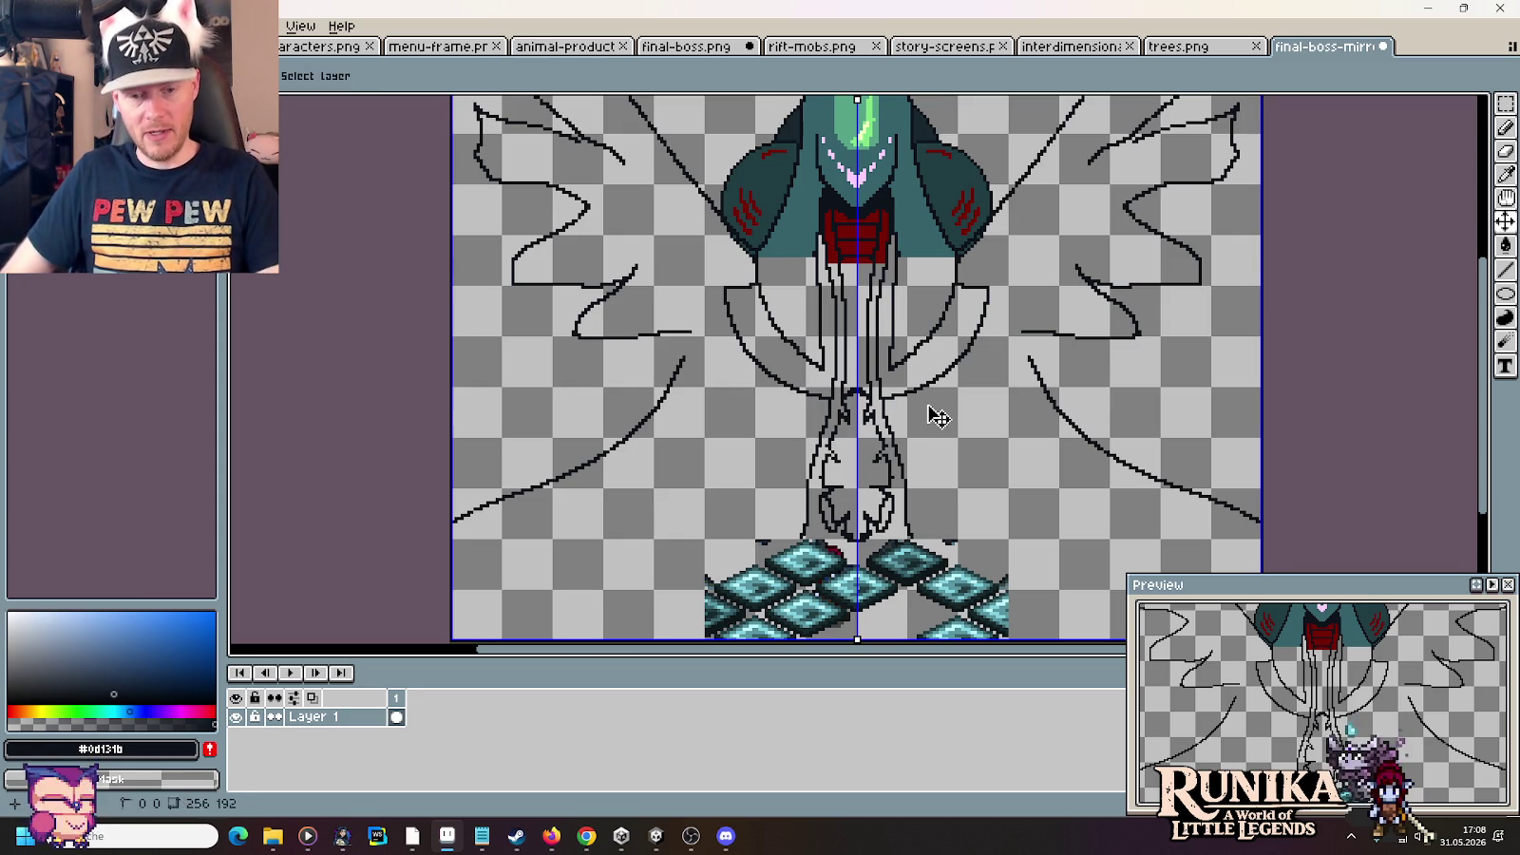
key("ctrl+z")
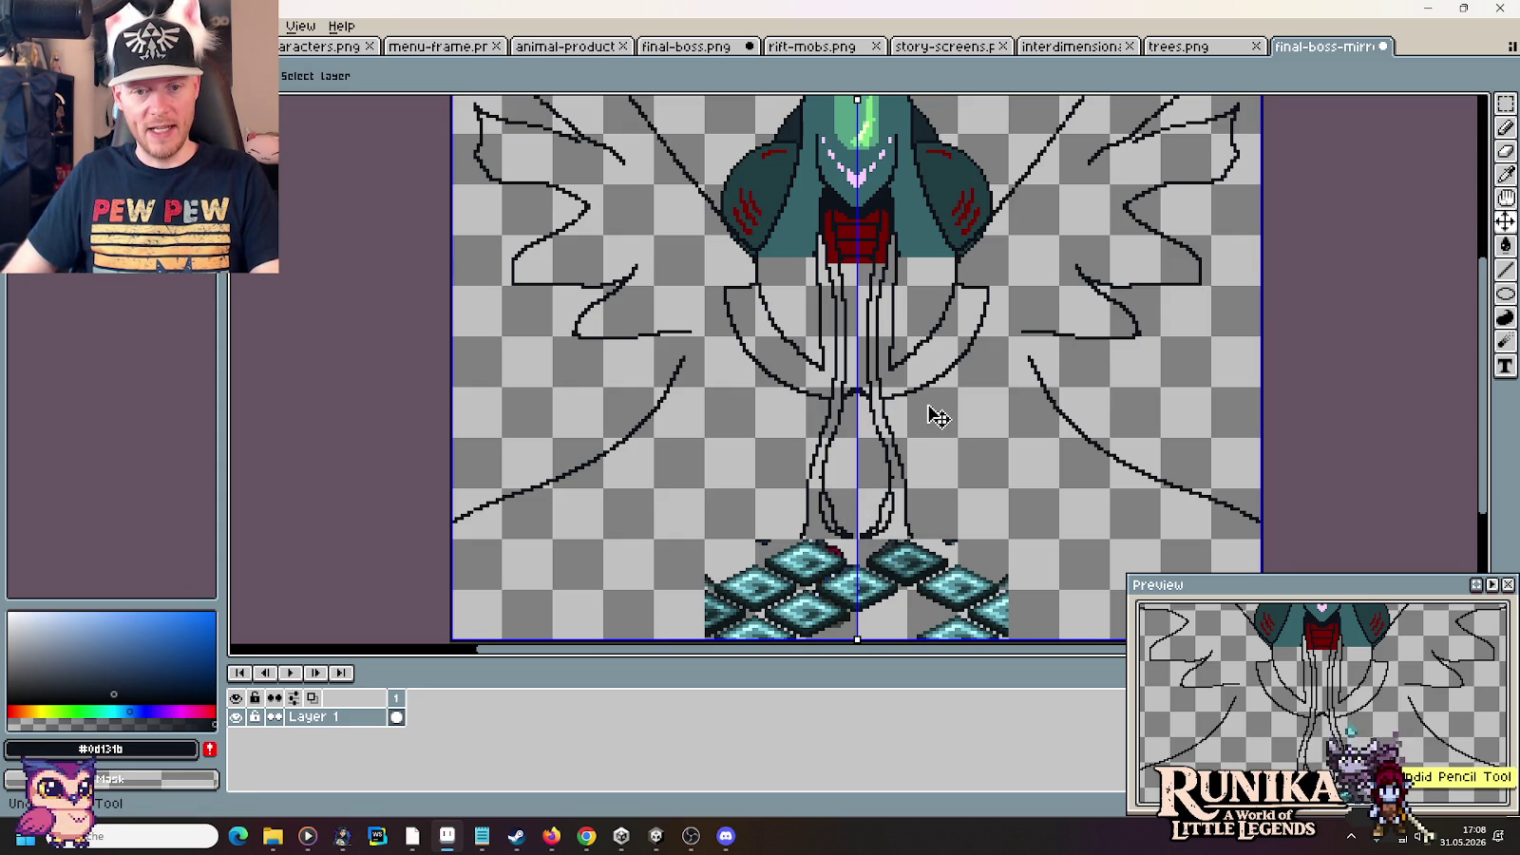
key("b")
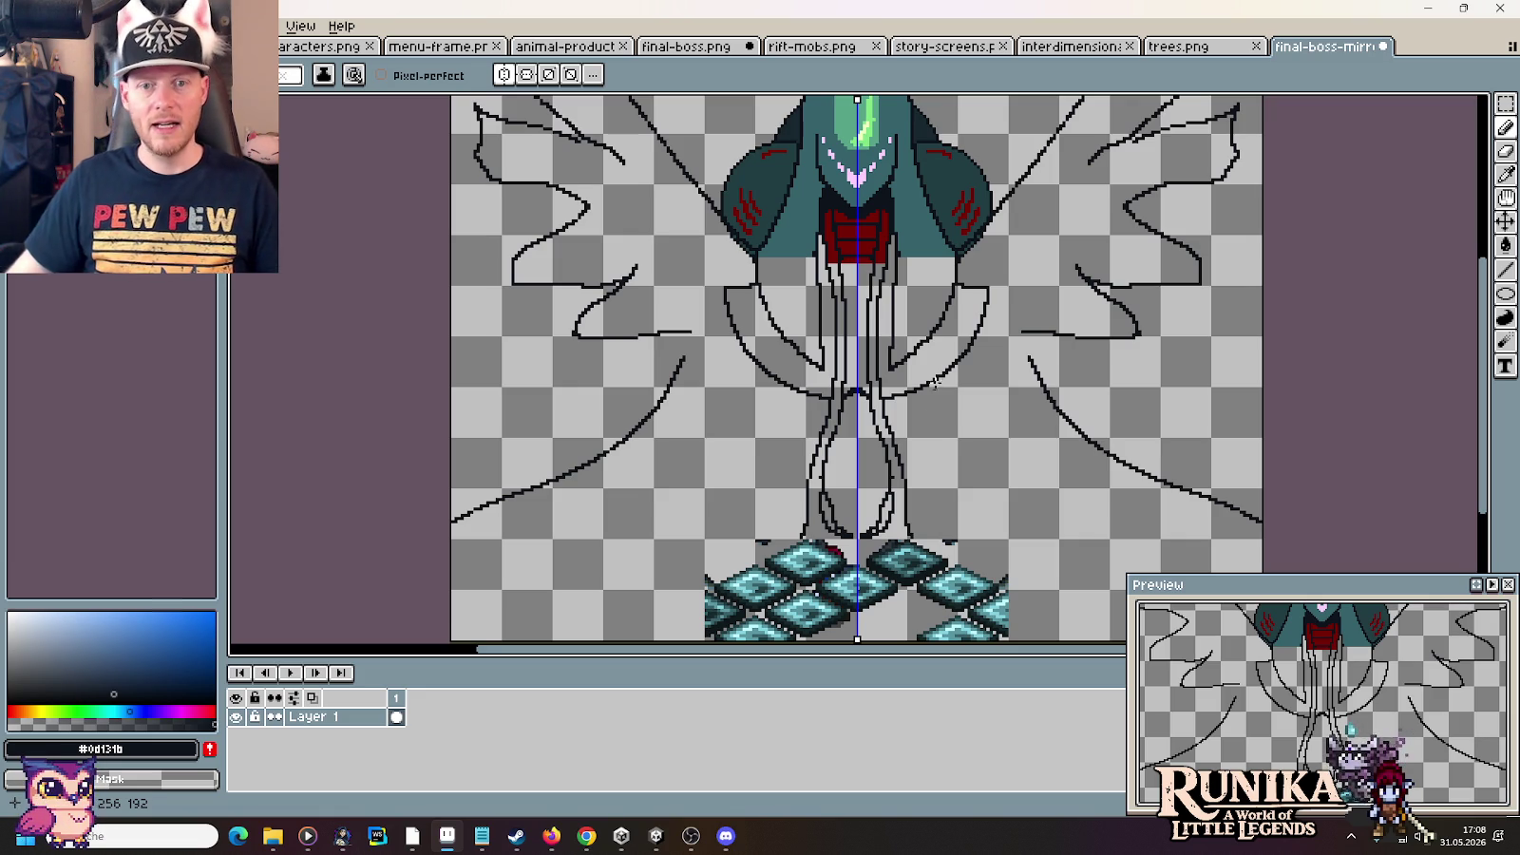
Break the outer leg curves into dotted lines and draw a mirrored outline down to the tiles
scroll(751, 297, "up", 1)
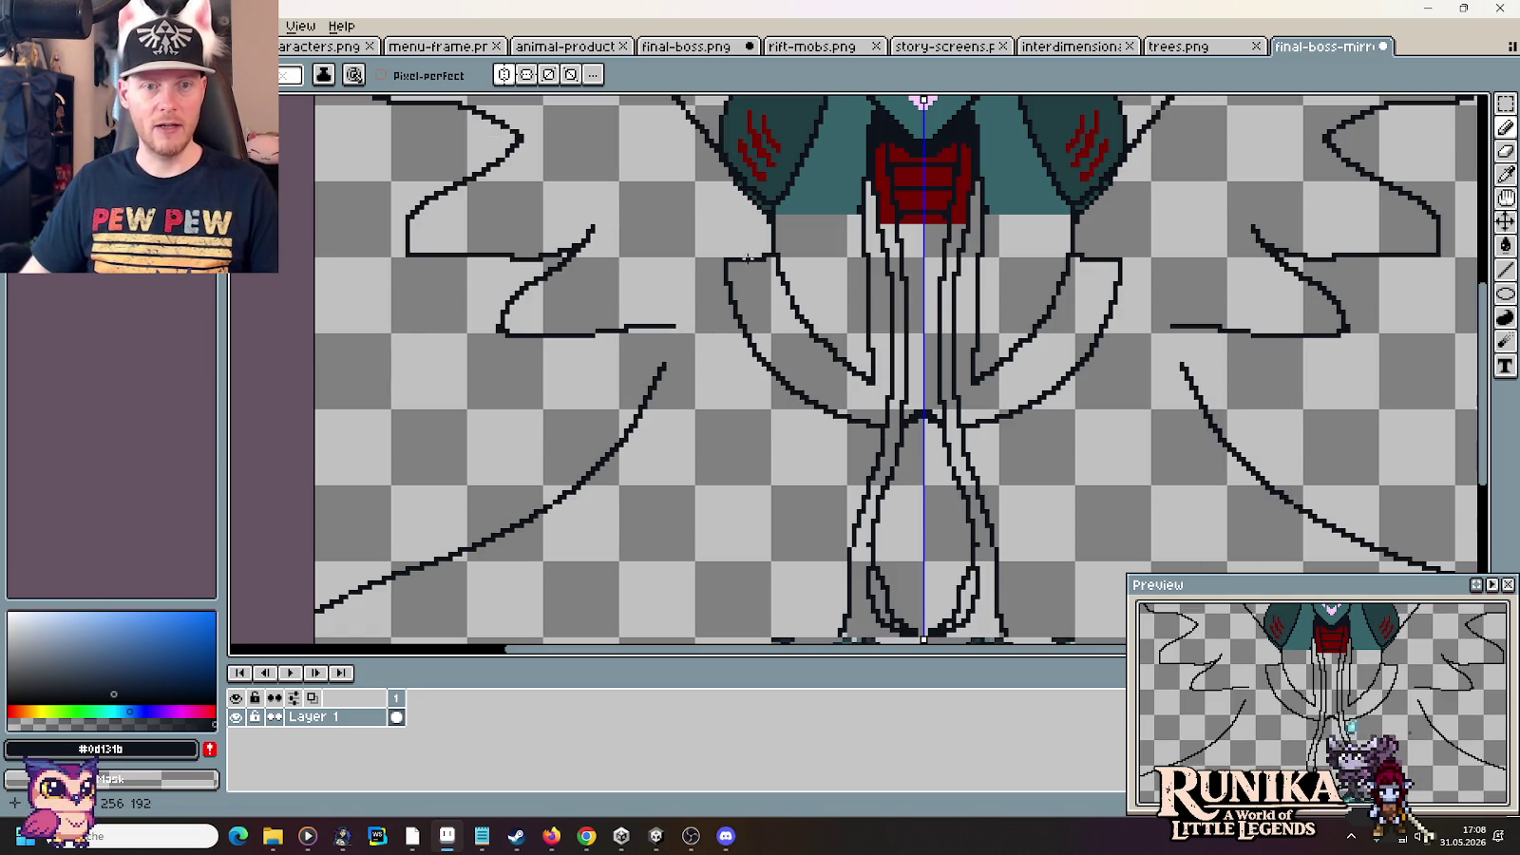
mouse_move(768, 254)
left_mouse_down()
mouse_move(834, 418)
mouse_move(876, 425)
mouse_move(803, 399)
mouse_move(782, 372)
mouse_move(876, 424)
mouse_move(828, 411)
left_mouse_up()
scroll(829, 411, "down", 1)
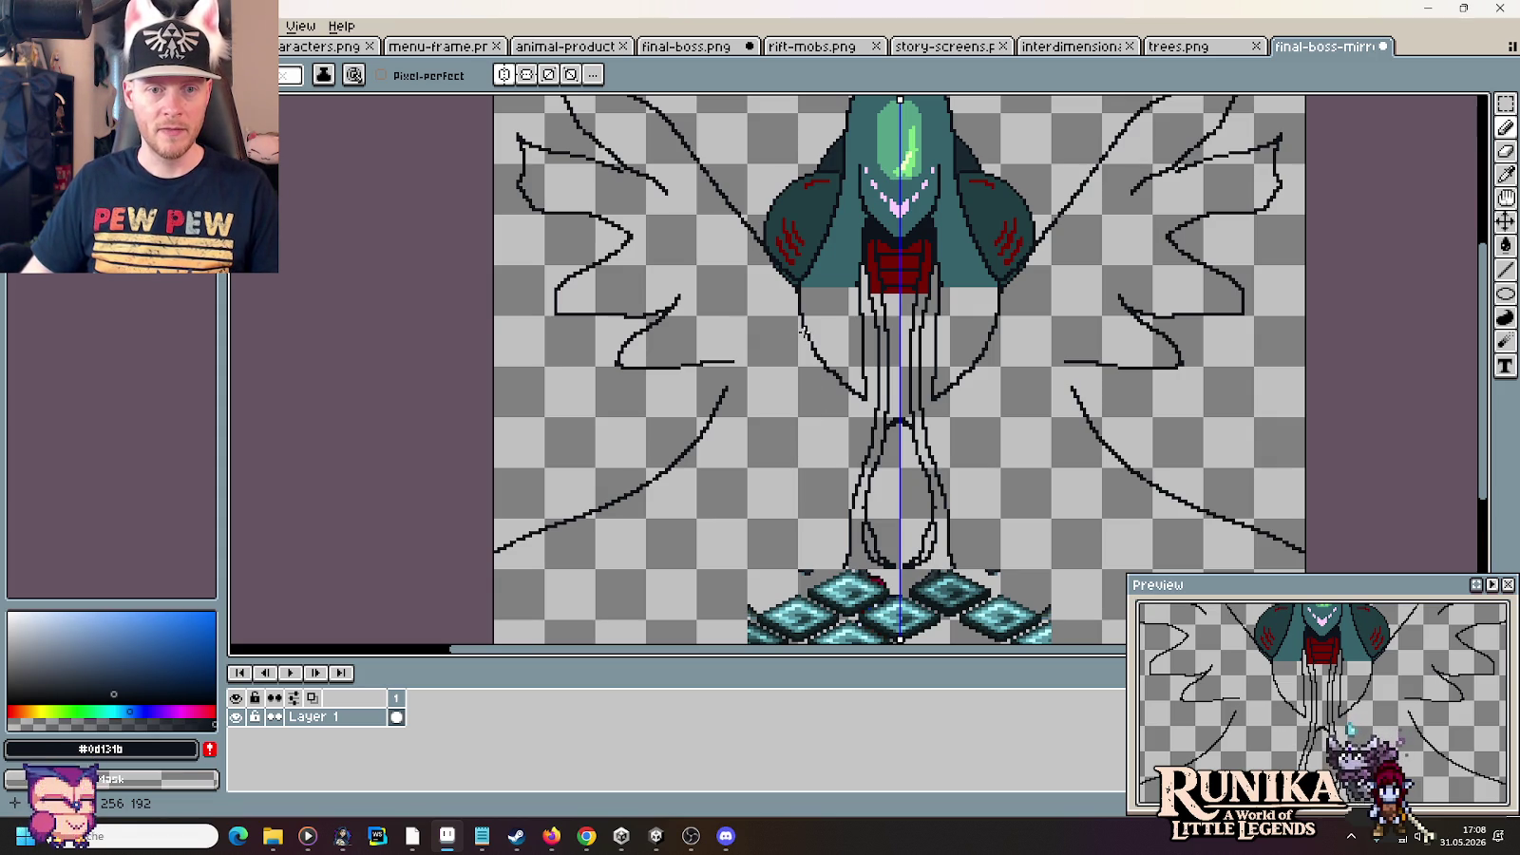
left_click_drag(802, 335, 805, 568)
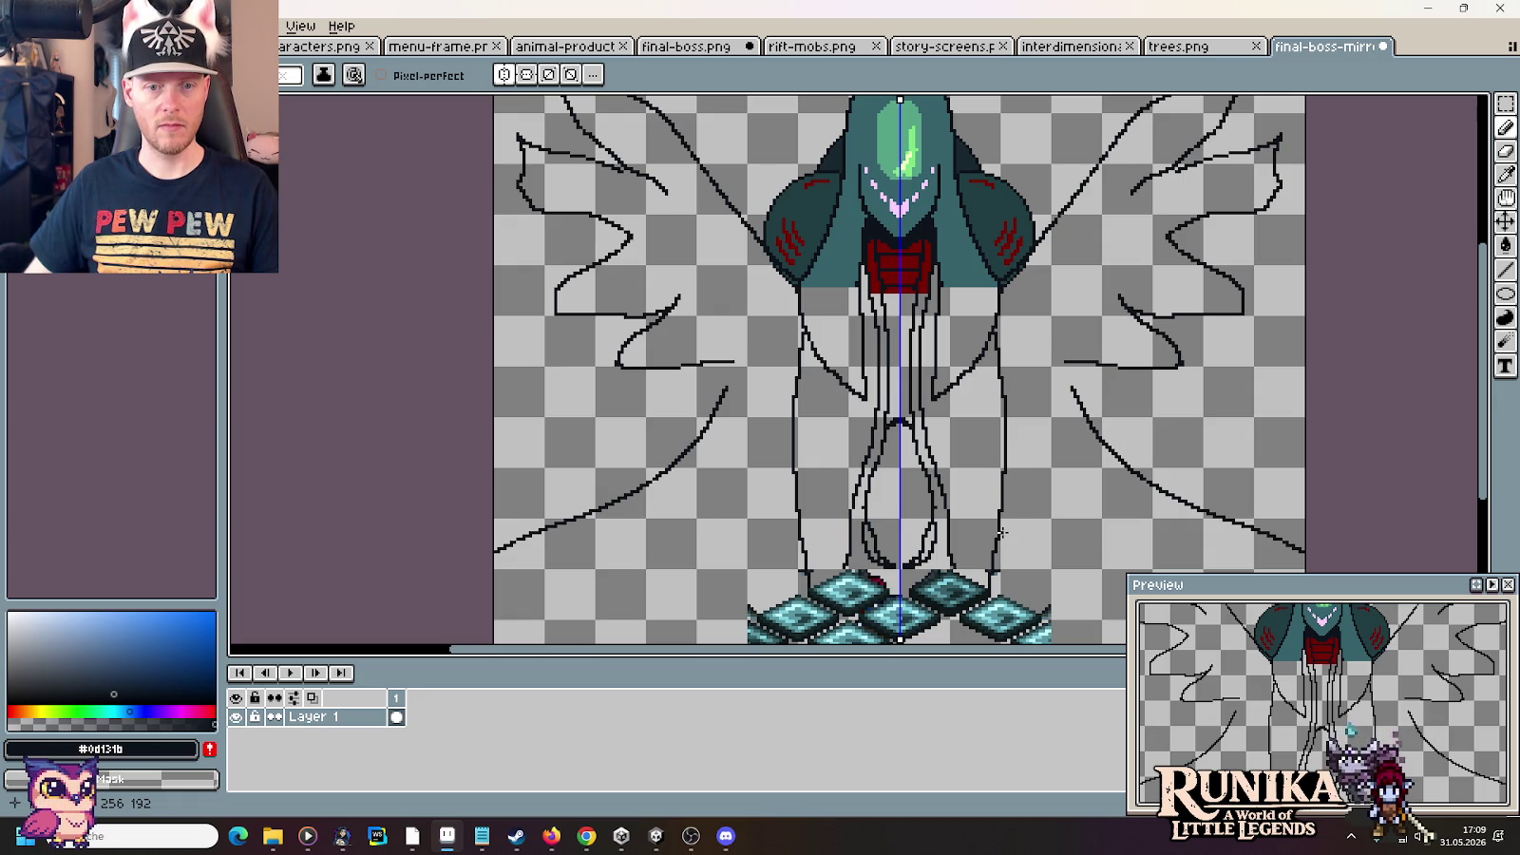
Alternate between the boss sprite and the Anubis reference artwork to compare them
key("alt+Tab")
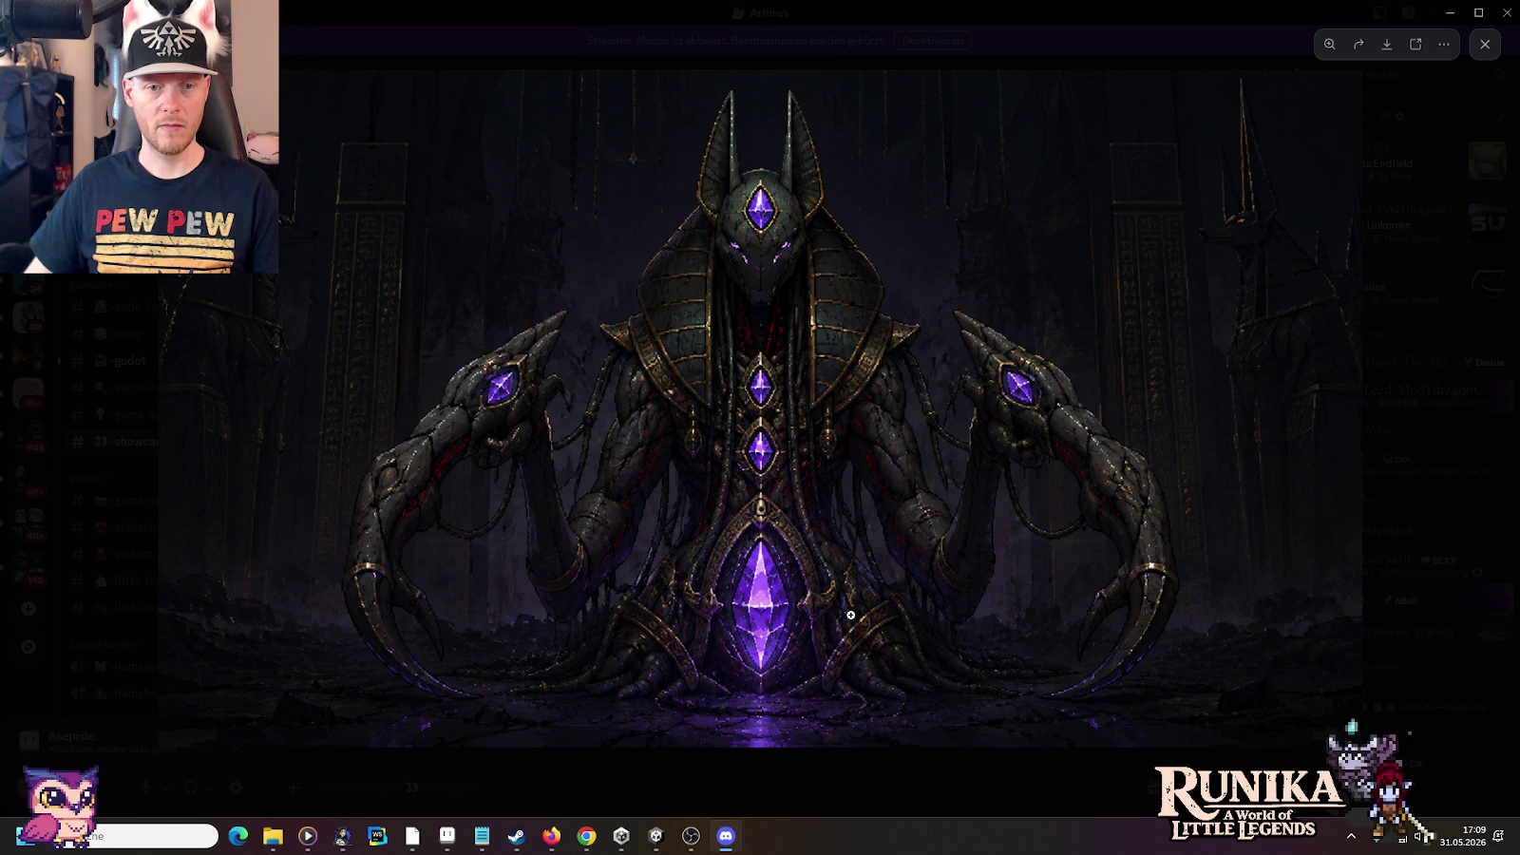
key("alt+Tab")
key("alt+Tab")
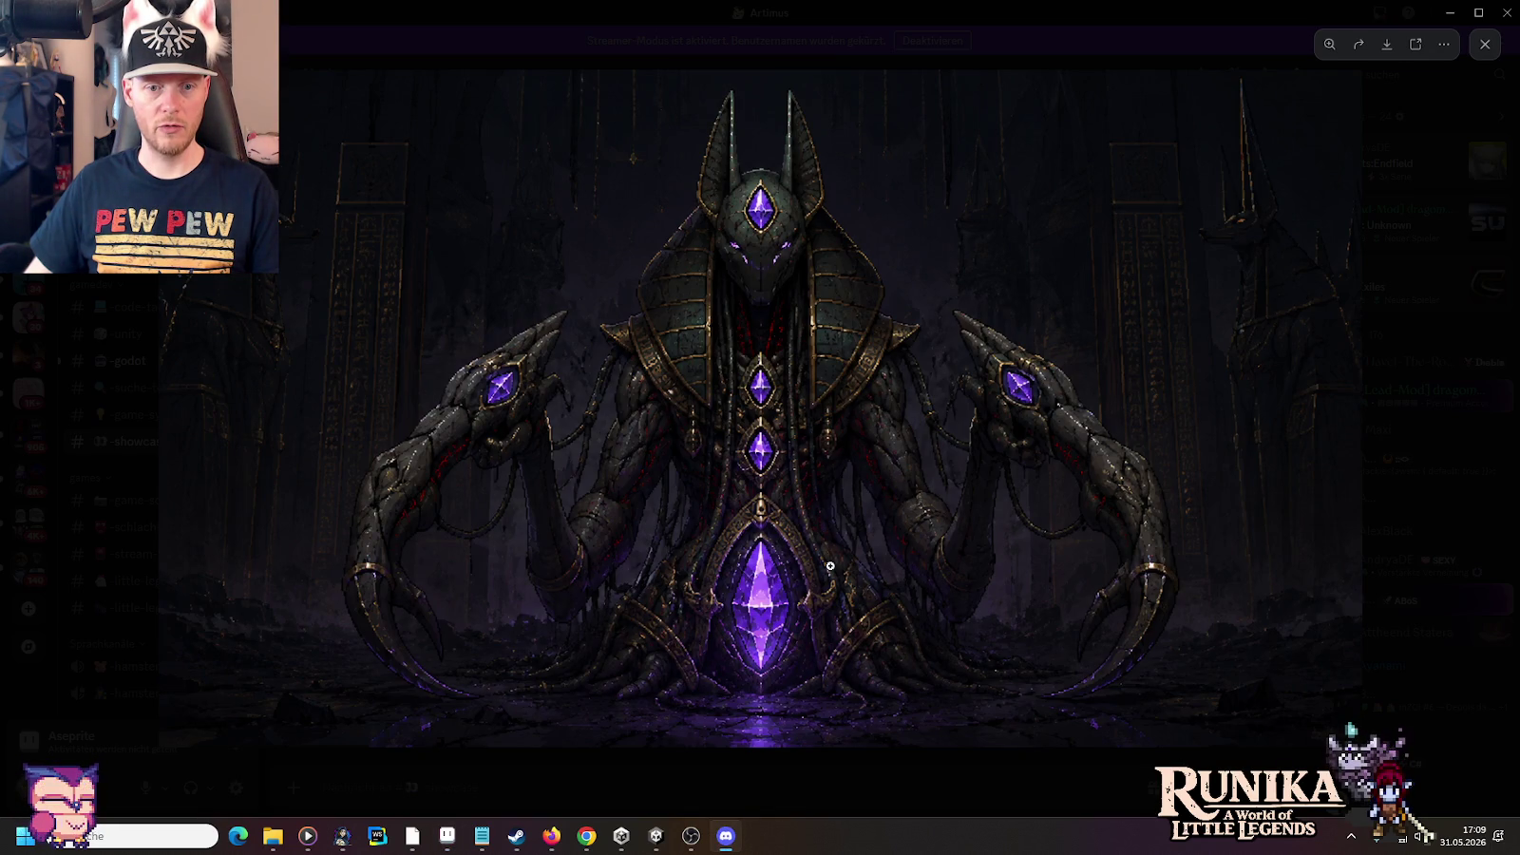
key("alt+Tab")
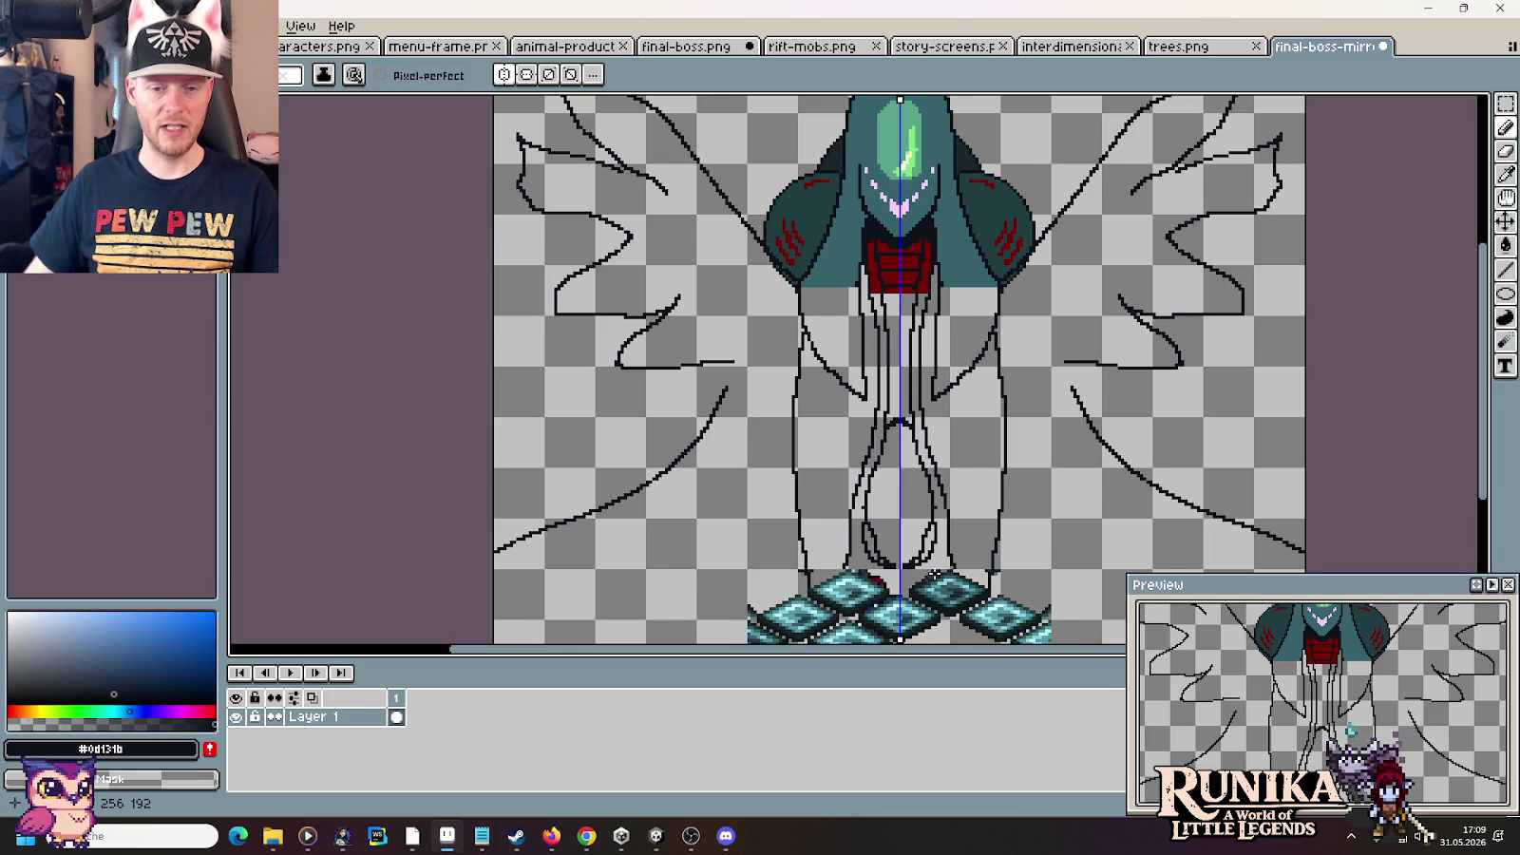
key("alt+Tab")
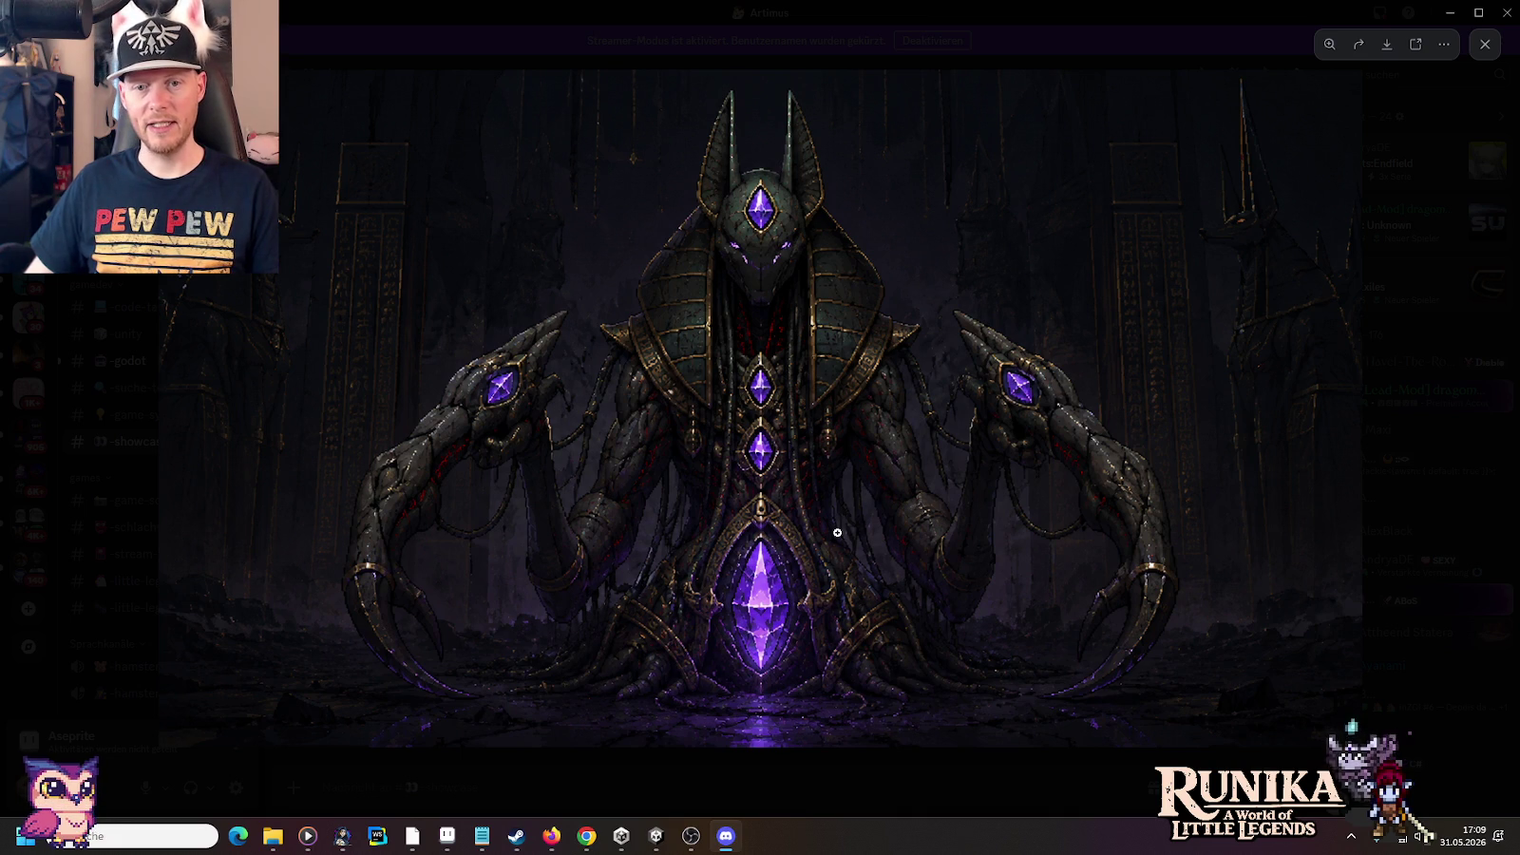
key("alt+Tab")
Pan down the canvas and erase the lower leg outline ends and leftover stubs
left_click_drag(838, 532, 855, 509)
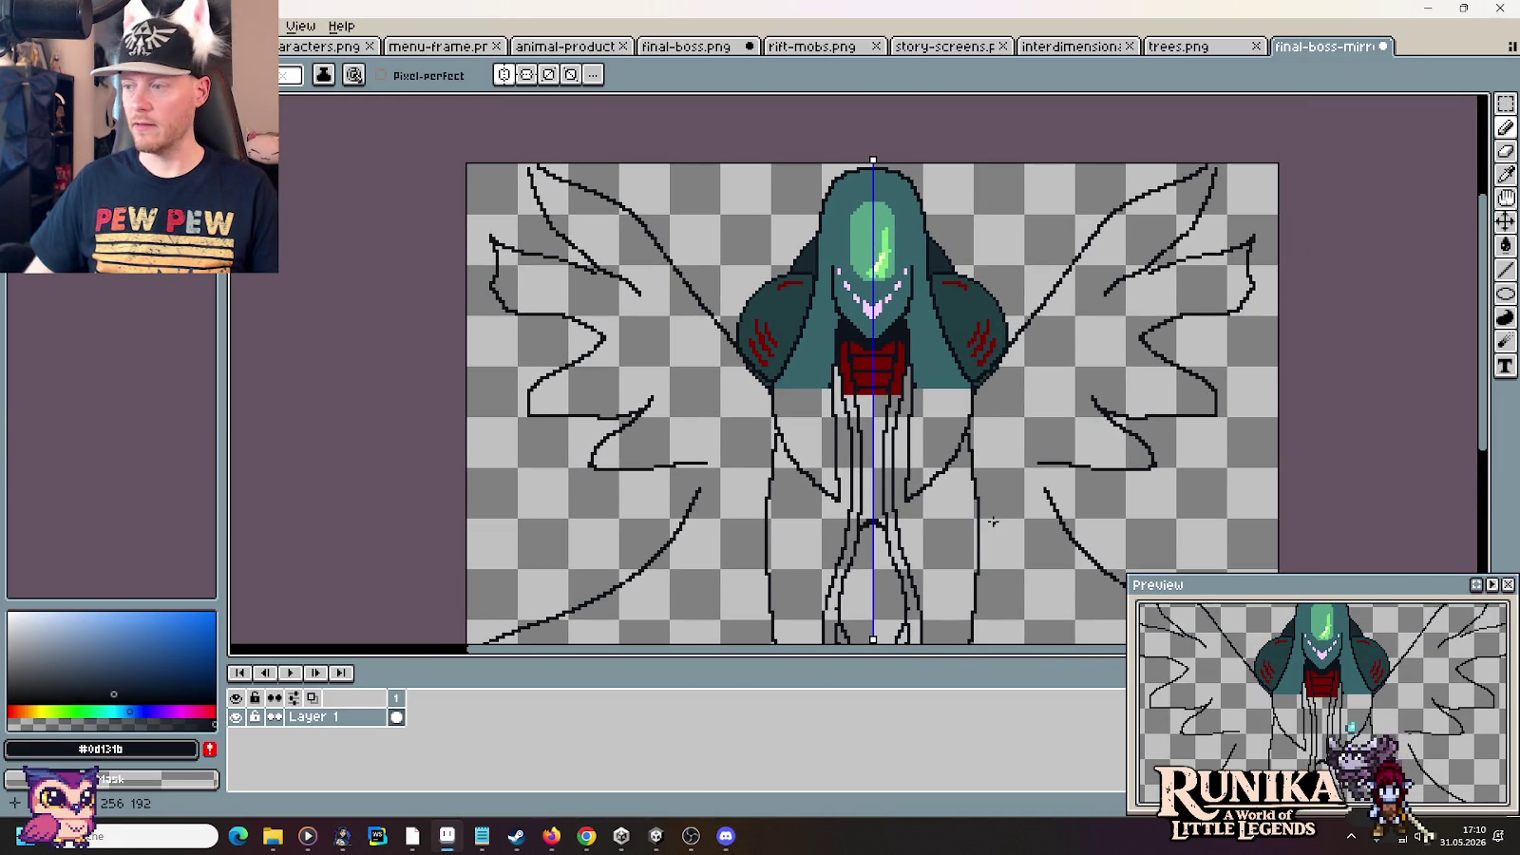
scroll(996, 504, "down", 2)
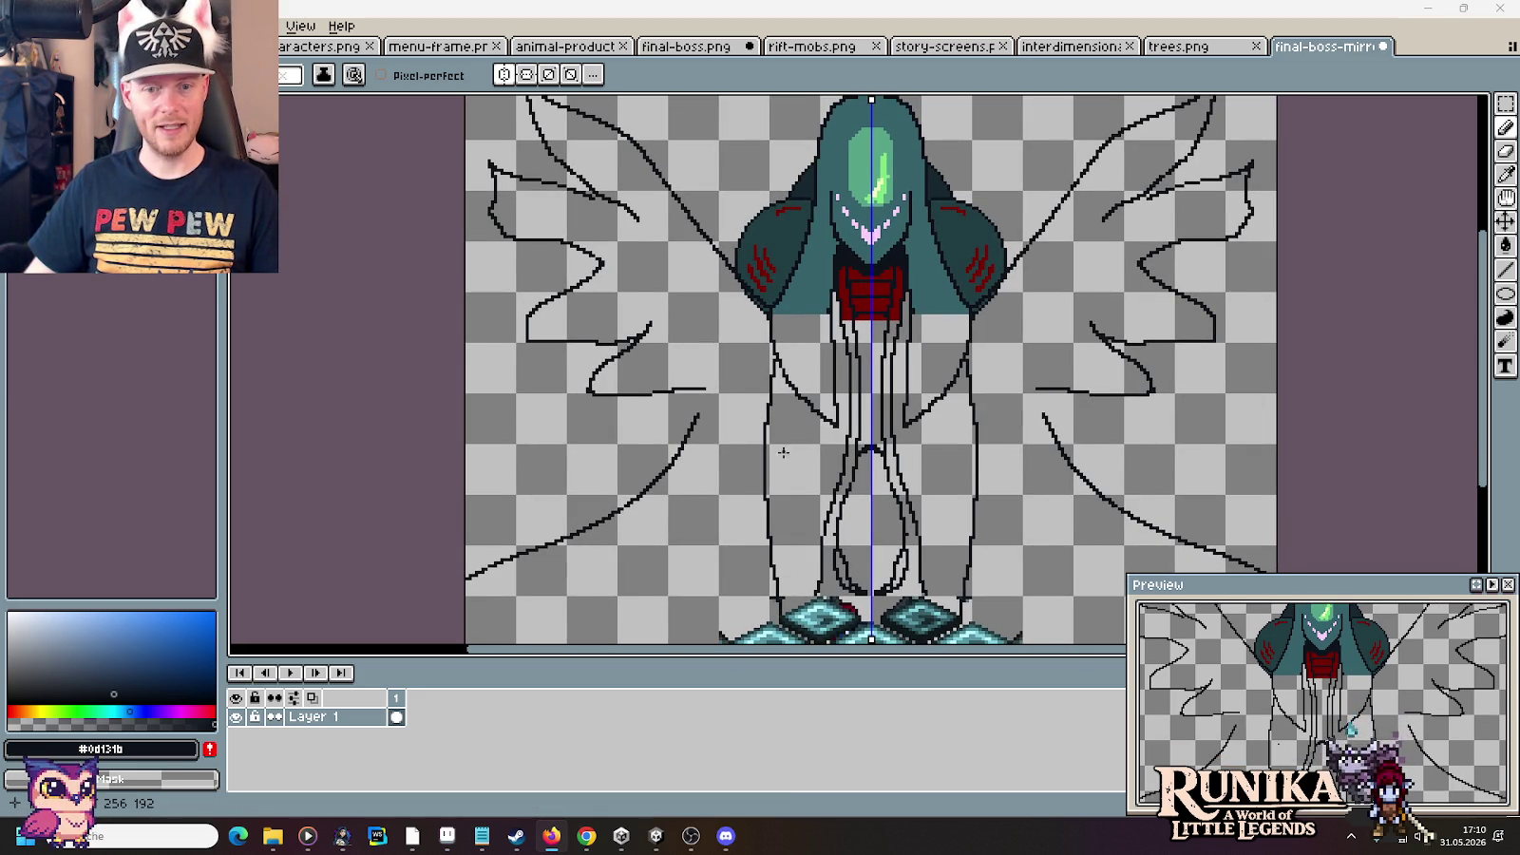
scroll(807, 447, "down", 1)
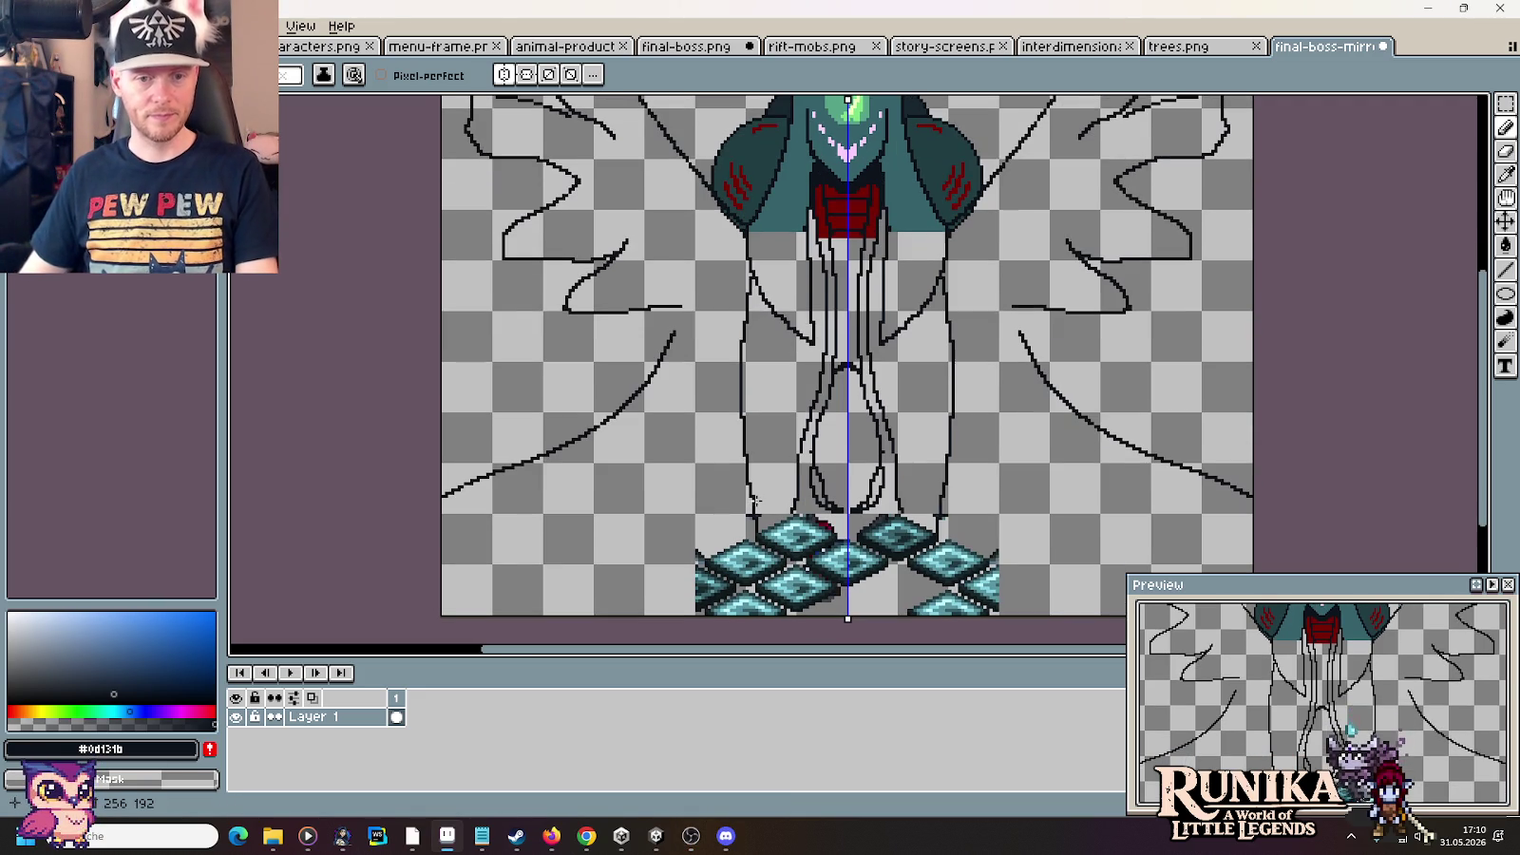
scroll(845, 370, "down", 1)
mouse_move(750, 499)
left_mouse_down()
mouse_move(752, 518)
mouse_move(744, 433)
left_mouse_up()
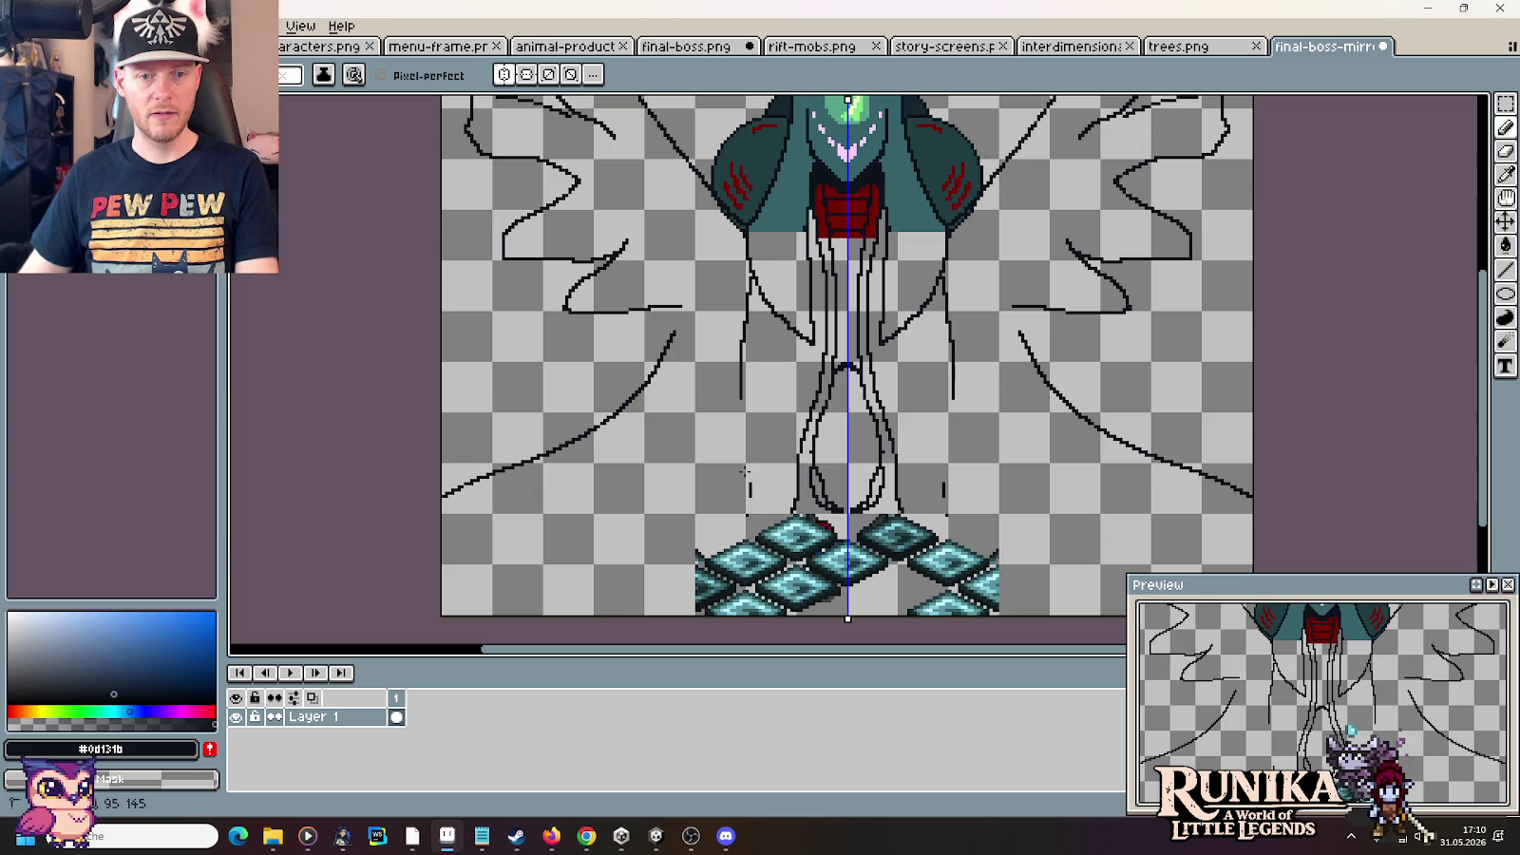
left_click_drag(747, 518, 745, 382)
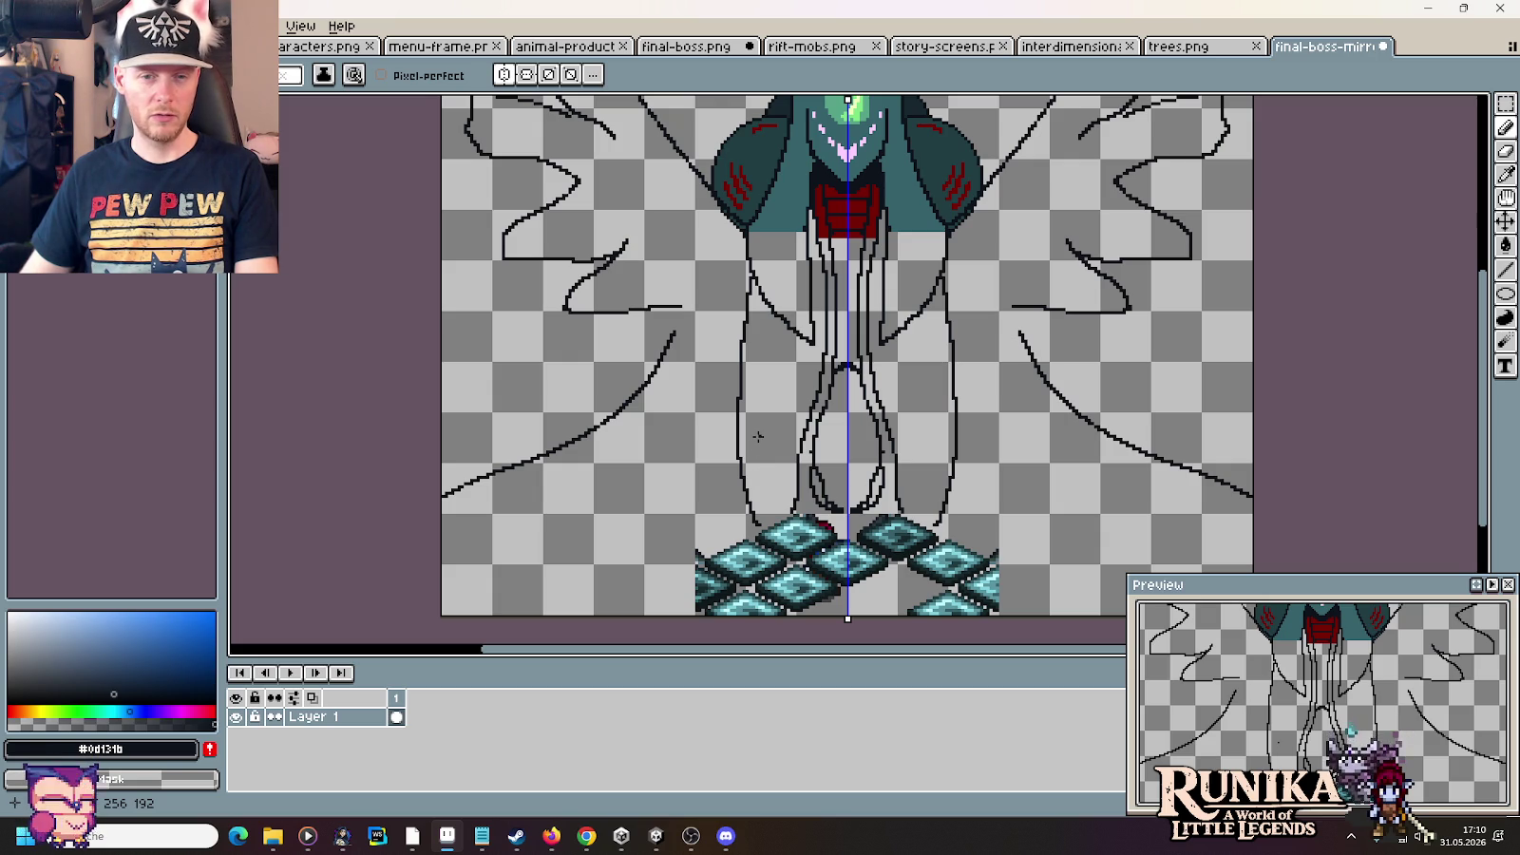
Marquee-select and delete the outer leg strokes, then clear the selection
key("m")
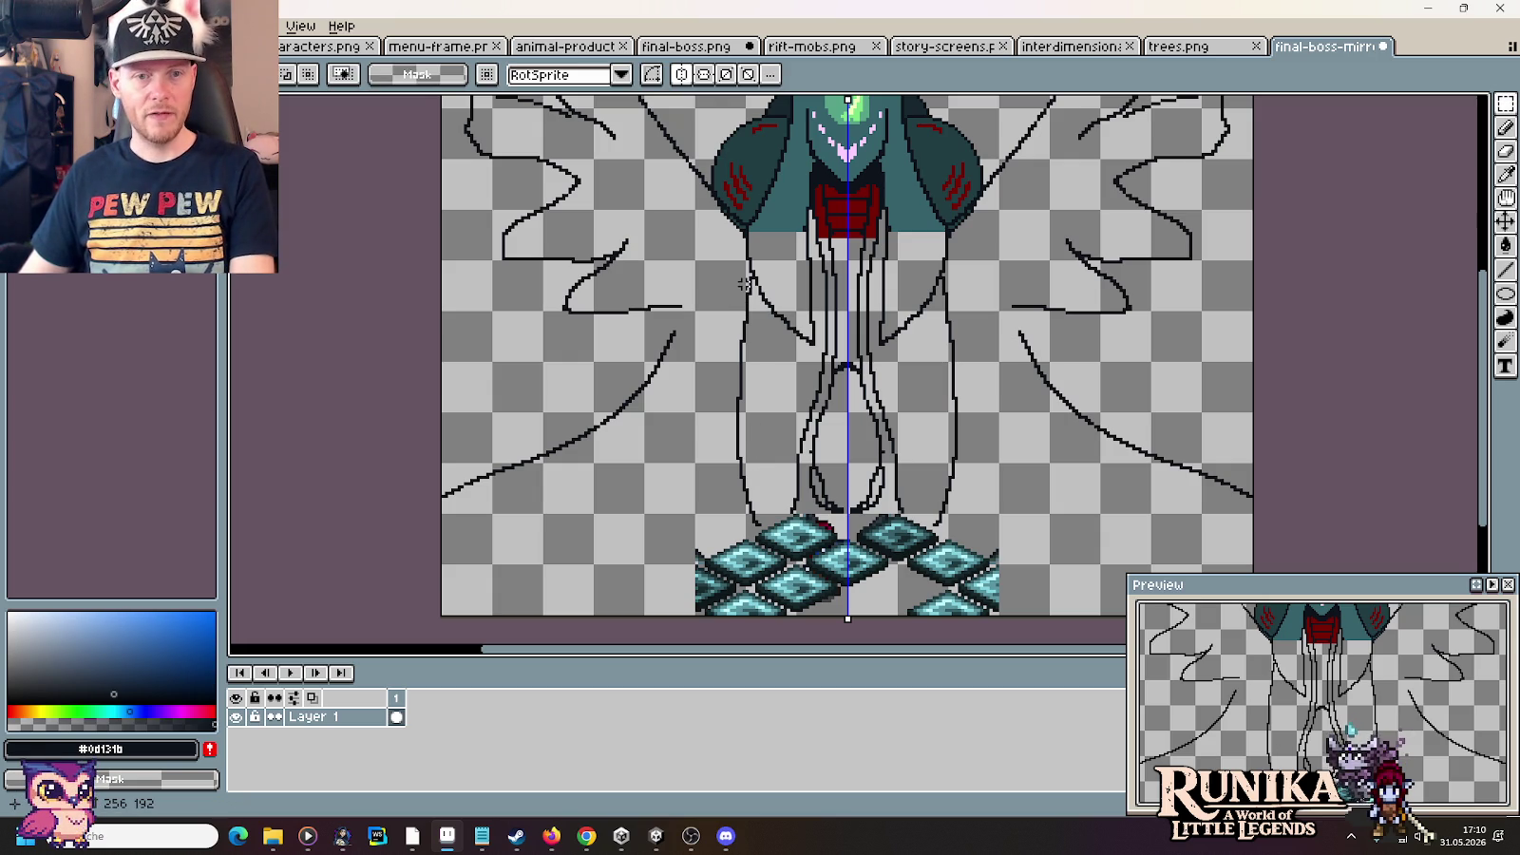
mouse_move(750, 271)
left_mouse_down()
mouse_move(707, 518)
mouse_move(732, 476)
left_mouse_up()
key("Delete")
left_click_drag(761, 531, 733, 491)
left_click(741, 434)
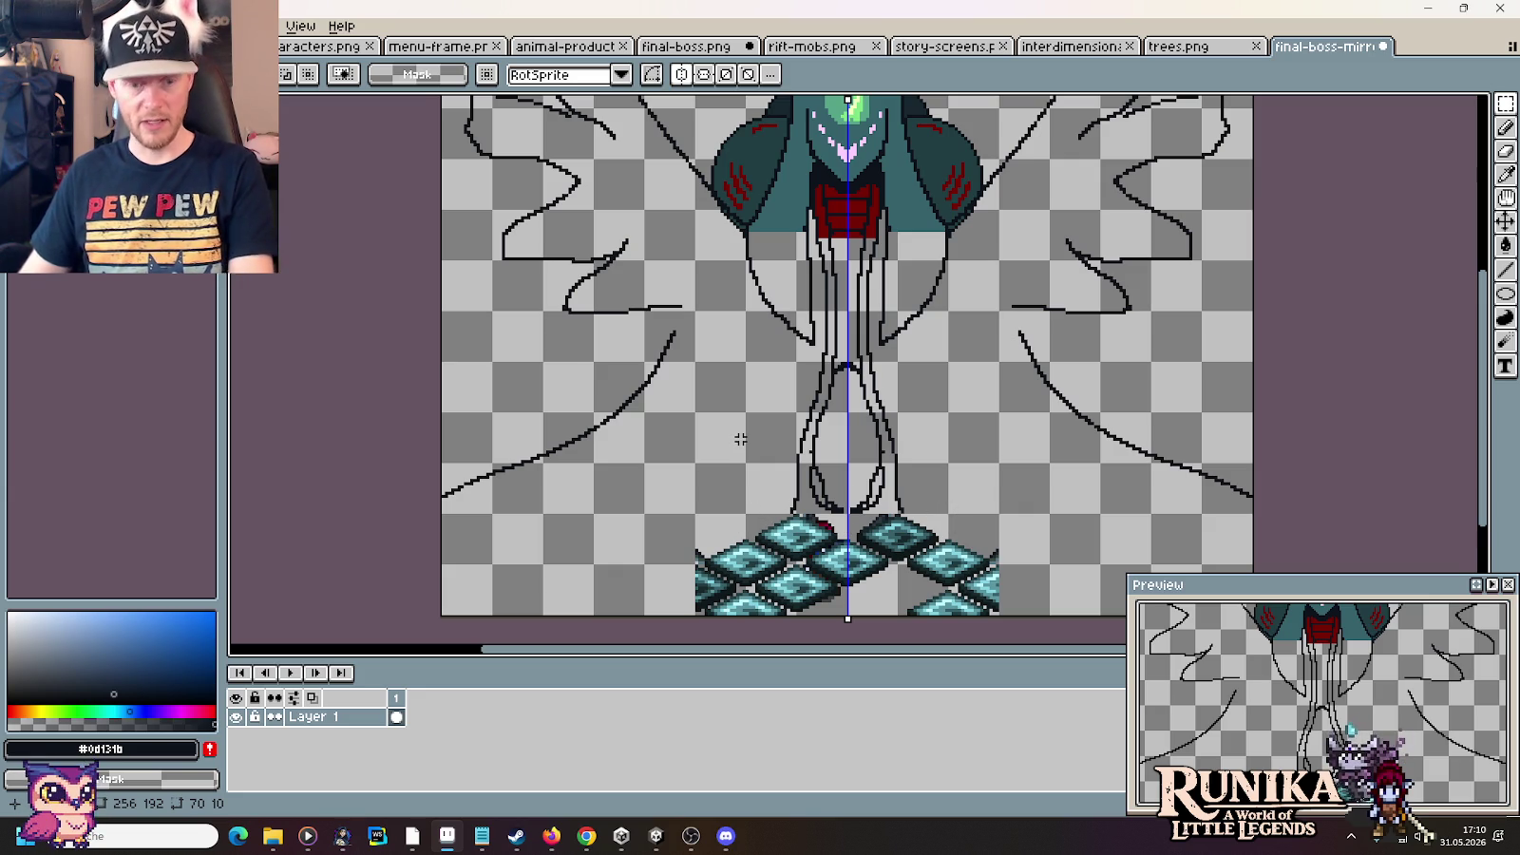
Try redrawing a longer mirrored outer leg line toward the tiles, then undo it
key("b")
left_click_drag(750, 279, 719, 385)
key("ctrl+z")
mouse_move(755, 281)
left_mouse_down()
mouse_move(708, 446)
mouse_move(715, 501)
left_mouse_up()
left_click_drag(716, 539, 713, 554)
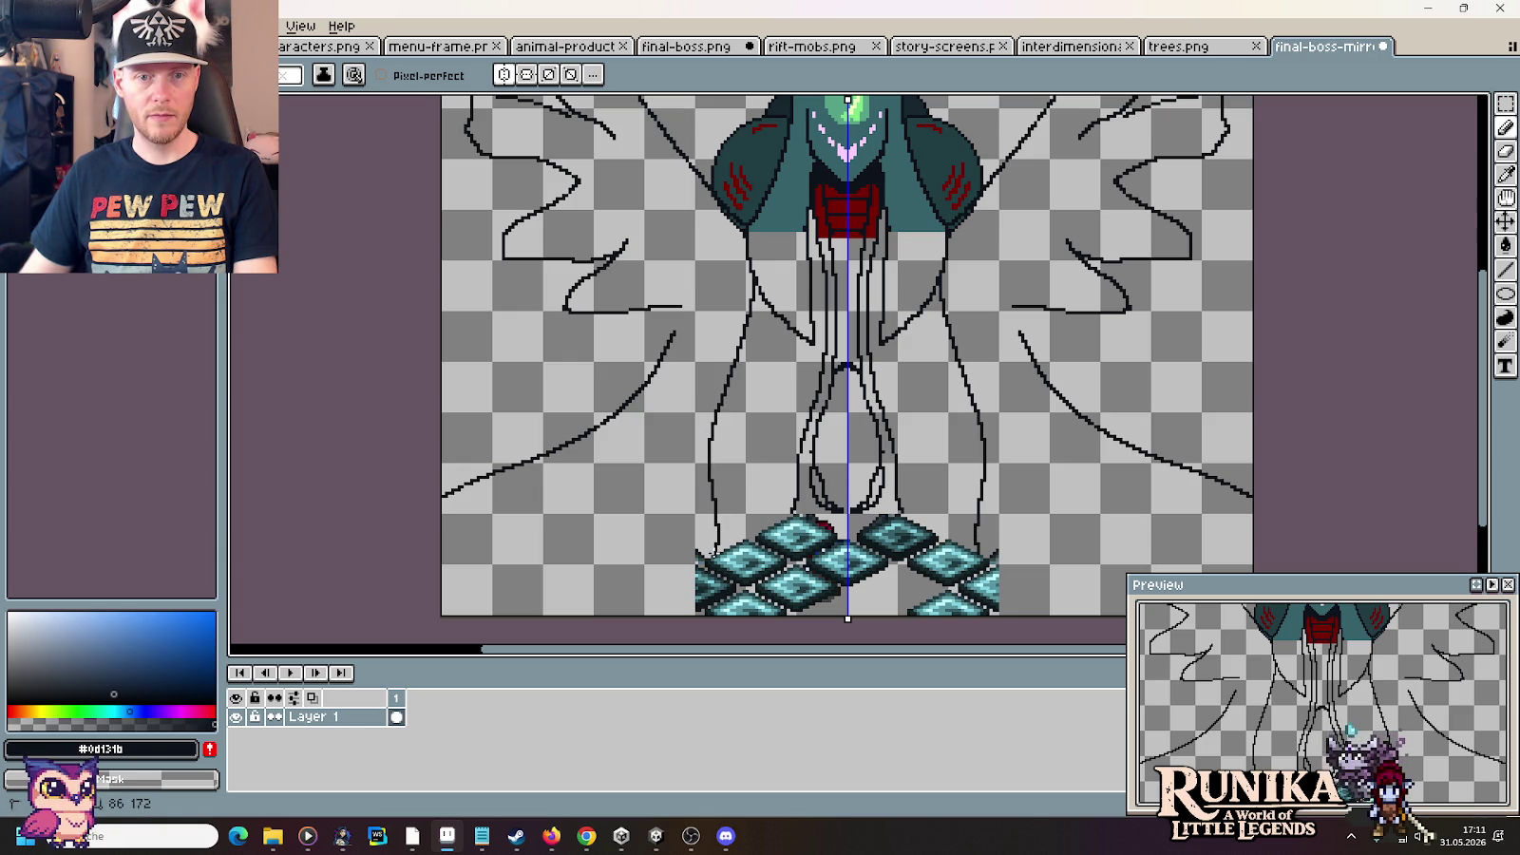
key("ctrl+z")
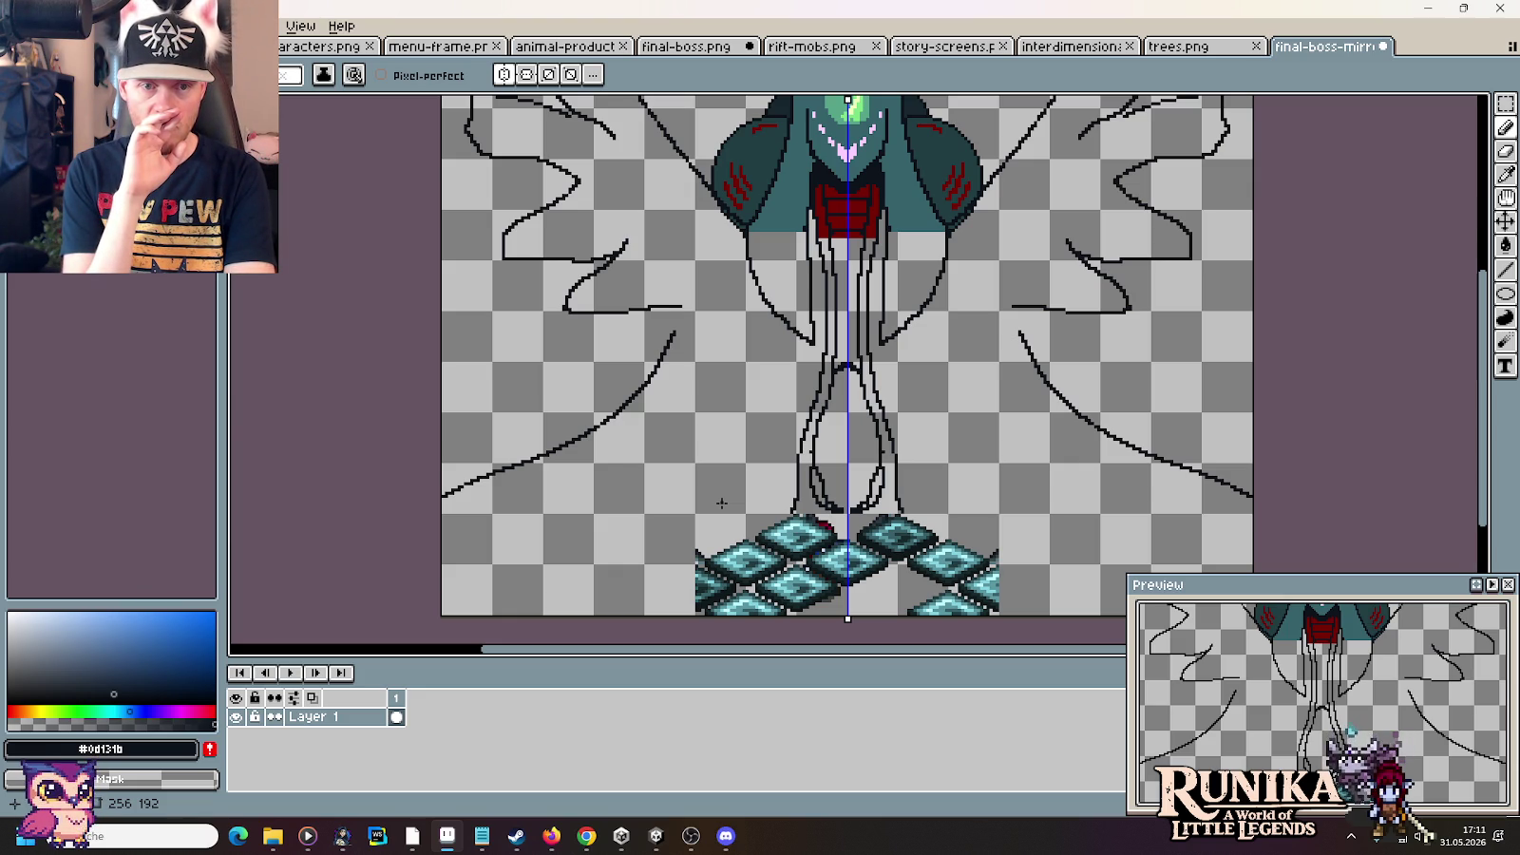
Marquee-select and delete the remaining lower leg lines, leaving shortened strand tips
key("m")
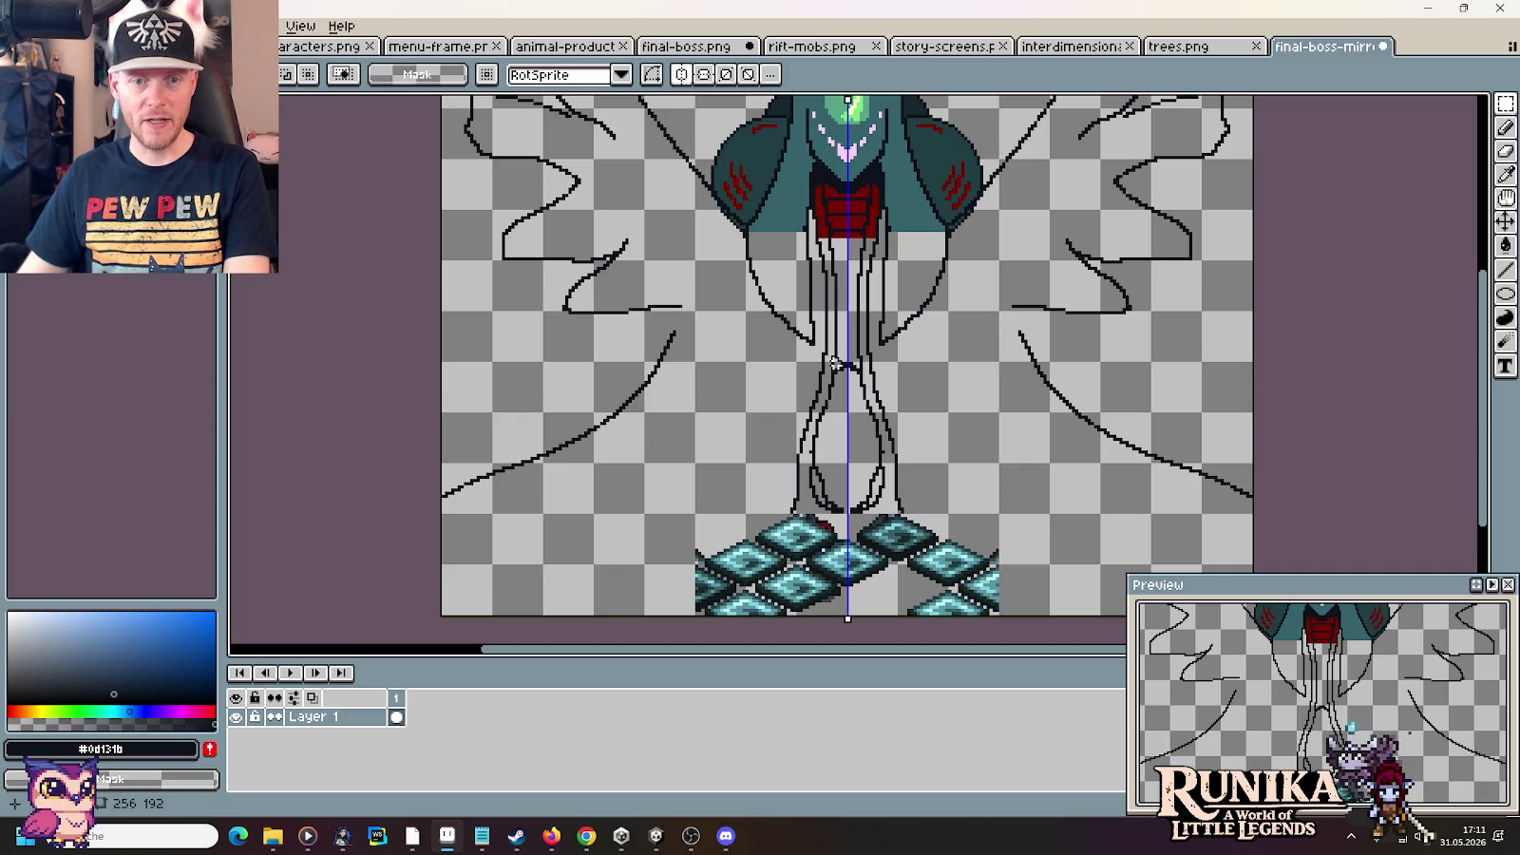
left_click_drag(756, 447, 945, 521)
key("Delete")
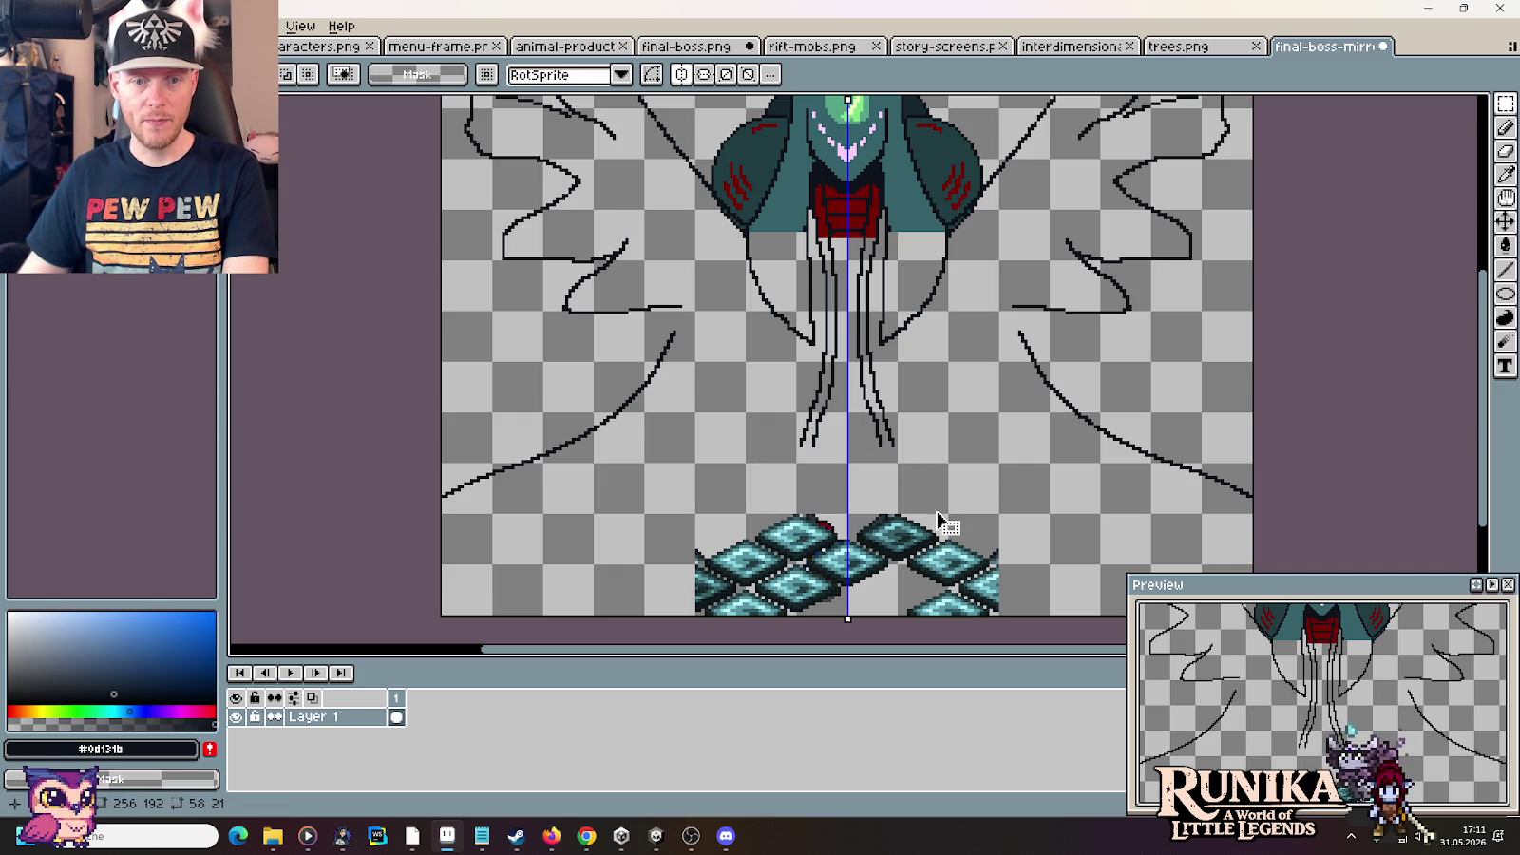
left_click(890, 486)
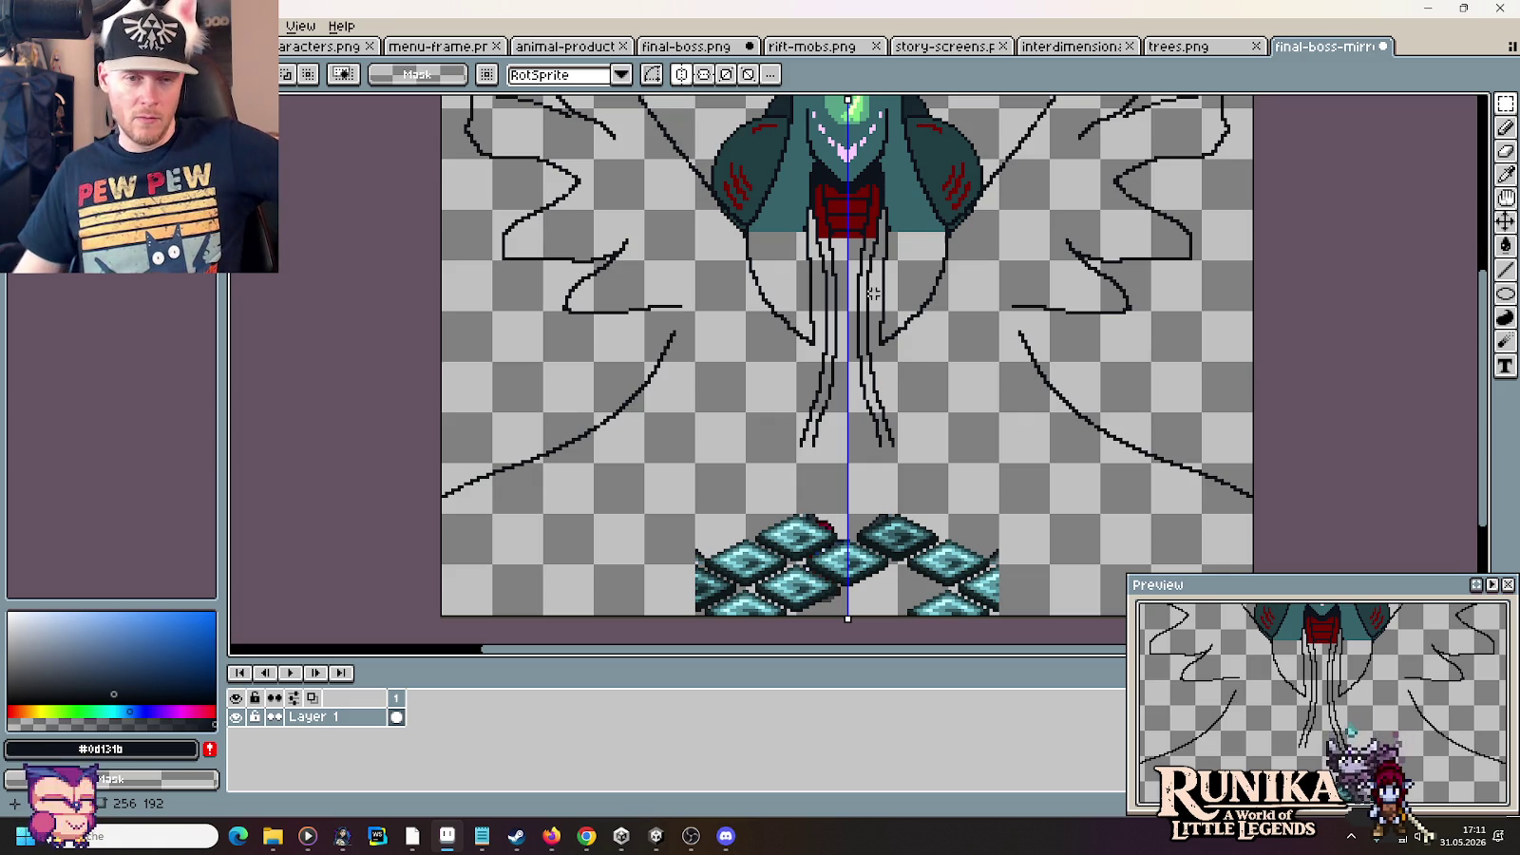
scroll(873, 294, "up", 1)
scroll(874, 323, "up", 1)
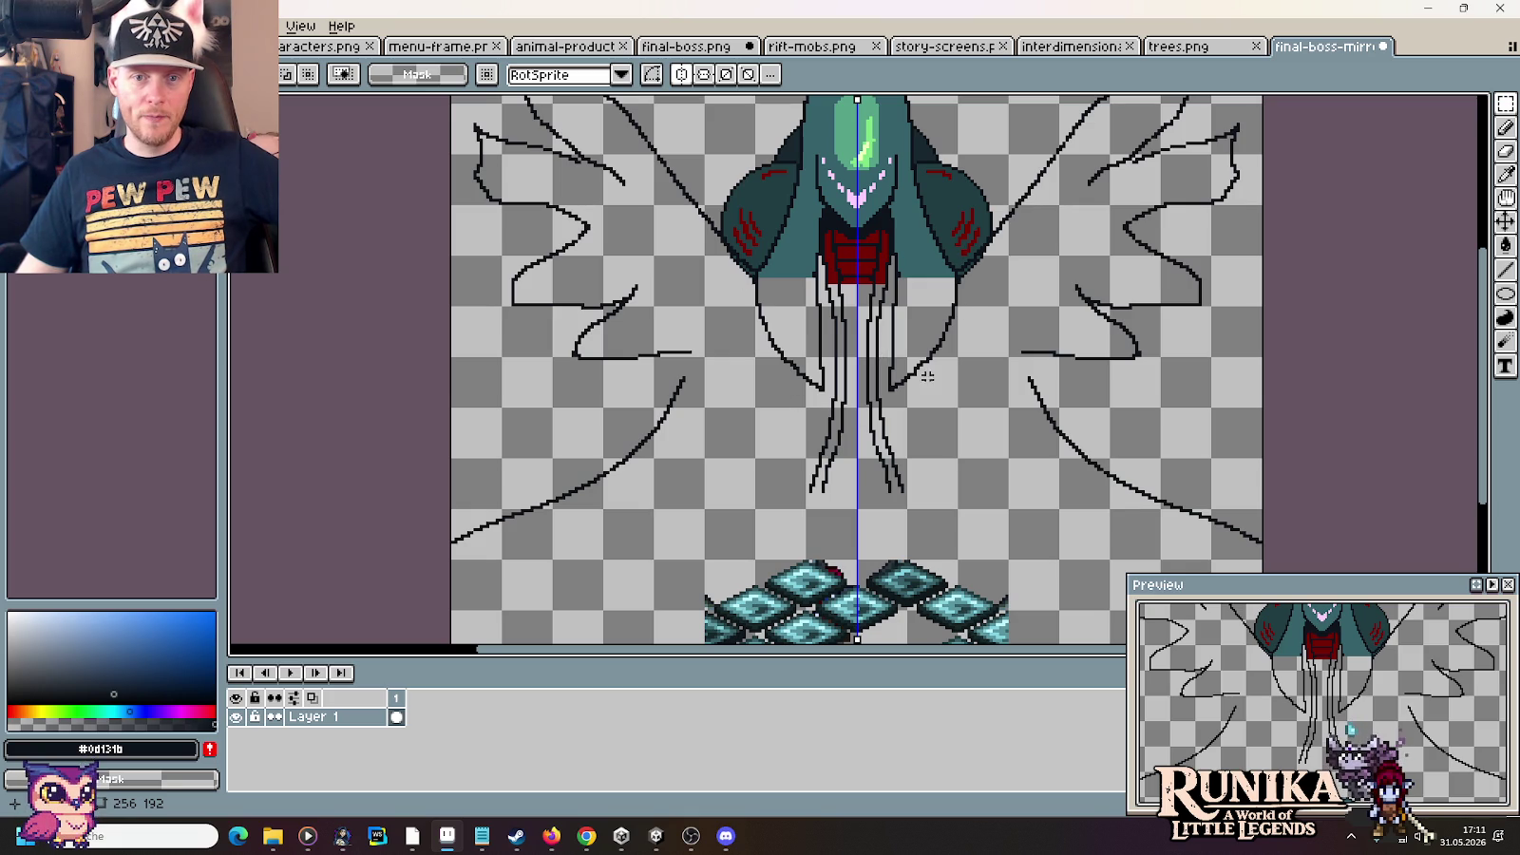
Search Google Images for 'pilz' and preview the red fly agaric mushroom
left_click(587, 836)
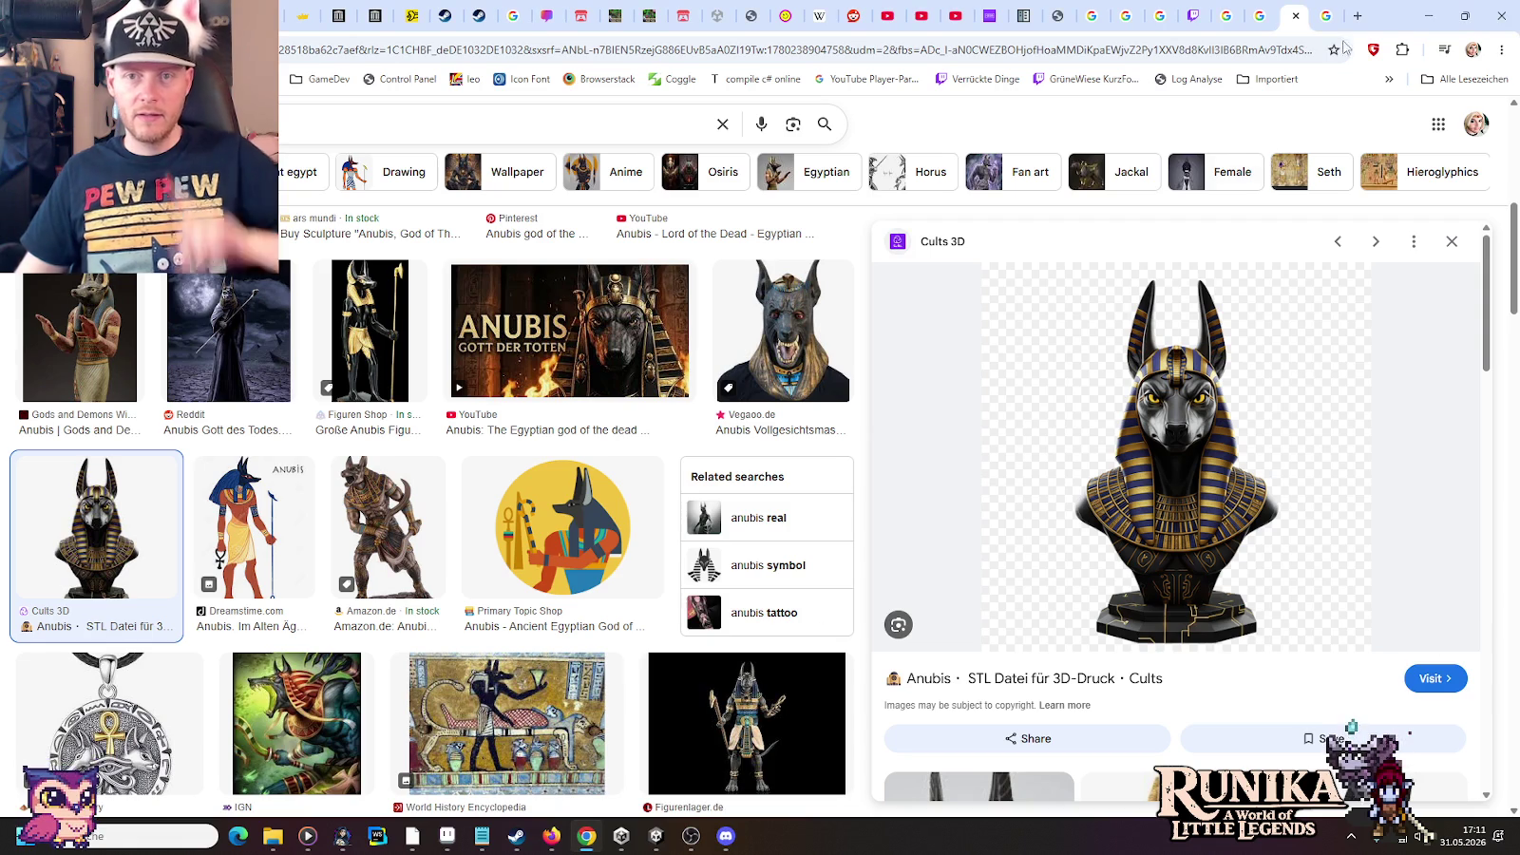
left_click(1359, 15)
type("pilz")
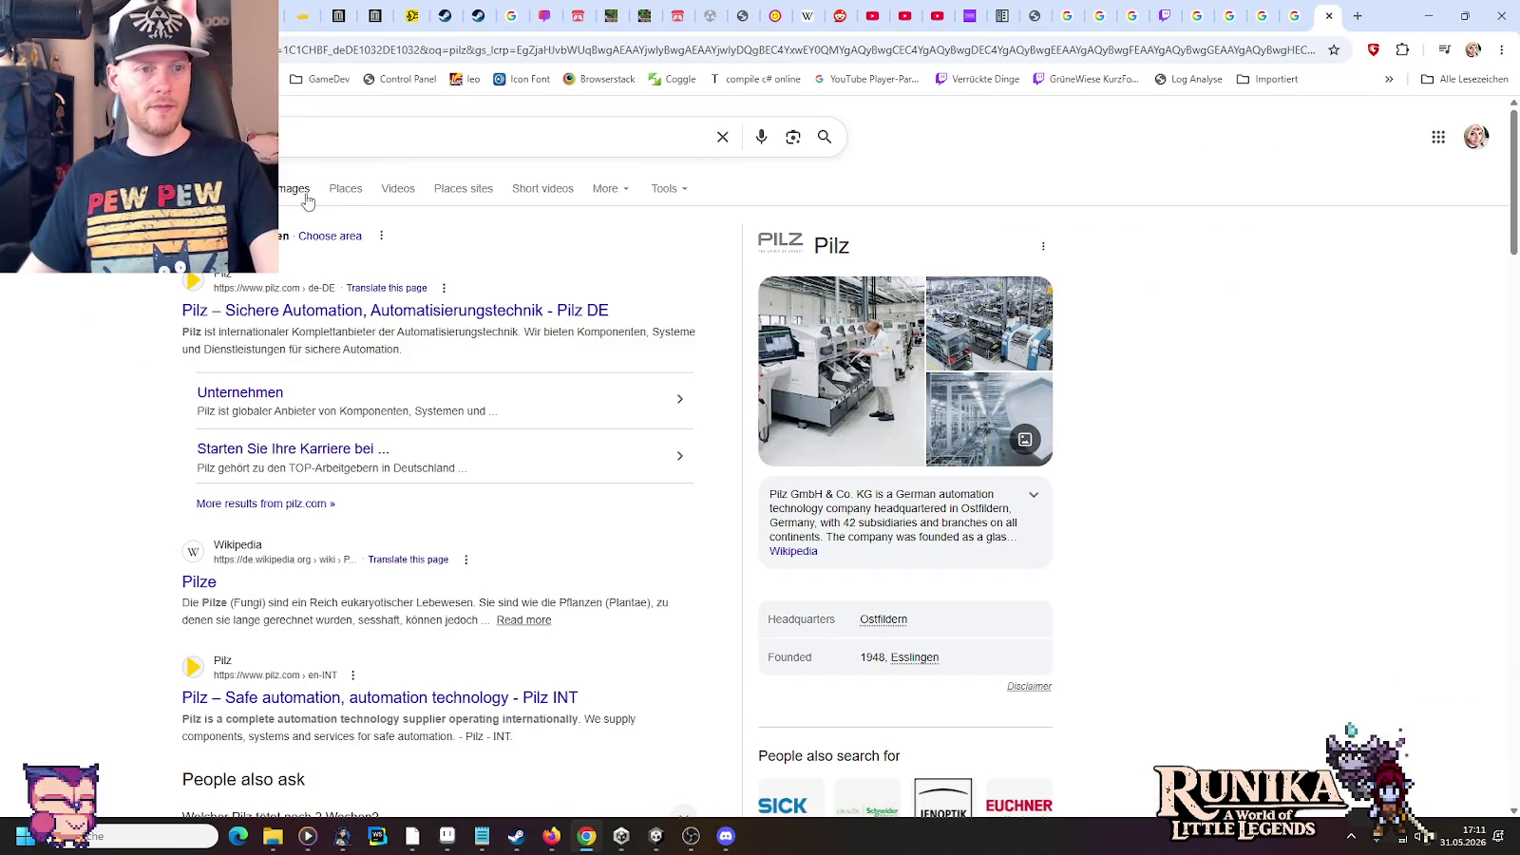
left_click(295, 197)
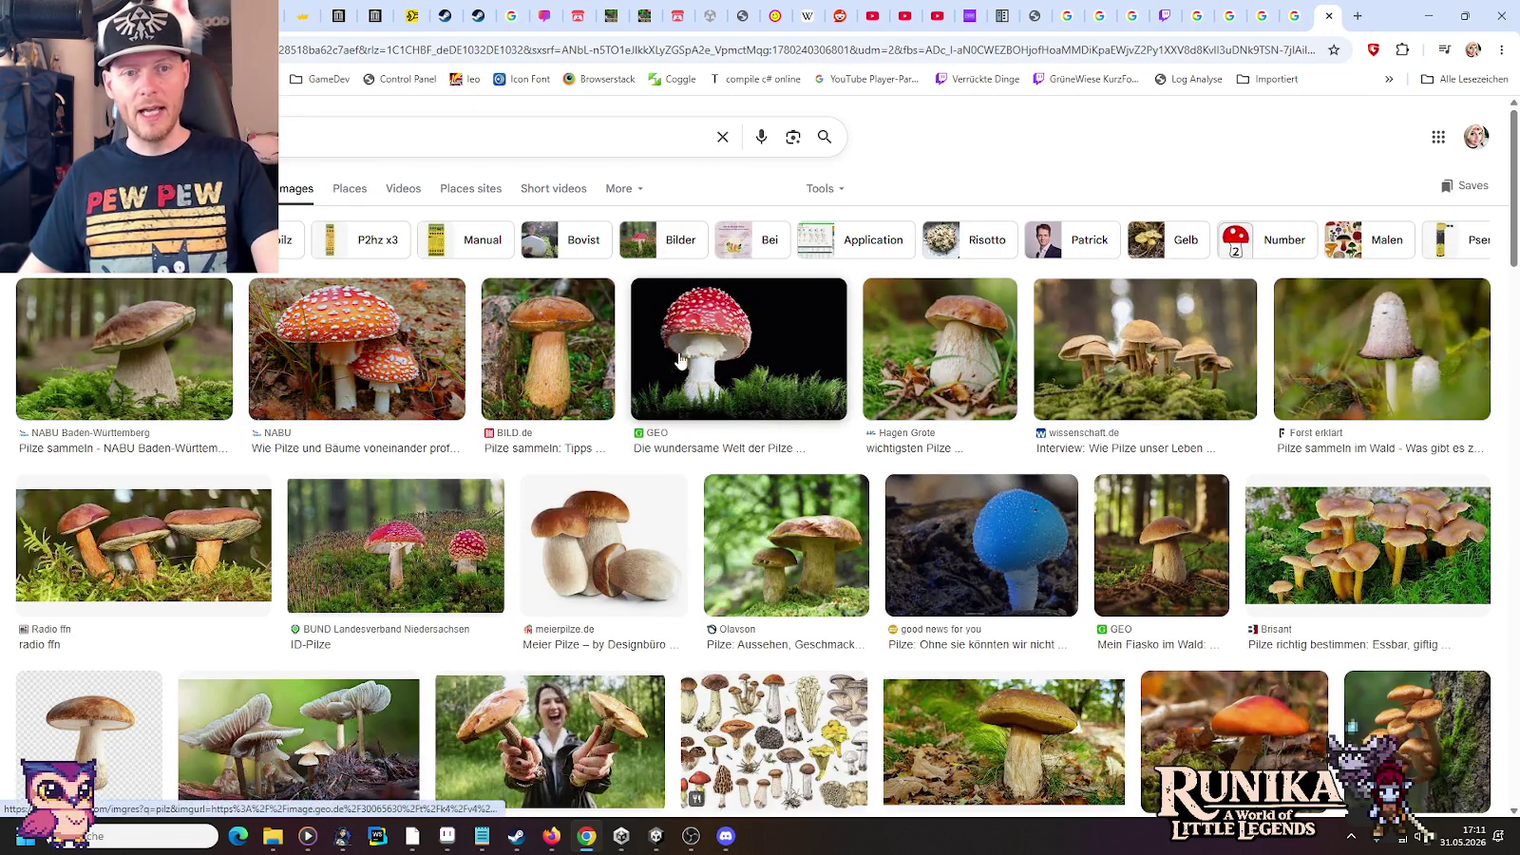
left_click(700, 357)
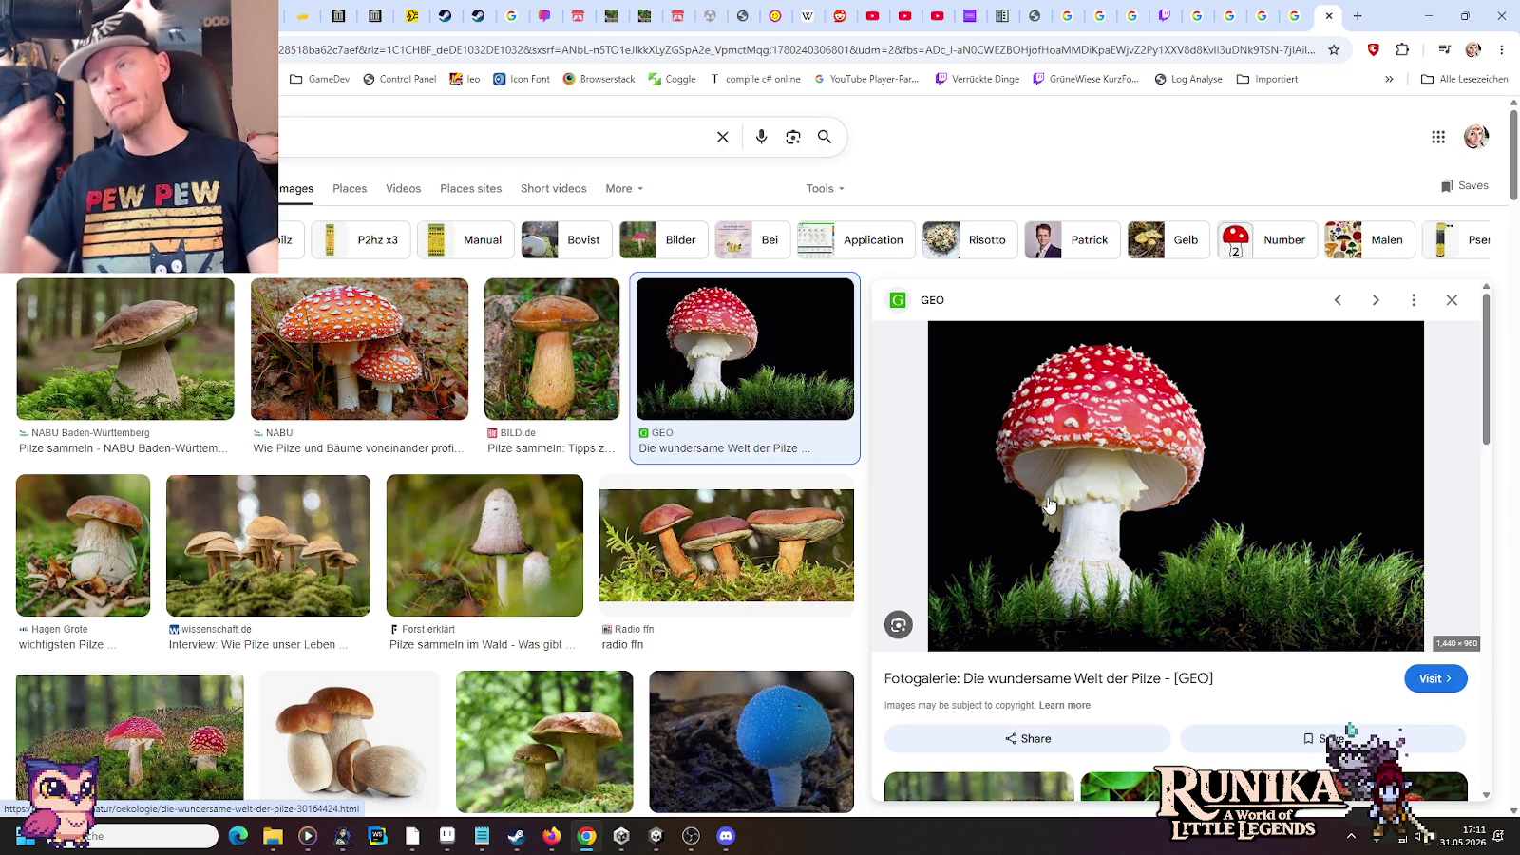
key("alt+Tab")
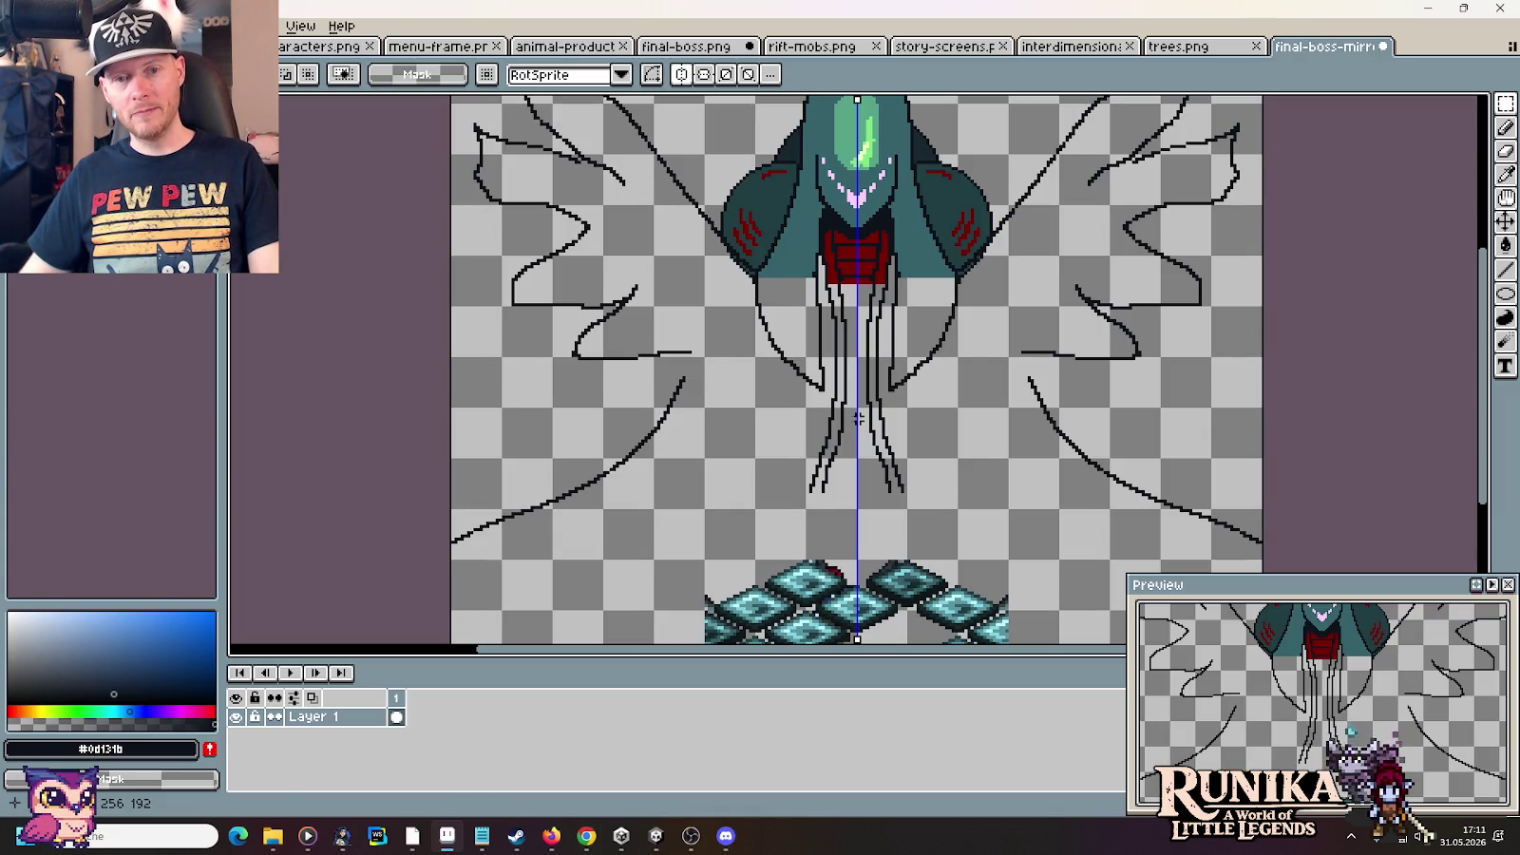
key("alt+Tab")
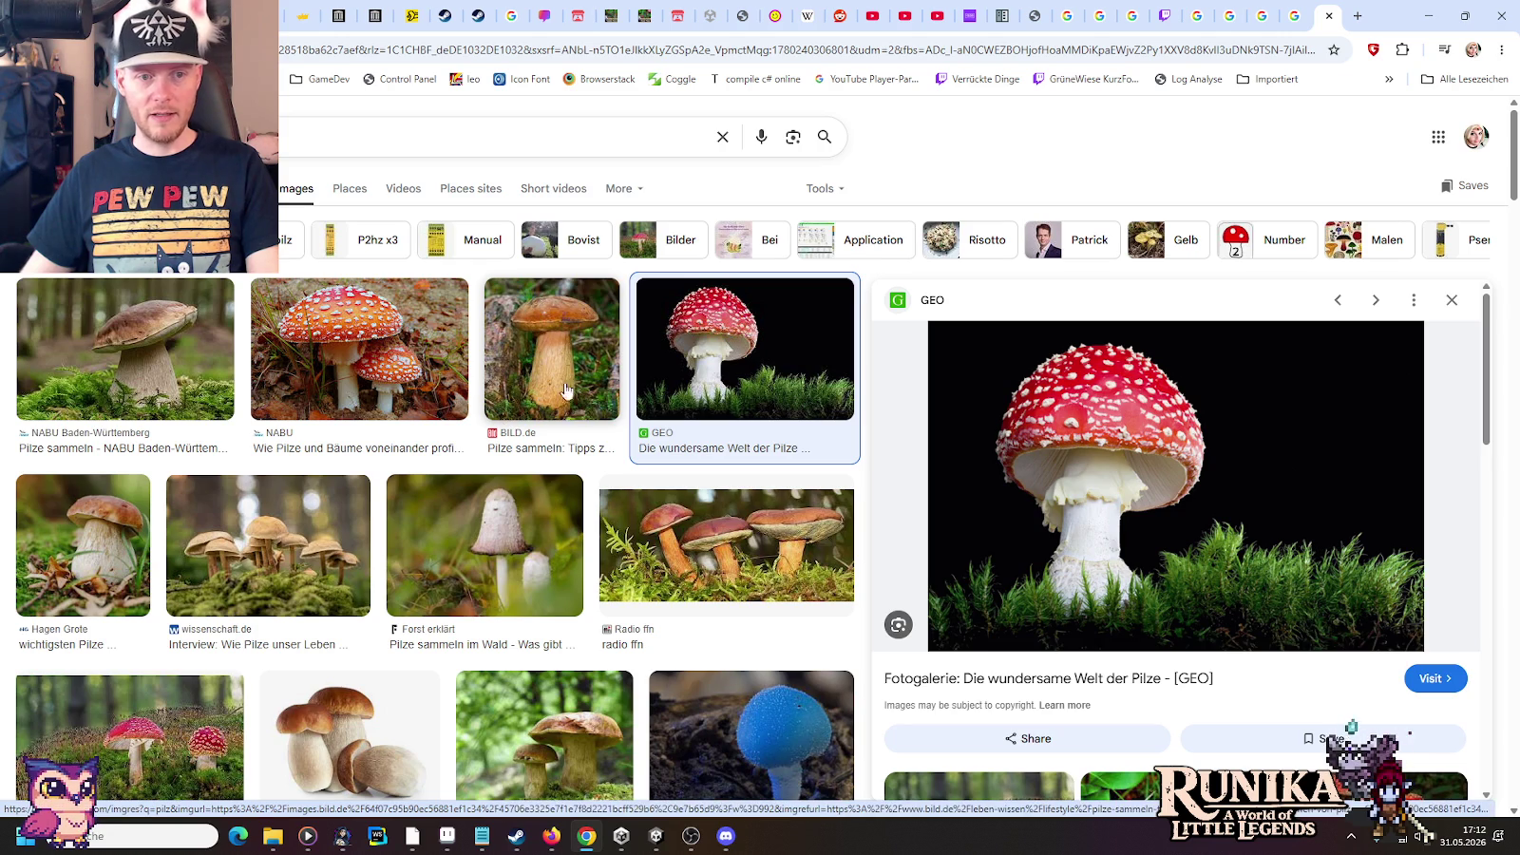
Scroll through more Pilz mushroom results, close that tab and hide the browser
scroll(564, 406, "down", 3)
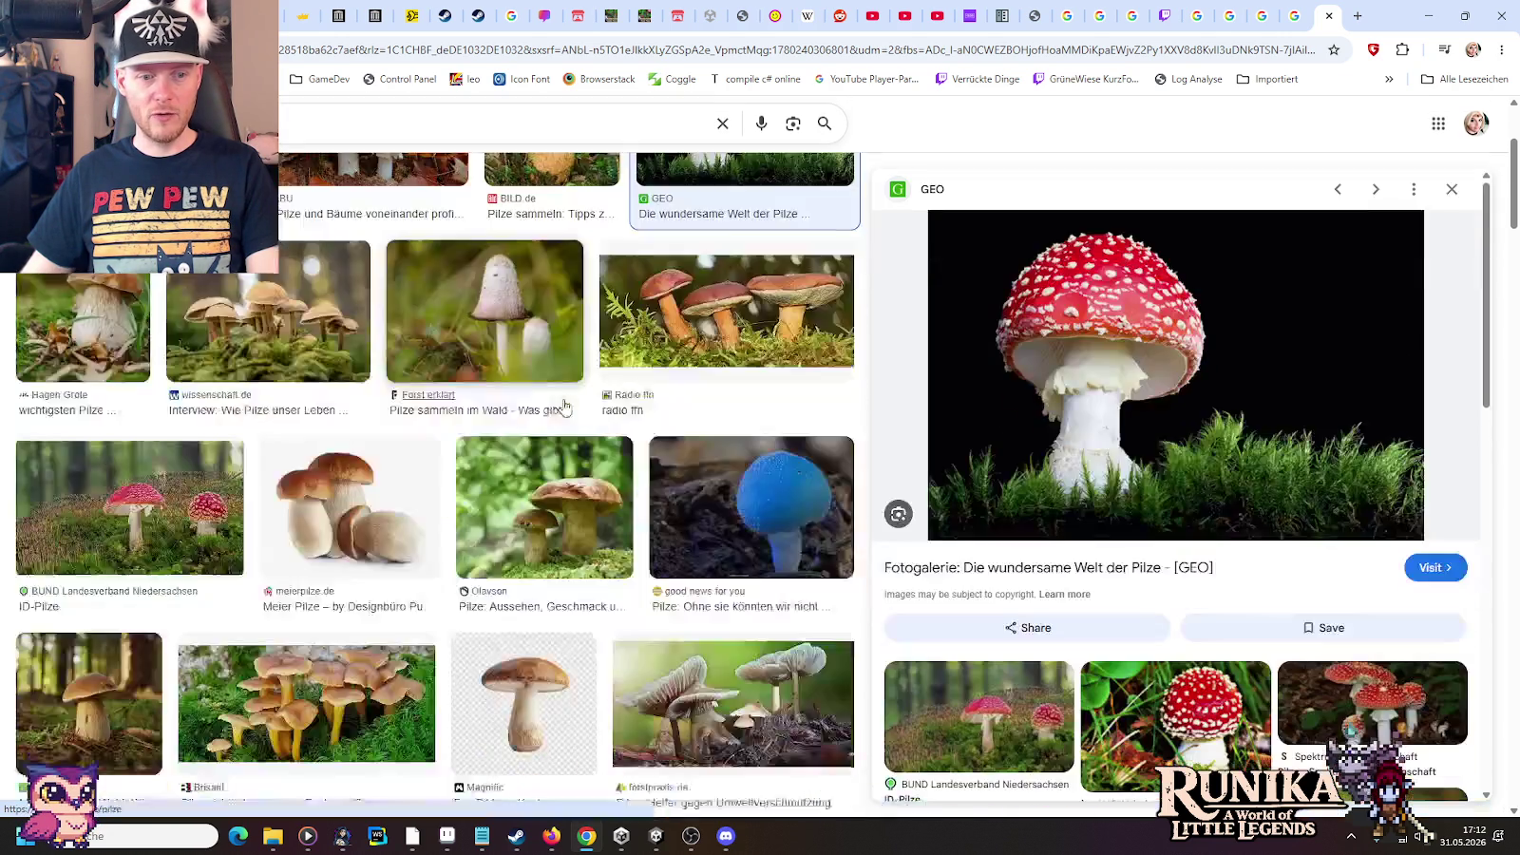
scroll(565, 406, "down", 1)
scroll(565, 409, "down", 1)
scroll(565, 406, "down", 2)
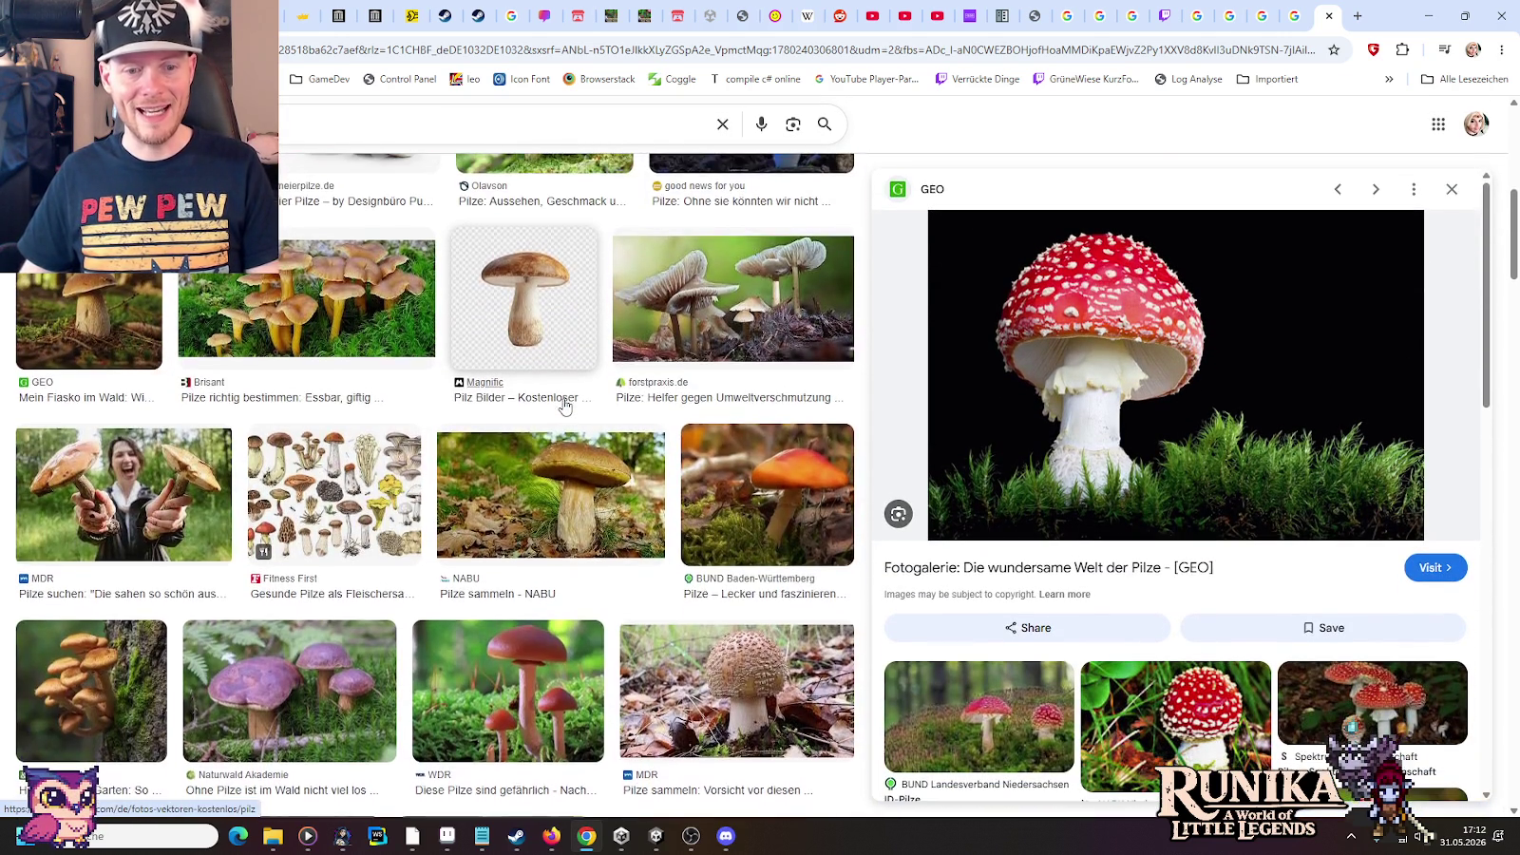
scroll(564, 407, "down", 4)
scroll(564, 407, "down", 2)
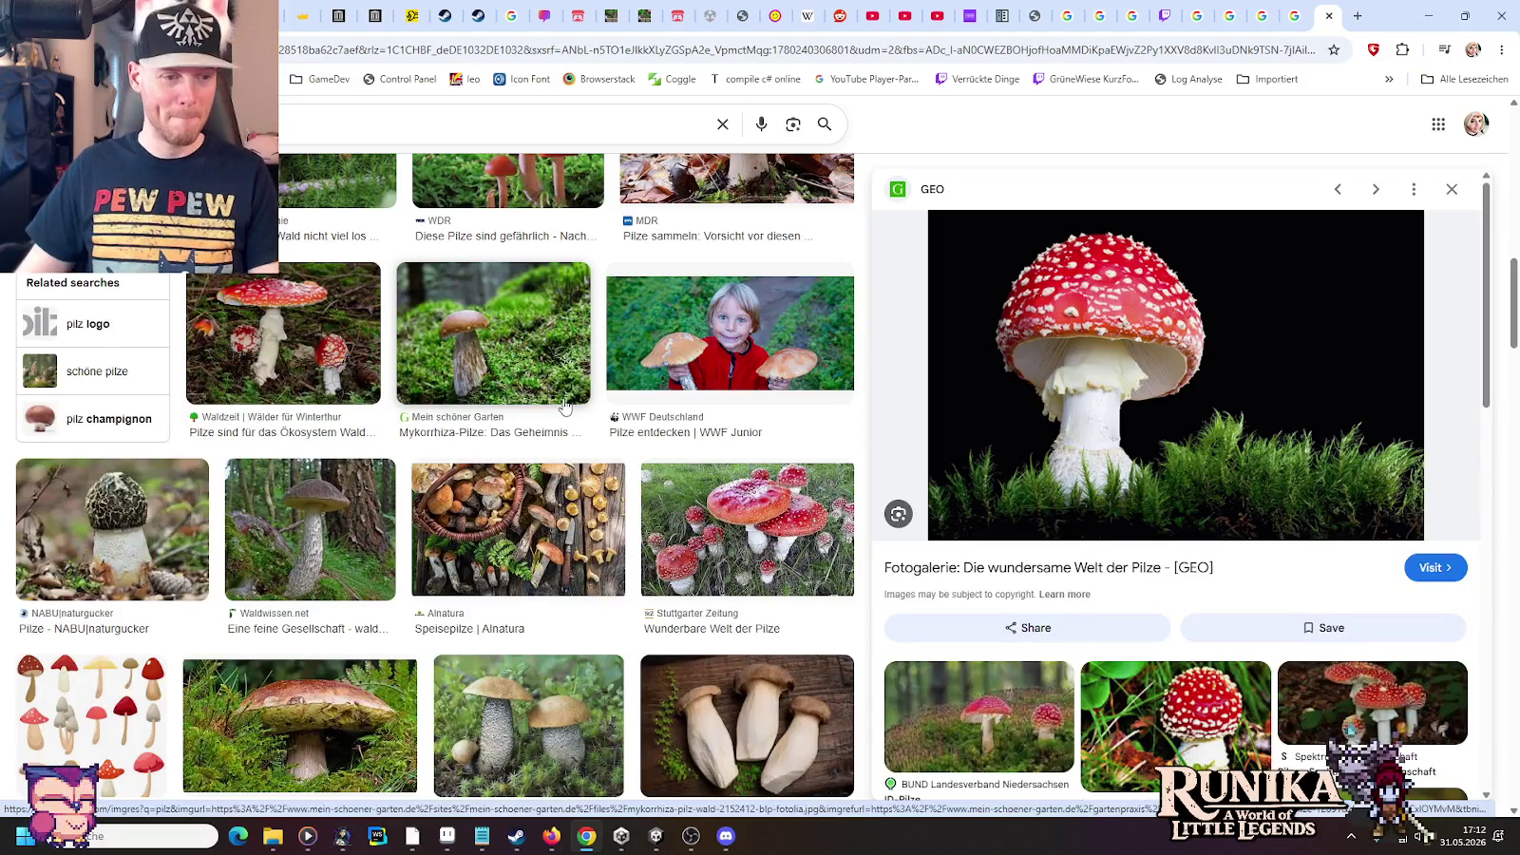
scroll(564, 407, "down", 1)
scroll(560, 399, "down", 1)
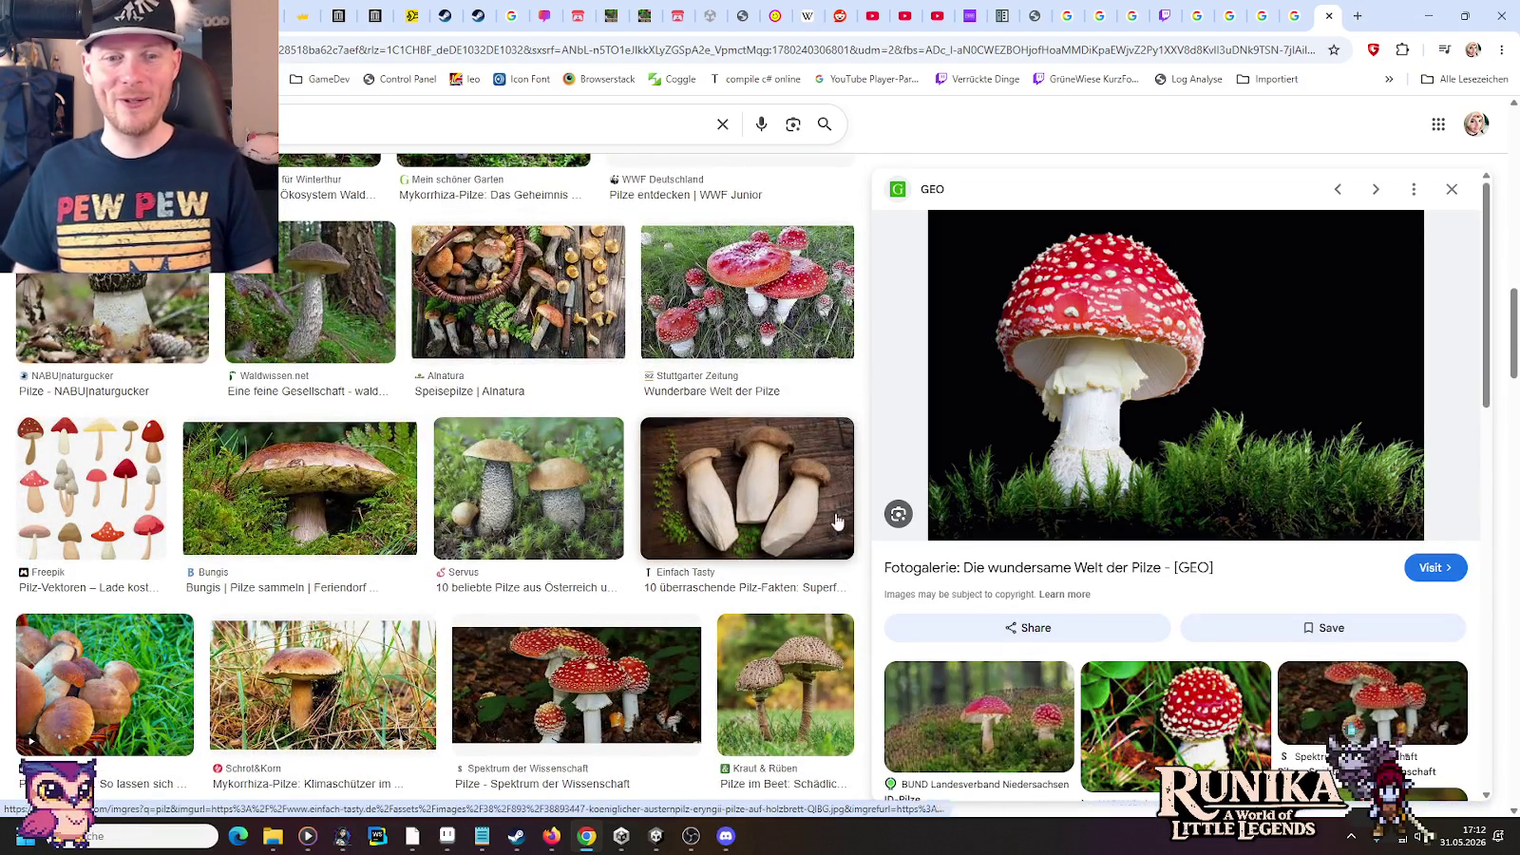
left_click(1328, 16)
left_click(1423, 10)
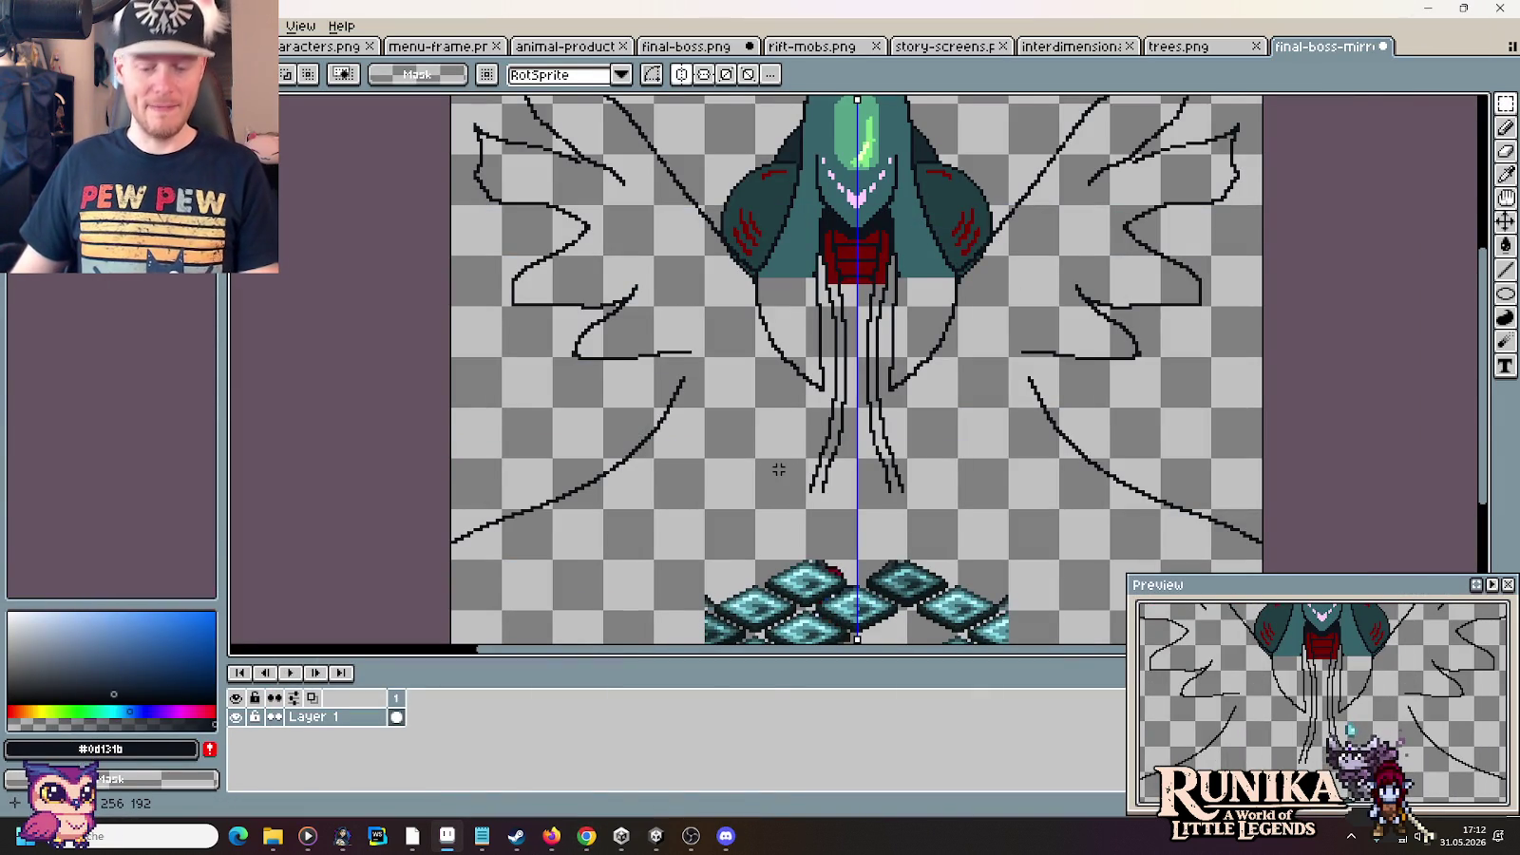
Marquee-select and delete a stretch of the mirrored inner wing lines
left_click_drag(744, 532, 760, 482)
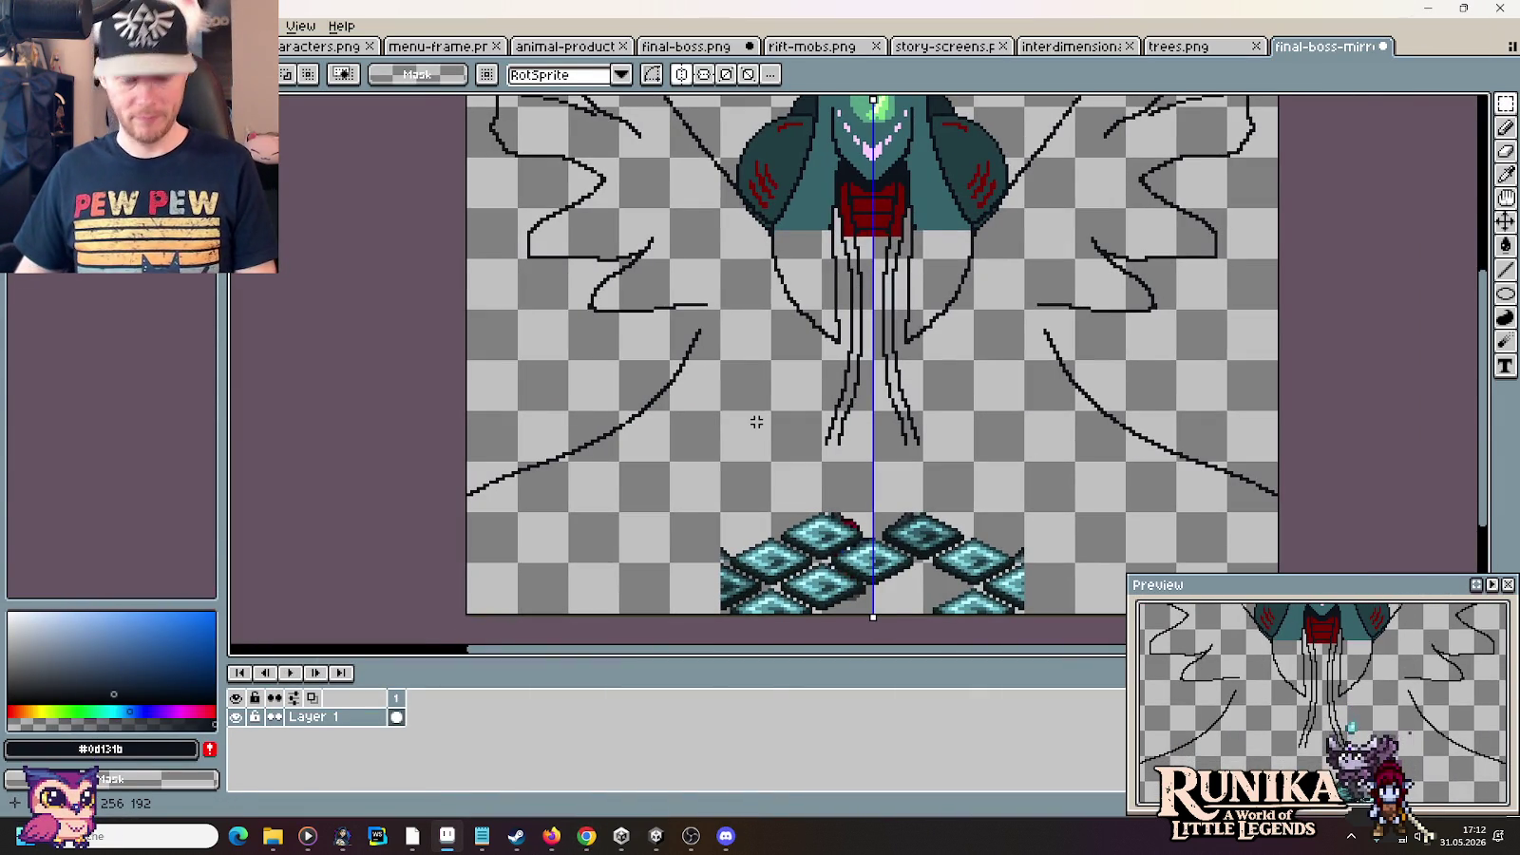
left_click_drag(722, 315, 465, 533)
key("Delete")
left_click_drag(665, 342, 671, 531)
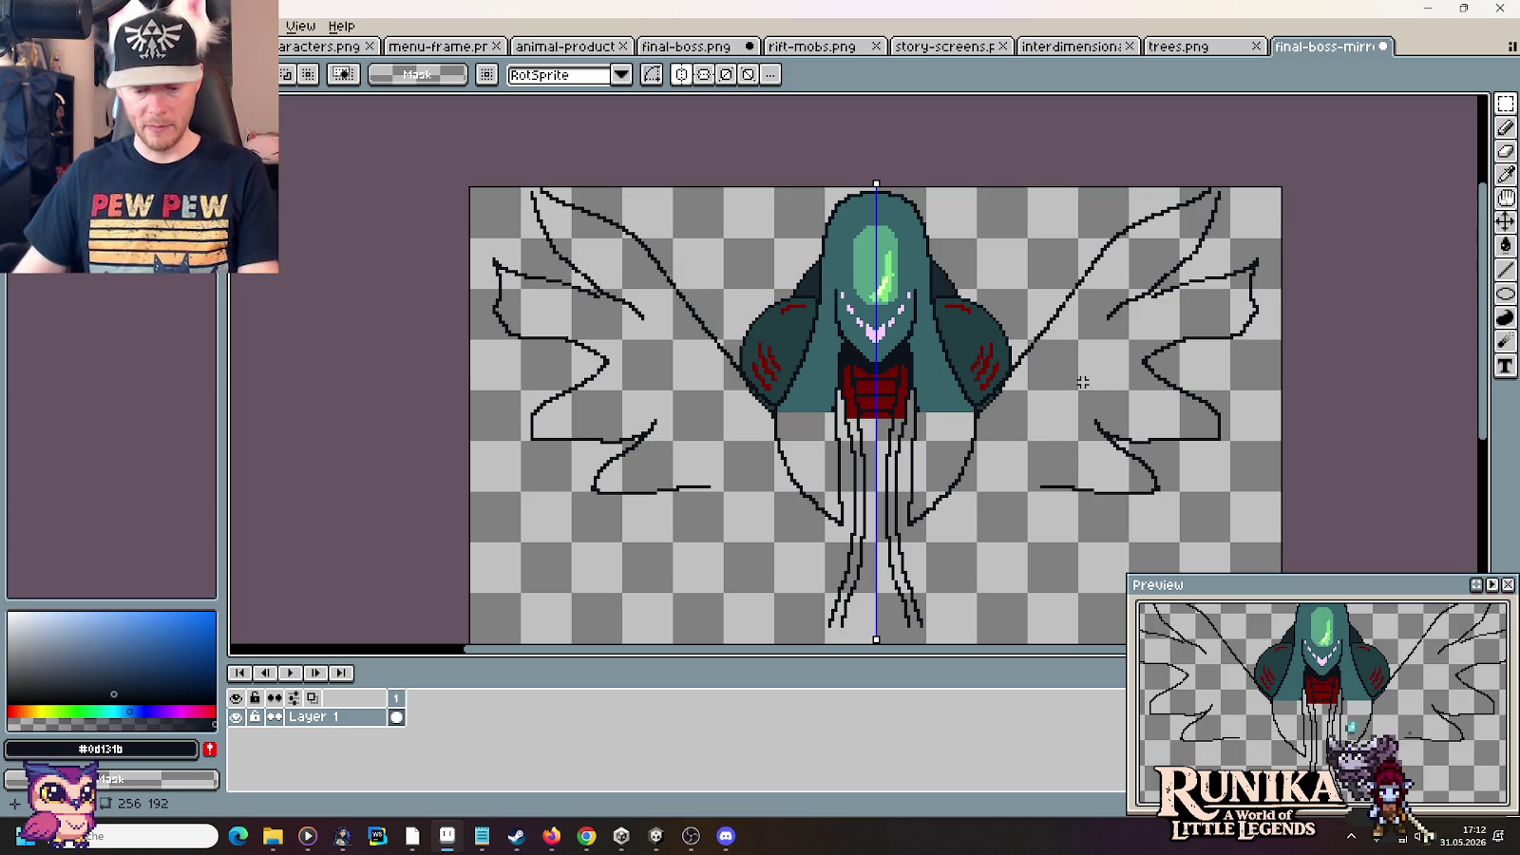
Undo the last change, switch back to the Pencil and save final-boss-mirror.png
key("ctrl+z")
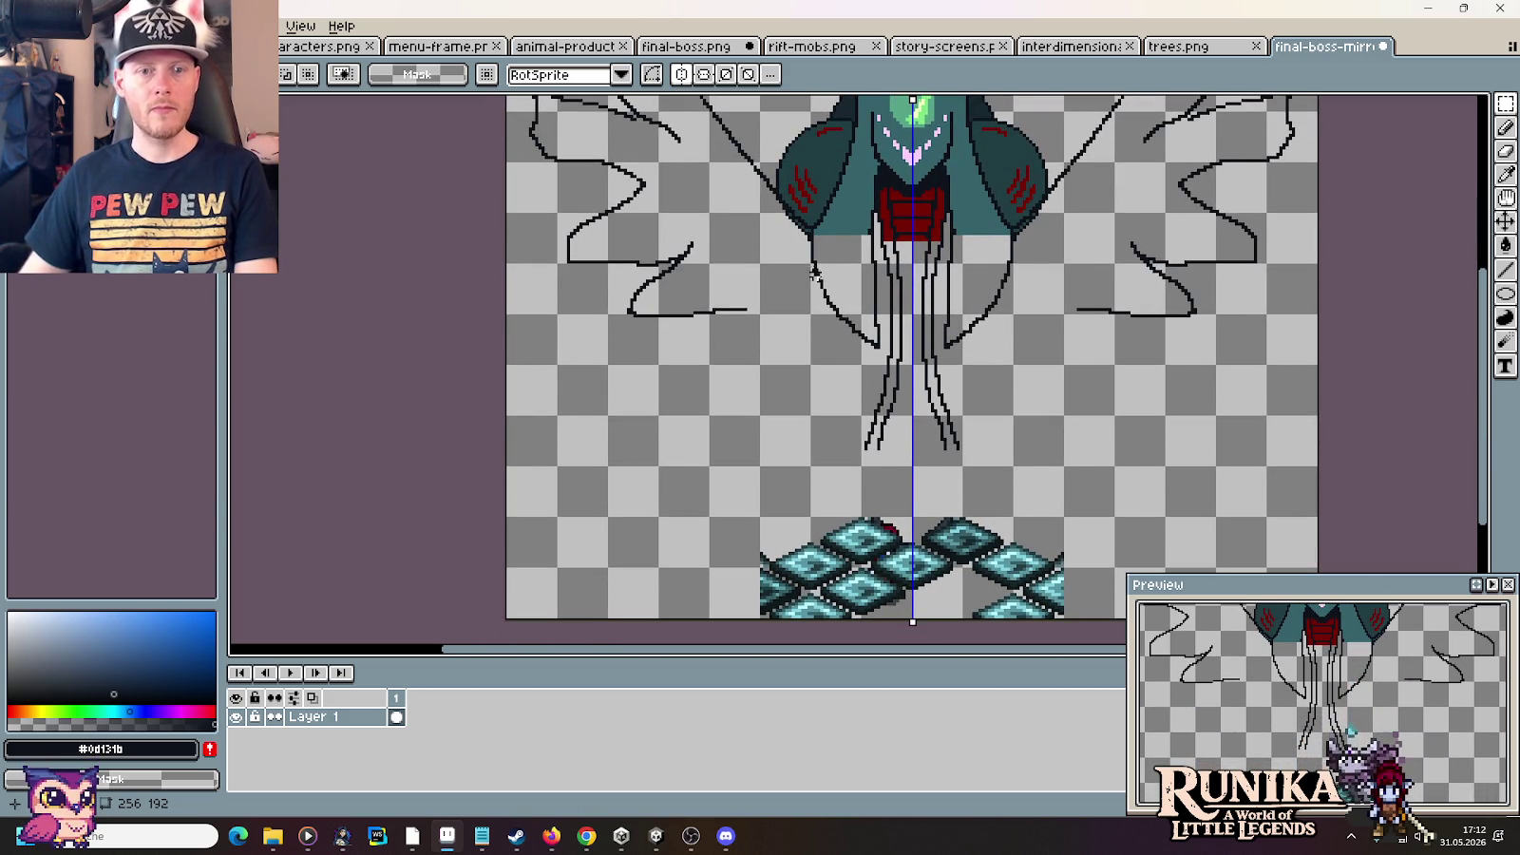
key("b")
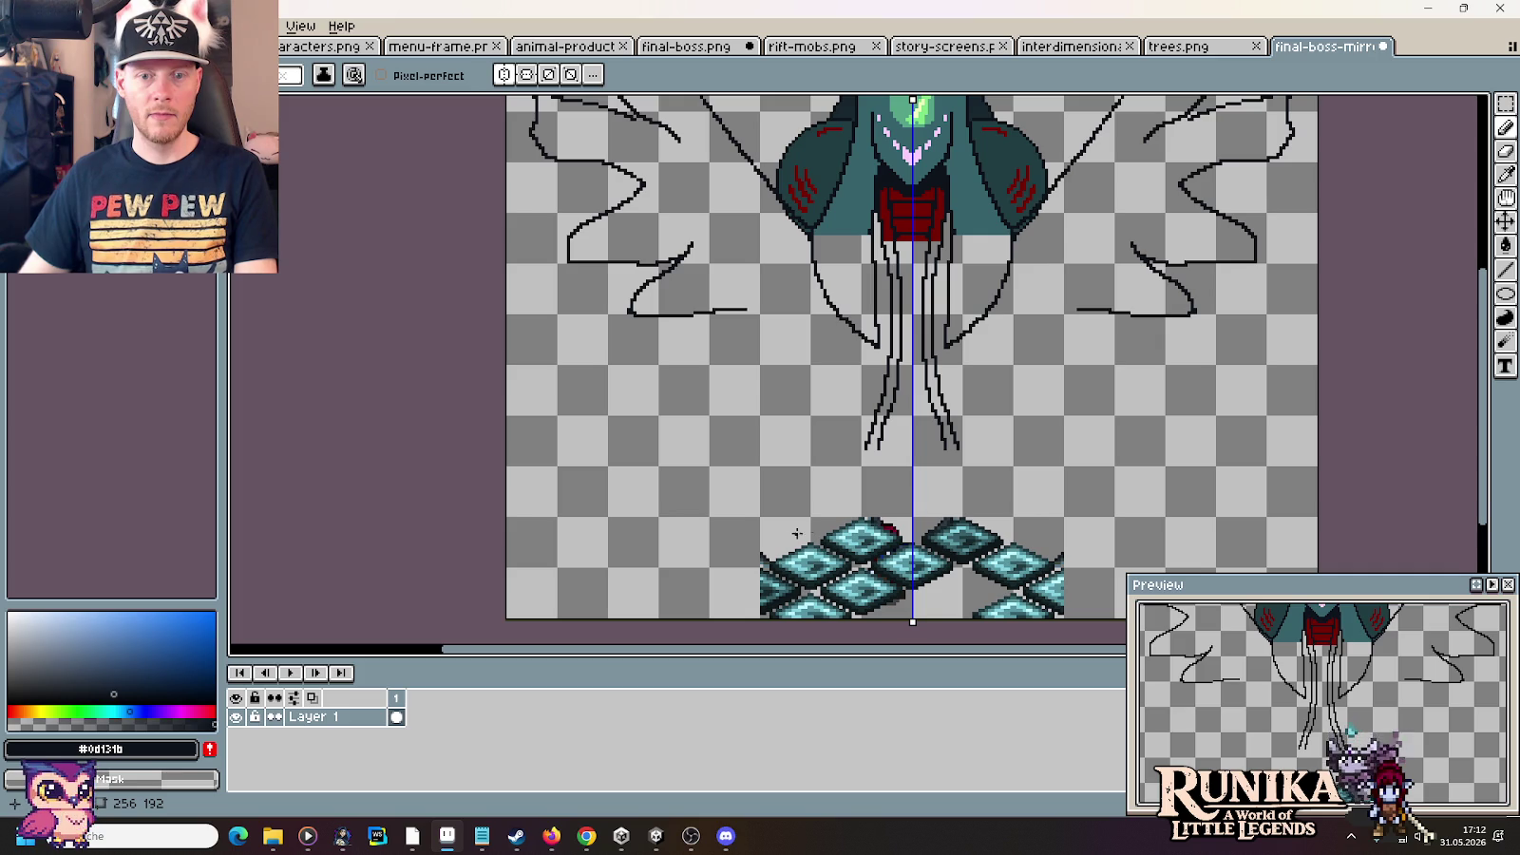
mouse_move(1039, 320)
left_mouse_down()
mouse_move(1030, 457)
mouse_move(1026, 344)
left_mouse_up()
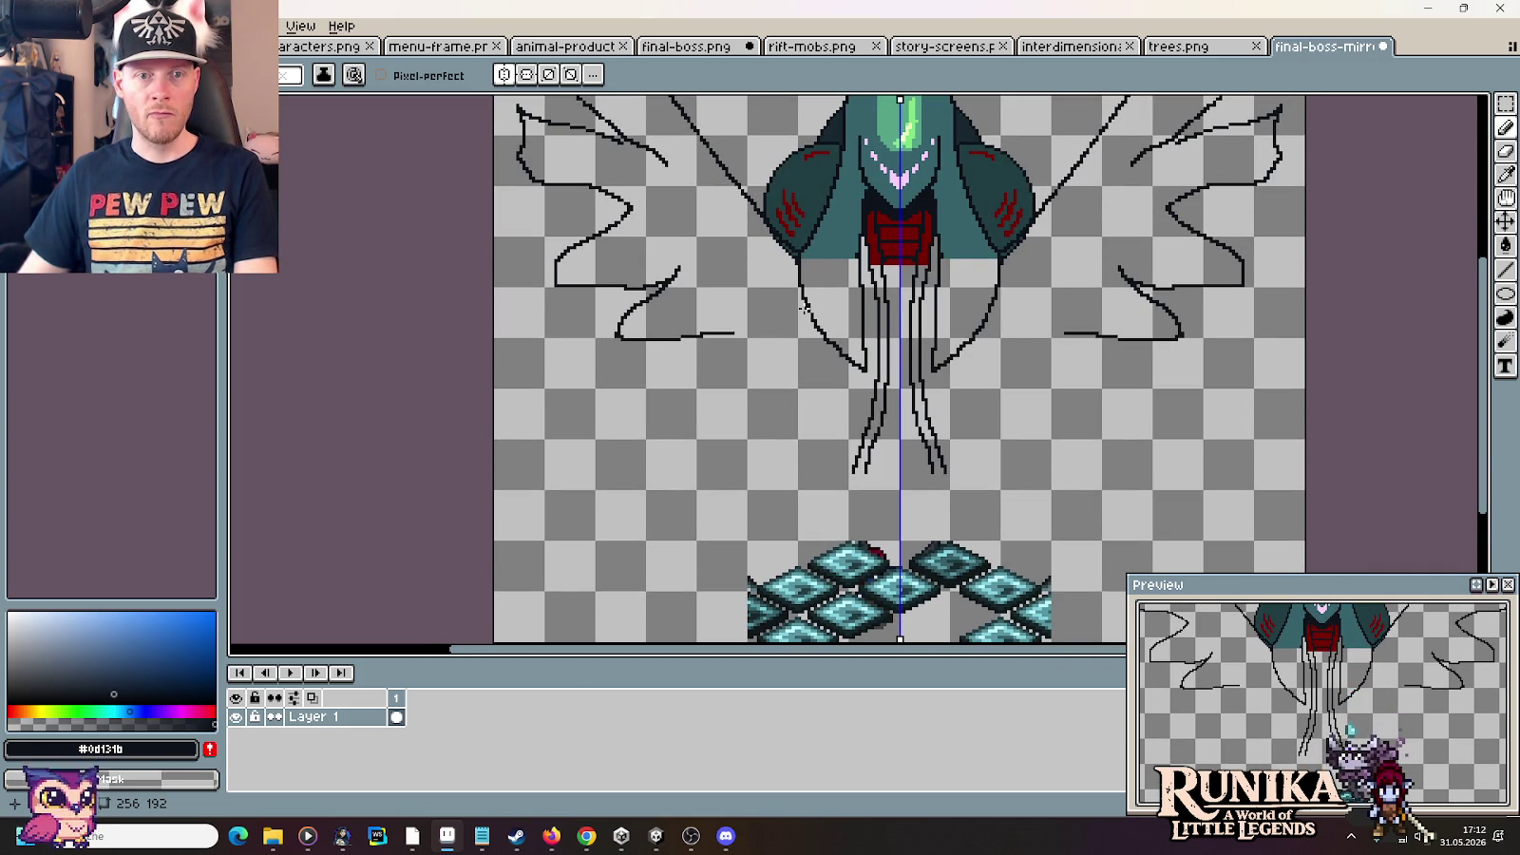
key("ctrl+s")
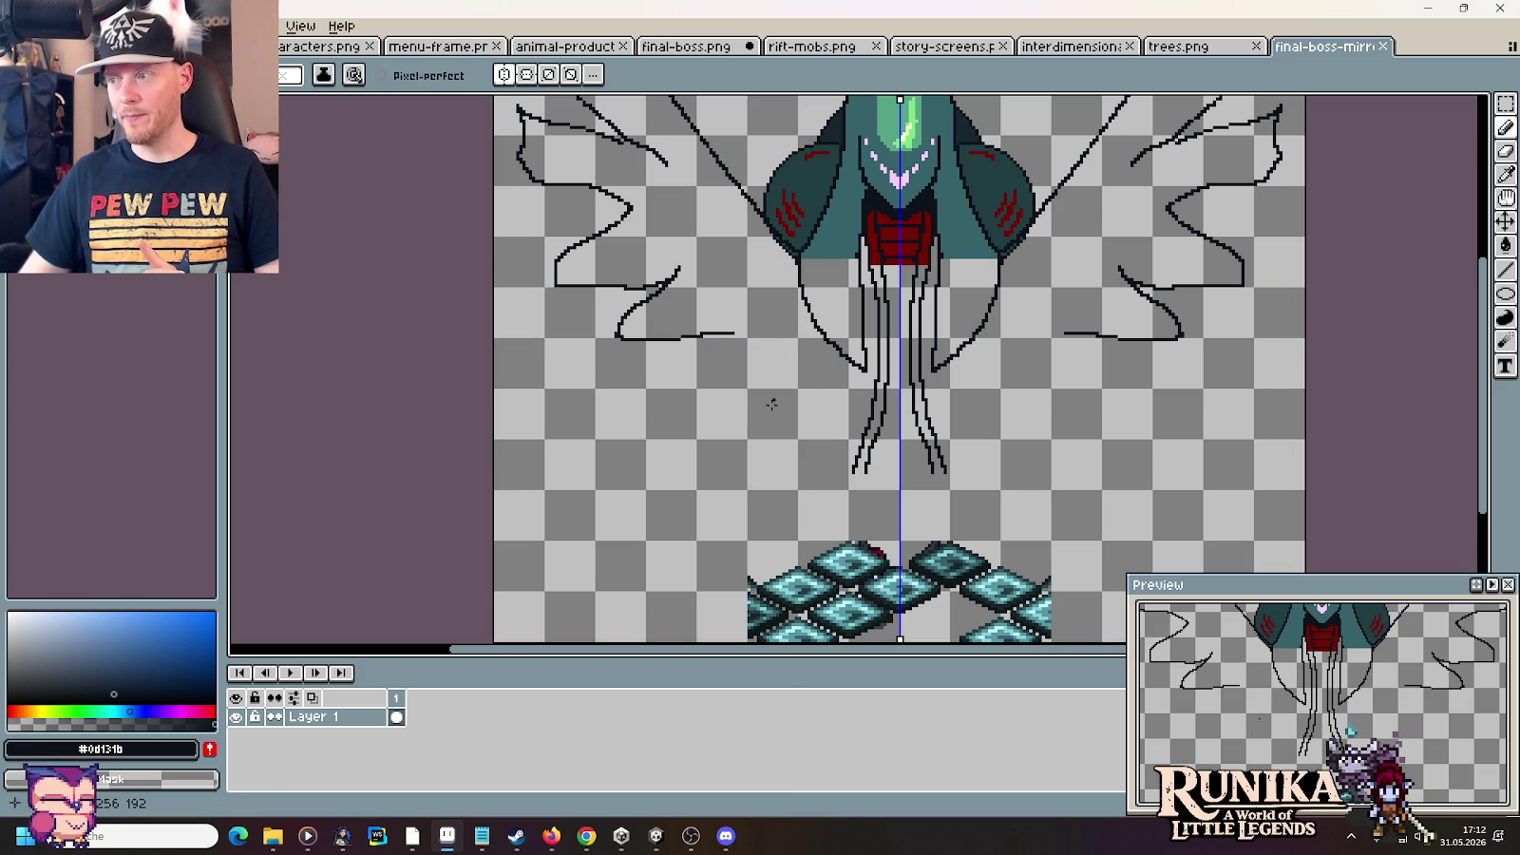
left_click(549, 836)
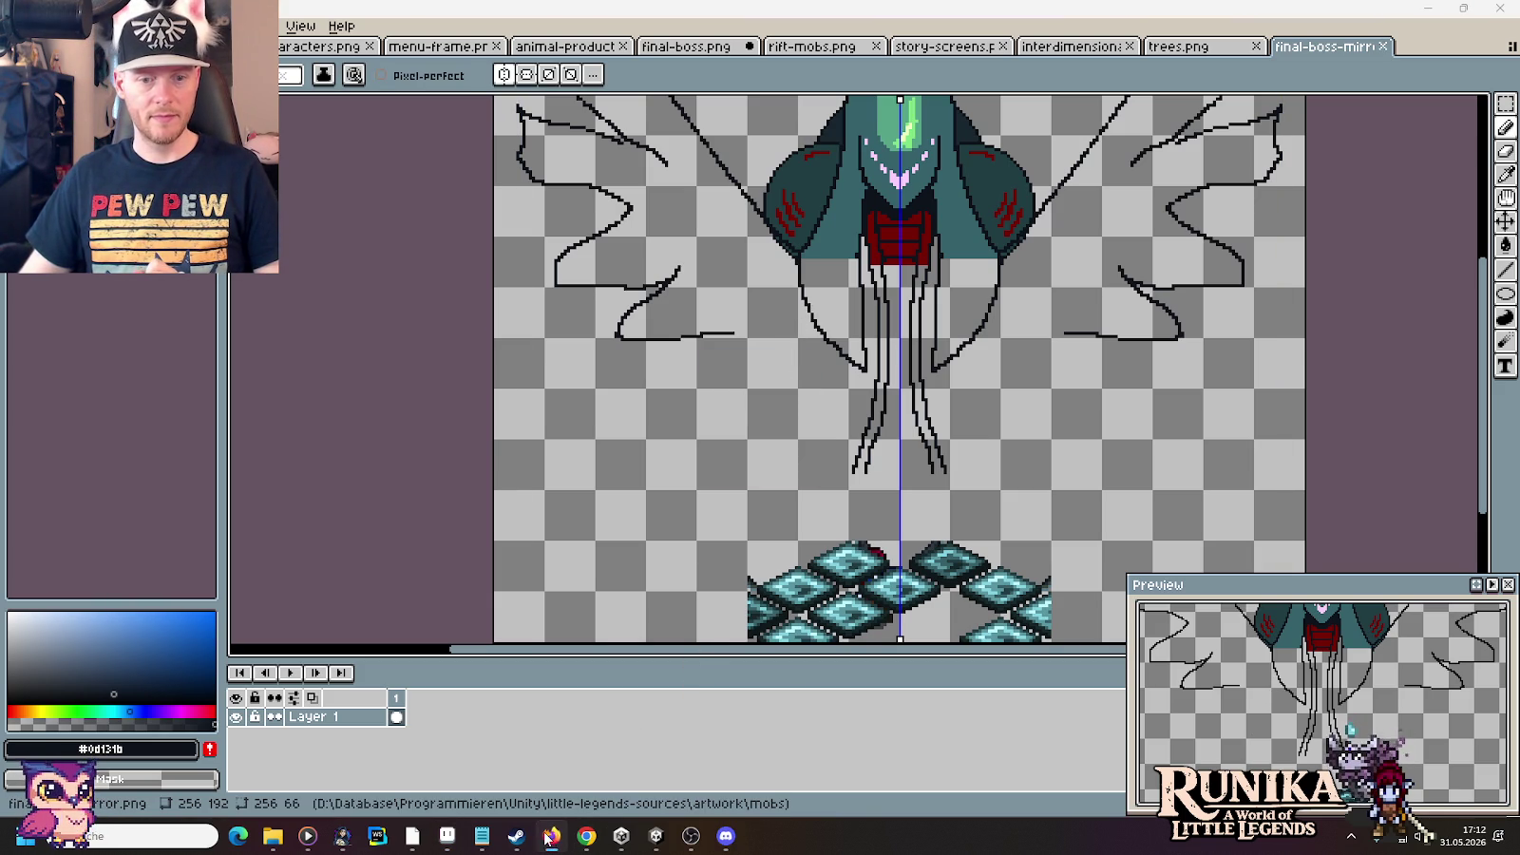
left_click(587, 836)
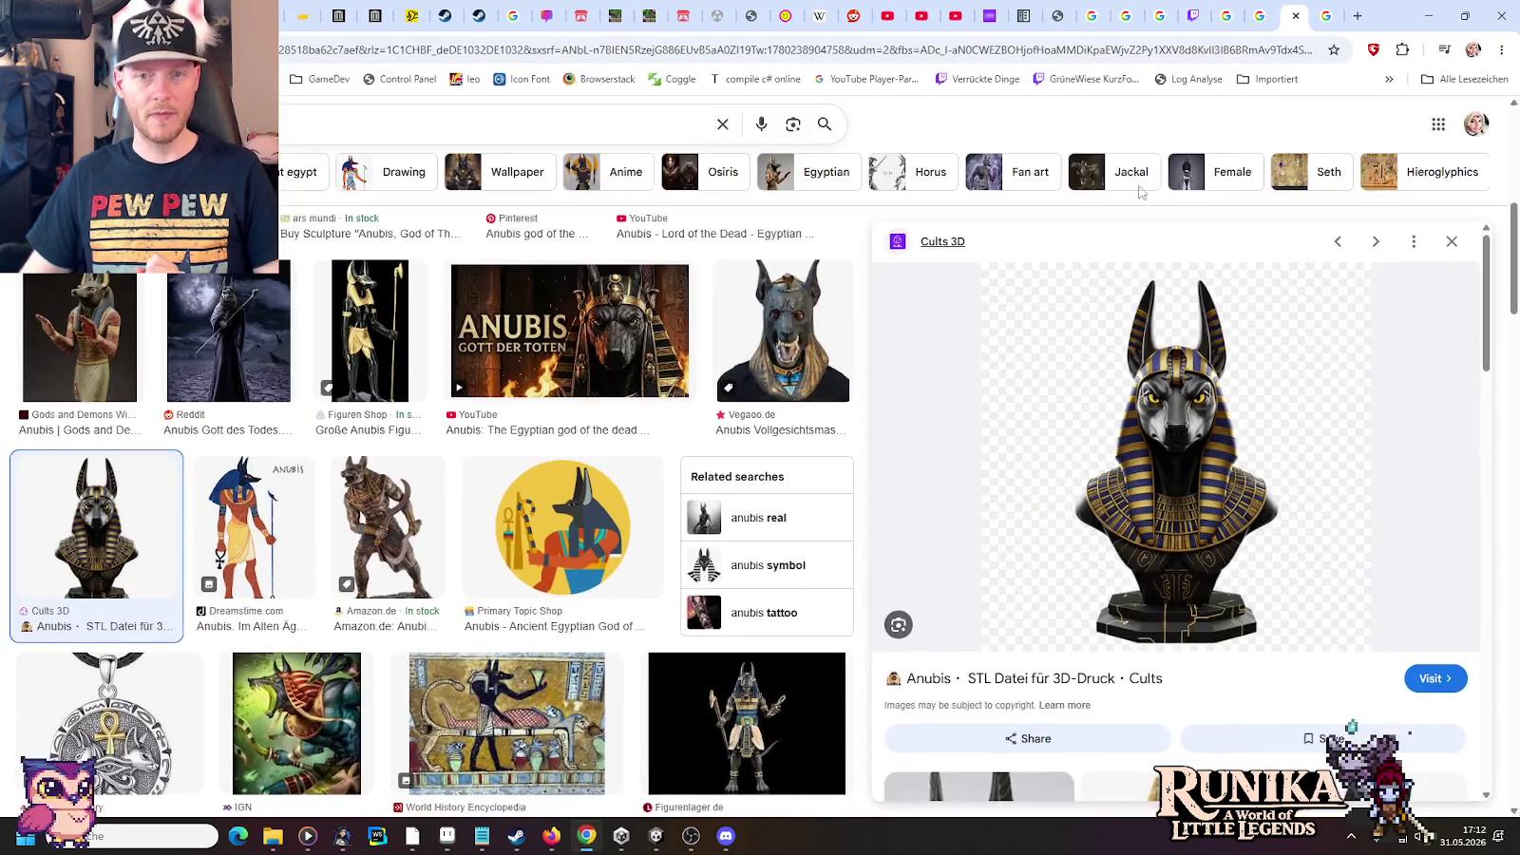
Search Google for 'mythical creatures' in a new tab and show the Images results
left_click(1358, 16)
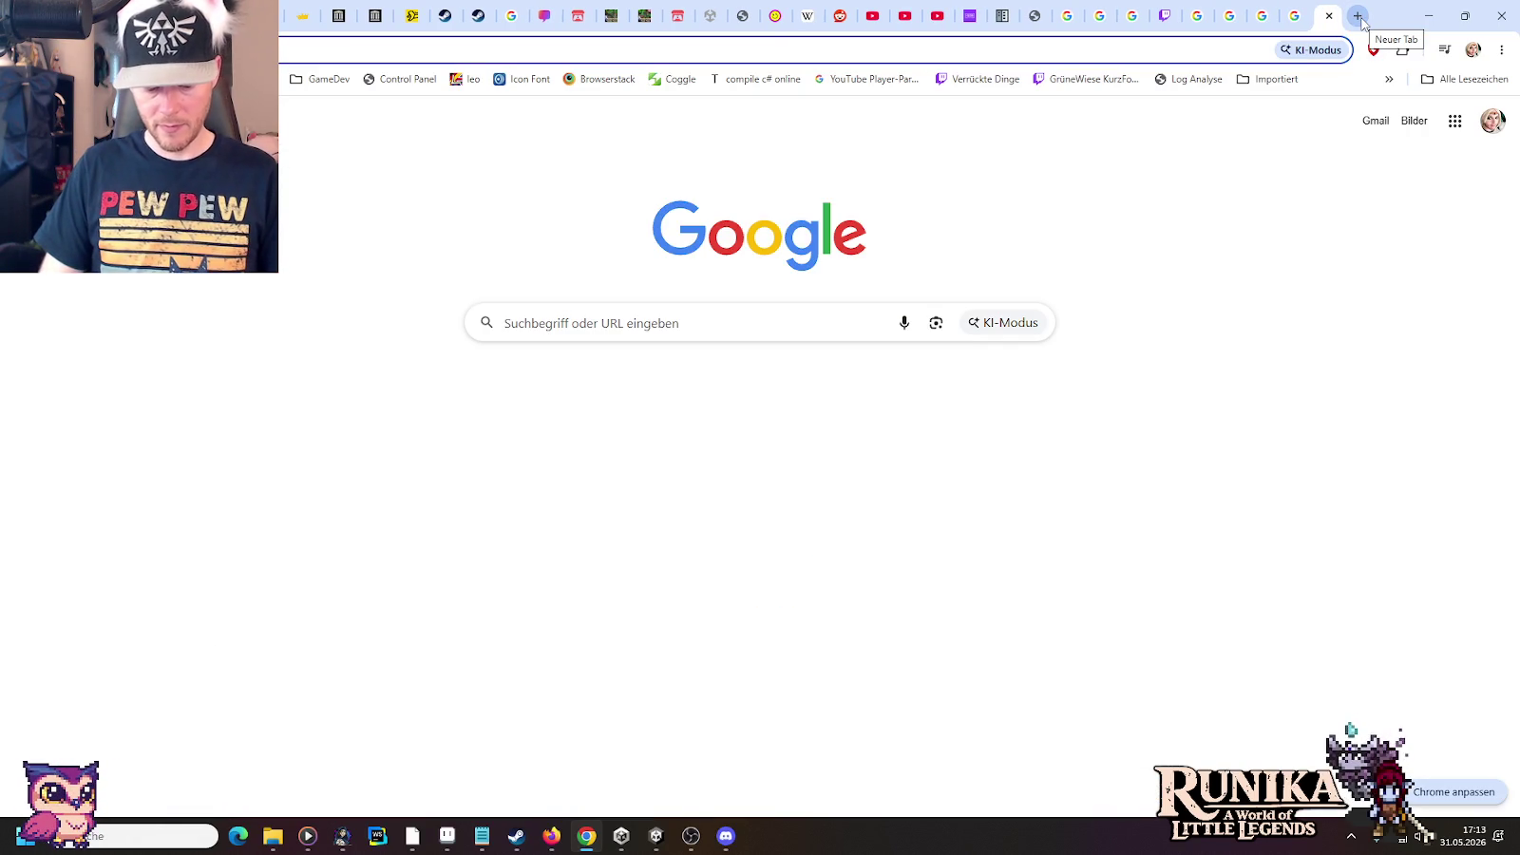
key("Down")
key("Escape")
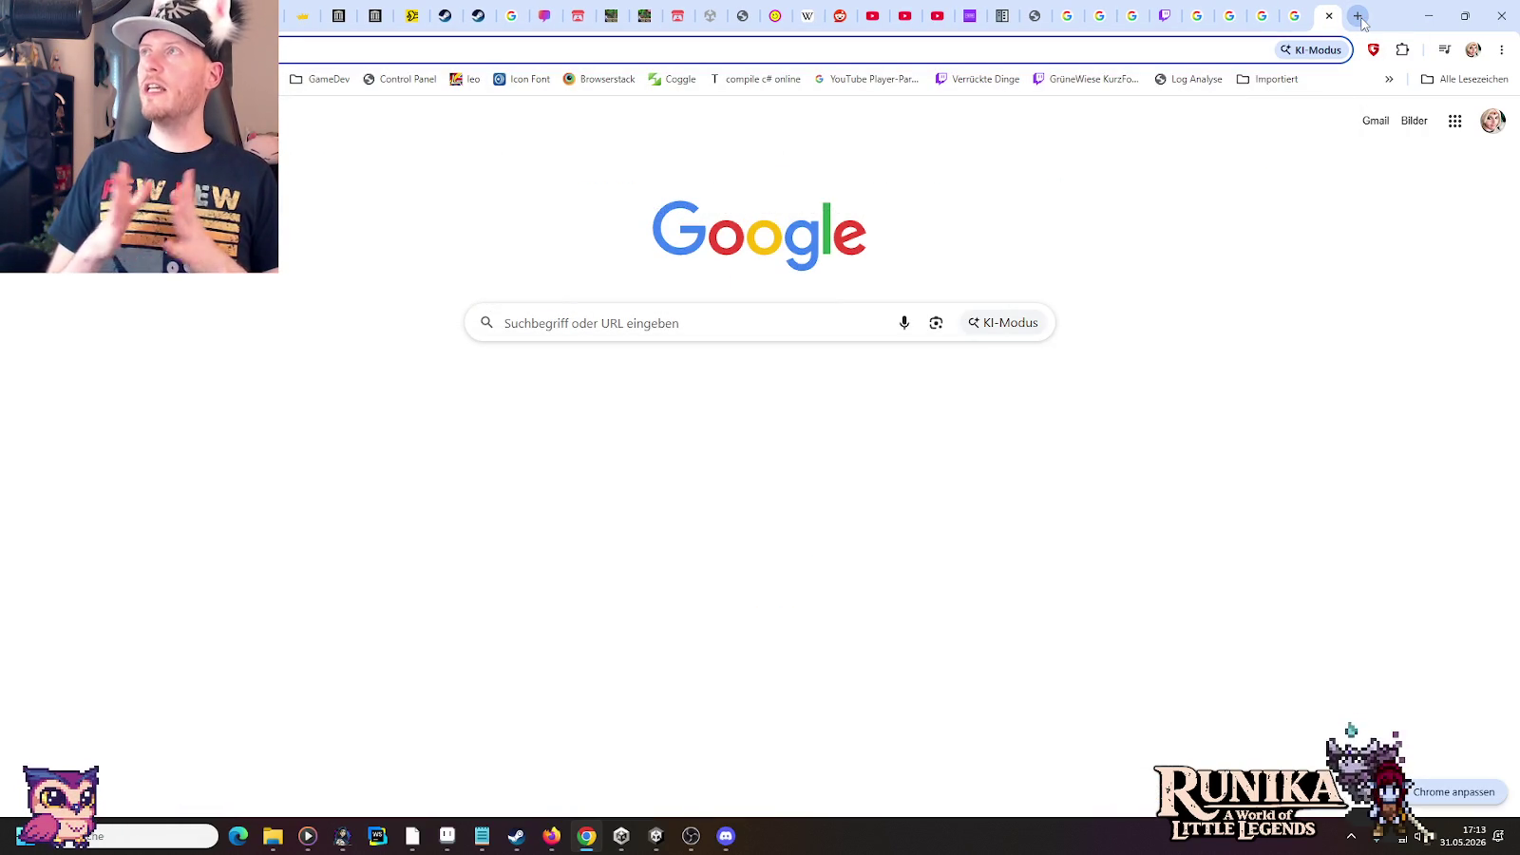
type("m")
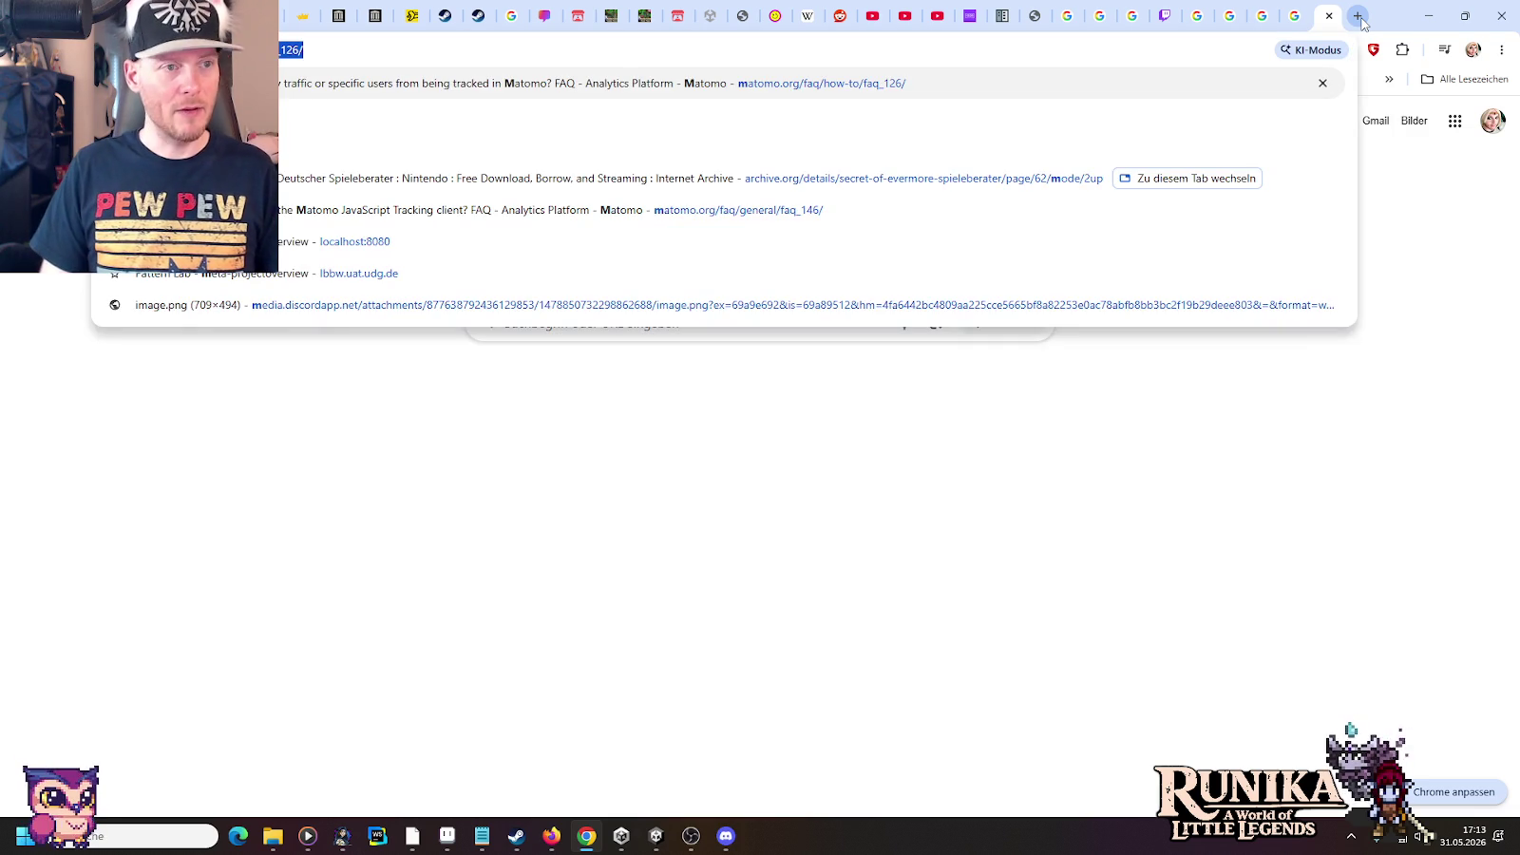
type("ythical creatures")
key("Return")
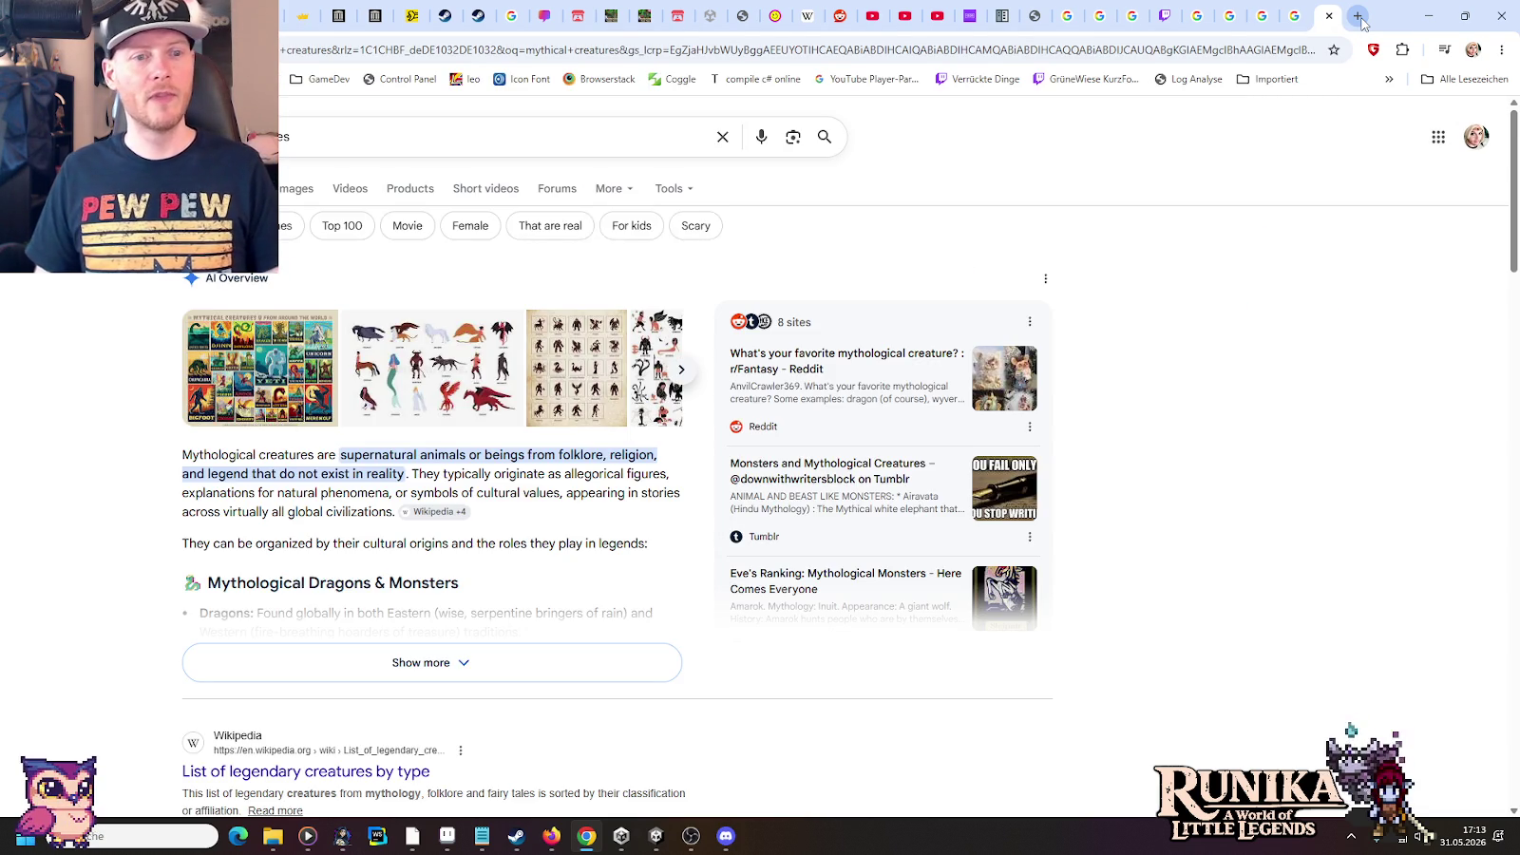
left_click(297, 188)
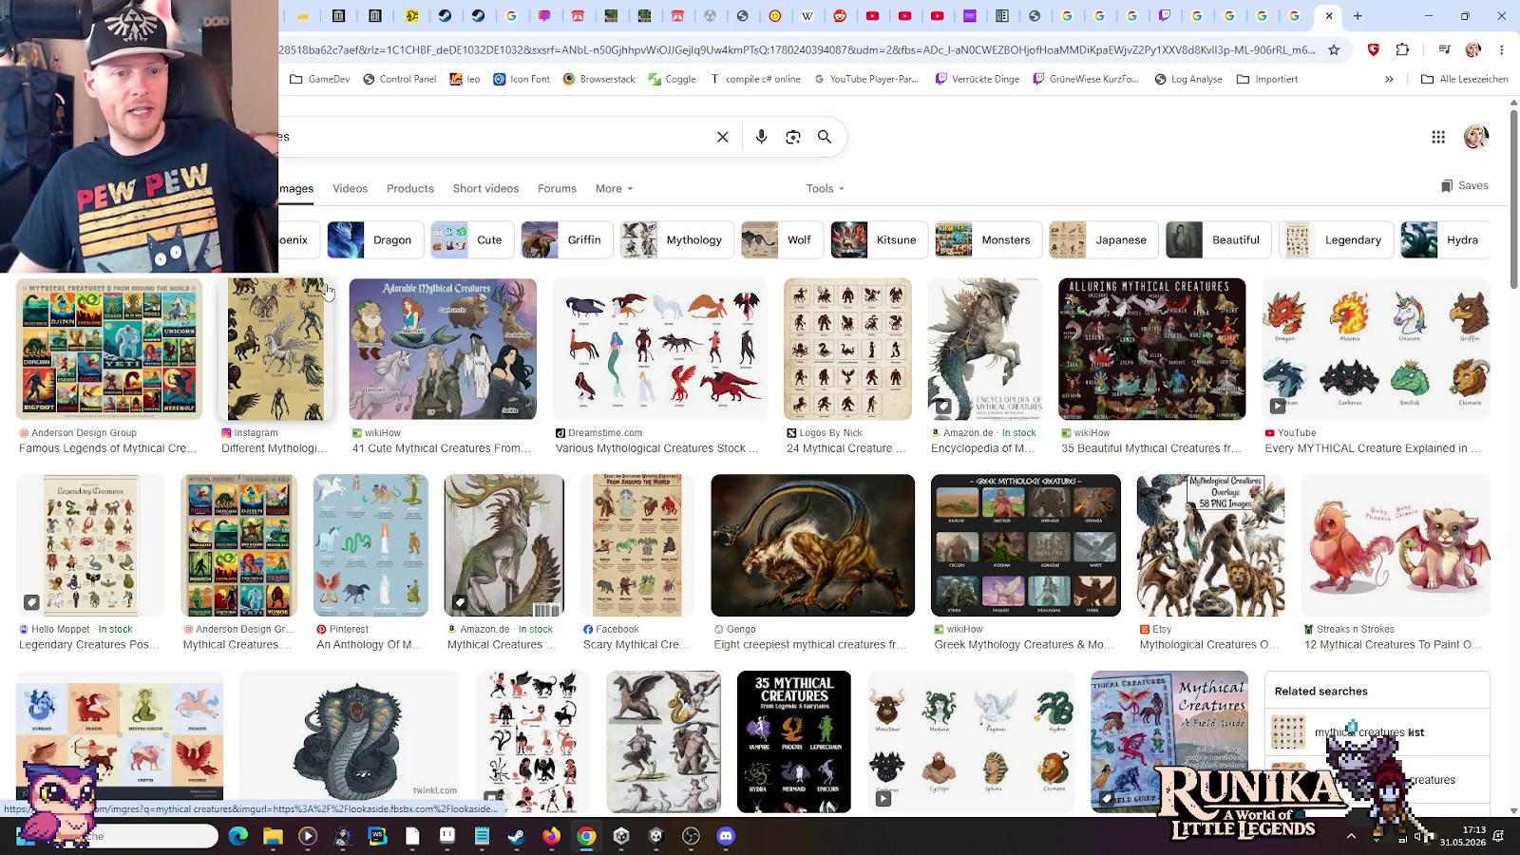
Preview several mythical creature image results, ending on the 24 creature silhouettes sheet
left_click(141, 350)
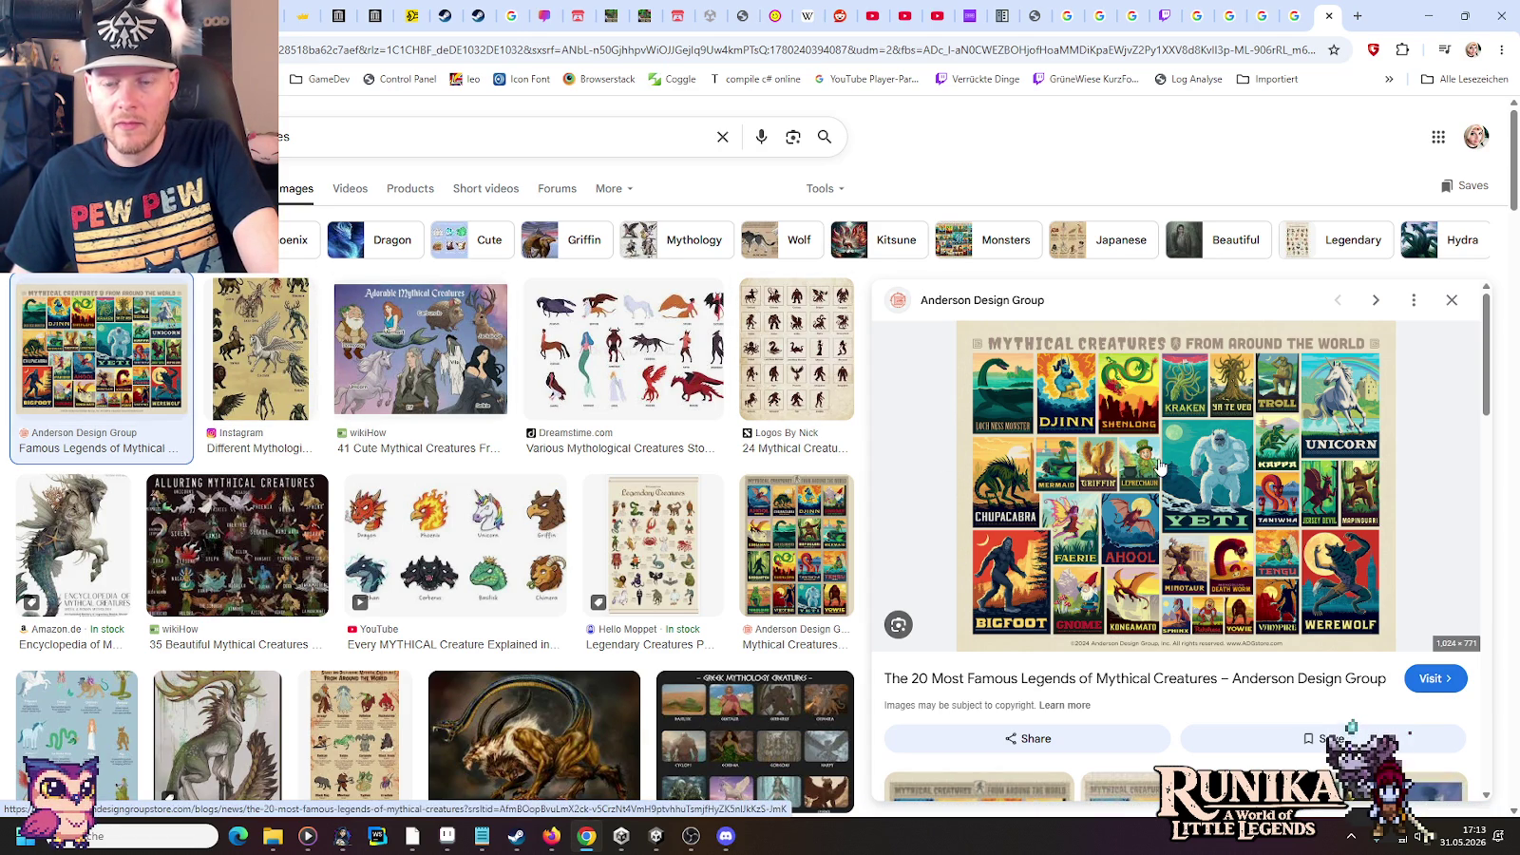
left_click(267, 317)
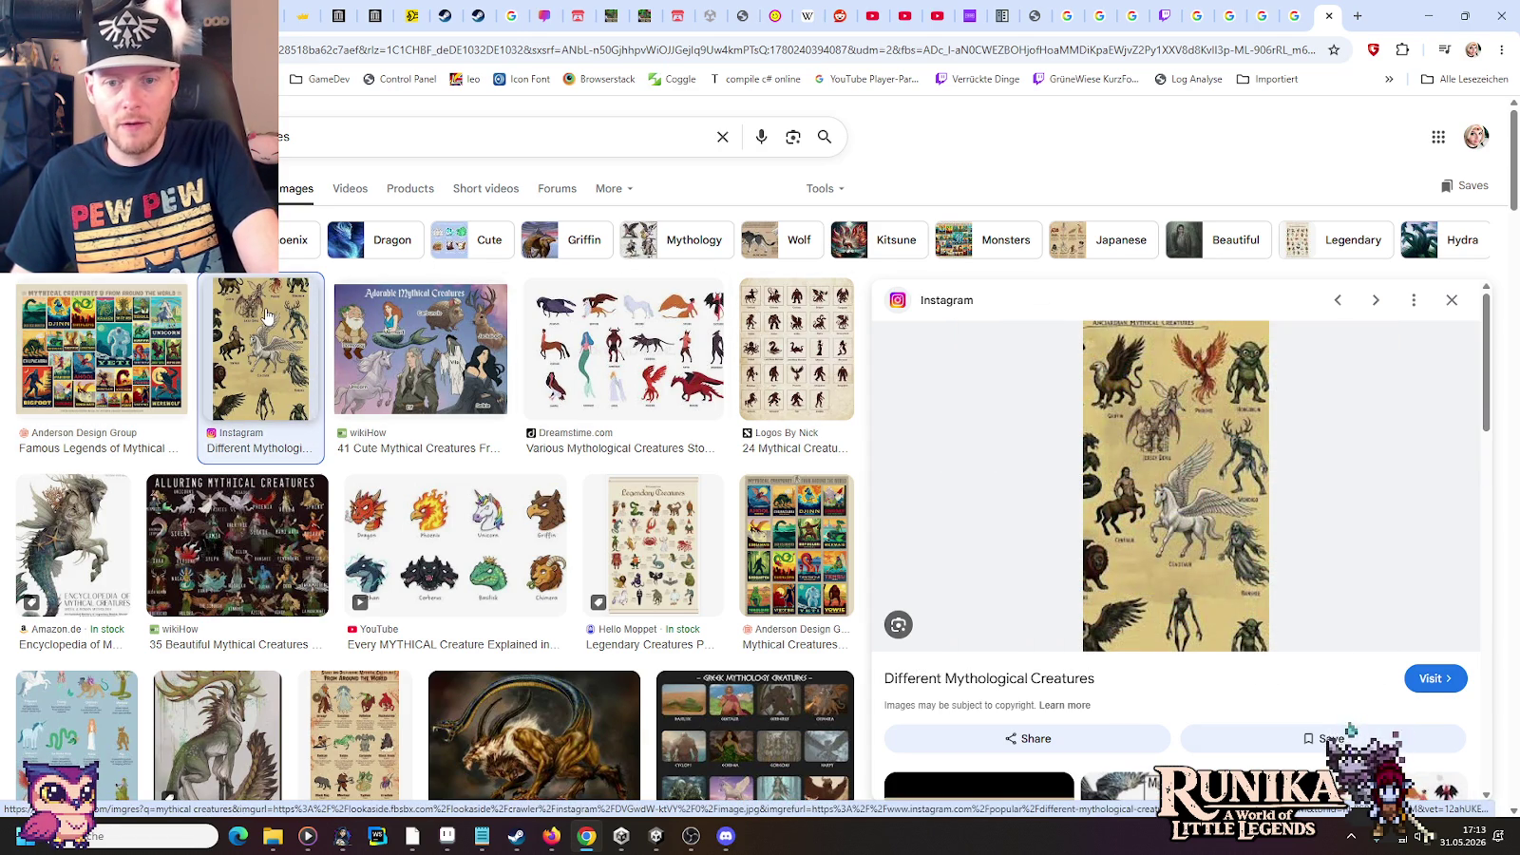
left_click(398, 350)
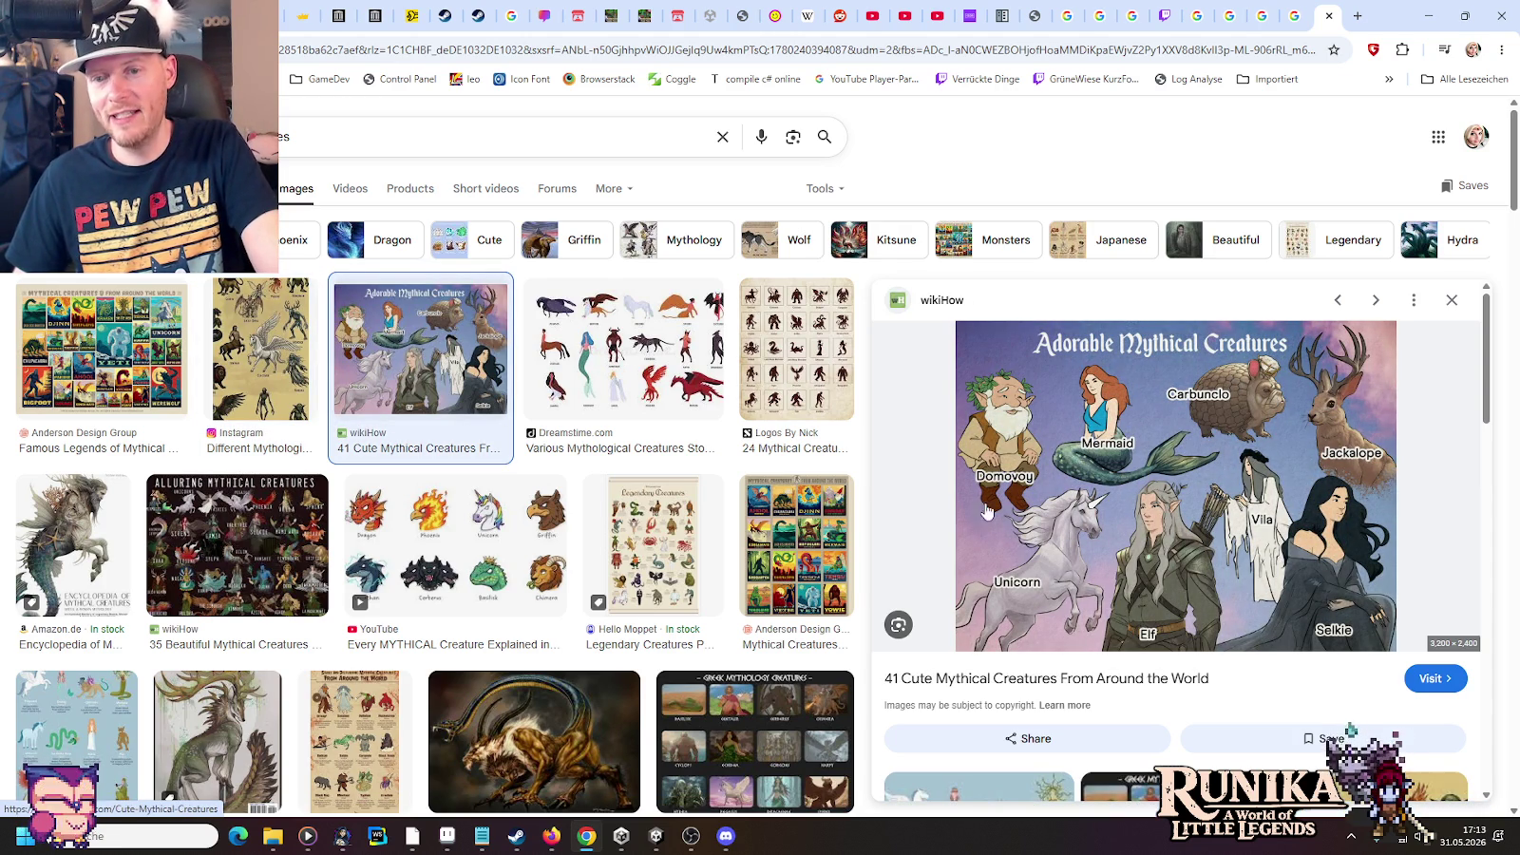
left_click(642, 335)
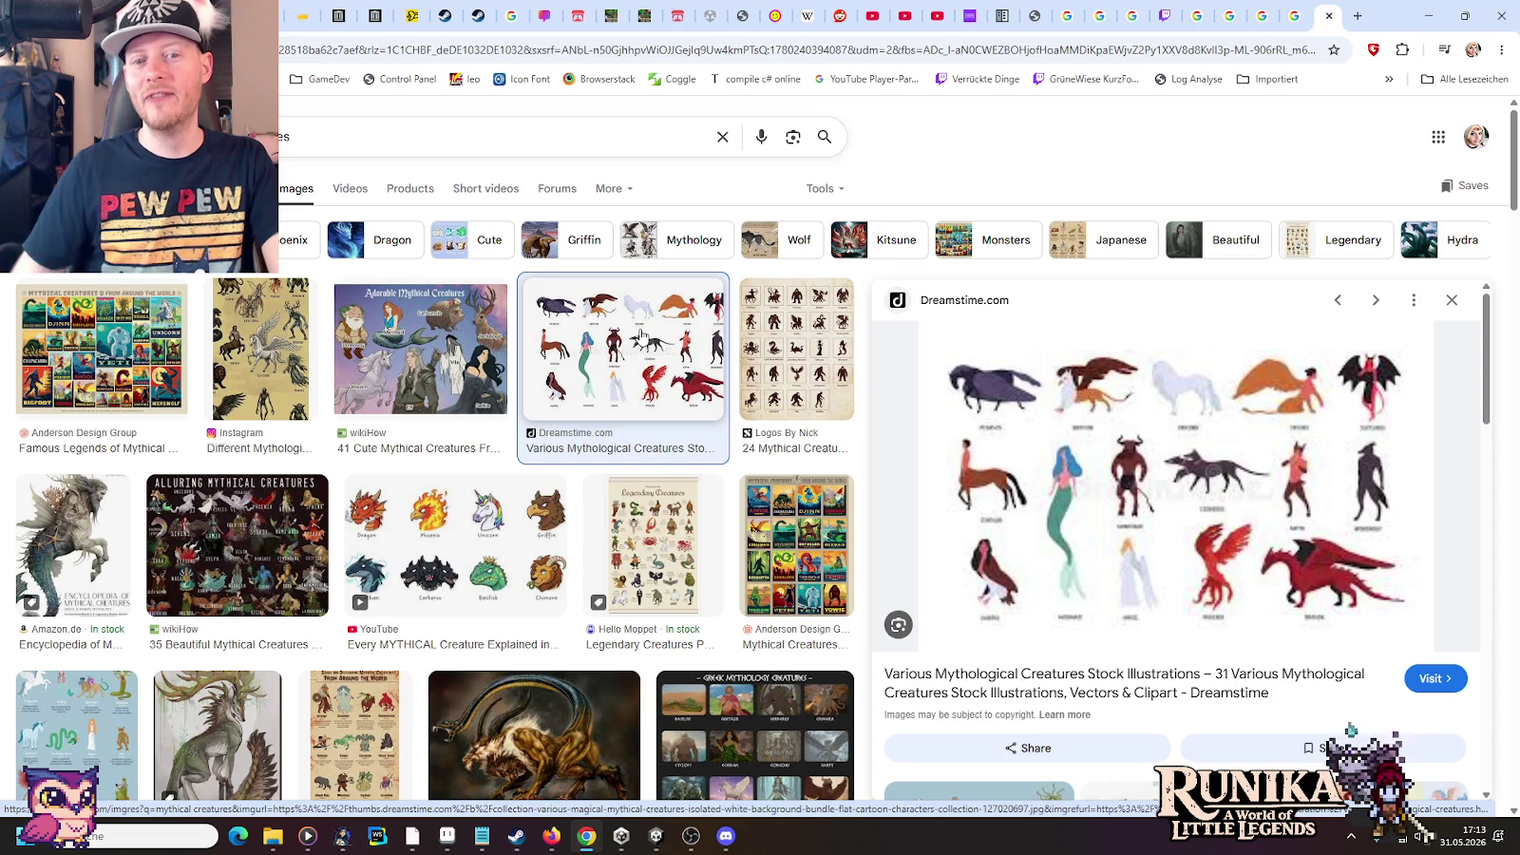
left_click(797, 366)
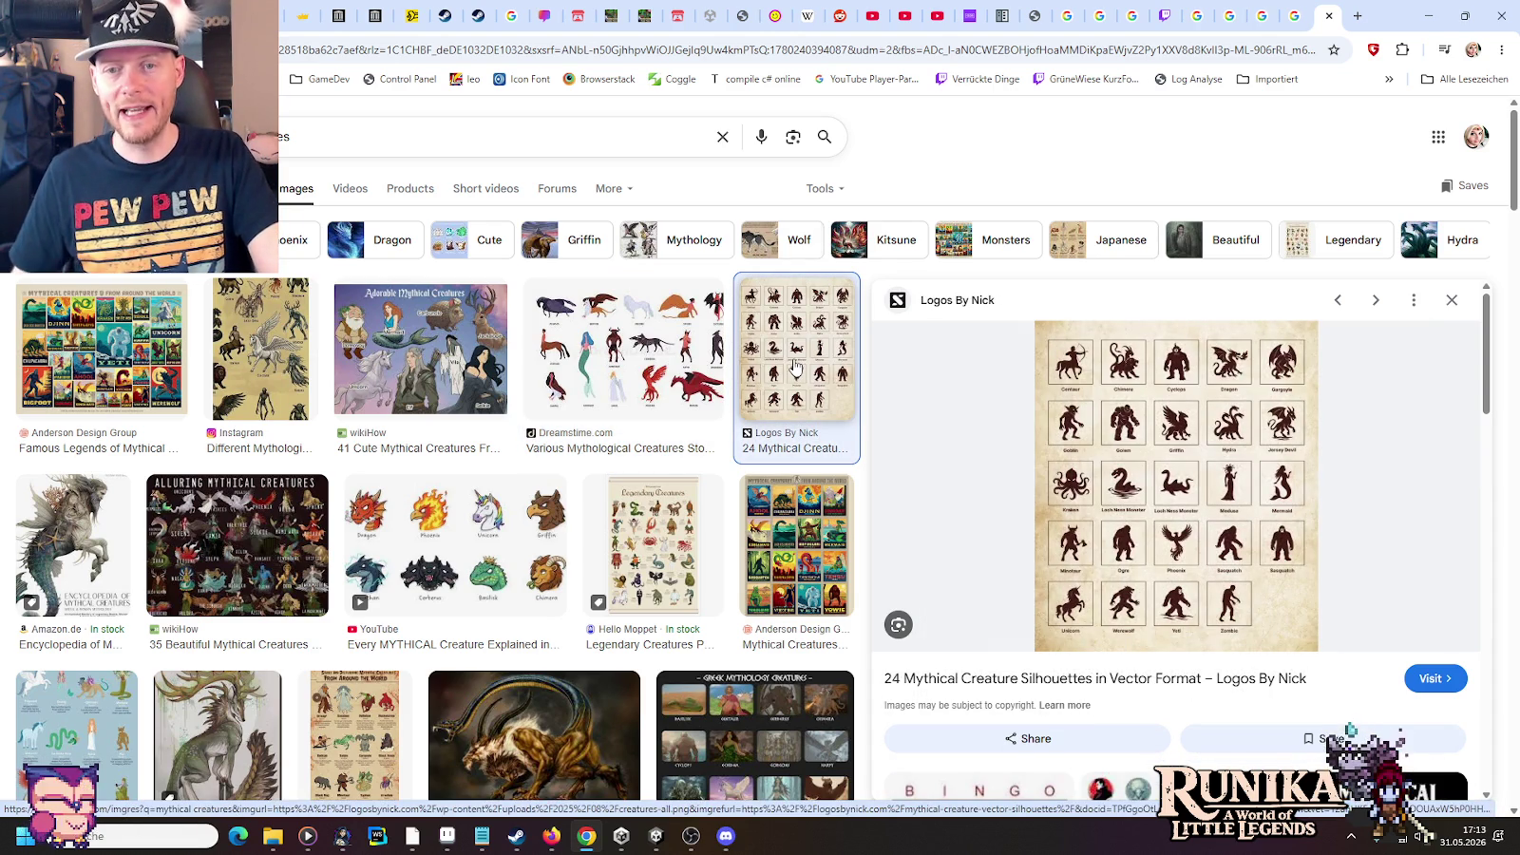
Open the Logos By Nick silhouette image in its own new tab
right_click(1181, 437)
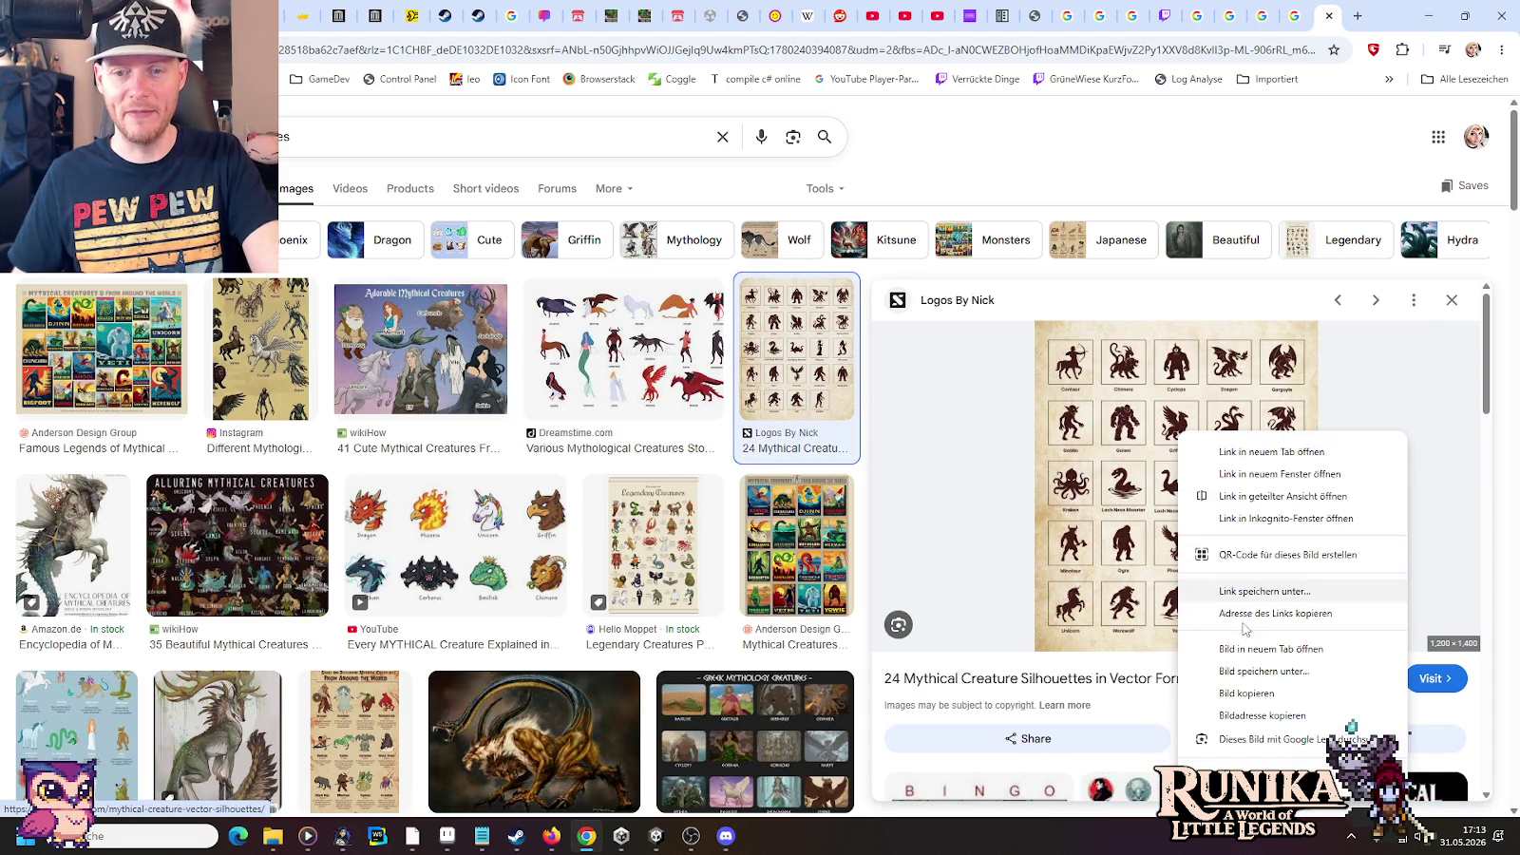
left_click(1264, 648)
left_click(1323, 9)
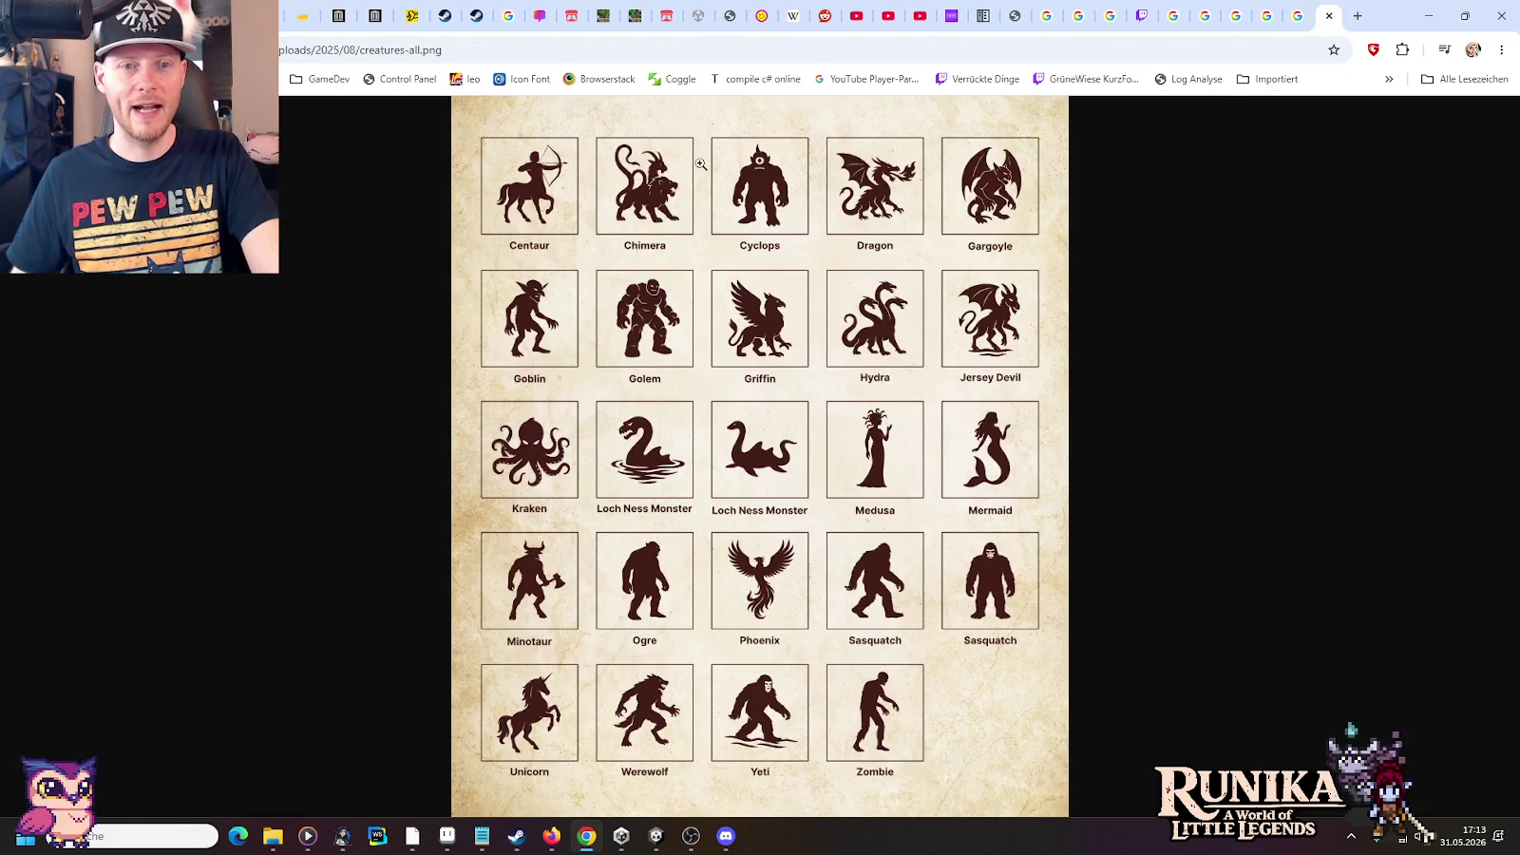
Look over creatures-all.png at 100% across all silhouettes, then return to the Aseprite boss sprite
left_click(700, 164)
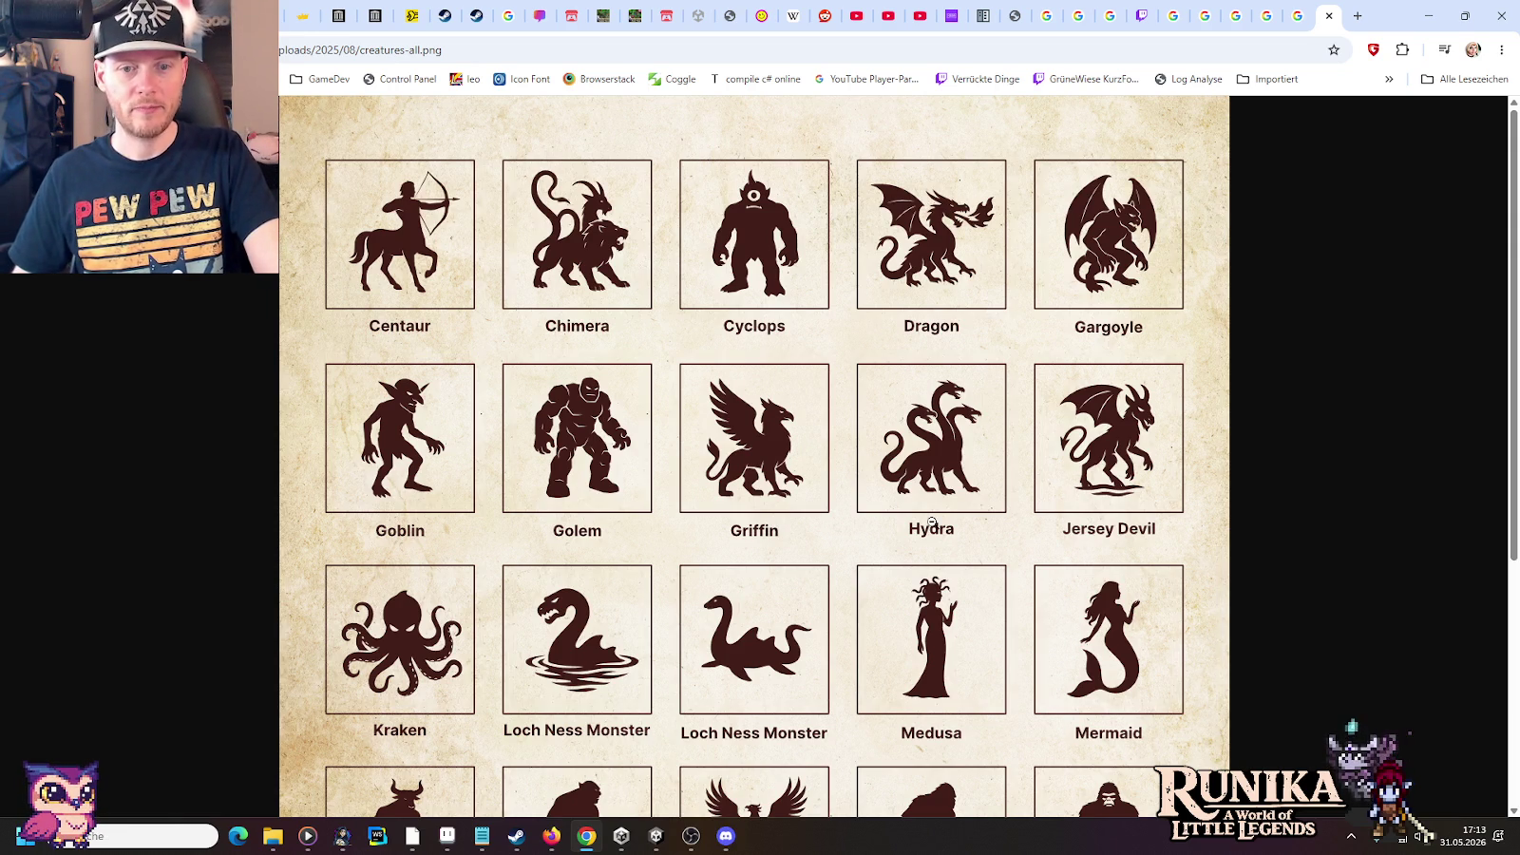
scroll(931, 491, "down", 2)
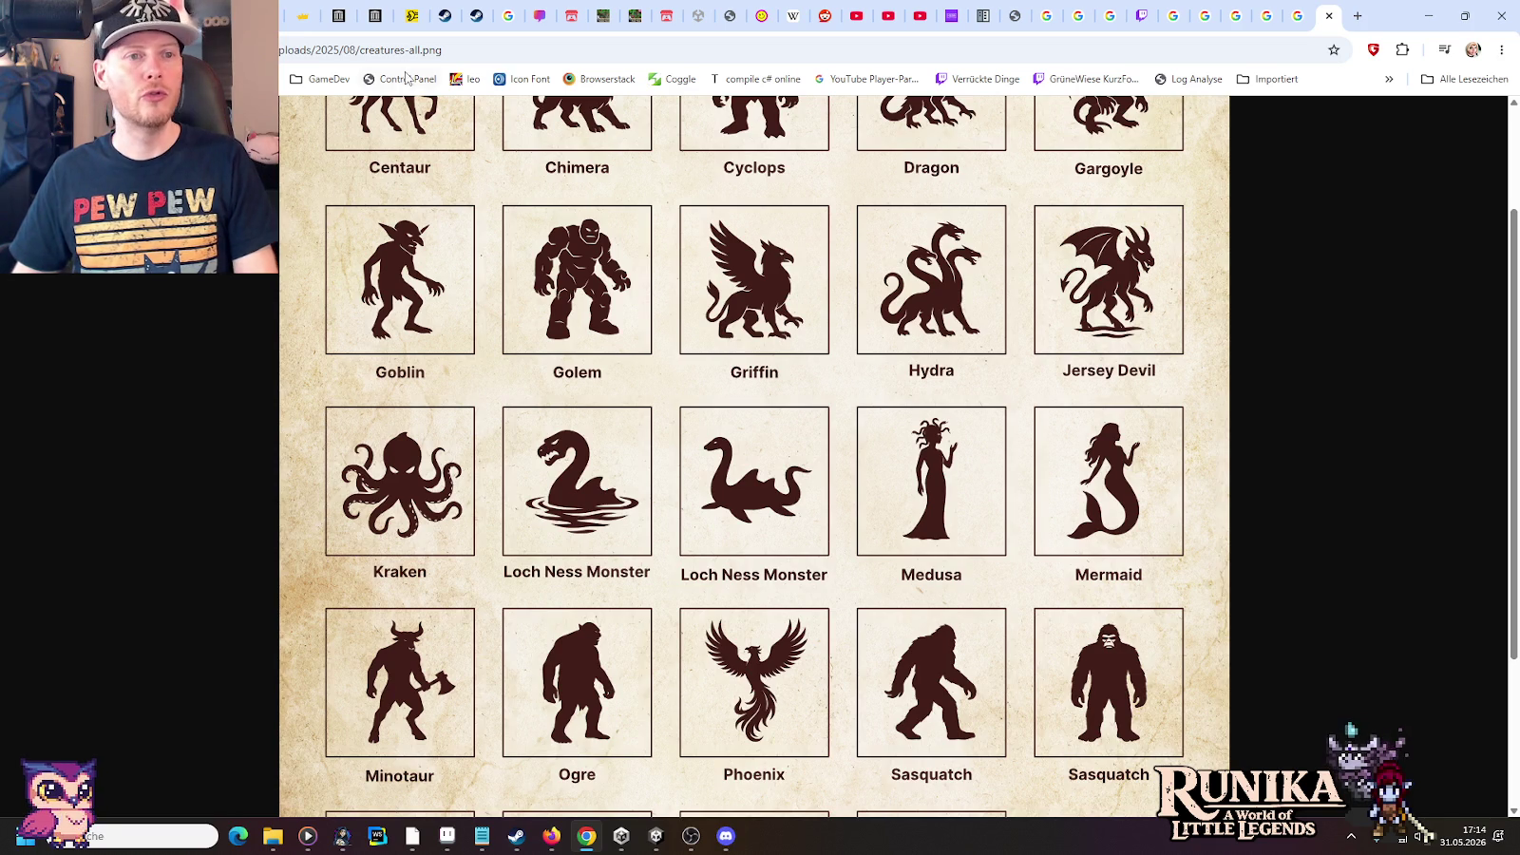
left_click(361, 49)
key("alt+Tab")
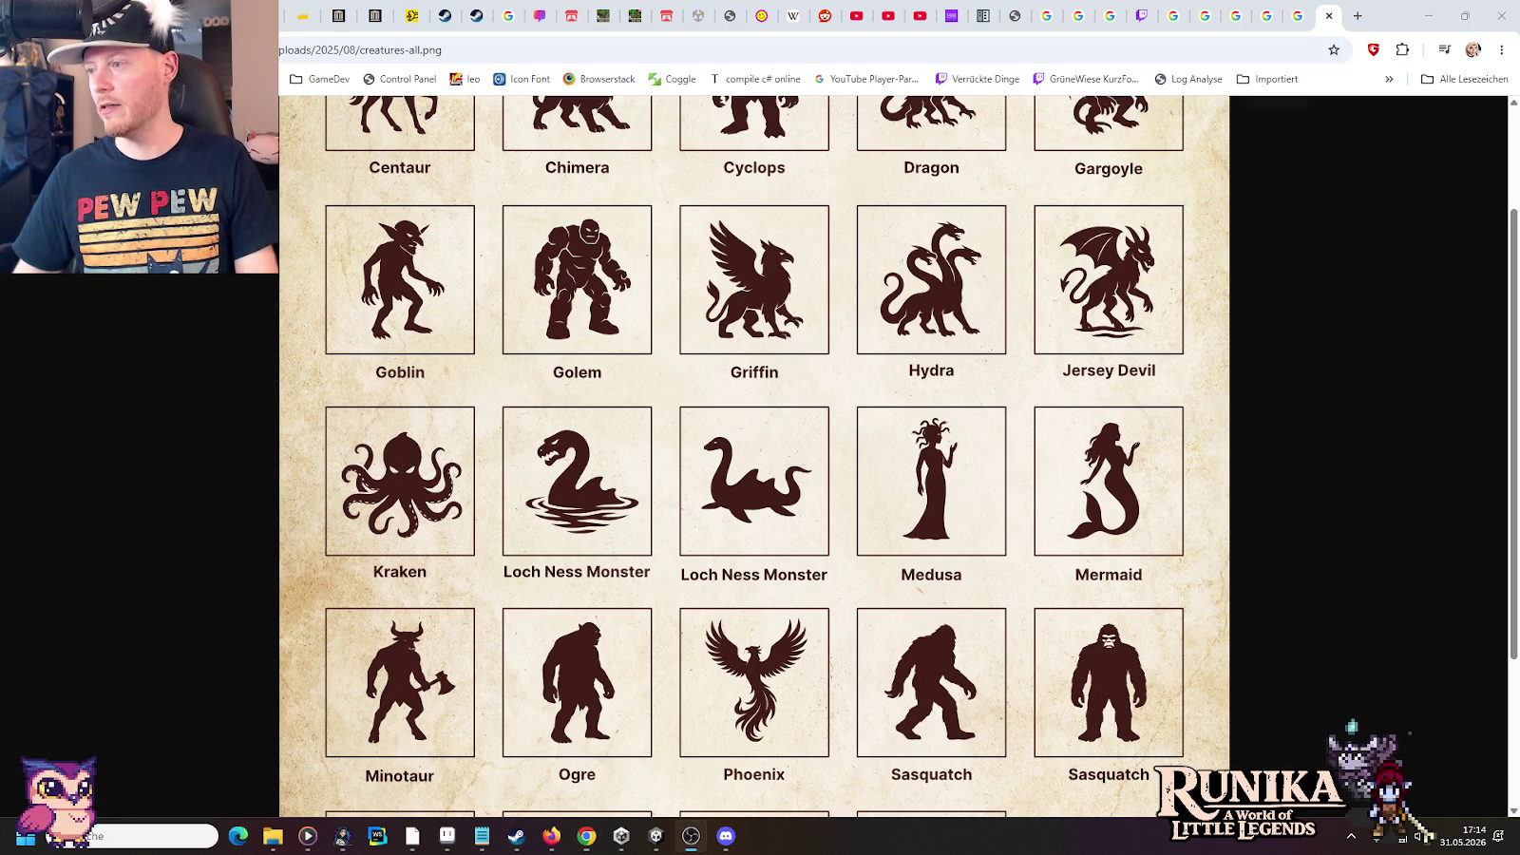
scroll(927, 448, "down", 3)
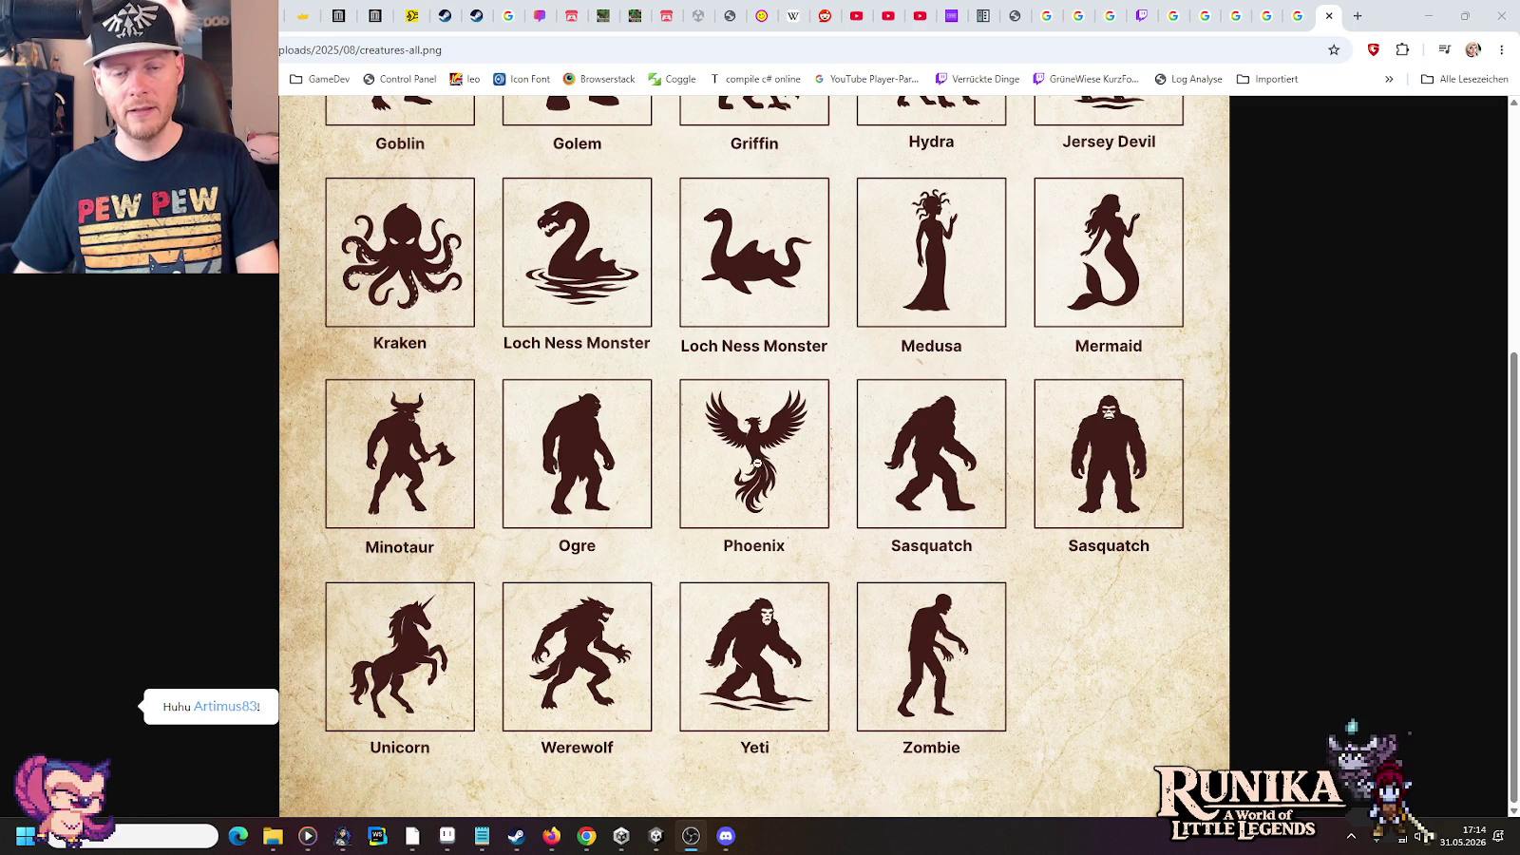
key("alt+Tab")
key("alt+Tab")
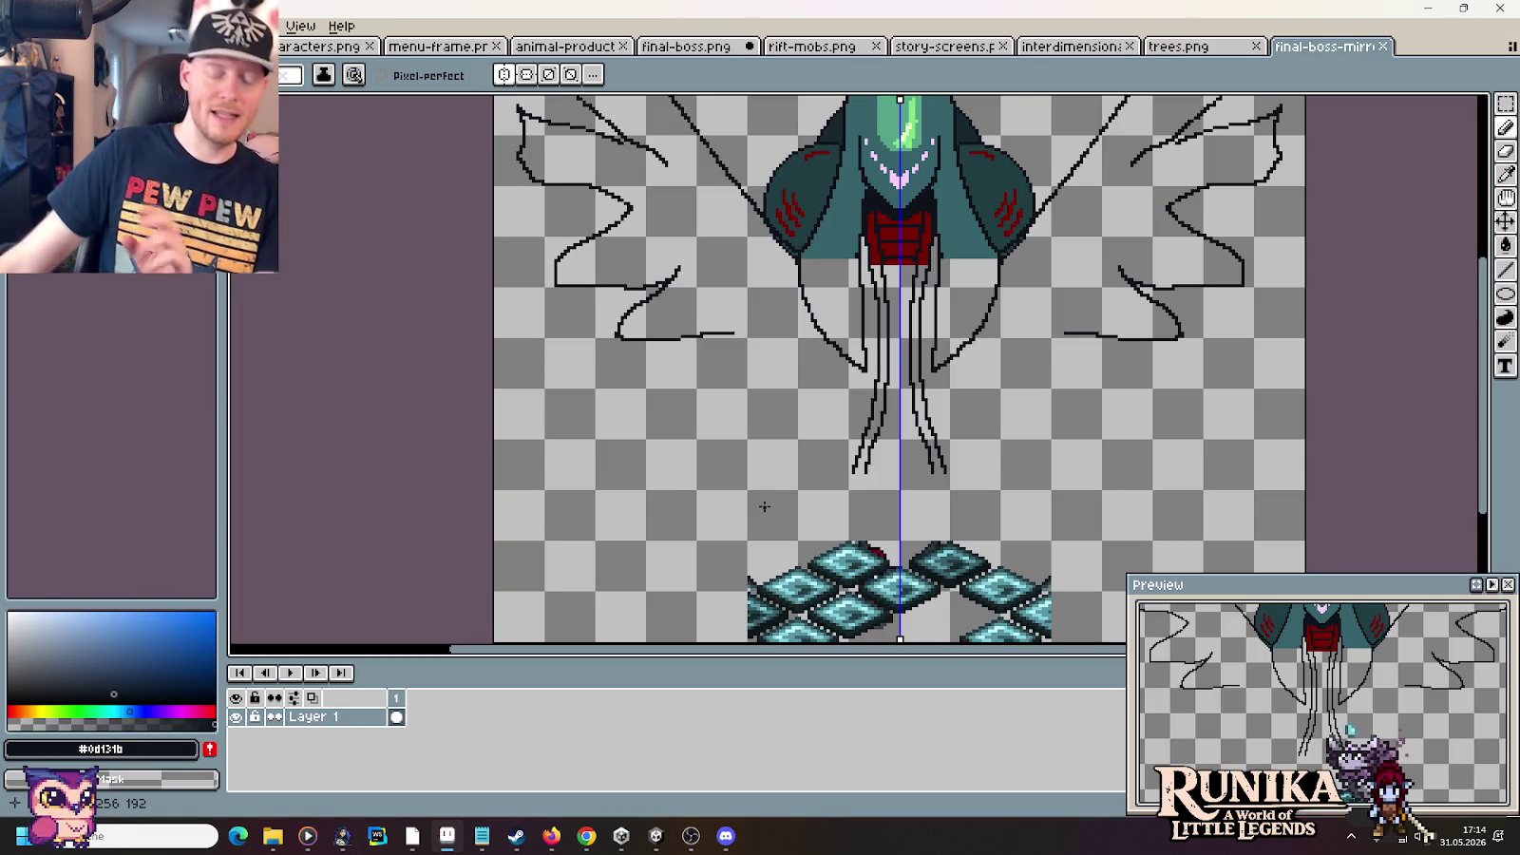
Select the Pencil while comparing the boss sprite against the creature silhouette sheet
key("i")
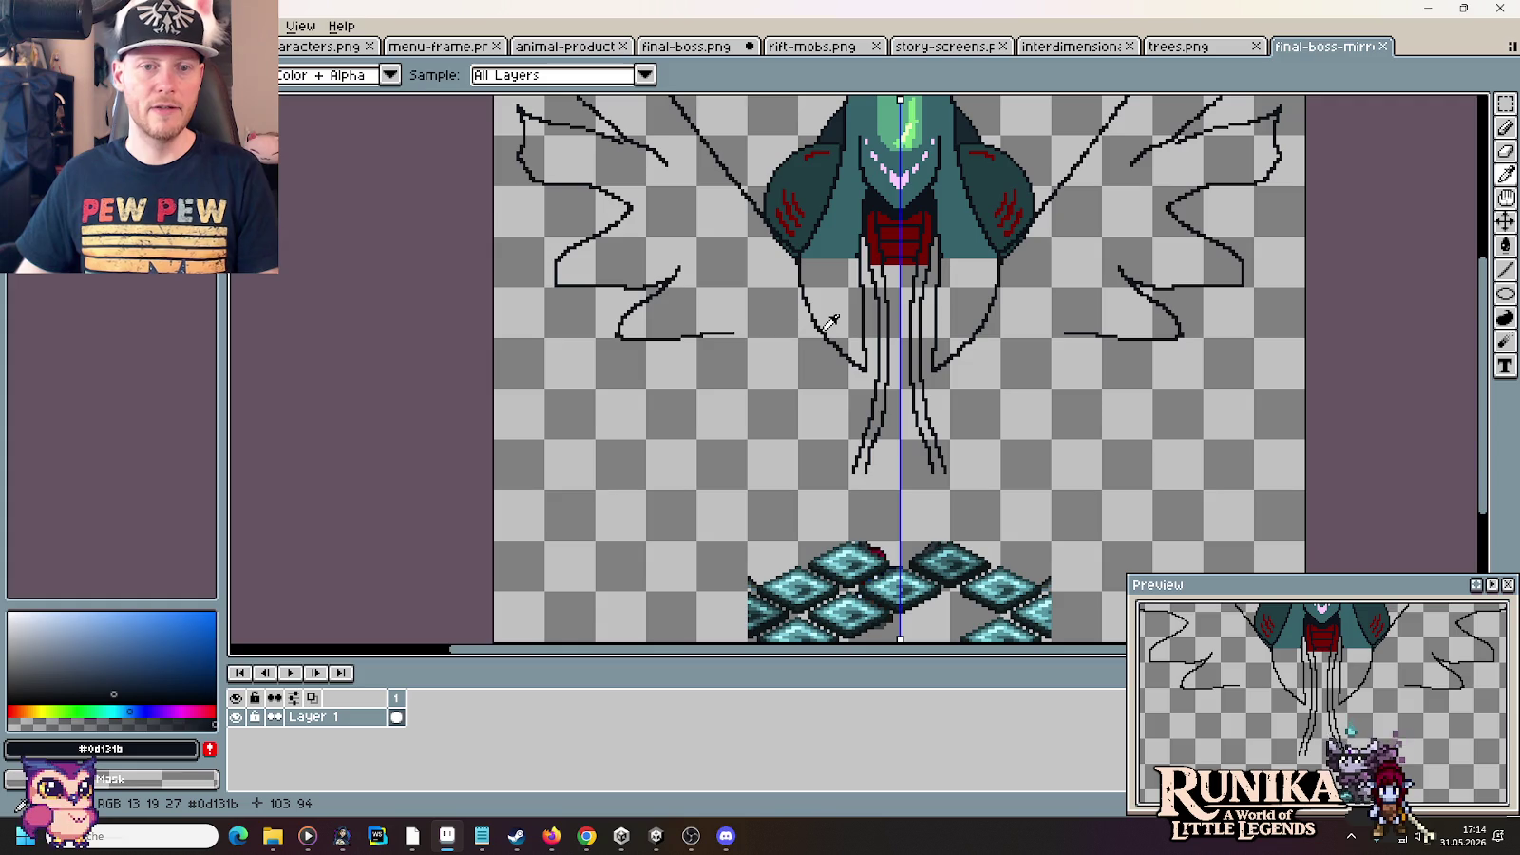
key("alt+Tab")
key("alt+Tab")
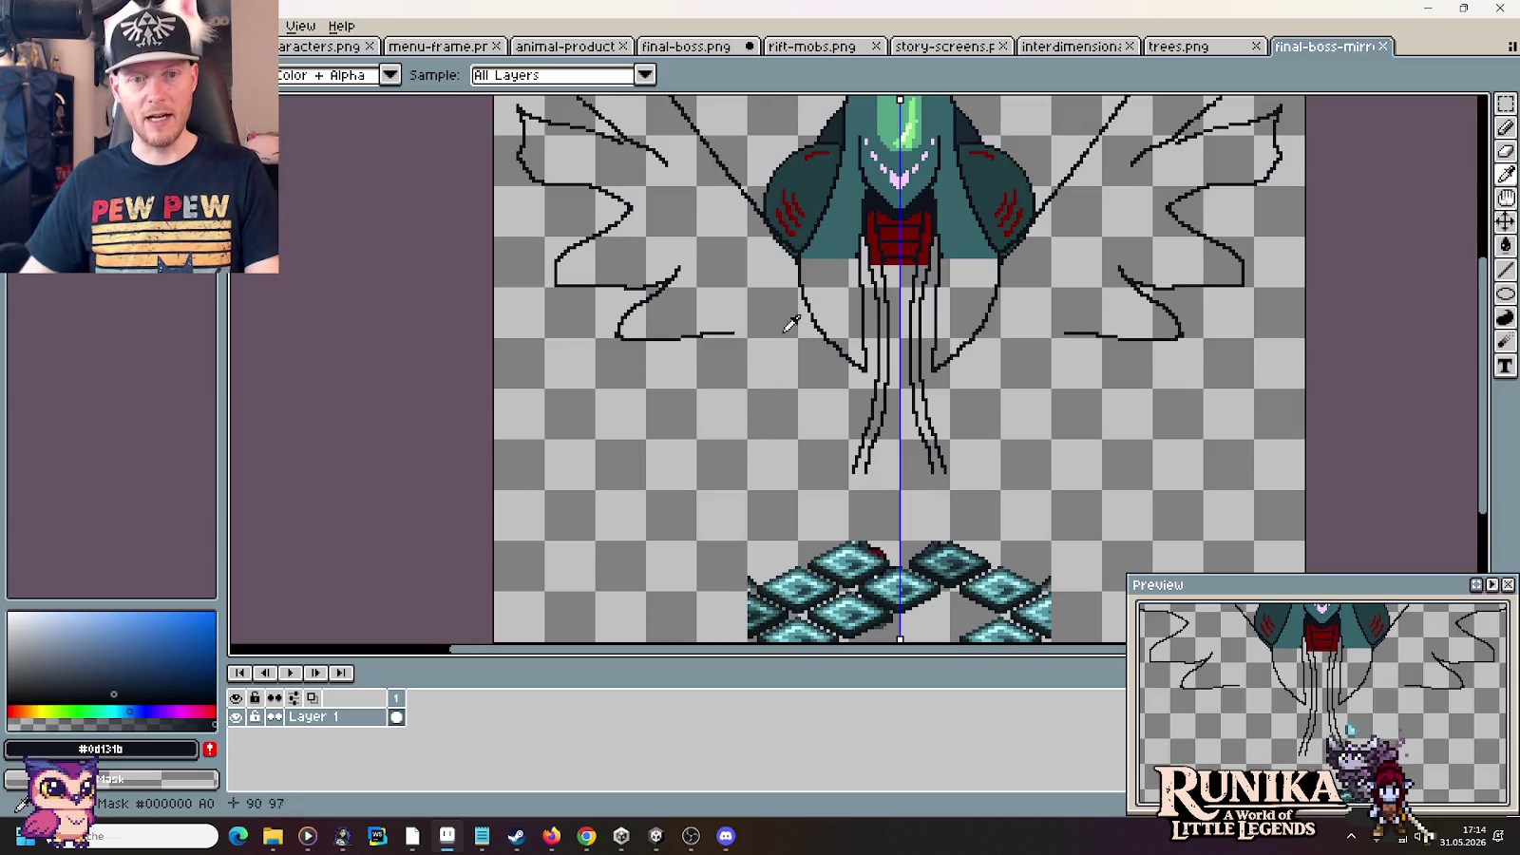
key("b")
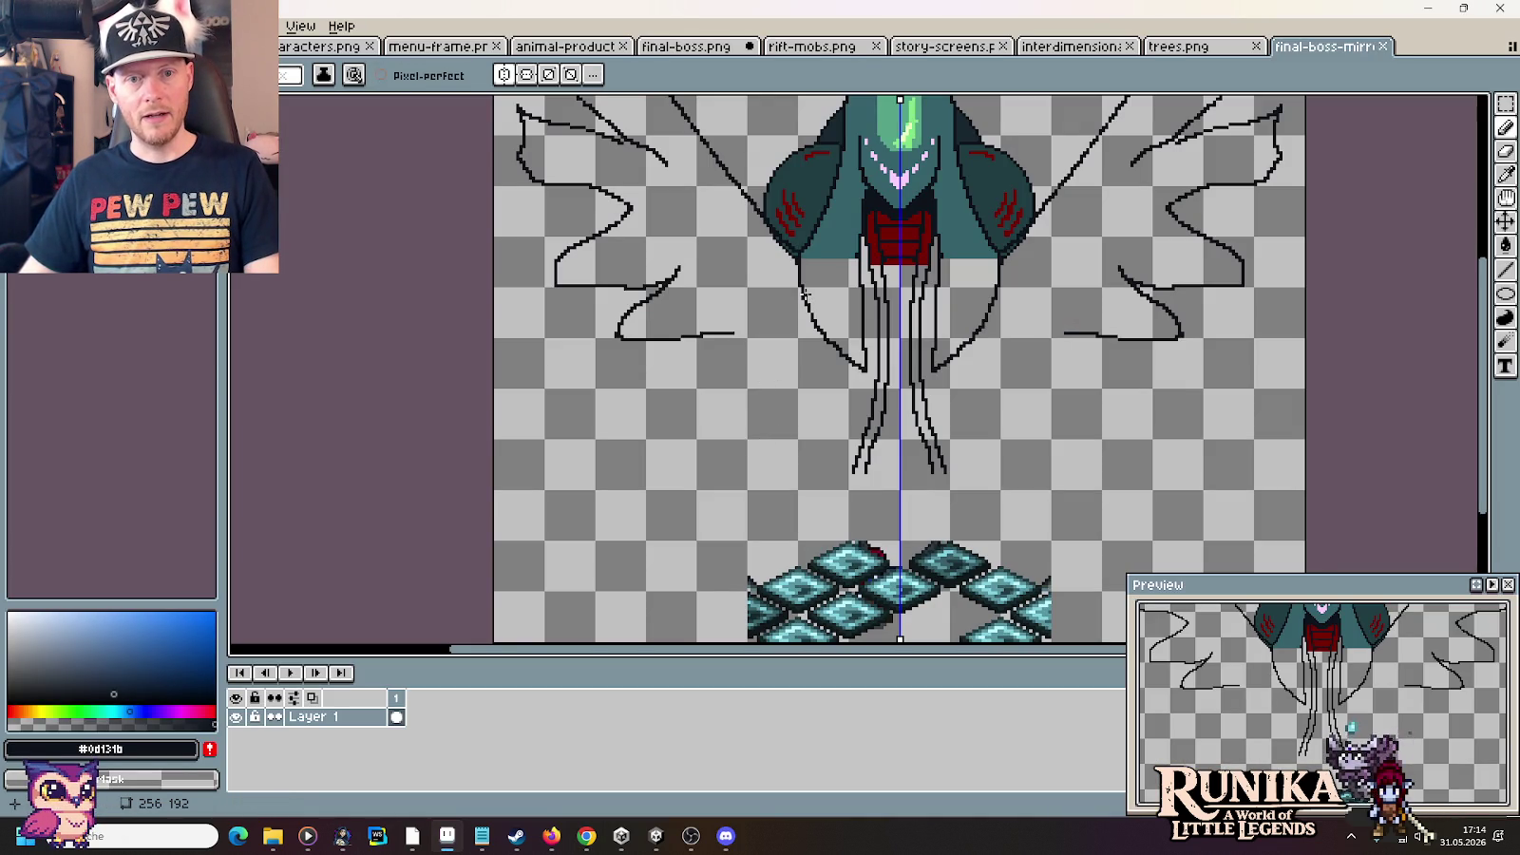
key("alt+Tab")
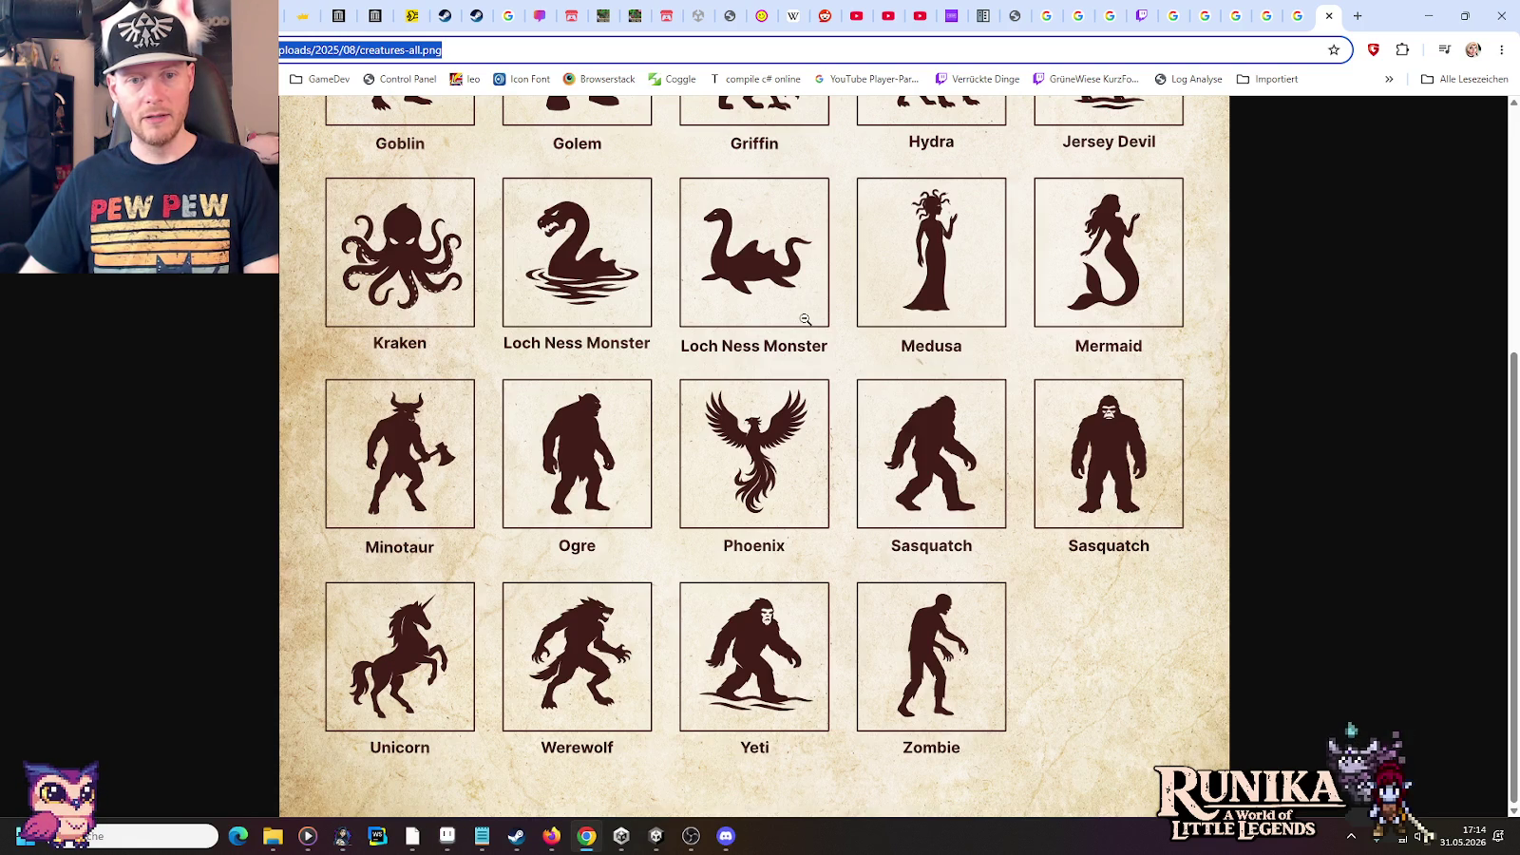
key("alt+Tab")
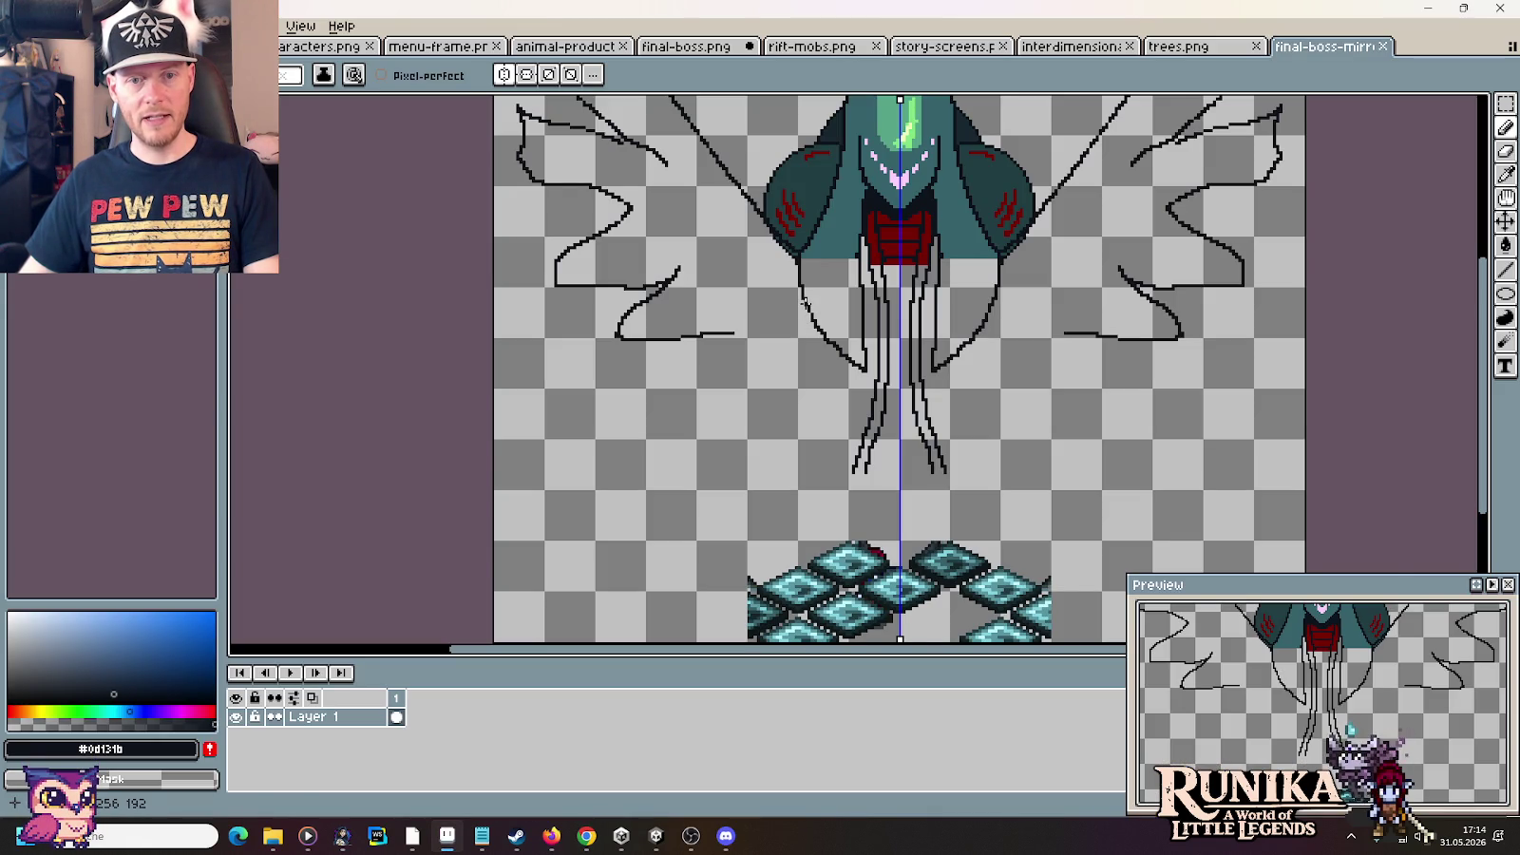
key("alt+Tab")
key("alt+Tab")
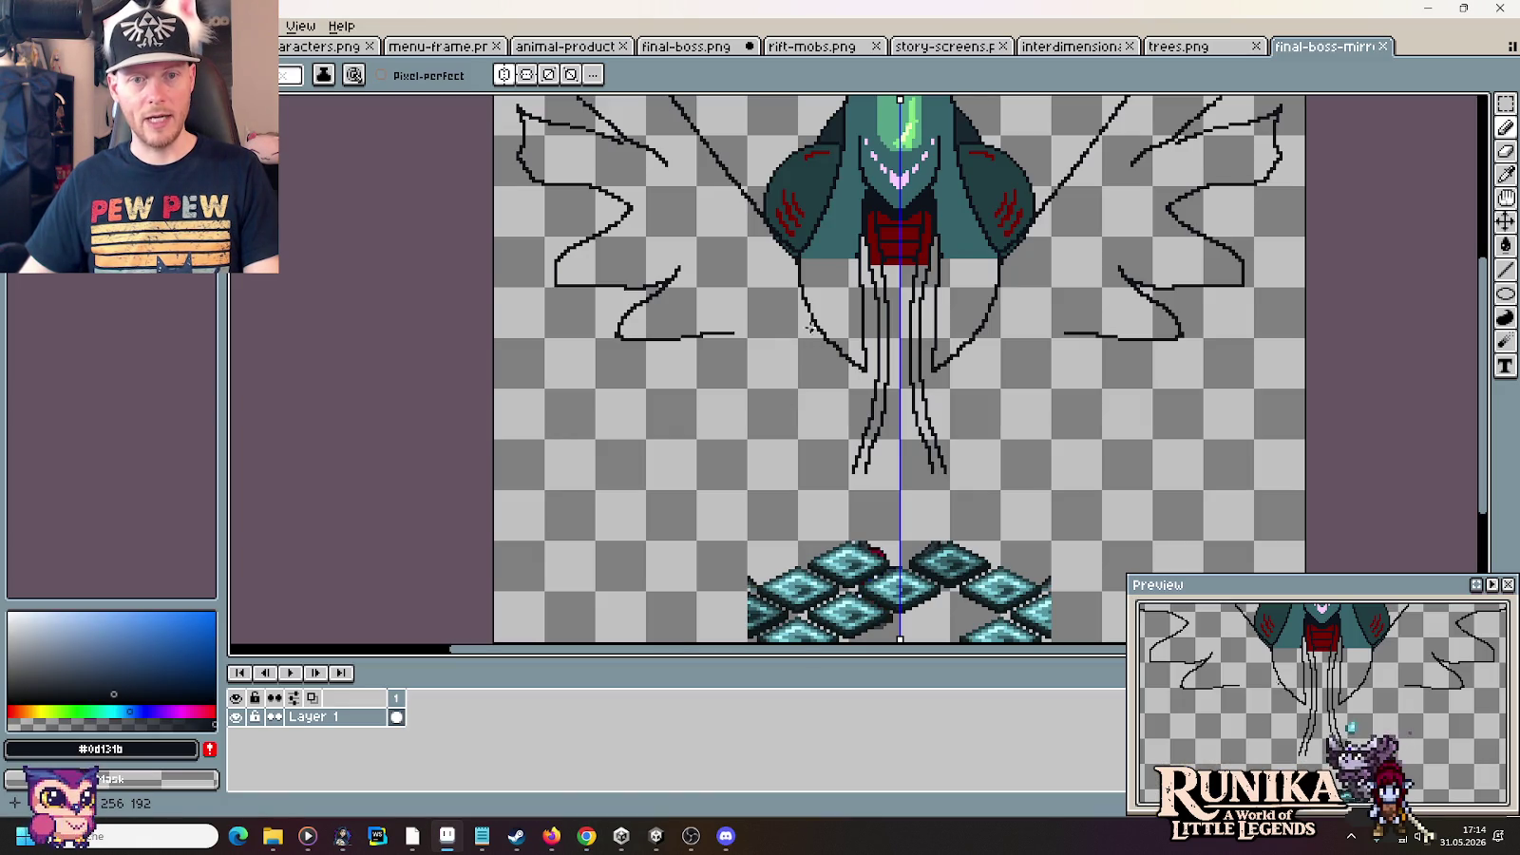
Draw mirrored leg outlines curving down both sides of the body, checking the reference
mouse_move(795, 336)
left_mouse_down()
mouse_move(767, 446)
mouse_move(792, 518)
left_mouse_up()
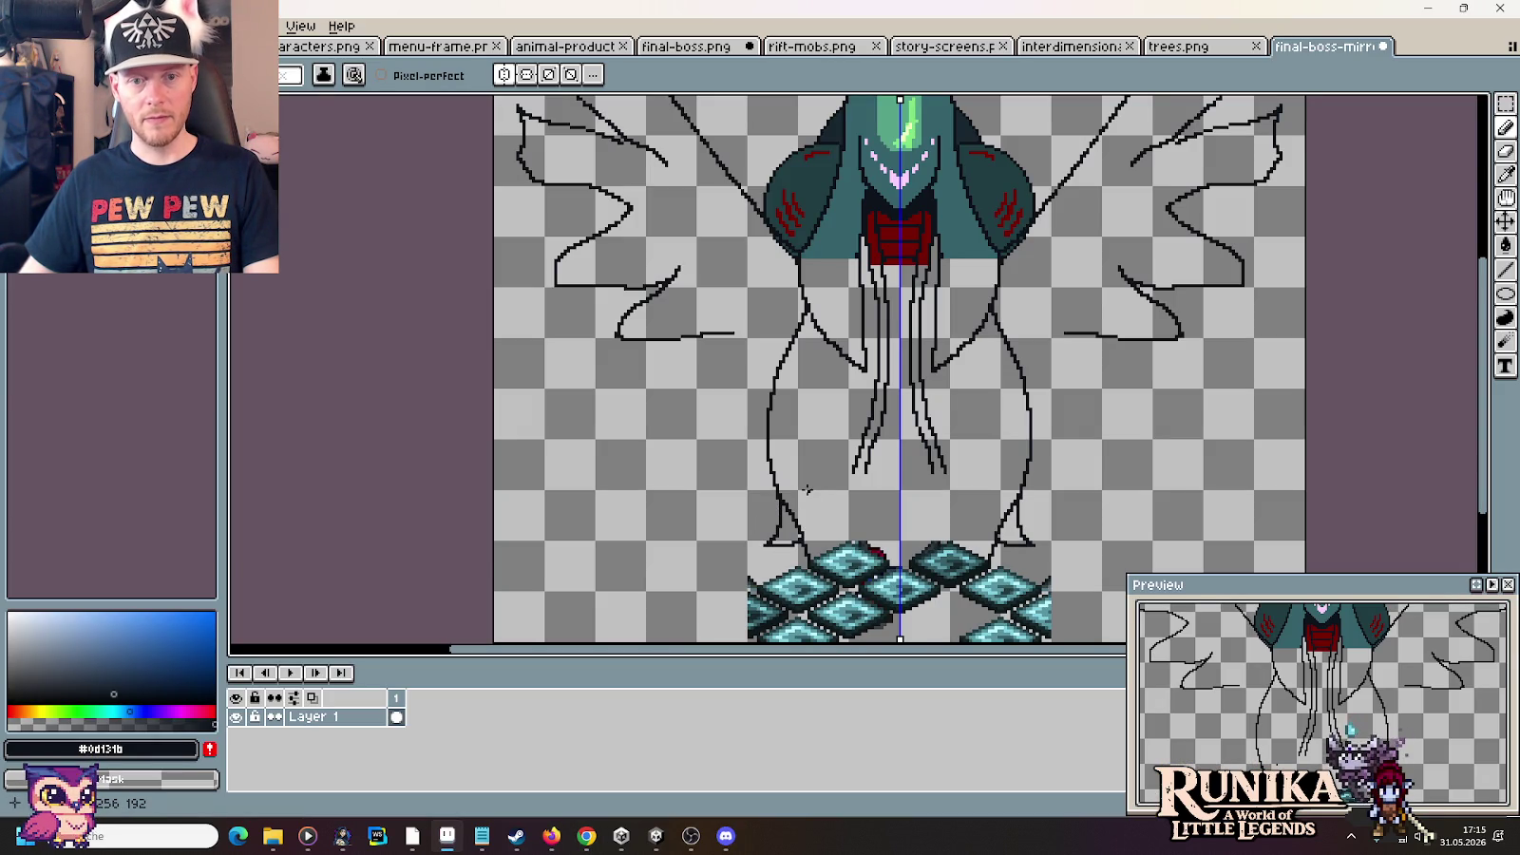
key("alt+Tab")
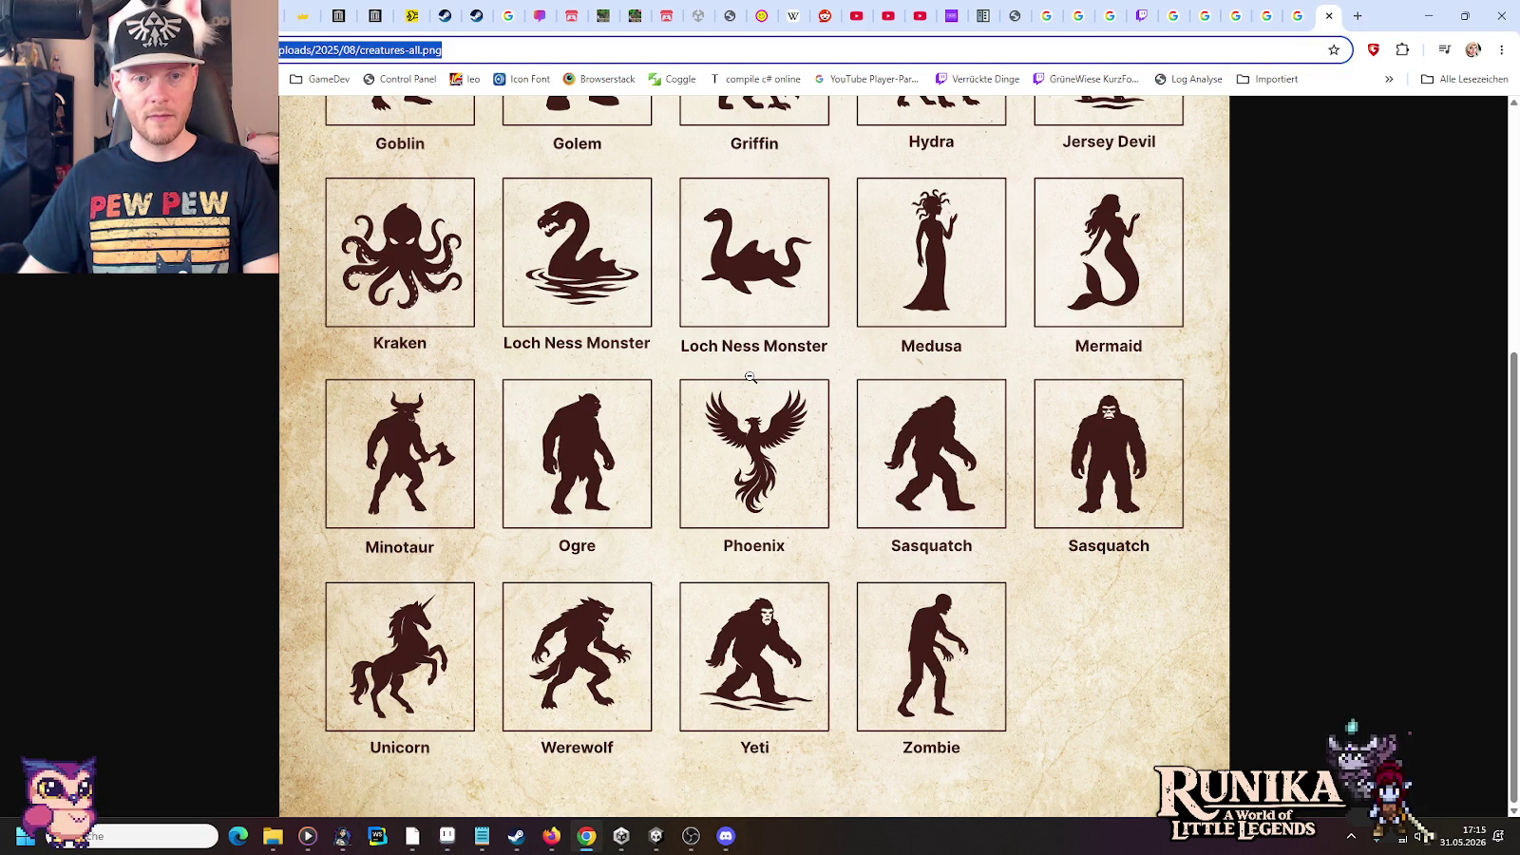
key("alt+Tab")
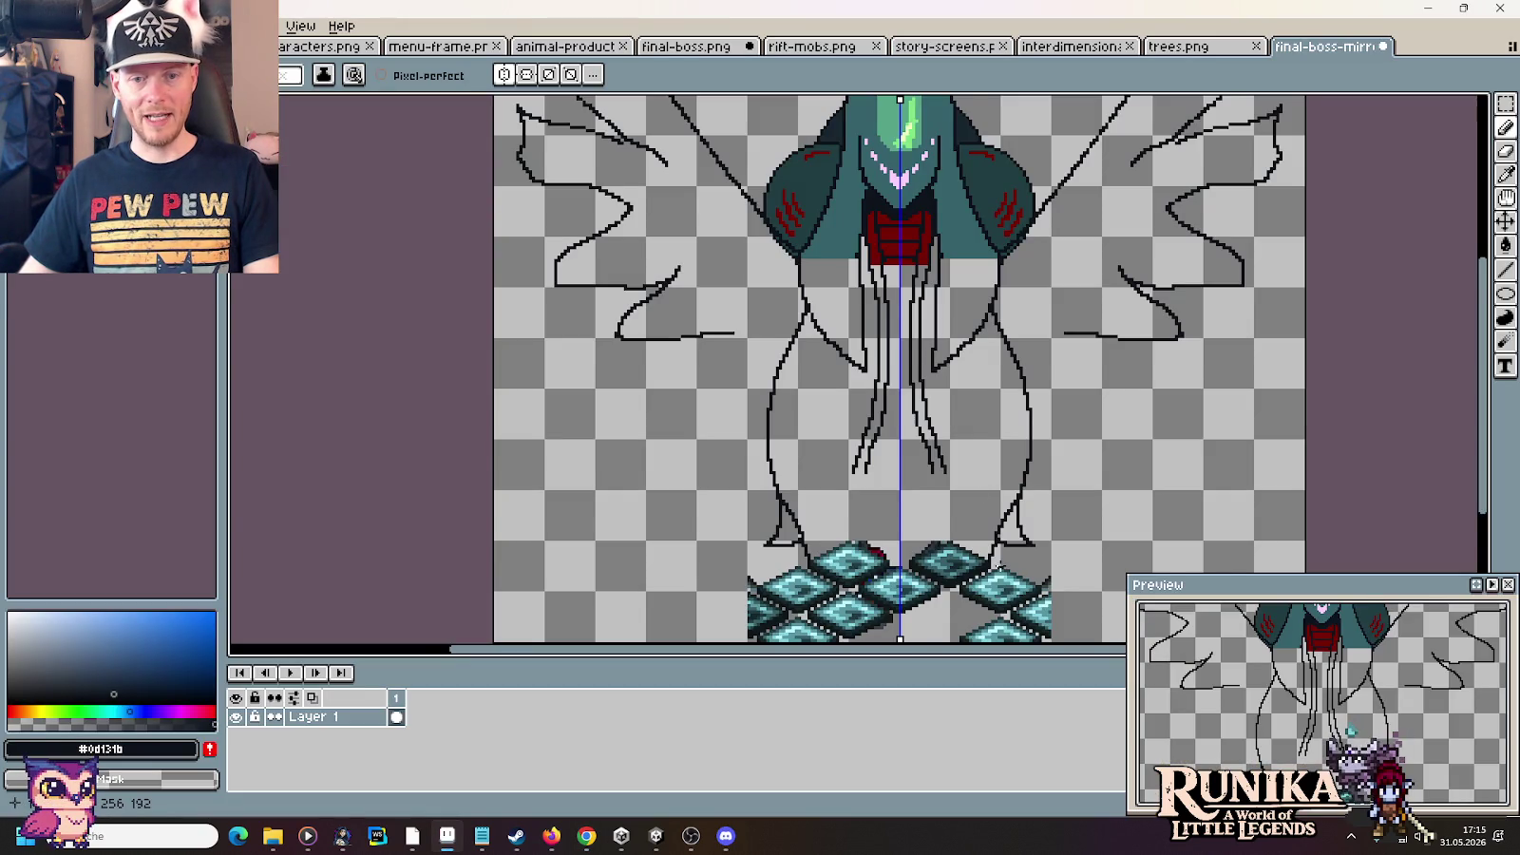
scroll(1008, 448, "down", 2)
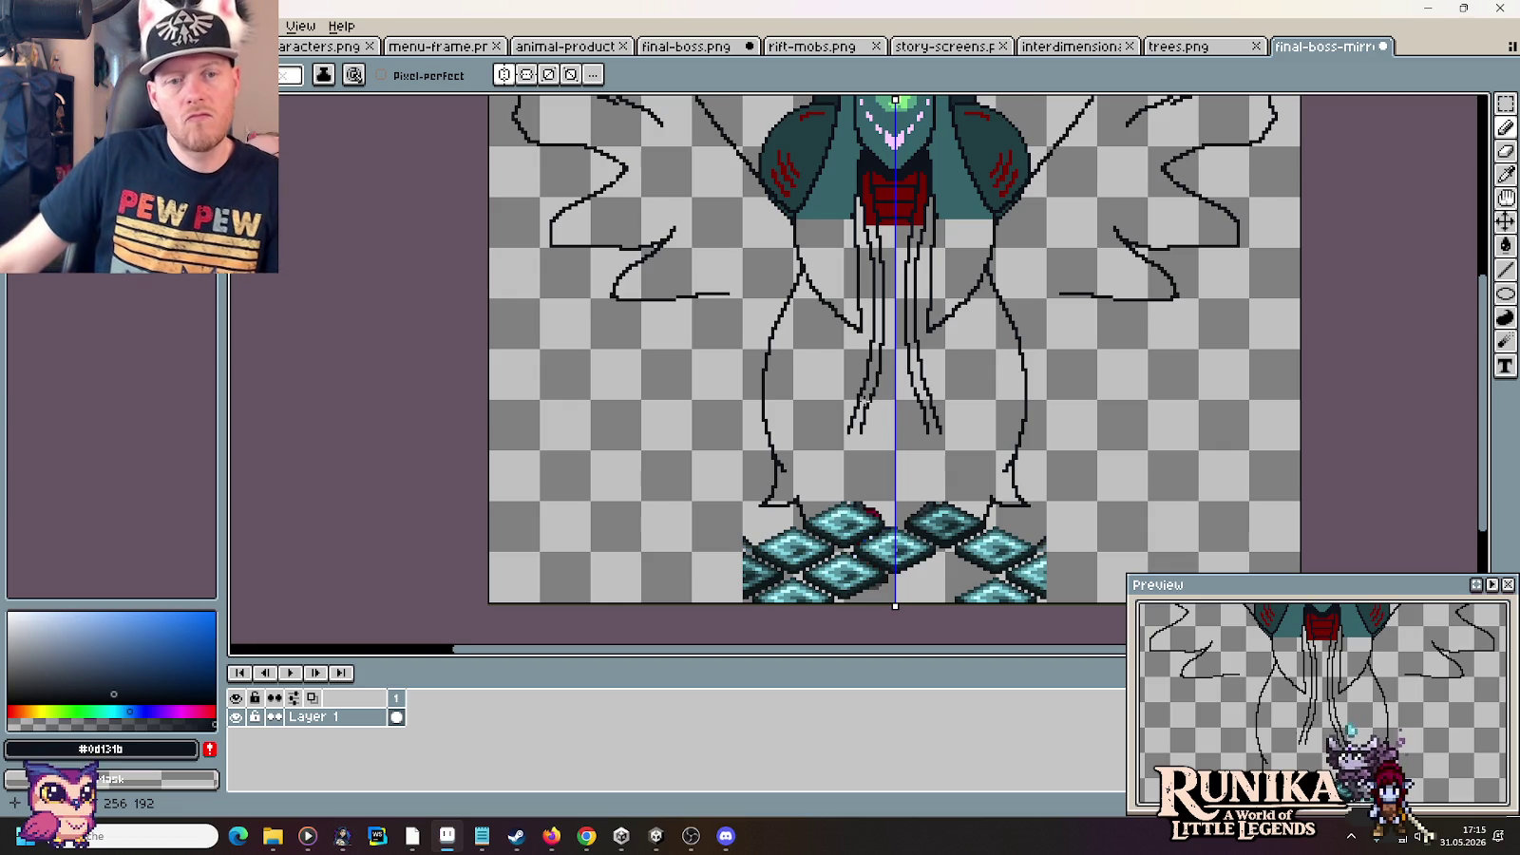
key("alt+Tab")
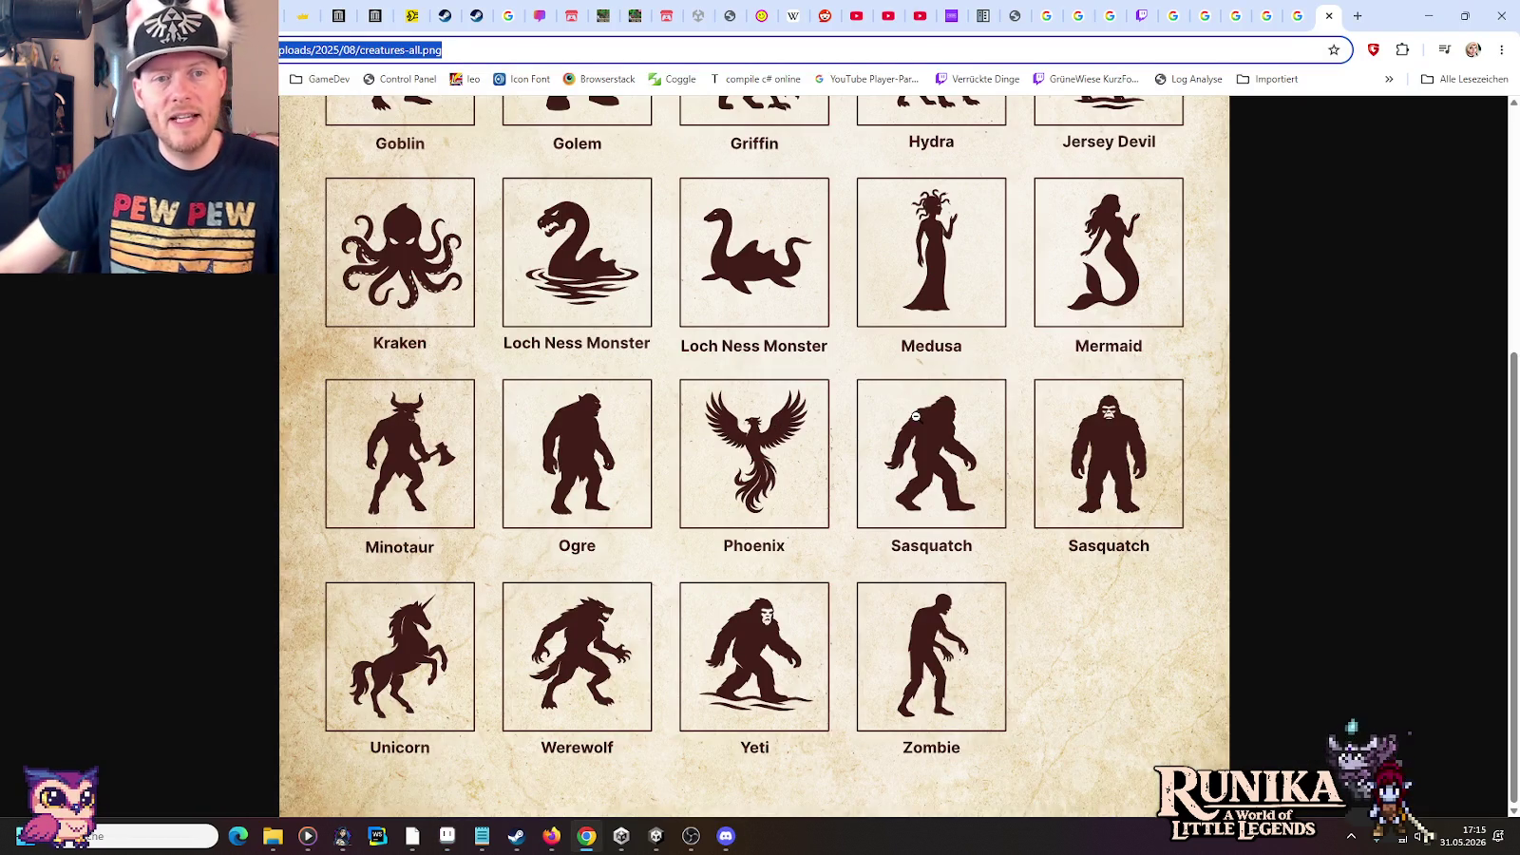
Close the silhouette tab and open the Legendary Creatures poster in a new tab
scroll(916, 415, "up", 2)
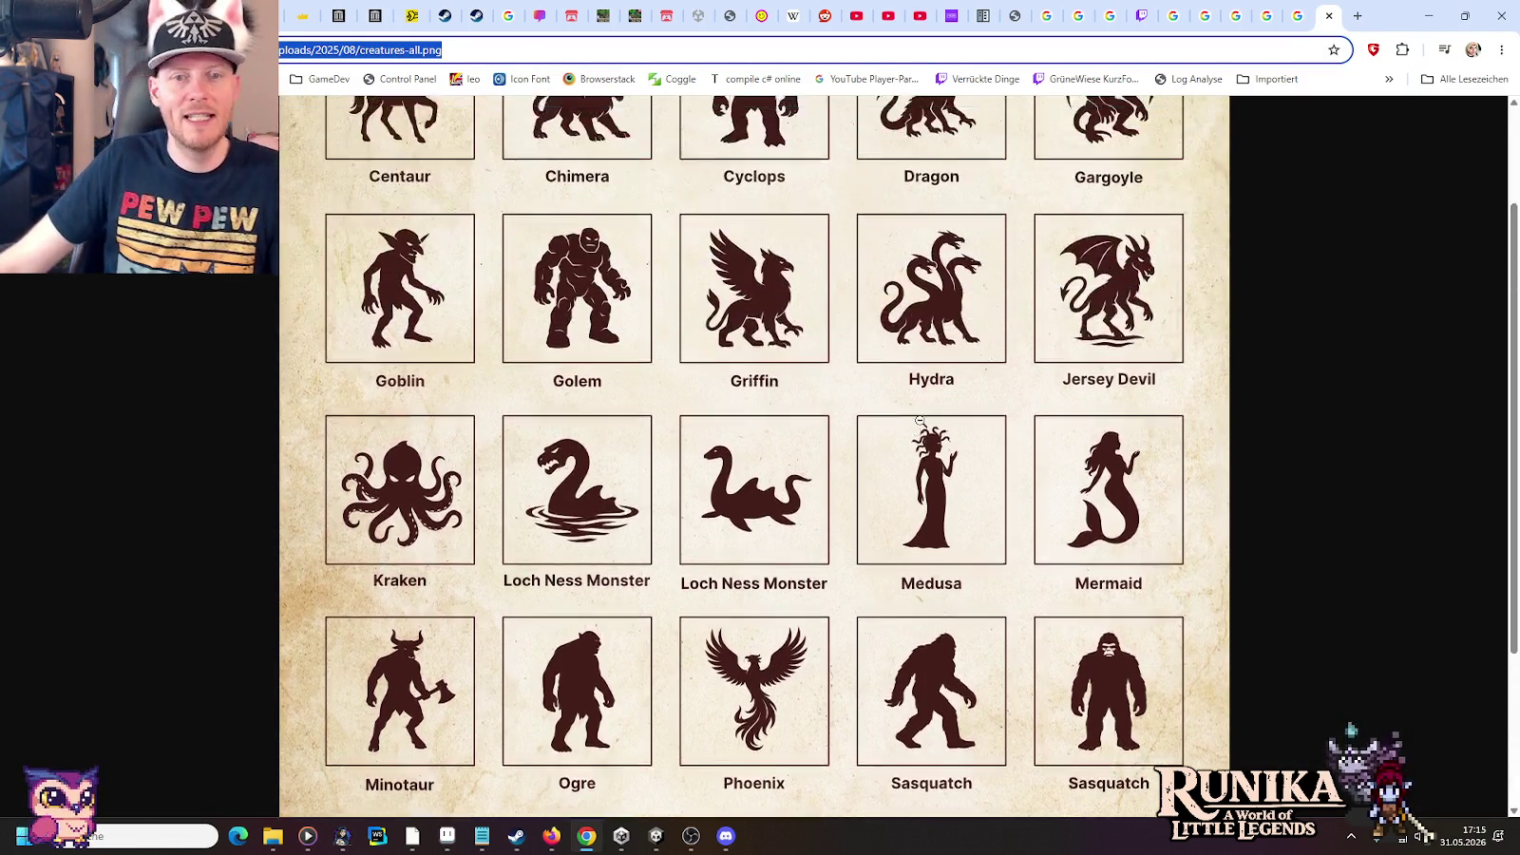
scroll(915, 415, "up", 2)
left_click(1330, 15)
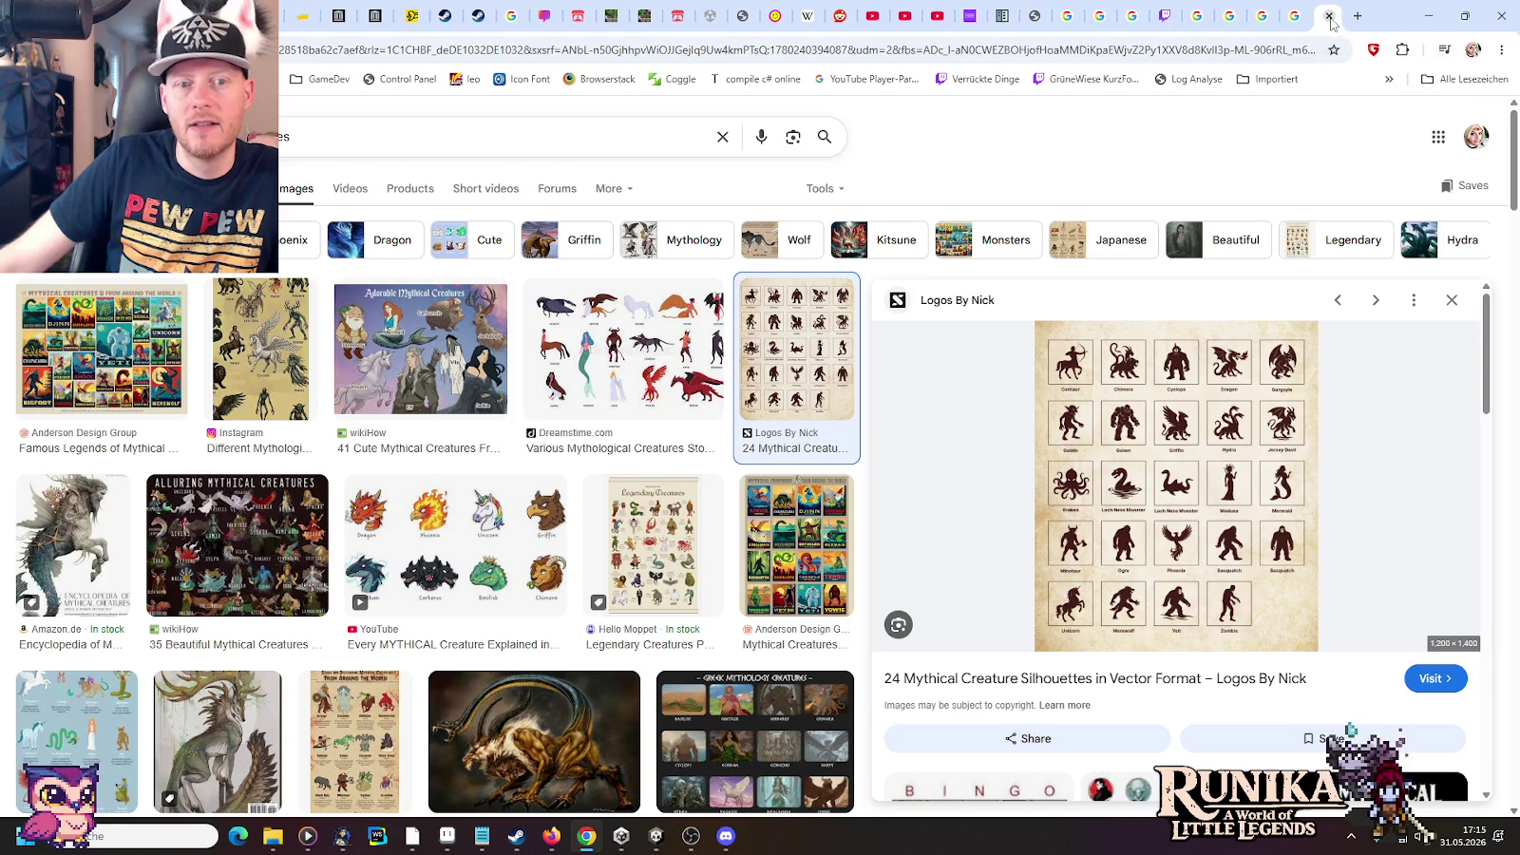
left_click(796, 547)
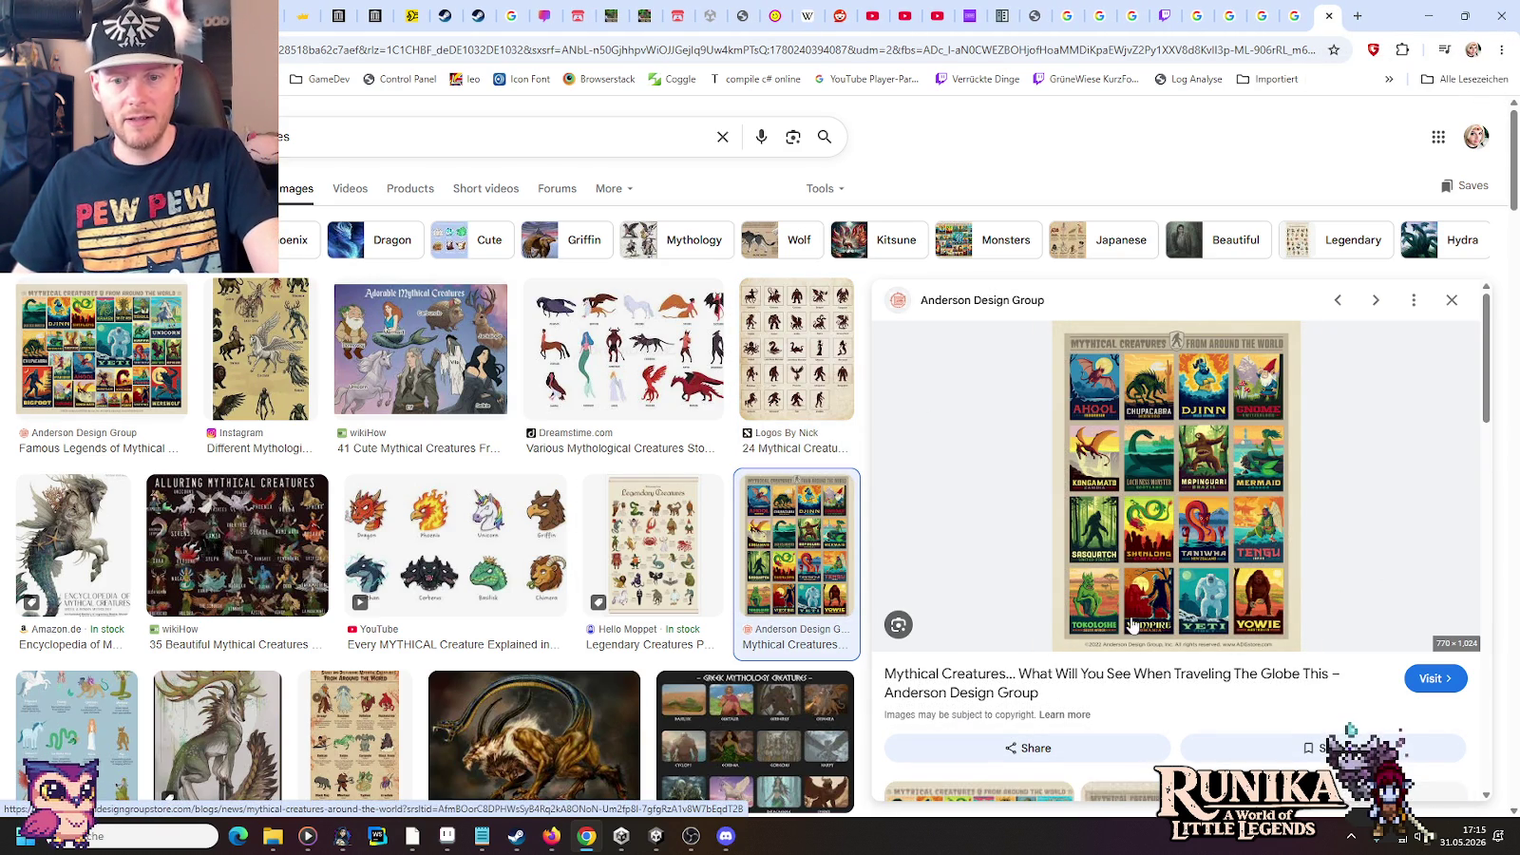
left_click(503, 537)
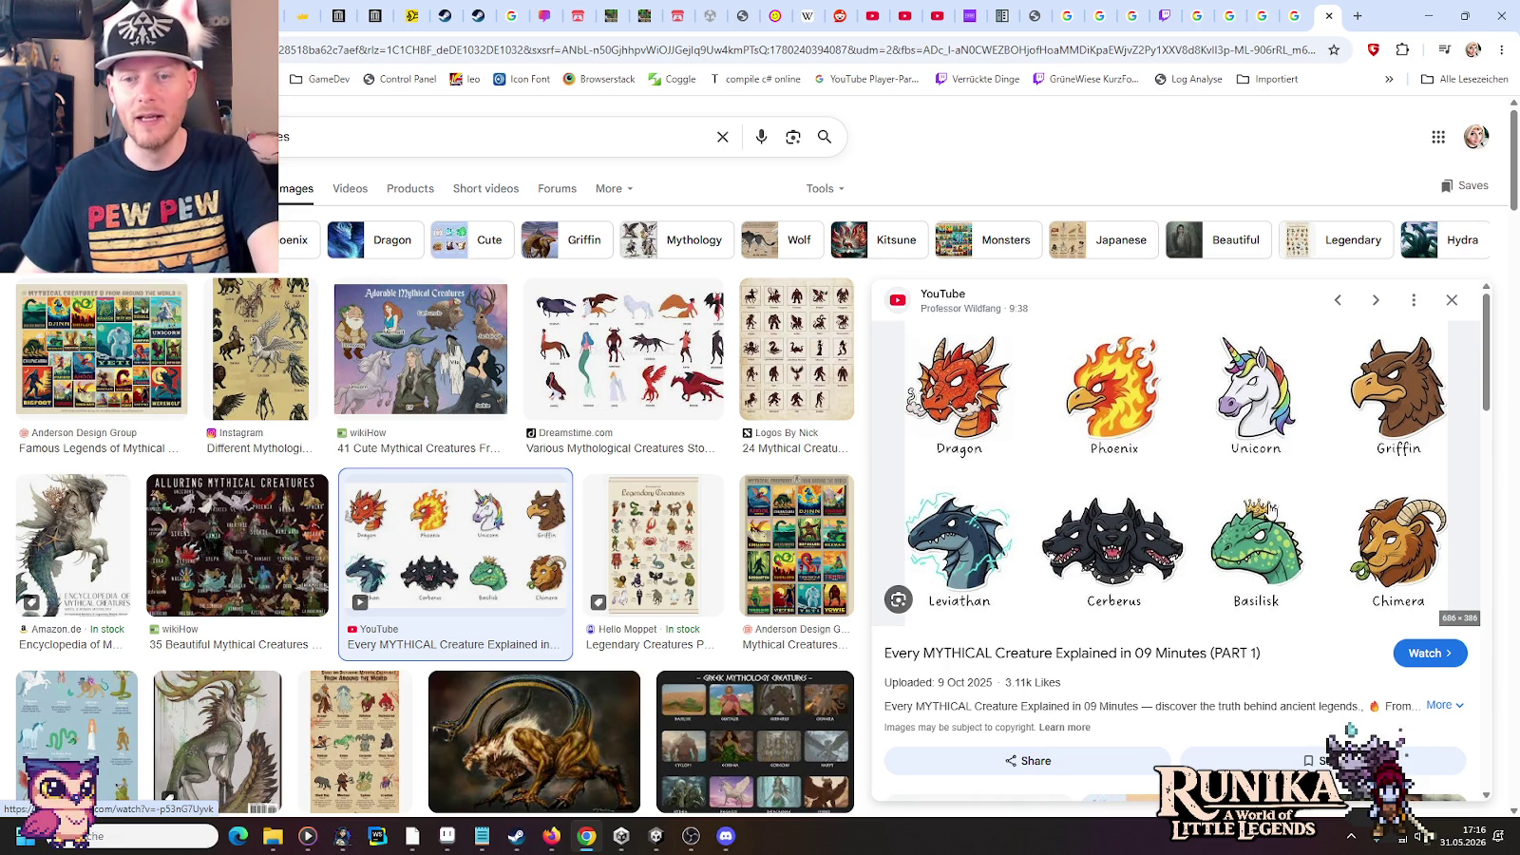
left_click(651, 539)
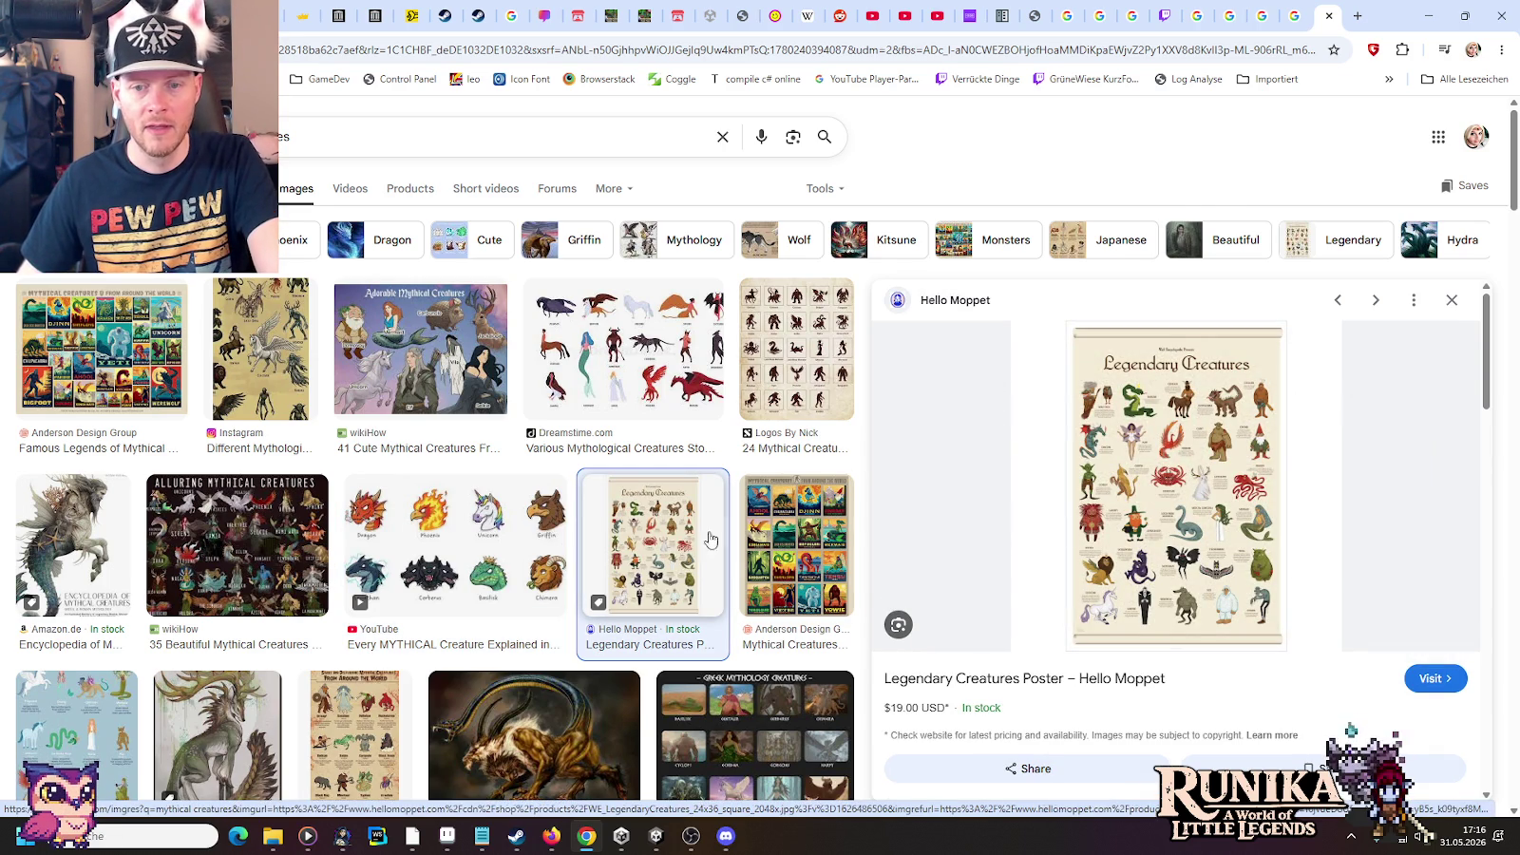
right_click(1172, 514)
left_click(1226, 365)
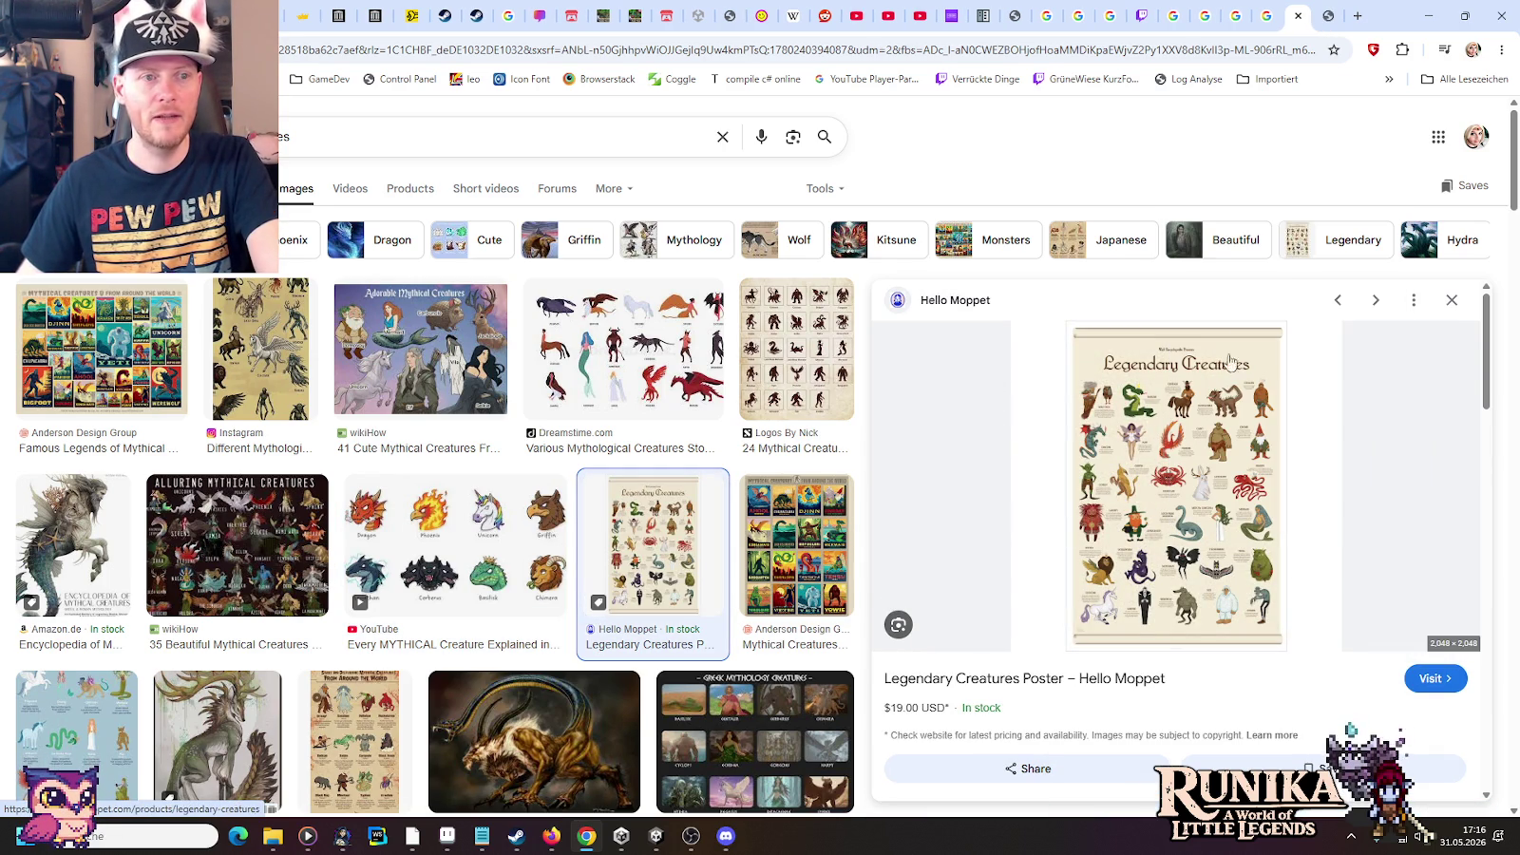
left_click(1330, 11)
View the Legendary Creatures poster at full size, then return to the boss sprite
left_click(670, 178)
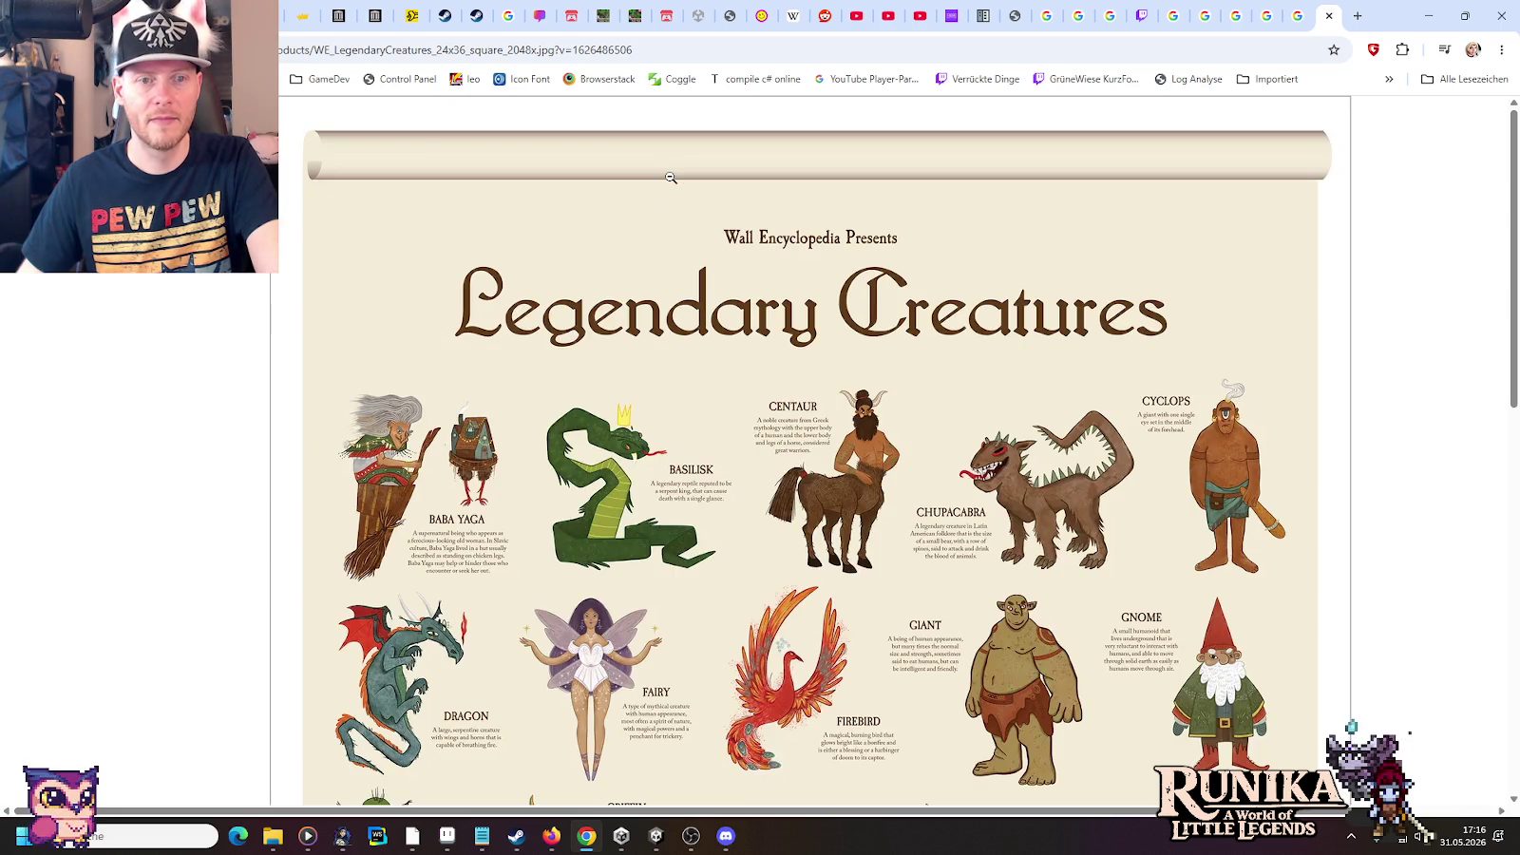
scroll(688, 527, "down", 3)
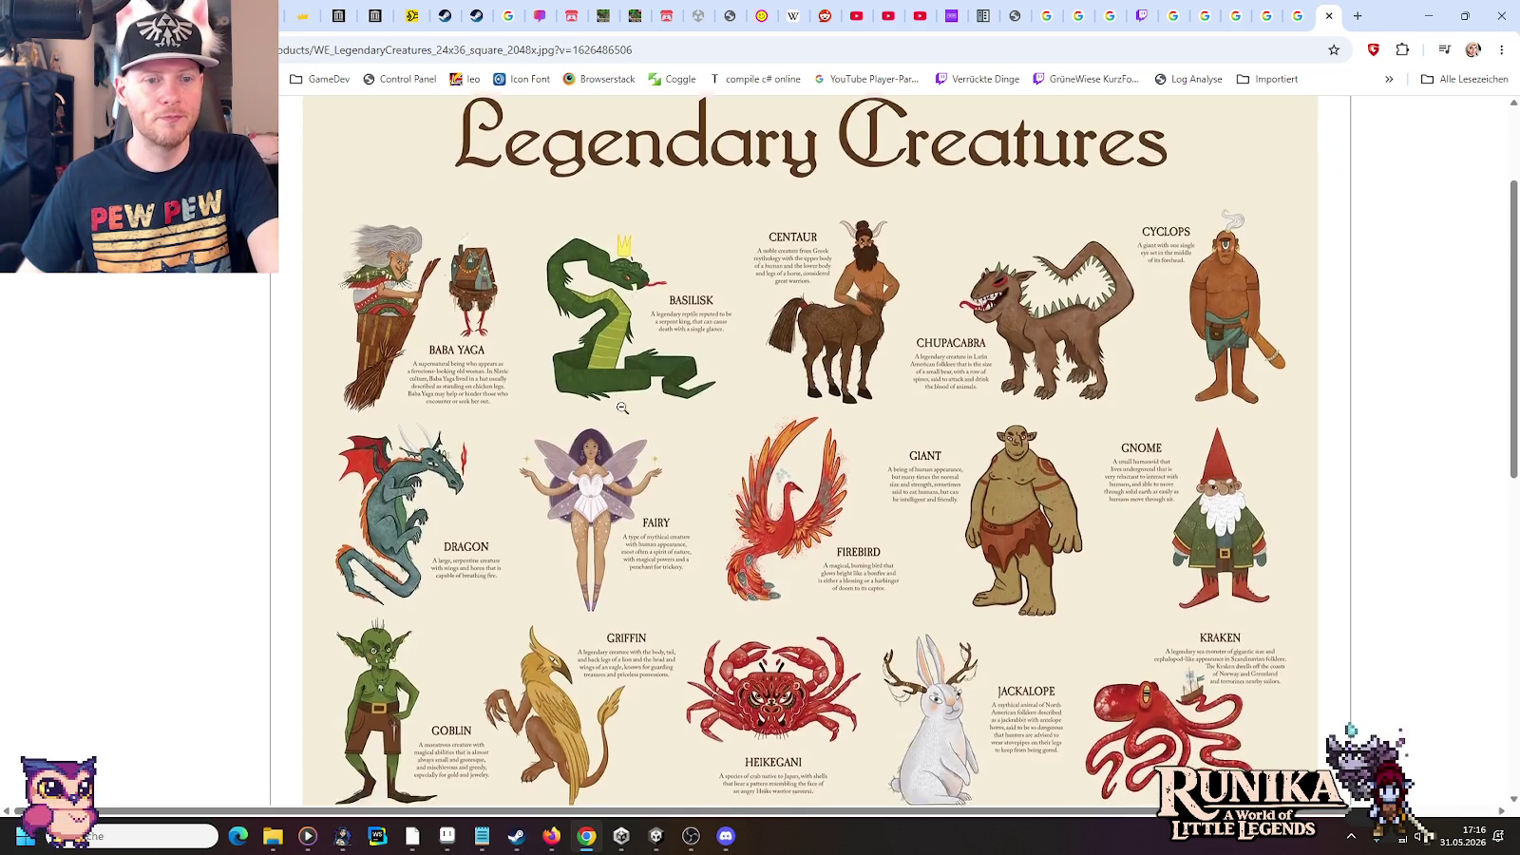
scroll(622, 409, "down", 3)
scroll(623, 411, "down", 2)
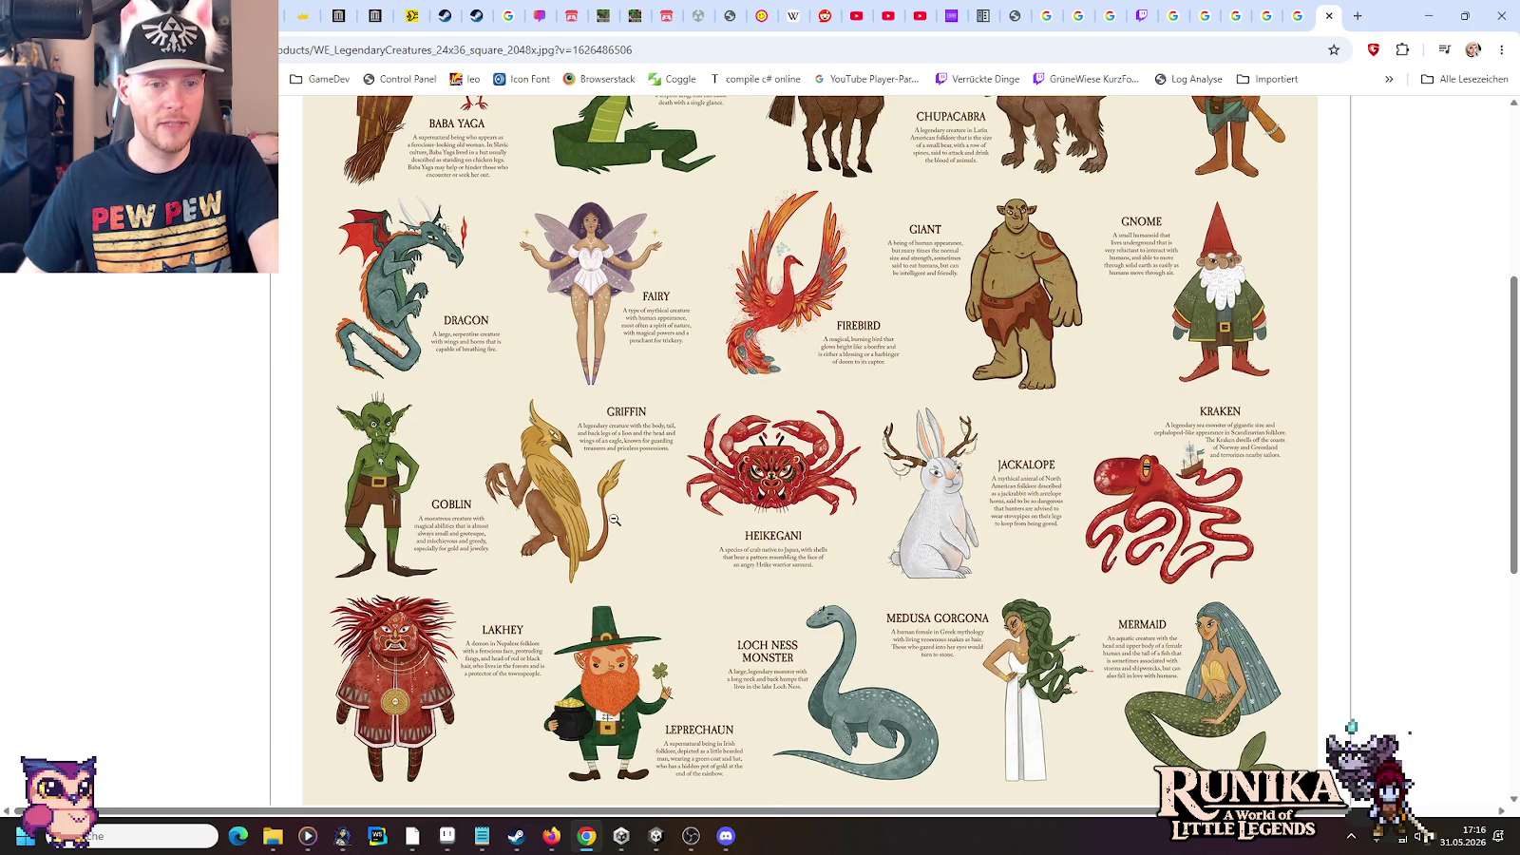
scroll(571, 505, "down", 1)
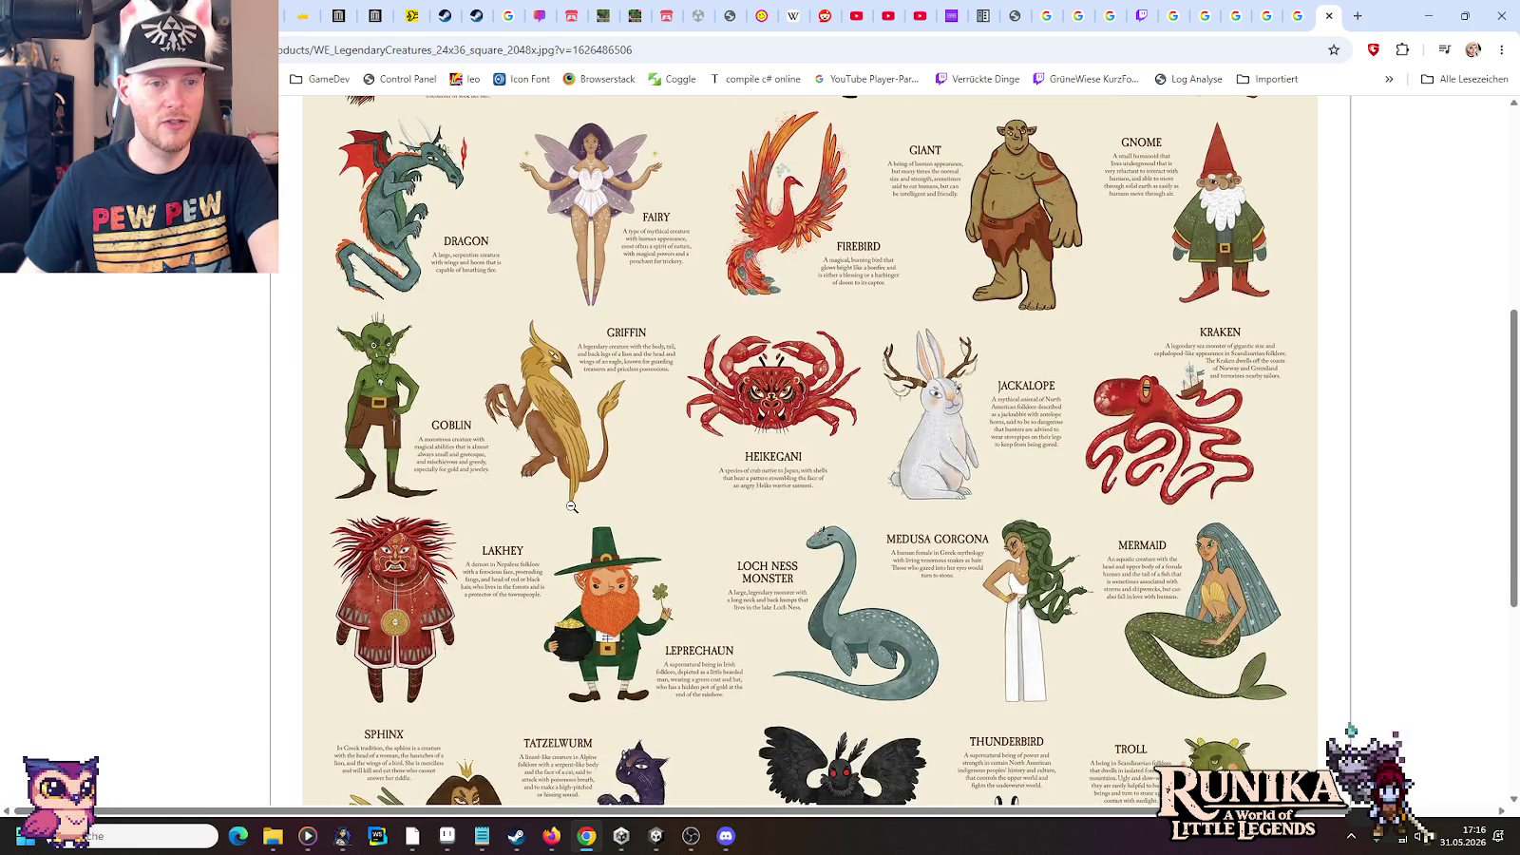
scroll(571, 505, "down", 2)
scroll(570, 506, "down", 1)
scroll(570, 506, "down", 2)
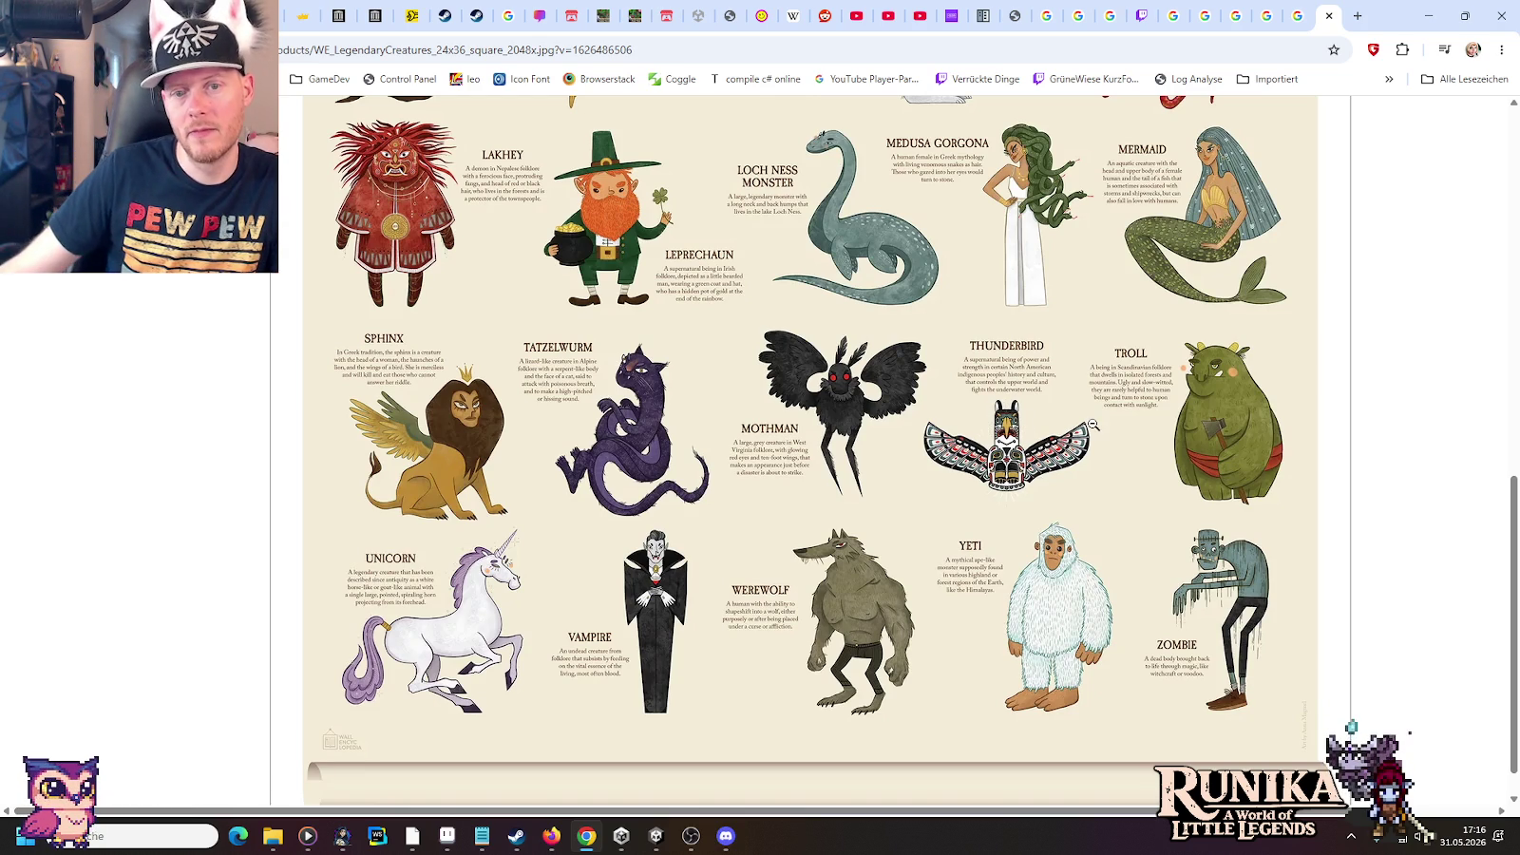
key("alt+Tab")
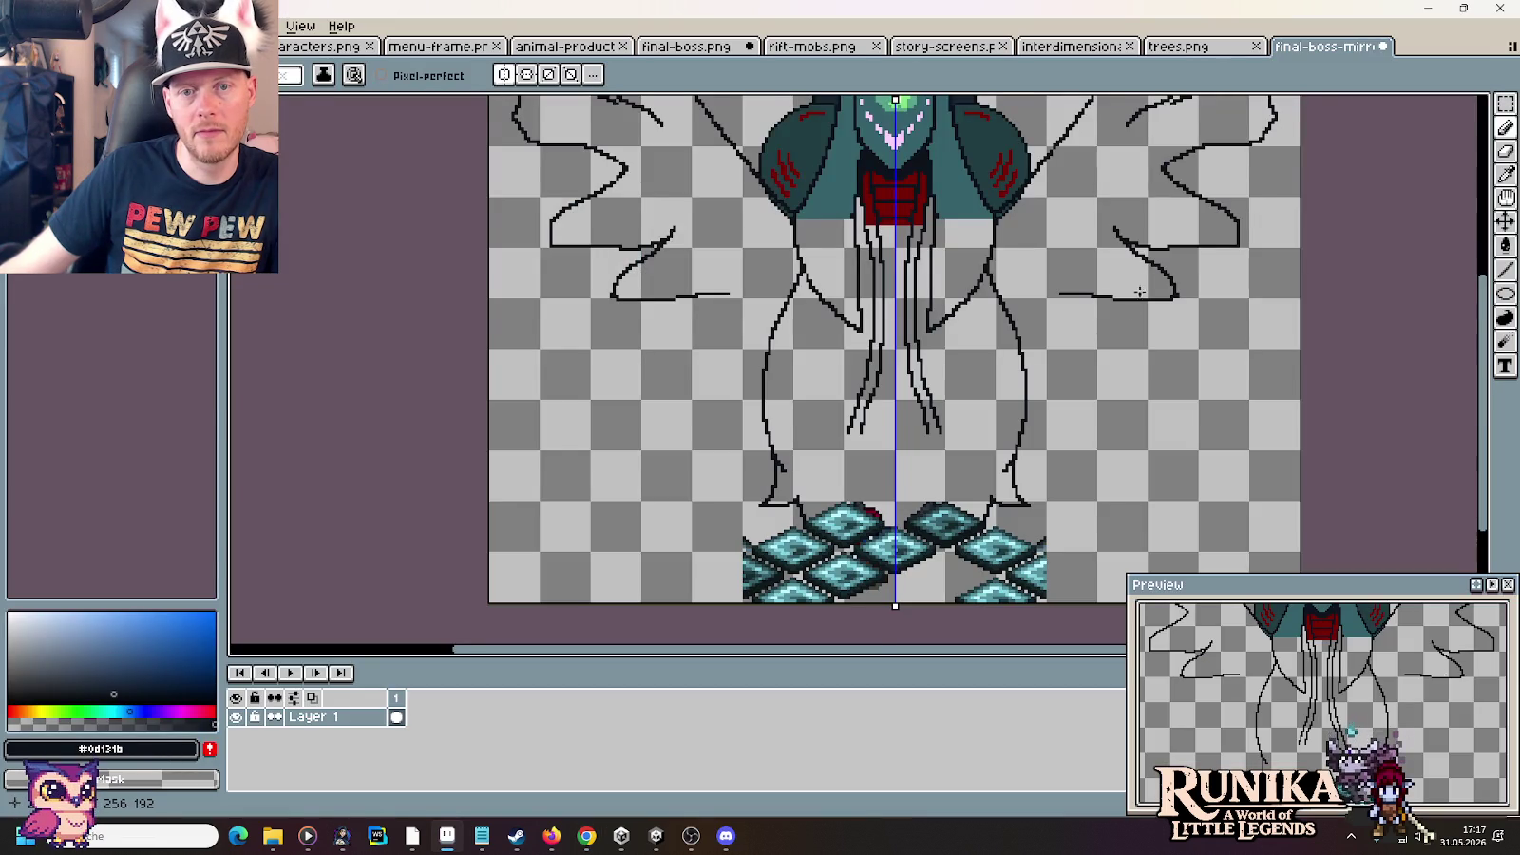
On the final-boss.png sheet, clear the selection and marquee-select the middle boss figure
scroll(1064, 452, "down", 1)
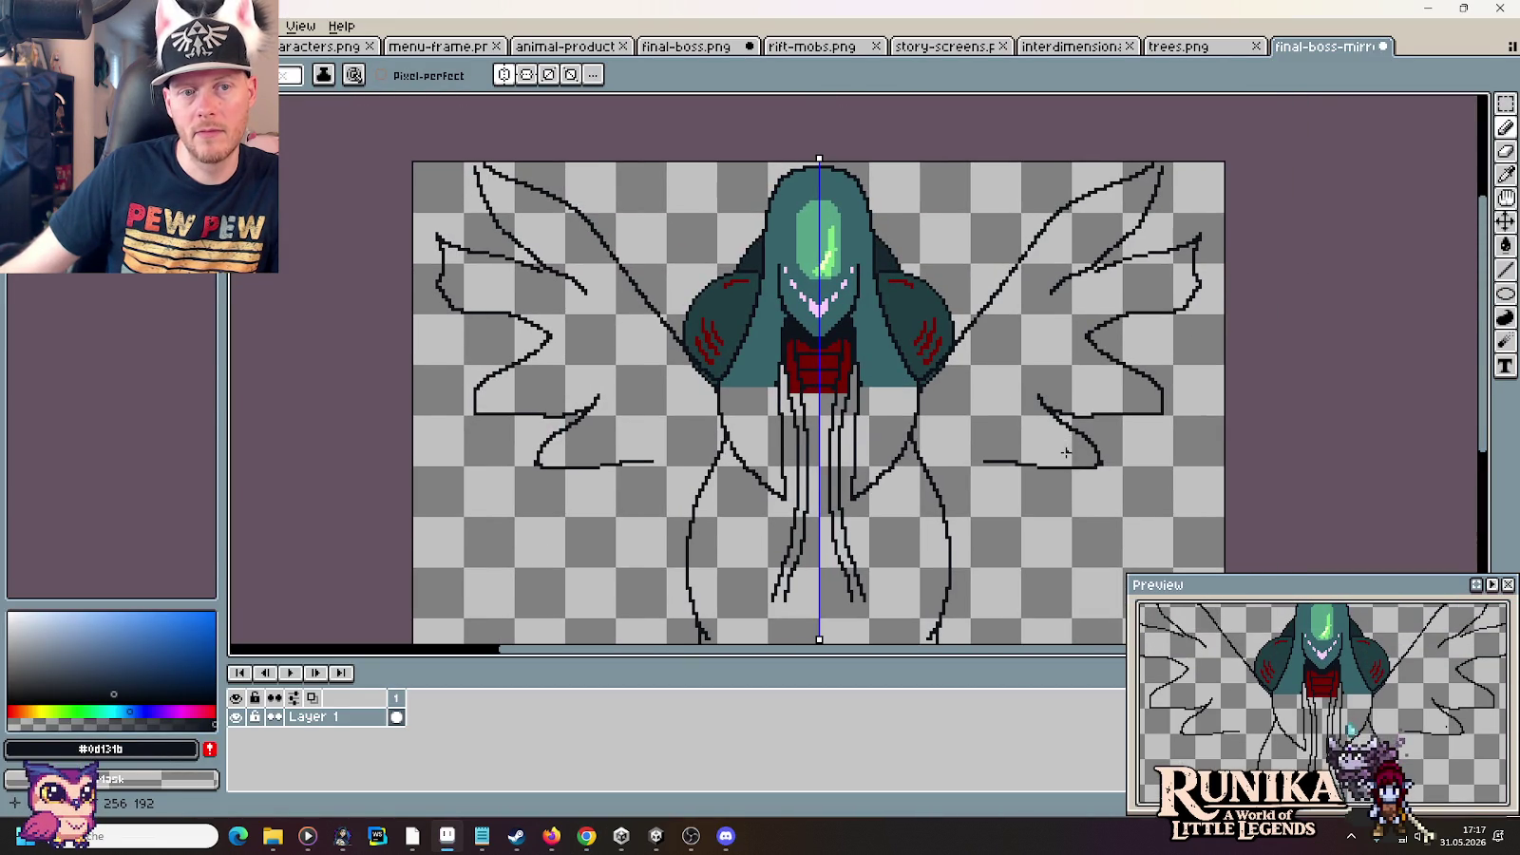
left_click(670, 47)
scroll(882, 446, "up", 1)
left_click(1326, 47)
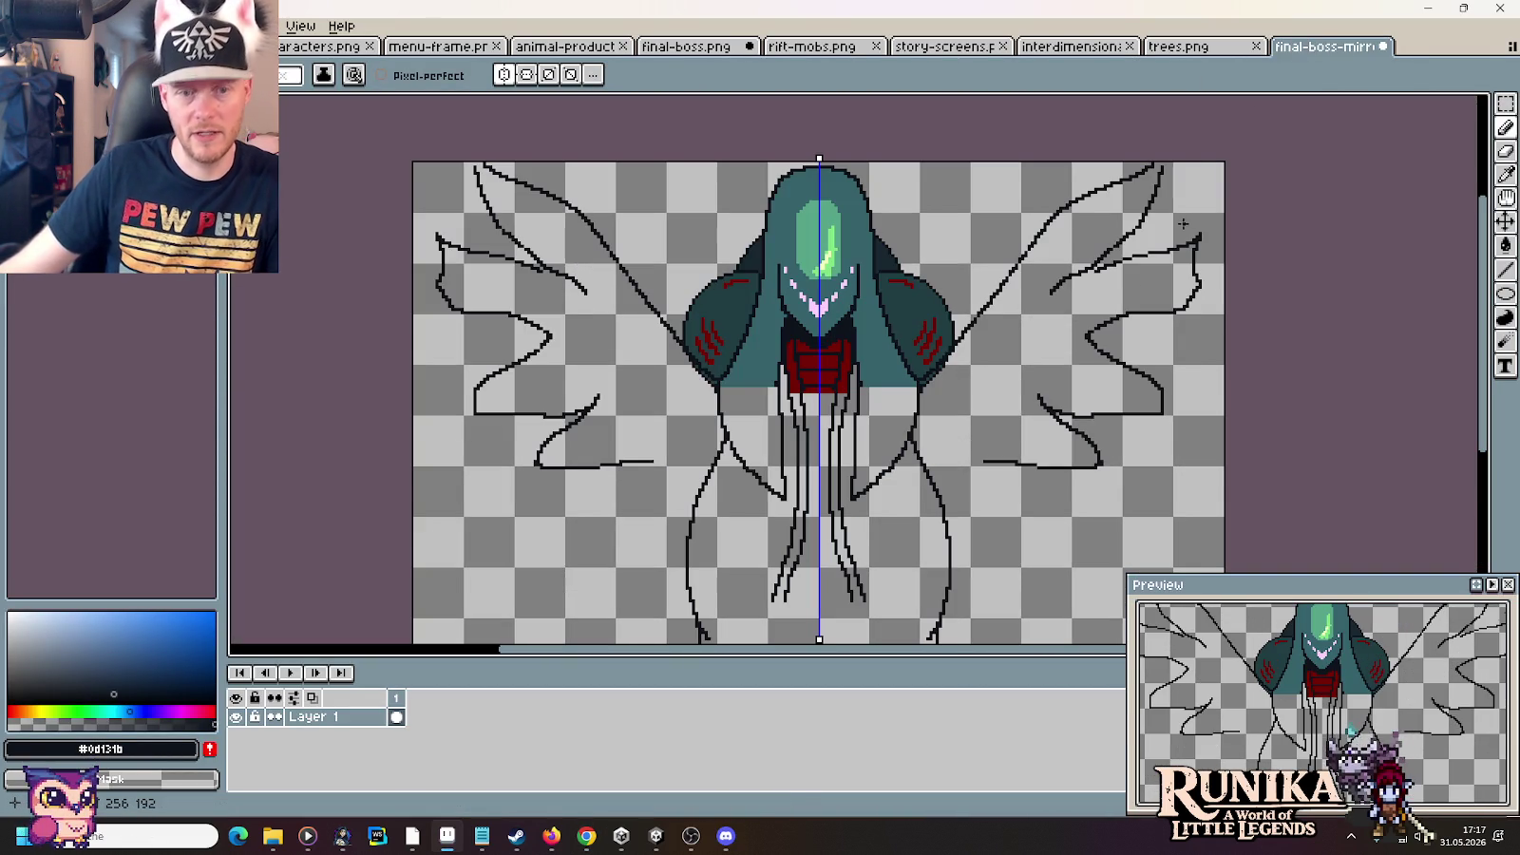
left_click(687, 47)
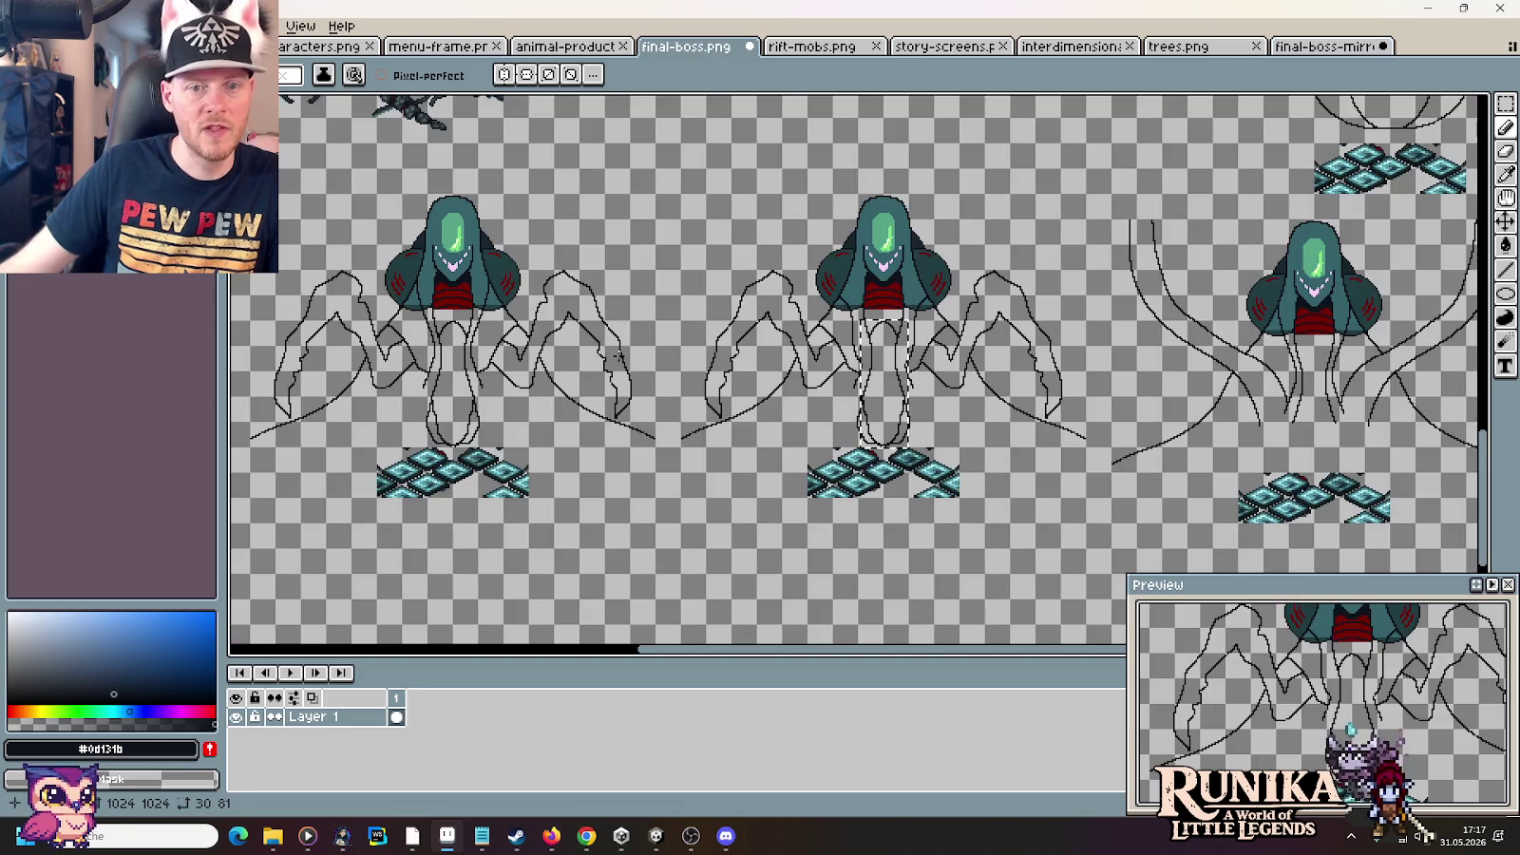
left_click_drag(618, 354, 727, 342)
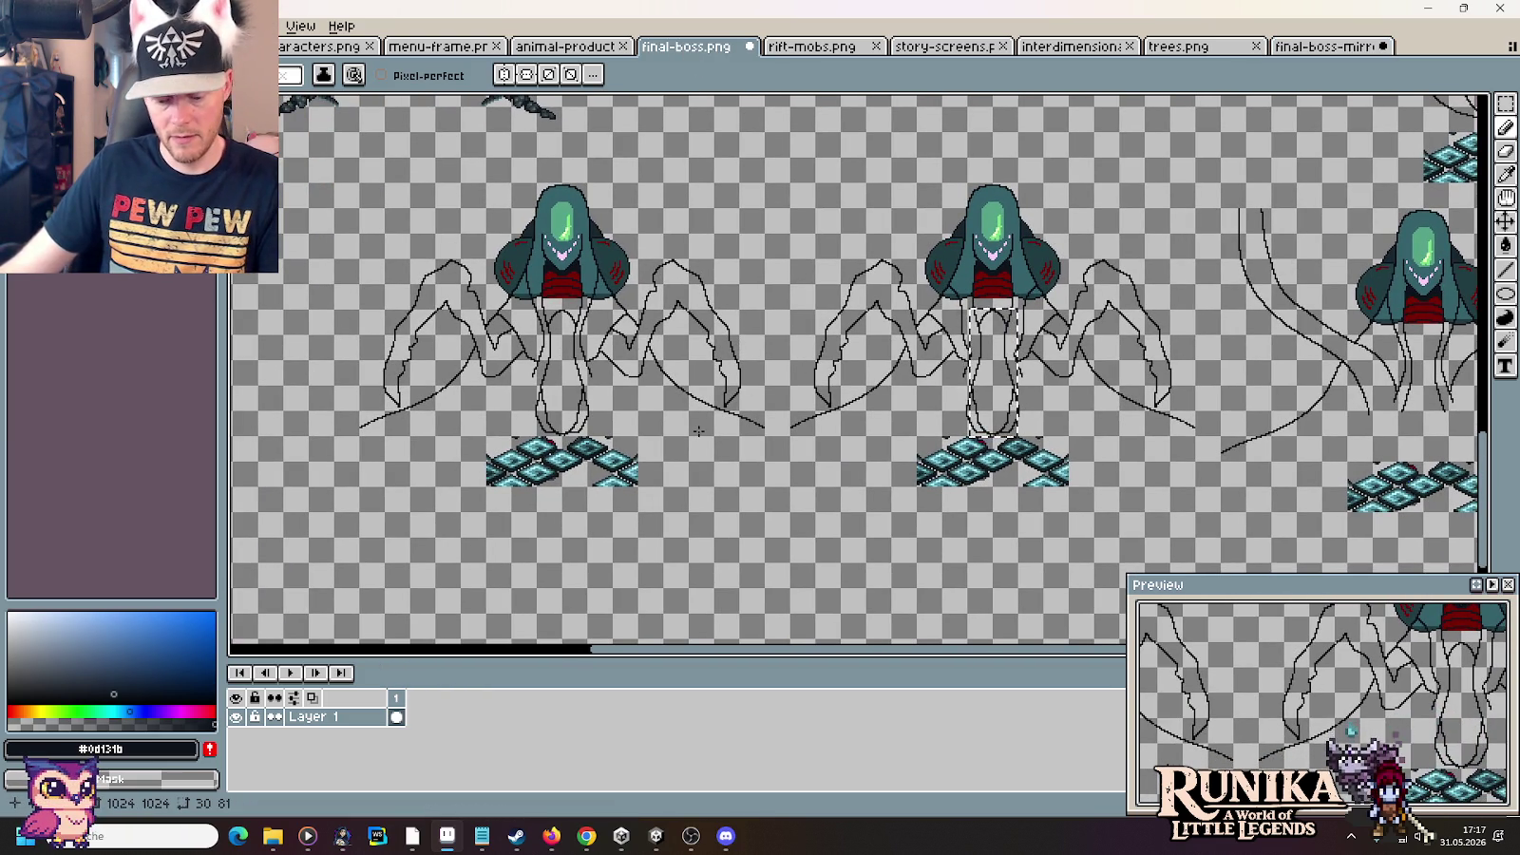
key("ctrl+d")
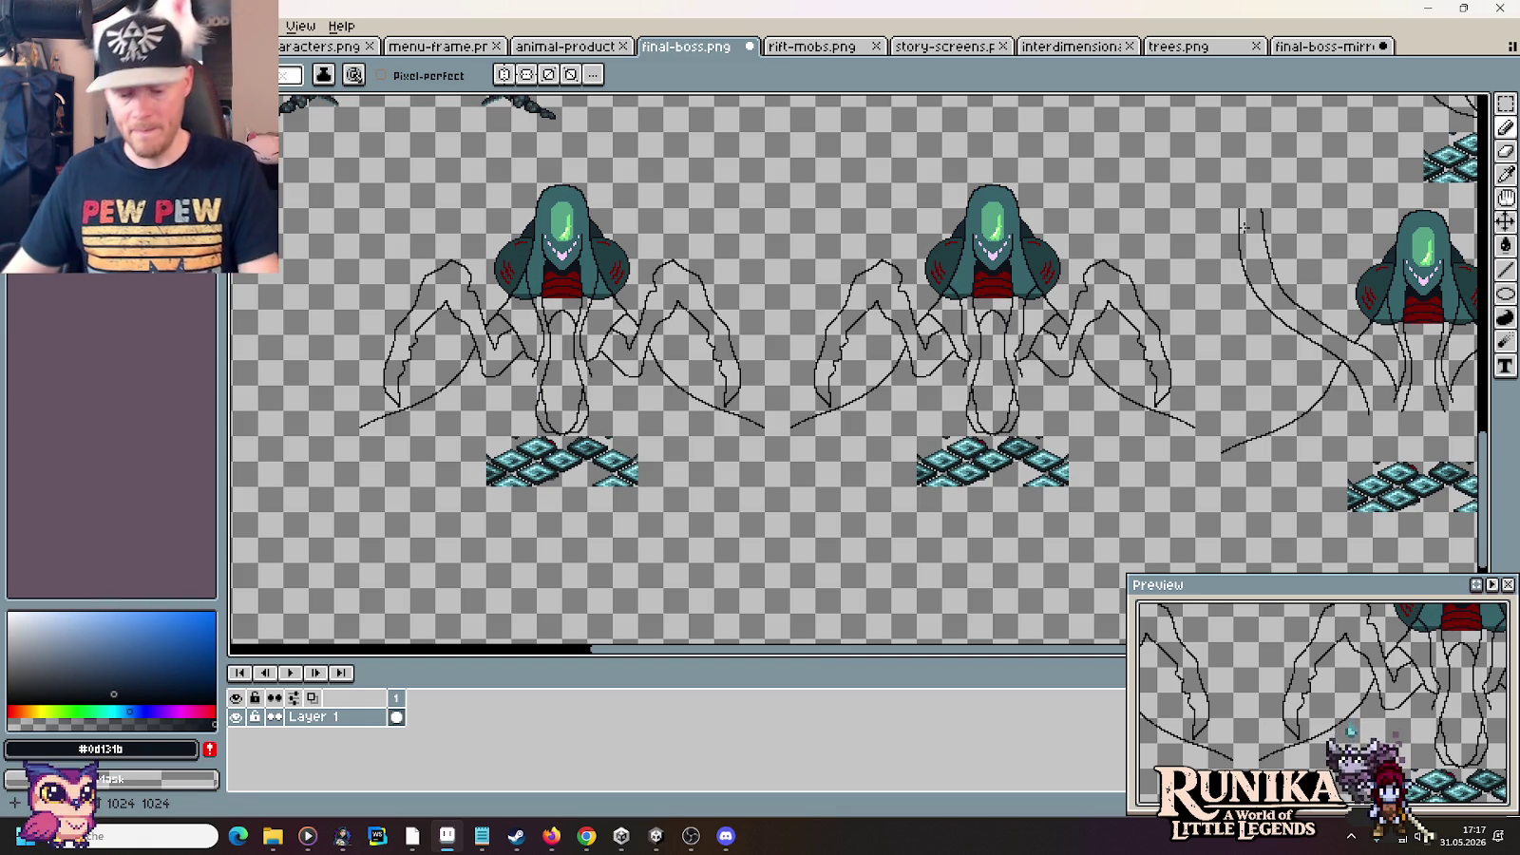
key("m")
left_click_drag(1195, 486, 798, 162)
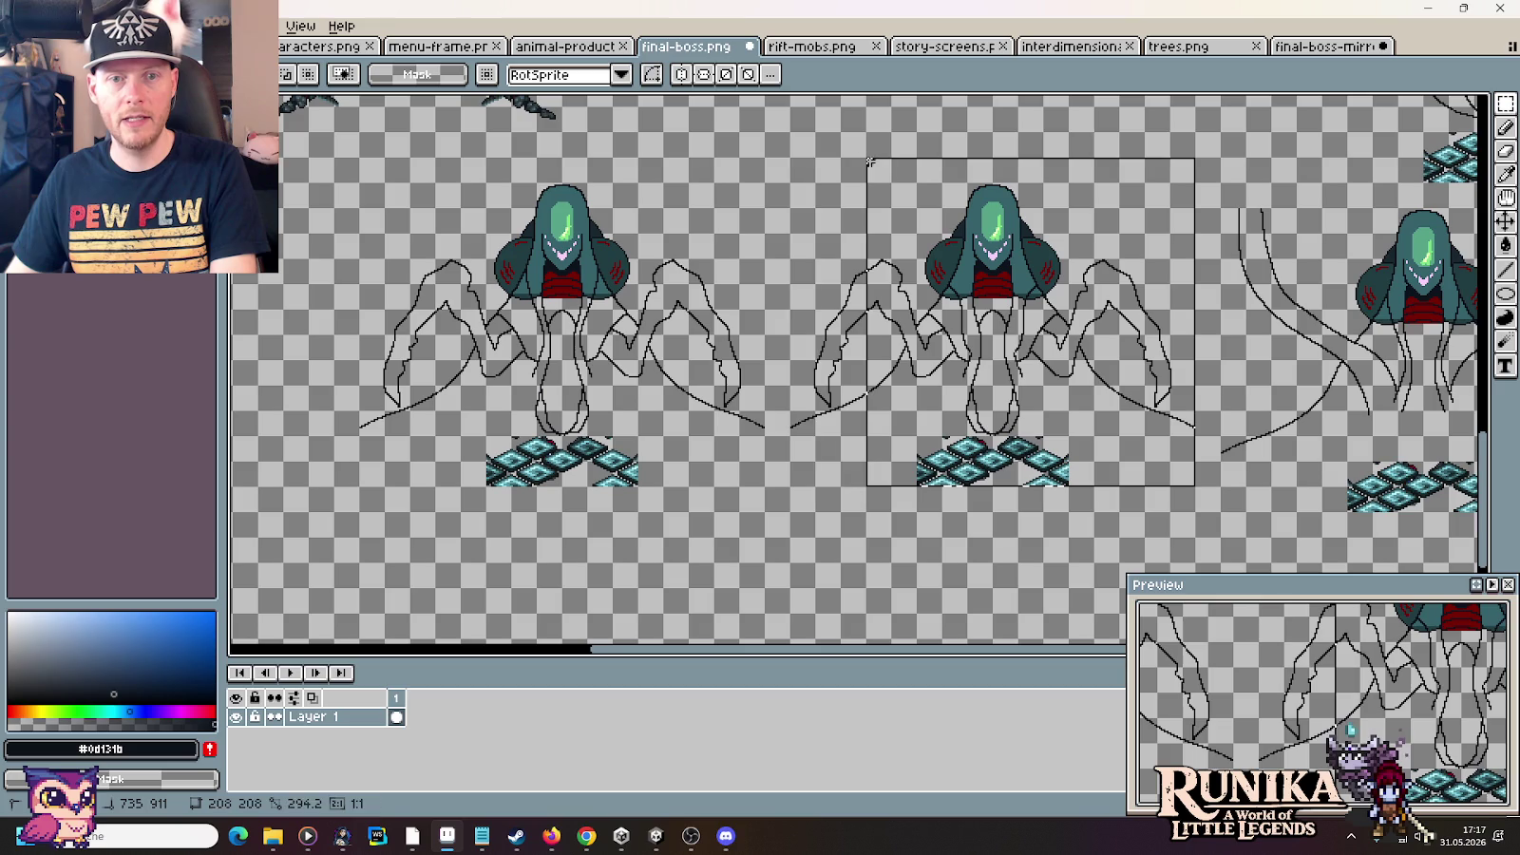
Replace the middle figure on the final-boss sheet with the pasted mirrored boss
key("ctrl+x")
key("ctrl+v")
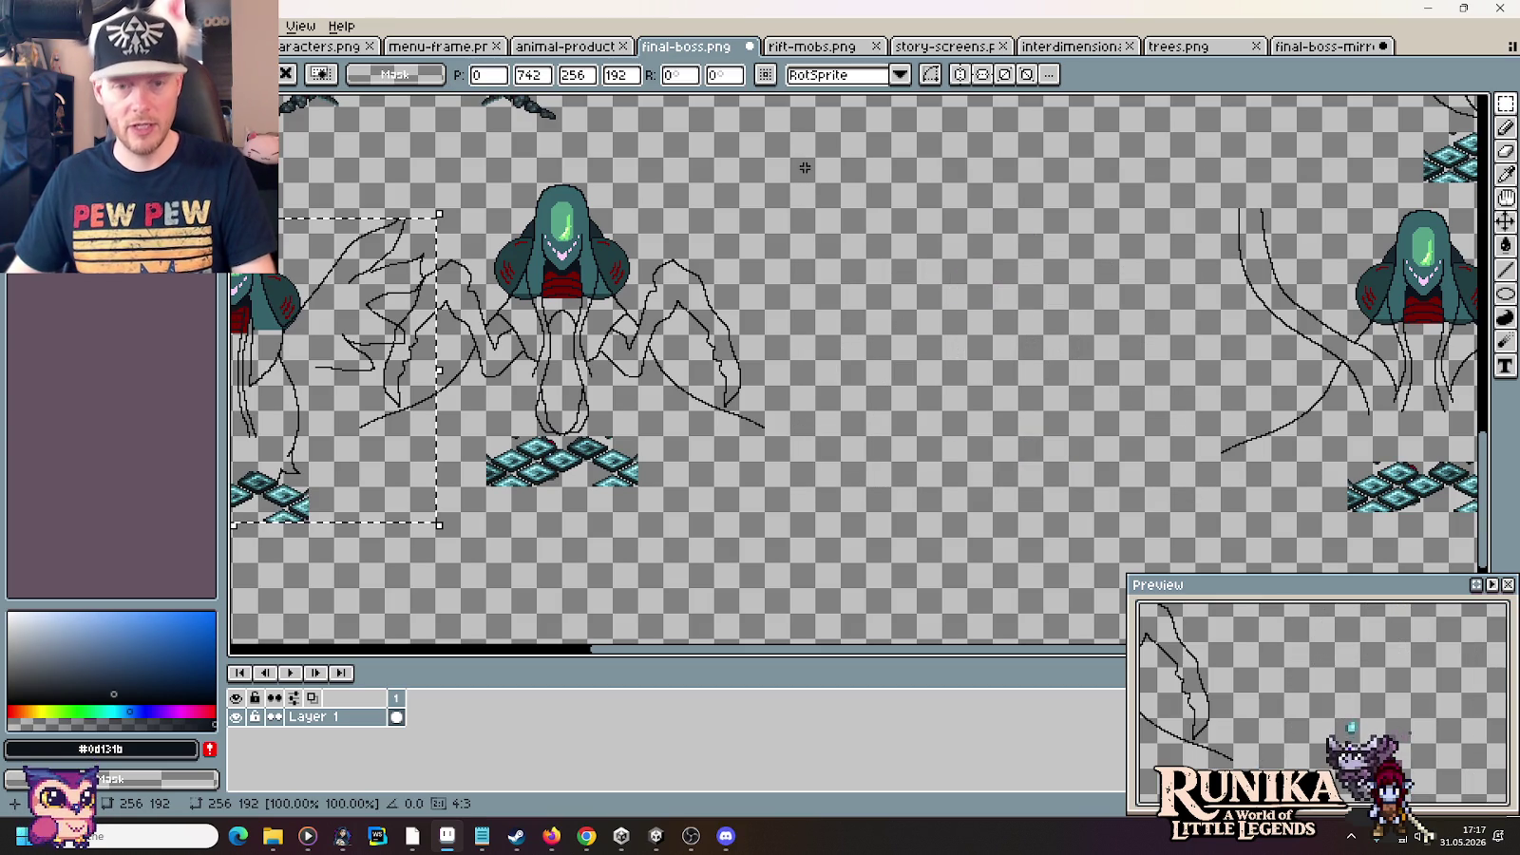
left_click_drag(349, 398, 1084, 413)
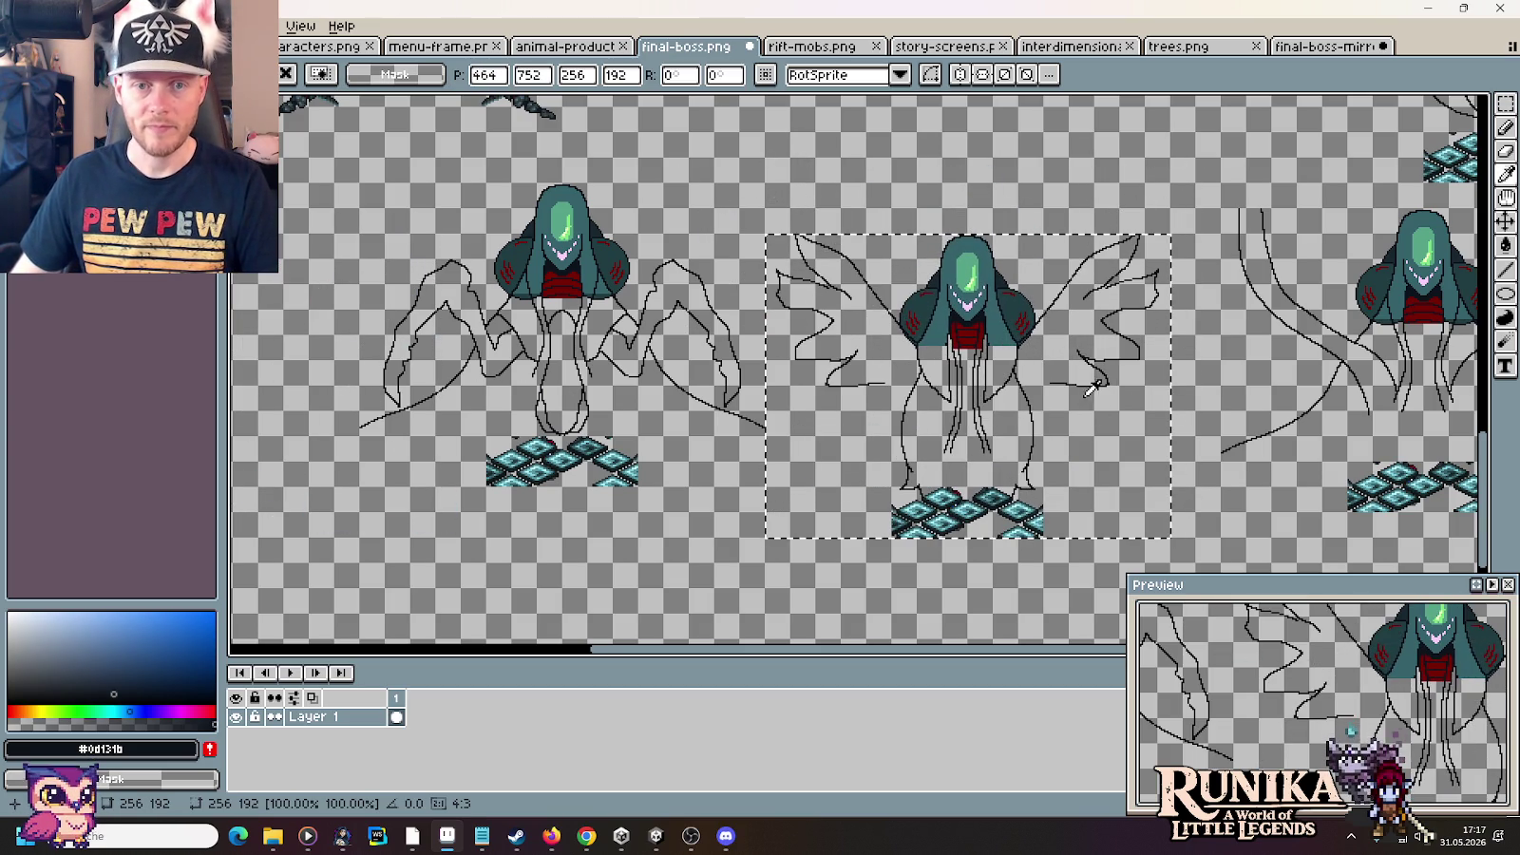
left_click(697, 330)
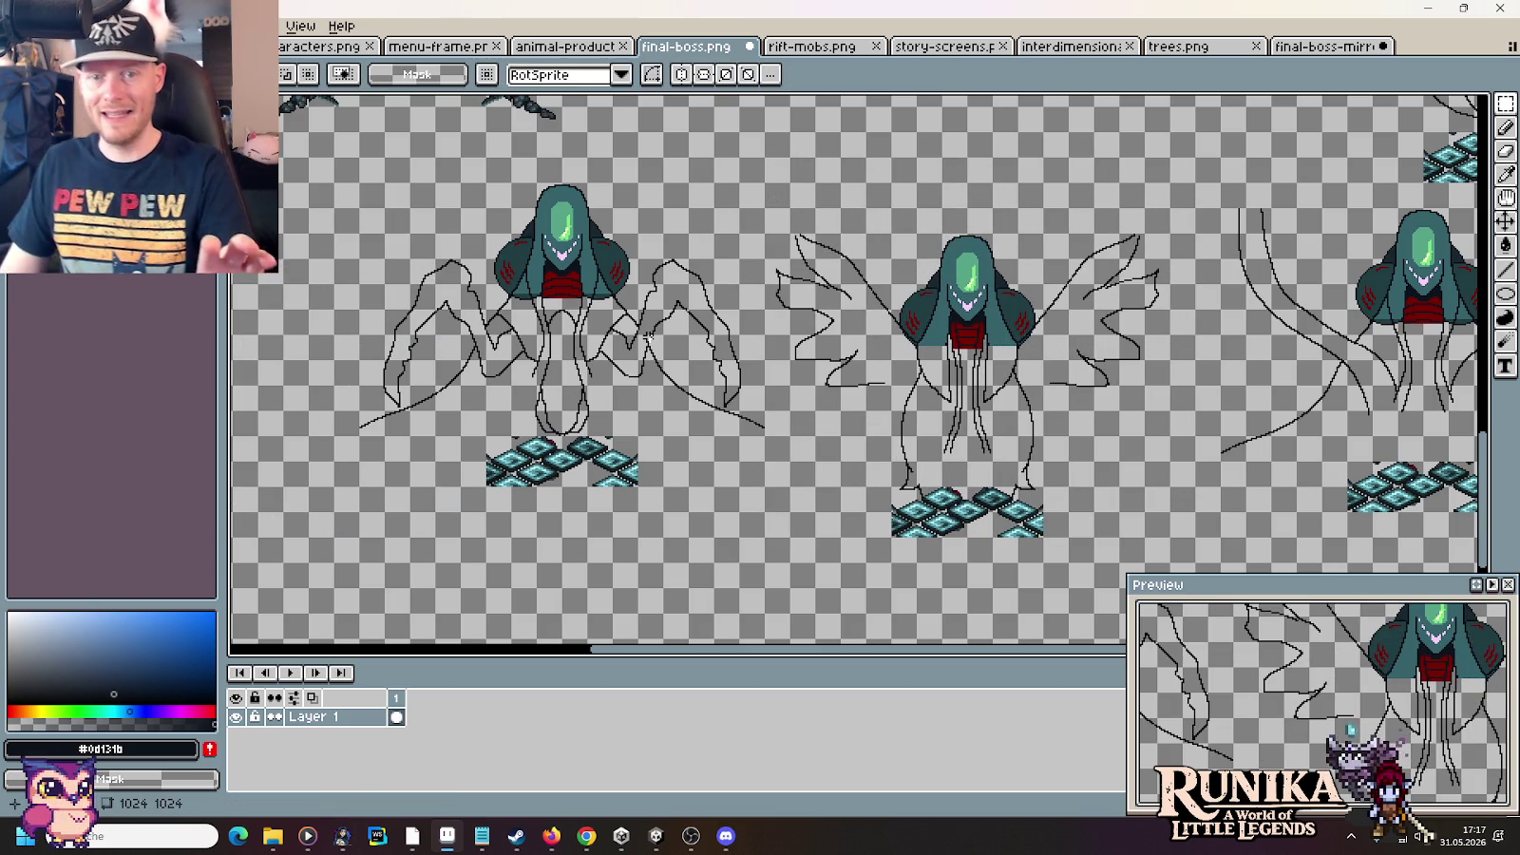
scroll(689, 333, "up", 2)
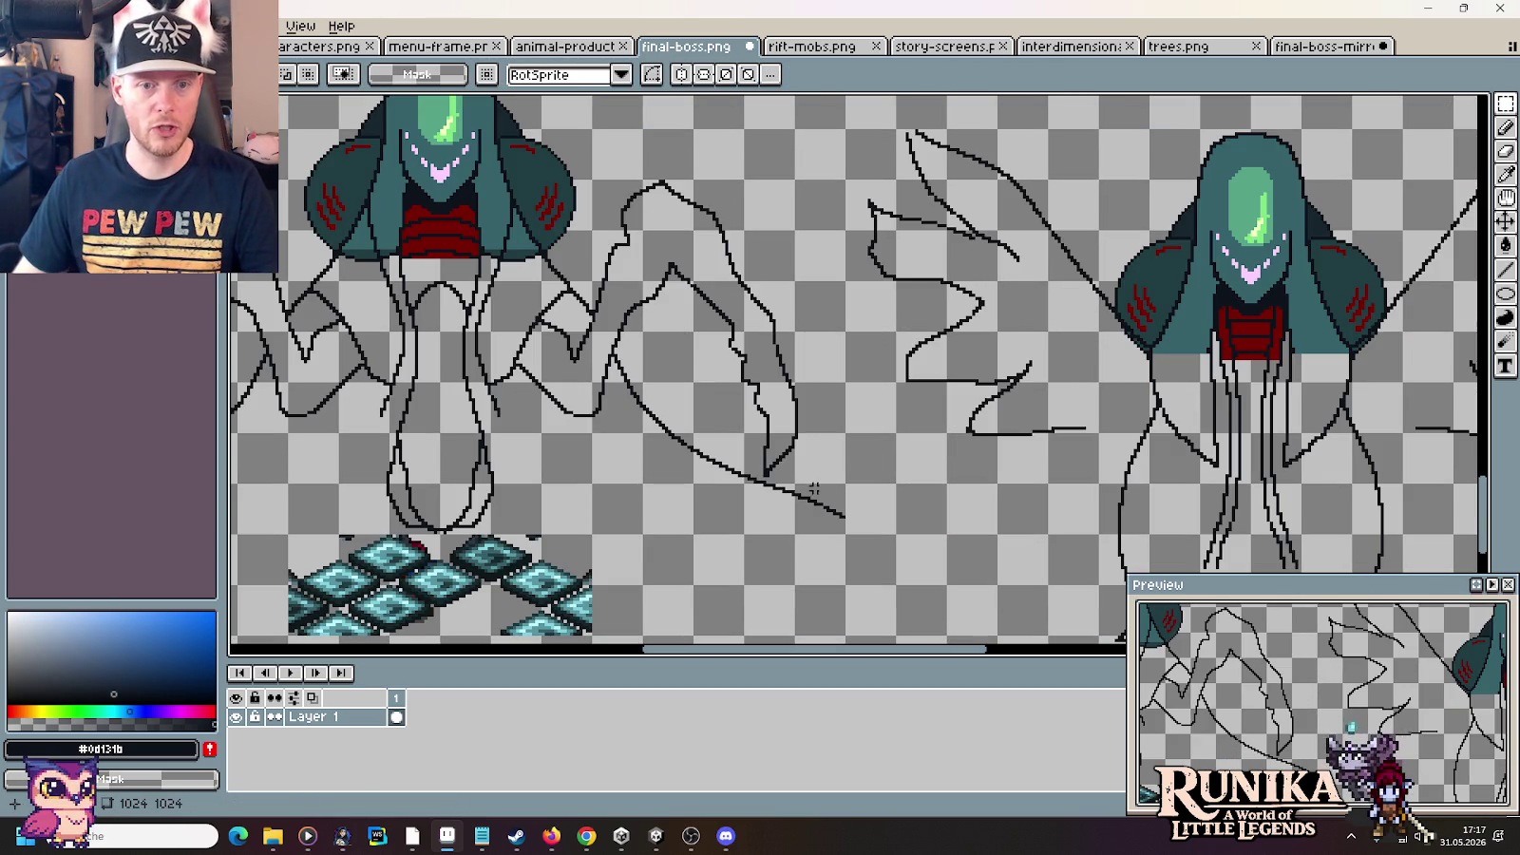
Erase the upper wing outlines from the mirrored boss sprite
left_click_drag(812, 475, 518, 181)
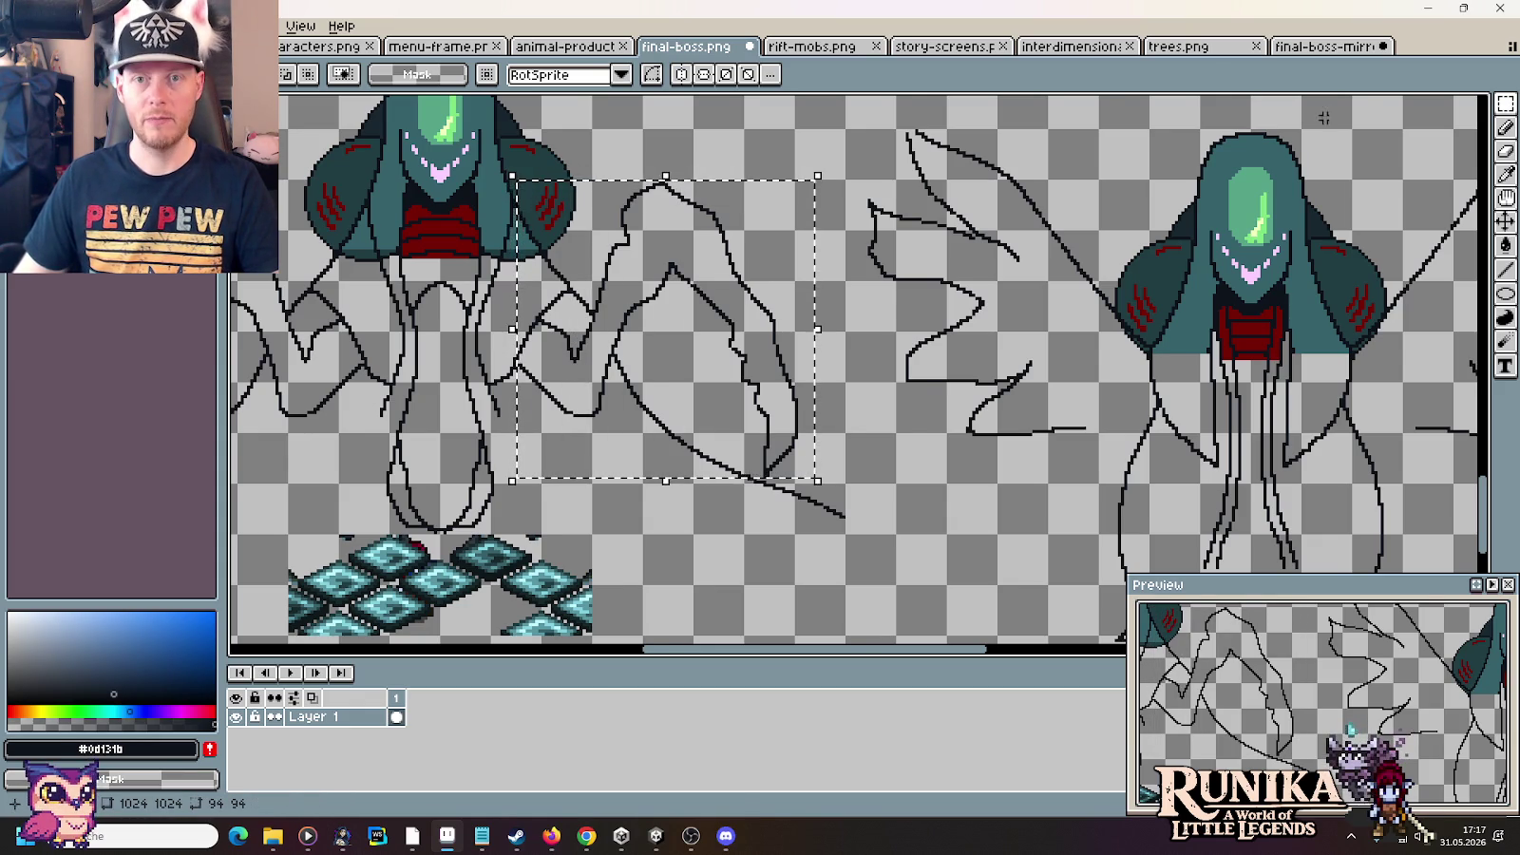
left_click(1349, 48)
key("ctrl+d")
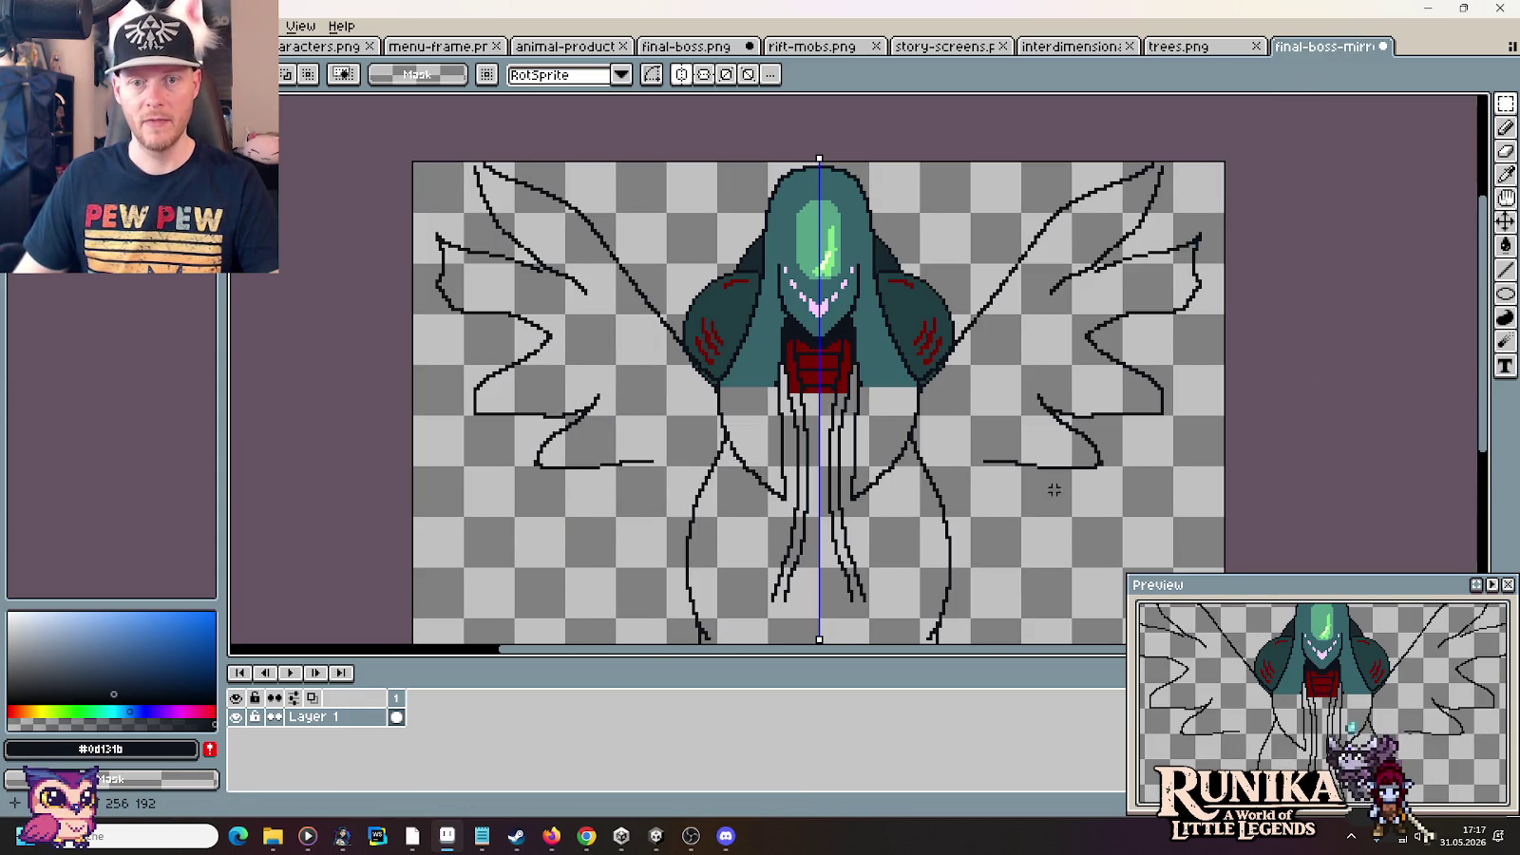
left_click_drag(962, 352, 1205, 142)
key("Delete")
key("ctrl+d")
Cut the old lower wing outlines, test a pasted wing sketch beside the body, then discard it
left_click_drag(968, 499, 1235, 300)
key("ctrl+x")
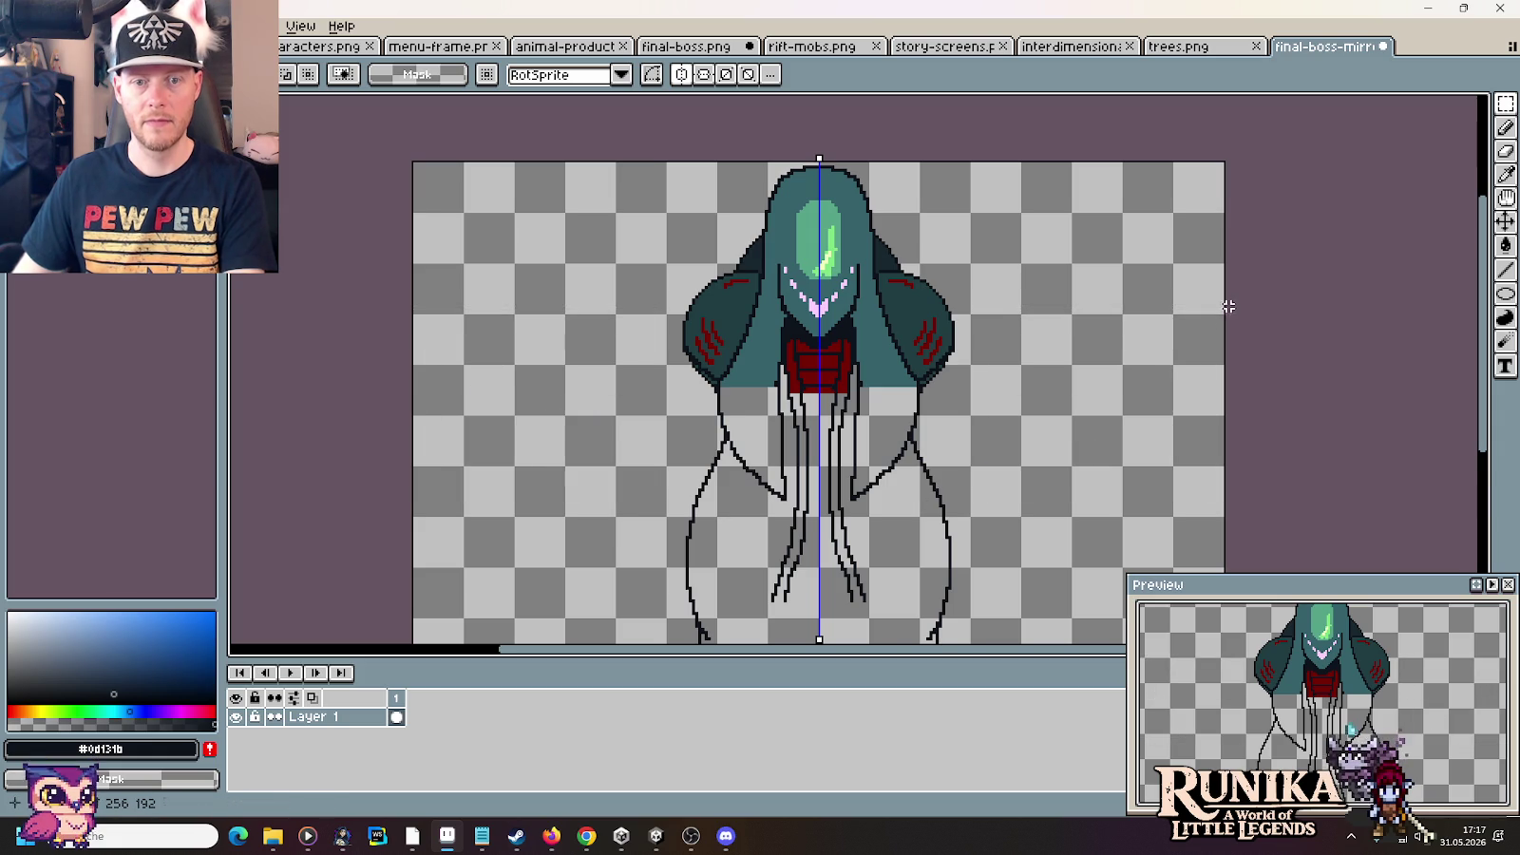
key("ctrl+v")
left_click_drag(796, 309, 962, 404)
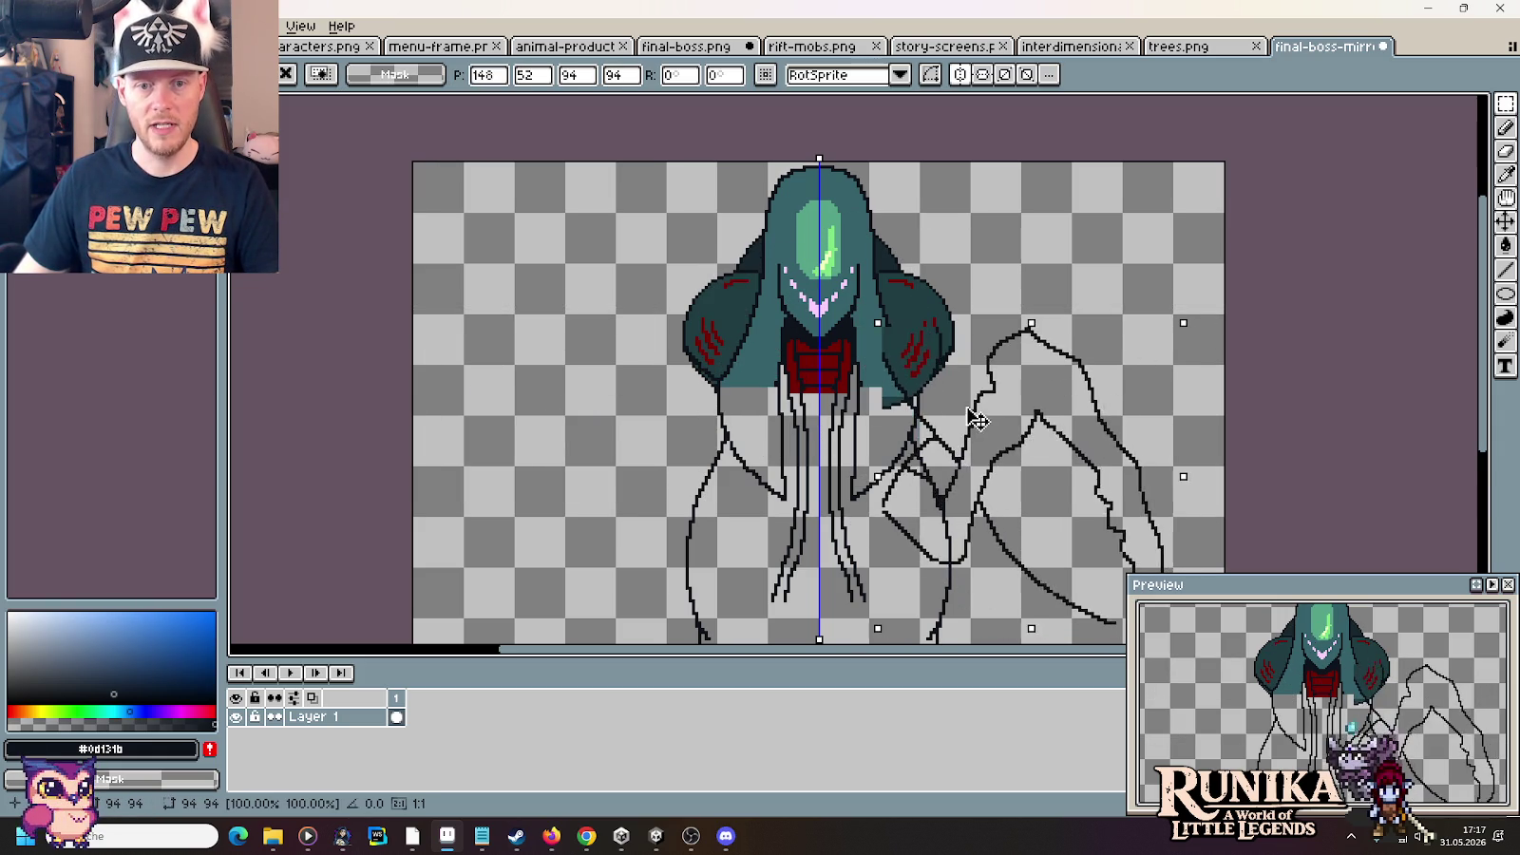
scroll(950, 390, "down", 3)
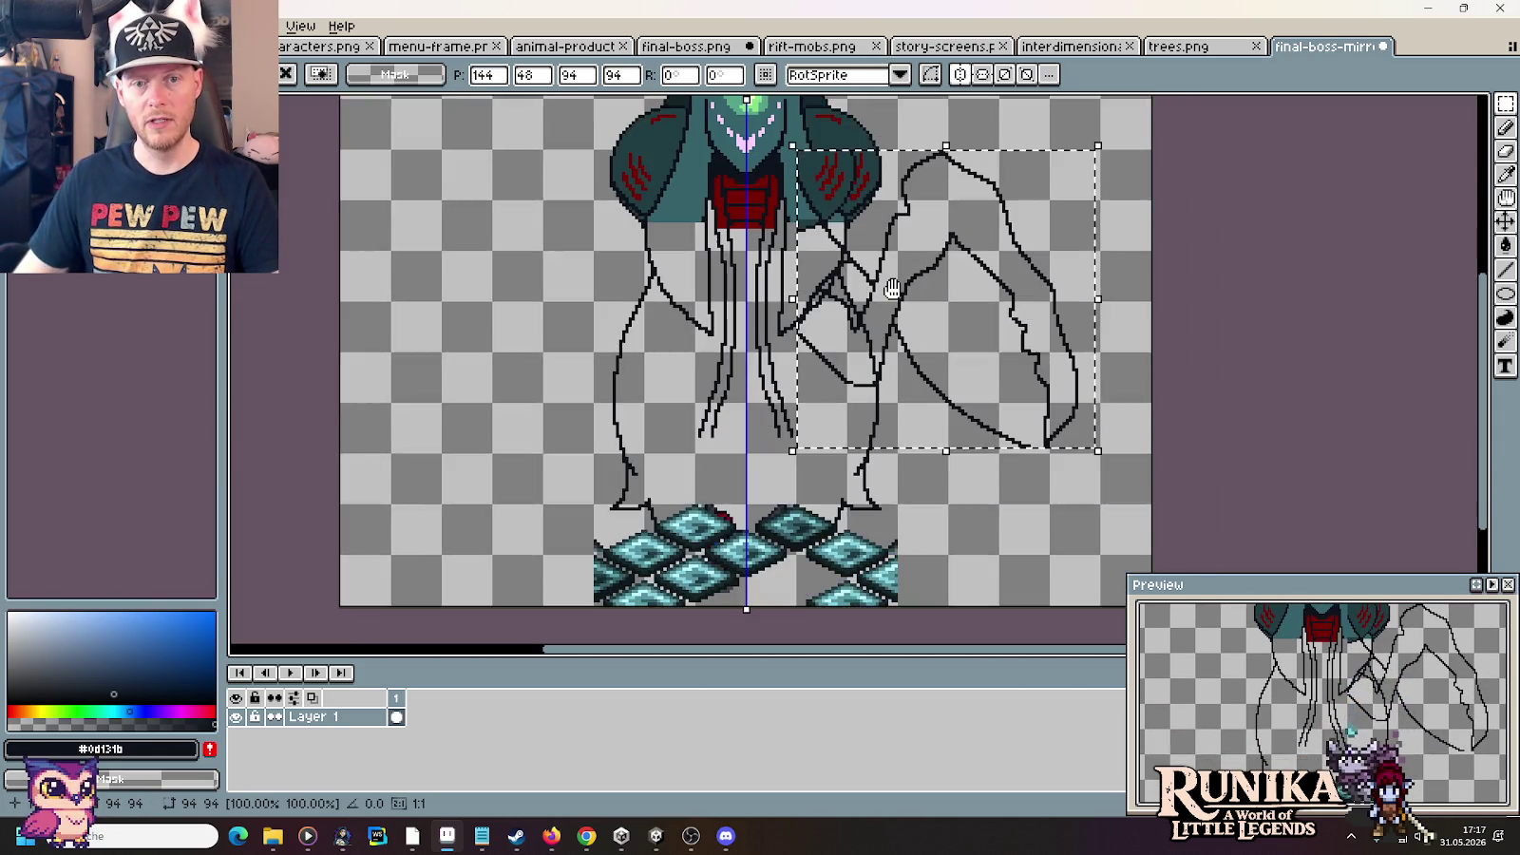
left_click_drag(902, 328, 914, 326)
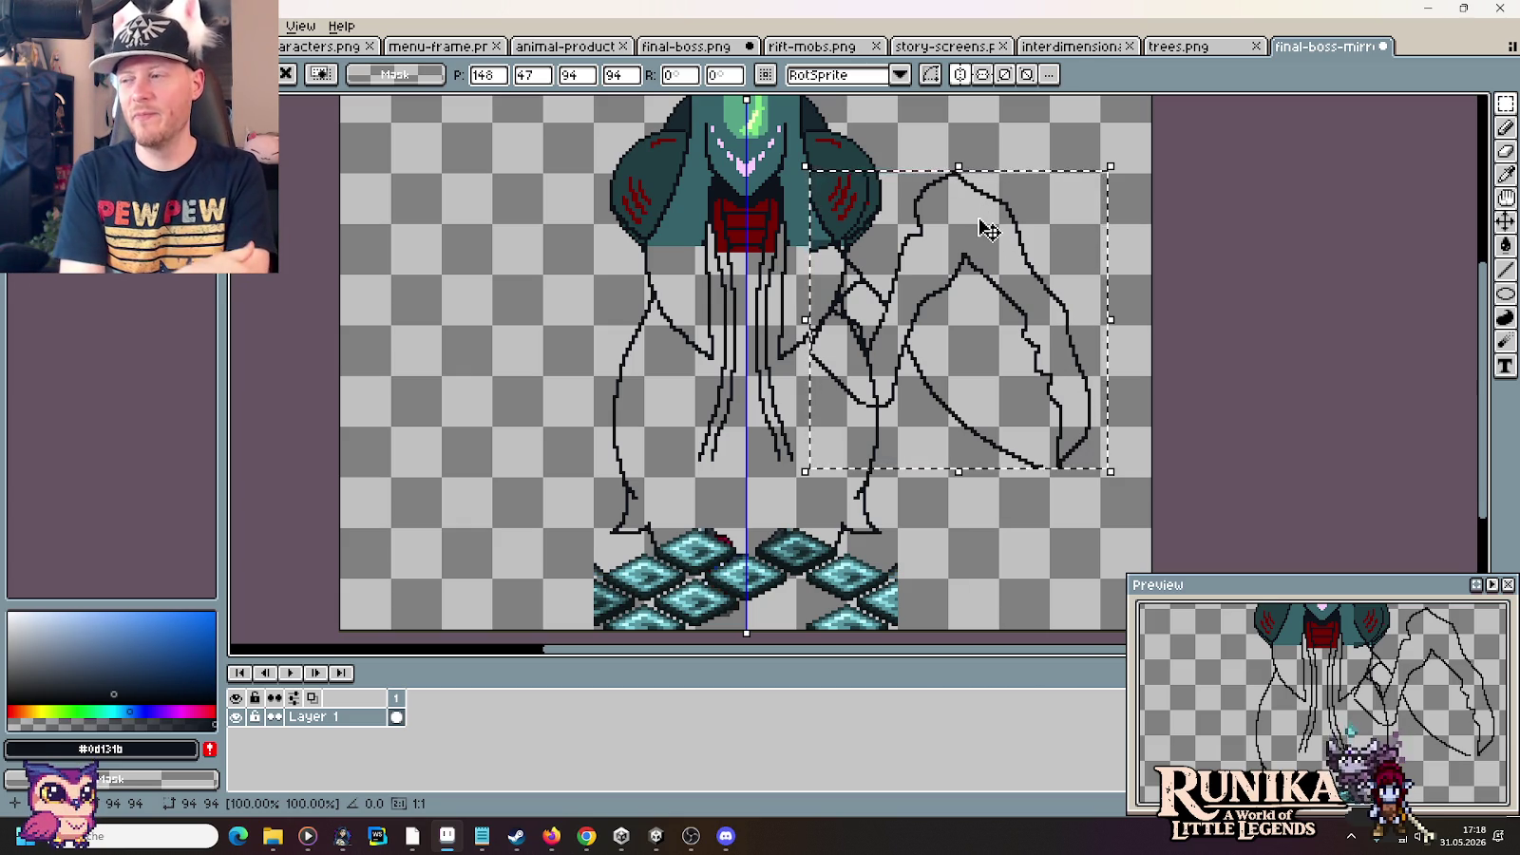
key("Escape")
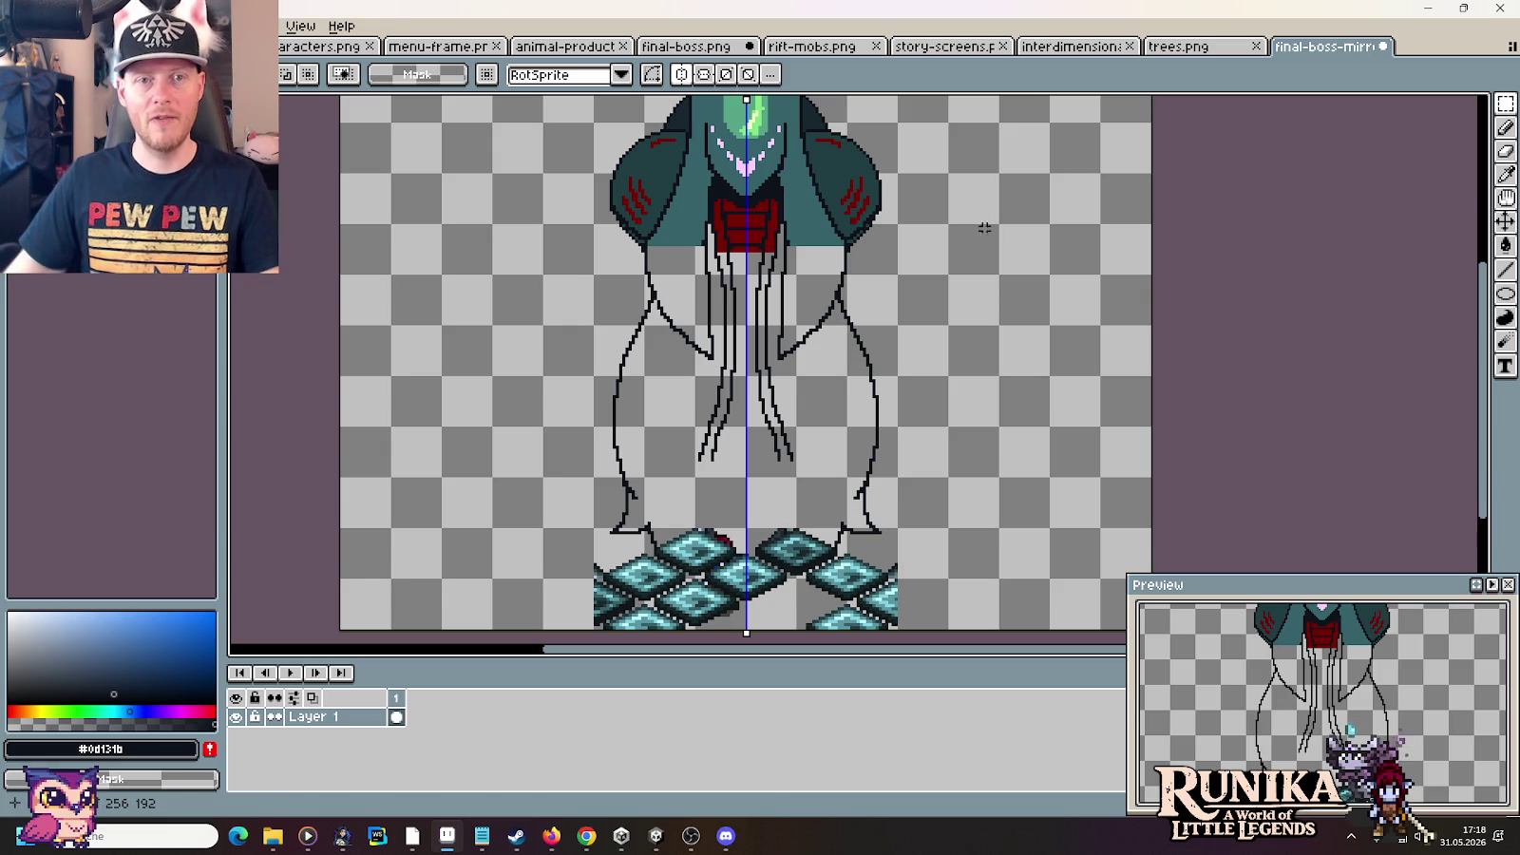
Compare the mirrored boss sketch with the creature reference and select the Pencil
left_click(667, 47)
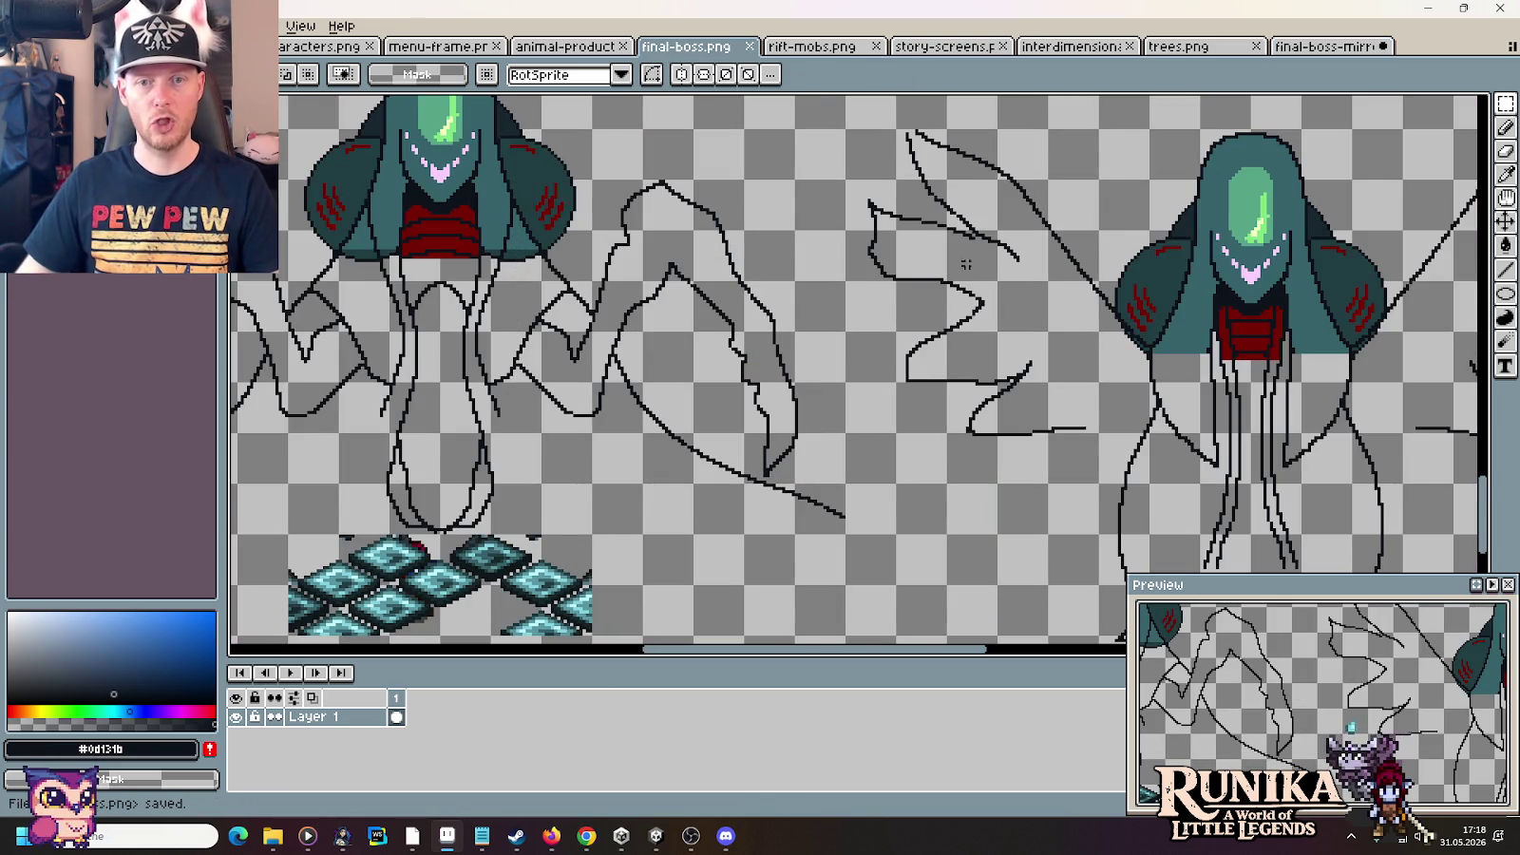
left_click(1318, 48)
key("alt+Tab")
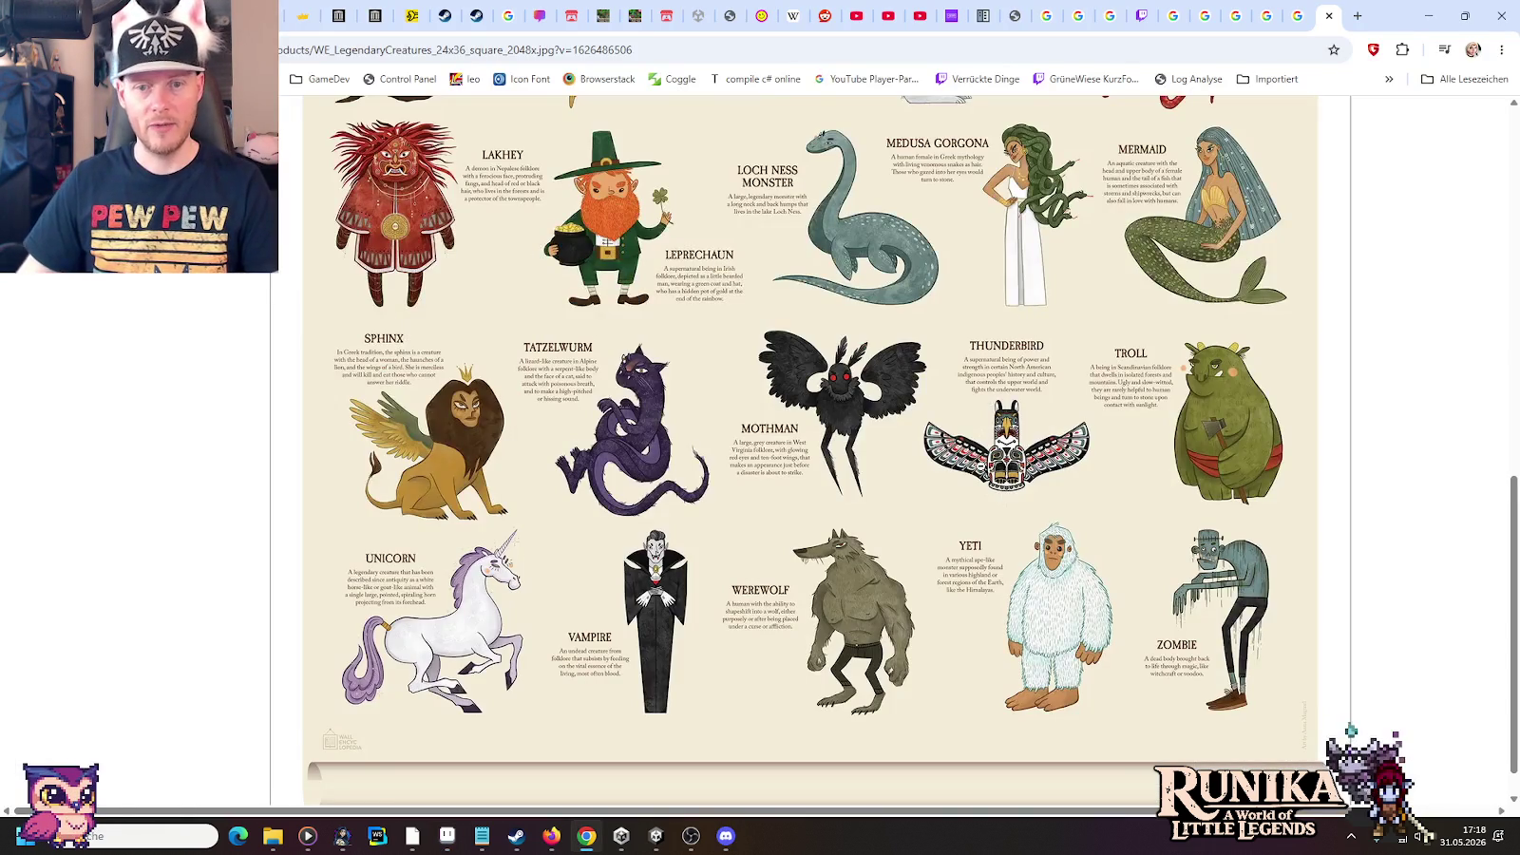
key("alt+Tab")
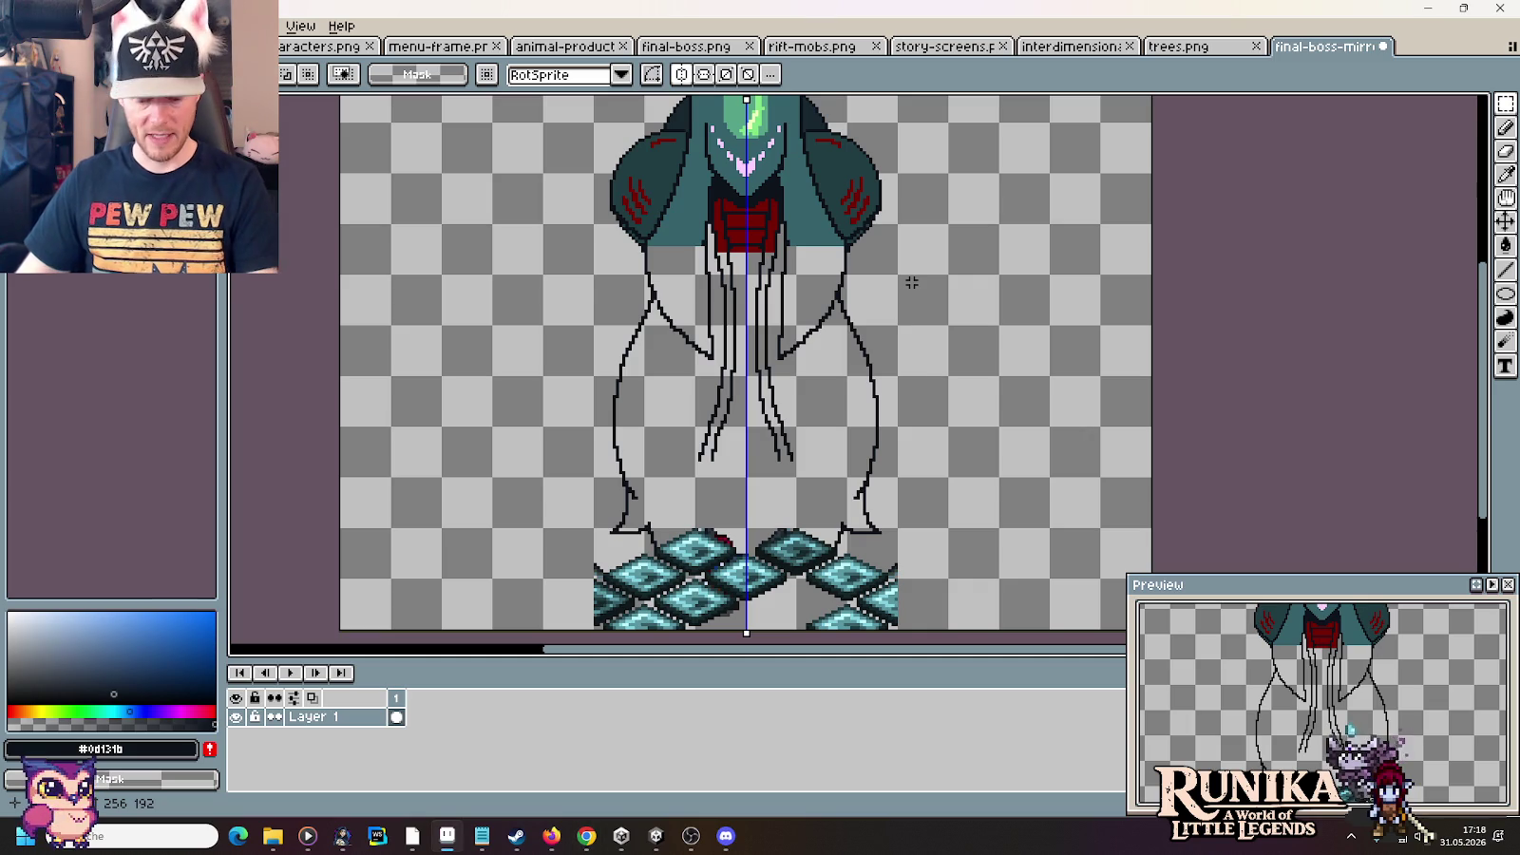
key("b")
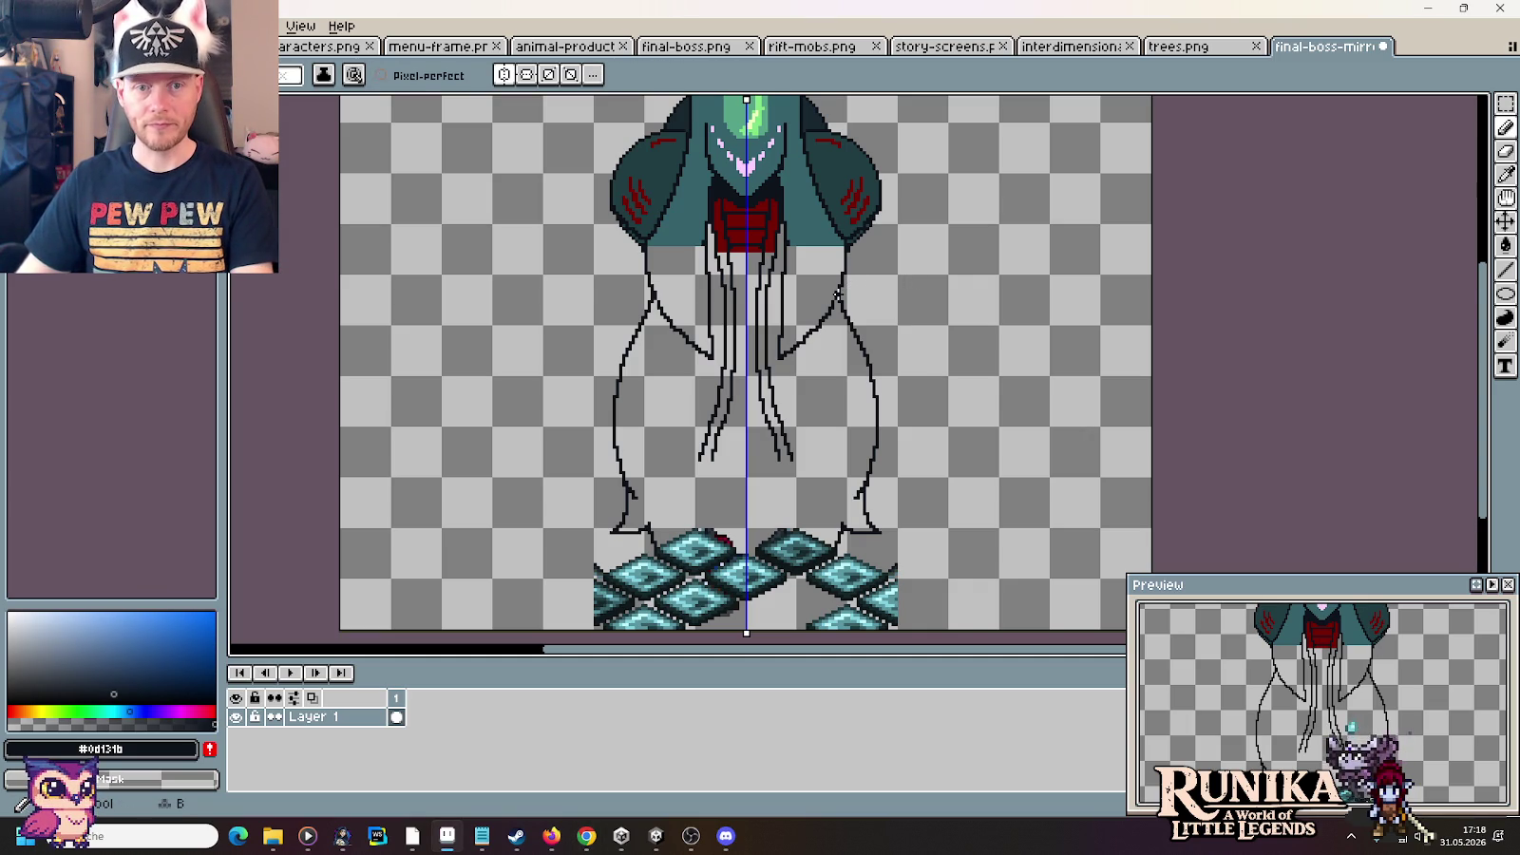
scroll(779, 385, "up", 3)
scroll(779, 385, "right", 3)
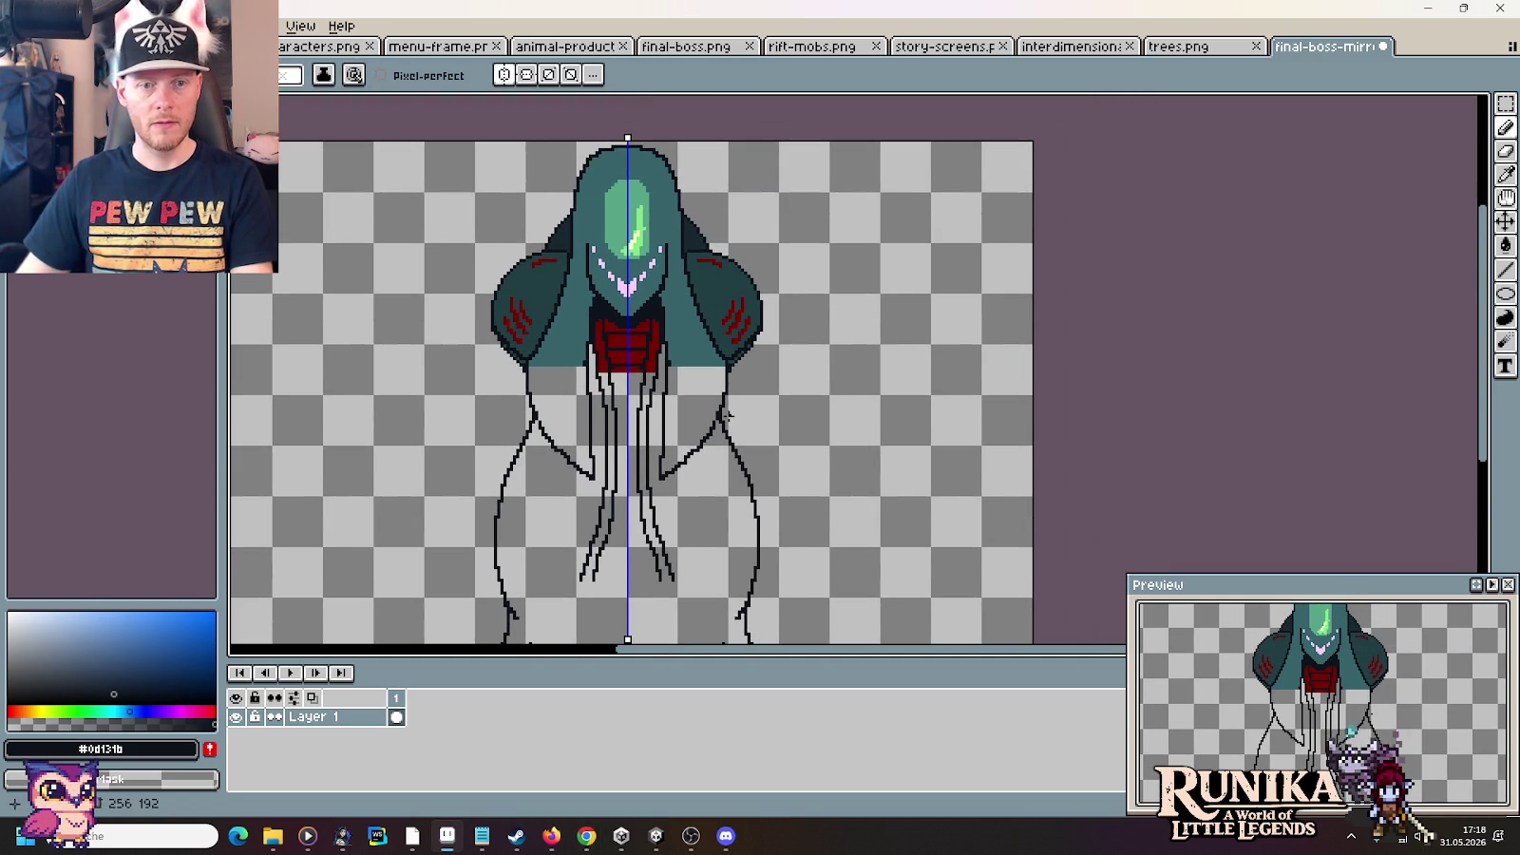
key("alt+Tab")
key("alt+Tab")
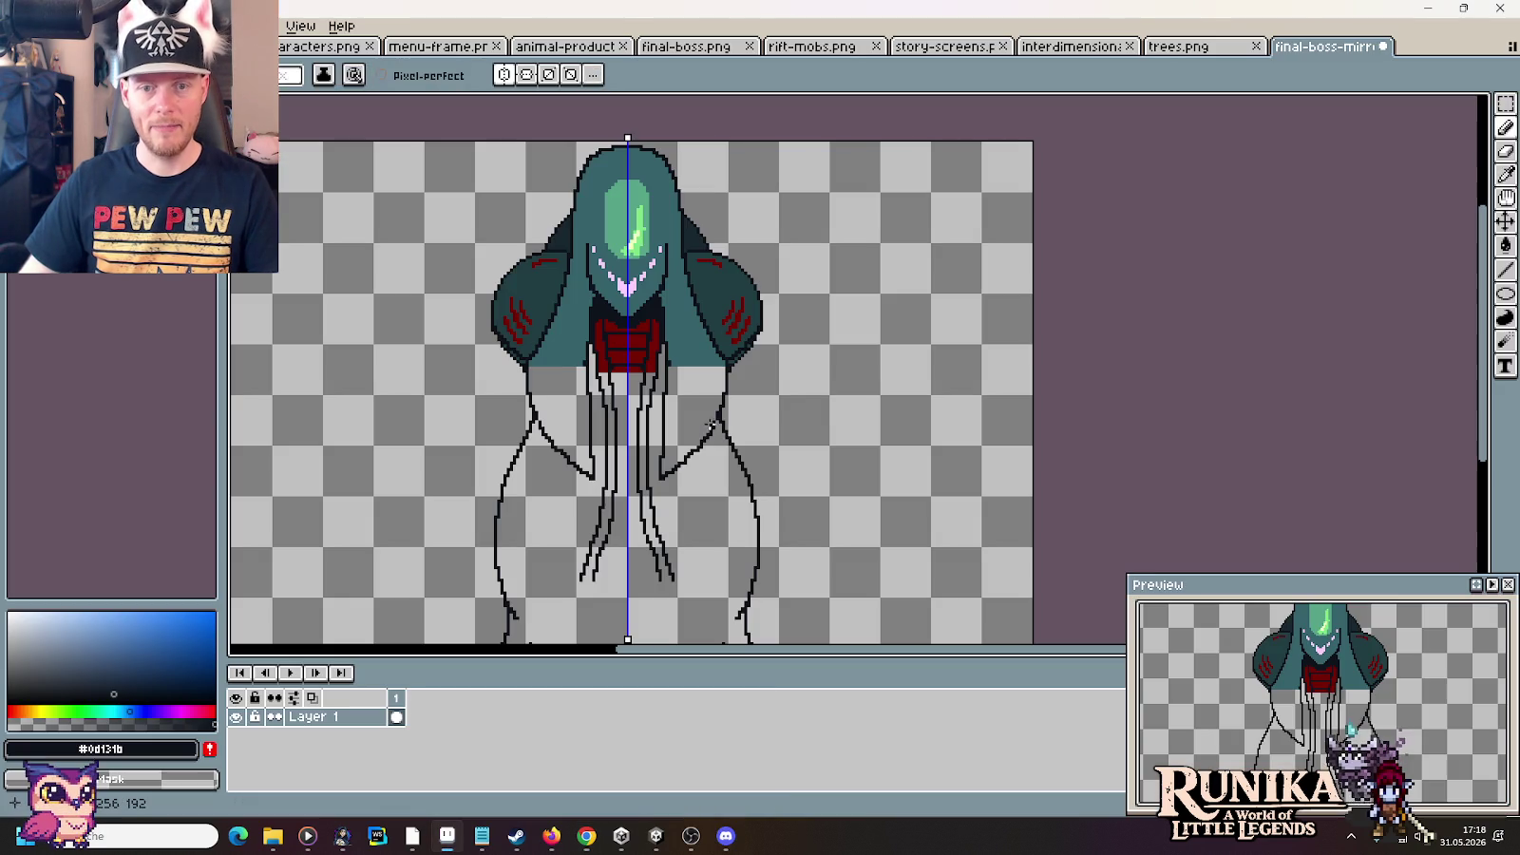
Draw mirrored upper wing edges outward from the arms, undoing the failed attempts
left_click_drag(720, 415, 1056, 227)
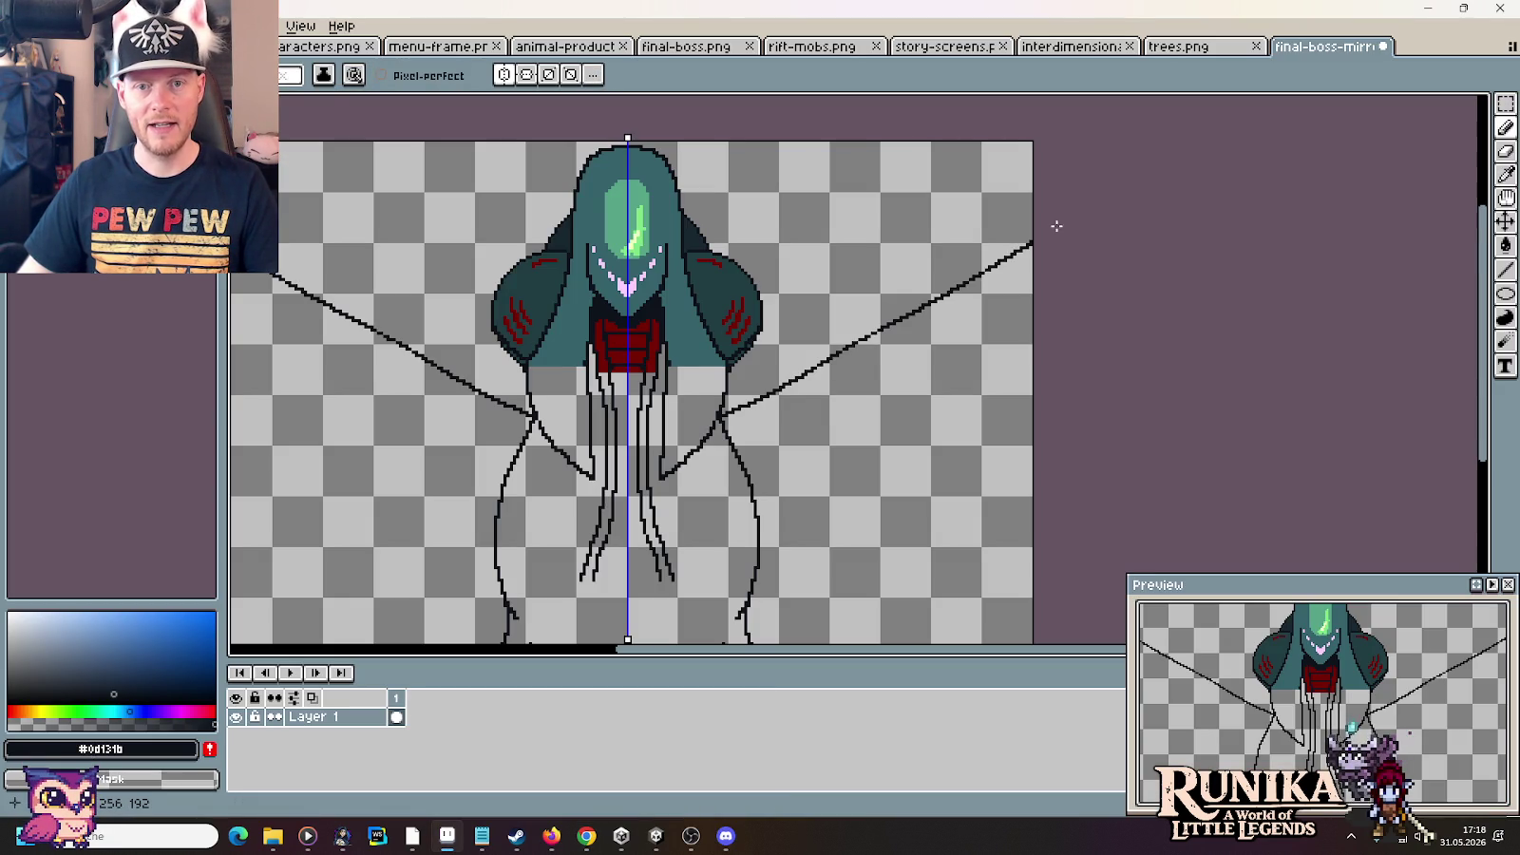
key("ctrl+z")
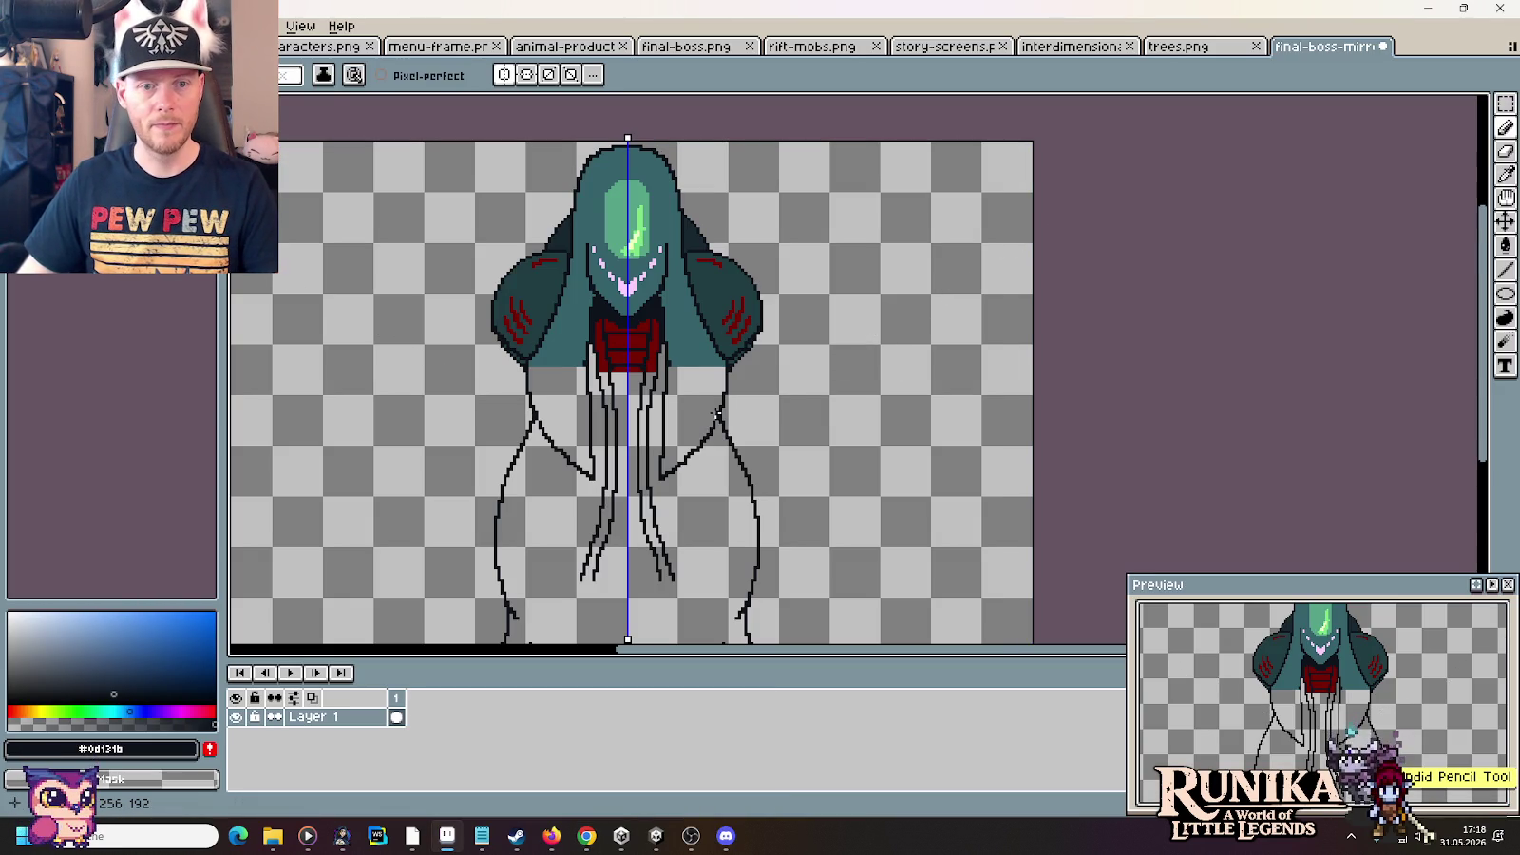
left_click_drag(722, 407, 1012, 271)
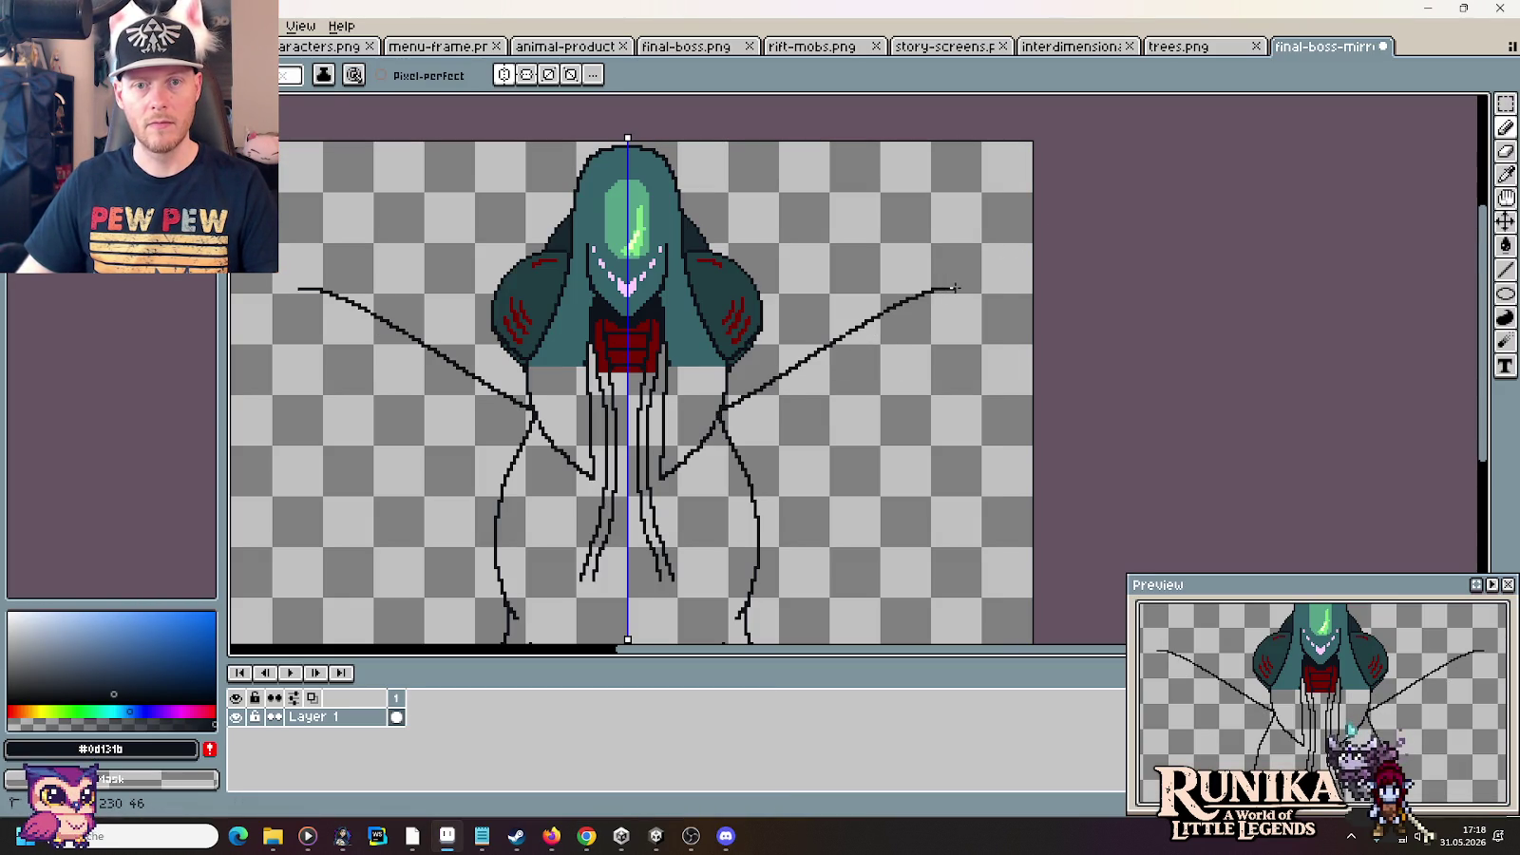
left_click_drag(977, 292, 772, 413)
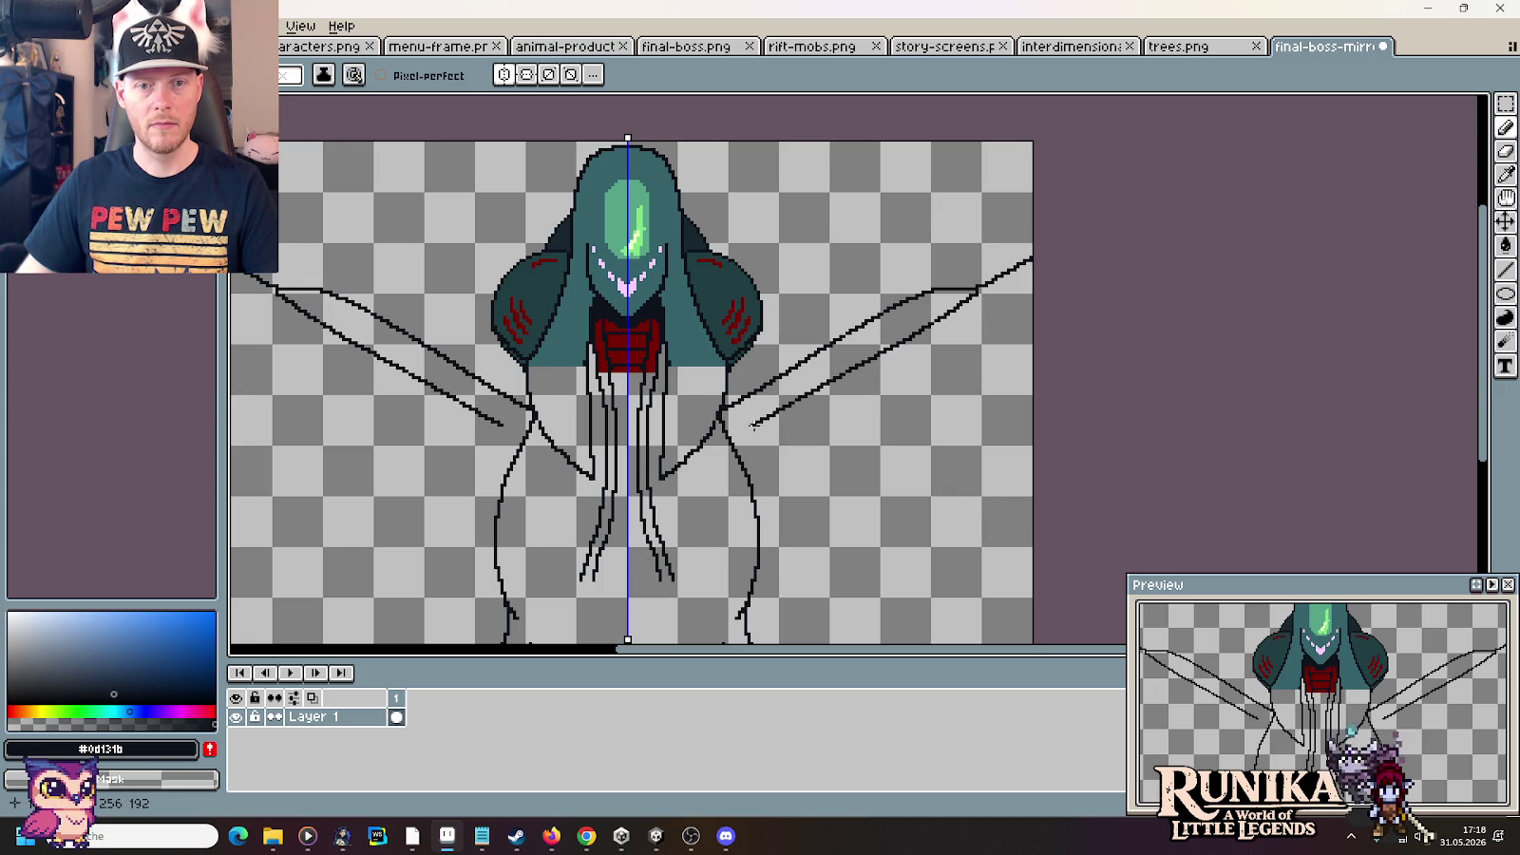
key("alt+Tab")
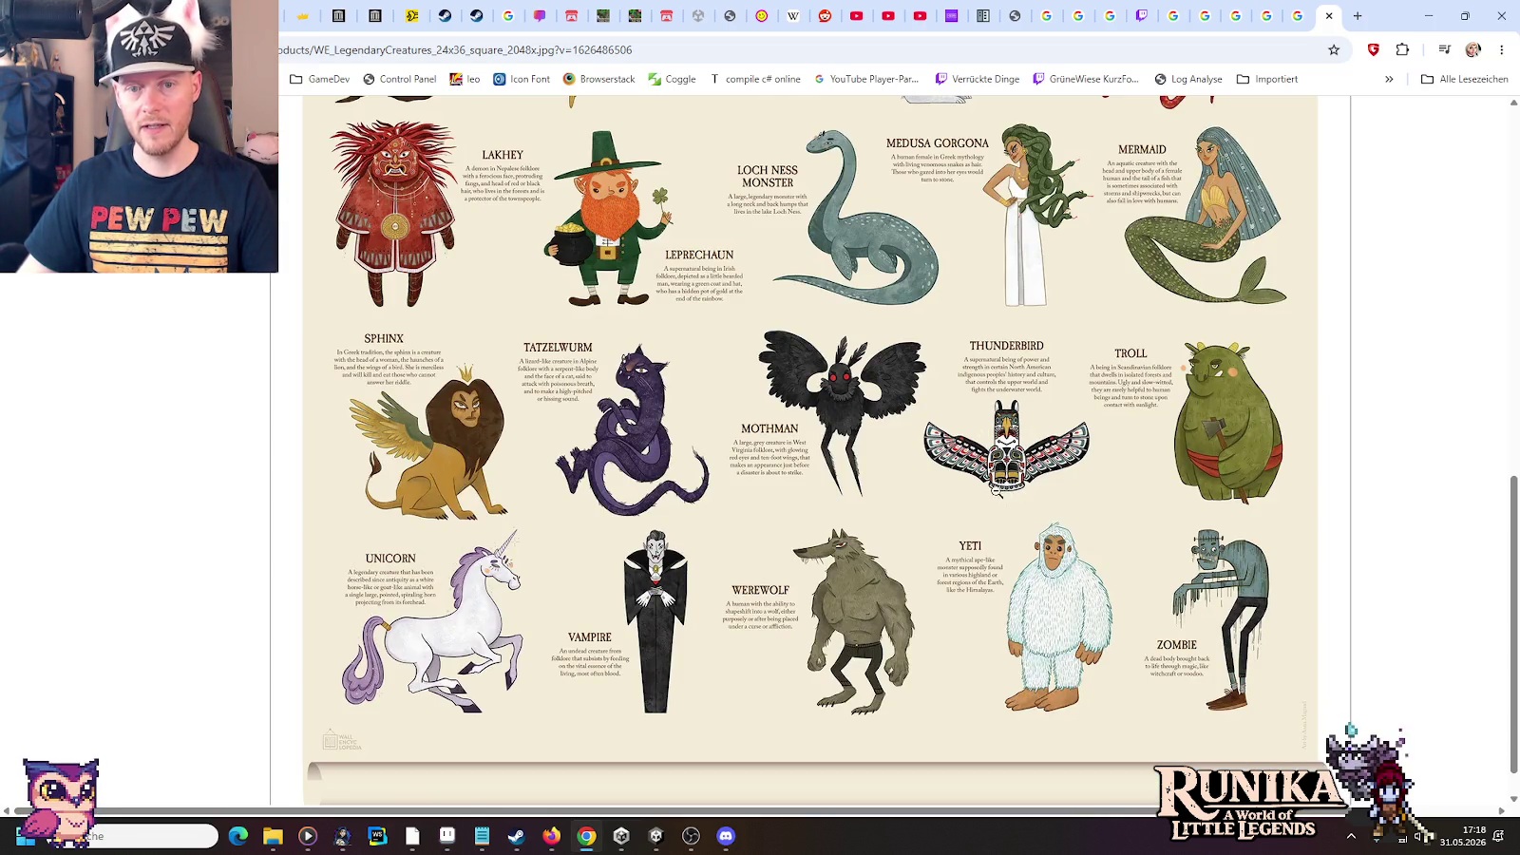
key("alt+Tab")
key("ctrl+z")
key("ctrl+z")
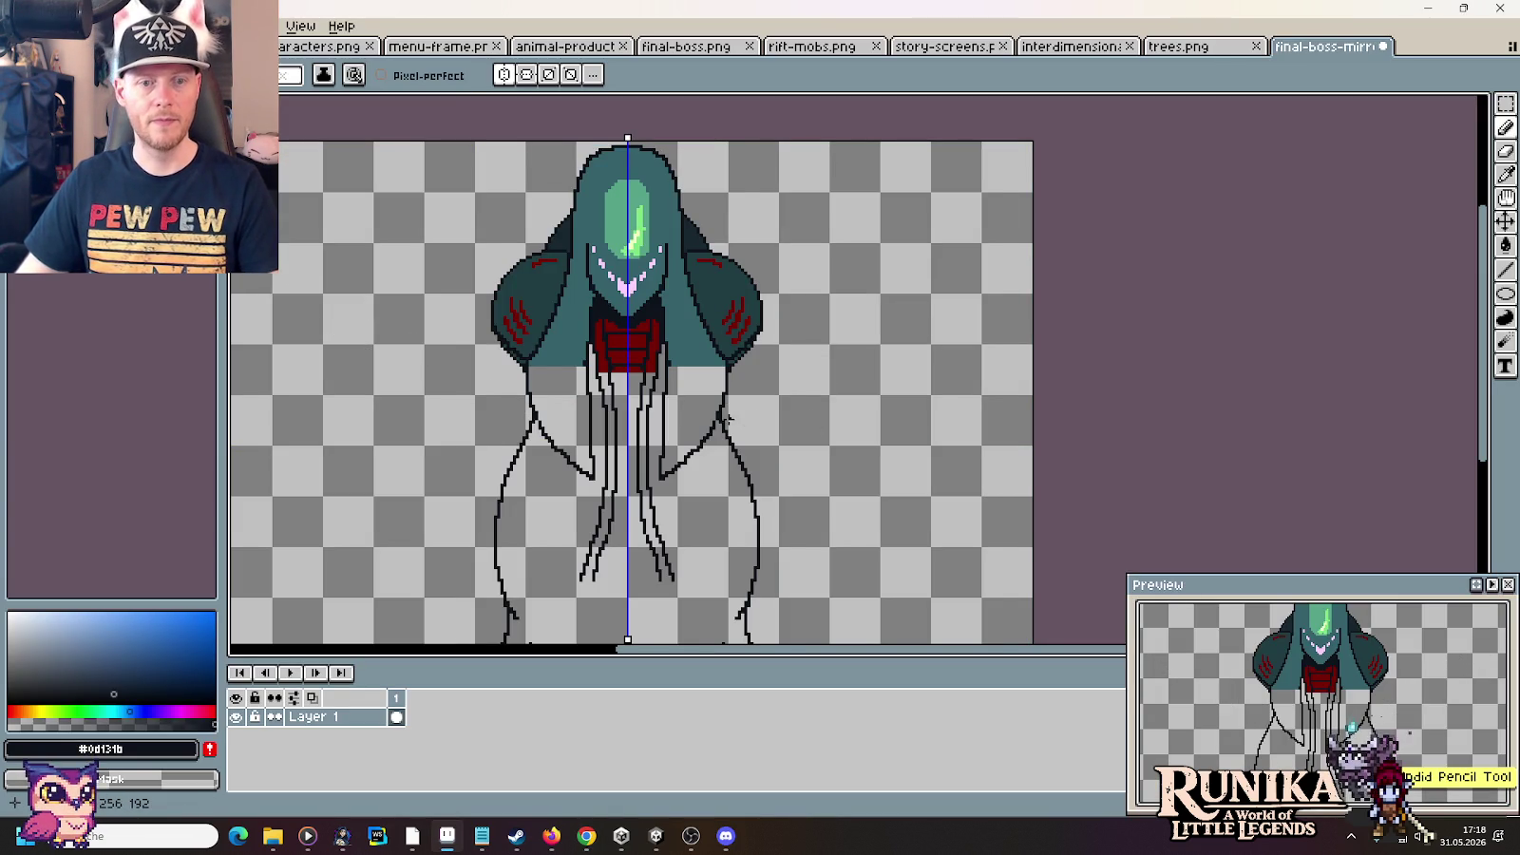
left_click_drag(765, 369, 936, 281)
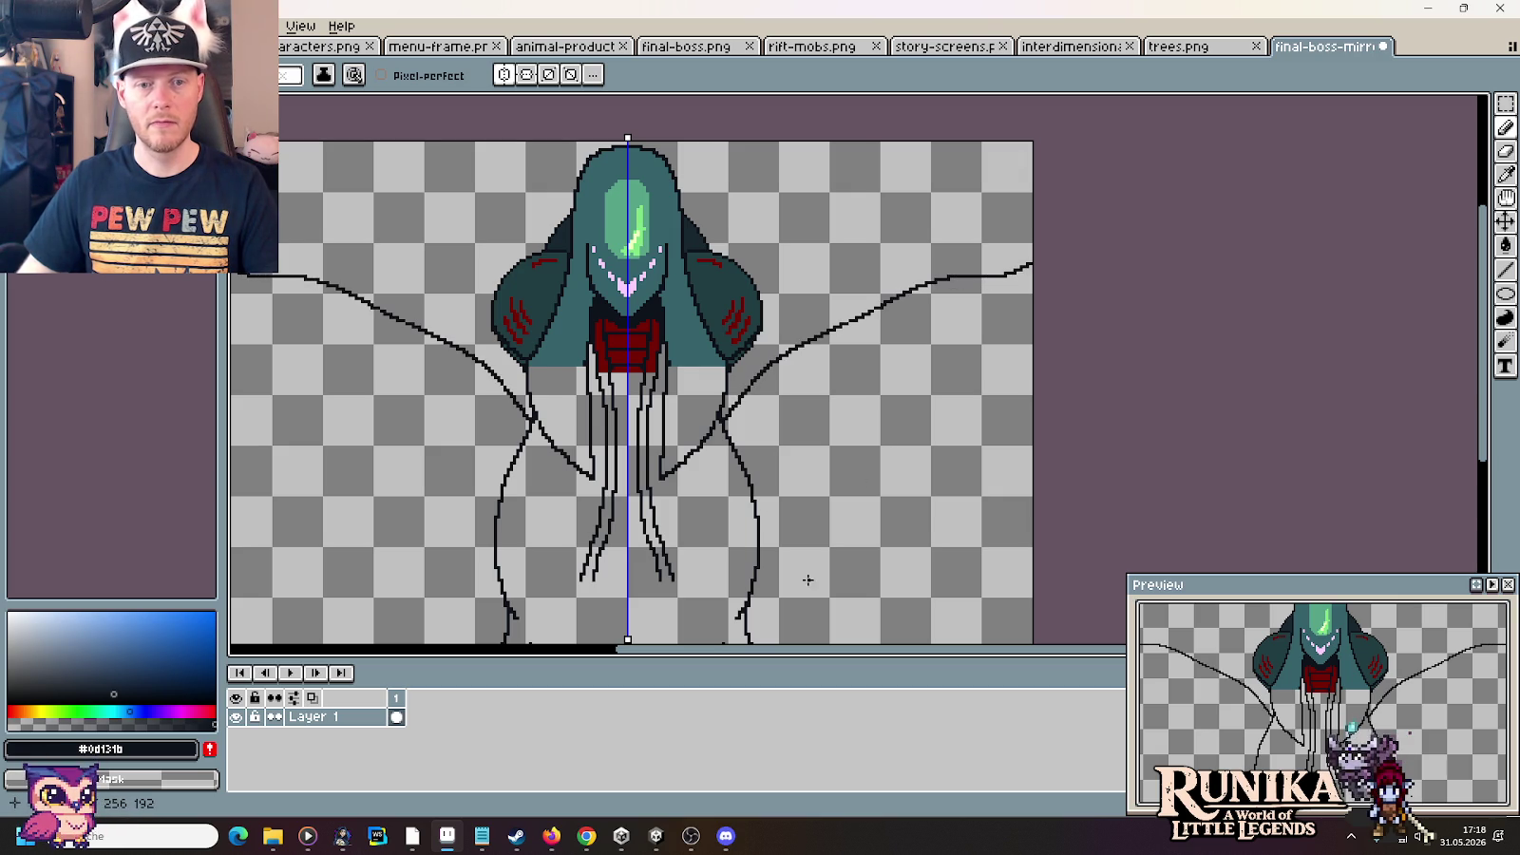
Sketch mirrored wing edges rising up and outward from the legs
key("alt+Tab")
key("alt+Tab")
scroll(775, 475, "up", 1)
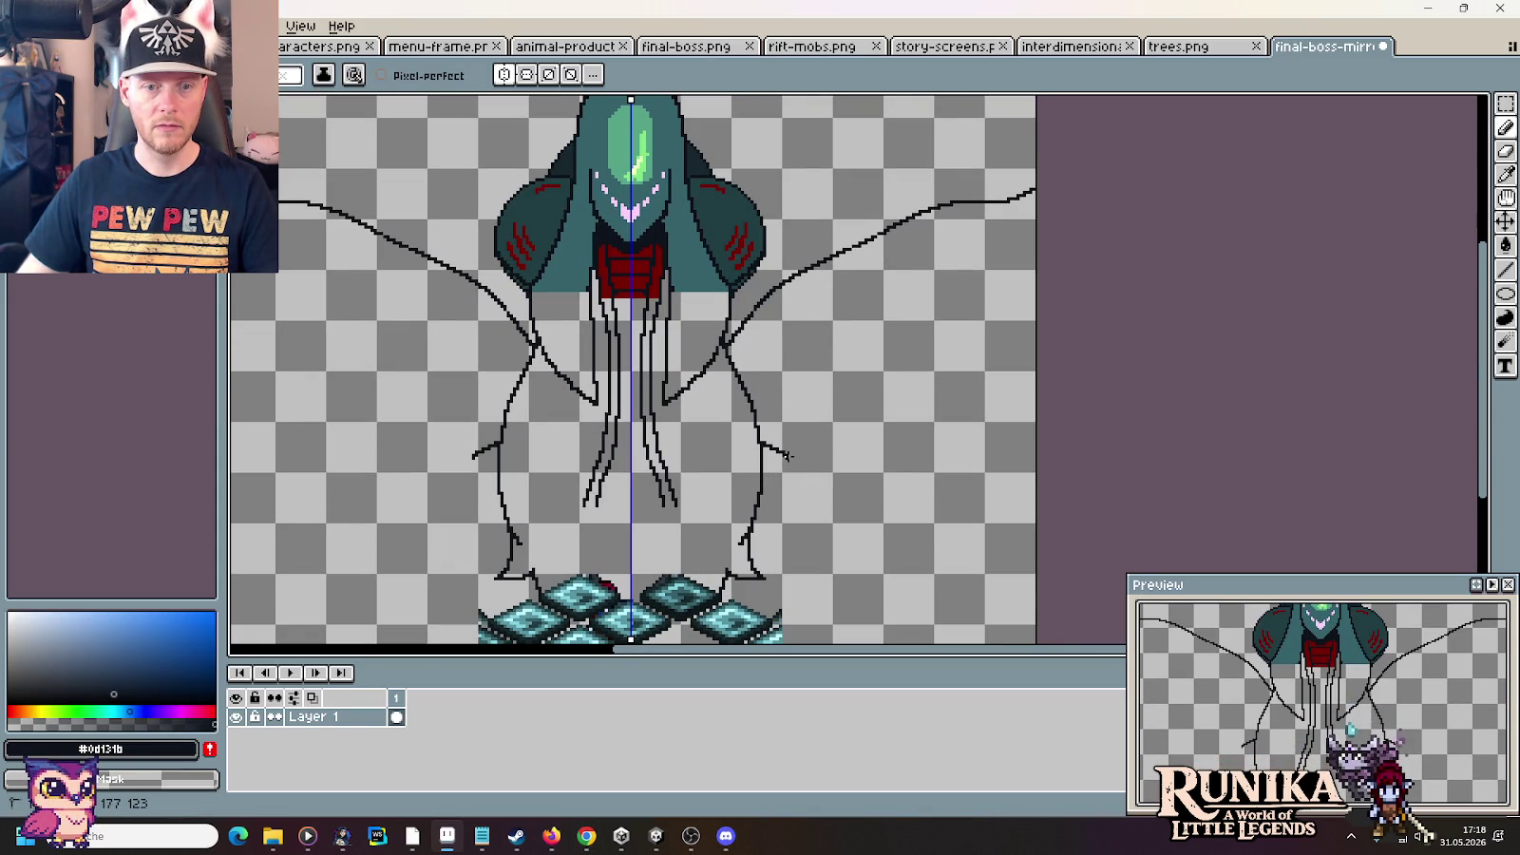
left_click_drag(800, 466, 879, 401)
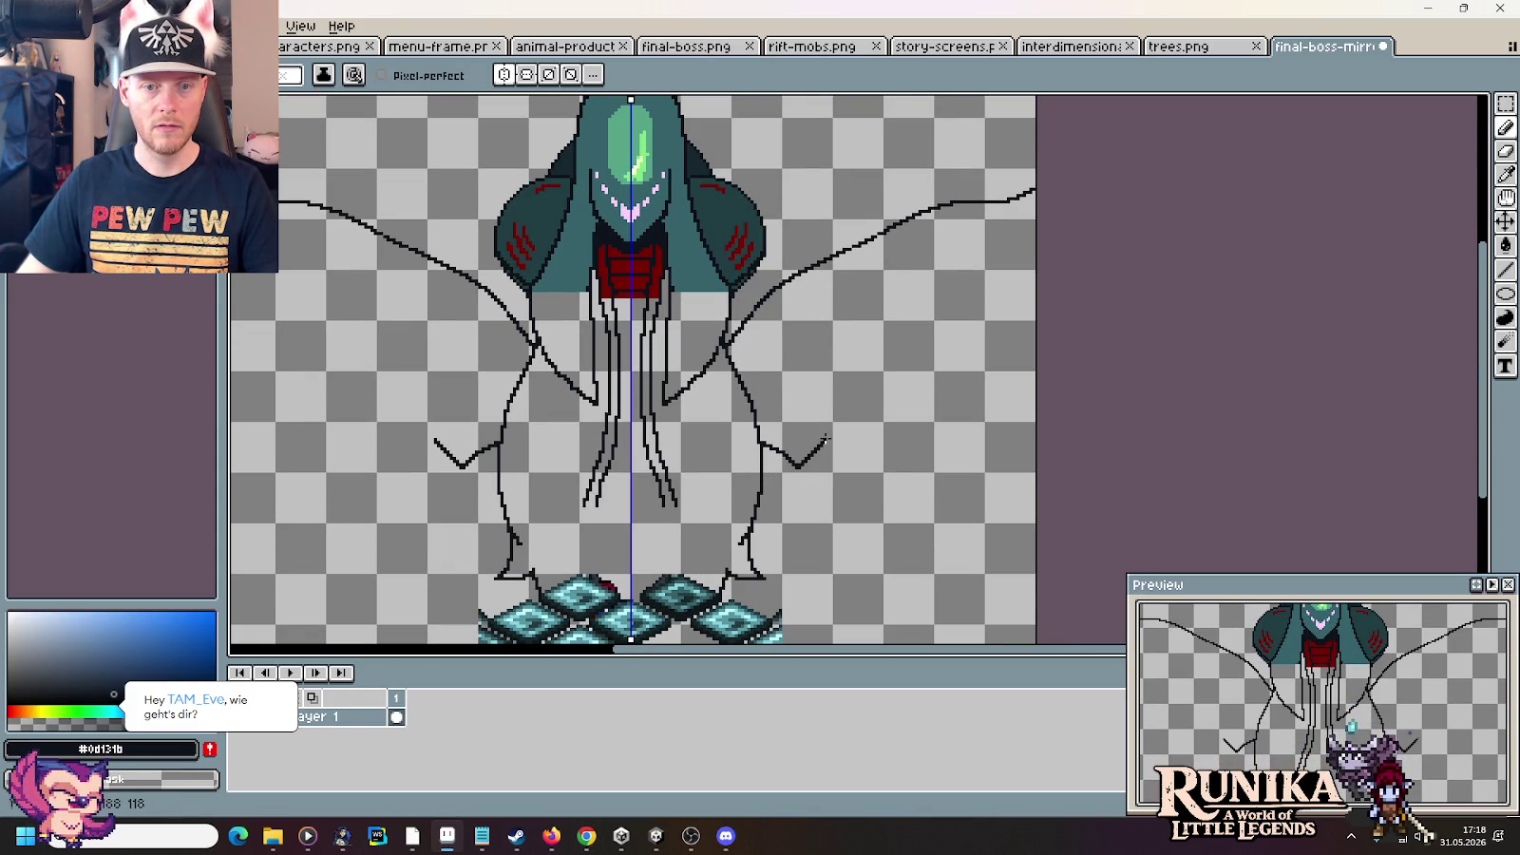
key("alt+Tab")
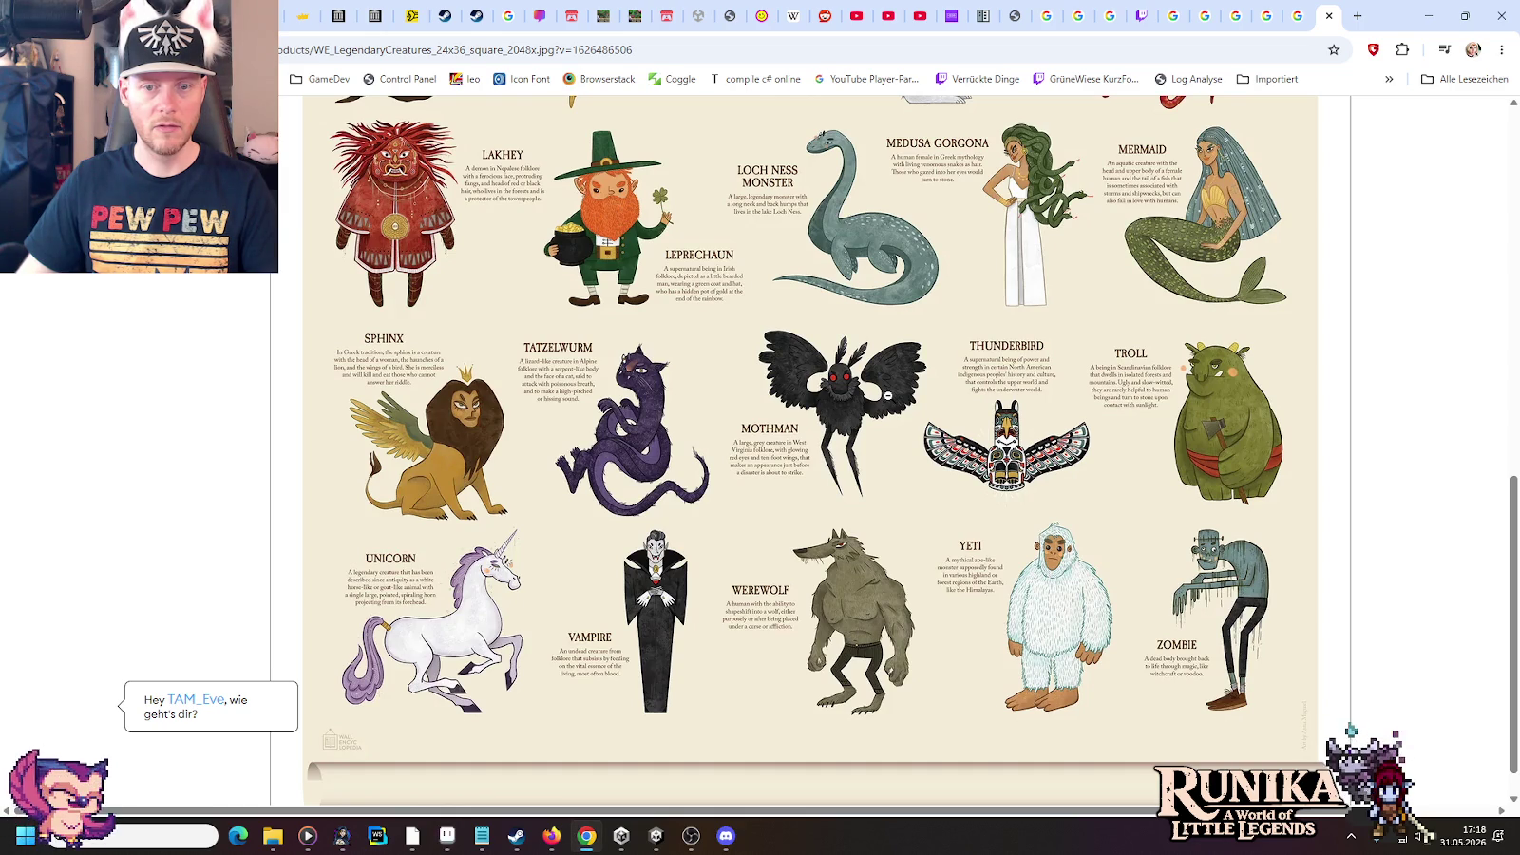
key("alt+Tab")
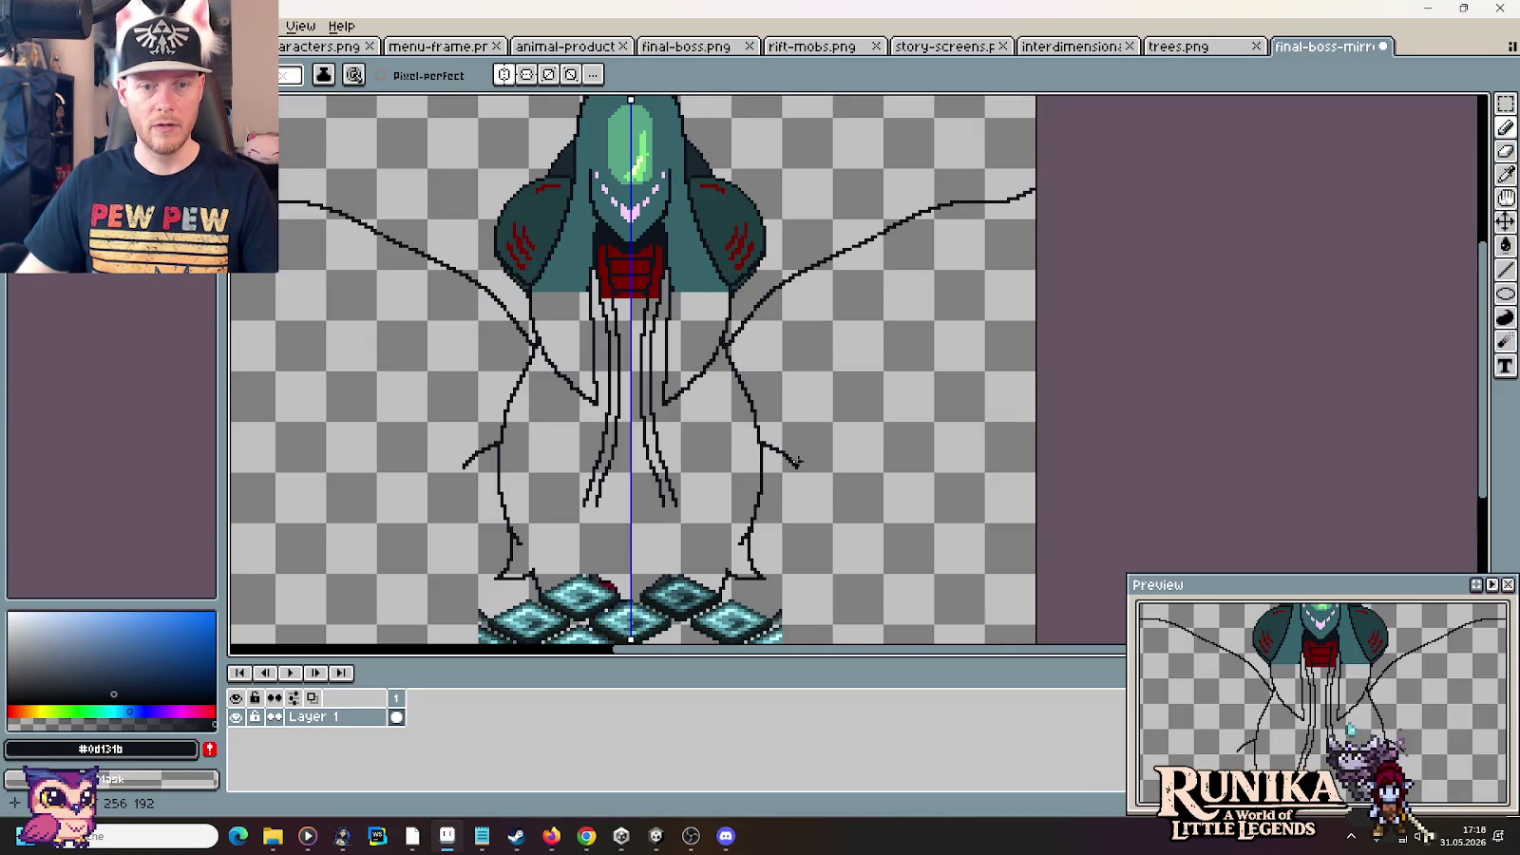
mouse_move(800, 461)
left_mouse_down()
mouse_move(893, 393)
mouse_move(973, 374)
left_mouse_up()
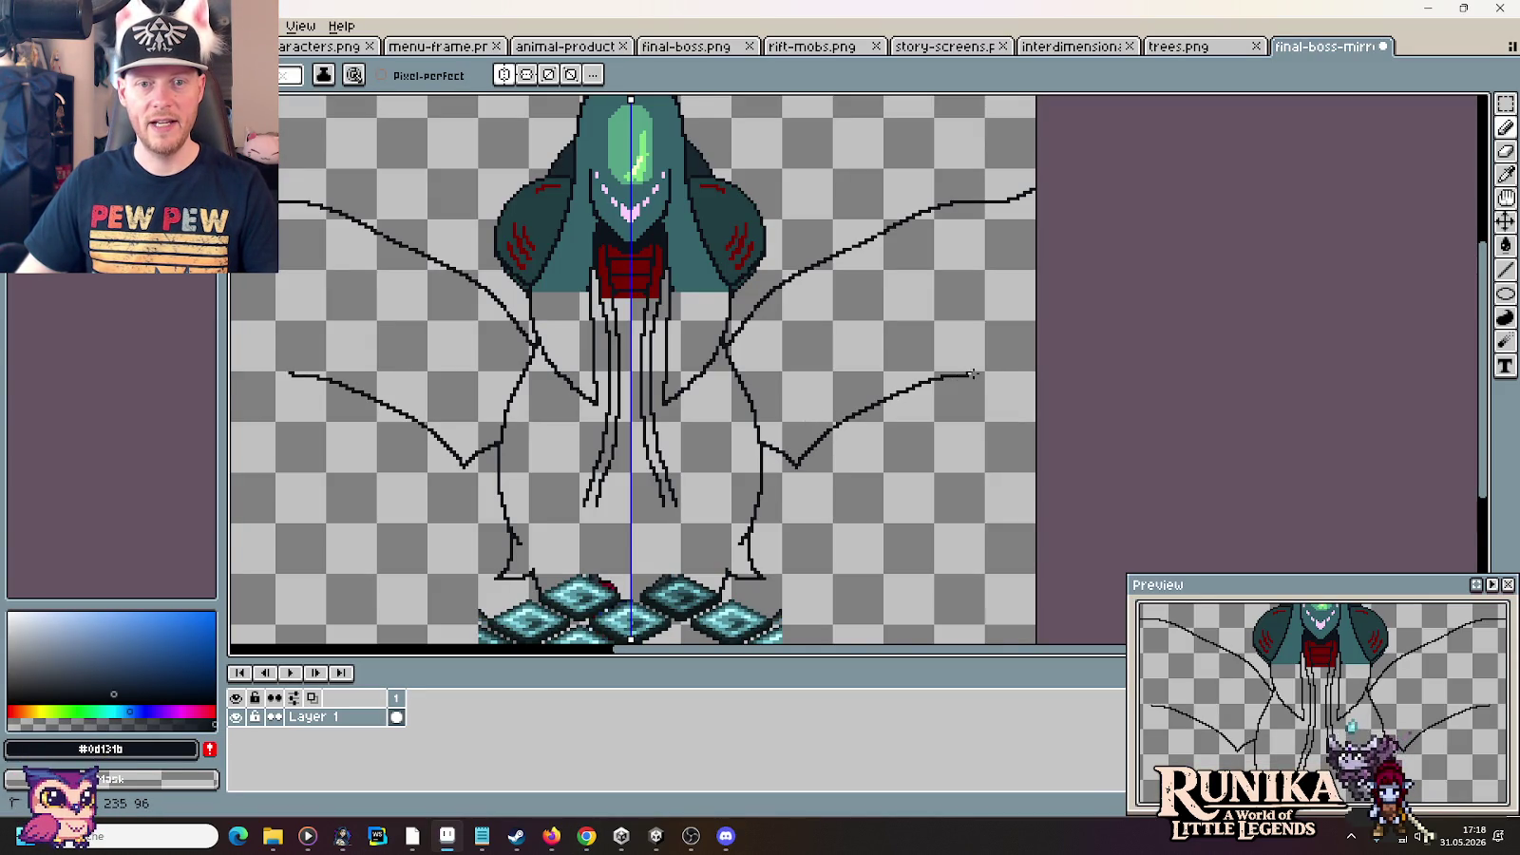
Check the creature poster, then draw a long mirrored lower edge across each wing
scroll(1036, 409, "down", 1)
scroll(971, 464, "down", 1)
scroll(970, 464, "up", 1)
key("alt+Tab")
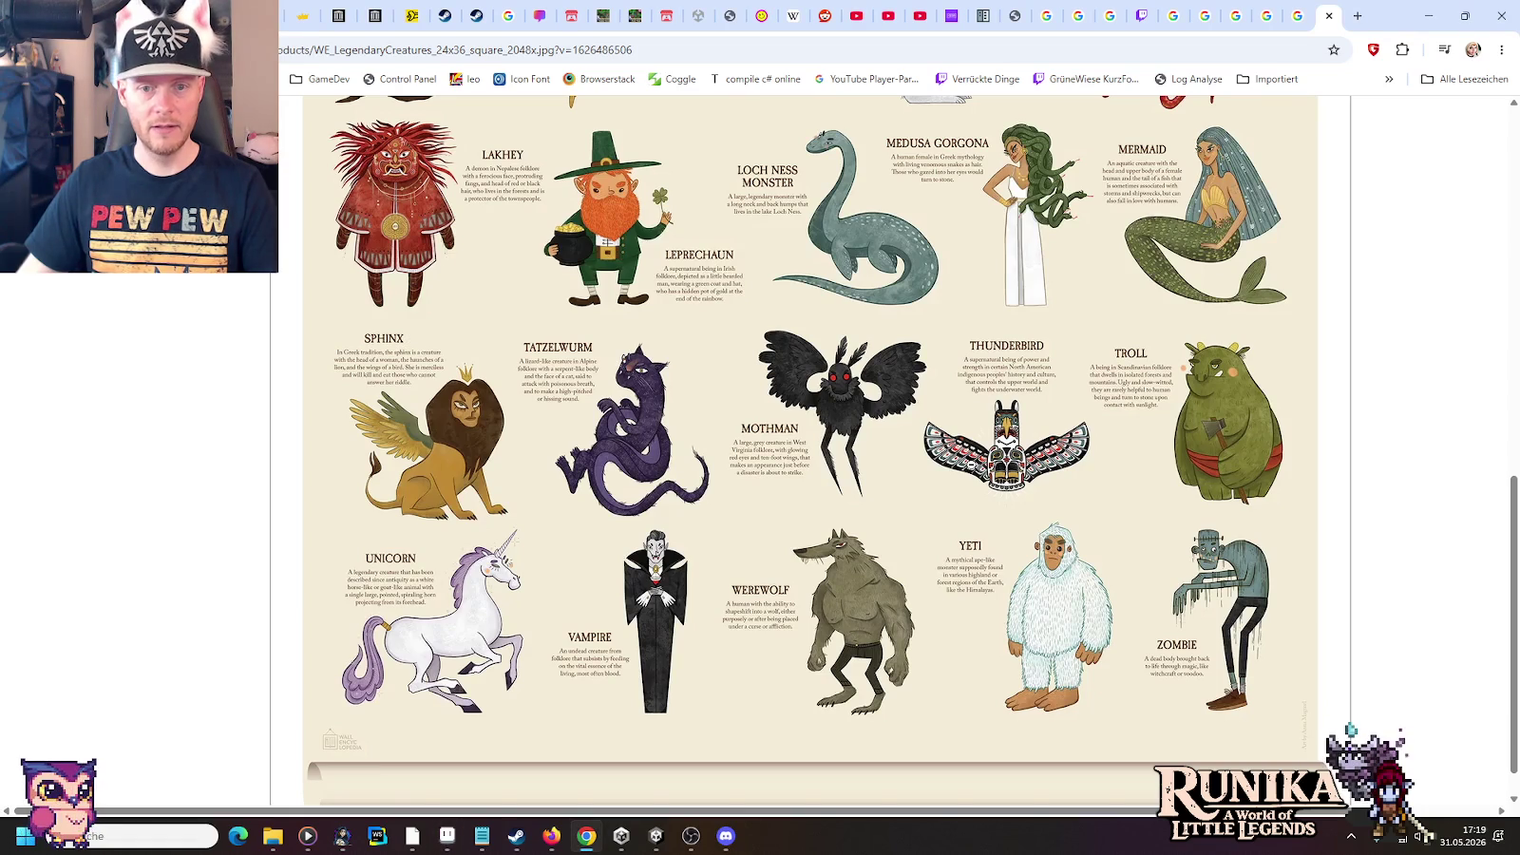
scroll(971, 463, "up", 1)
key("alt+Tab")
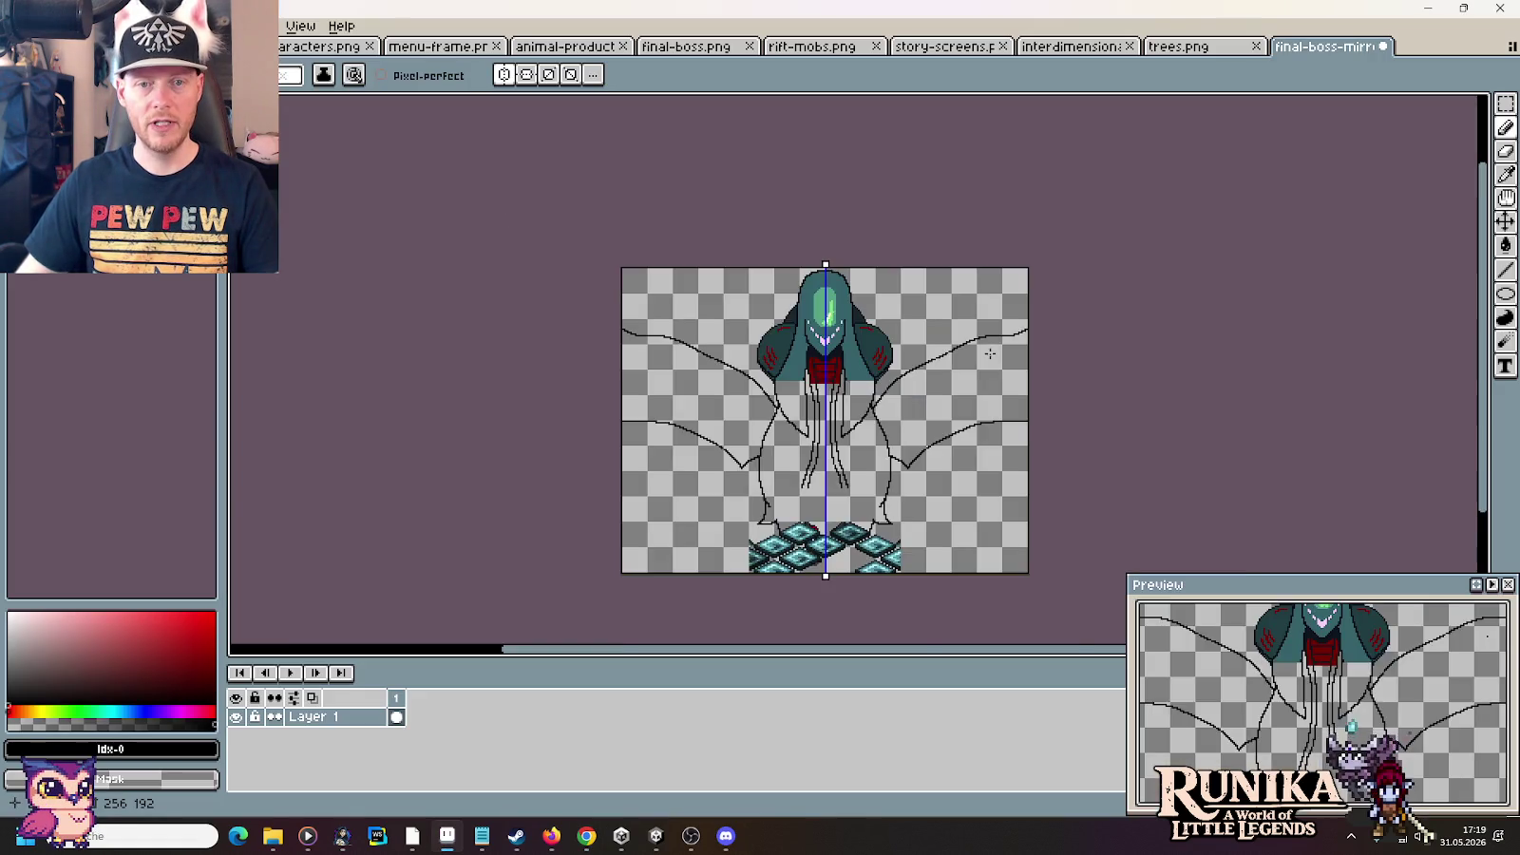
left_click_drag(804, 446, 1055, 332)
Add five short mirrored diagonal rib strokes across each wing, from body to tip
left_click_drag(823, 486, 872, 521)
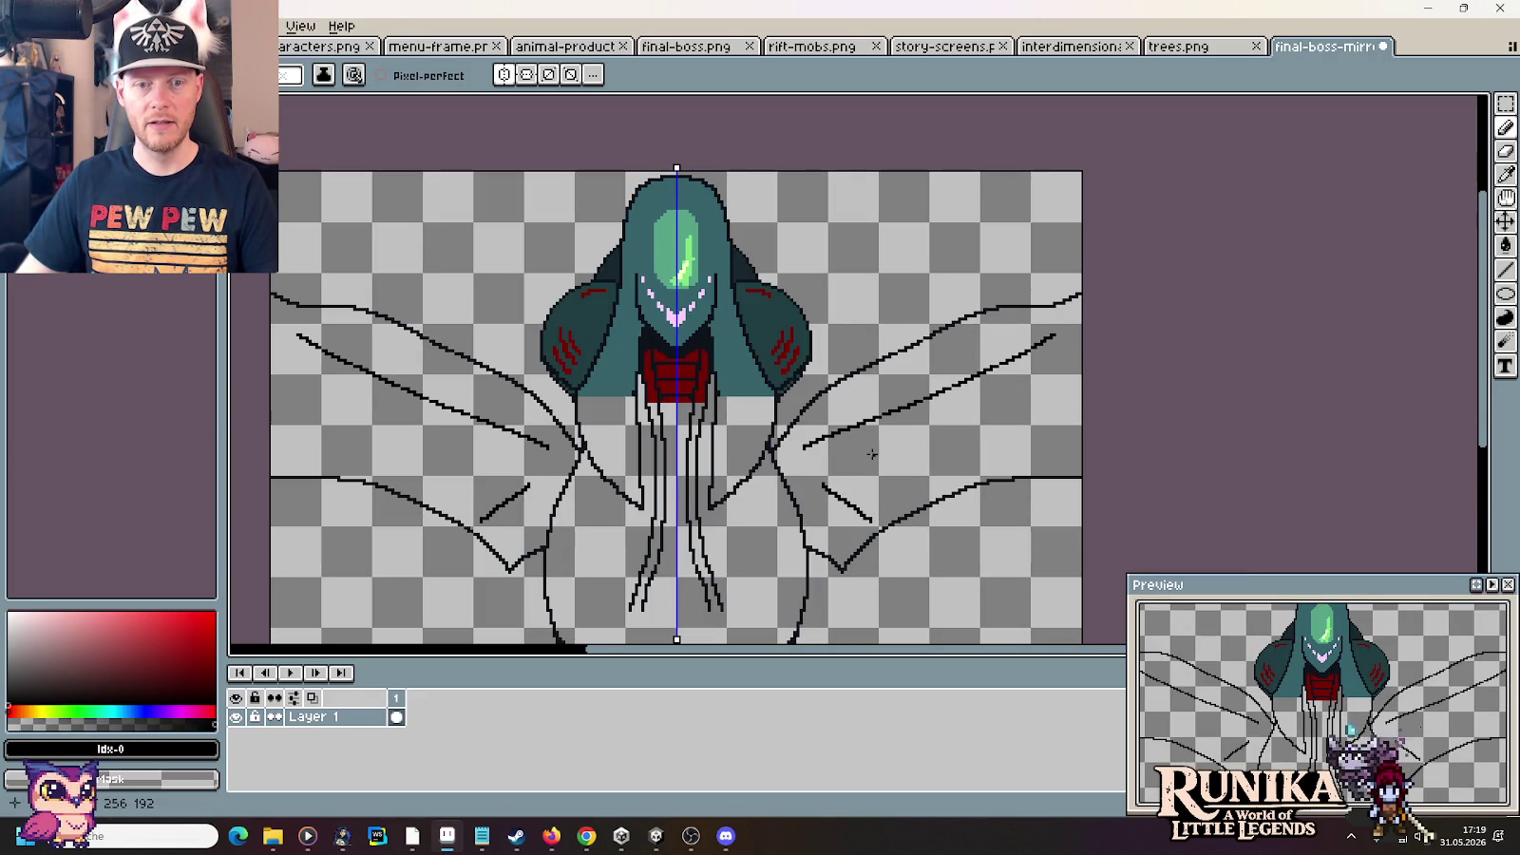
left_click_drag(874, 452, 924, 499)
left_click_drag(924, 439, 974, 475)
left_click_drag(971, 417, 1045, 463)
left_click_drag(1025, 391, 1085, 416)
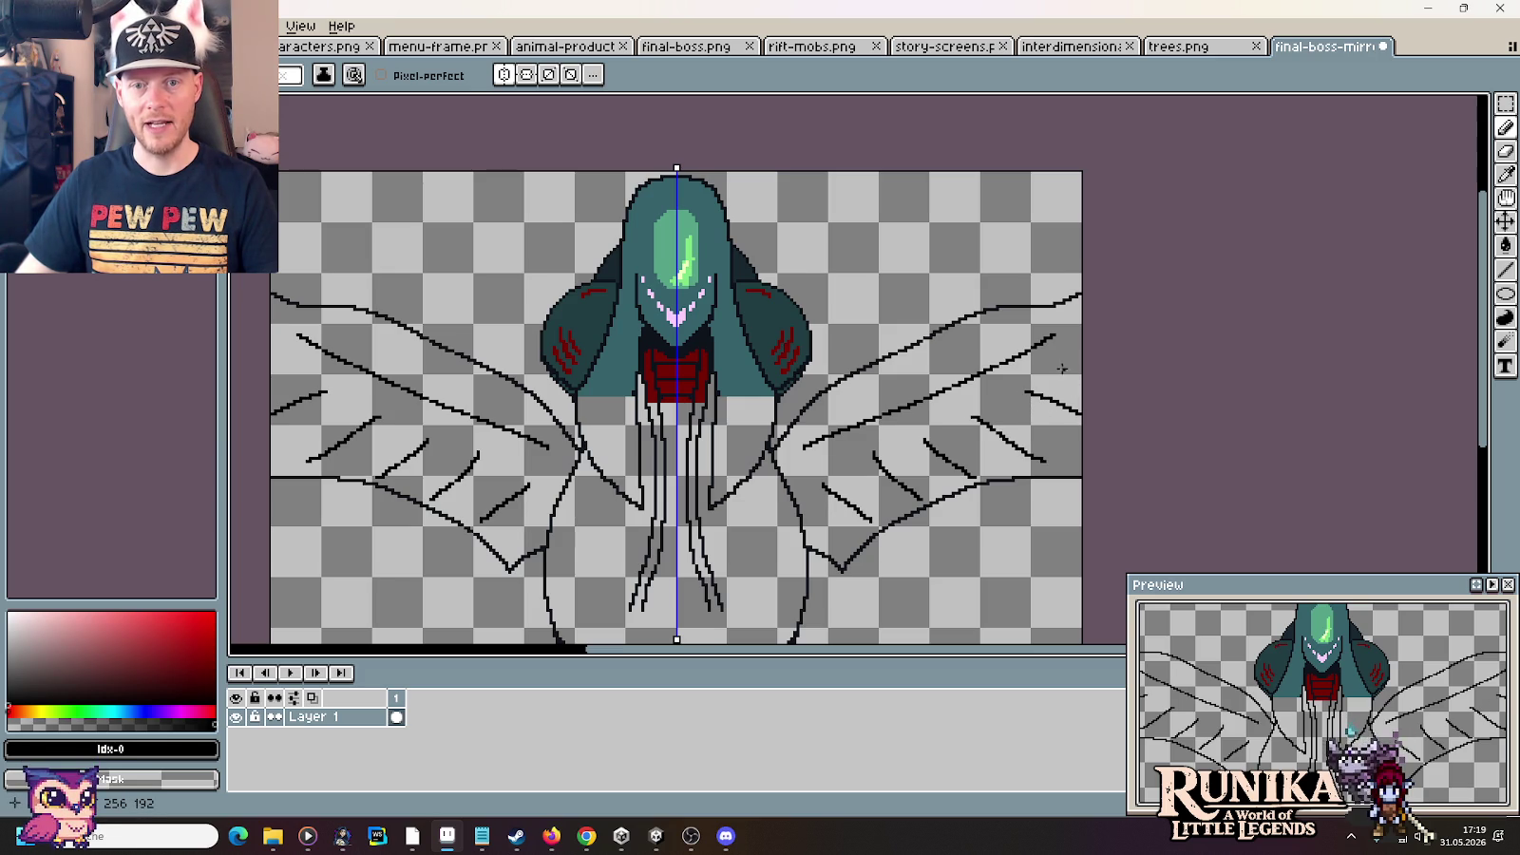
scroll(959, 507, "down", 2)
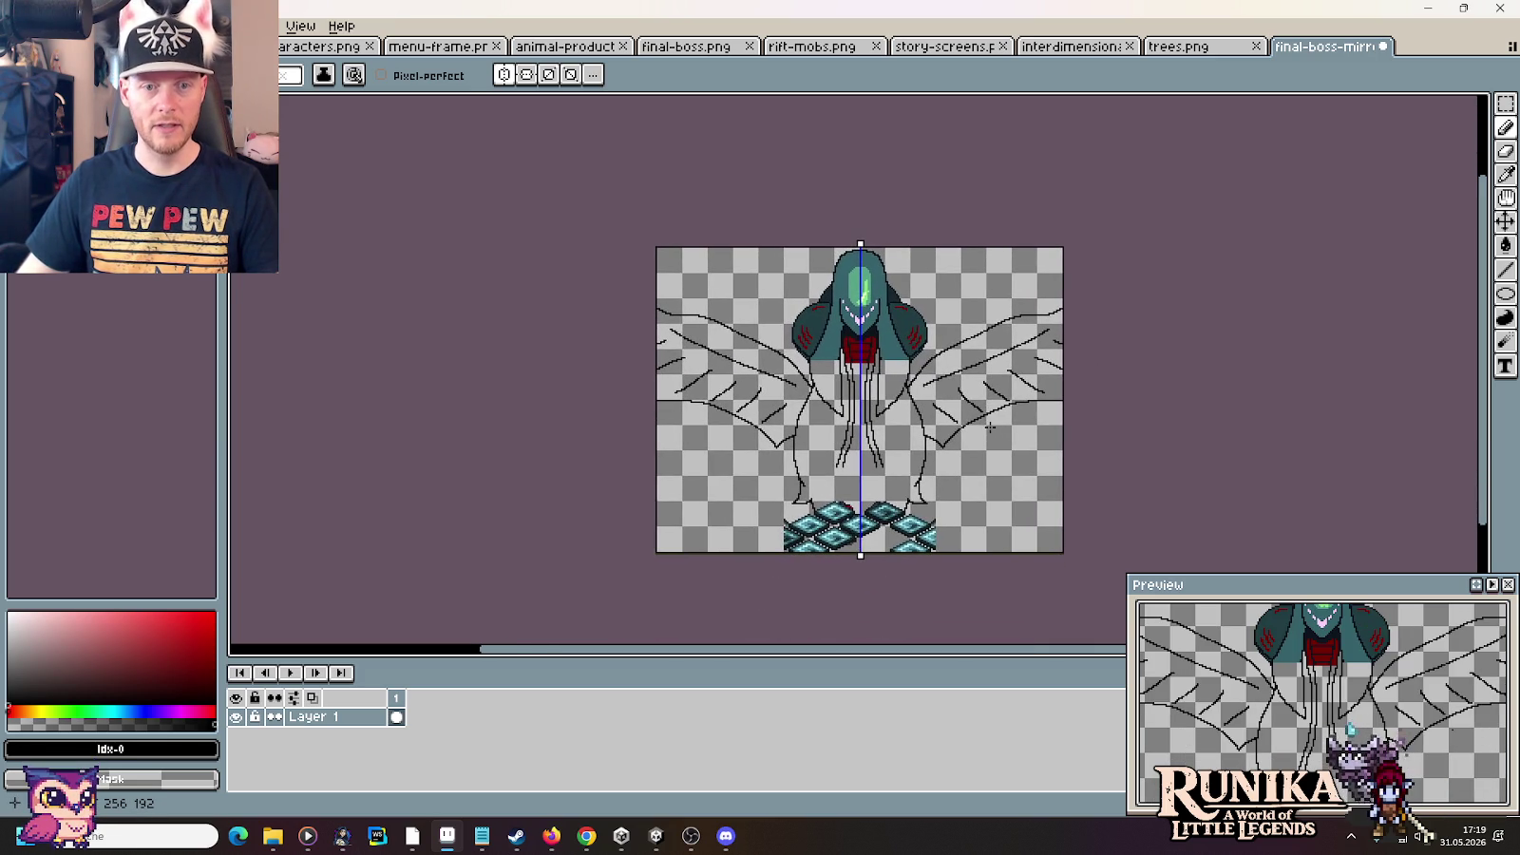
scroll(990, 427, "up", 2)
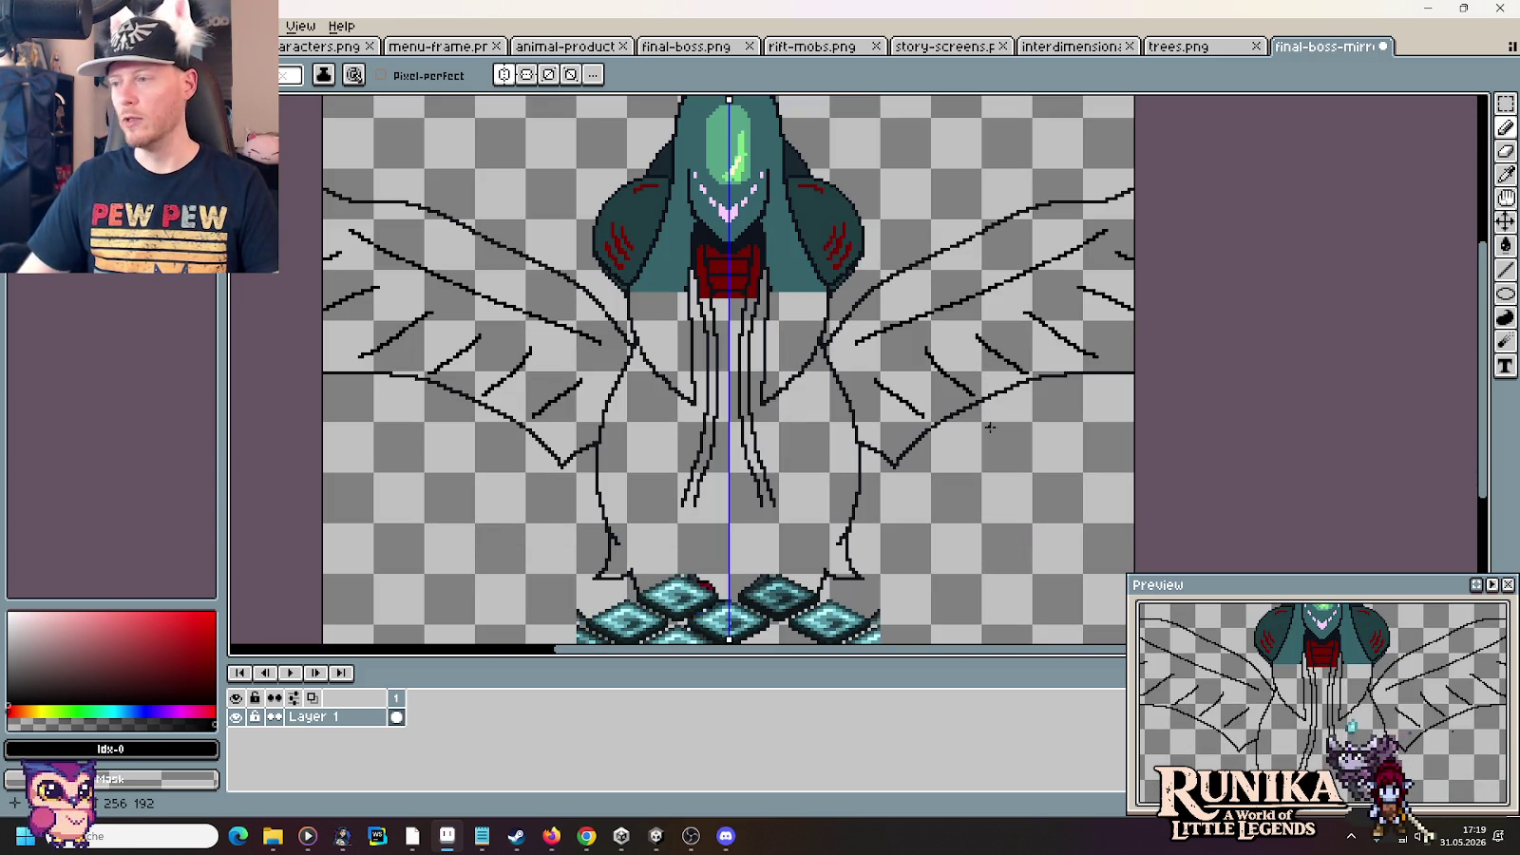
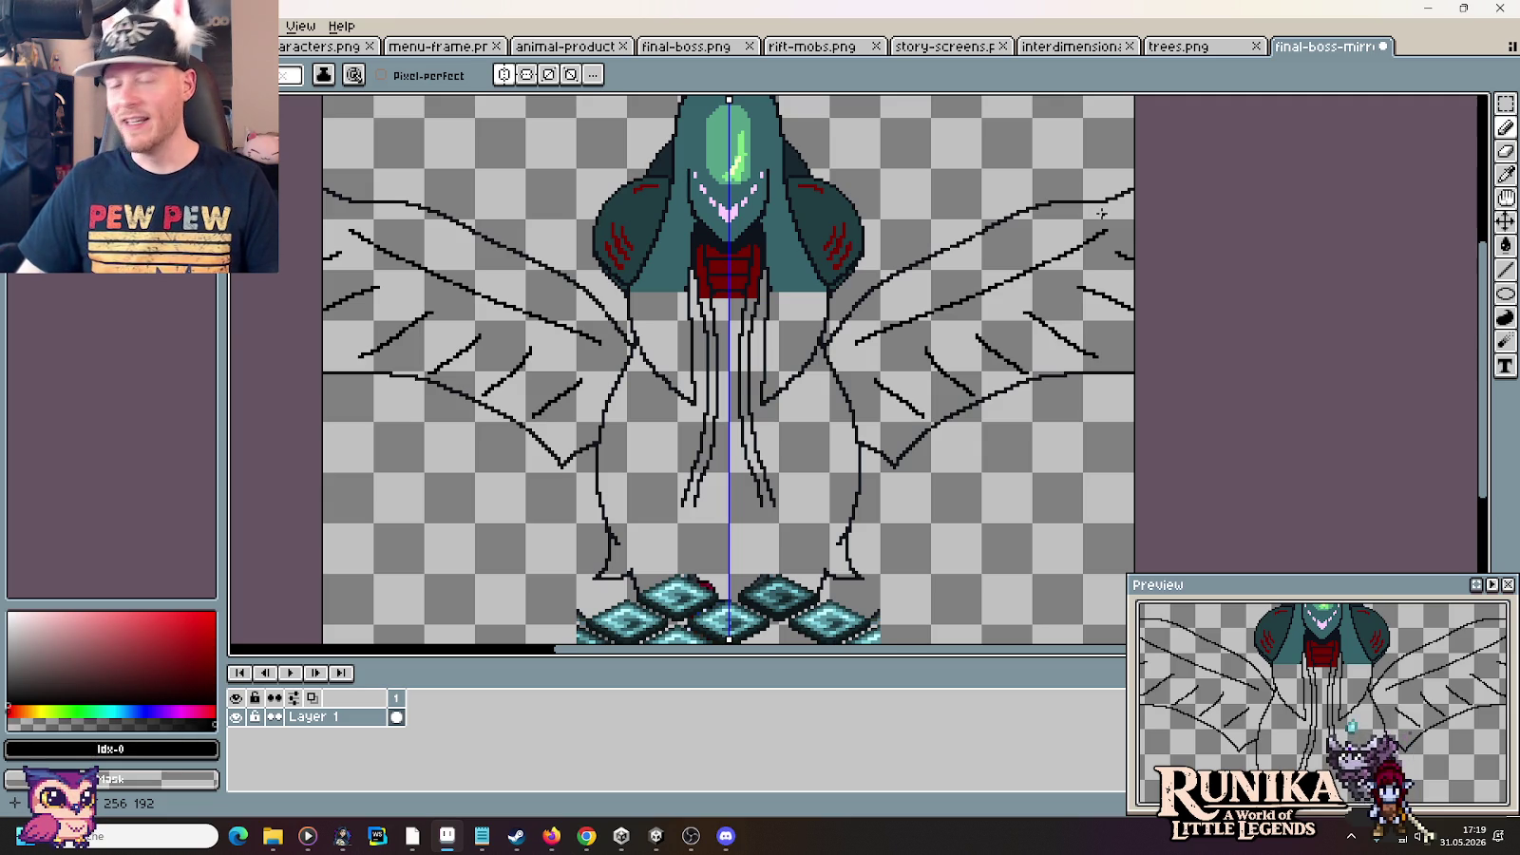
Lasso-select the mirrored wings and move them higher on the boss's body
left_click(1506, 103)
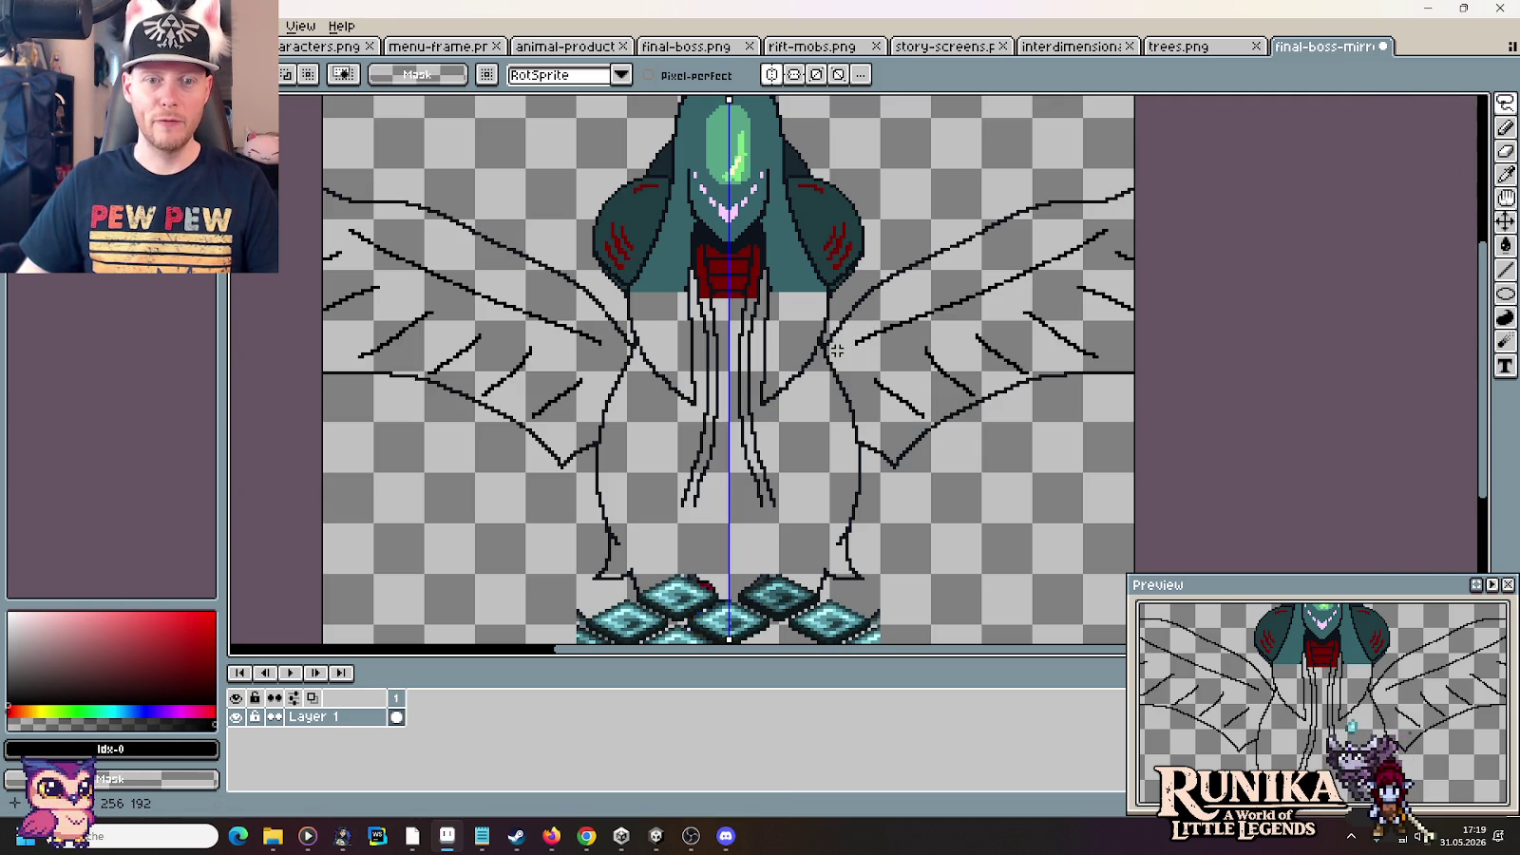
left_click_drag(830, 328, 1133, 145)
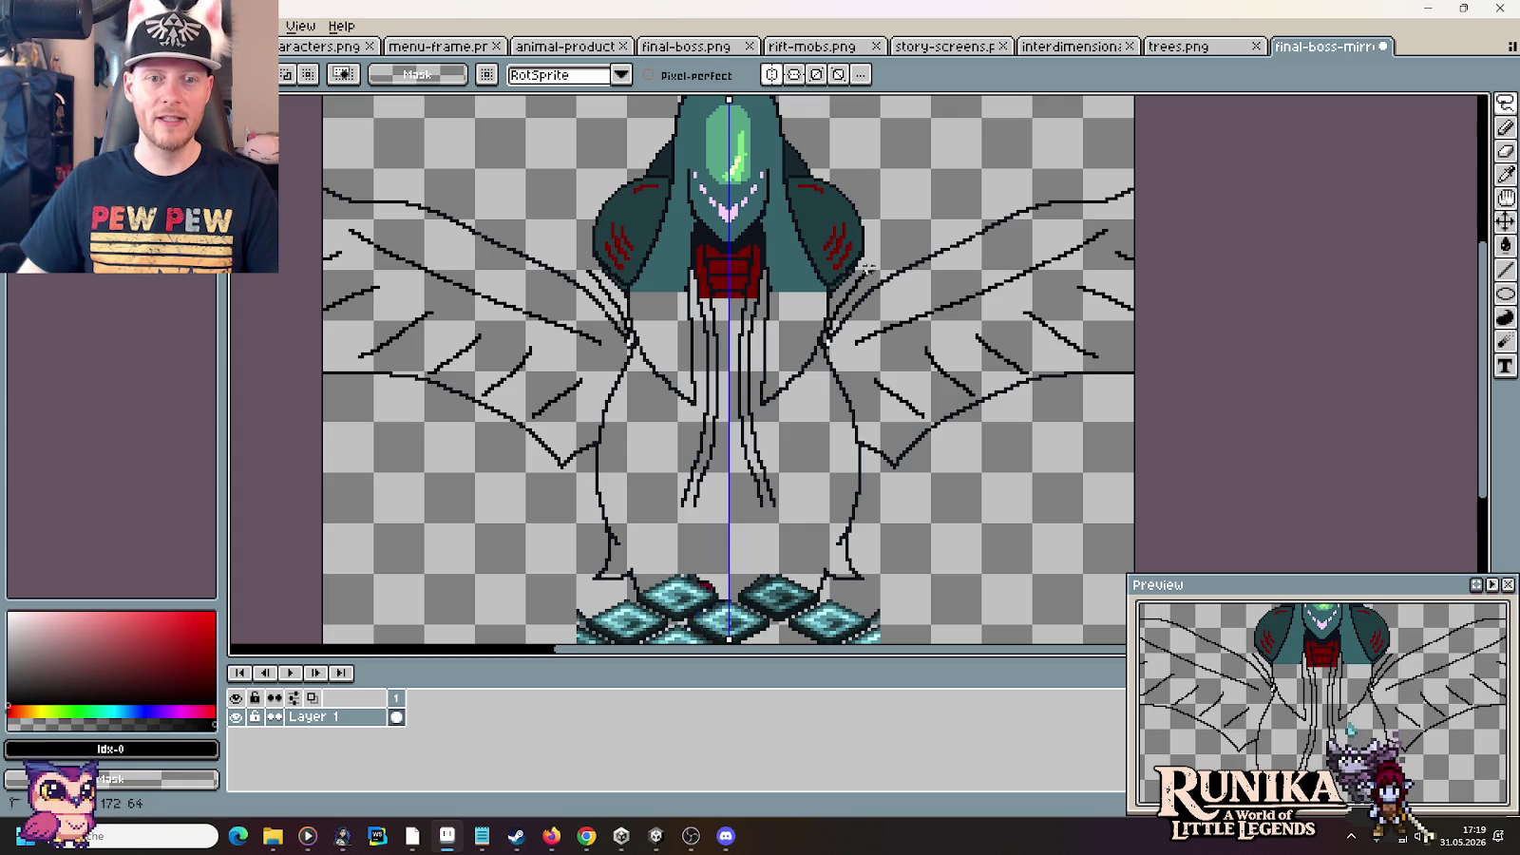
mouse_move(1133, 467)
left_mouse_down()
mouse_move(932, 493)
mouse_move(863, 443)
mouse_move(854, 373)
left_mouse_up()
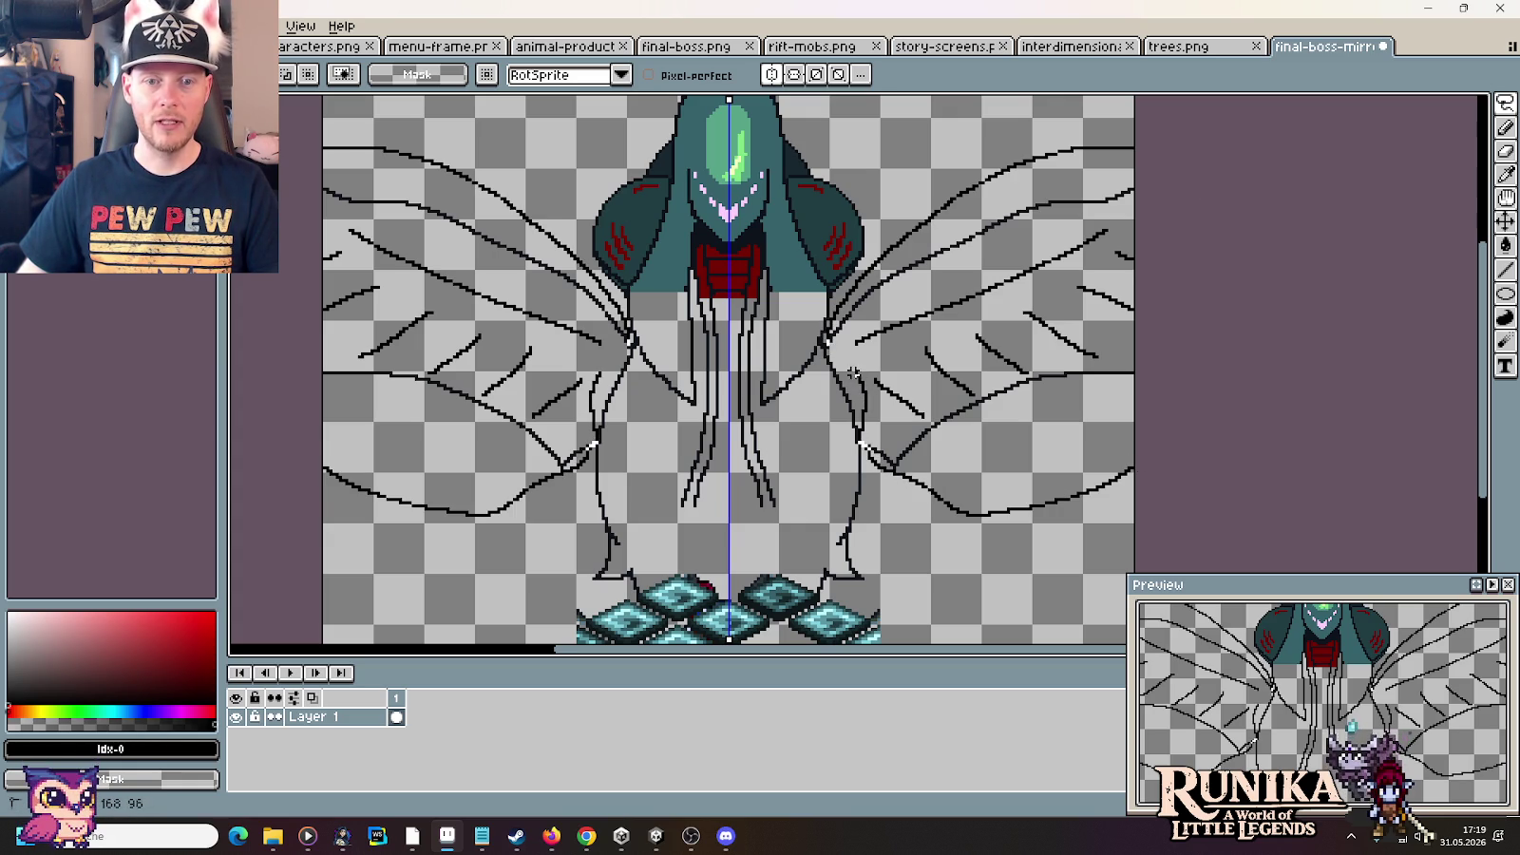
key("ctrl+z")
key("ctrl+z")
key("ctrl+z")
key("ctrl+z")
key("ctrl+z")
key("ctrl+z")
left_click_drag(956, 305, 952, 281)
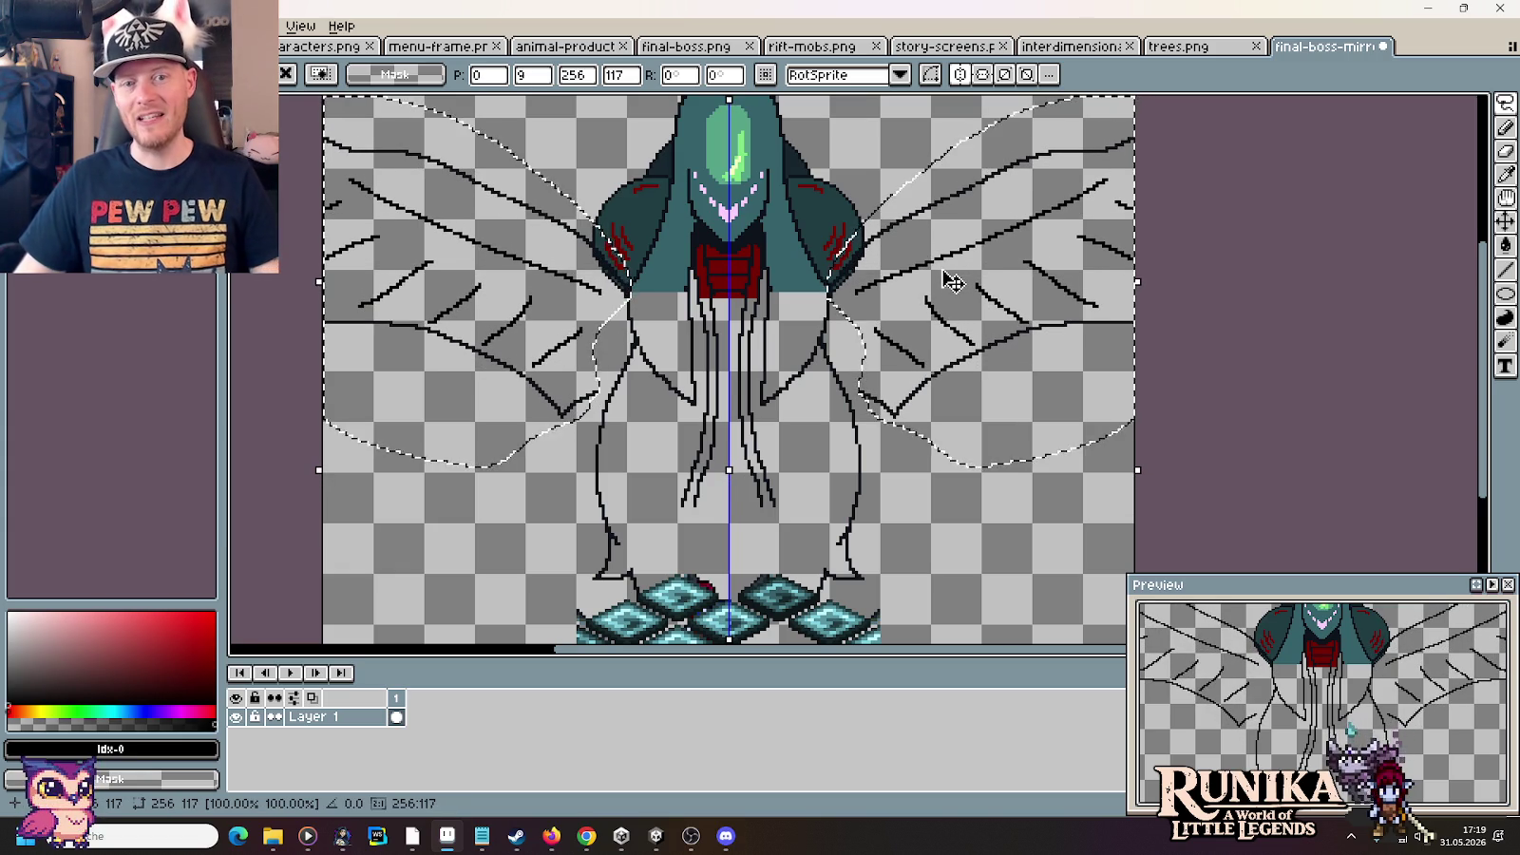
key("ctrl+d")
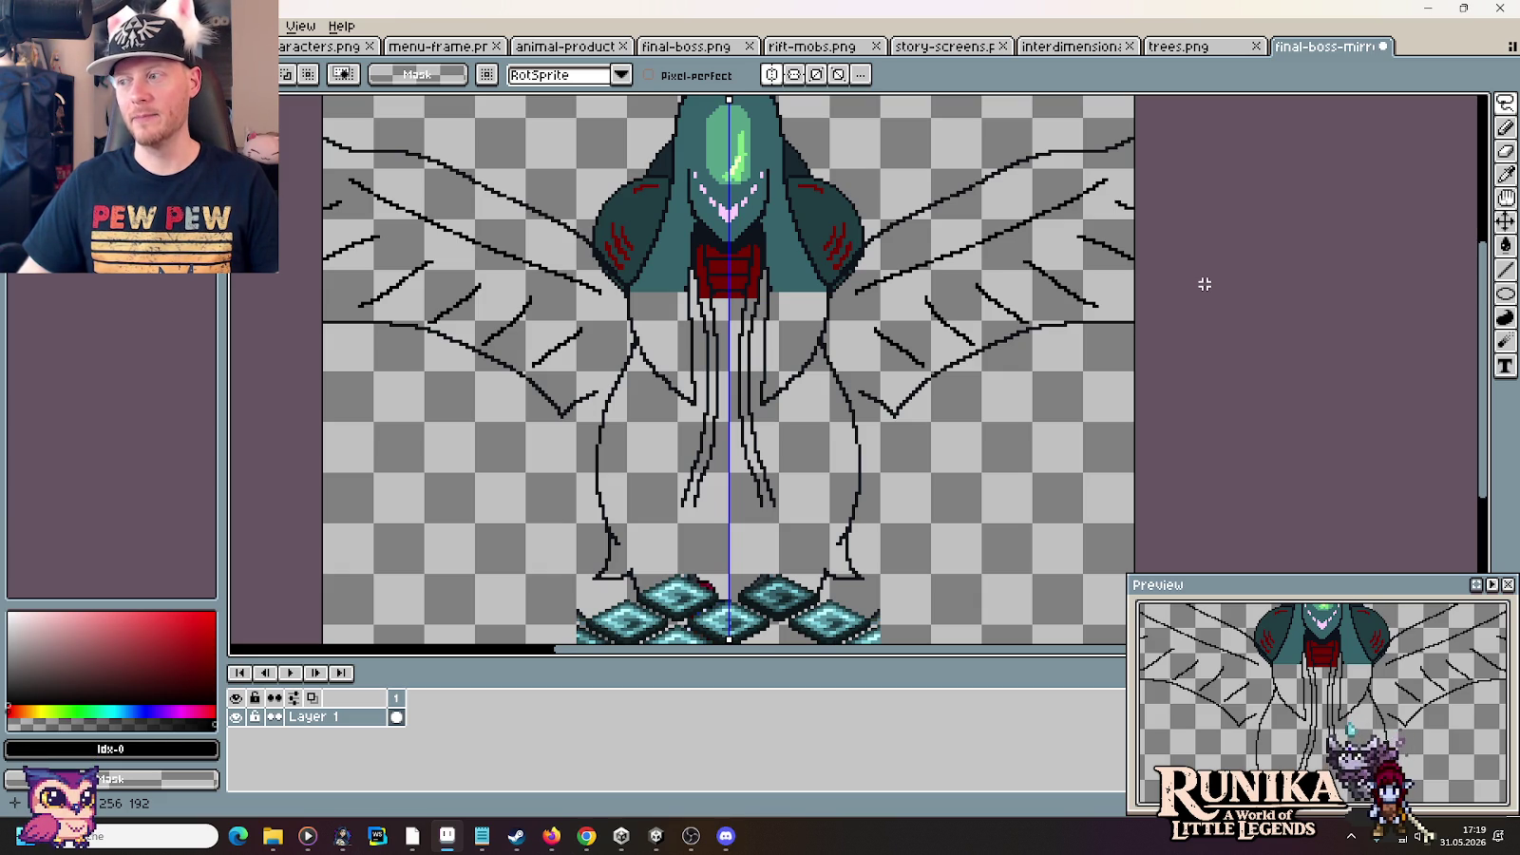
Compare against the original final-boss.png, then switch to the legendary creatures poster
left_click(686, 45)
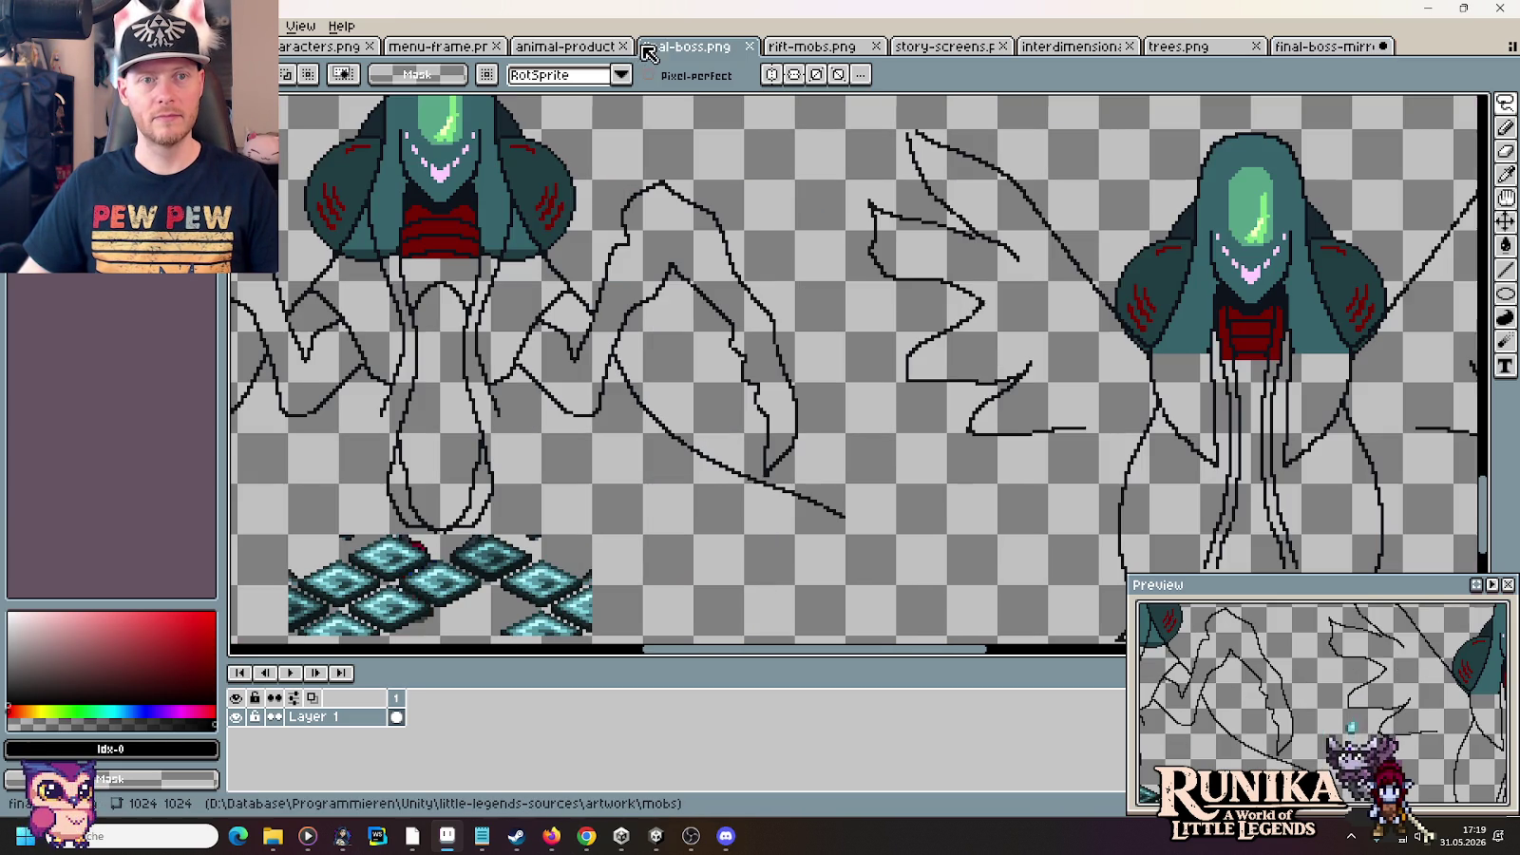
left_click(1310, 45)
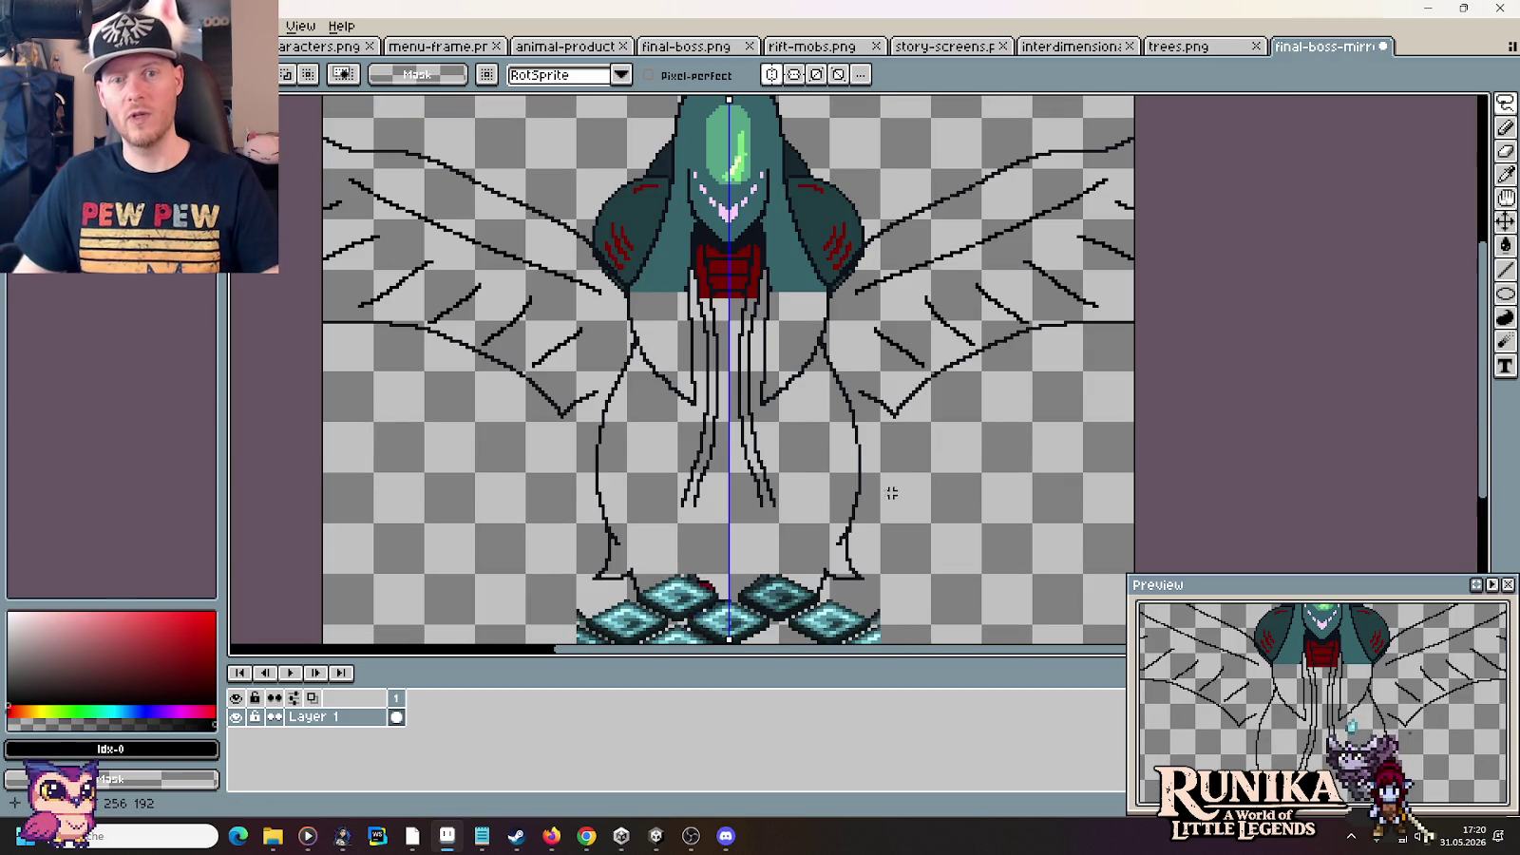
key("alt+Tab")
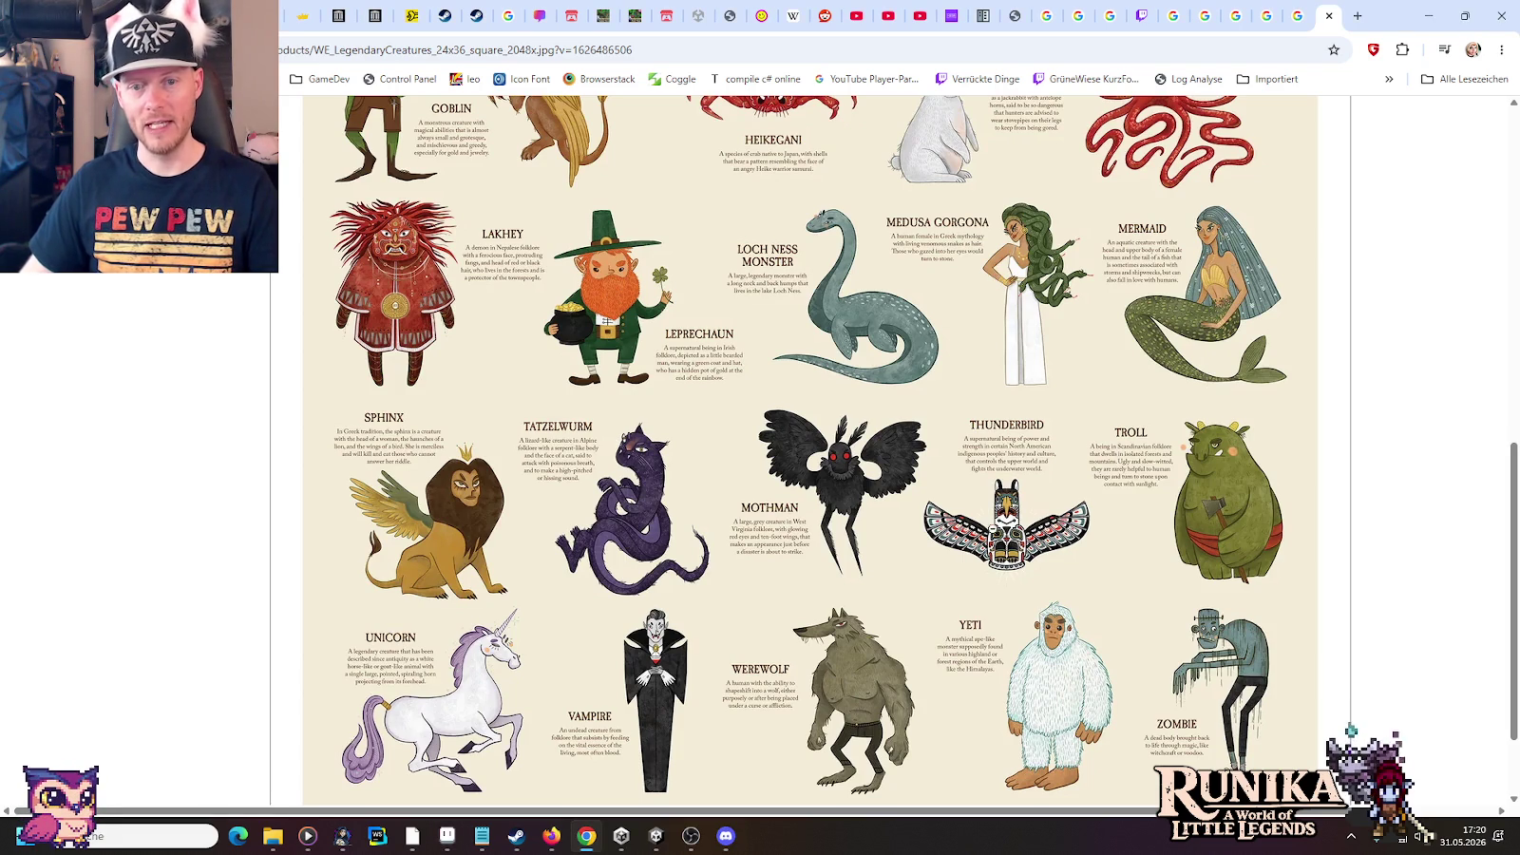
Save the mirrored final-boss sprite in Aseprite
scroll(991, 532, "down", 2)
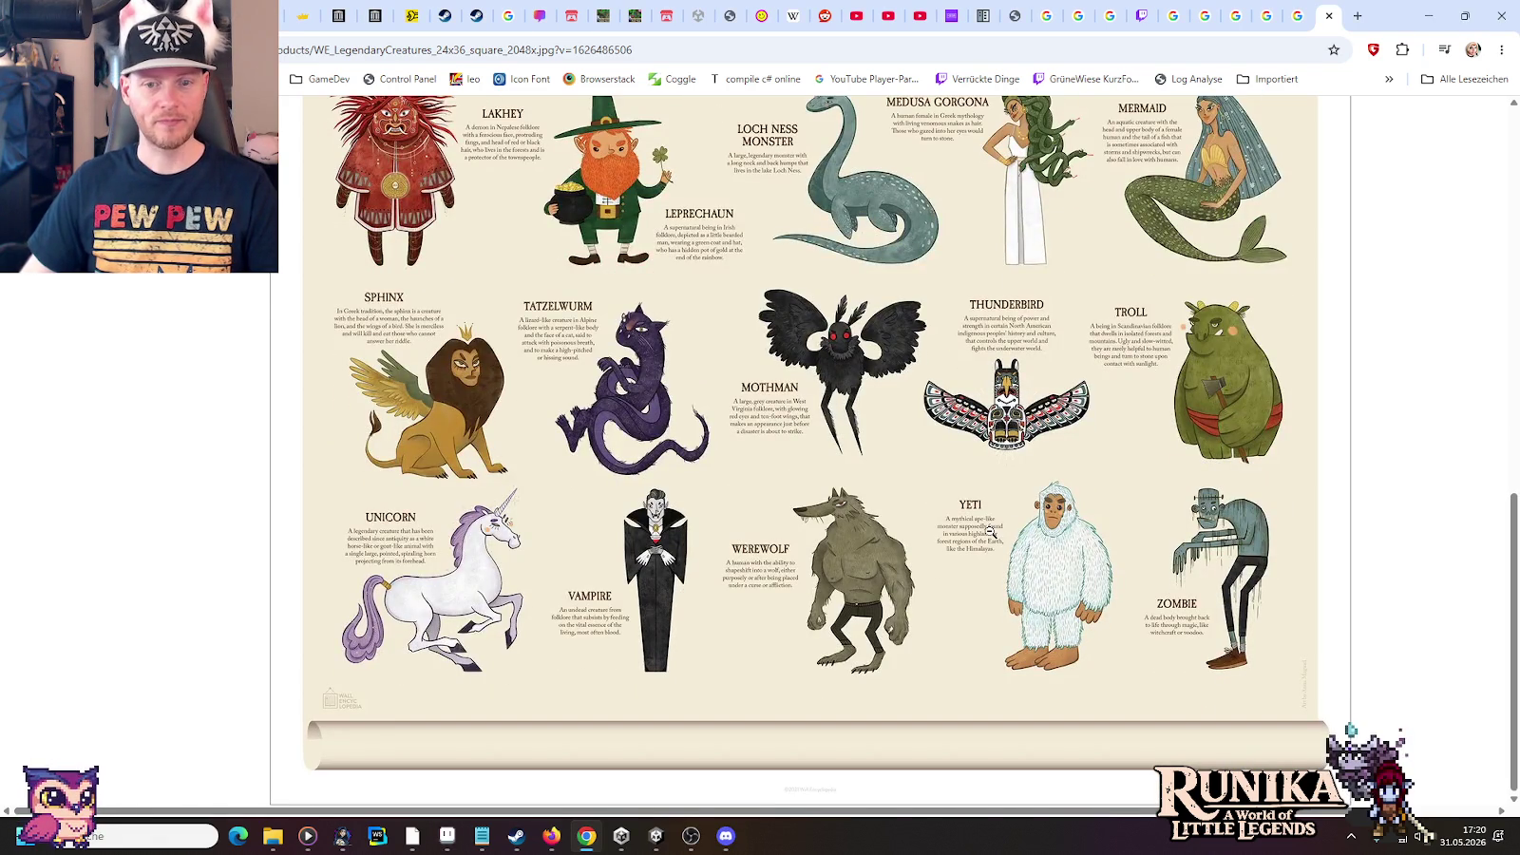
key("alt+Tab")
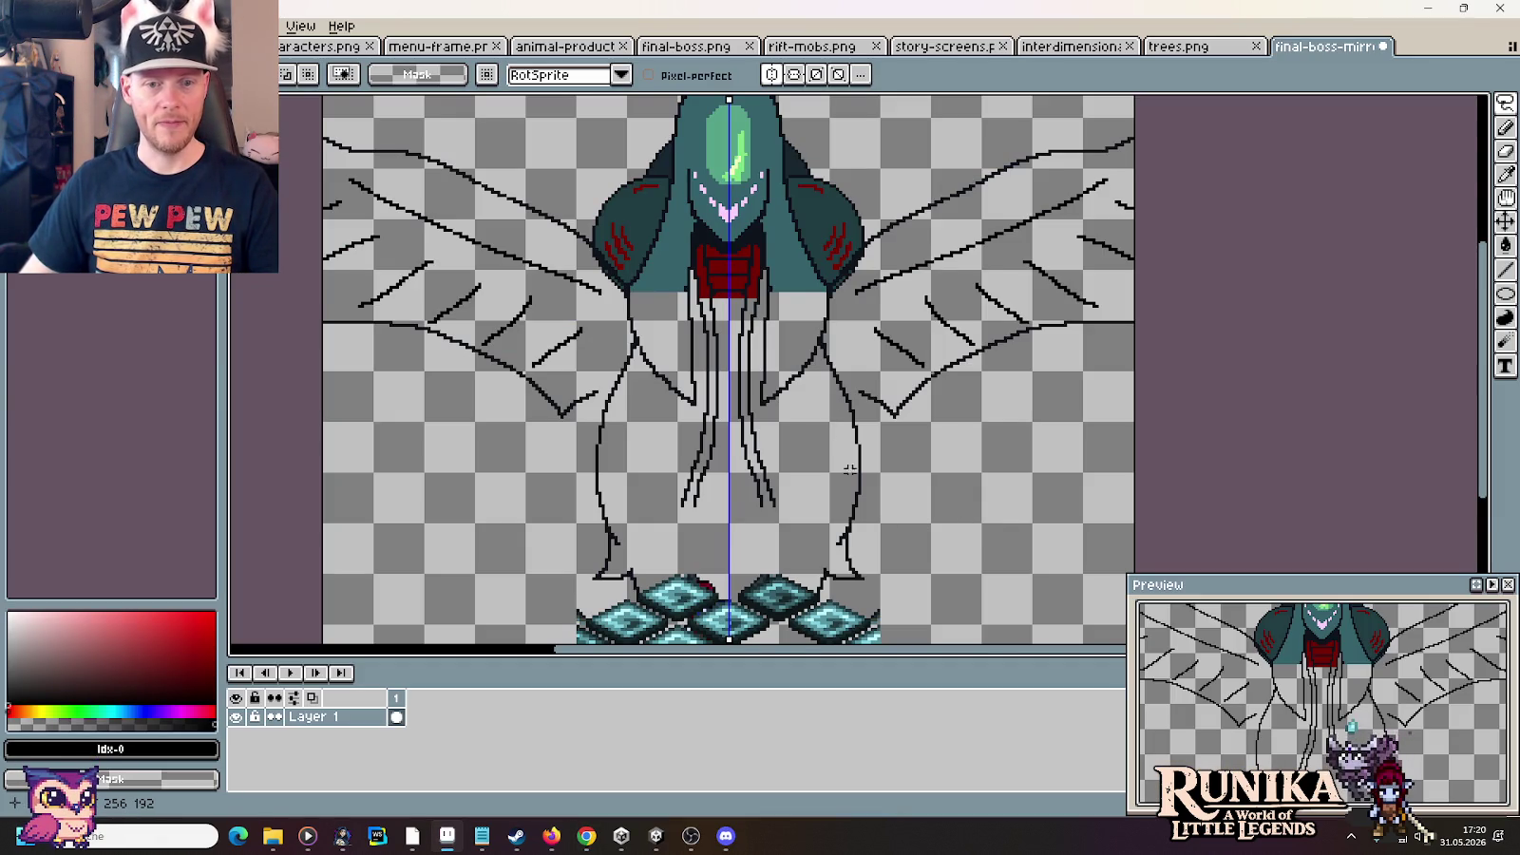
scroll(710, 341, "down", 3)
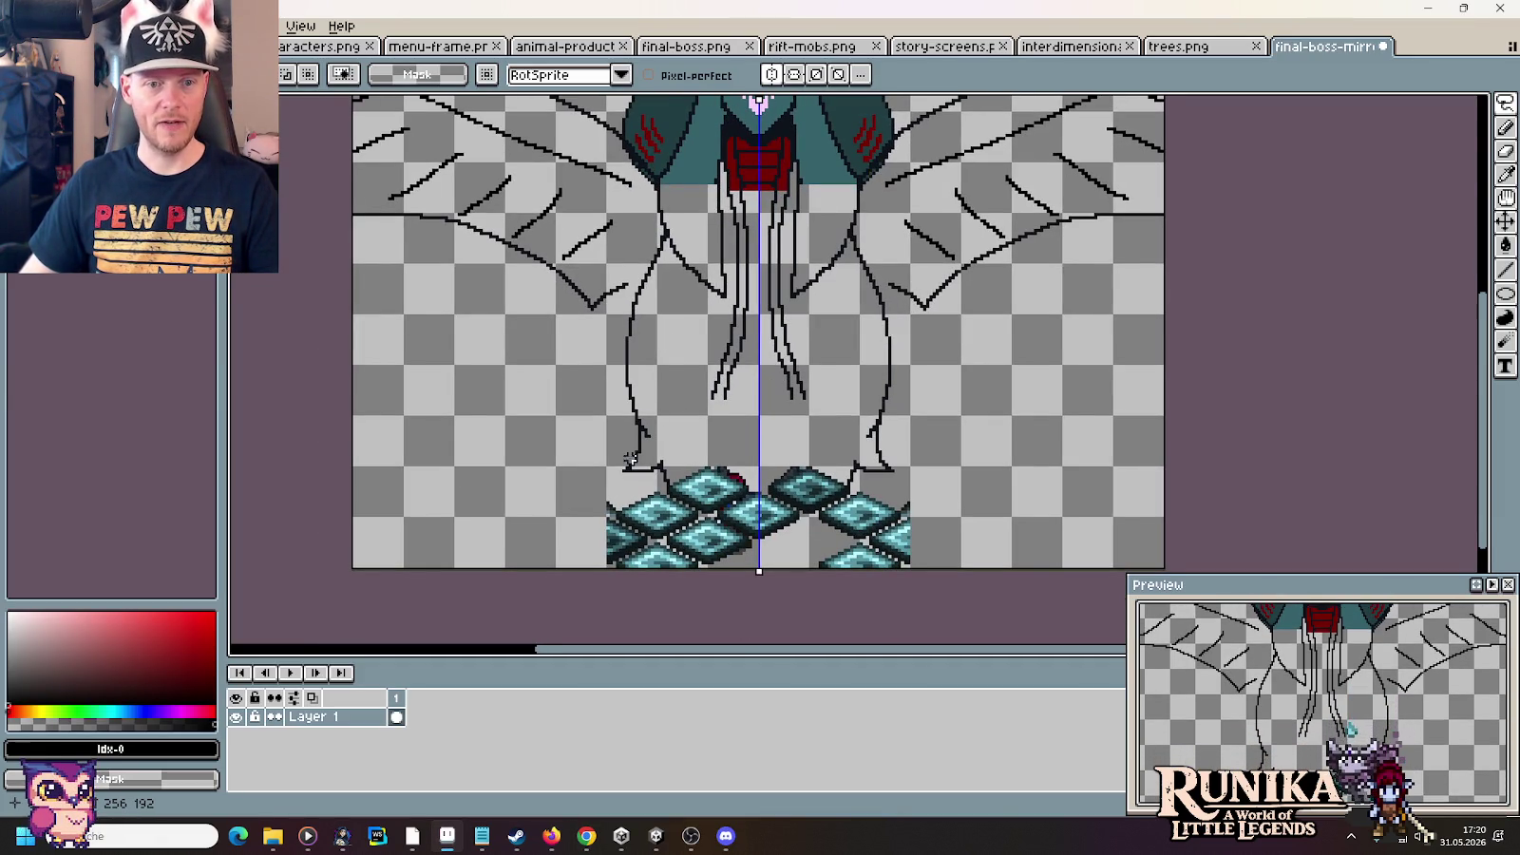
key("ctrl+s")
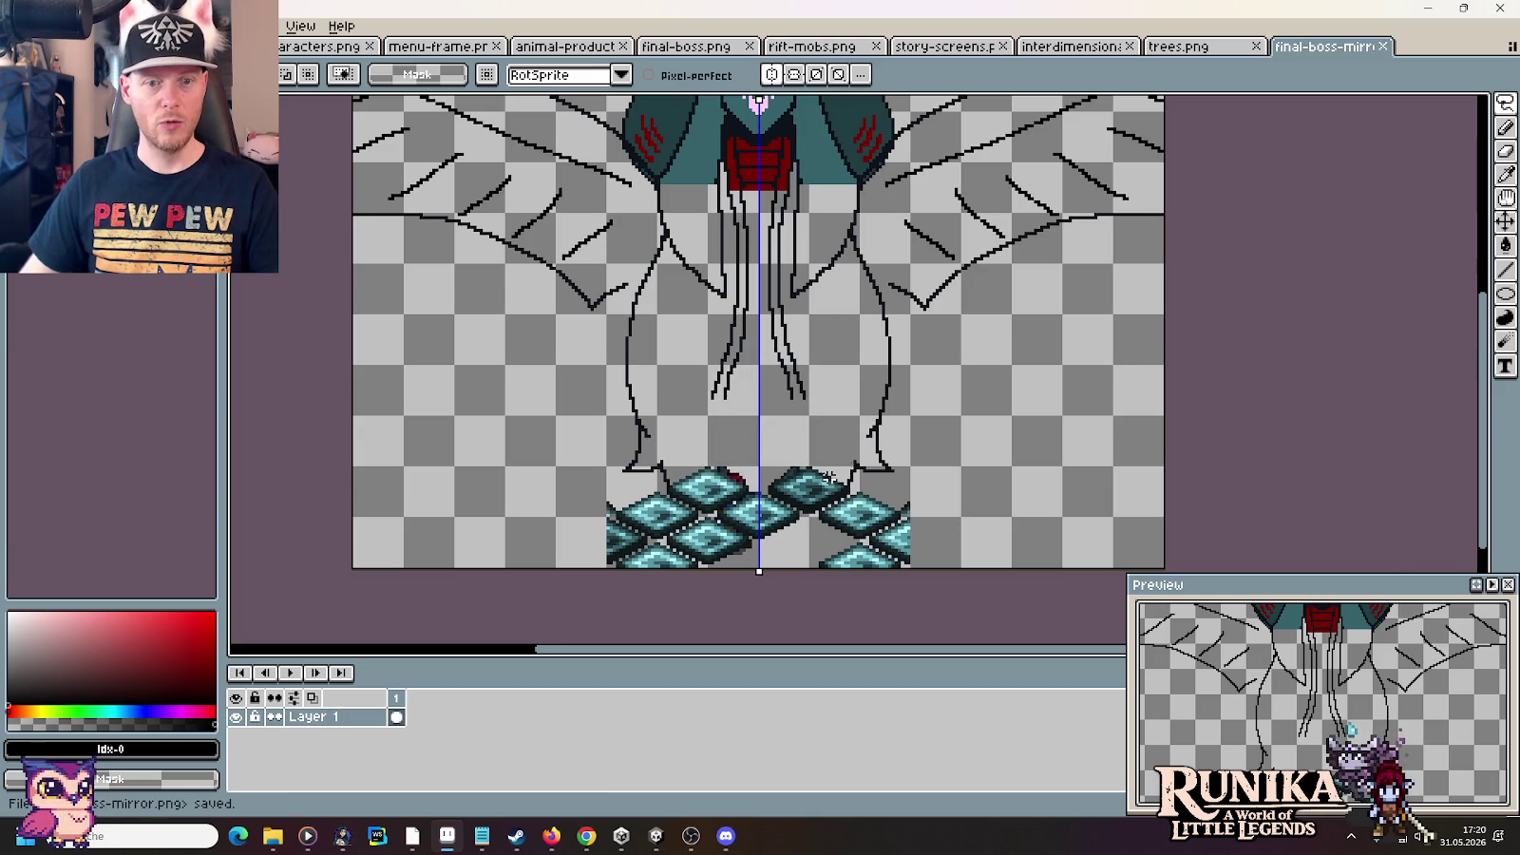
Close the full-size poster and preview the Pinterest mythical creatures infographic
key("alt+Tab")
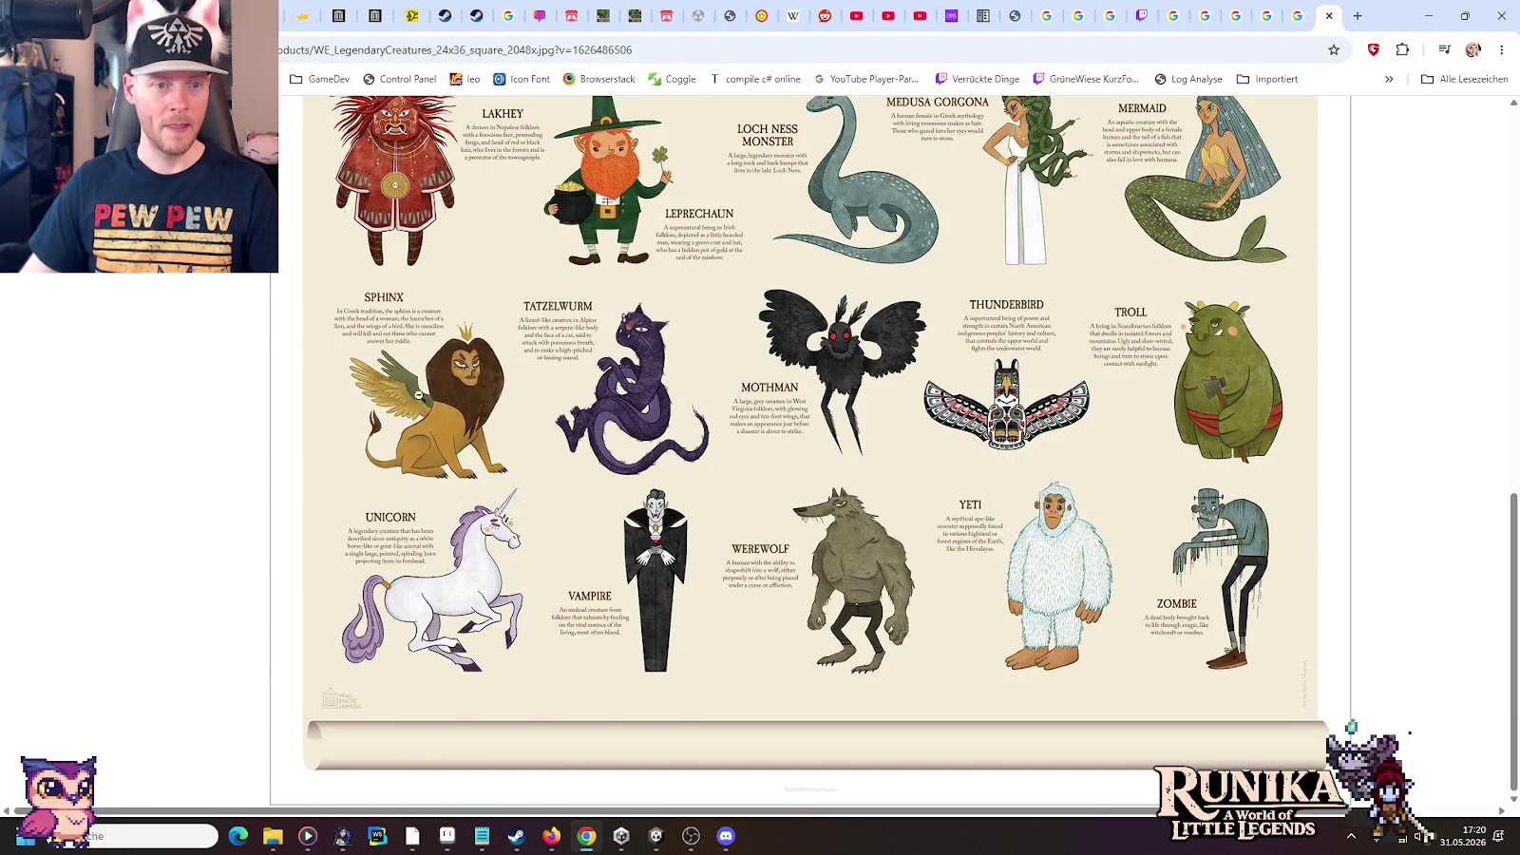
left_click(1328, 16)
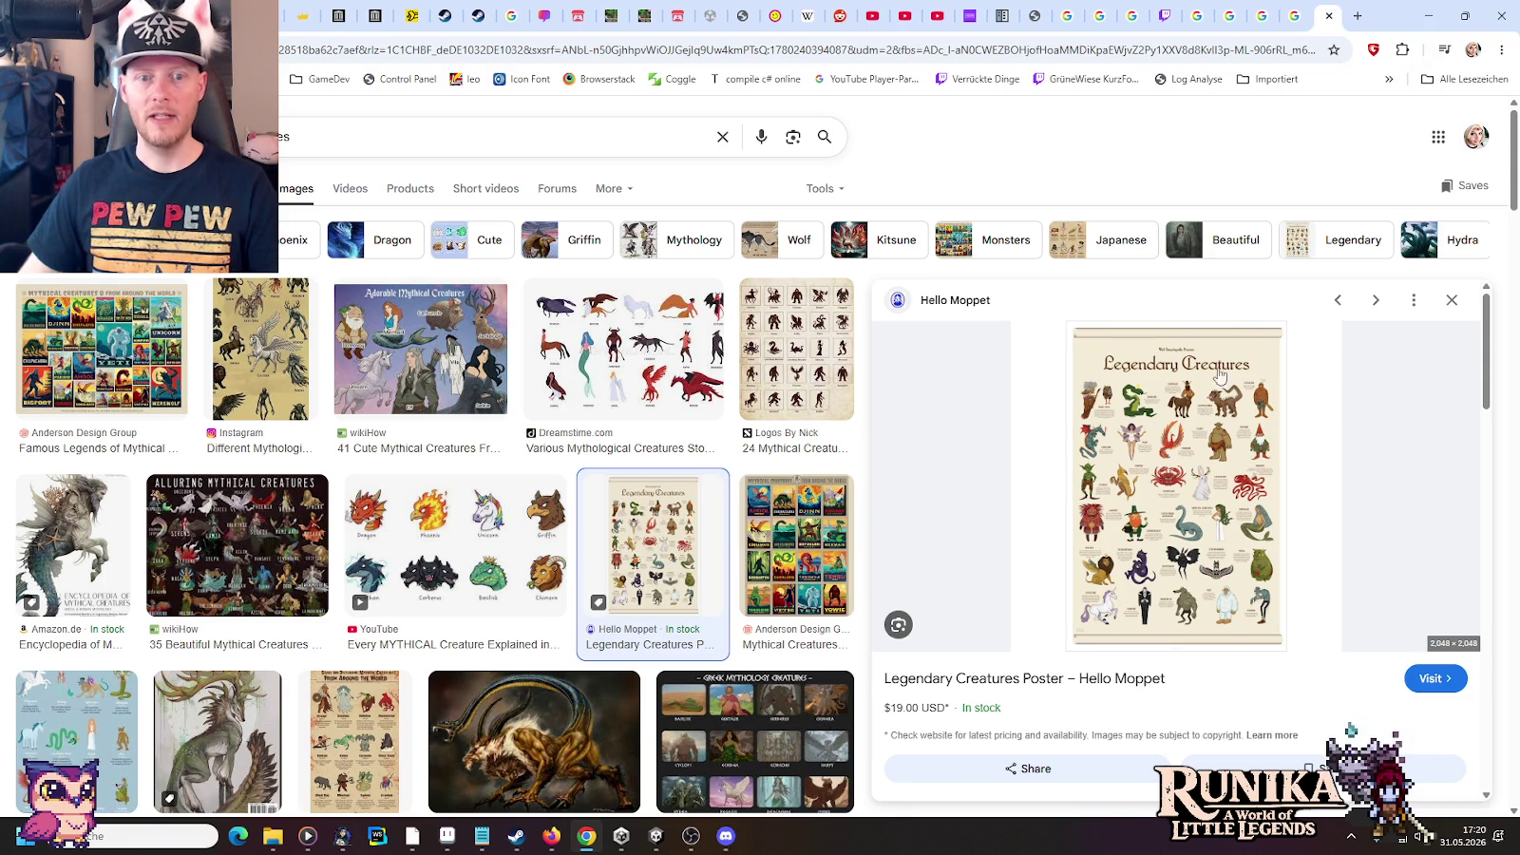
scroll(107, 428, "down", 3)
left_click(107, 381)
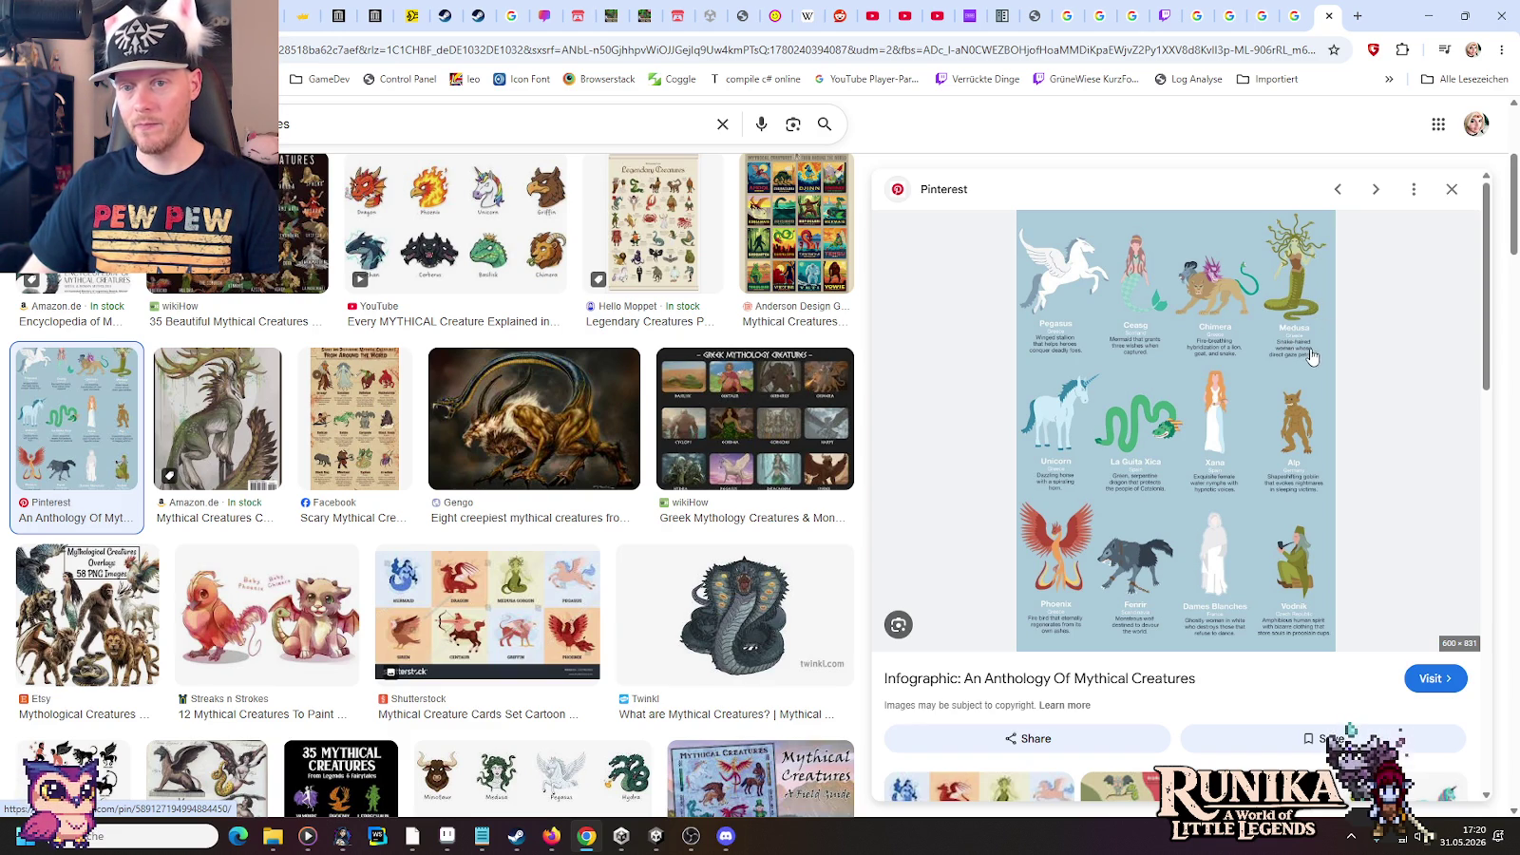
Open the infographic image in a new tab from its context menu
key("alt+Tab")
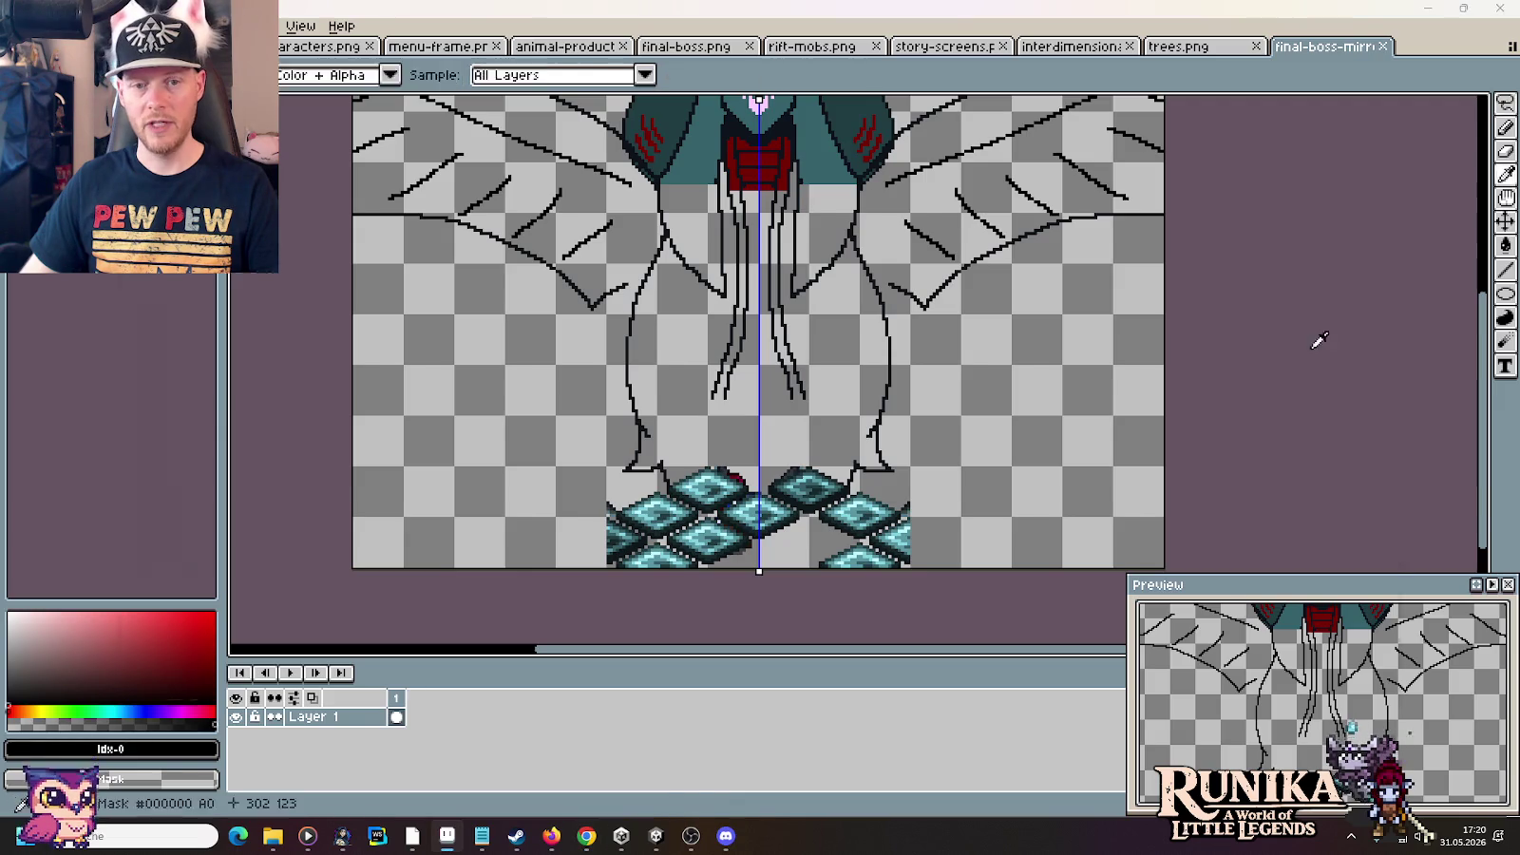
key("alt+Tab")
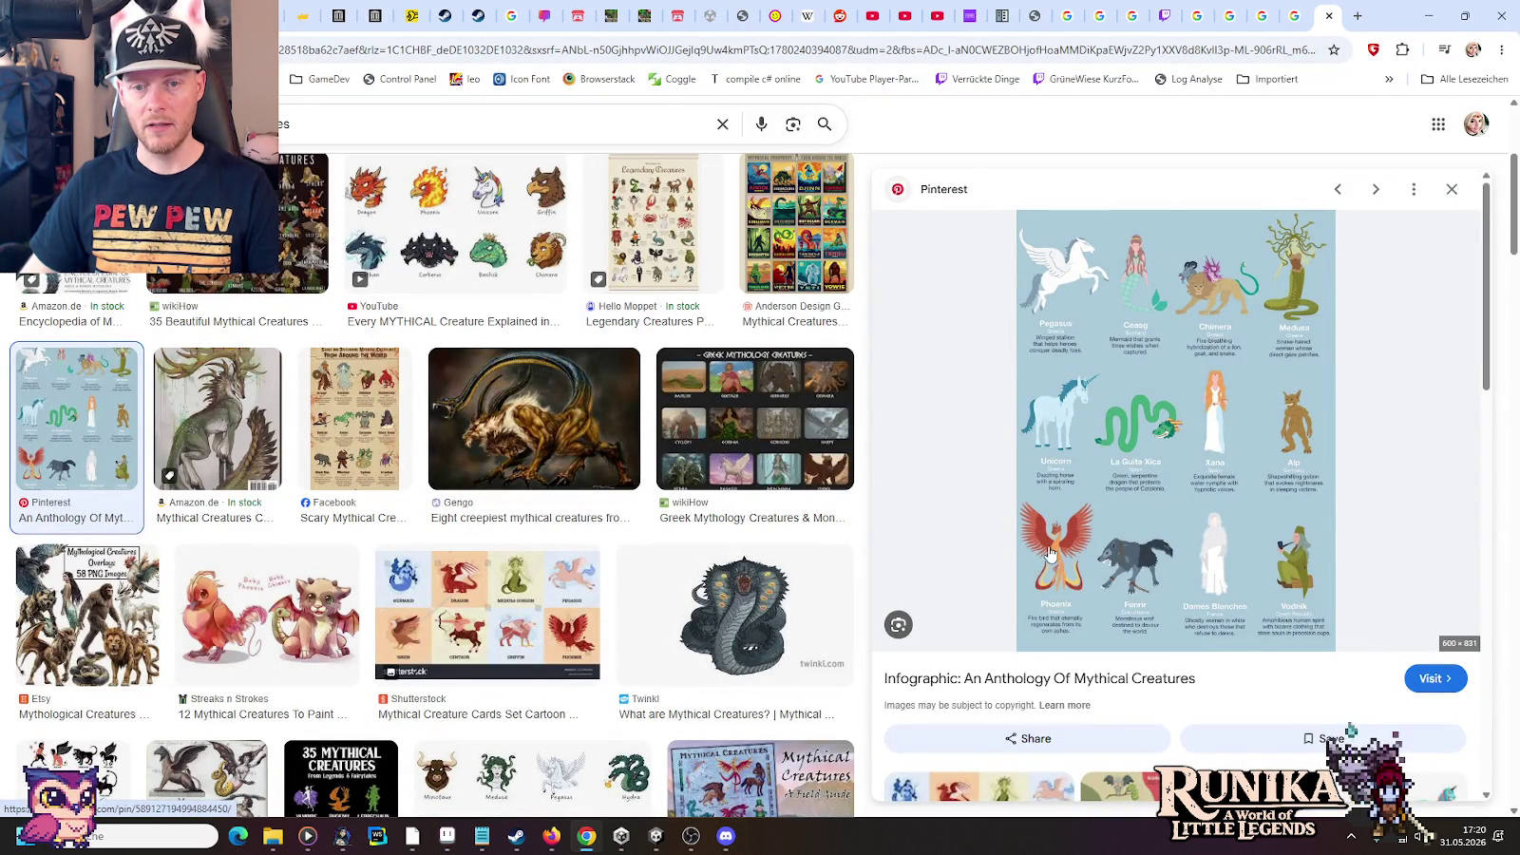
right_click(1086, 467)
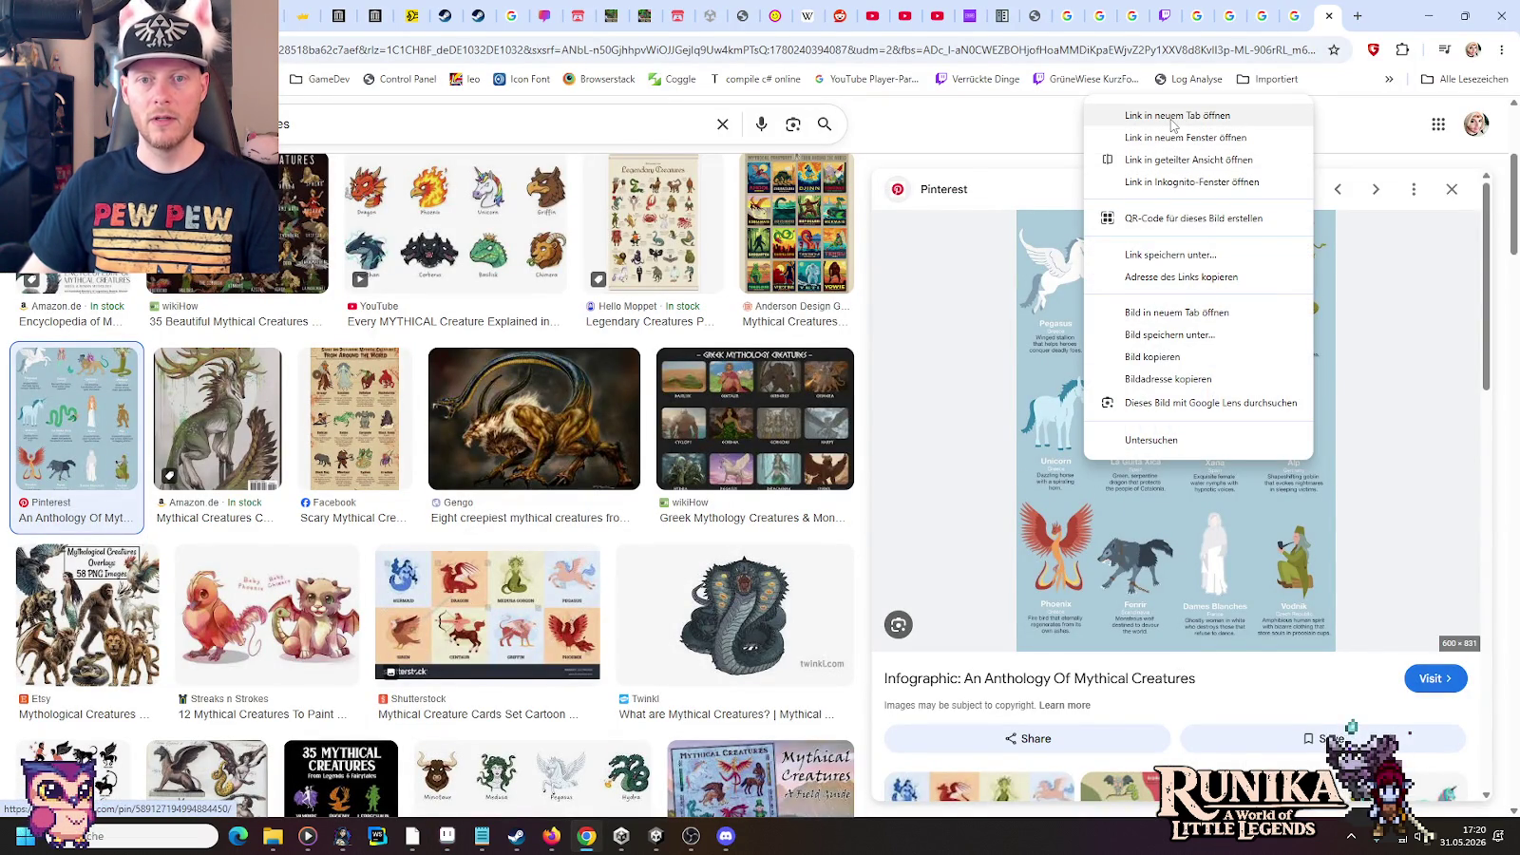
left_click(1176, 311)
View the mythical creatures infographic in its own tab, zooming in on details
left_click(1330, 16)
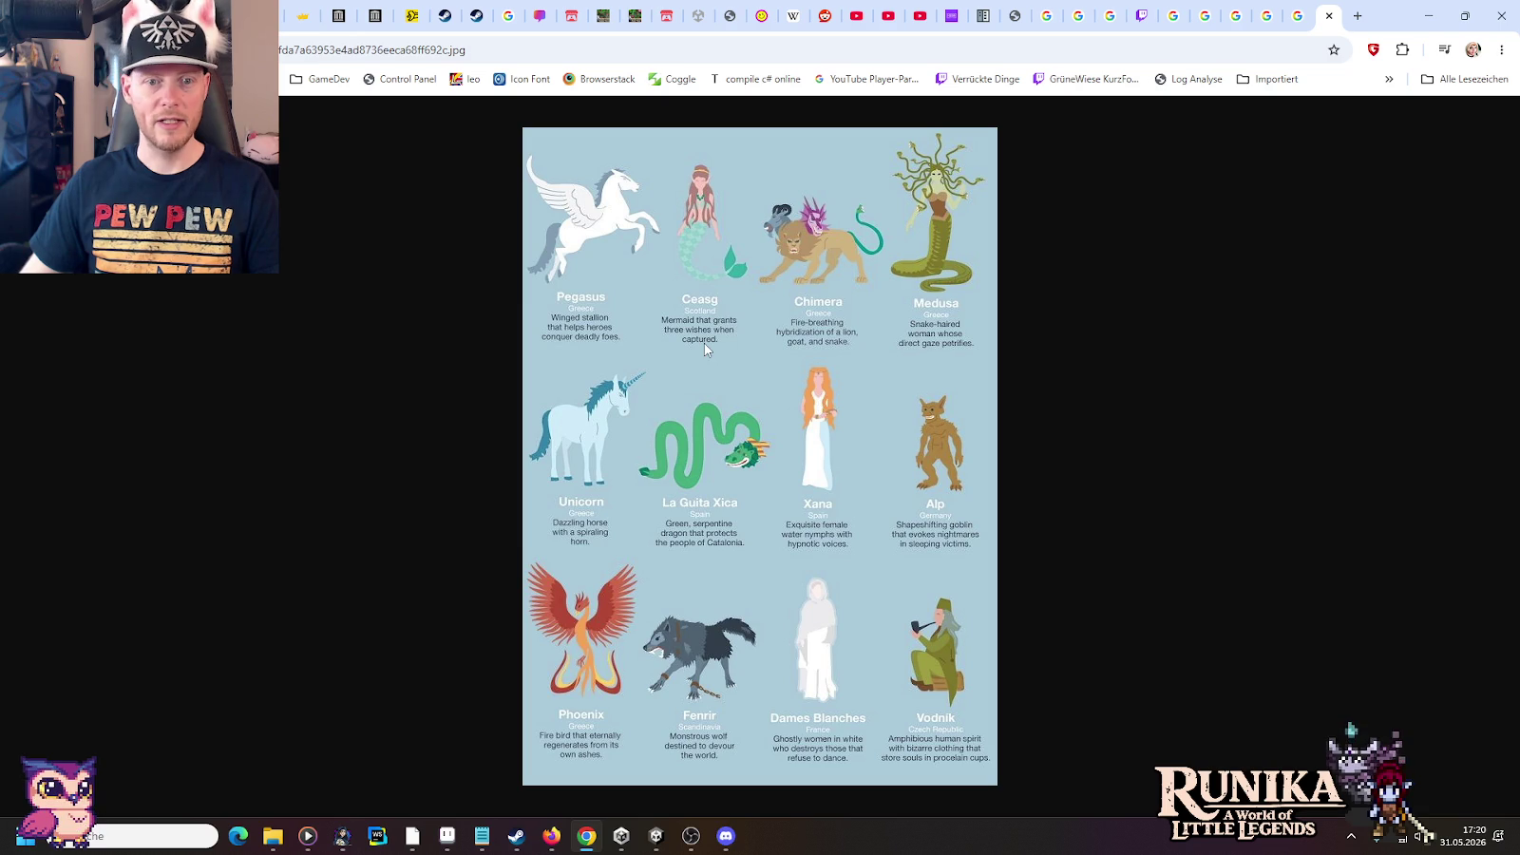
scroll(670, 204, "up", 3, "ctrl")
scroll(677, 219, "up", 3, "ctrl")
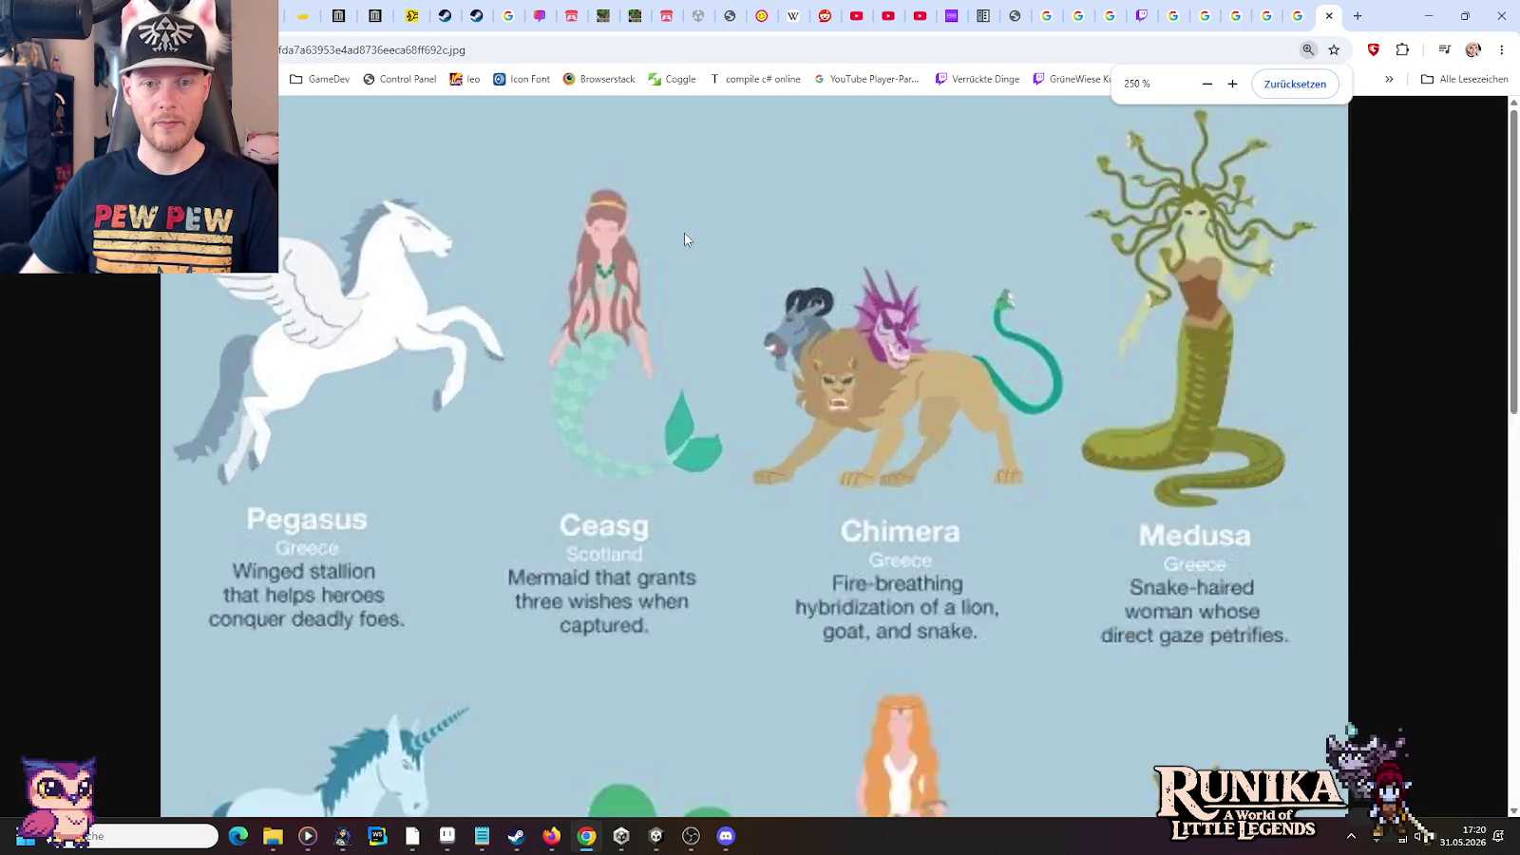
scroll(685, 232, "up", 1, "ctrl")
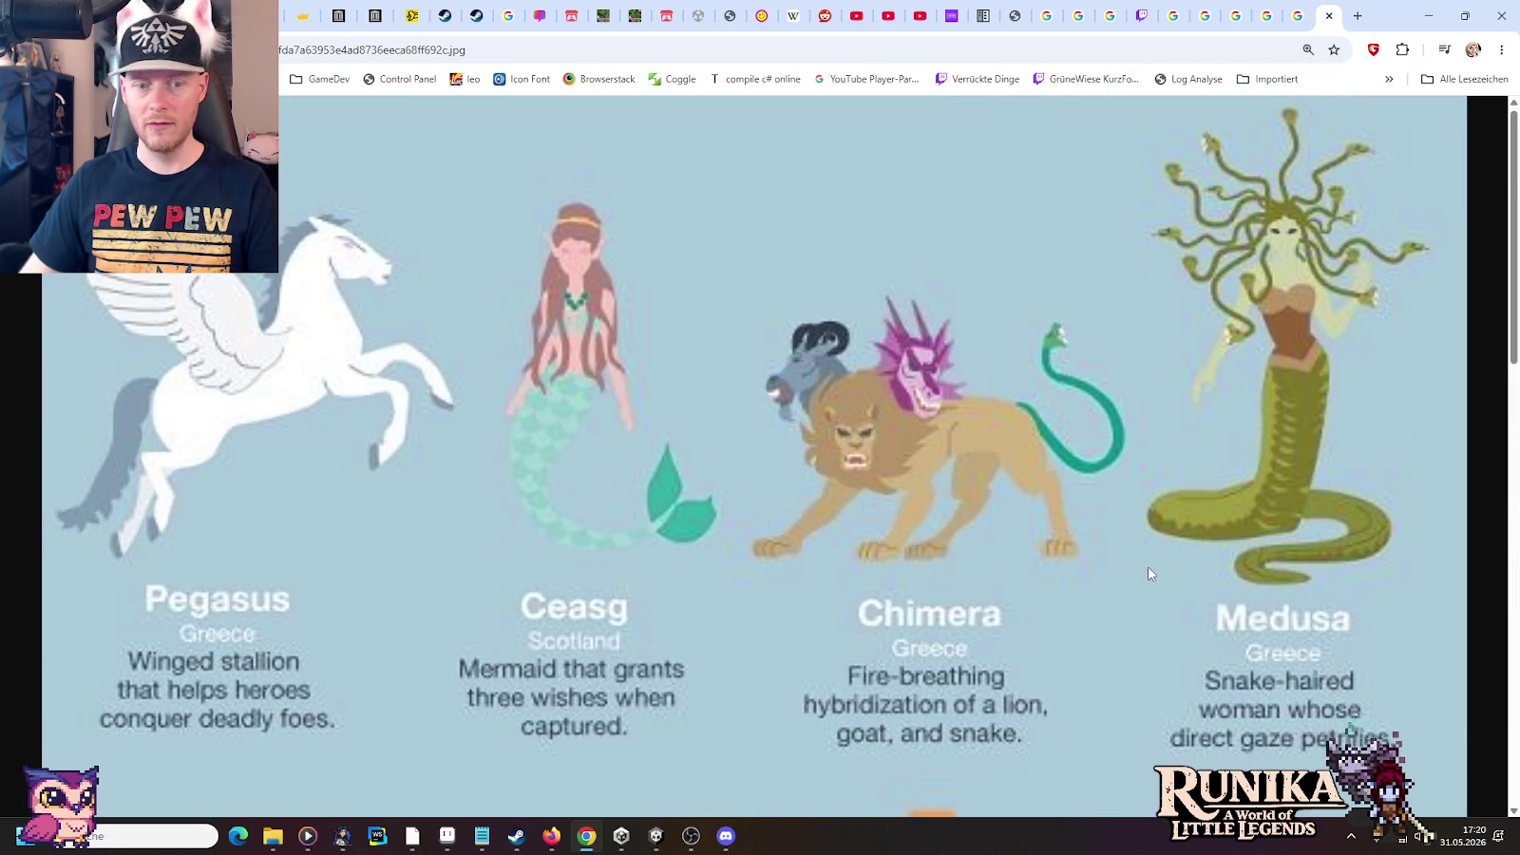
scroll(1148, 569, "down", 5)
scroll(1151, 568, "down", 2)
scroll(1151, 568, "down", 3)
scroll(951, 570, "down", 2)
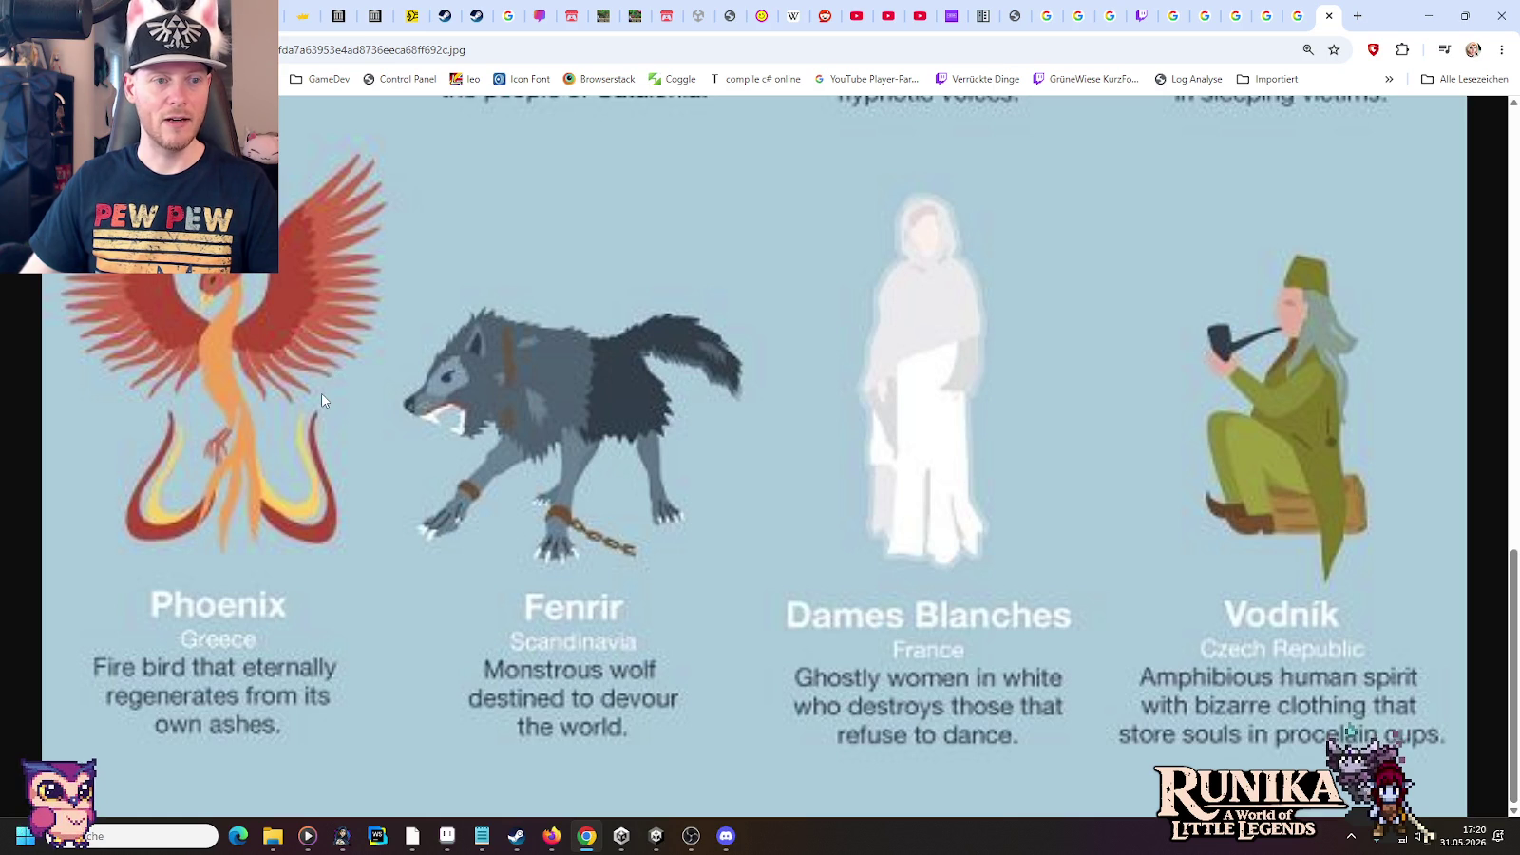
Zoom back out, return to Aseprite and pan to the sprite's top
scroll(731, 568, "down", 5)
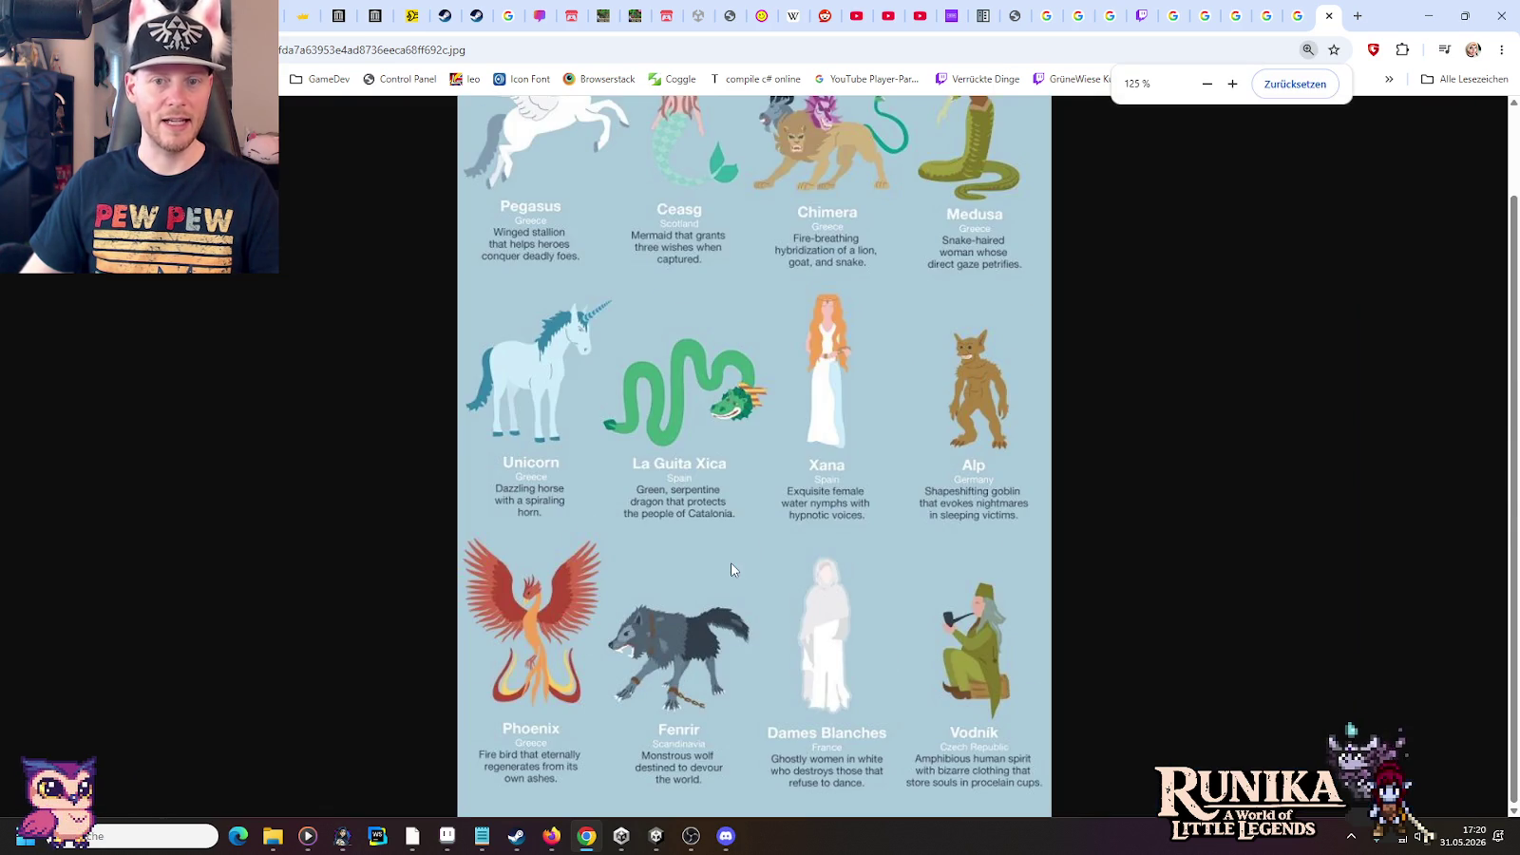
scroll(730, 563, "down", 1)
scroll(758, 521, "down", 1)
key("alt+Tab")
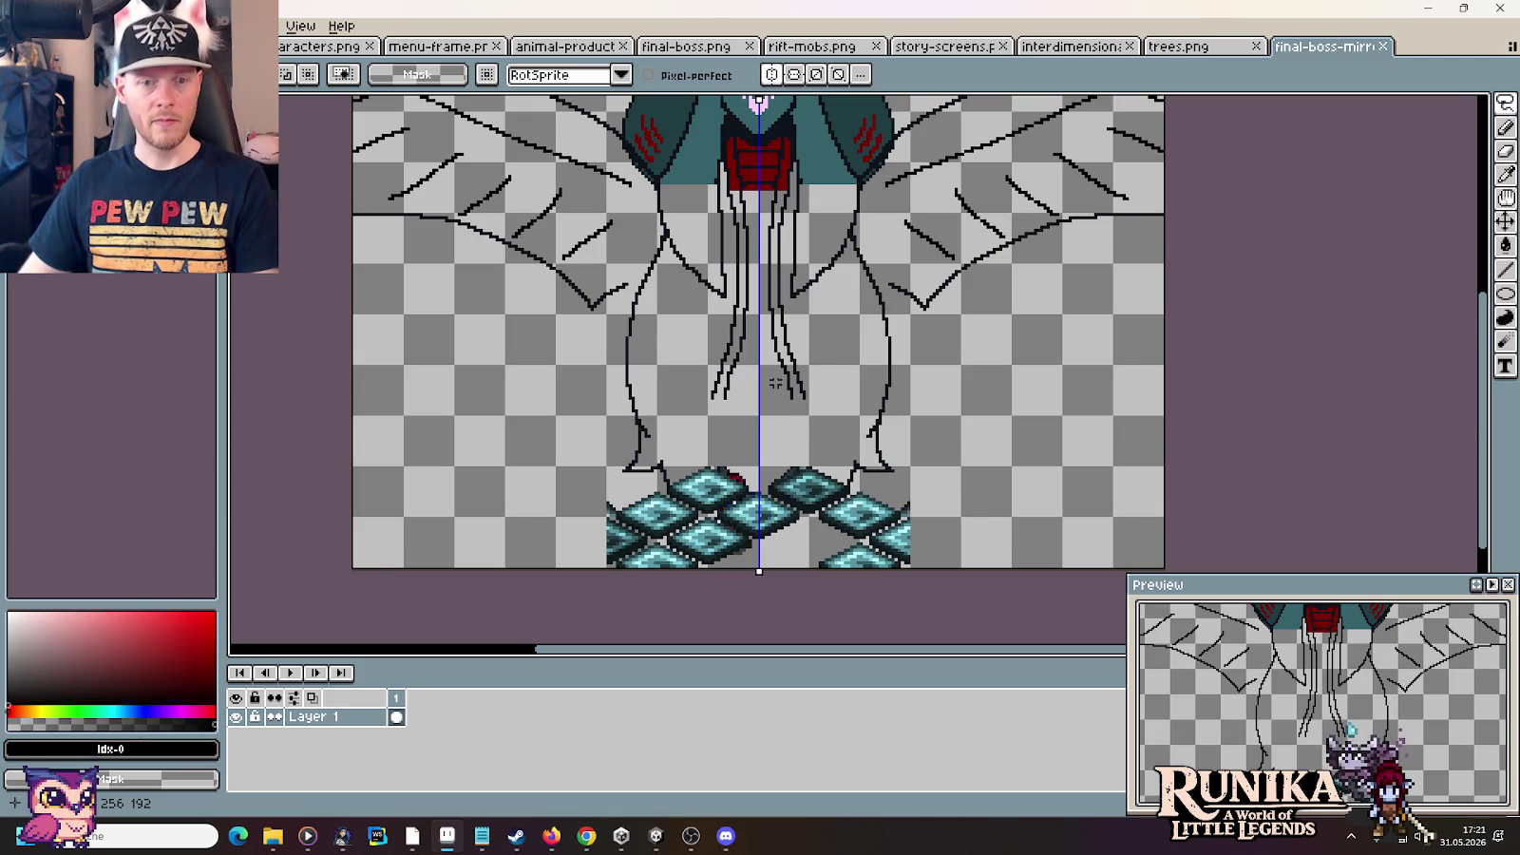
left_click_drag(759, 410, 804, 425)
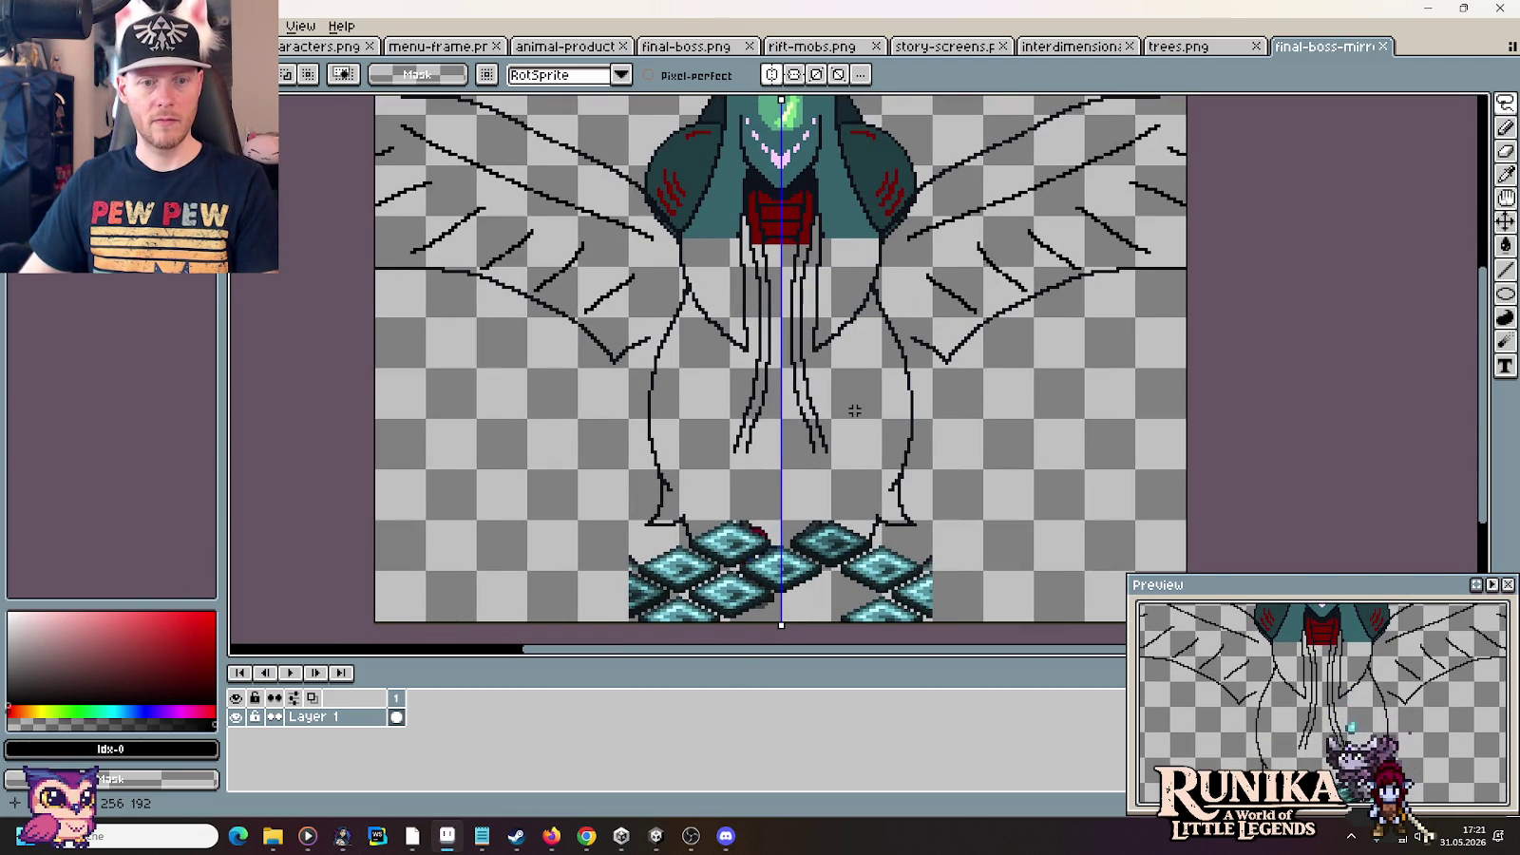
Return to the Final Fantasy Mystic Quest boss image results and scroll through them
left_click(586, 836)
left_click(1170, 9)
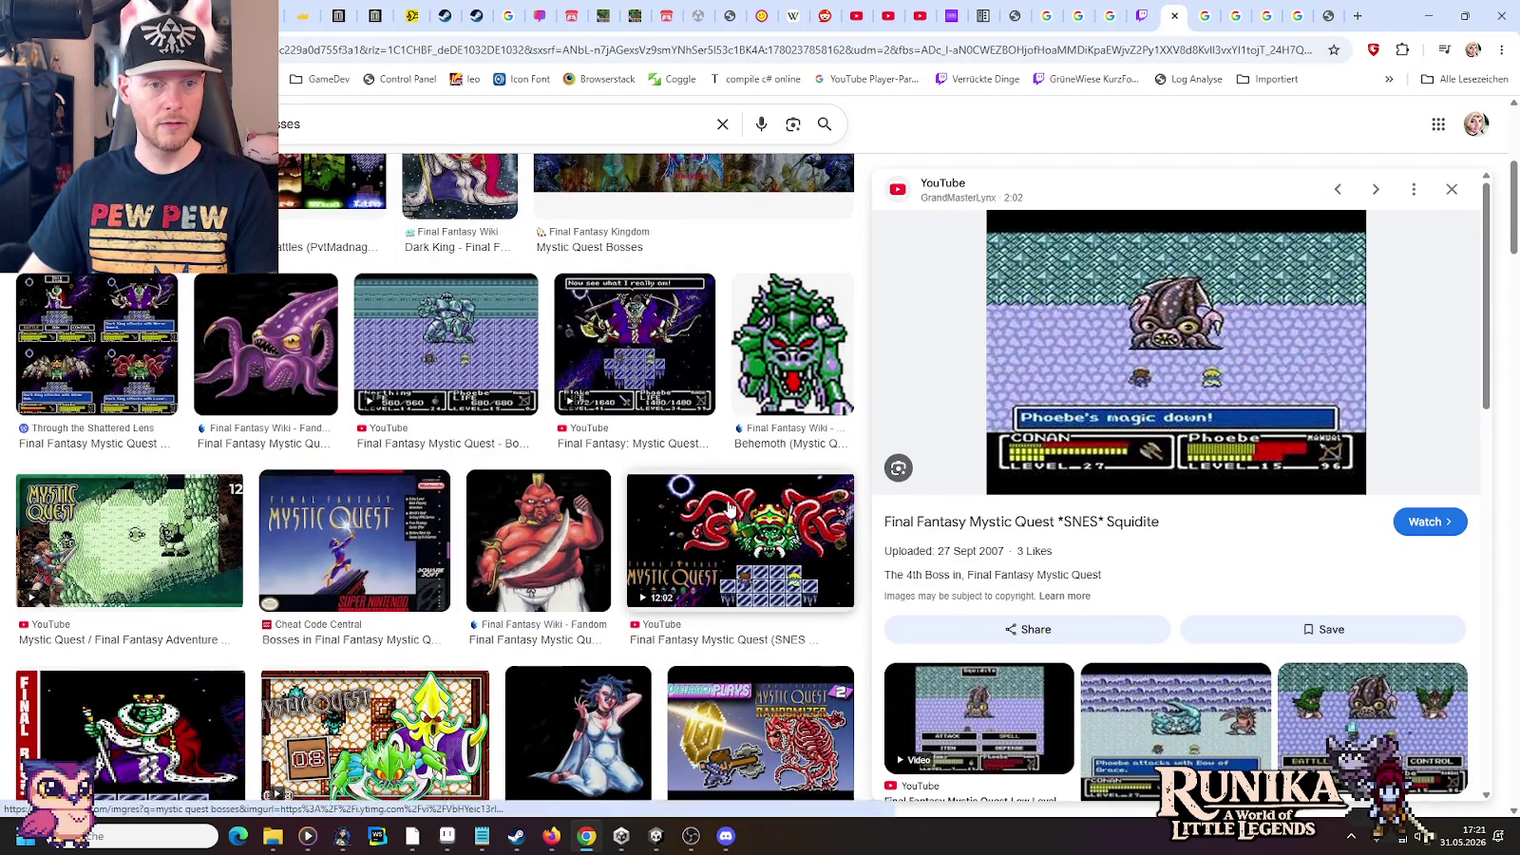
scroll(729, 510, "up", 4)
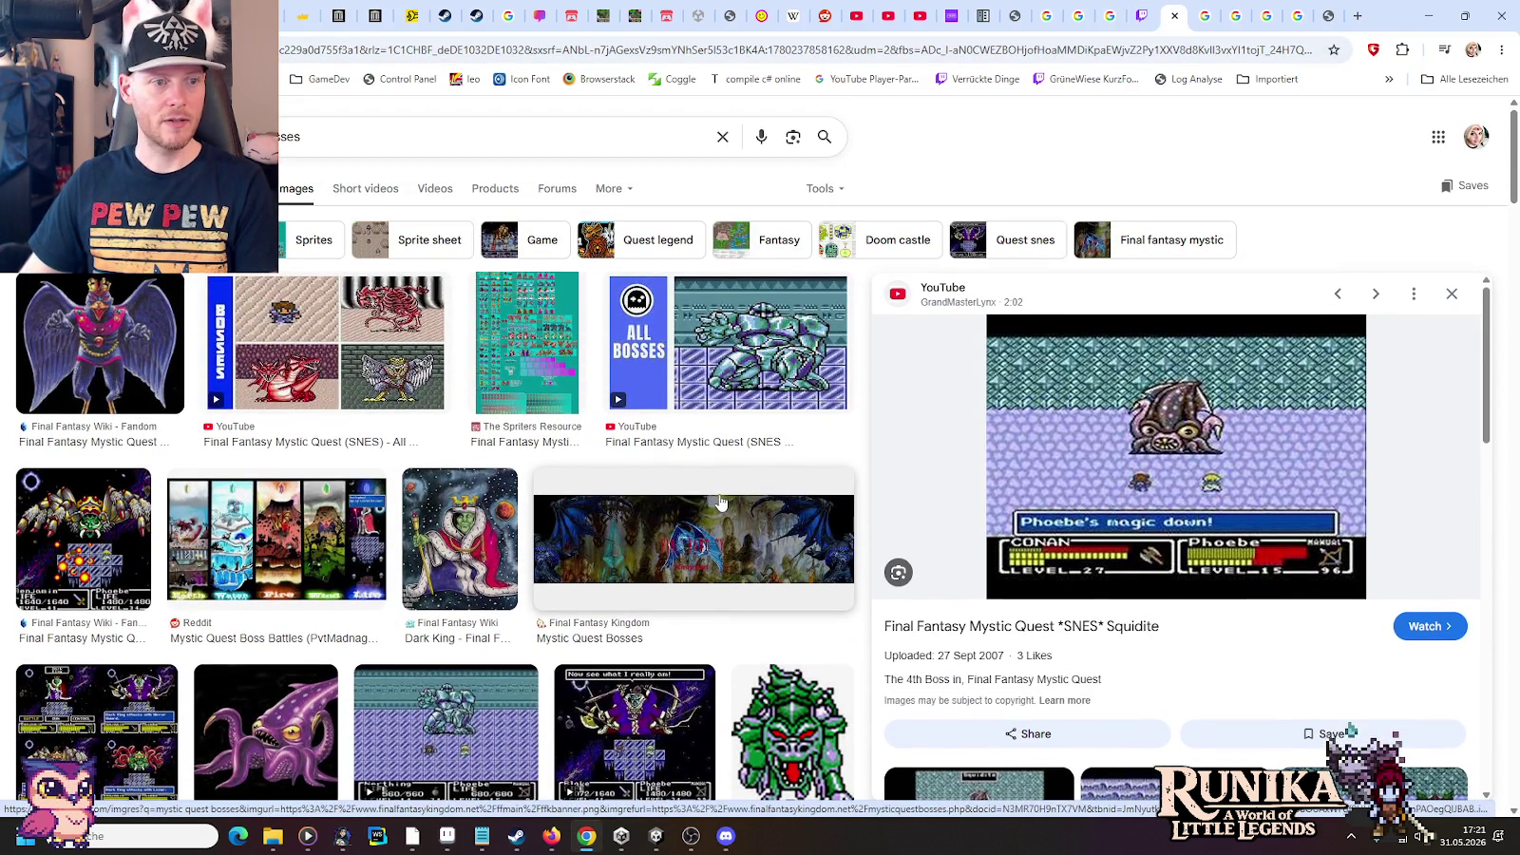
scroll(717, 499, "down", 3)
scroll(718, 498, "down", 3)
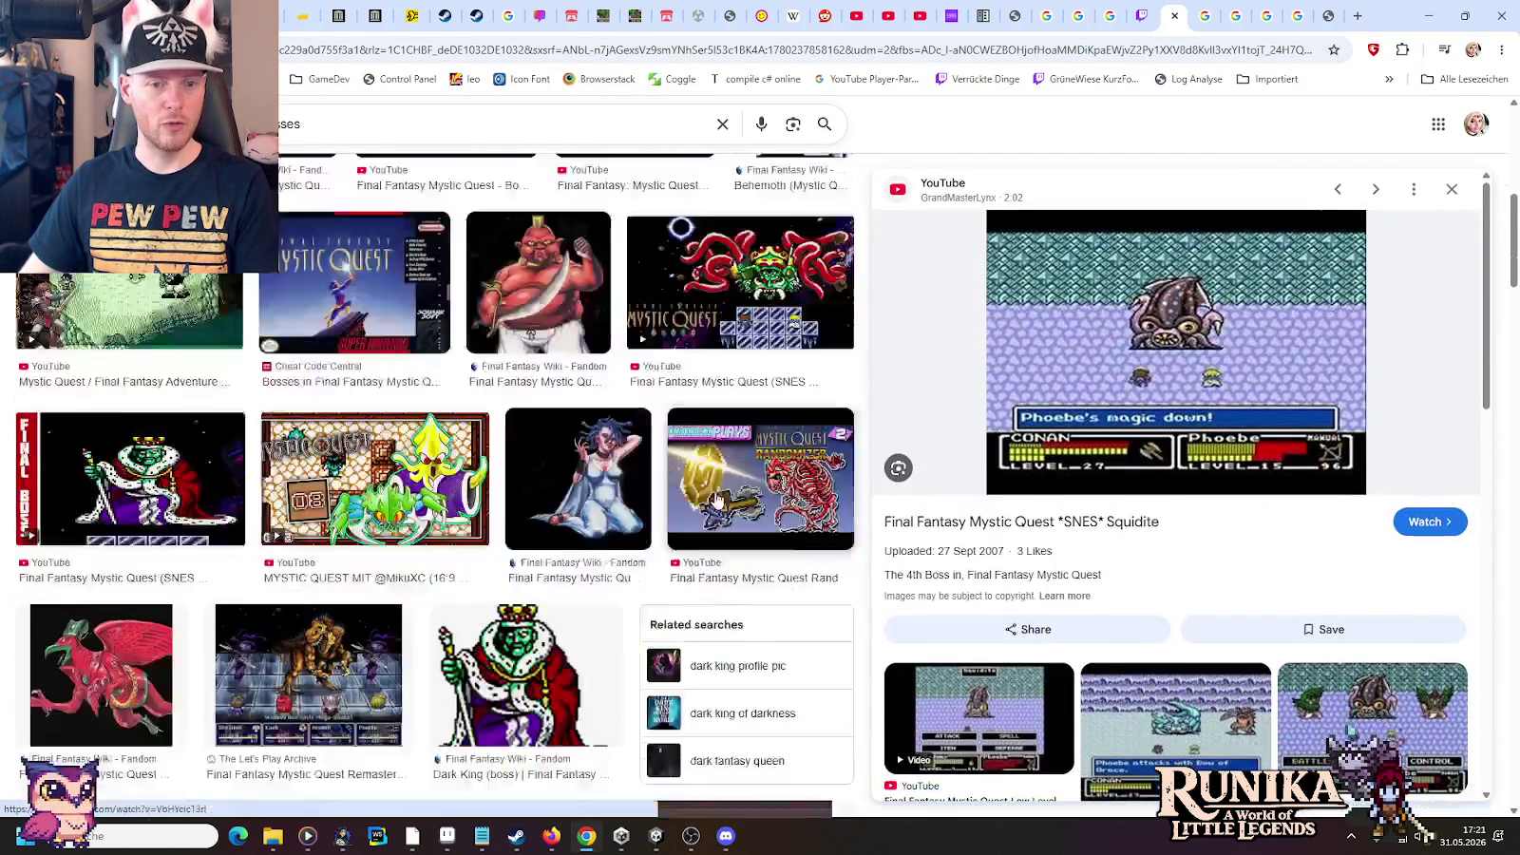
scroll(718, 499, "down", 5)
scroll(718, 500, "down", 2)
scroll(718, 500, "down", 2)
scroll(717, 500, "down", 3)
scroll(712, 494, "down", 2)
scroll(713, 494, "down", 2)
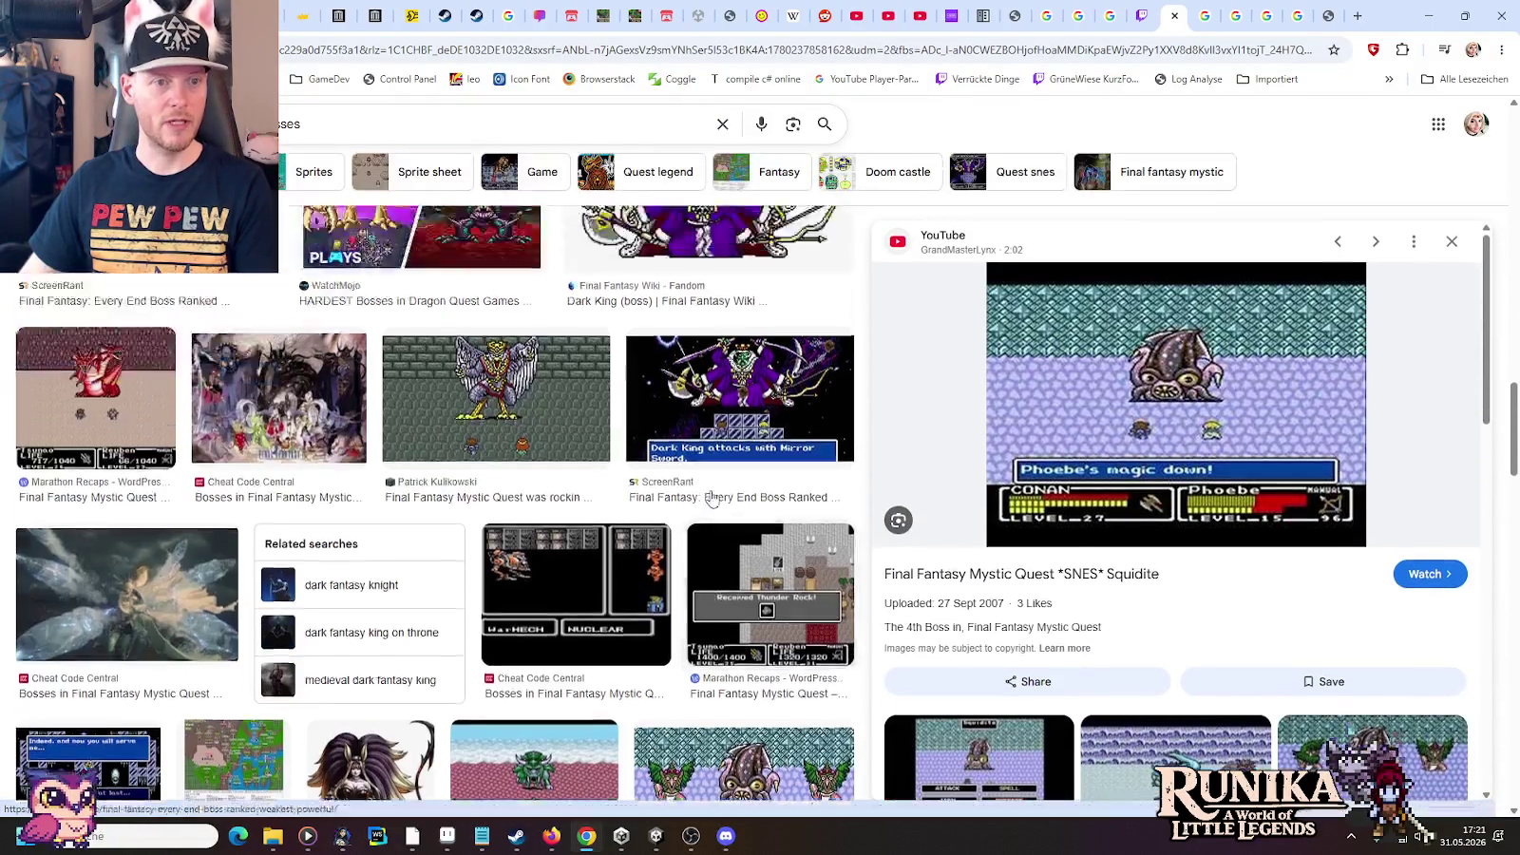
scroll(711, 495, "up", 2)
scroll(708, 492, "down", 3)
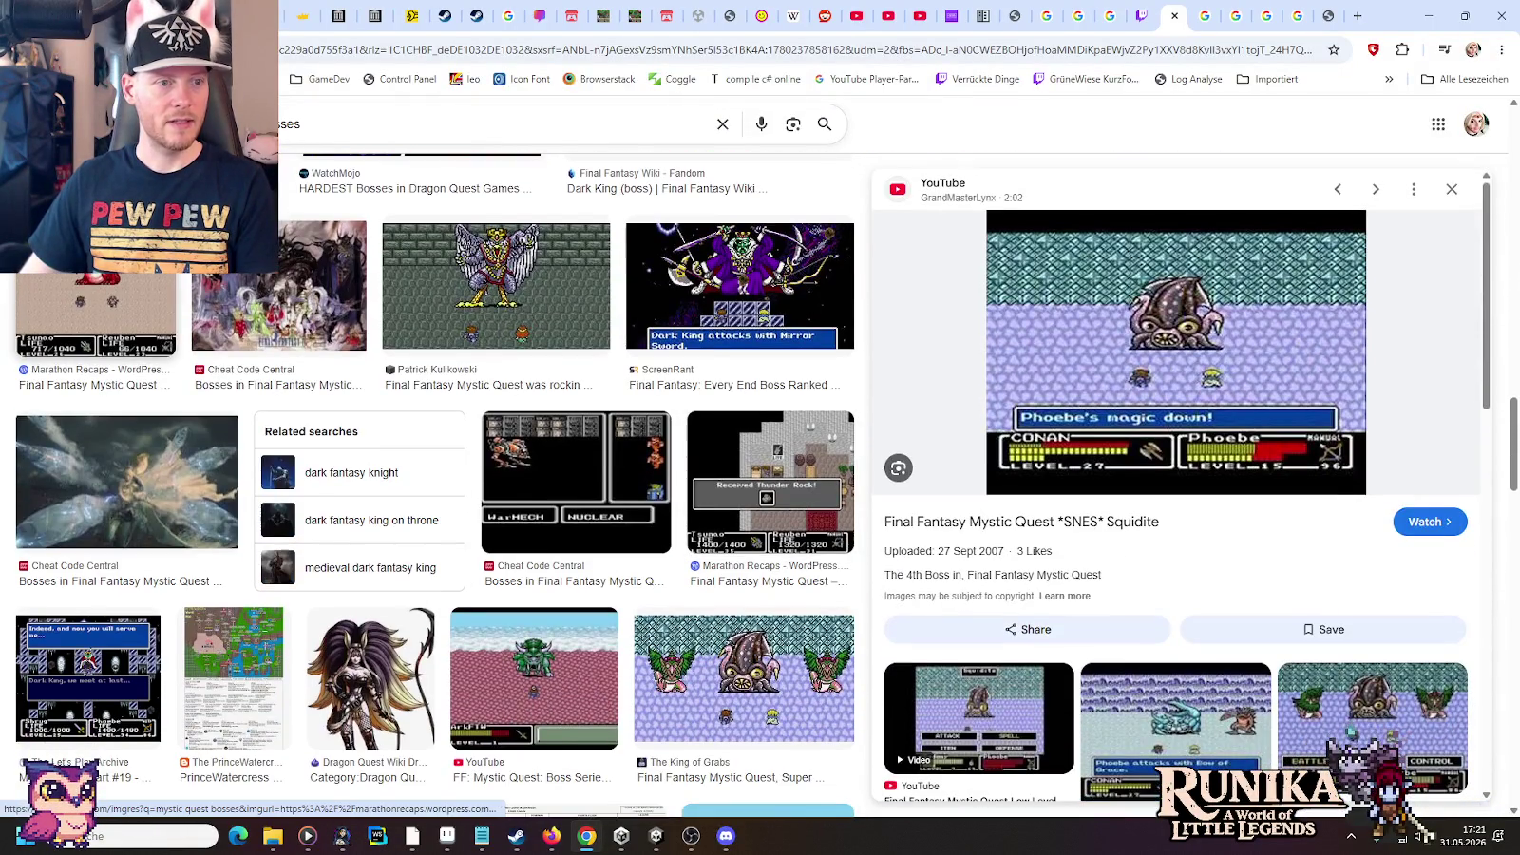
Preview the Marathon Recaps Three-Headed Monster image and browse further boss results
left_click(95, 313)
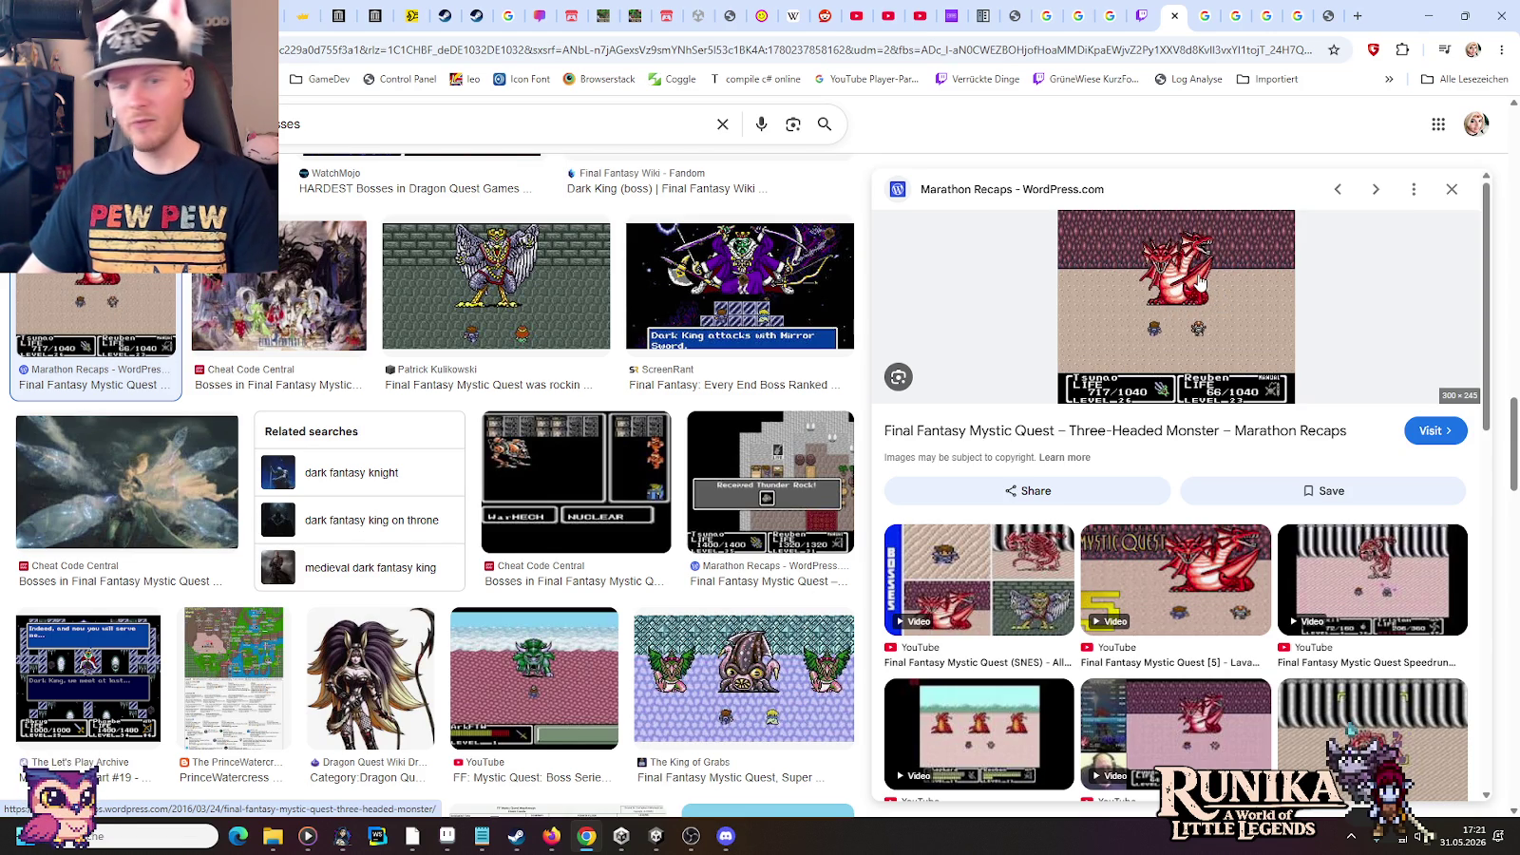
scroll(1174, 584, "down", 1)
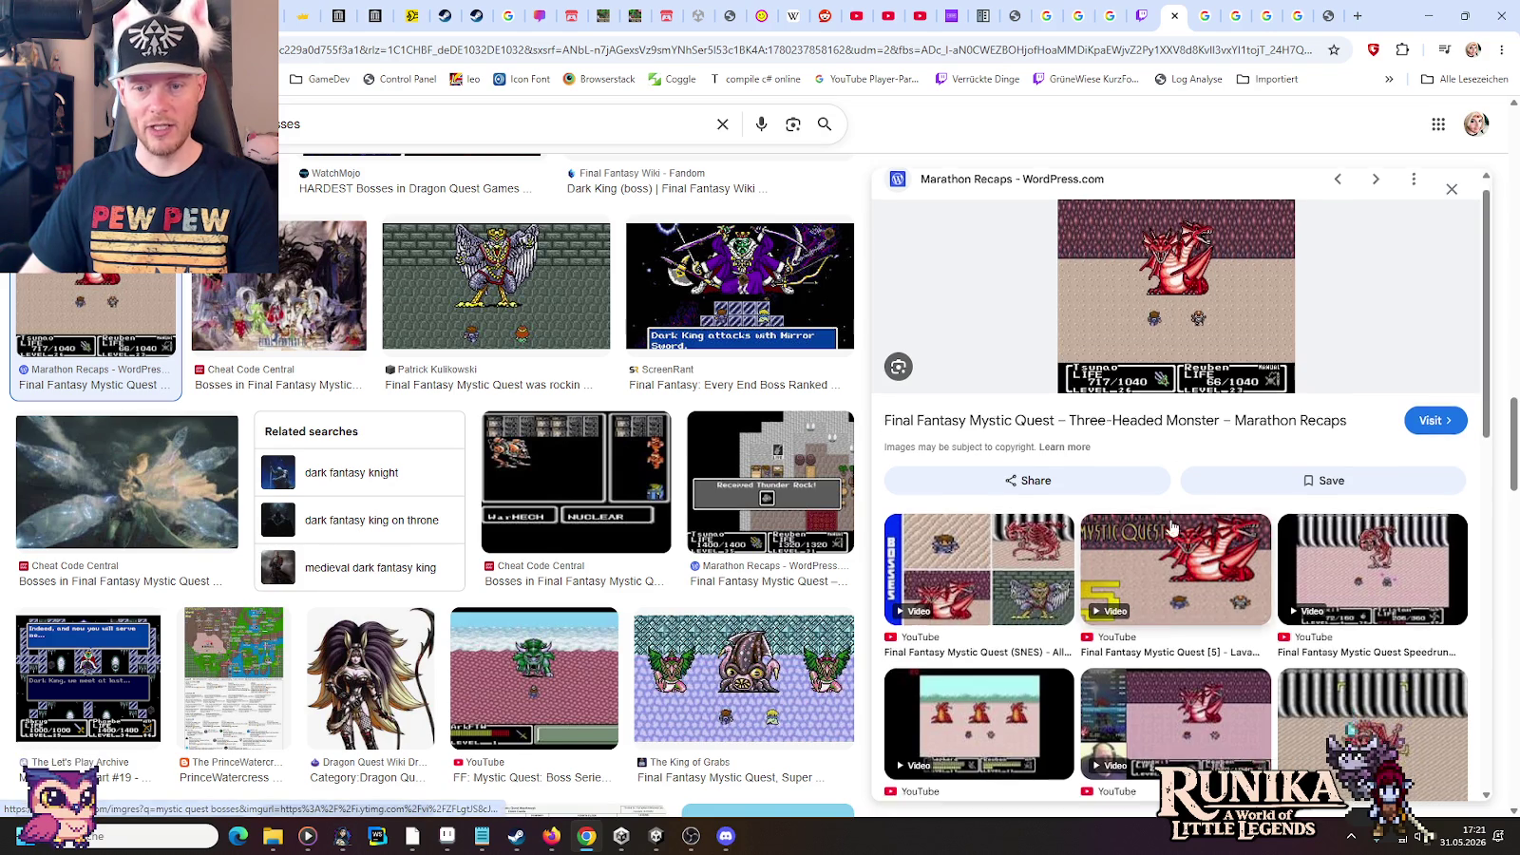
scroll(1173, 560, "down", 2)
scroll(1173, 529, "down", 3)
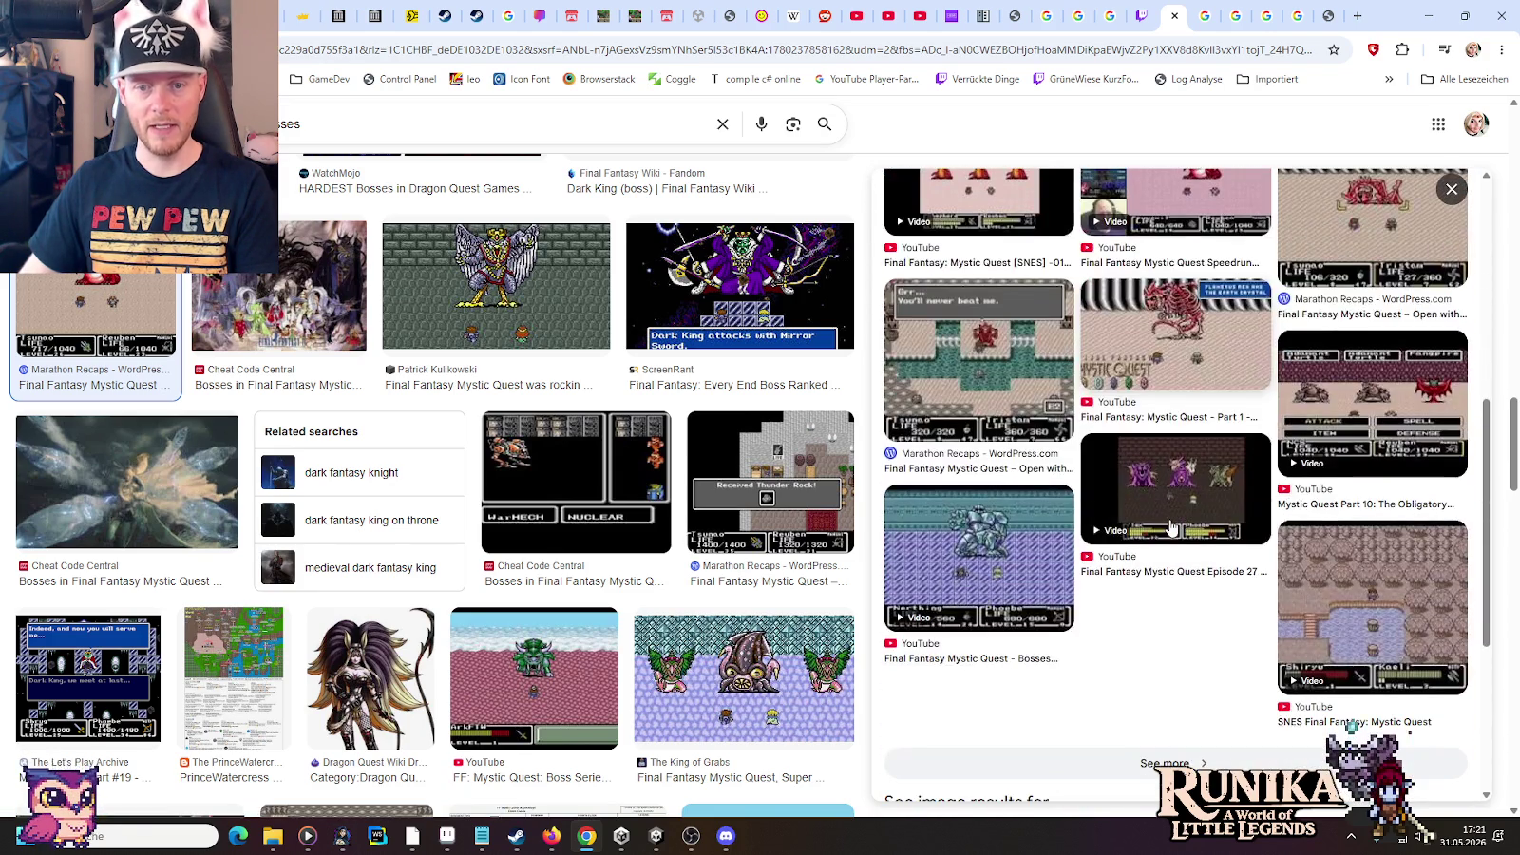
scroll(586, 439, "down", 3)
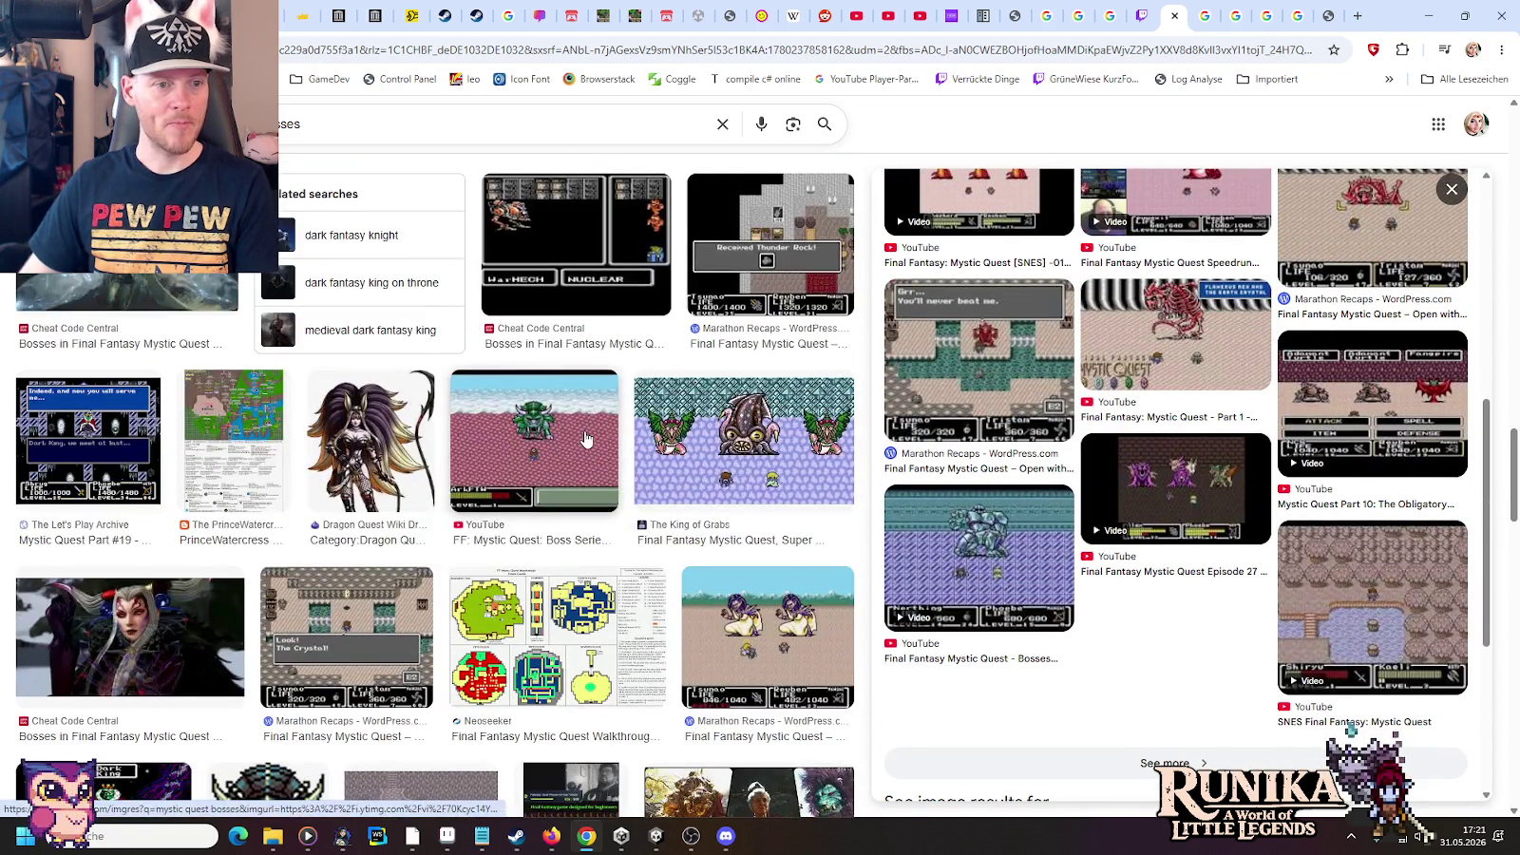
scroll(586, 439, "down", 2)
scroll(586, 439, "down", 2)
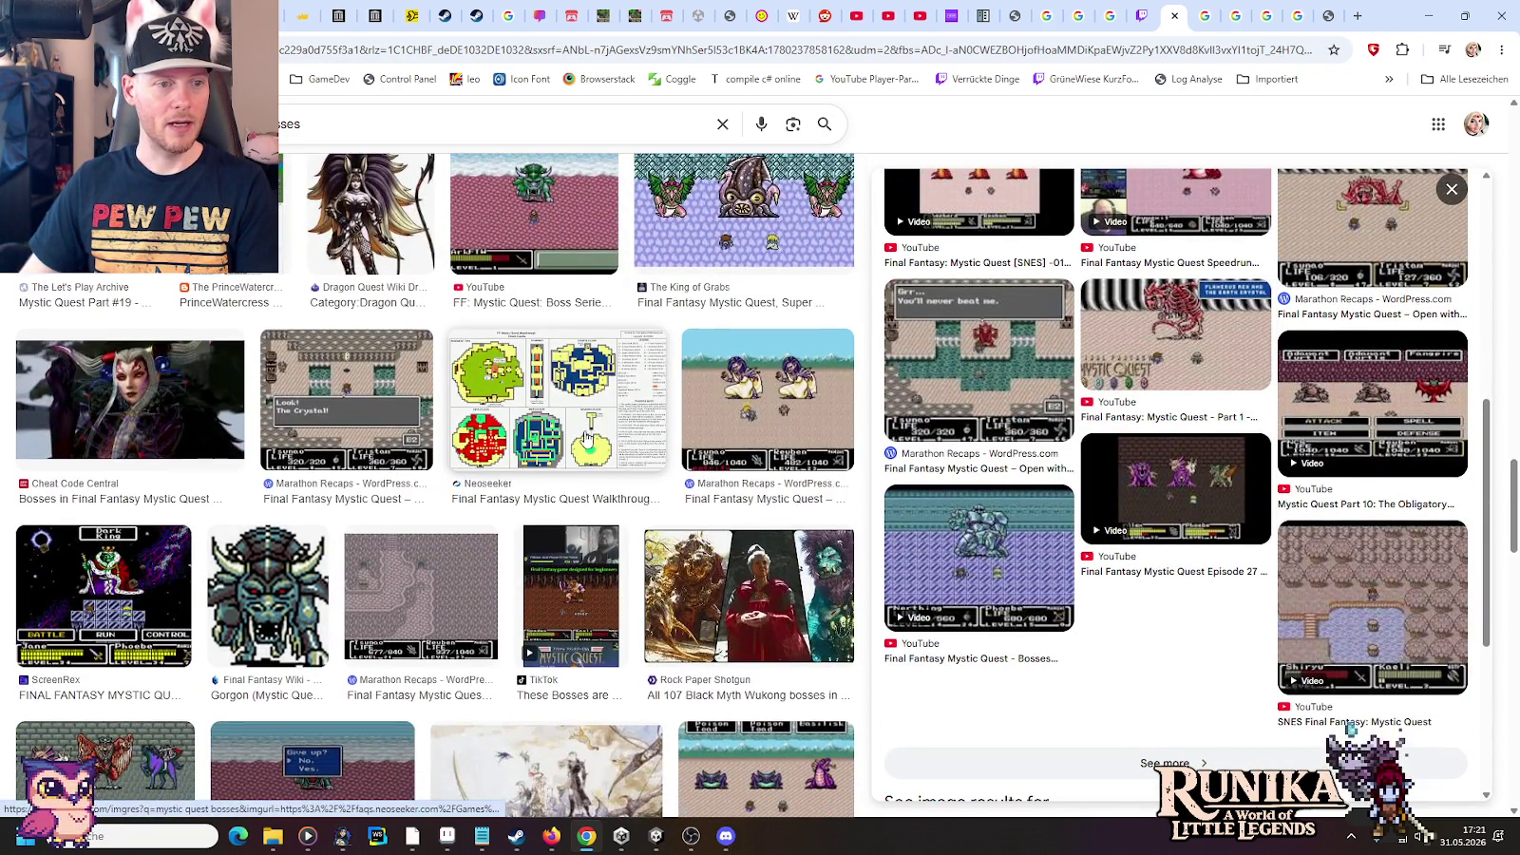
scroll(586, 439, "down", 2)
scroll(586, 439, "down", 2)
scroll(586, 439, "down", 2)
scroll(587, 439, "down", 2)
scroll(586, 439, "down", 2)
scroll(586, 439, "down", 2)
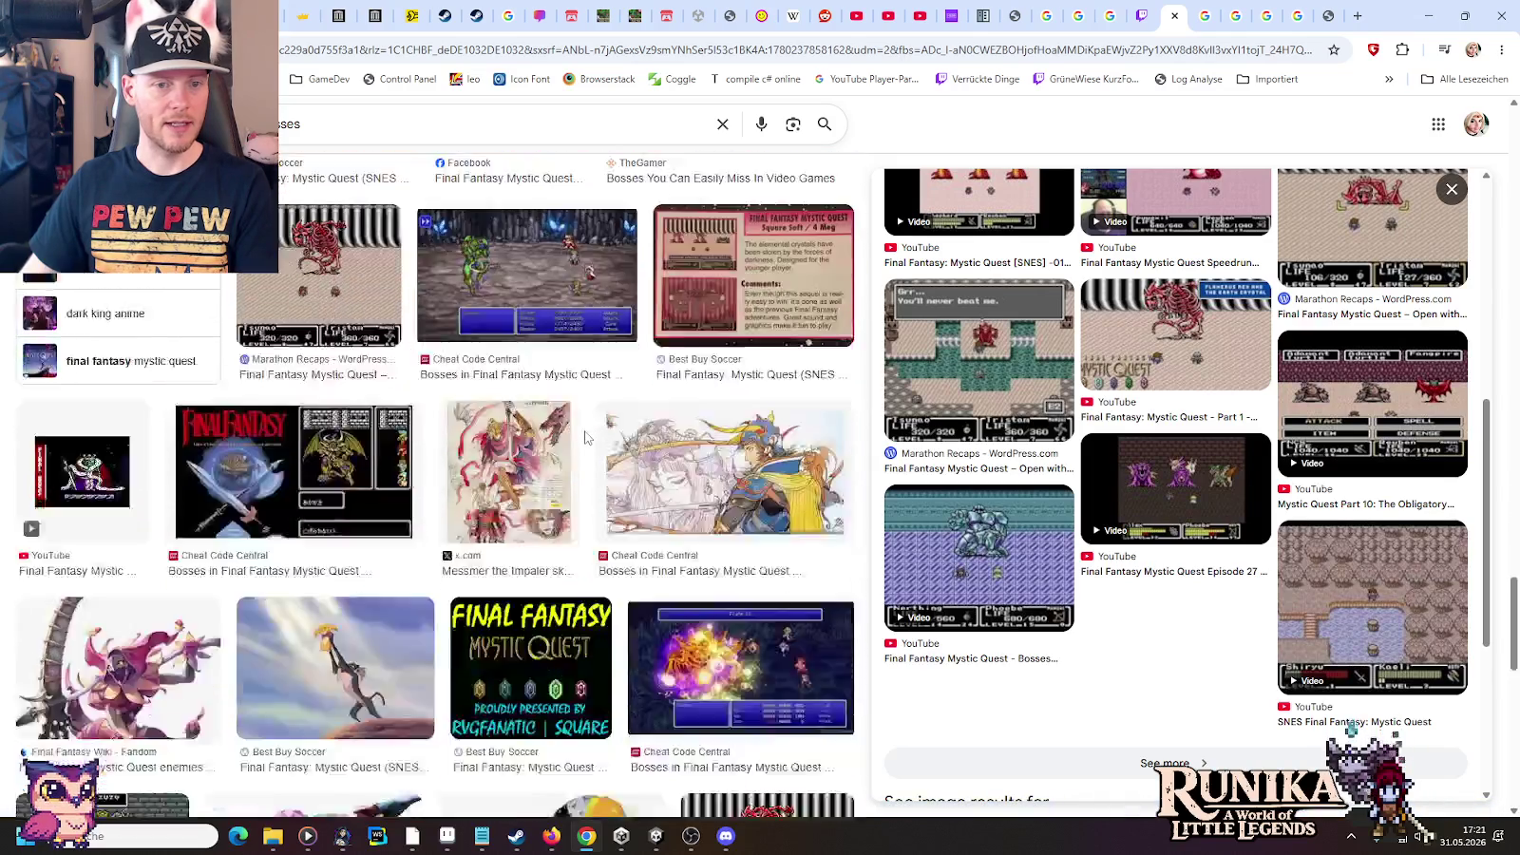
scroll(586, 439, "down", 4)
scroll(587, 439, "down", 2)
scroll(586, 439, "down", 2)
scroll(586, 439, "down", 2)
scroll(586, 439, "down", 3)
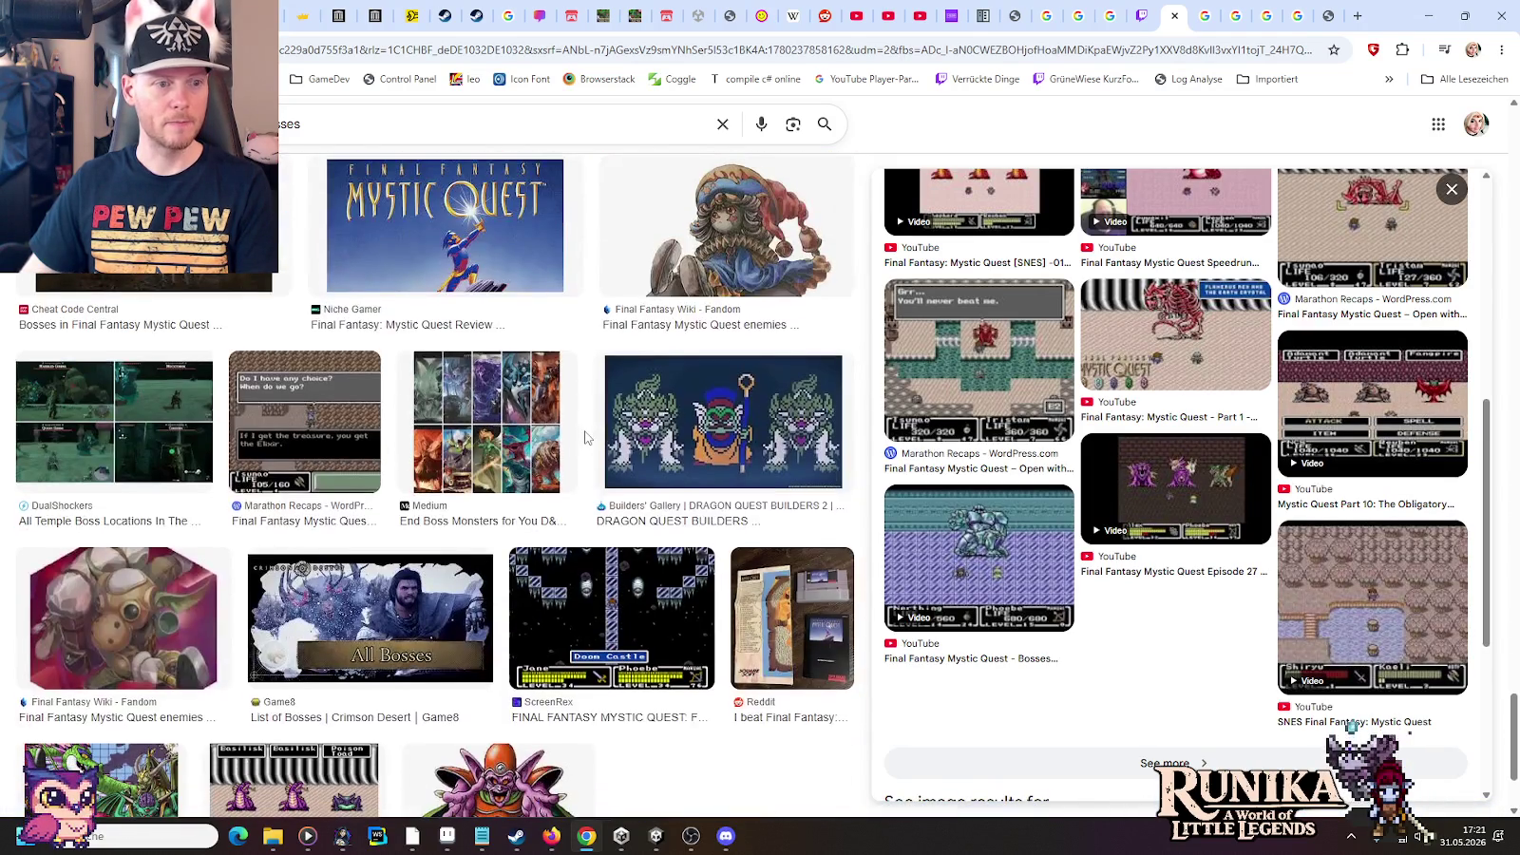
scroll(587, 439, "down", 2)
left_click(358, 121)
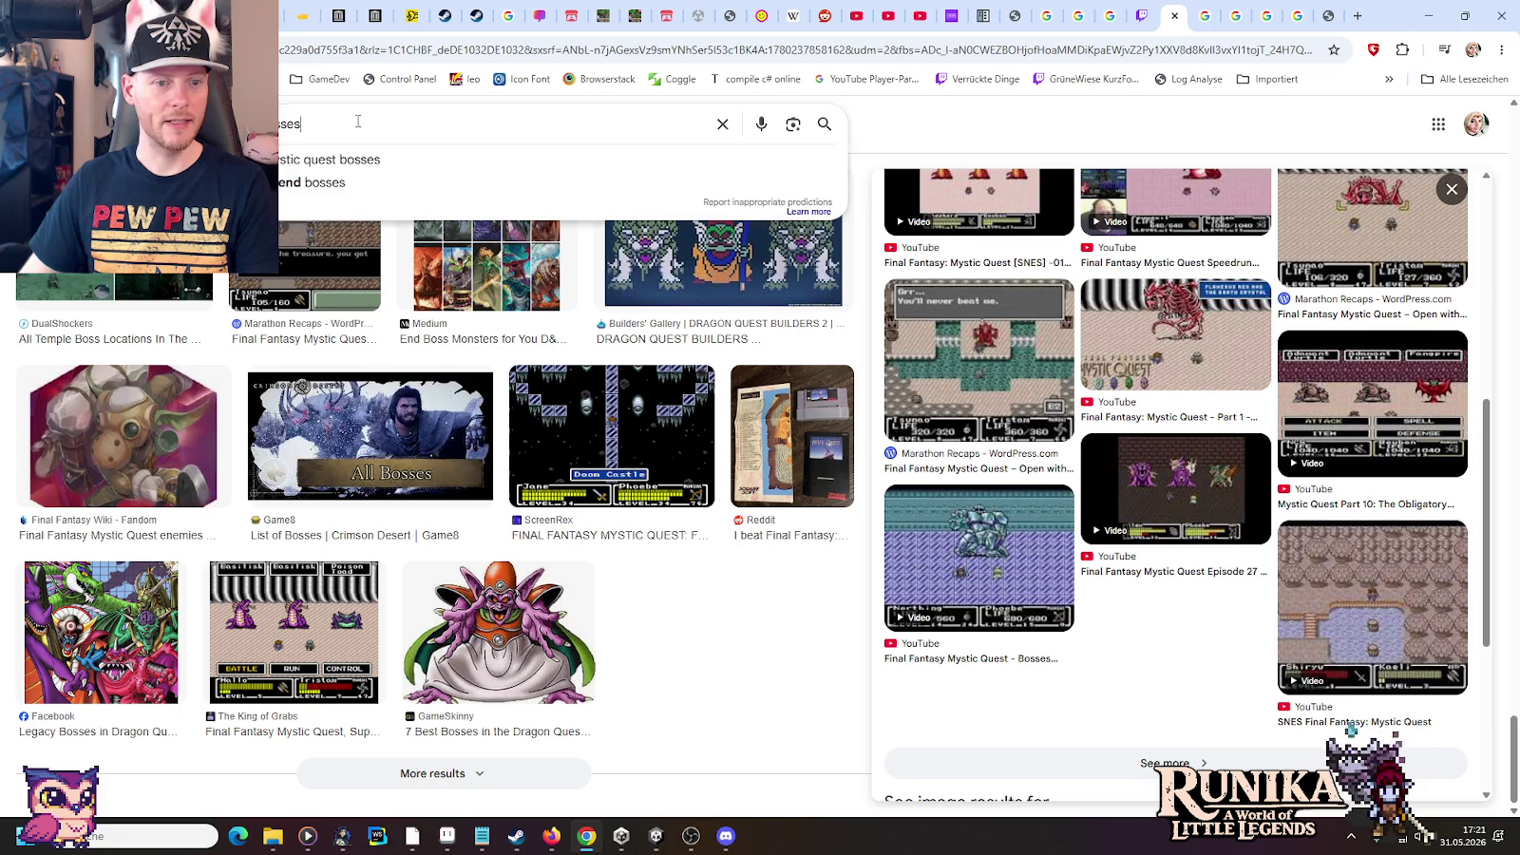
Search images for Mystic Quest 'medusa' and scroll through the Medusa sprites
type("medu")
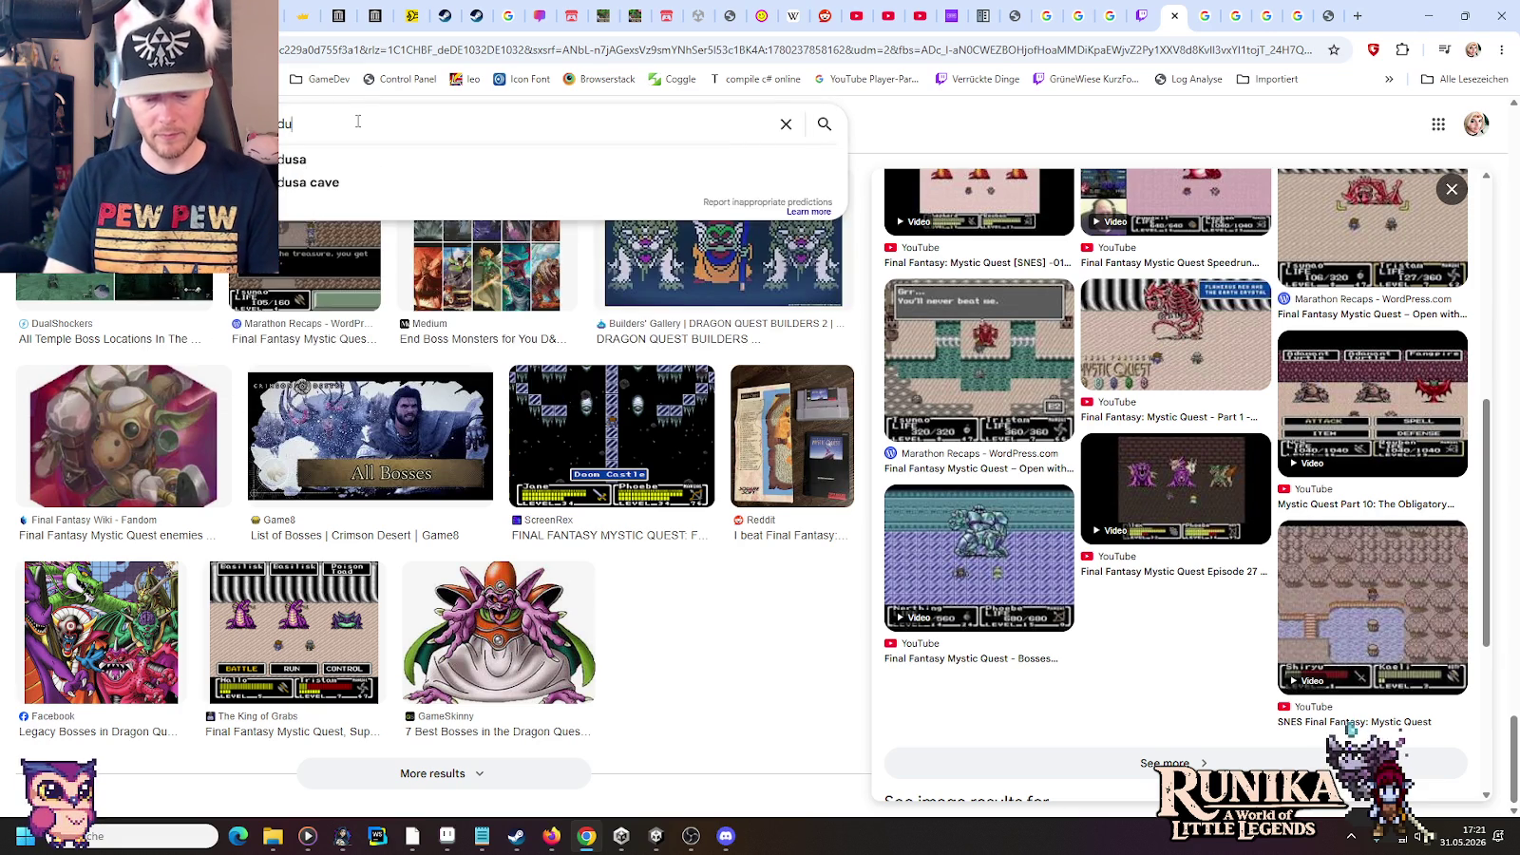
key("Return")
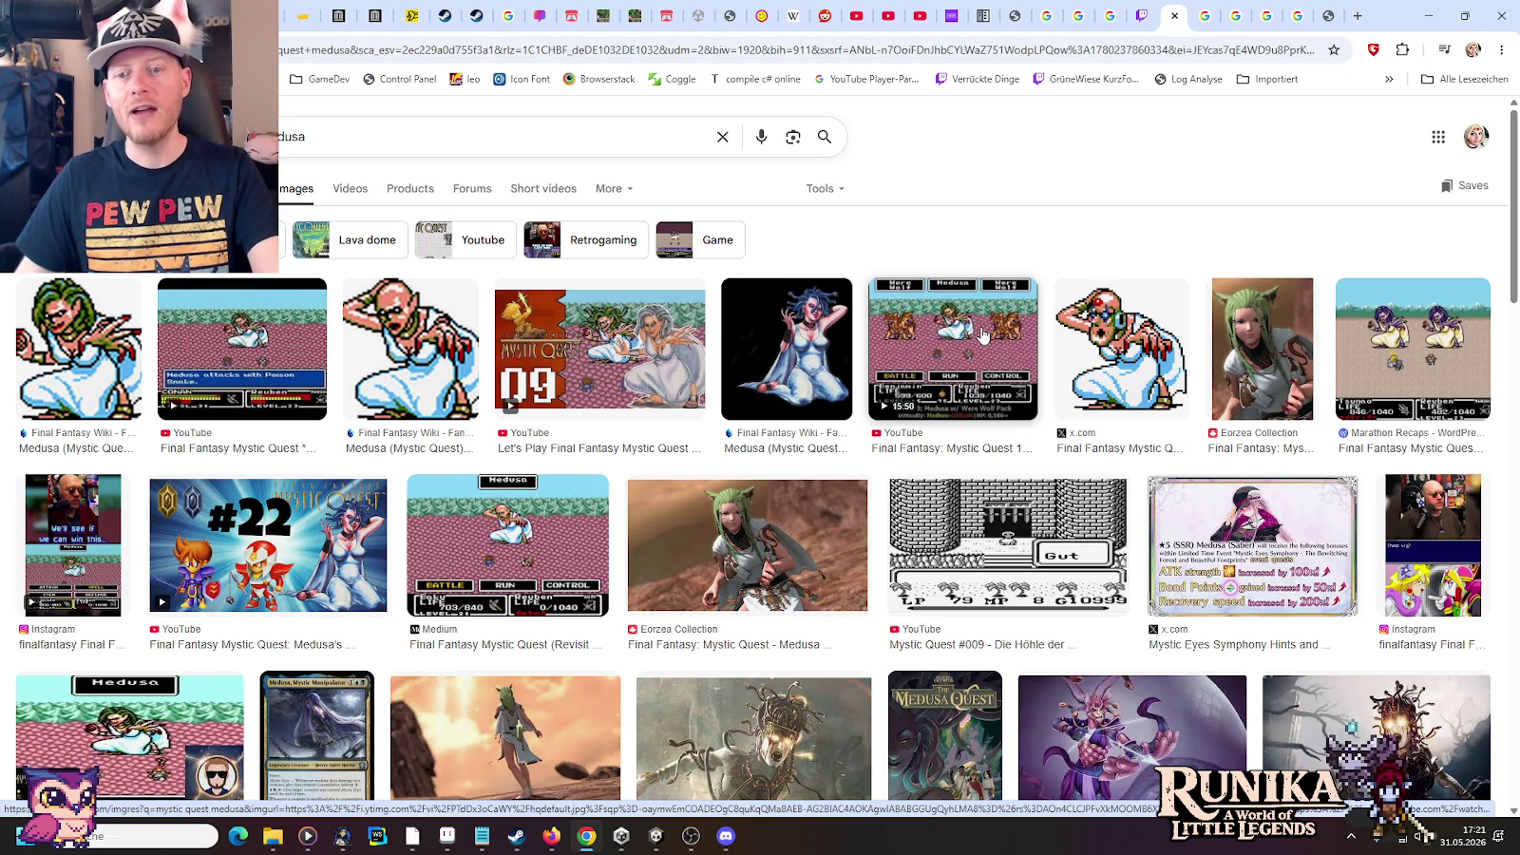
scroll(884, 416, "down", 3)
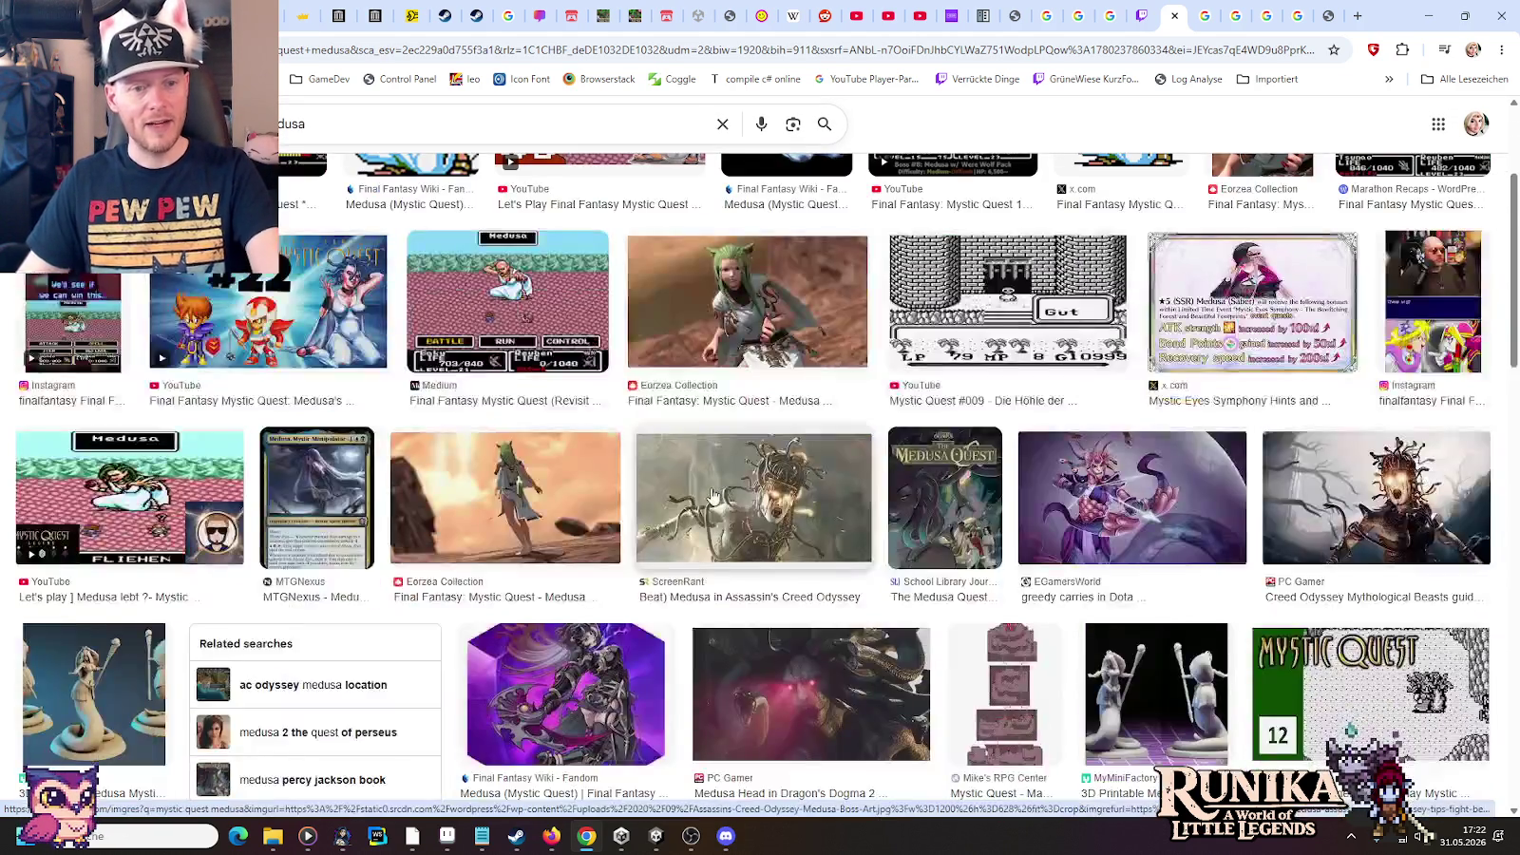
scroll(713, 496, "down", 2)
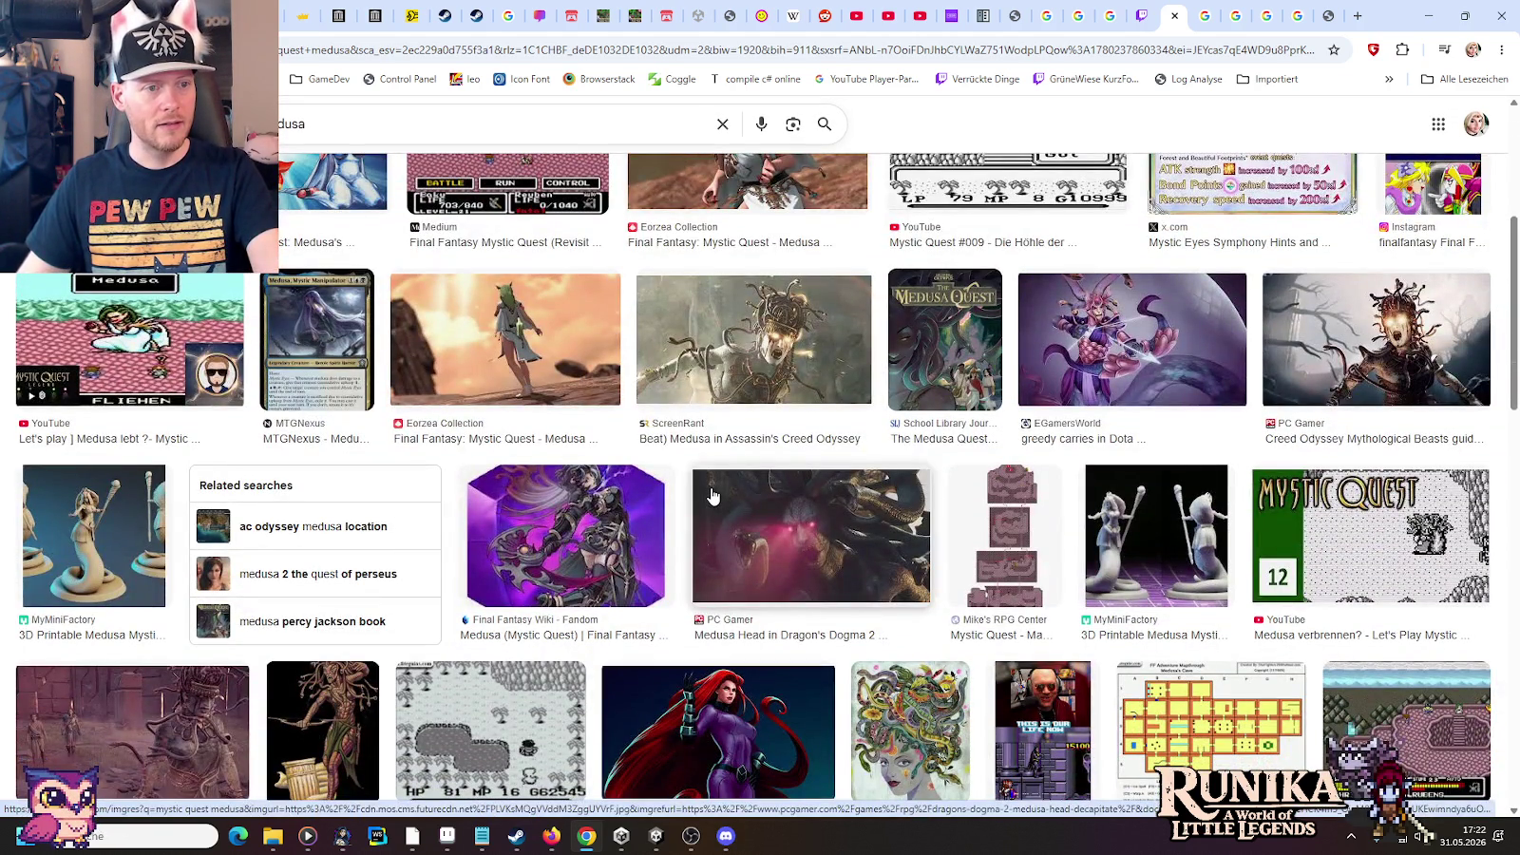
scroll(712, 496, "down", 3)
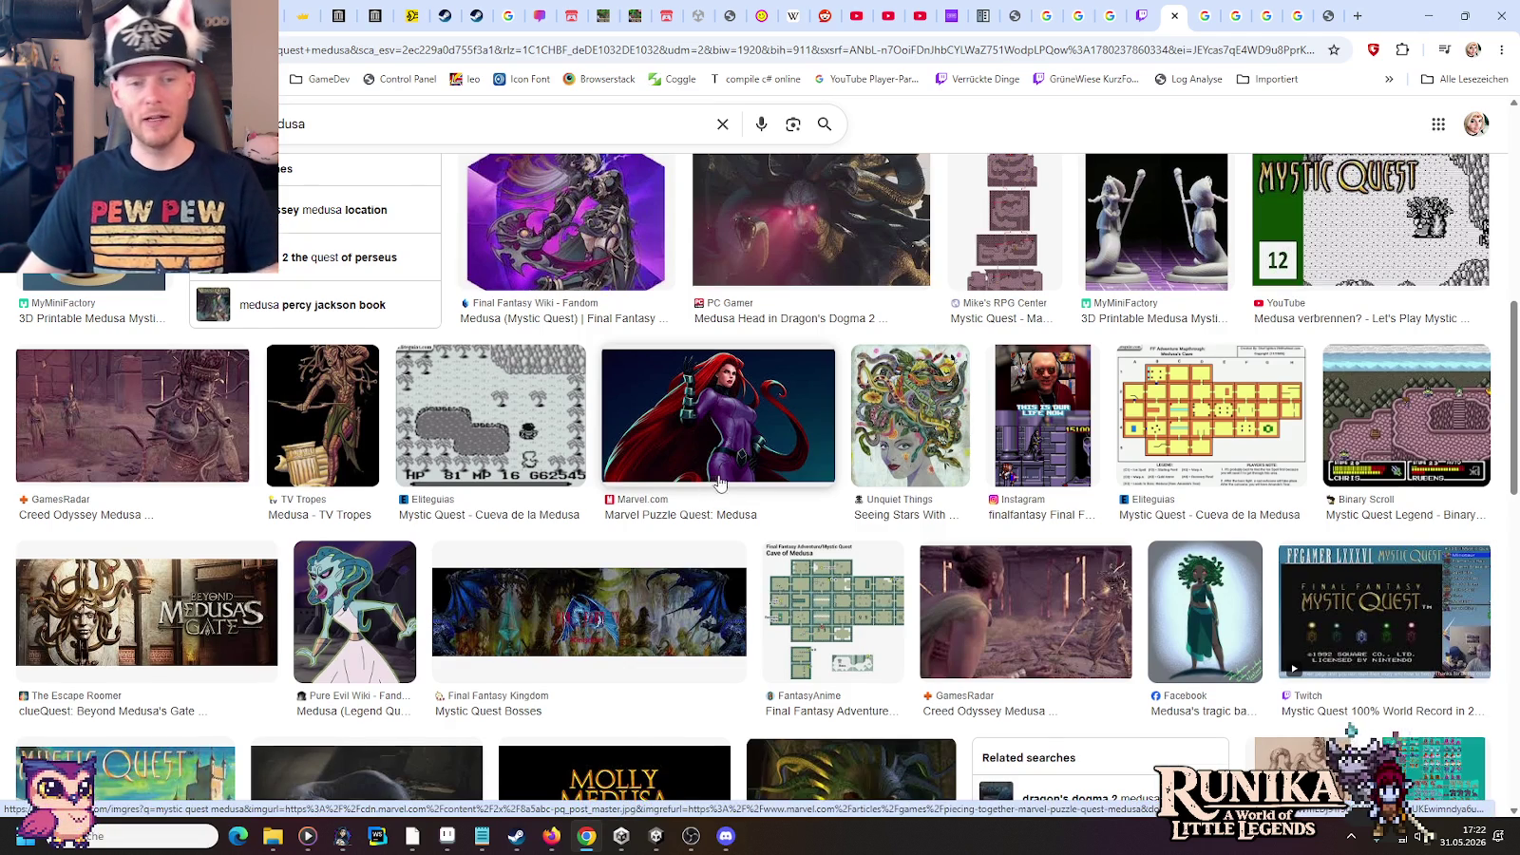
scroll(712, 495, "down", 5)
scroll(725, 485, "down", 1)
scroll(725, 484, "down", 2)
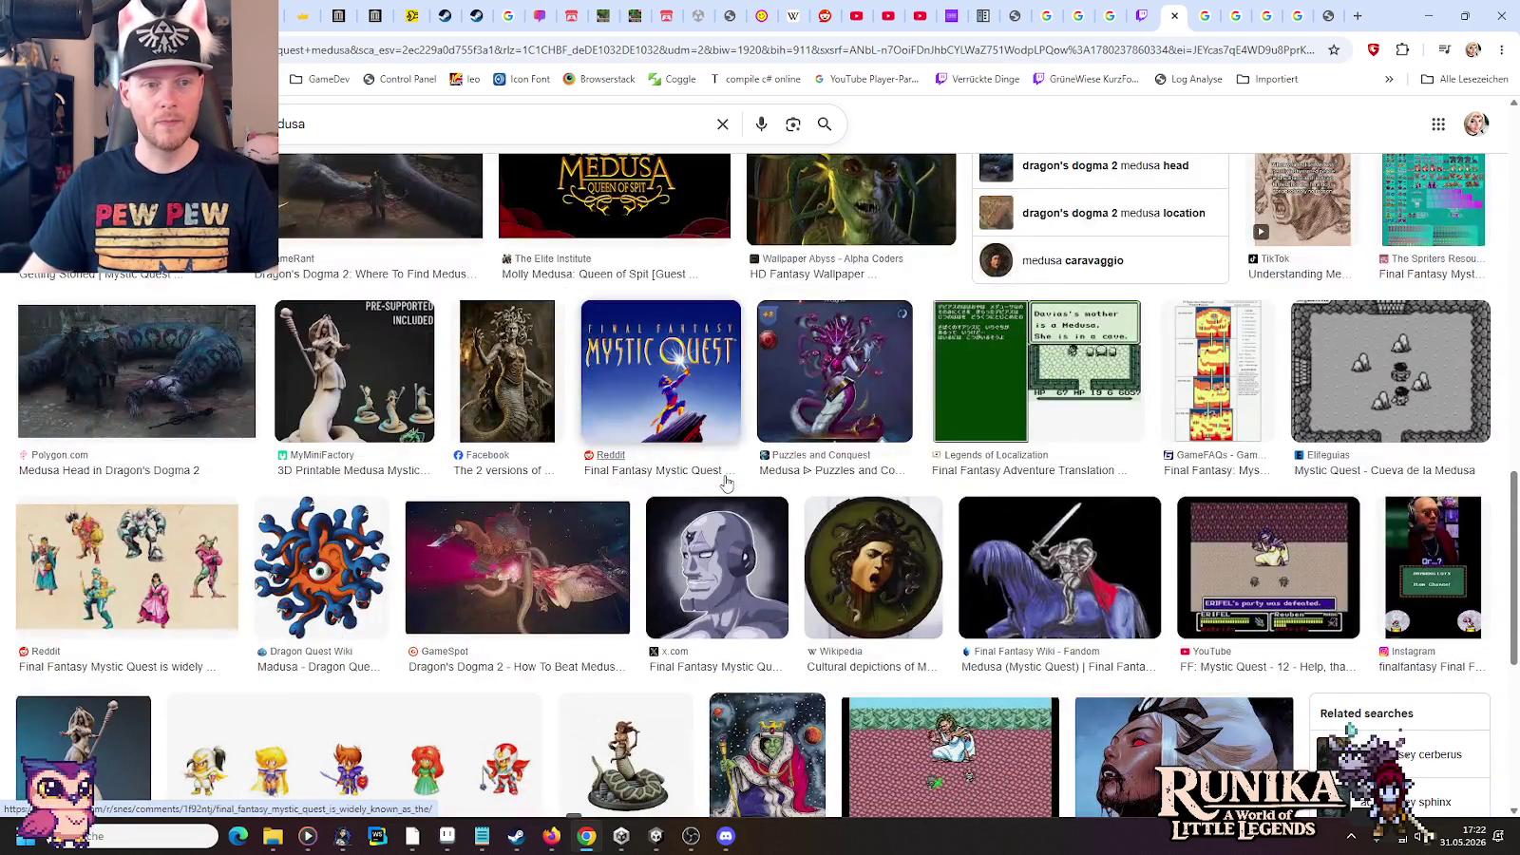
scroll(725, 484, "down", 2)
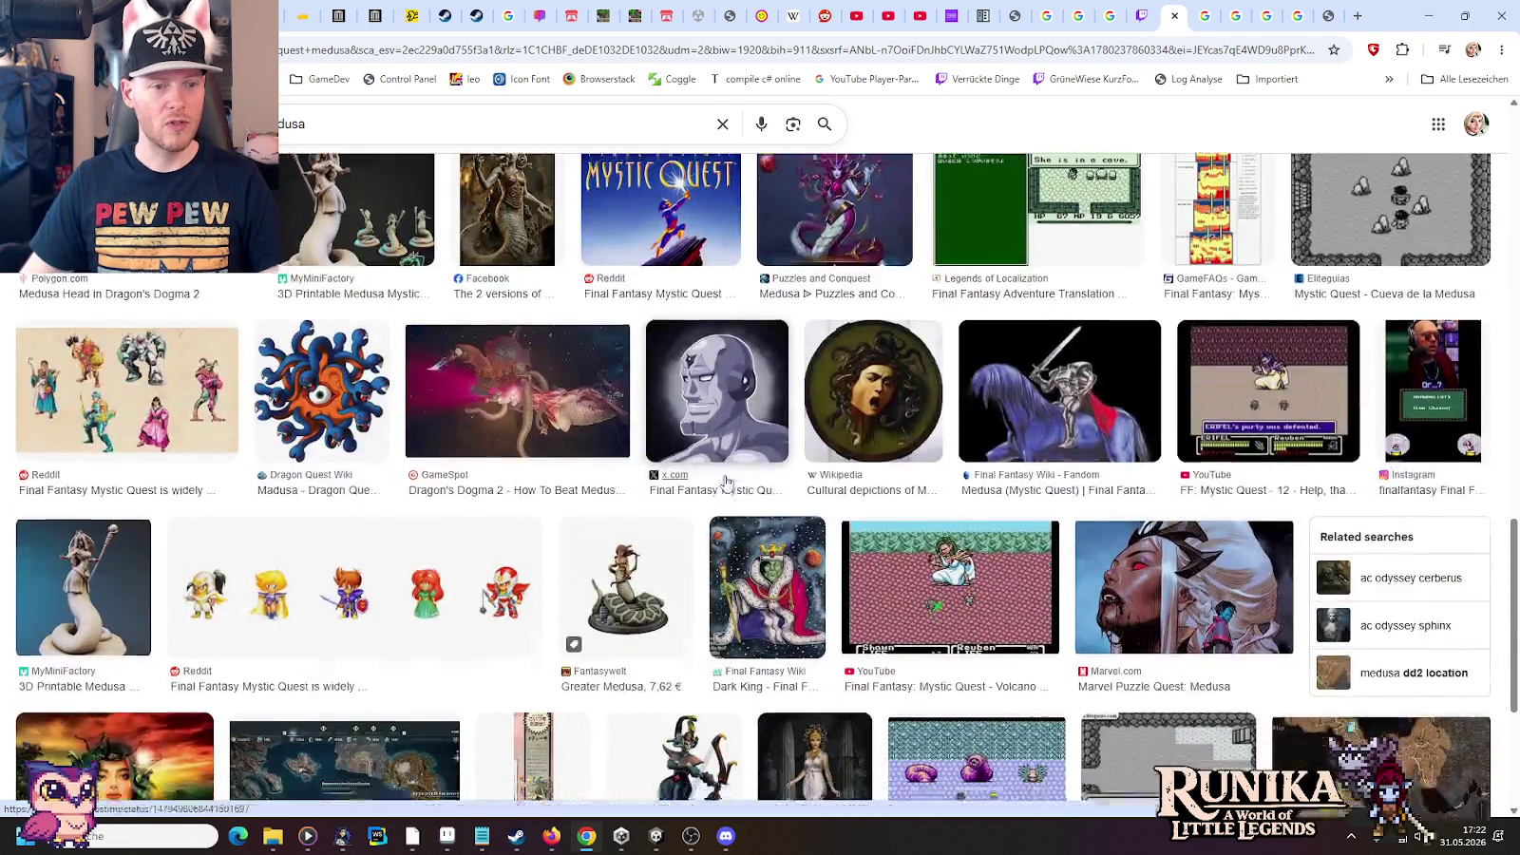
scroll(725, 484, "down", 2)
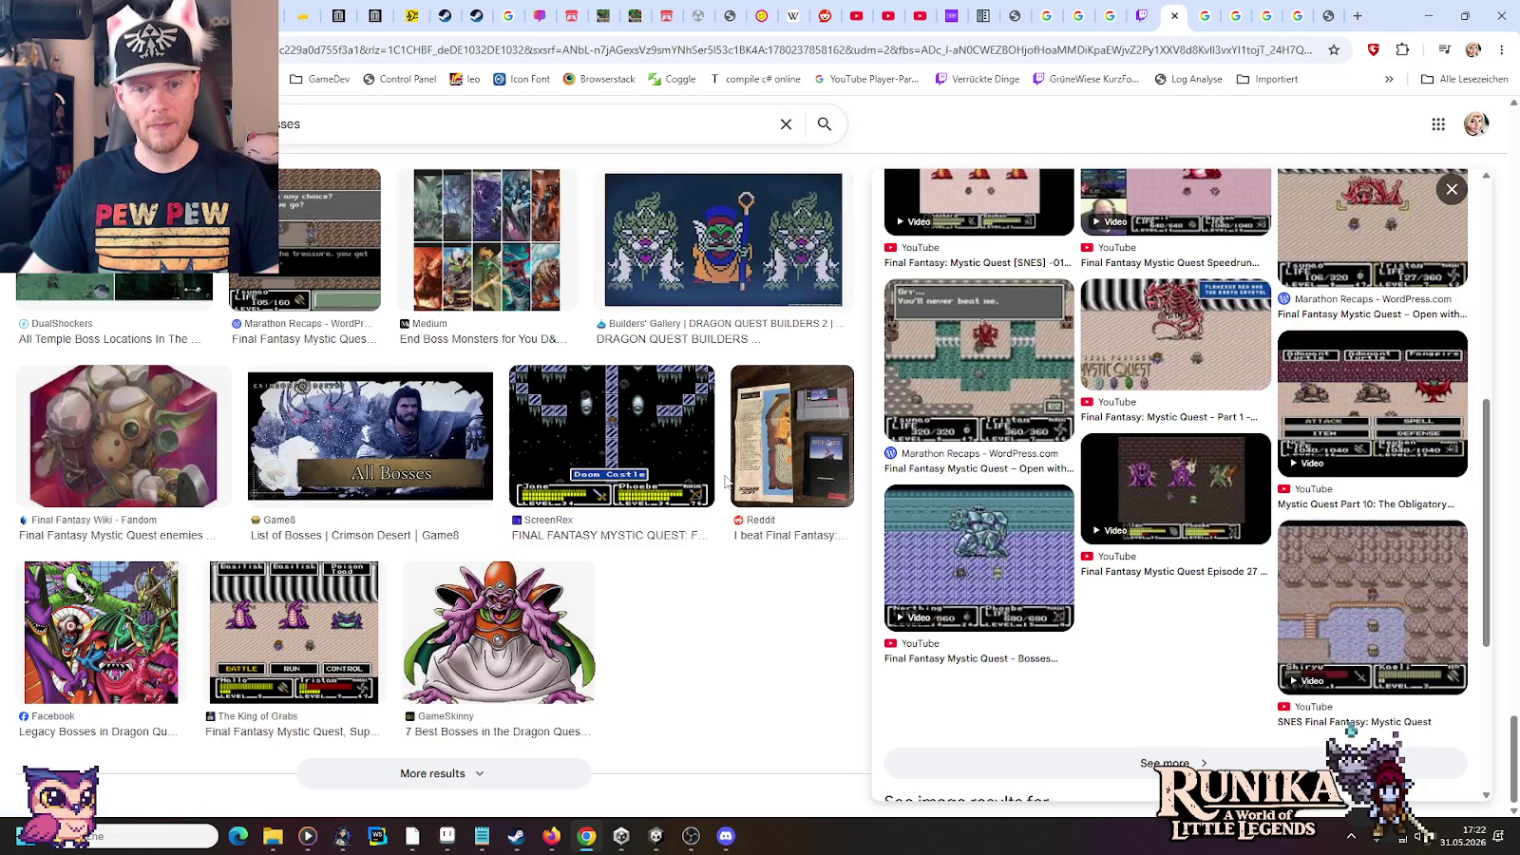
Search 'secret of mana medusa' in a new tab and browse the image results
left_click(1350, 3)
type("secret o")
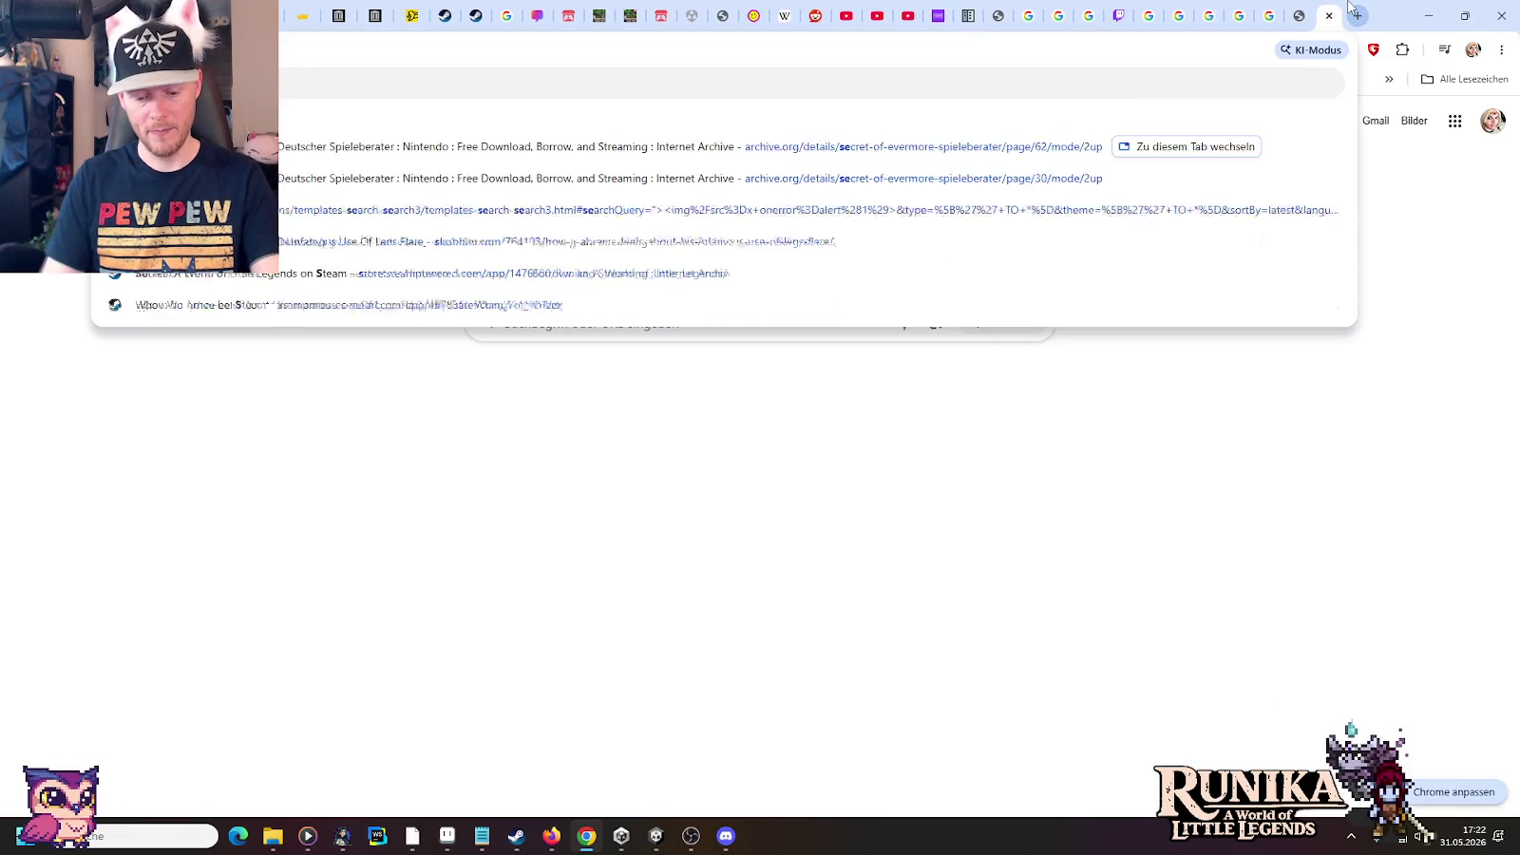
type("f mana medusa")
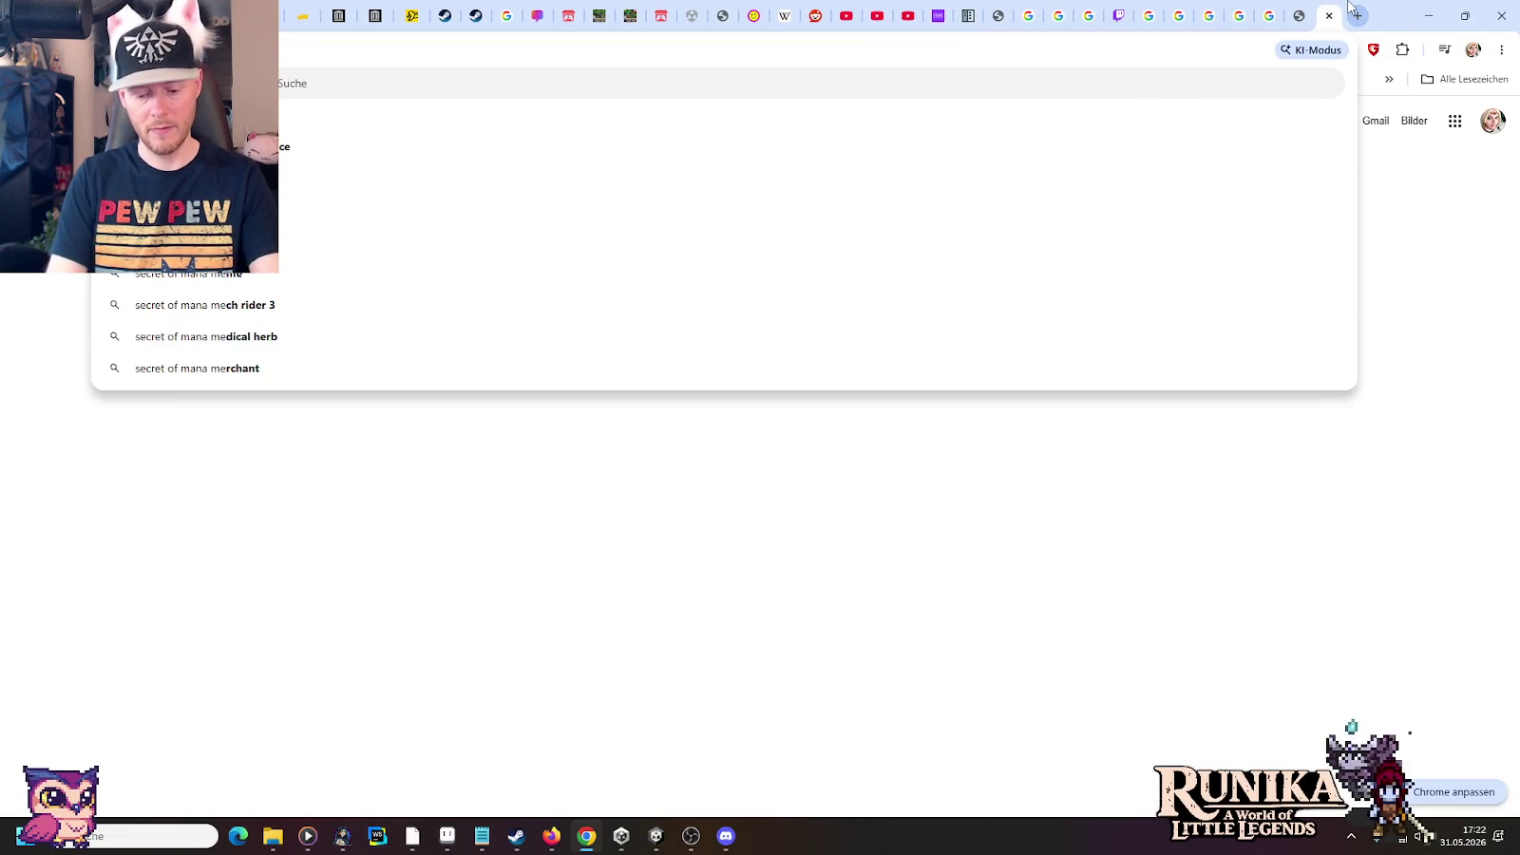
key("Return")
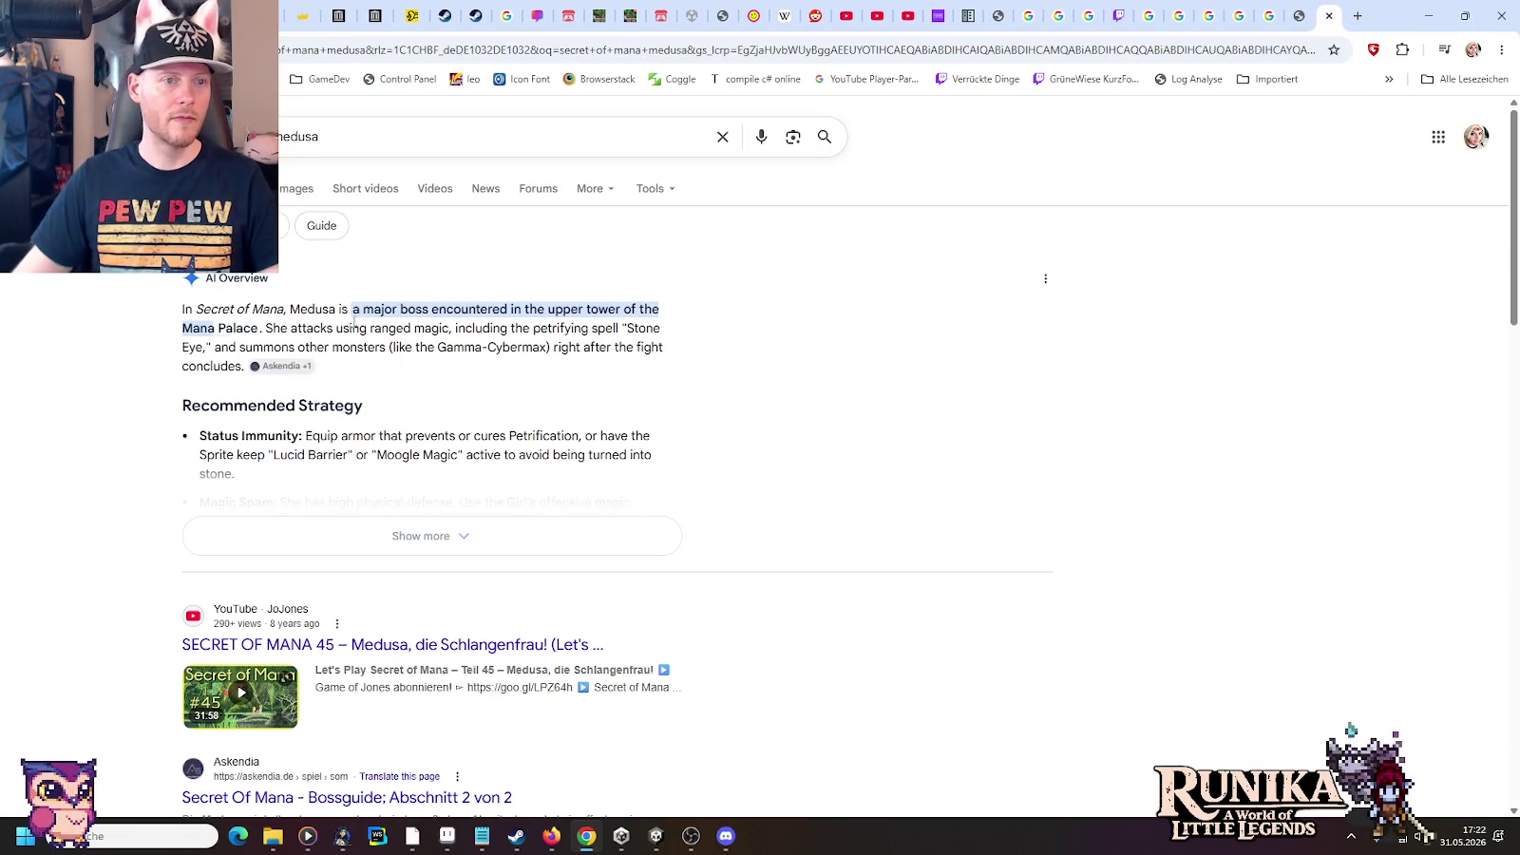
left_click(285, 188)
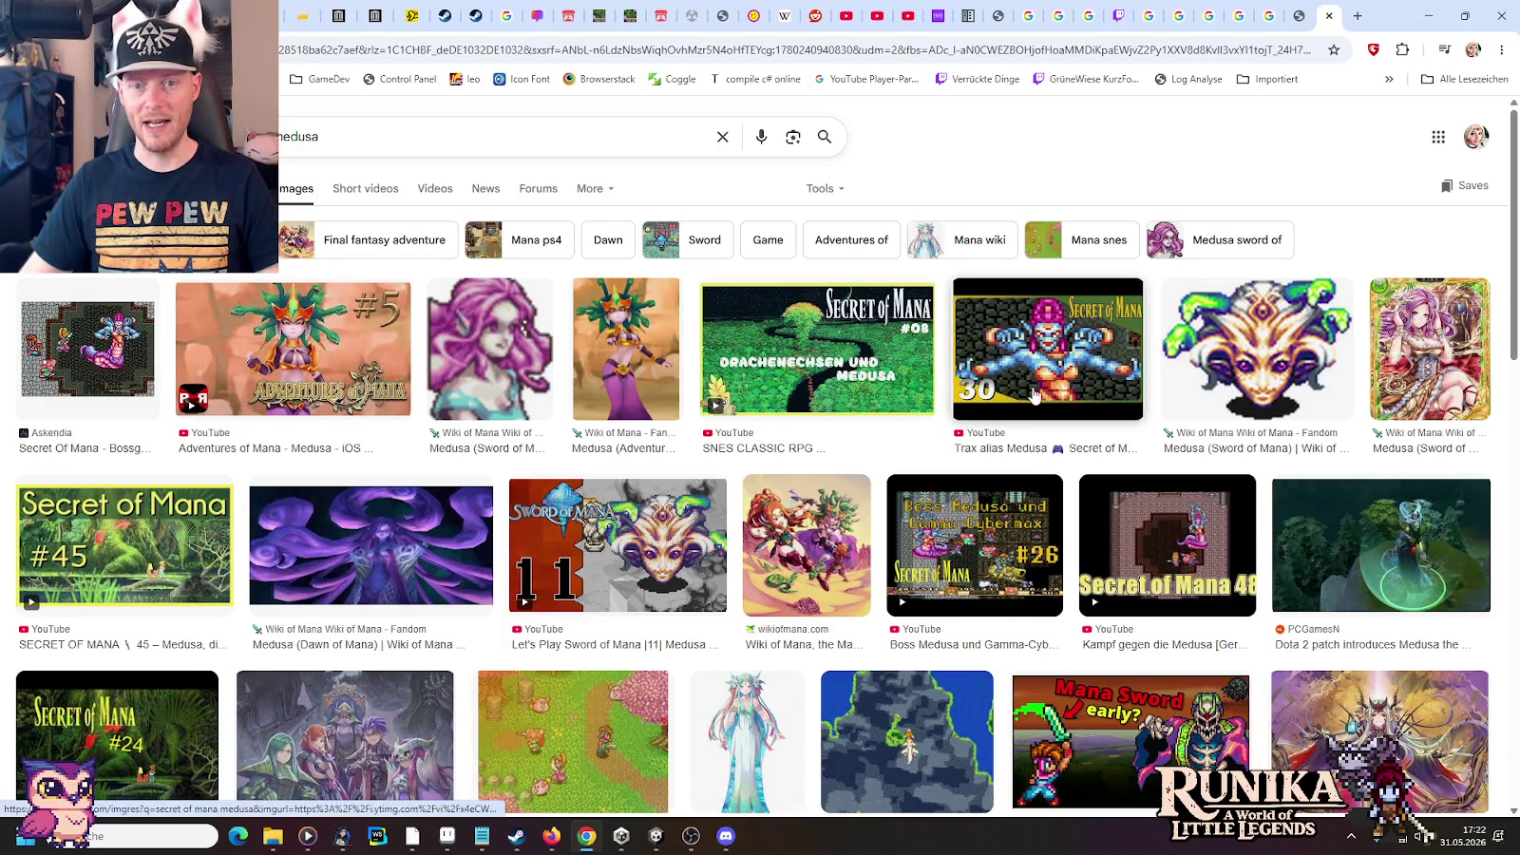
scroll(1043, 328, "down", 2)
scroll(1041, 343, "down", 2)
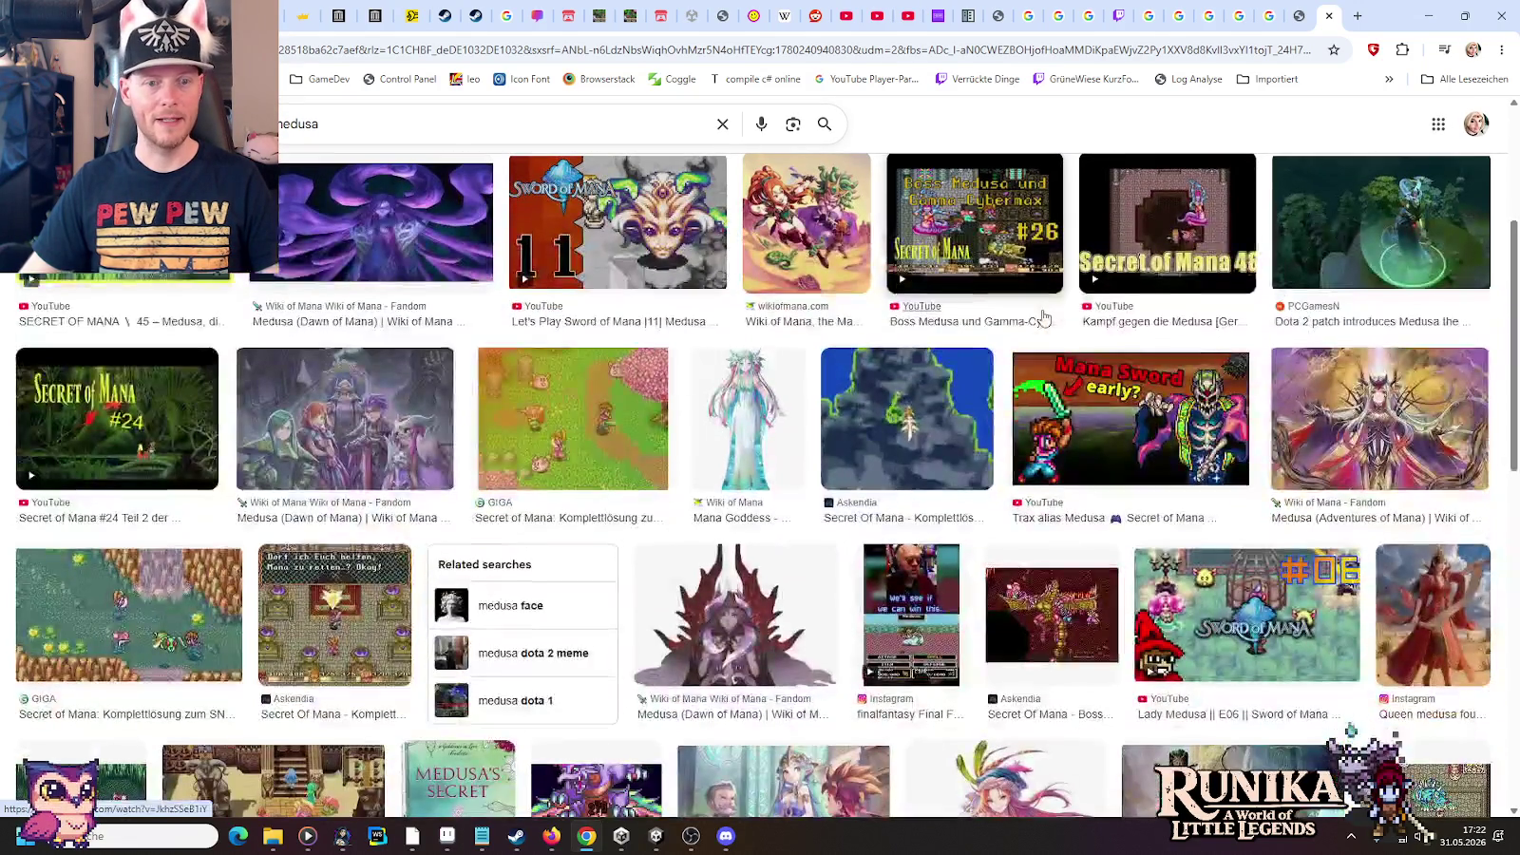
scroll(1040, 350, "down", 2)
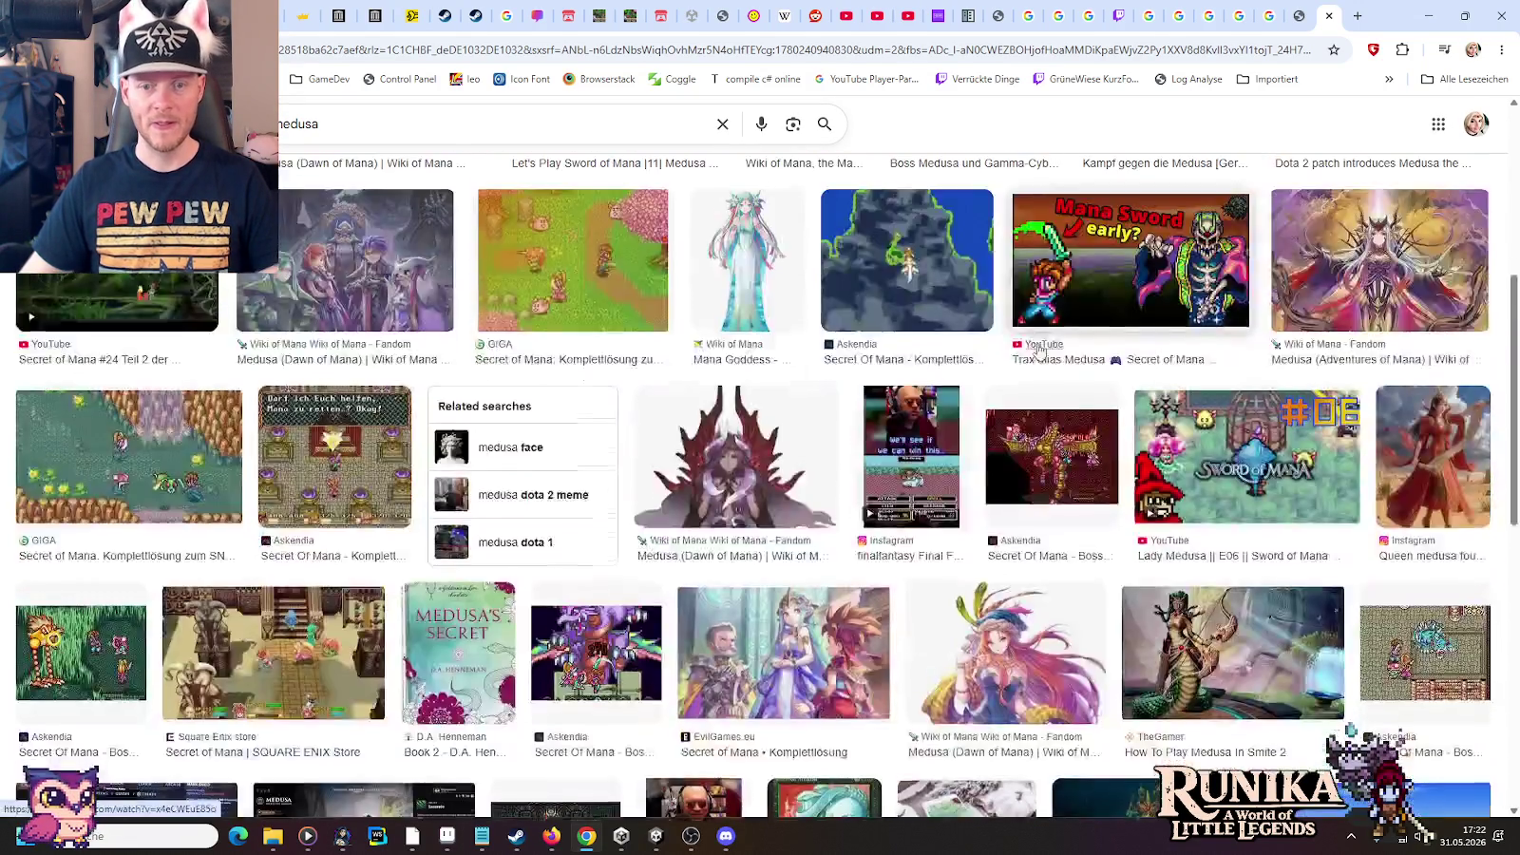
scroll(1040, 352, "down", 2)
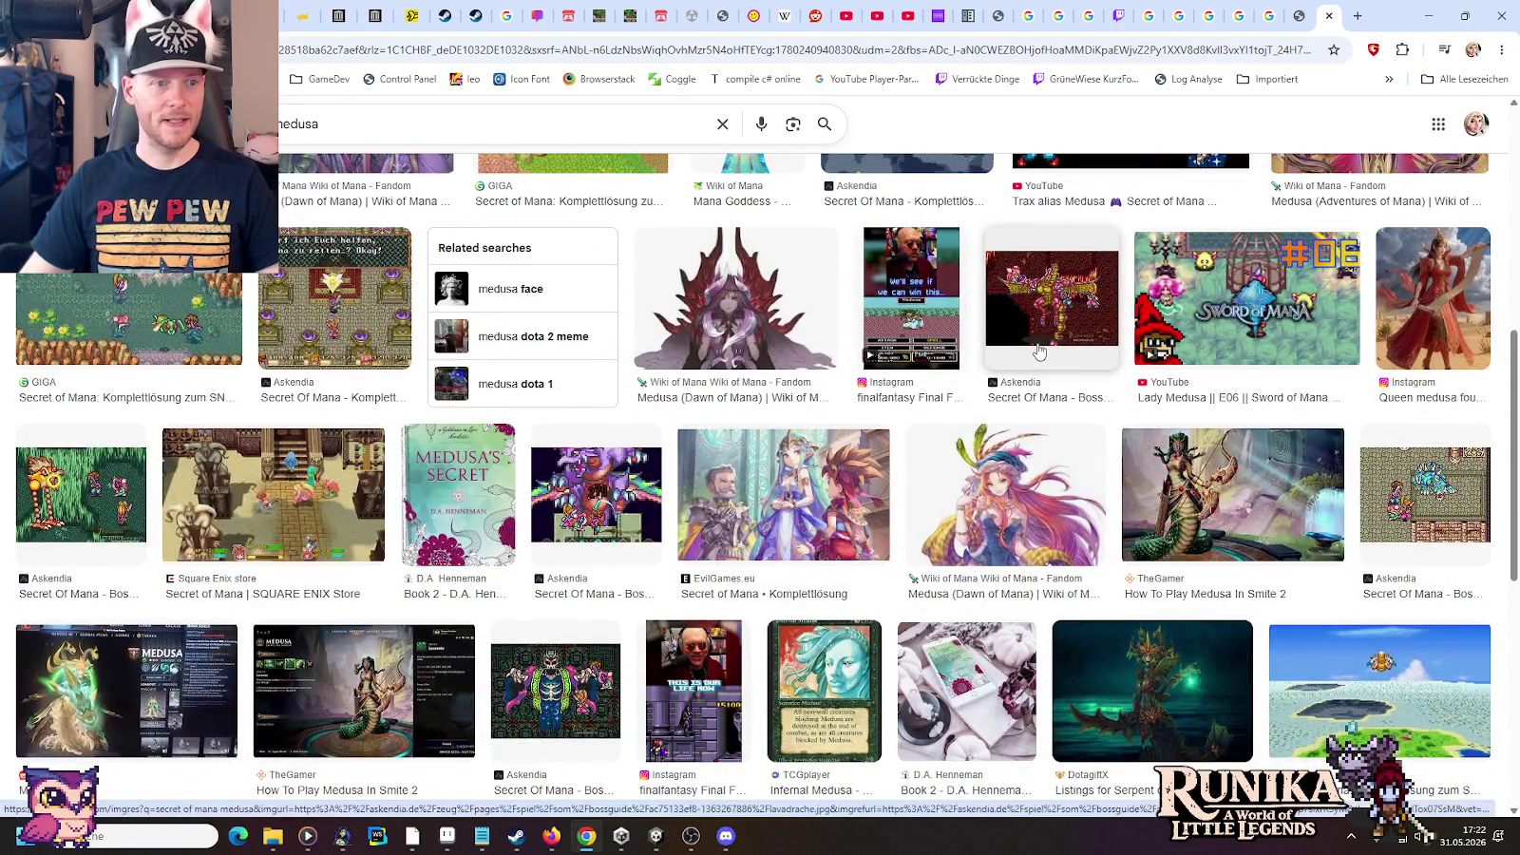
scroll(319, 394, "down", 1)
scroll(314, 396, "down", 2)
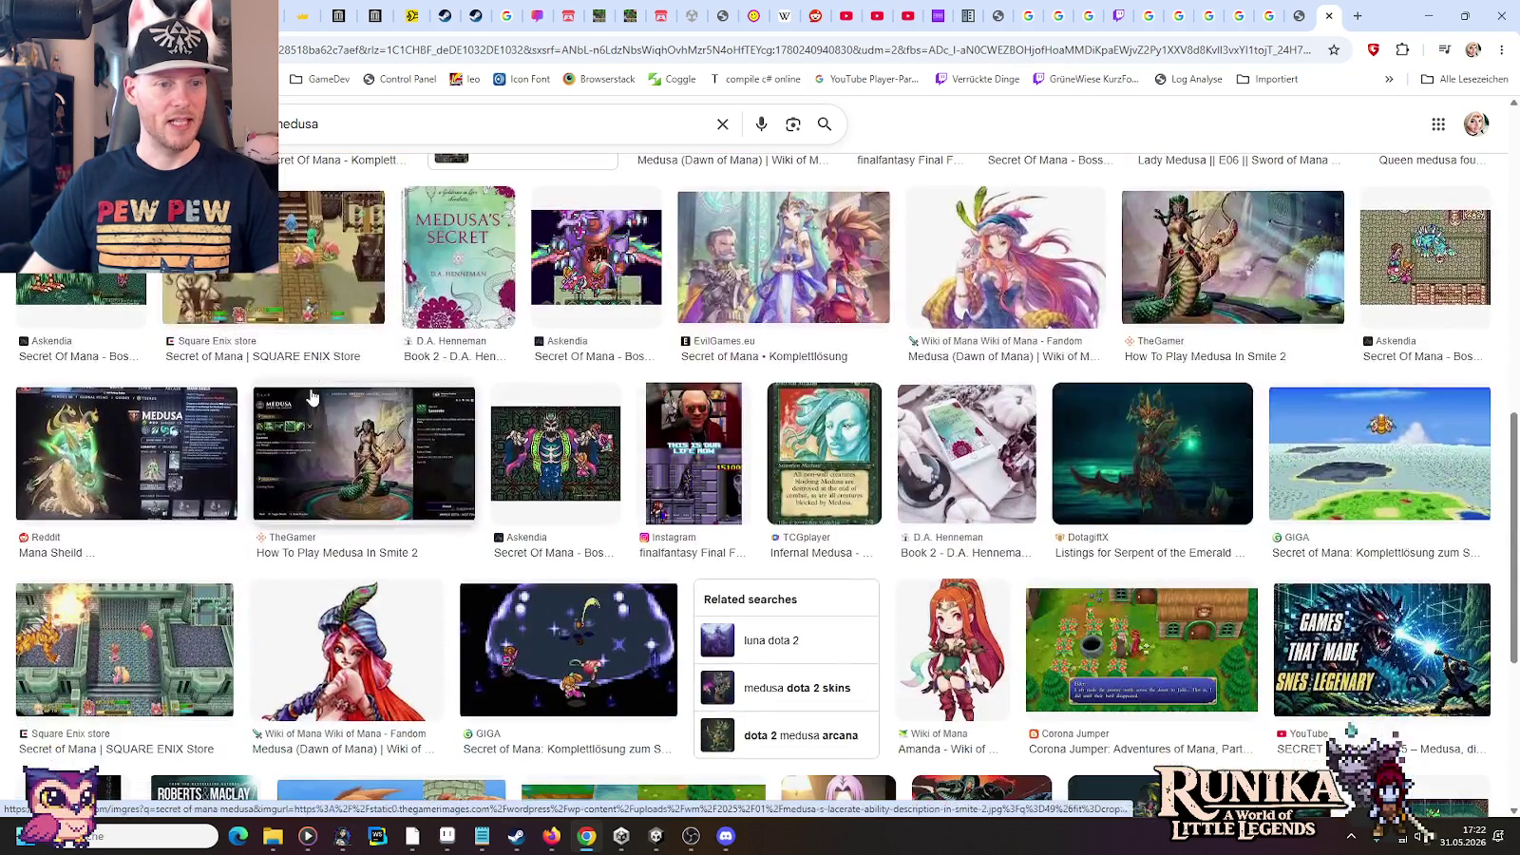
Preview the Smite 2 Medusa image, then rerun the Medusa image search
left_click(423, 454)
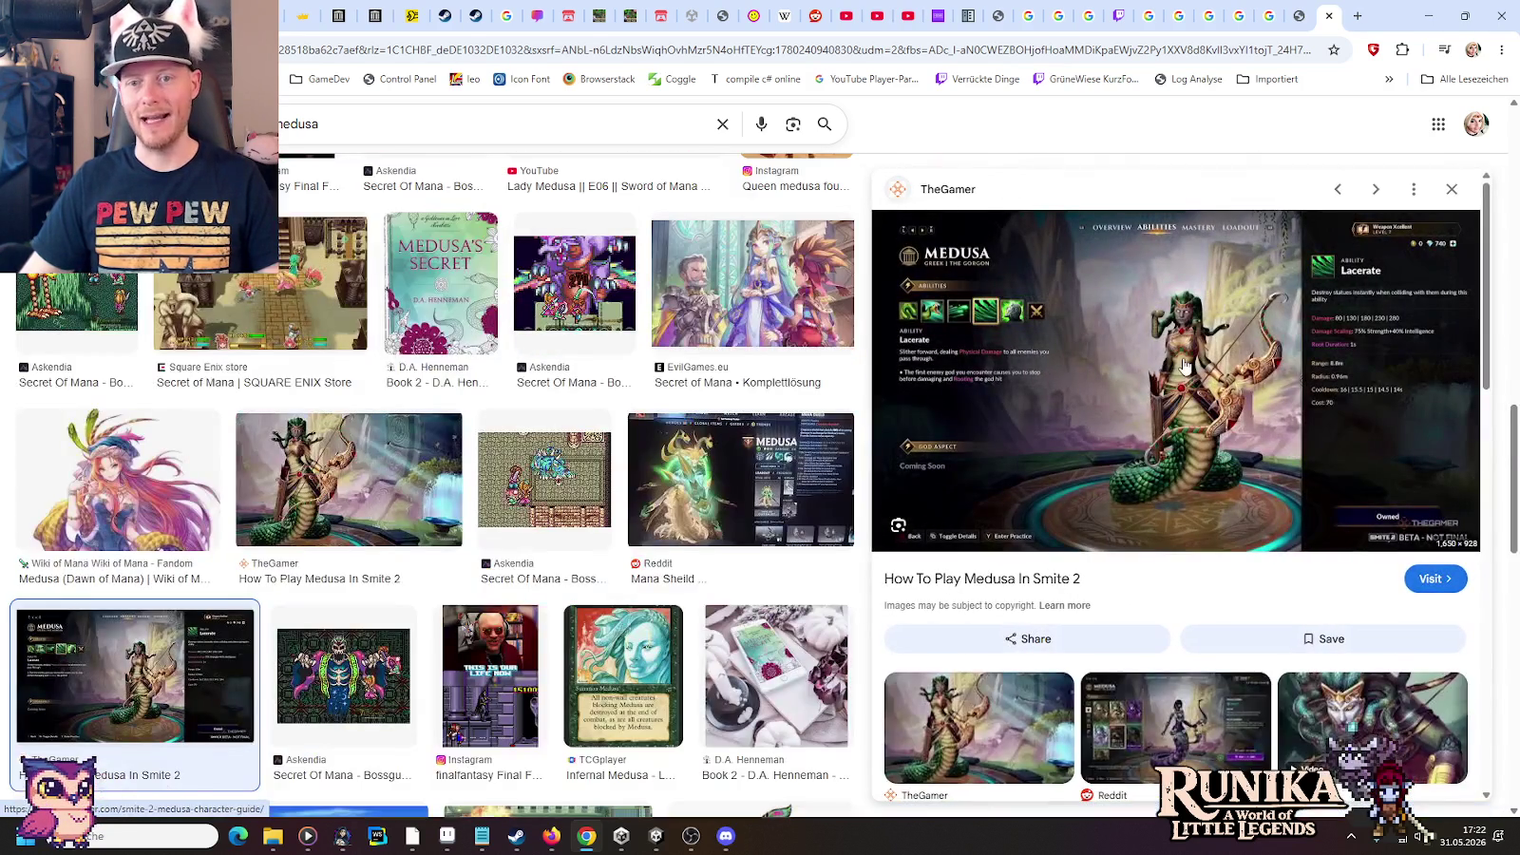
left_click(1452, 189)
scroll(390, 178, "down", 2)
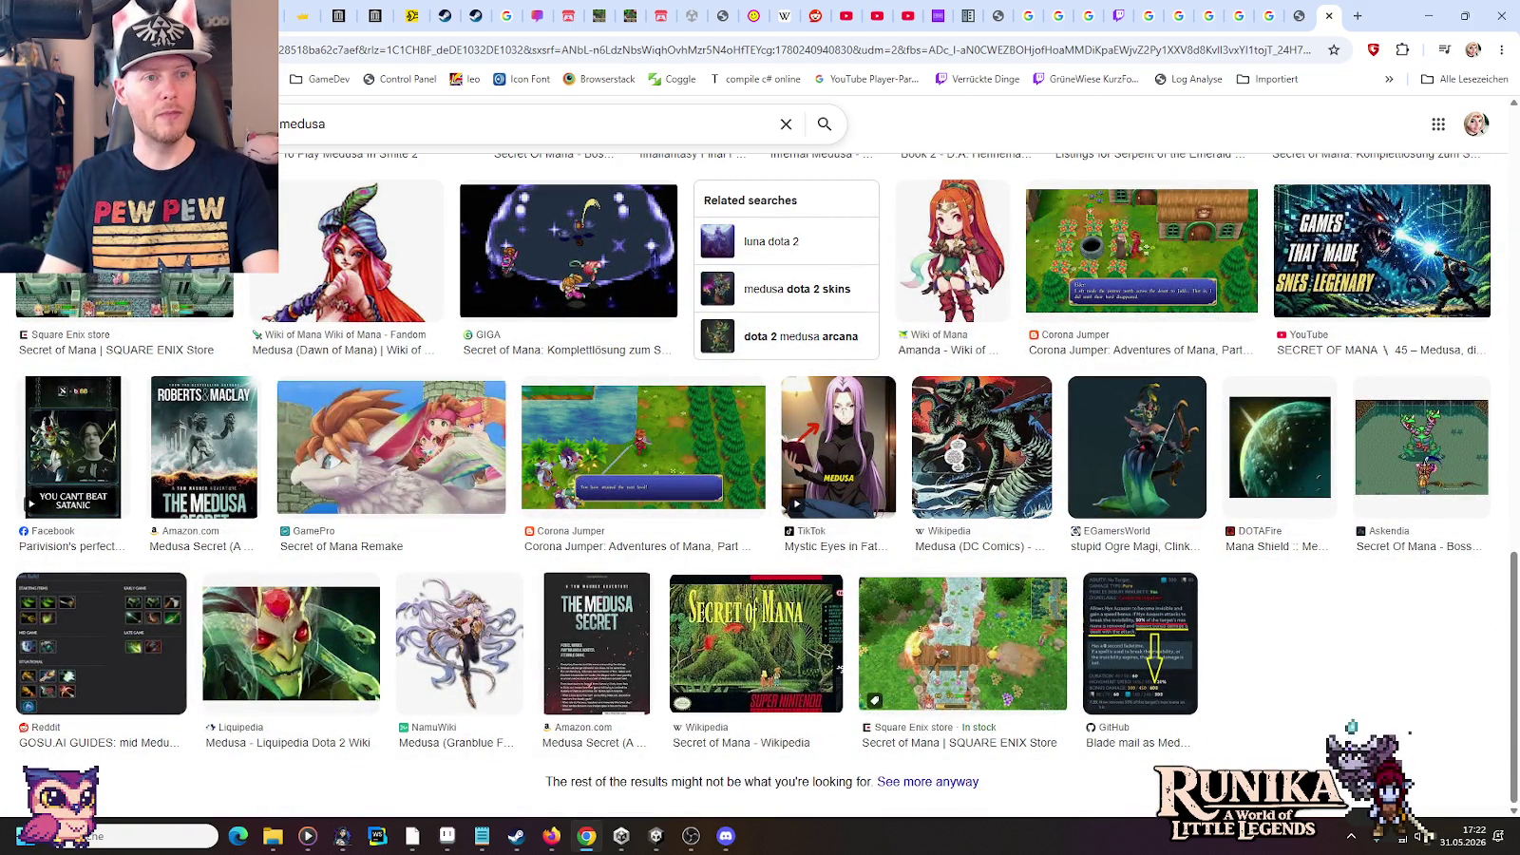
left_click(380, 123)
key("Return")
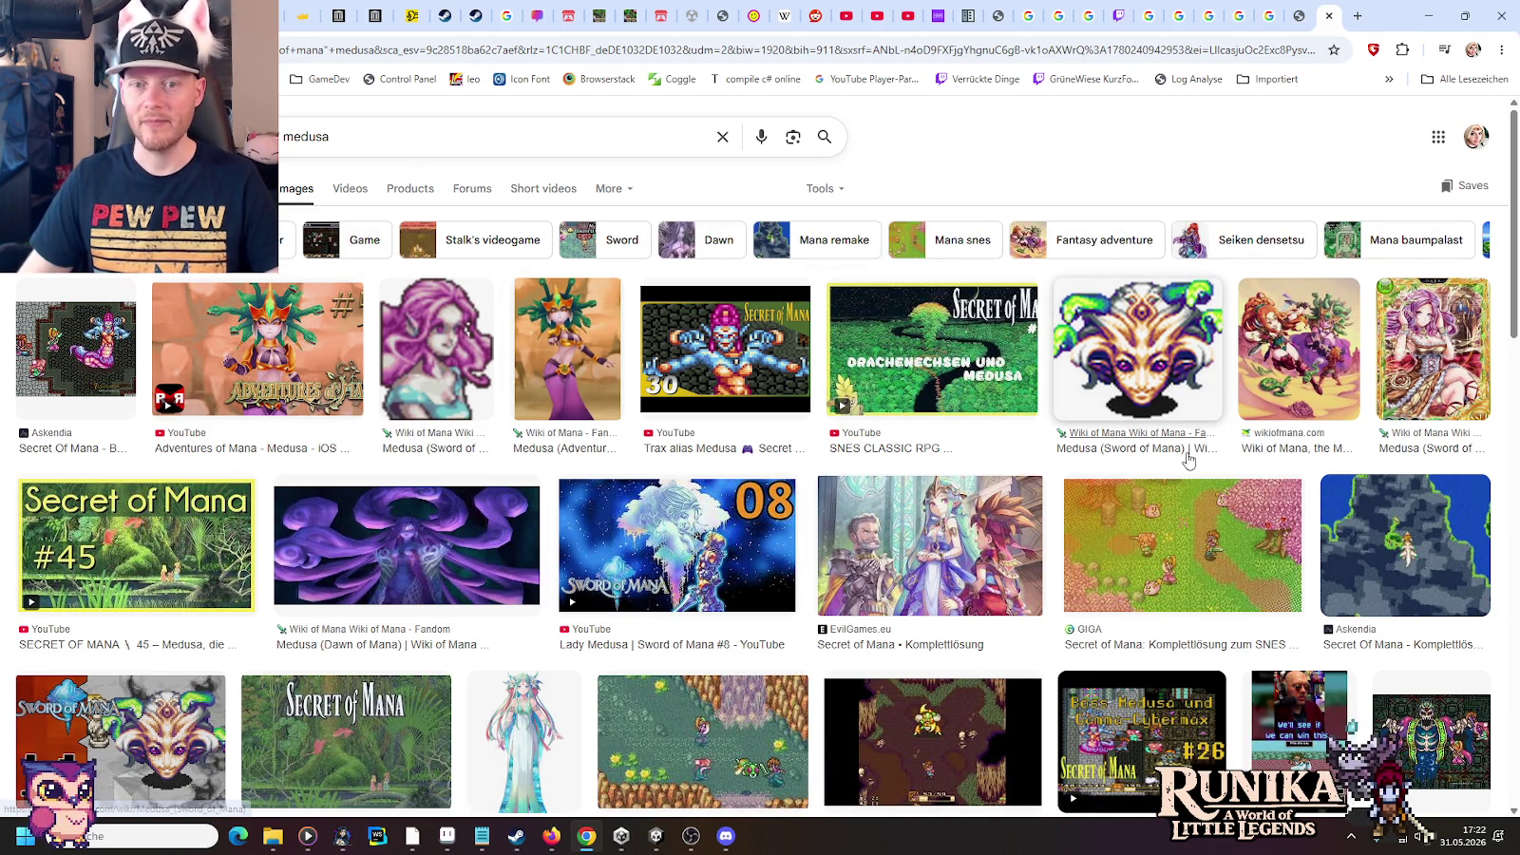
scroll(1150, 354, "down", 2)
scroll(1150, 353, "down", 1)
scroll(705, 283, "up", 2)
Preview the Trax Medusa image, then refine the query to 'medusa boss'
left_click(705, 283)
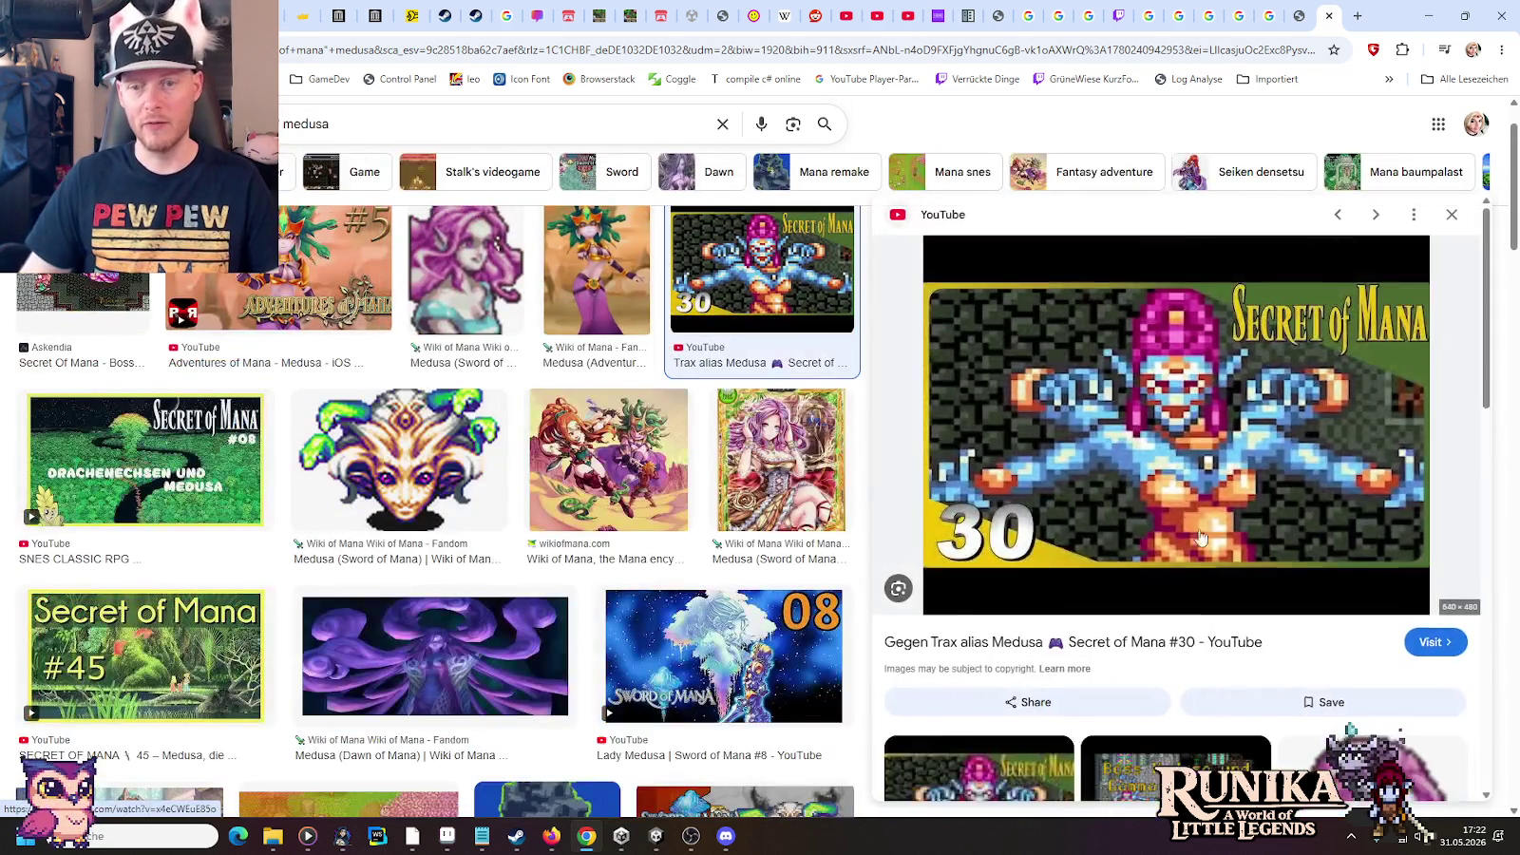
scroll(958, 425, "down", 5)
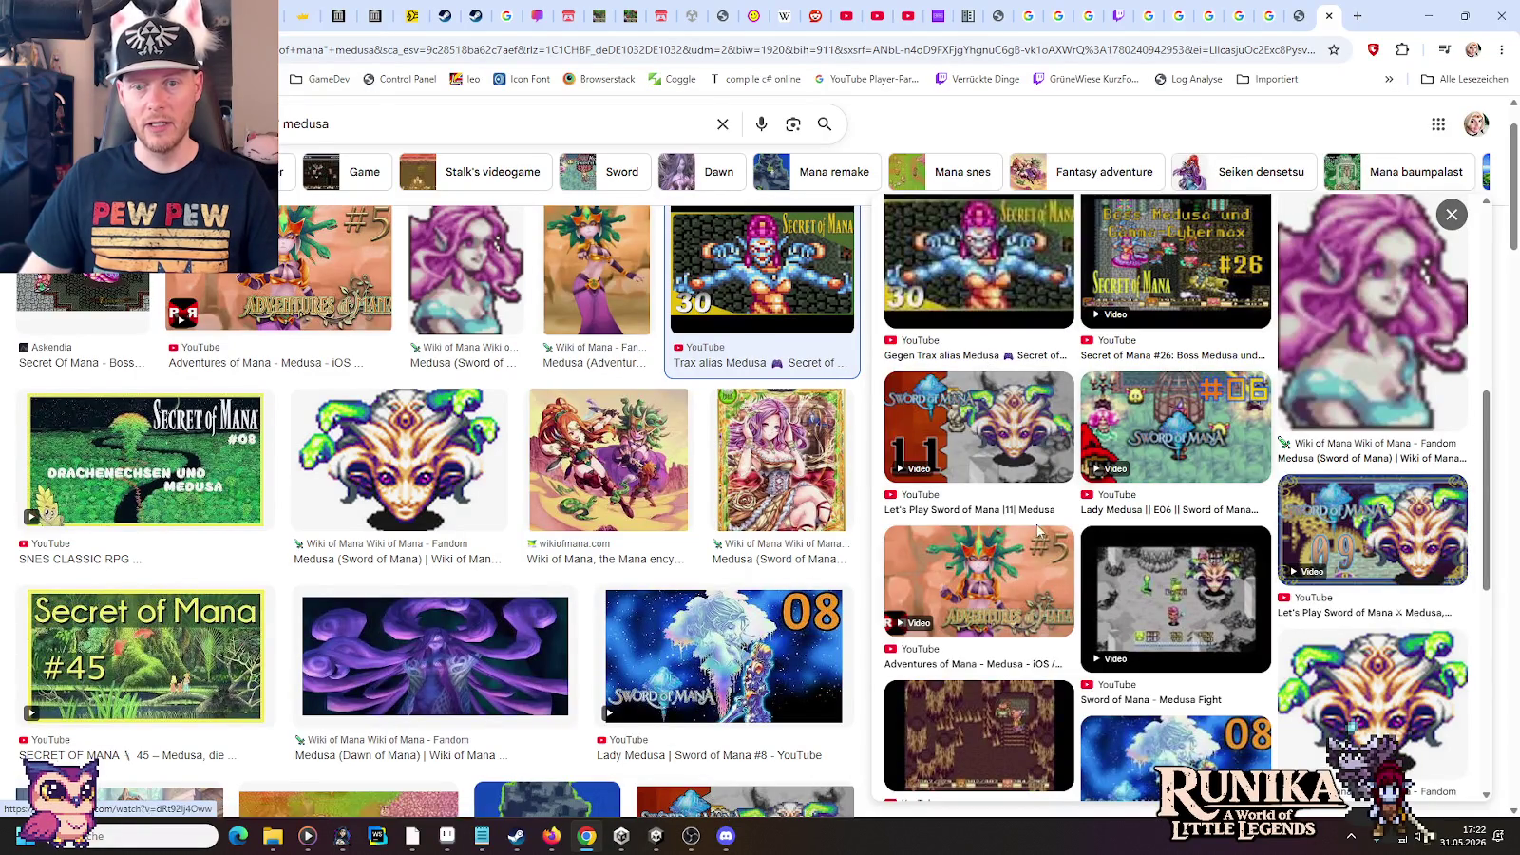
scroll(1423, 483, "down", 3)
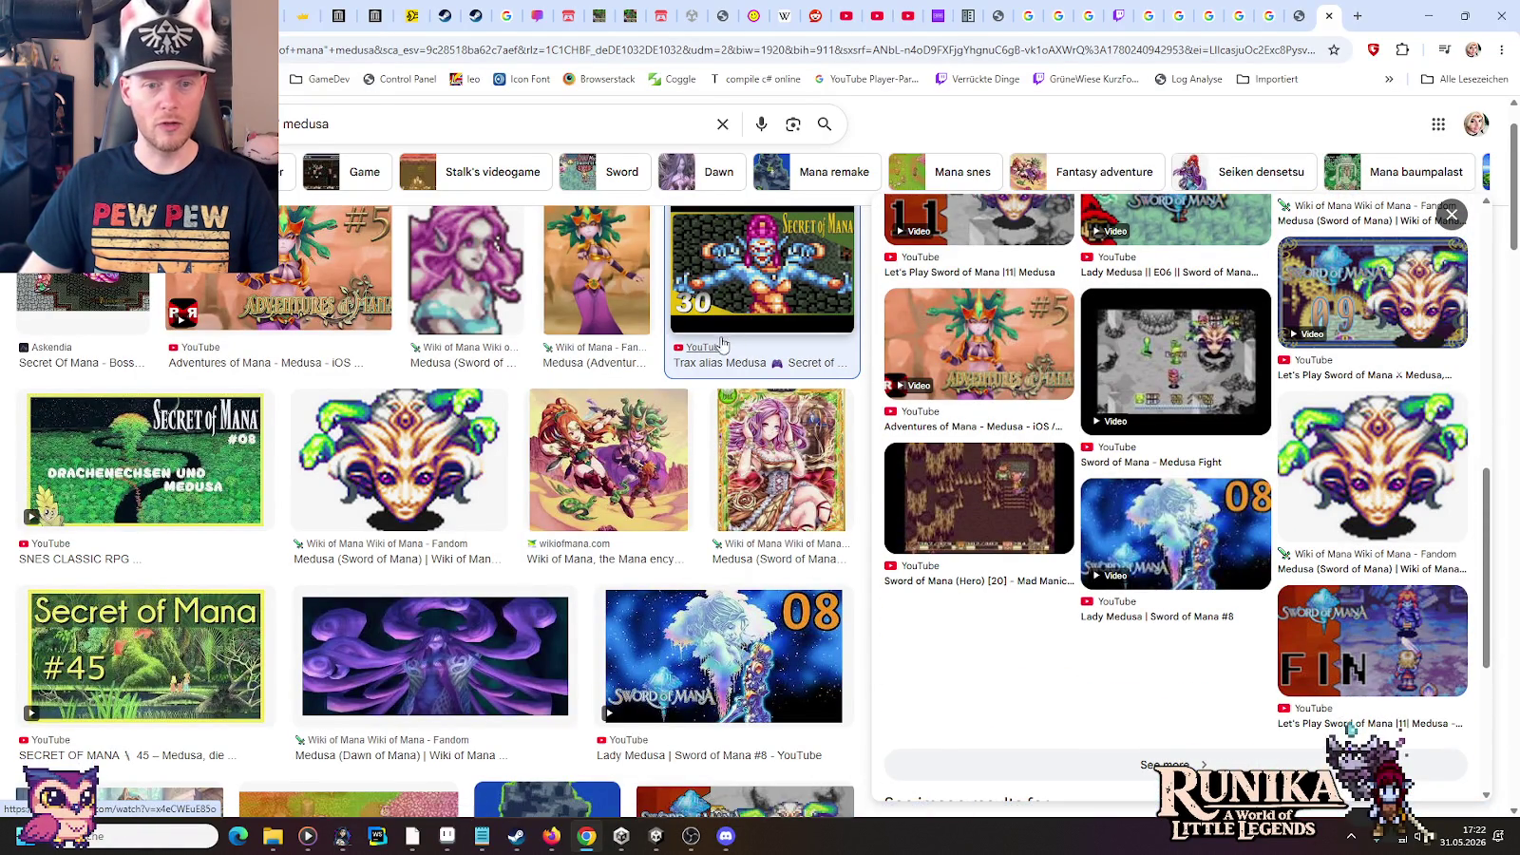
scroll(722, 348, "down", 3)
scroll(722, 348, "down", 1)
scroll(722, 348, "down", 1)
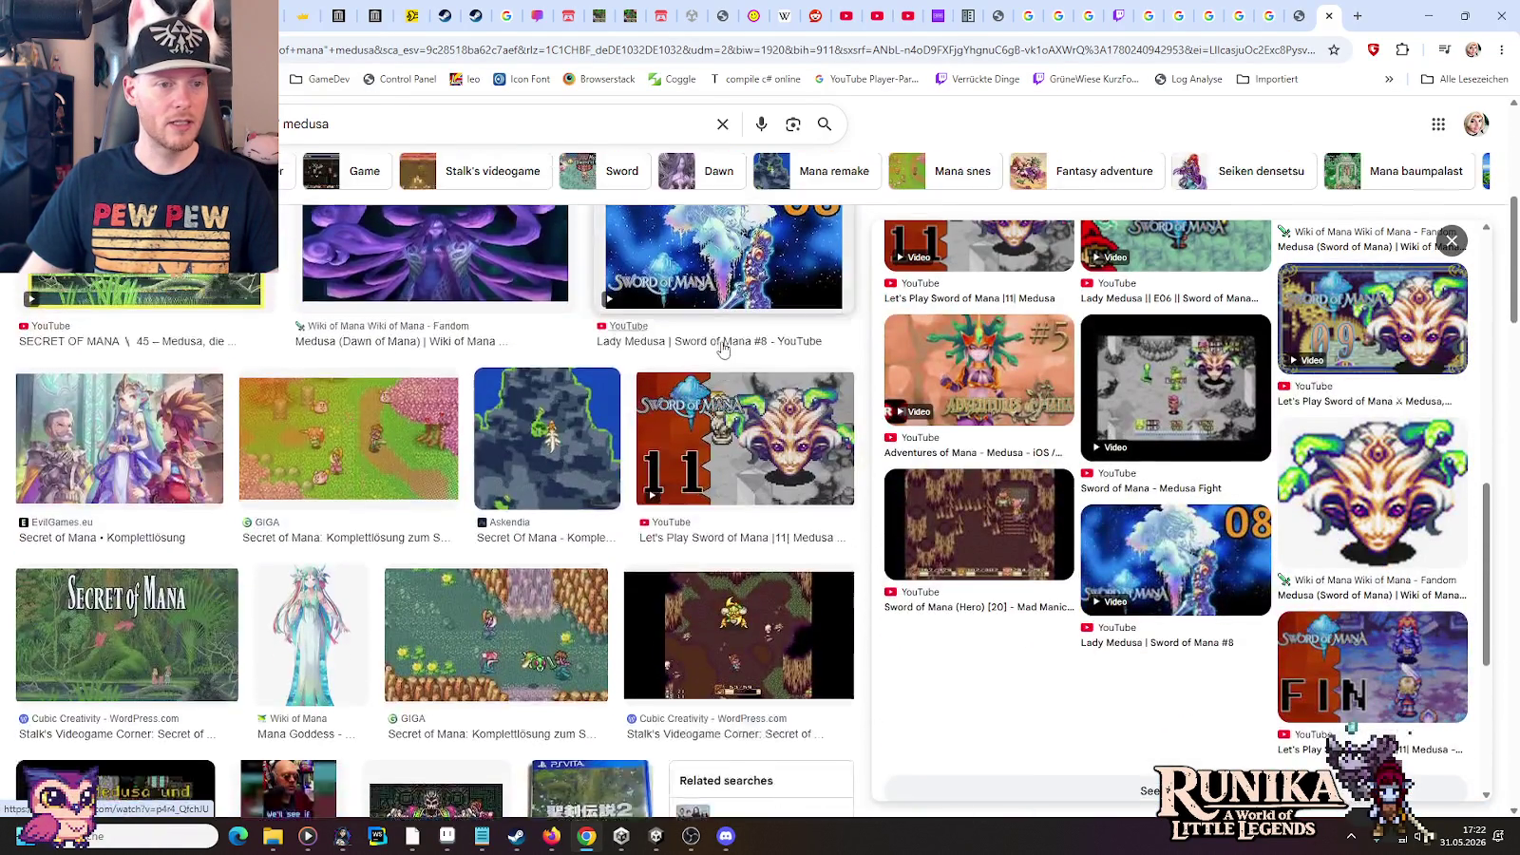
scroll(722, 348, "down", 2)
scroll(722, 348, "down", 1)
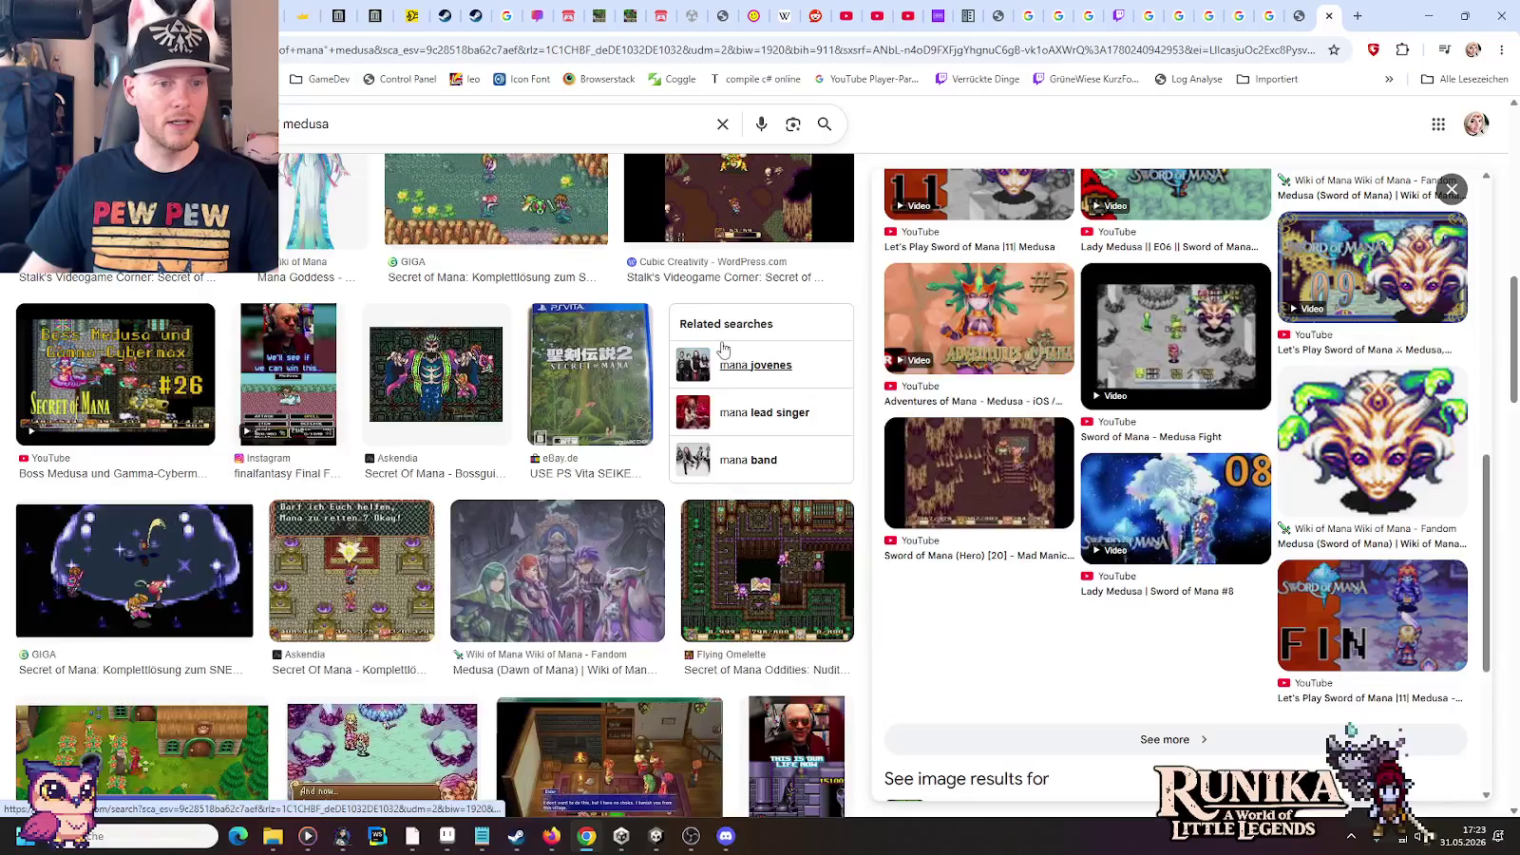
left_click(432, 116)
type("b")
key("Return")
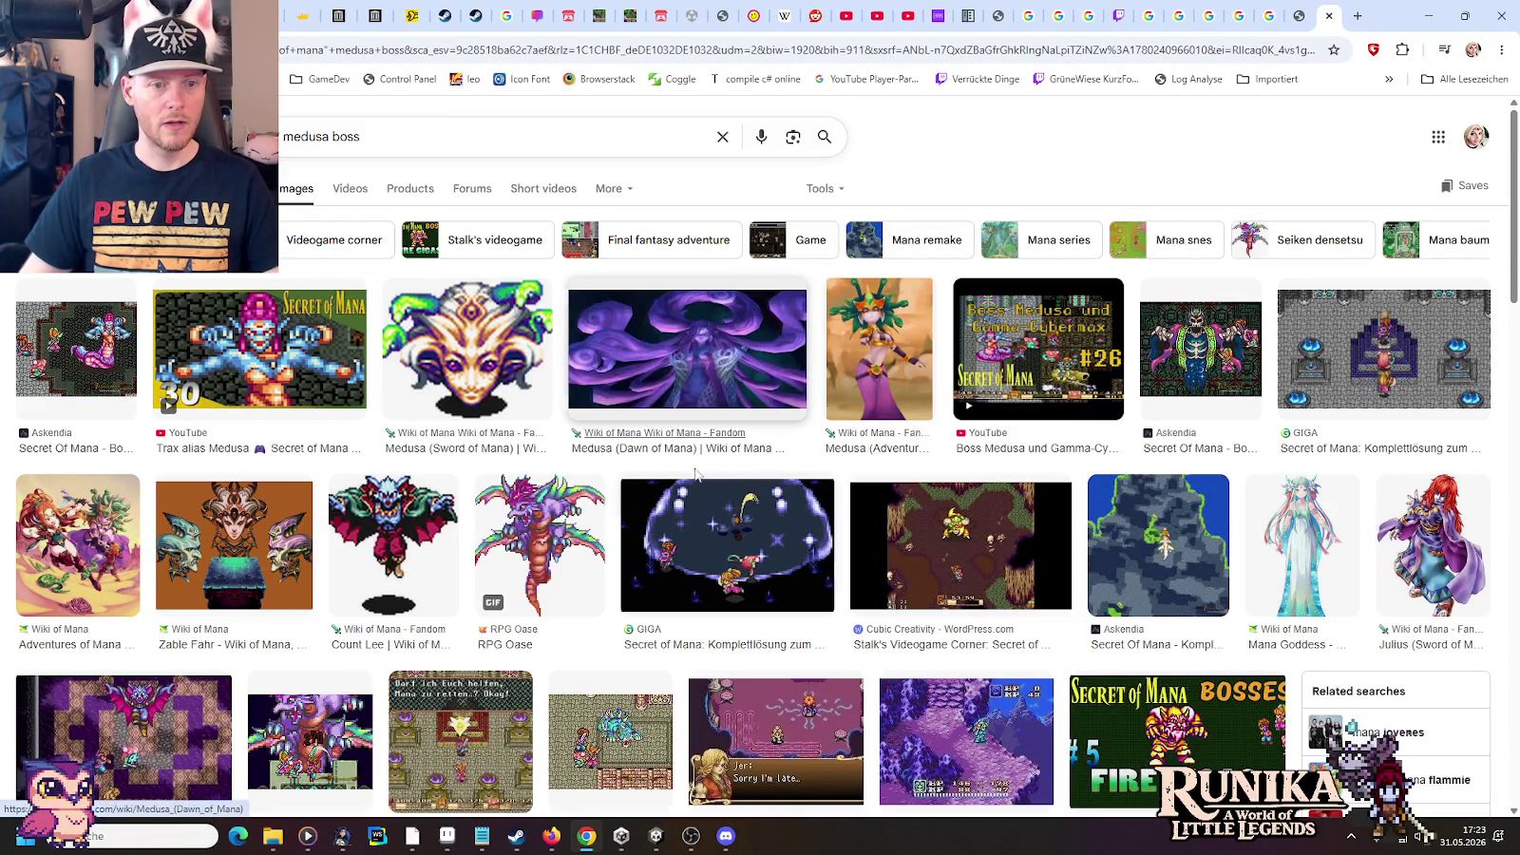
View the RPG Oase winged dragon GIF full-size in a new tab, then close it
left_click(581, 539)
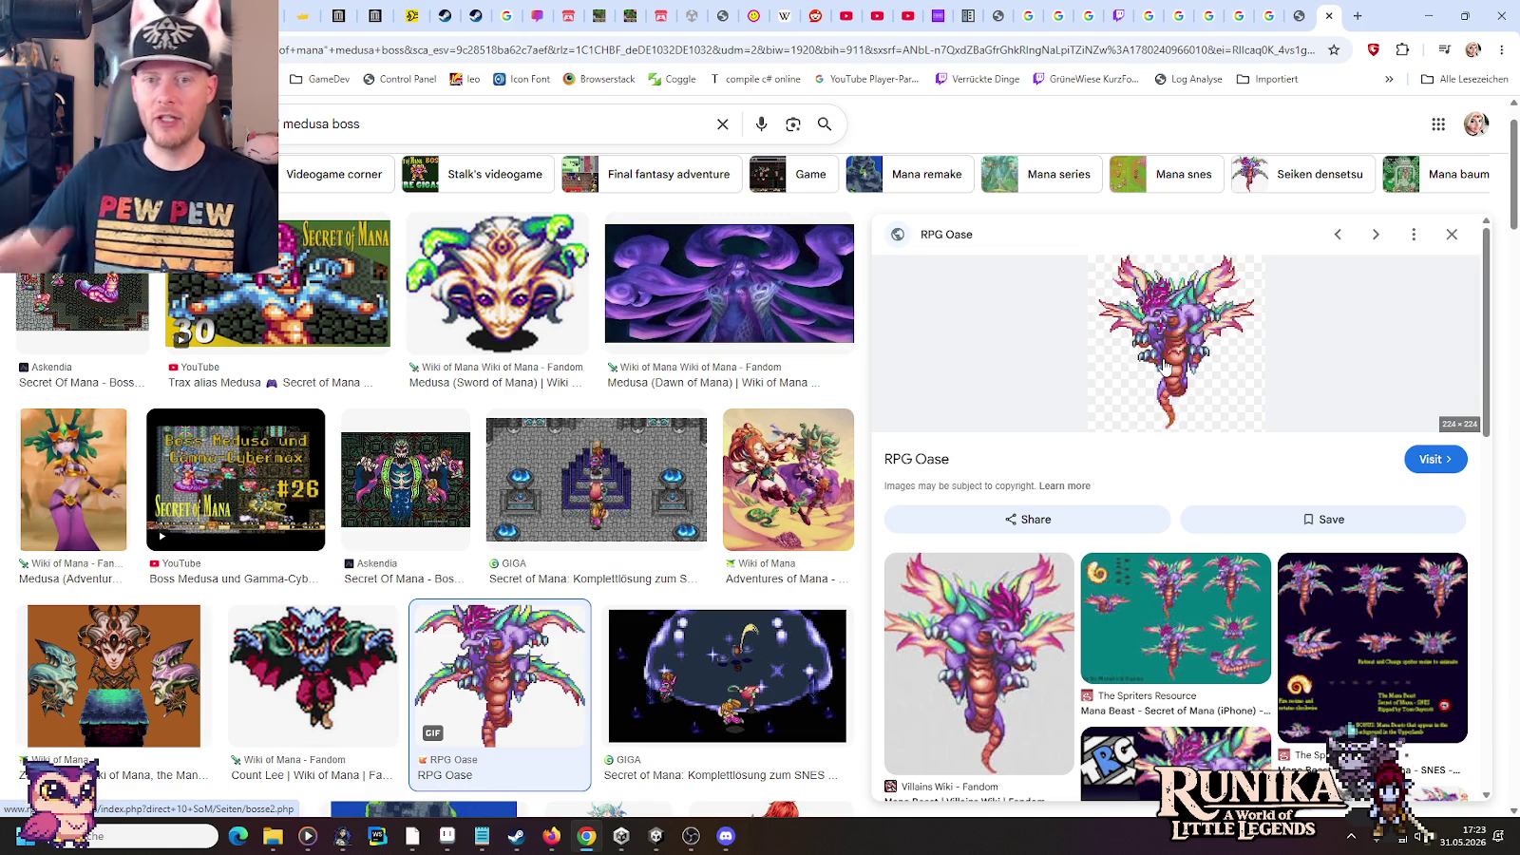
right_click(1175, 321)
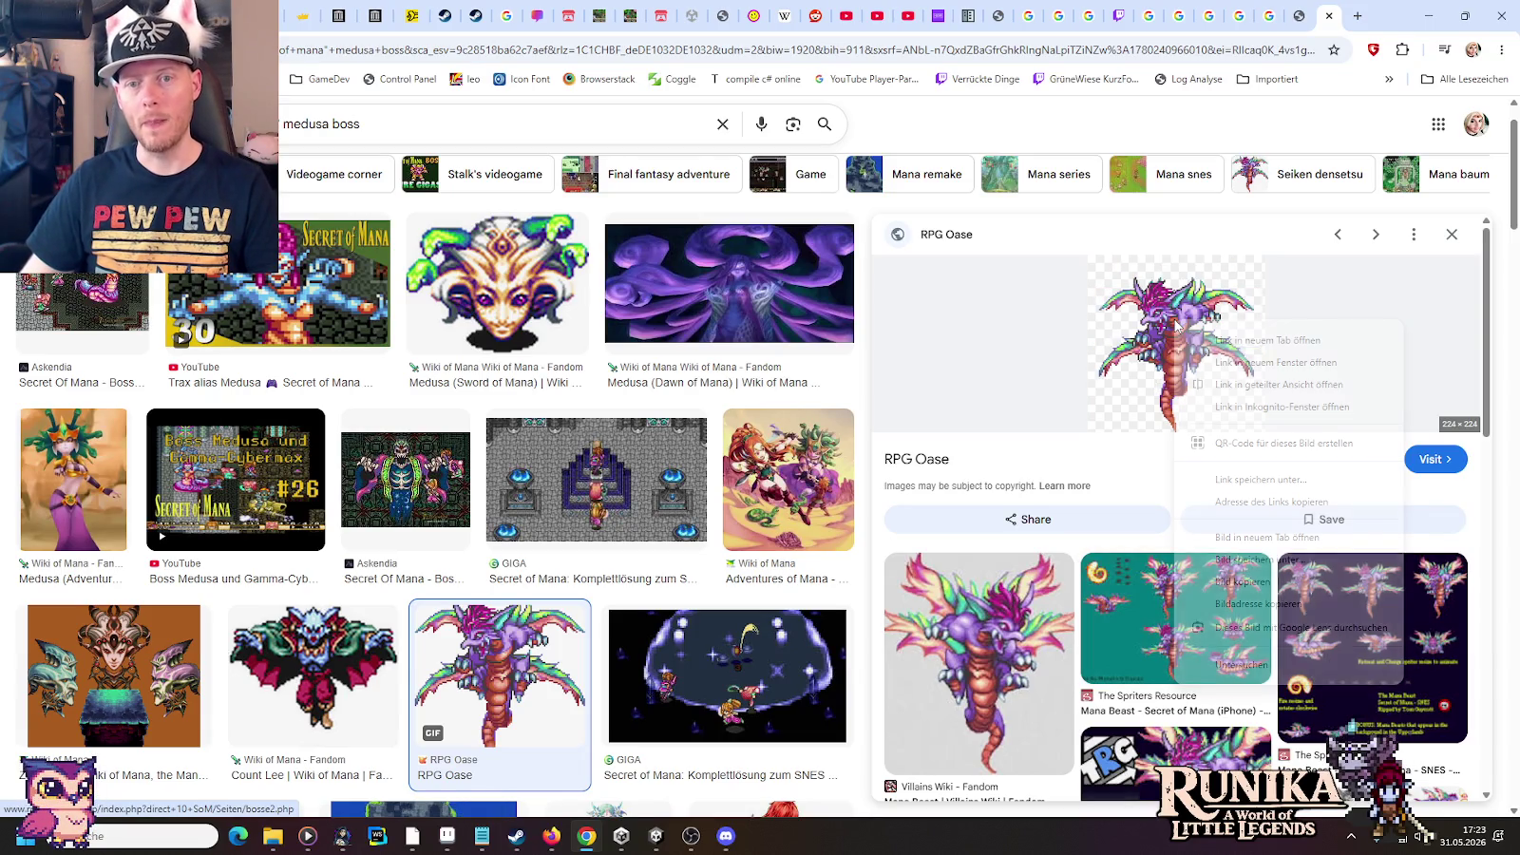
left_click(1226, 537)
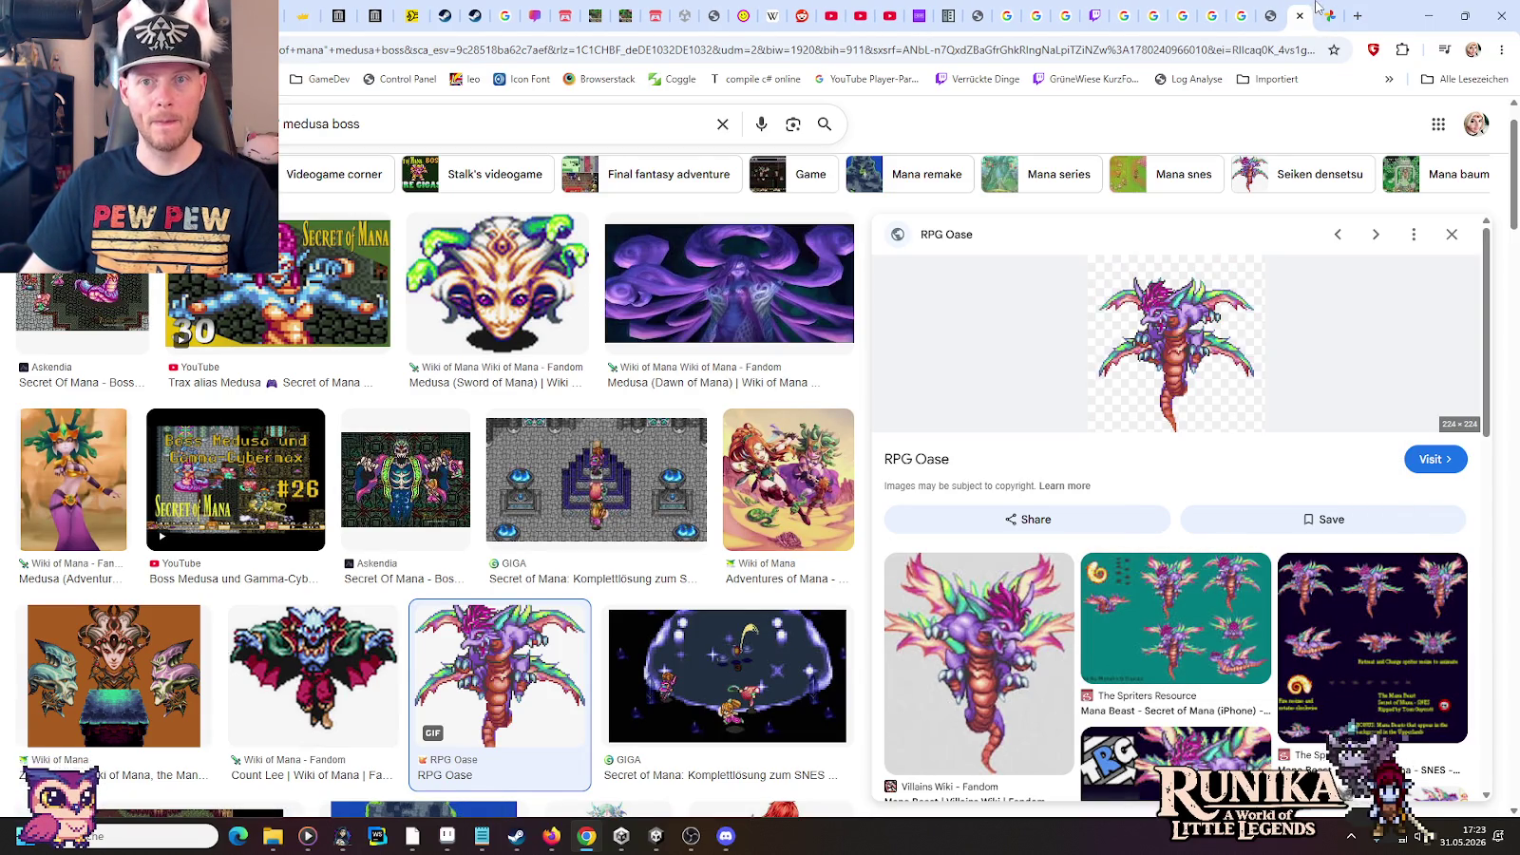
left_click(1319, 11)
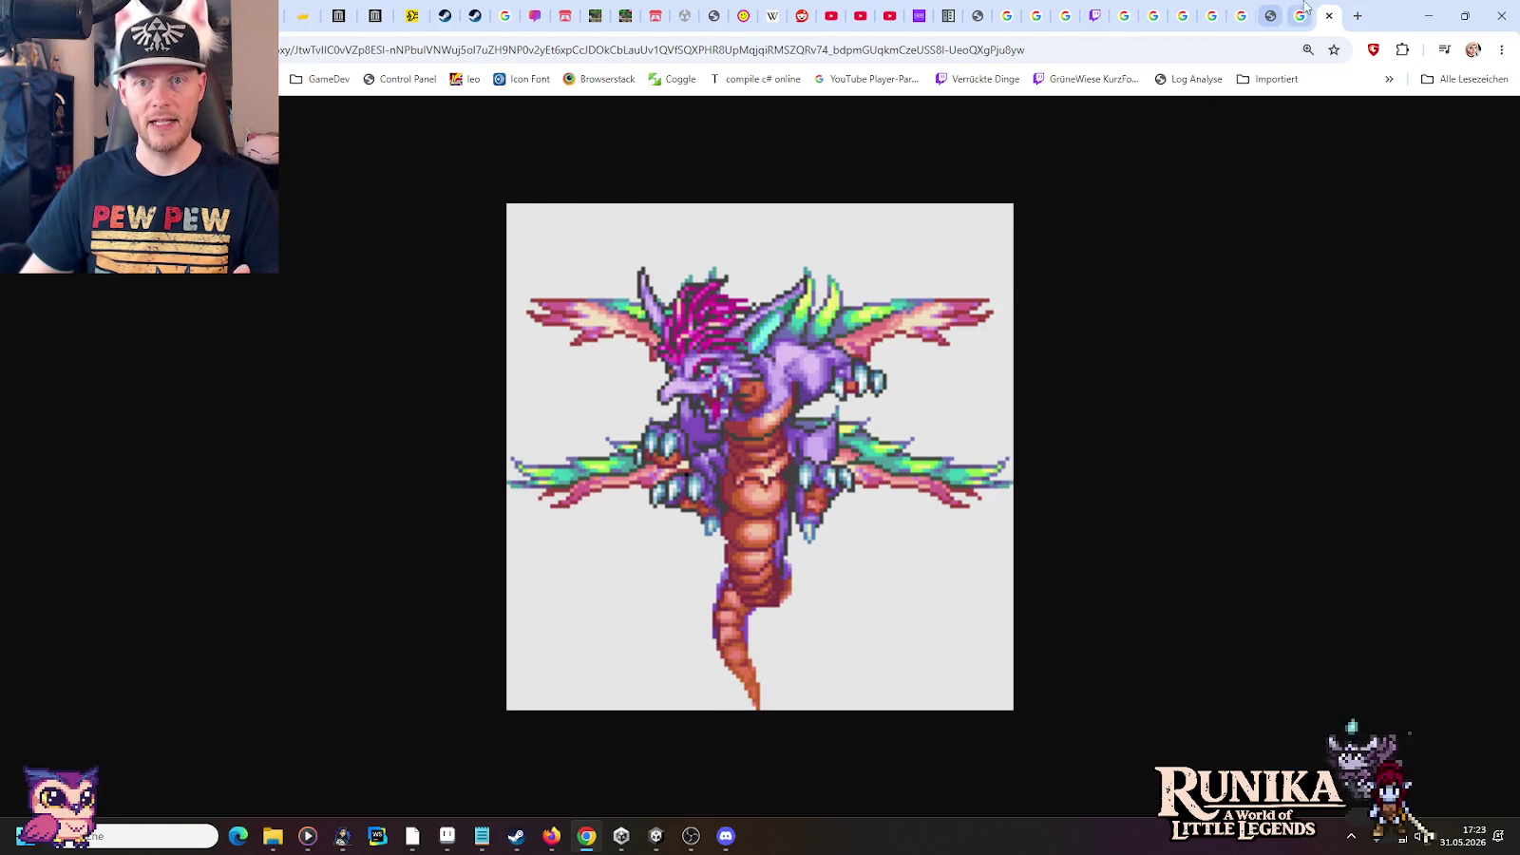
left_click(1329, 16)
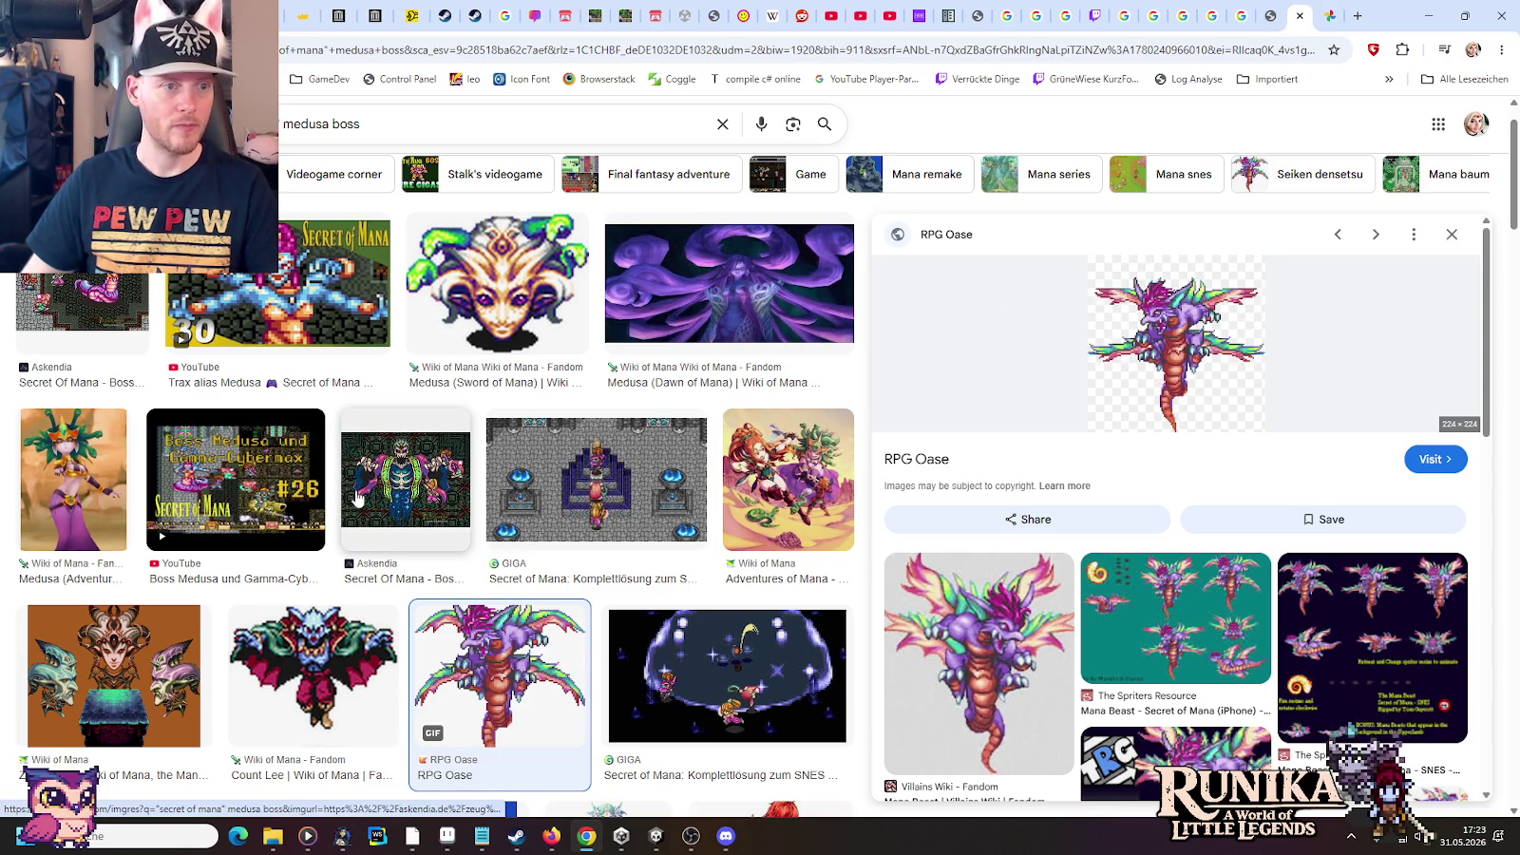
Preview the Askendia 'Secret Of Mana - Bossguide' image and scroll the related Medusa results
left_click(82, 302)
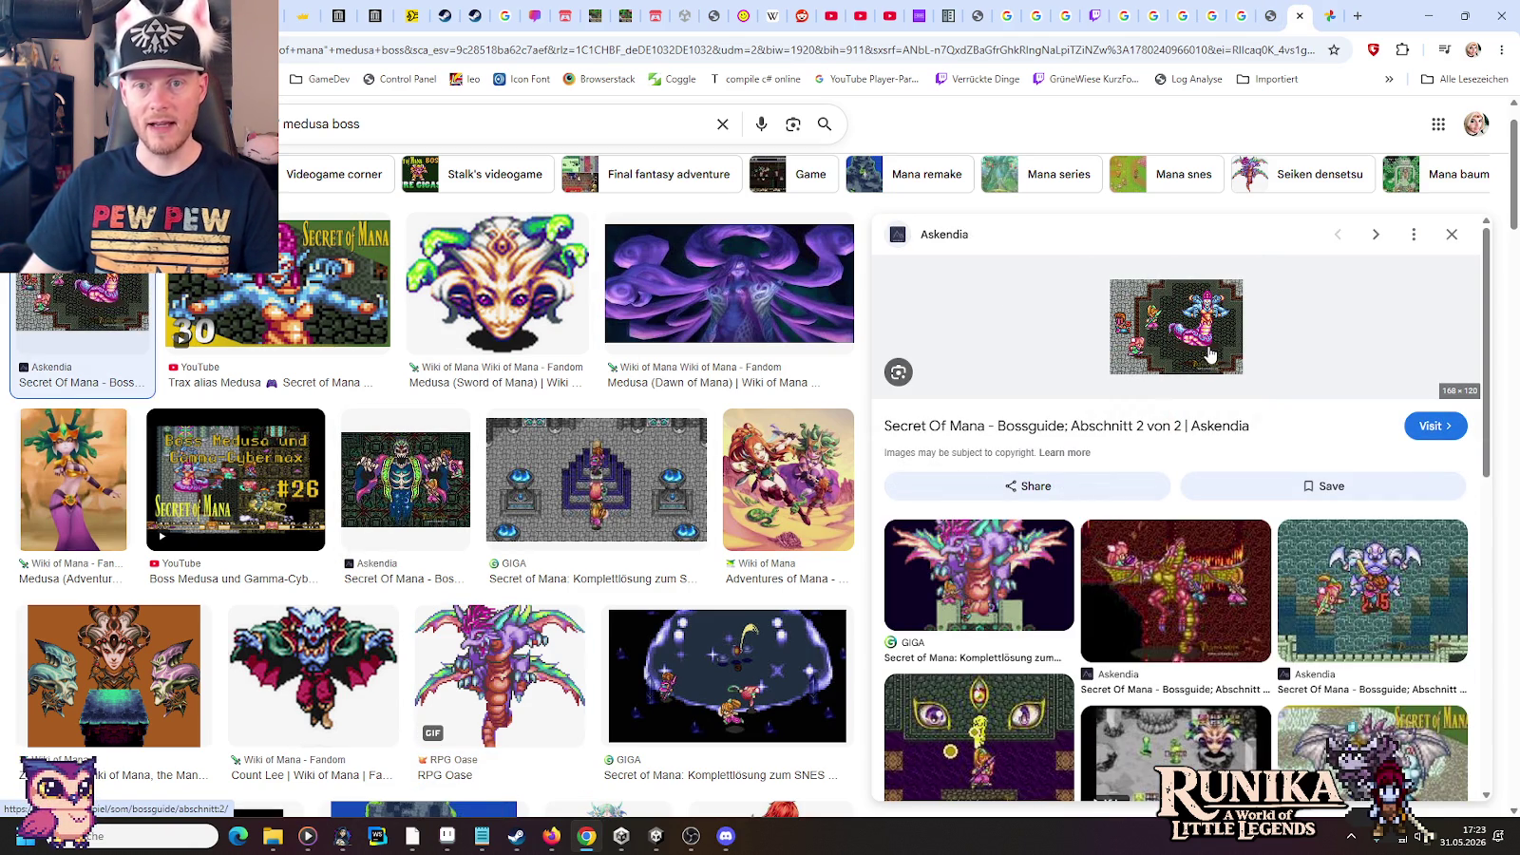
scroll(1205, 329, "down", 1)
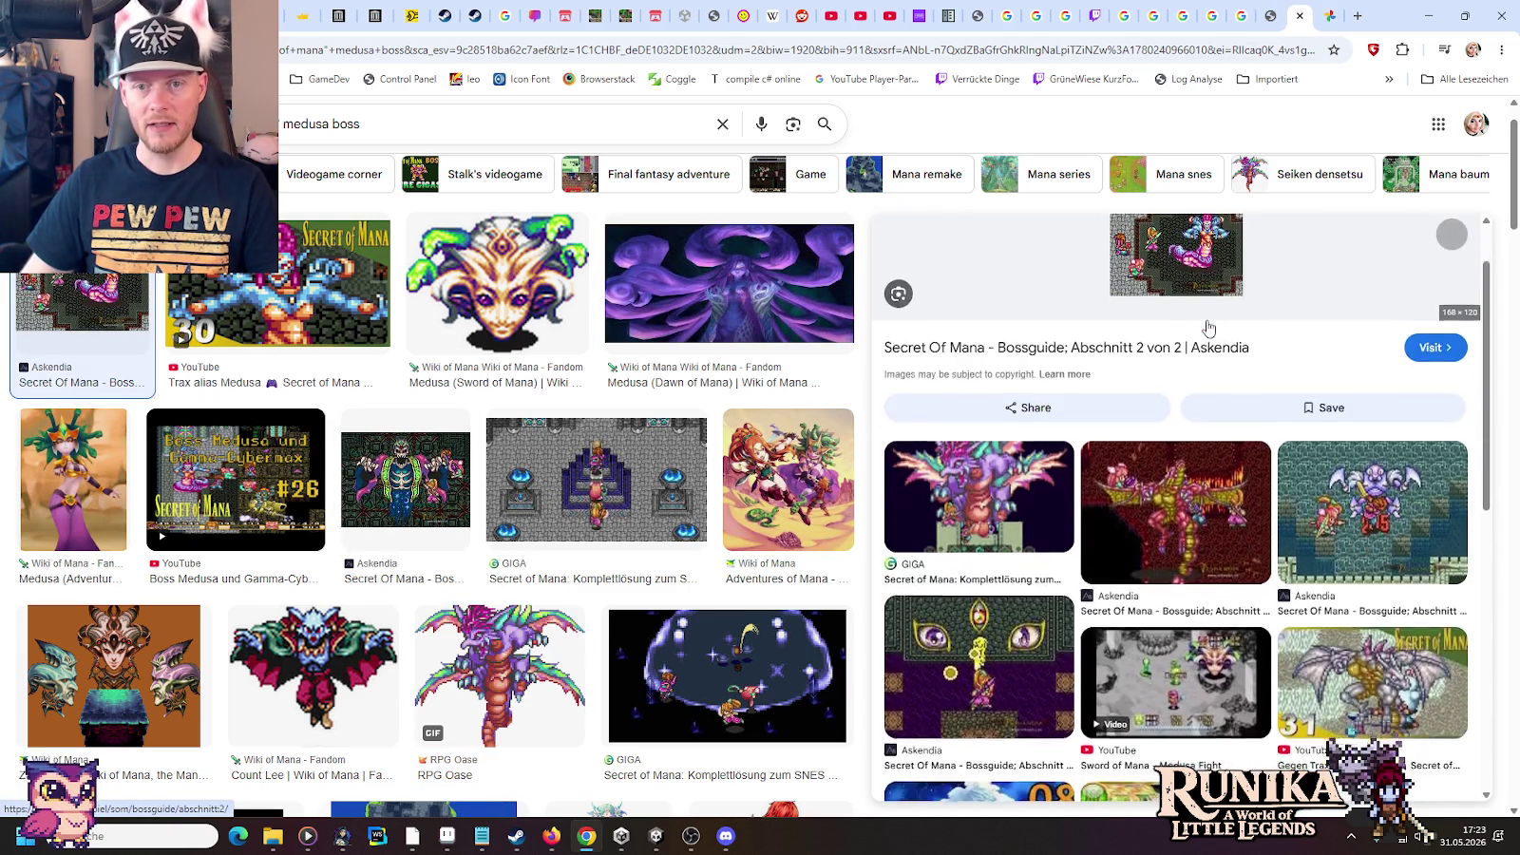
scroll(1205, 329, "down", 2)
scroll(1141, 332, "down", 1)
scroll(660, 364, "down", 3)
scroll(660, 364, "down", 2)
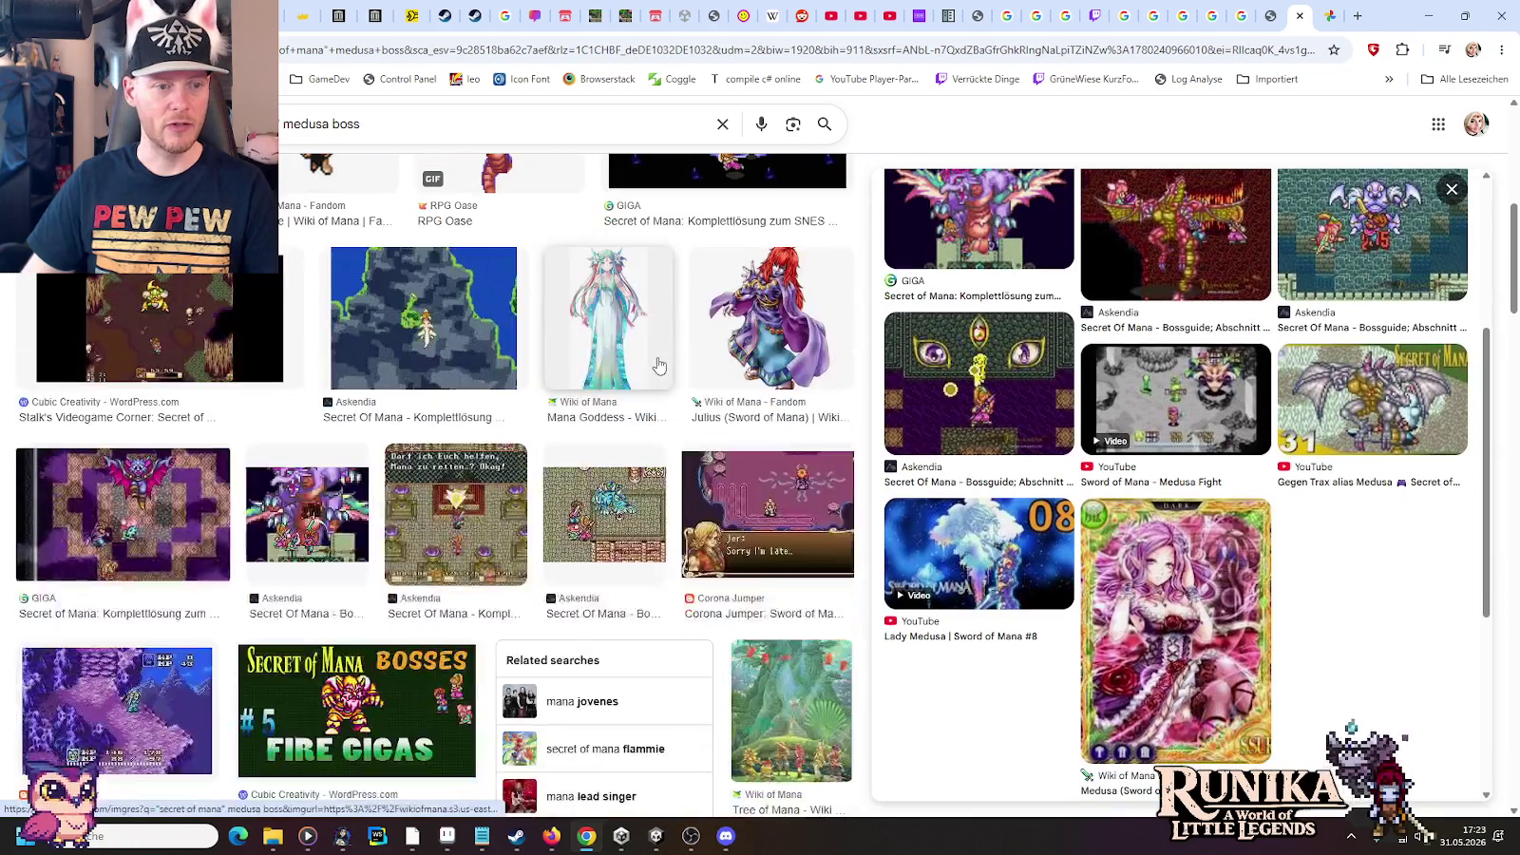
scroll(659, 364, "down", 3)
scroll(659, 364, "down", 2)
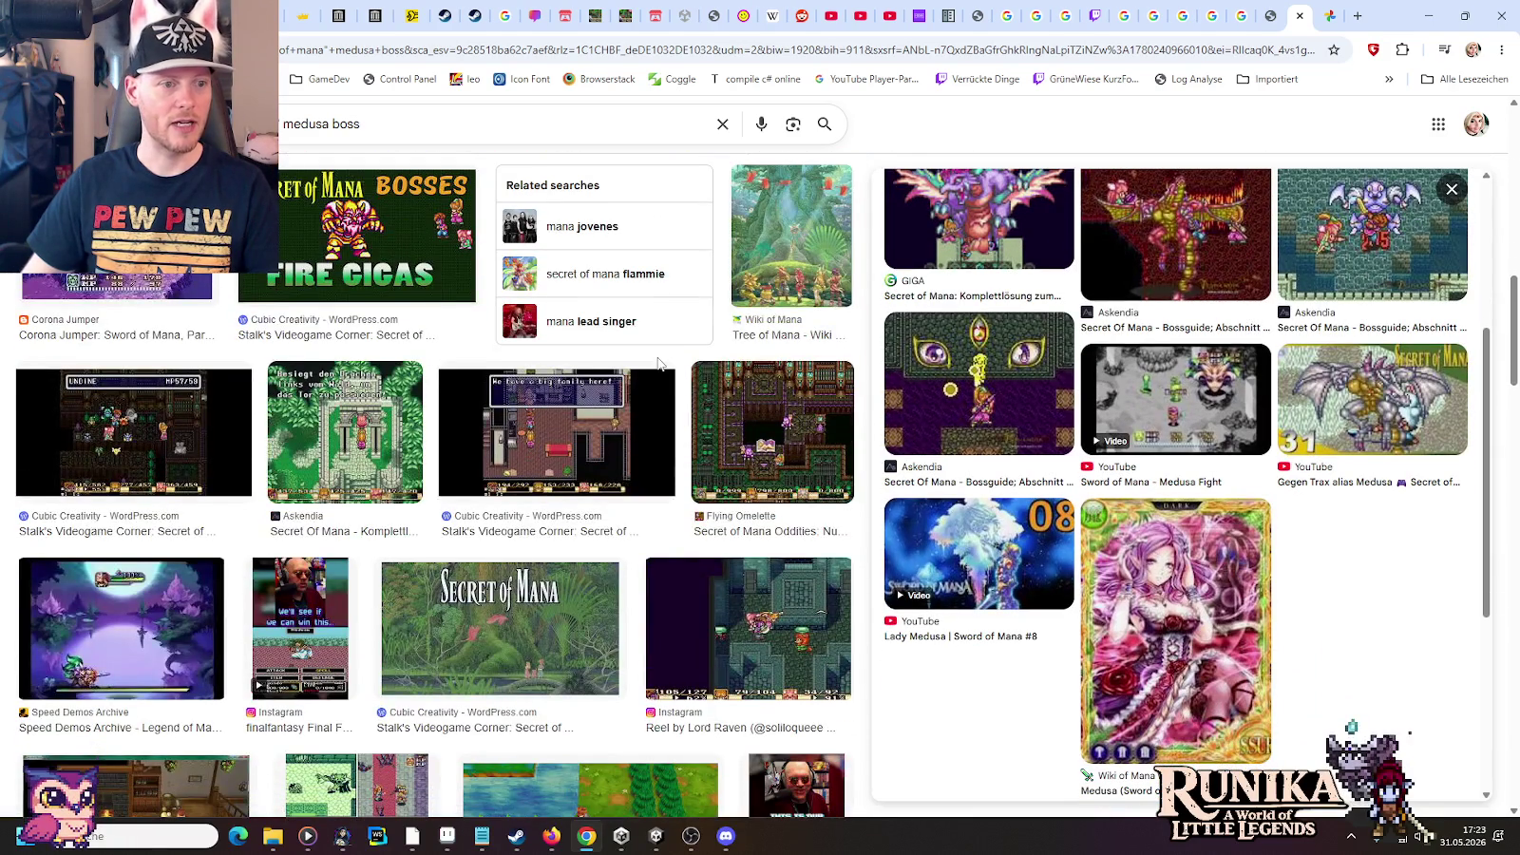
scroll(658, 364, "down", 1)
scroll(658, 364, "down", 3)
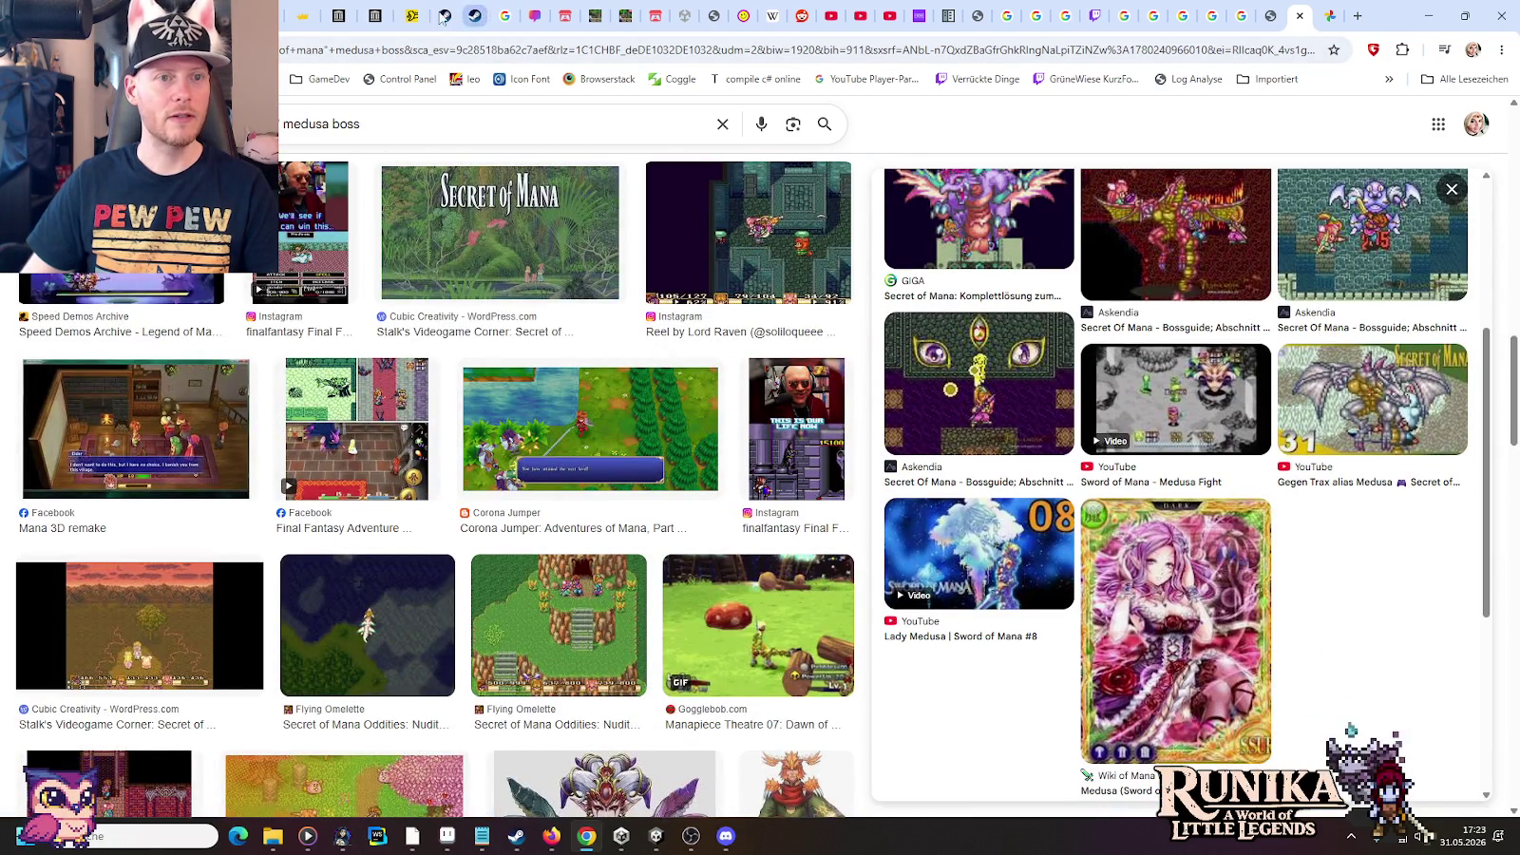
left_click(380, 16)
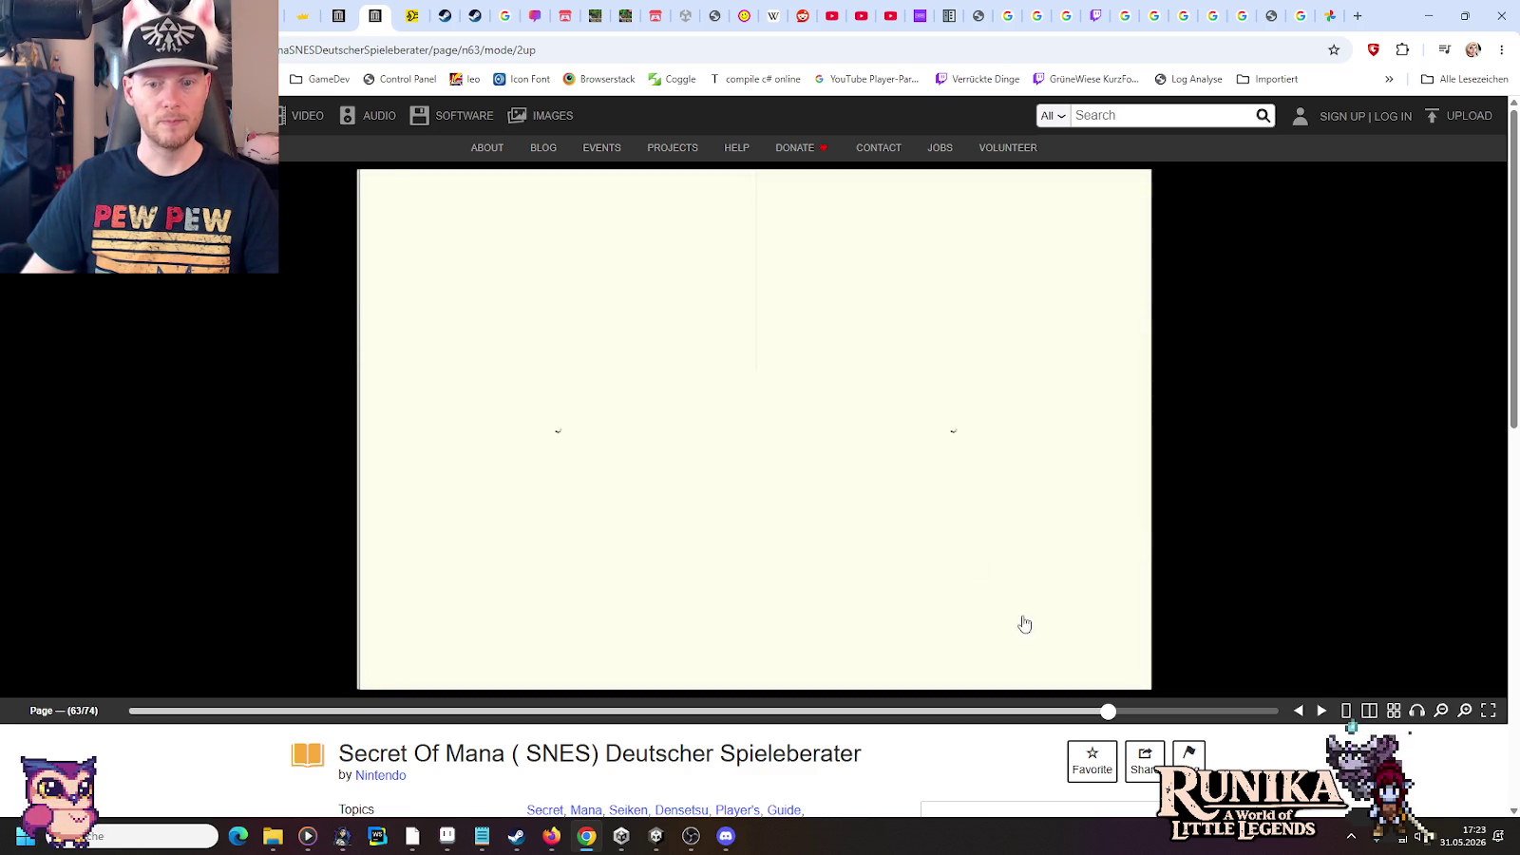
Flip the Secret of Mana guide forward to pages 69–70
left_click(1323, 712)
left_click(1323, 712)
left_click(1324, 712)
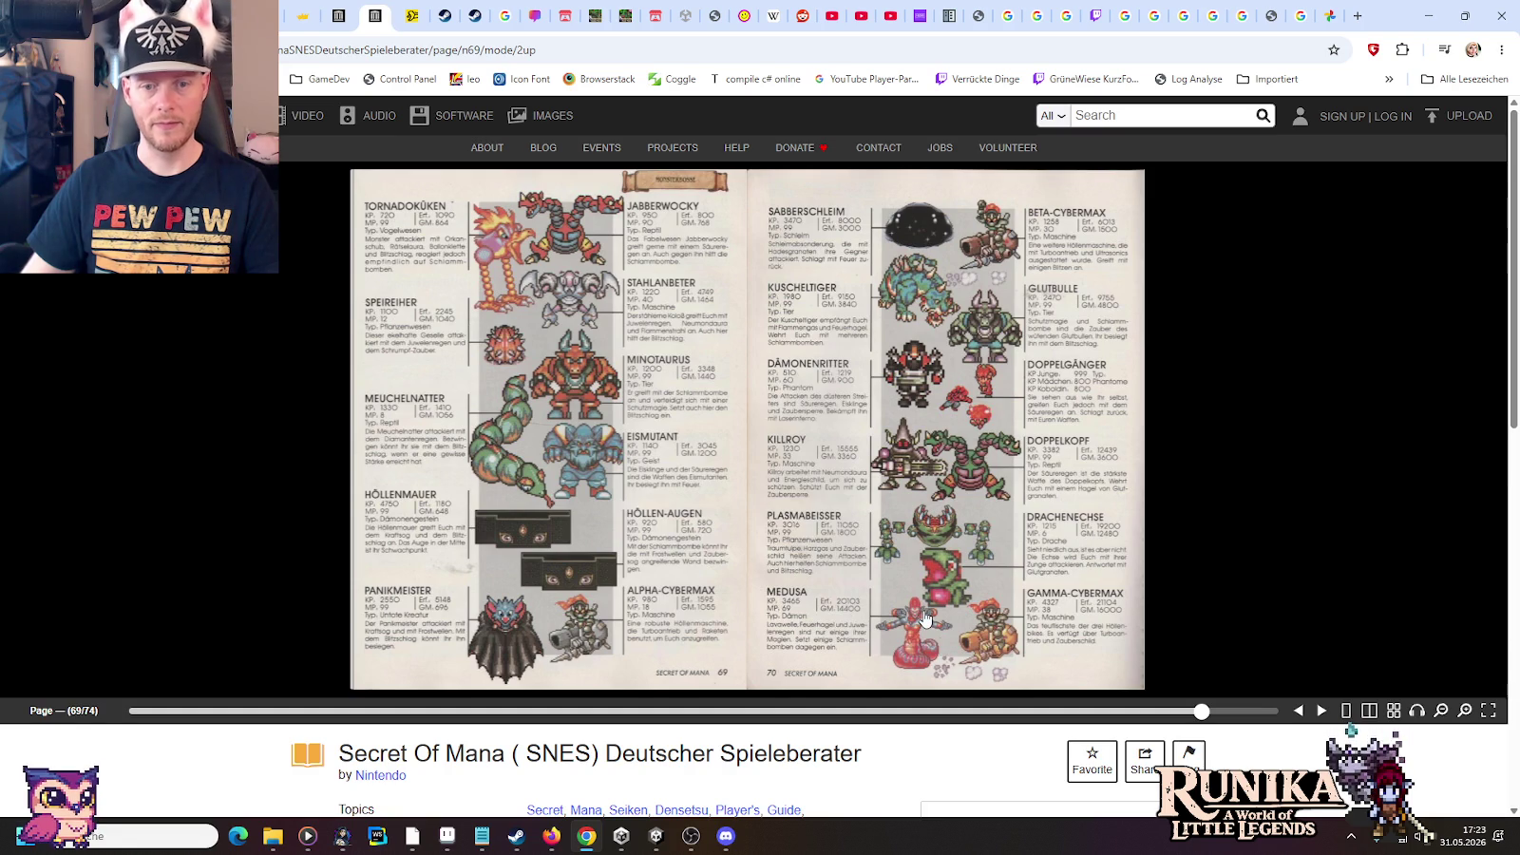
scroll(928, 635, "up", 3, "ctrl")
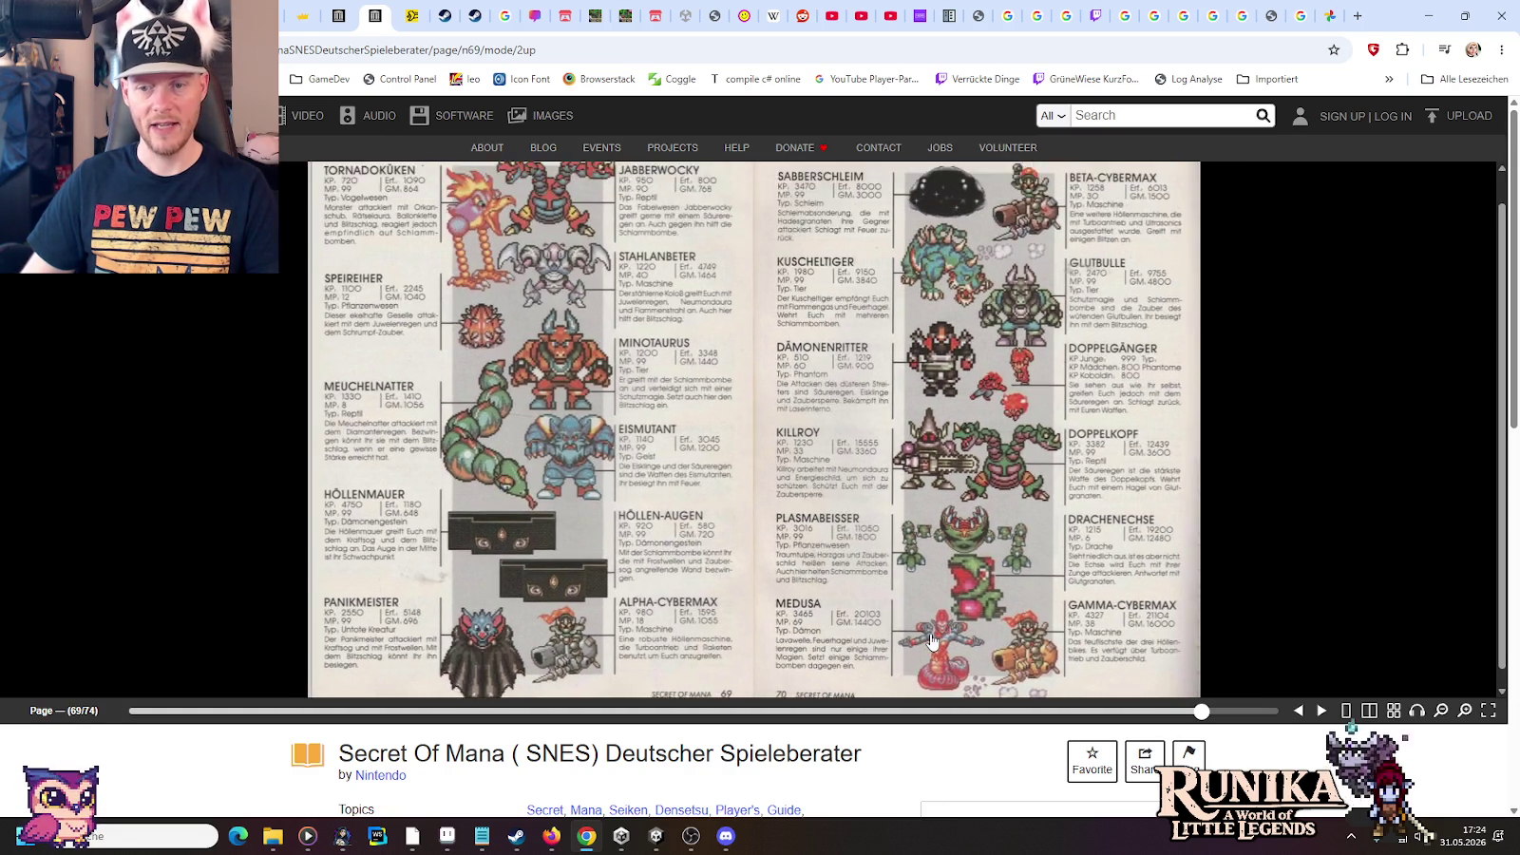
Zoom in four times and scroll to the Medusa boss entry
left_click(1465, 710)
left_click(1465, 711)
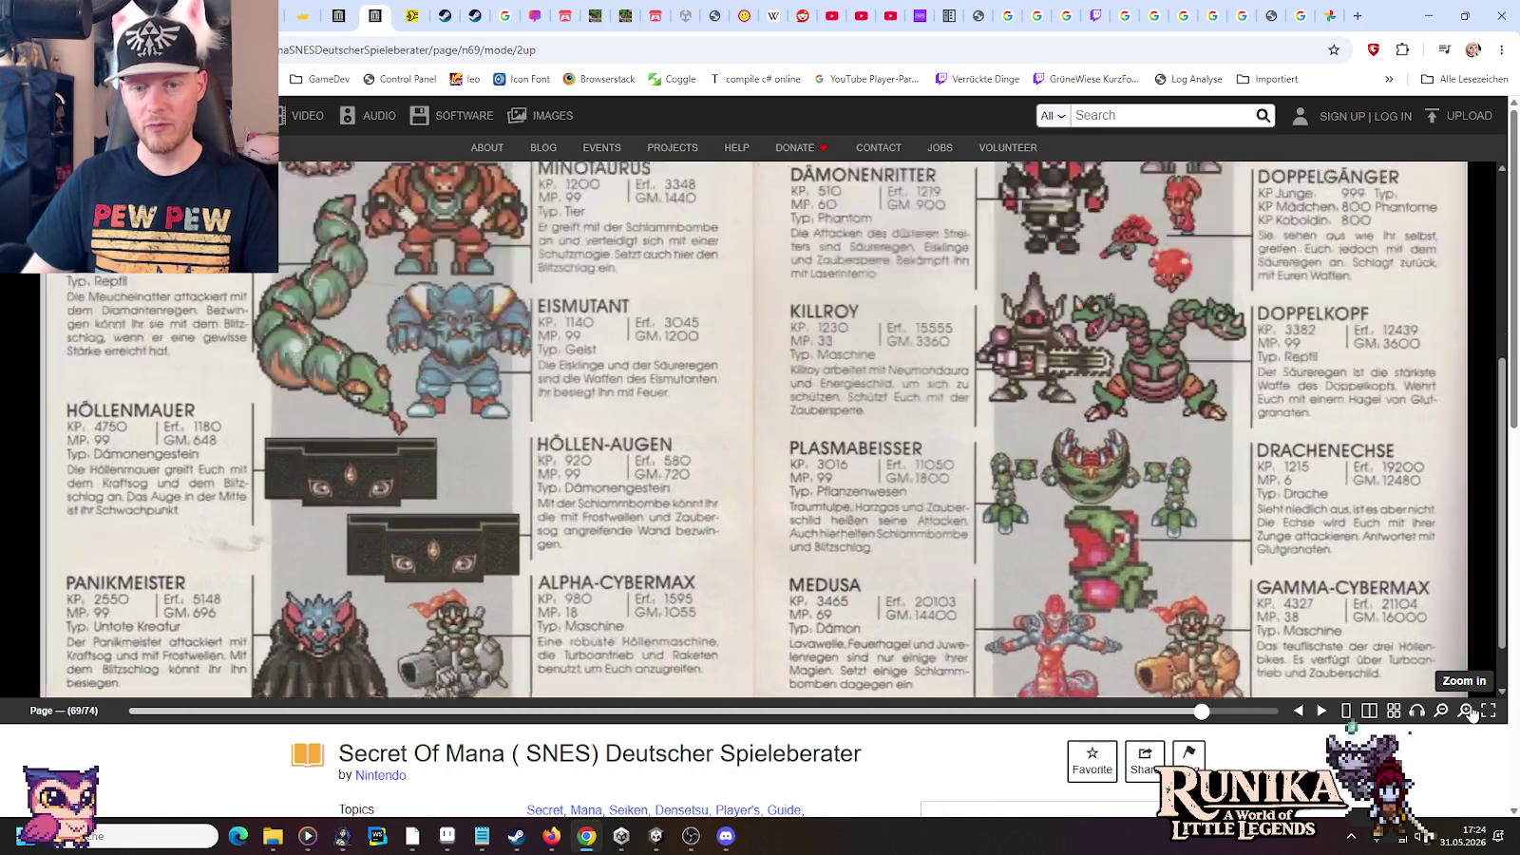
left_click(1465, 711)
left_click(1466, 711)
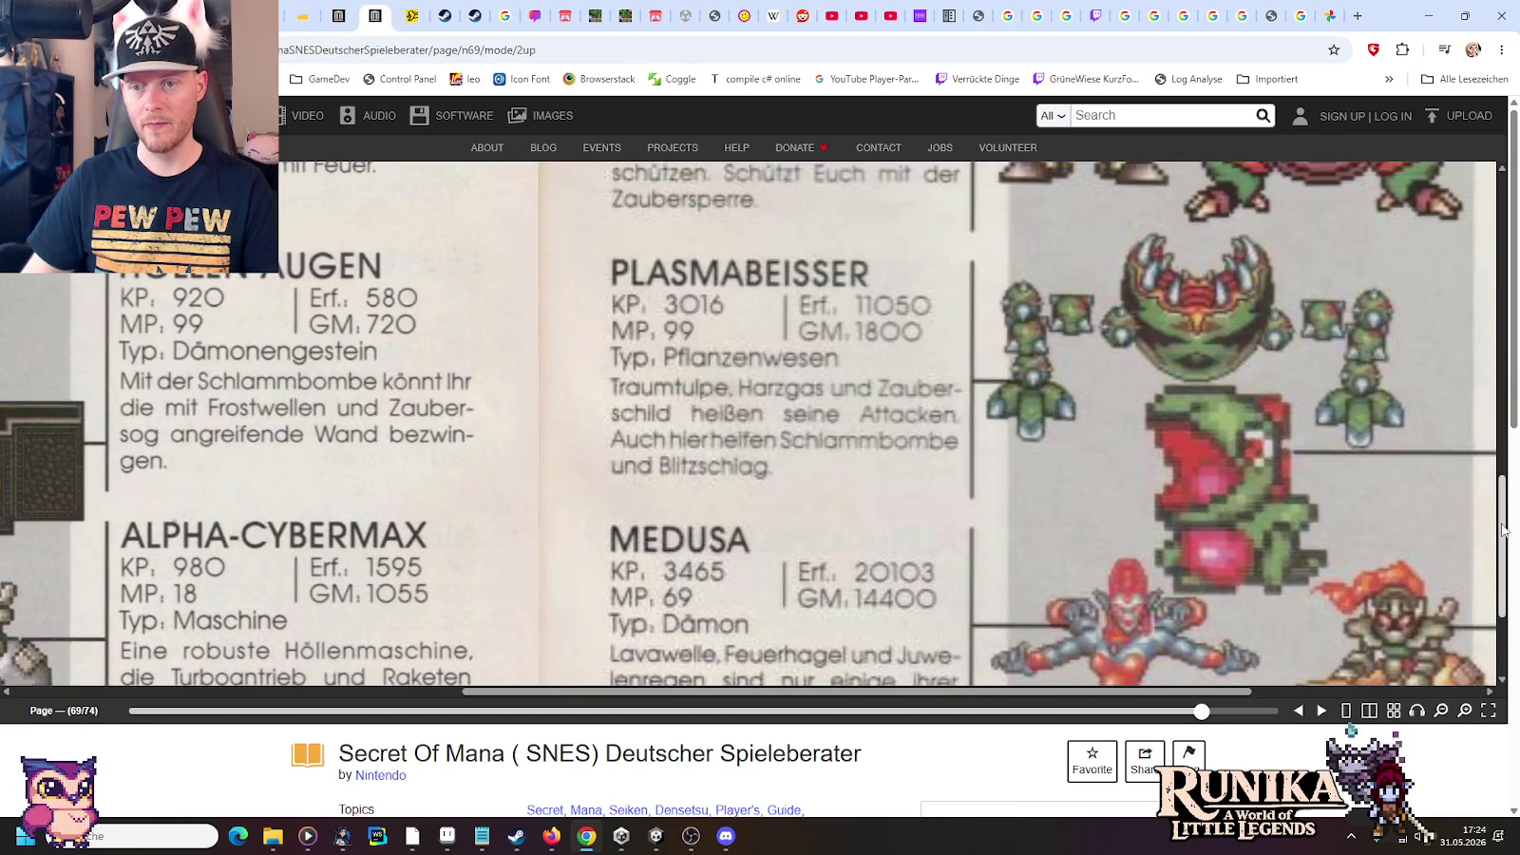
scroll(1496, 596, "down", 3)
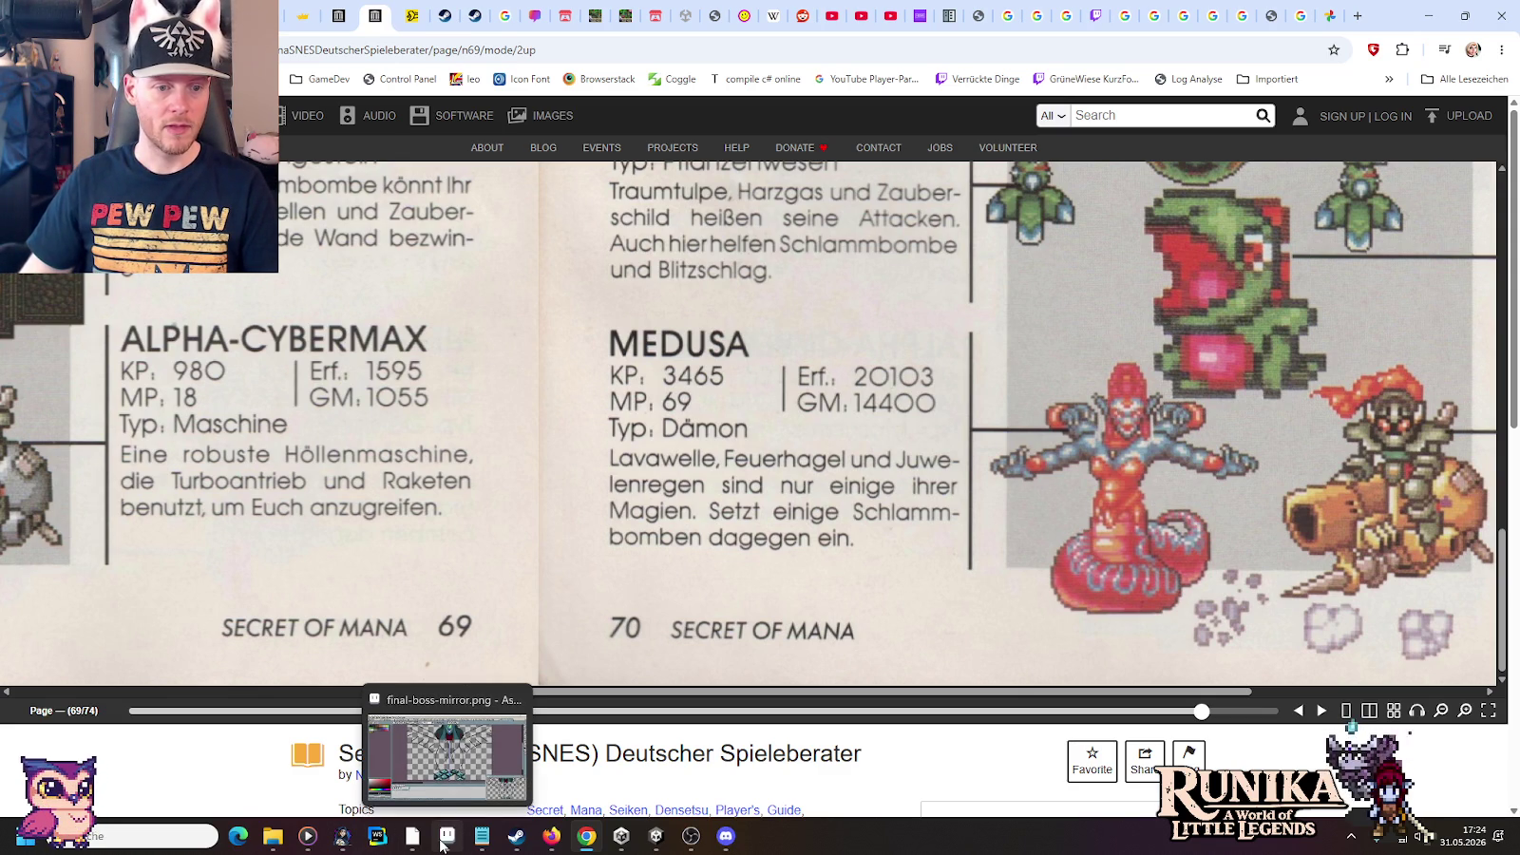
mouse_move(273, 836)
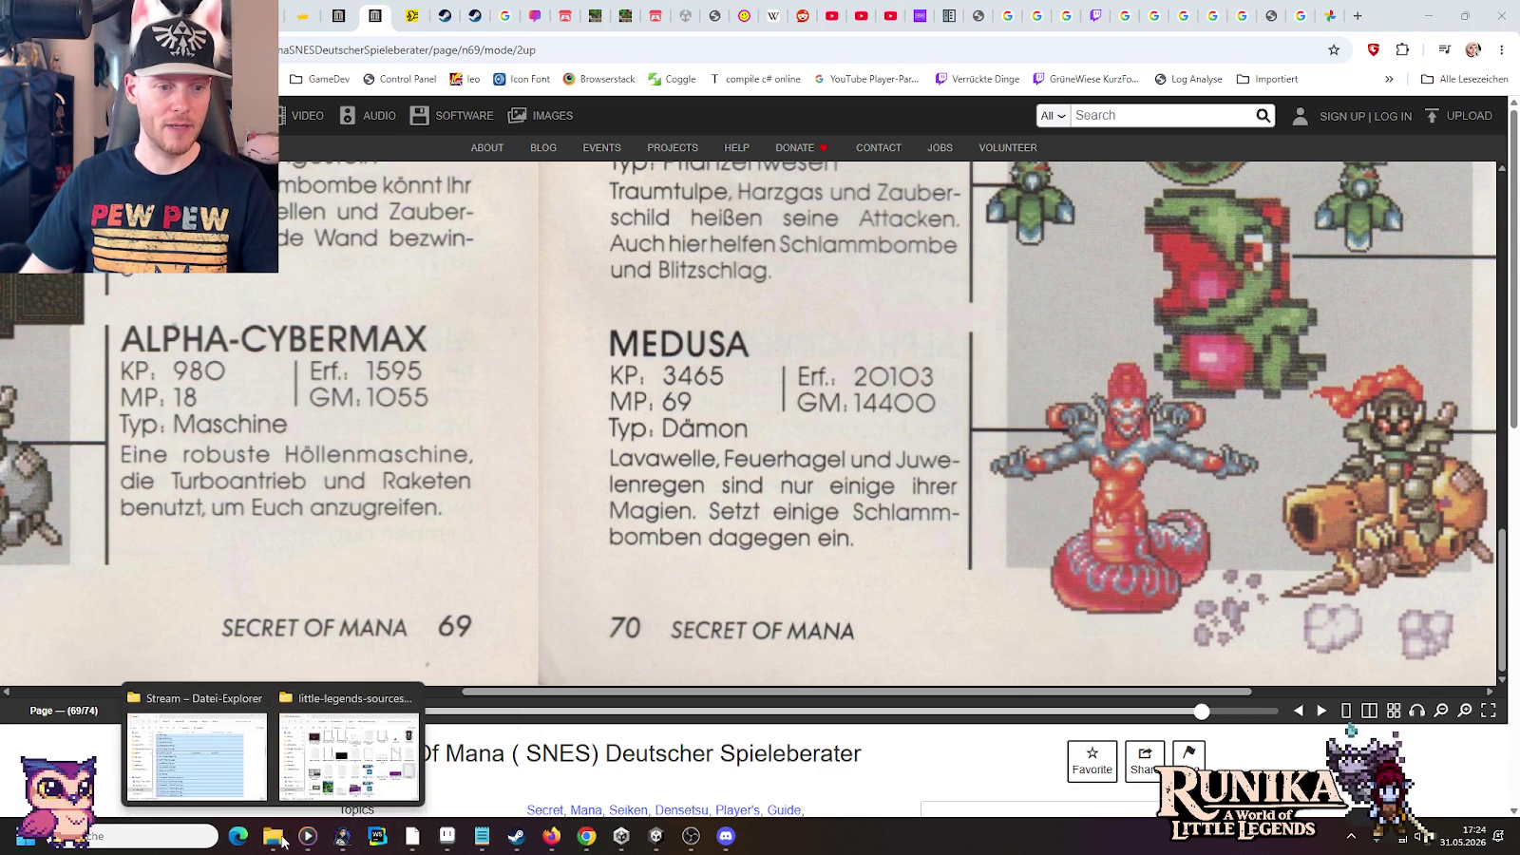
left_click(344, 755)
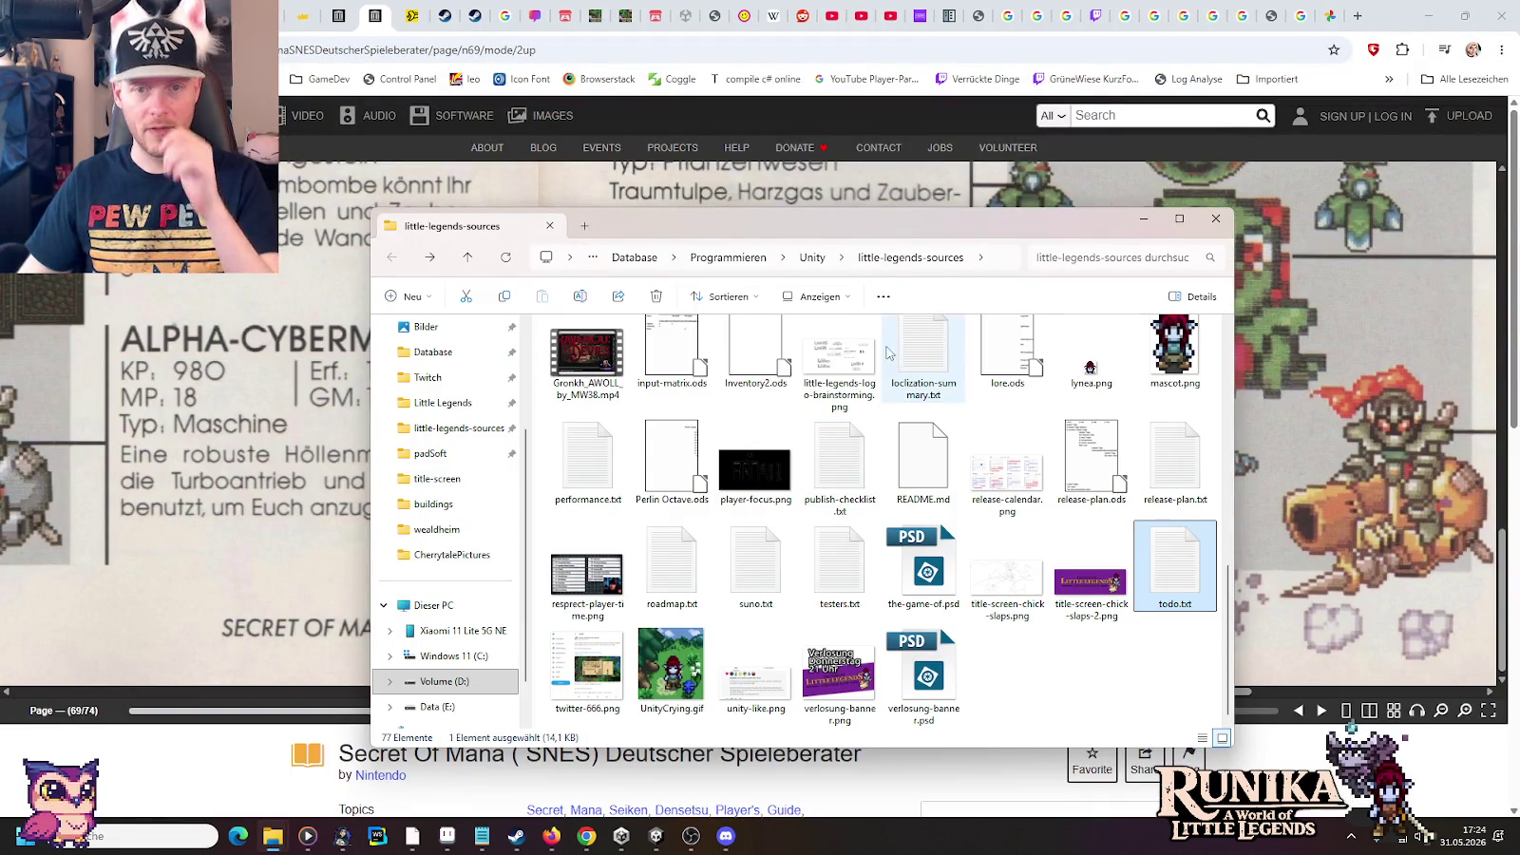
Open artwork/mobs in little-legends-sources and view rift-mobs.png
scroll(950, 389, "up", 10)
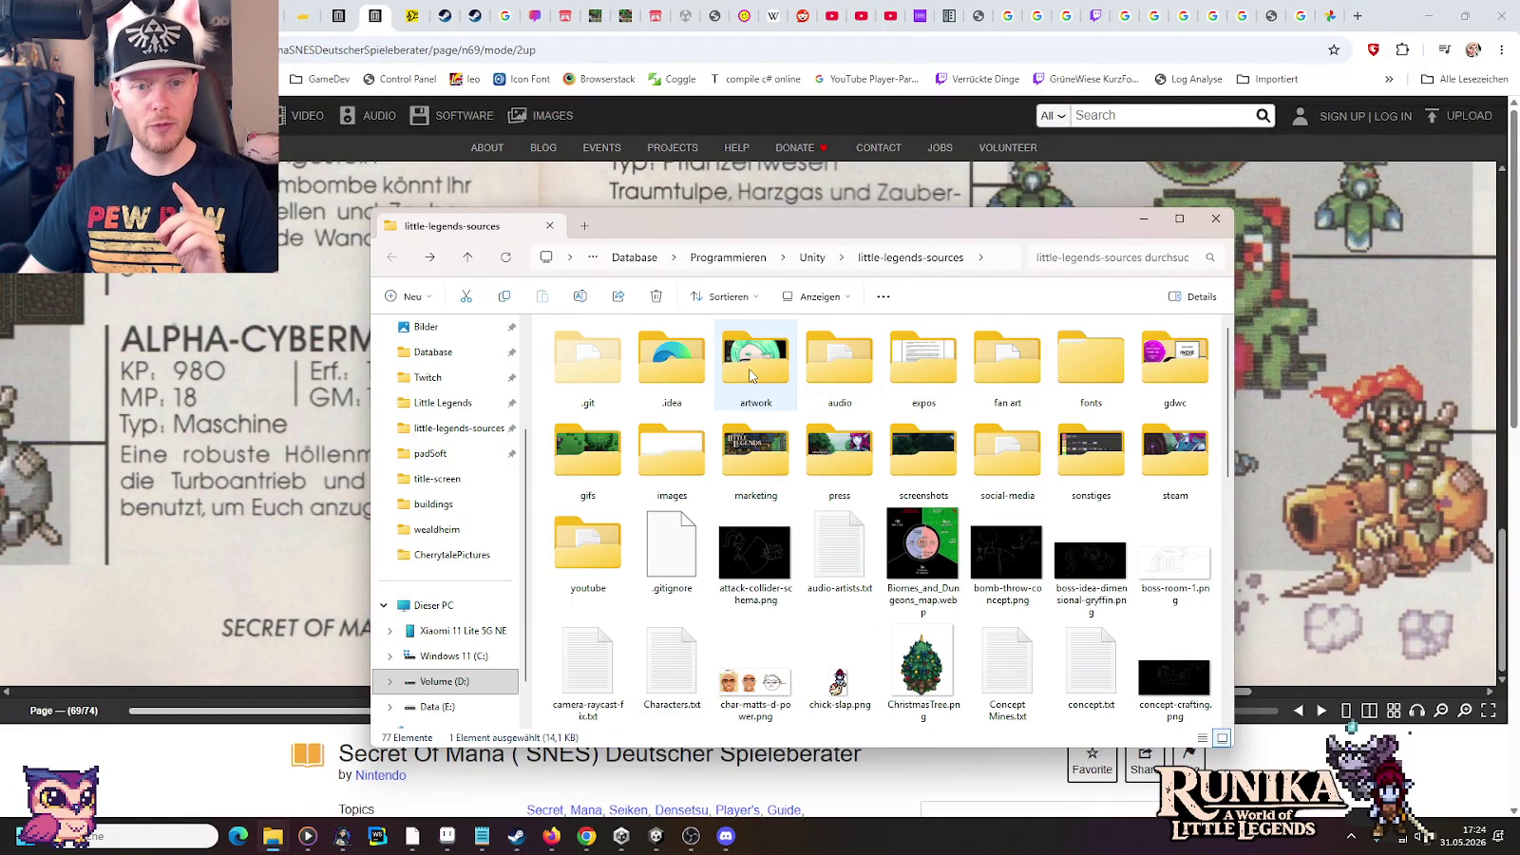
double_click(749, 376)
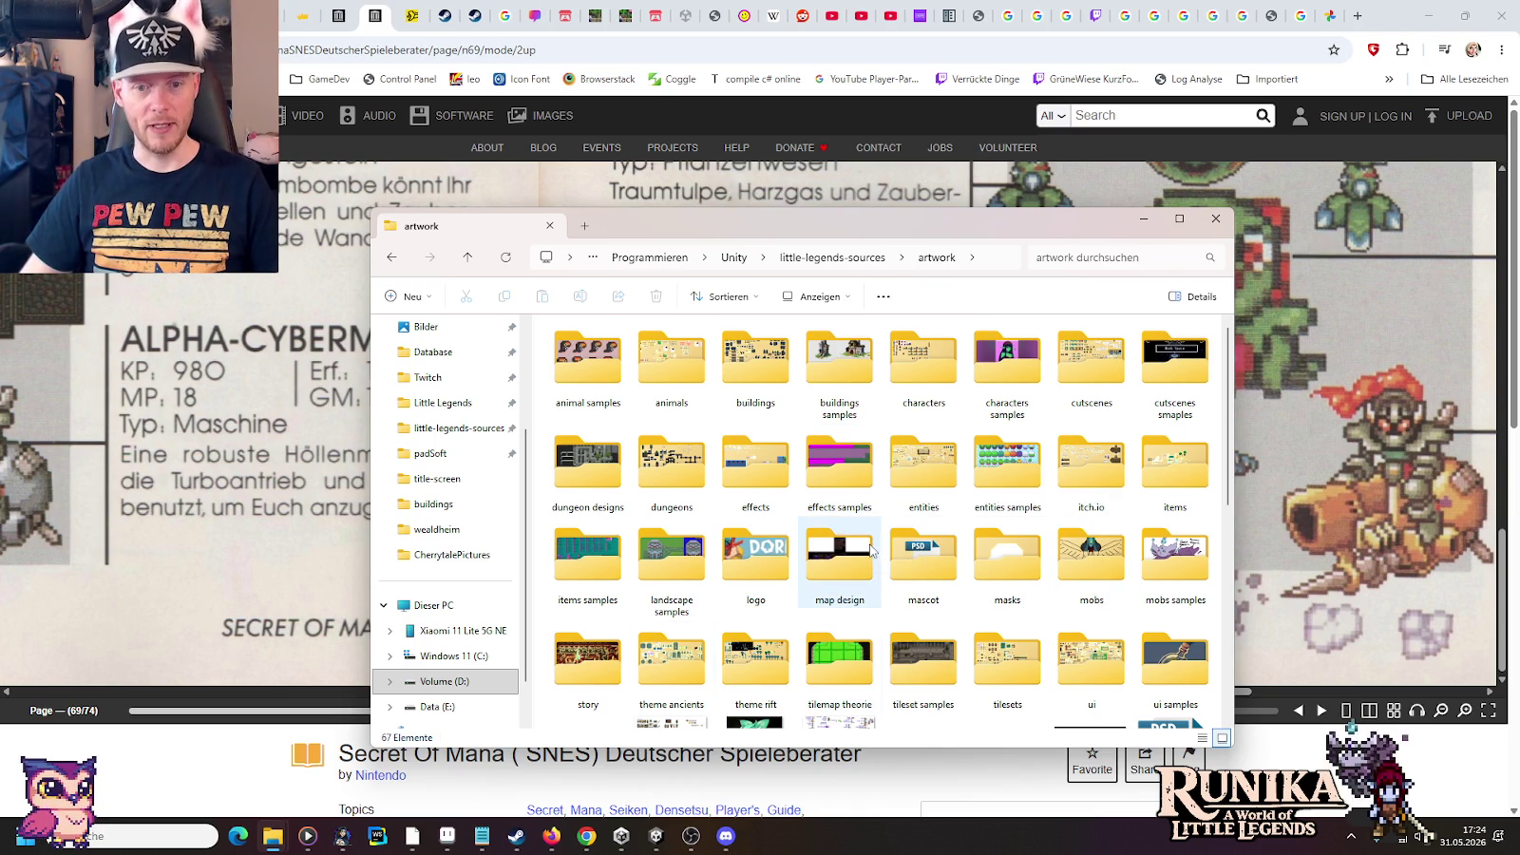
double_click(1092, 556)
left_click(1090, 482)
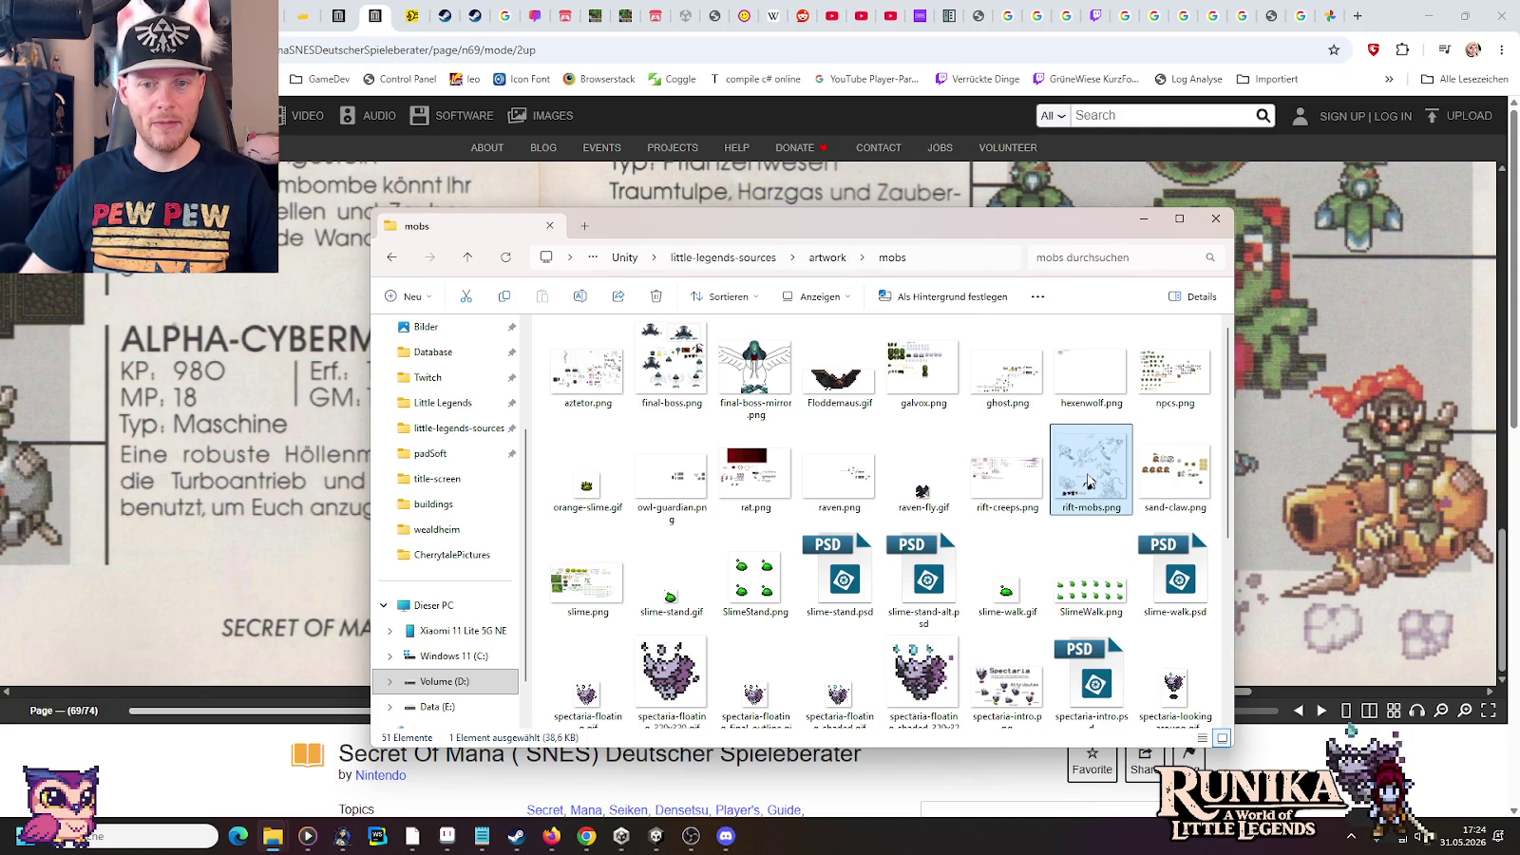
double_click(1090, 480)
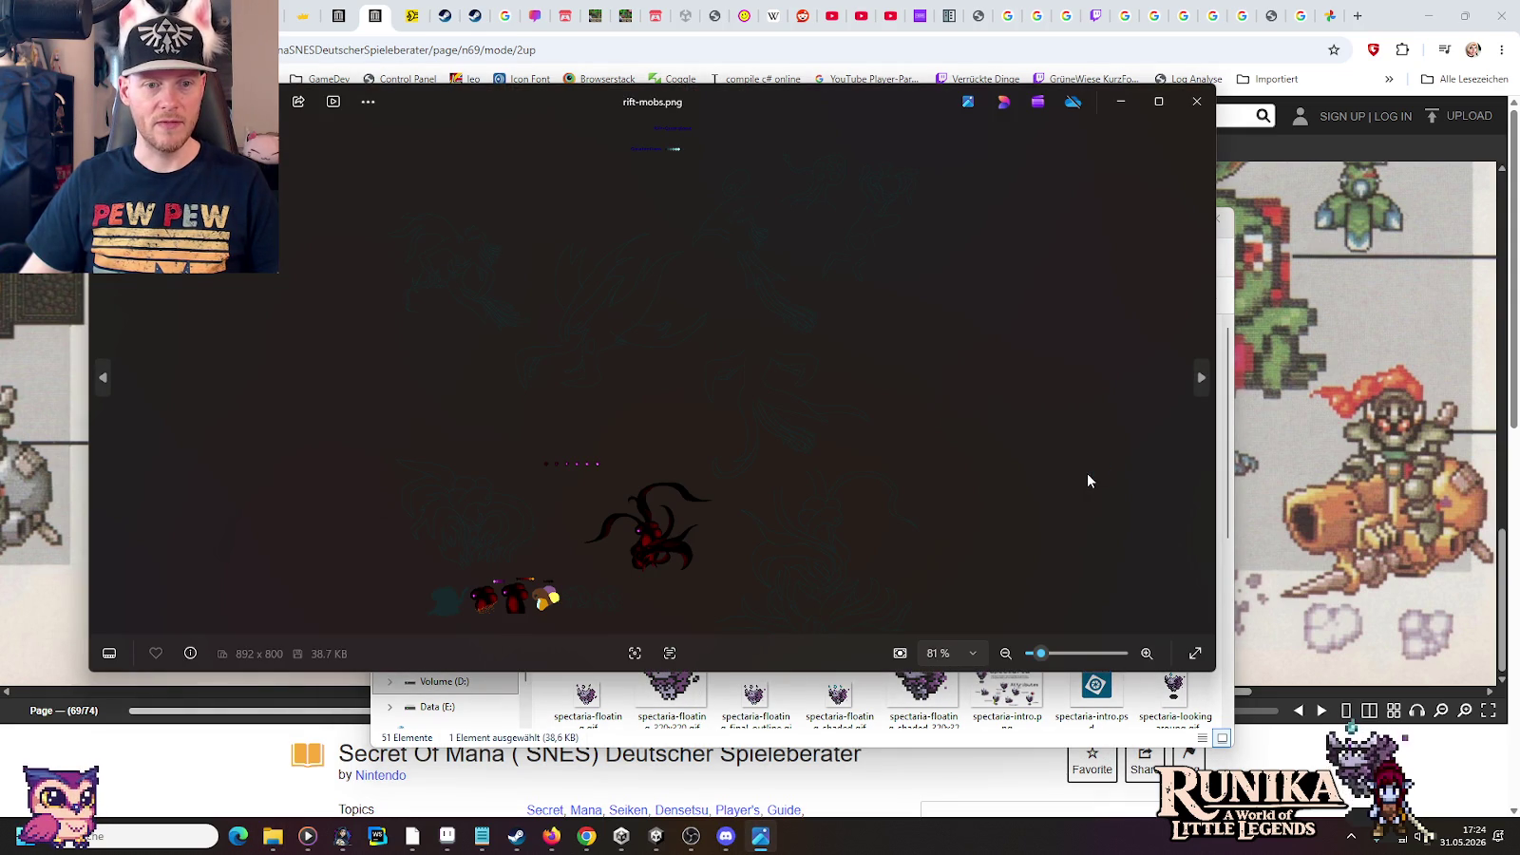
left_click(1197, 101)
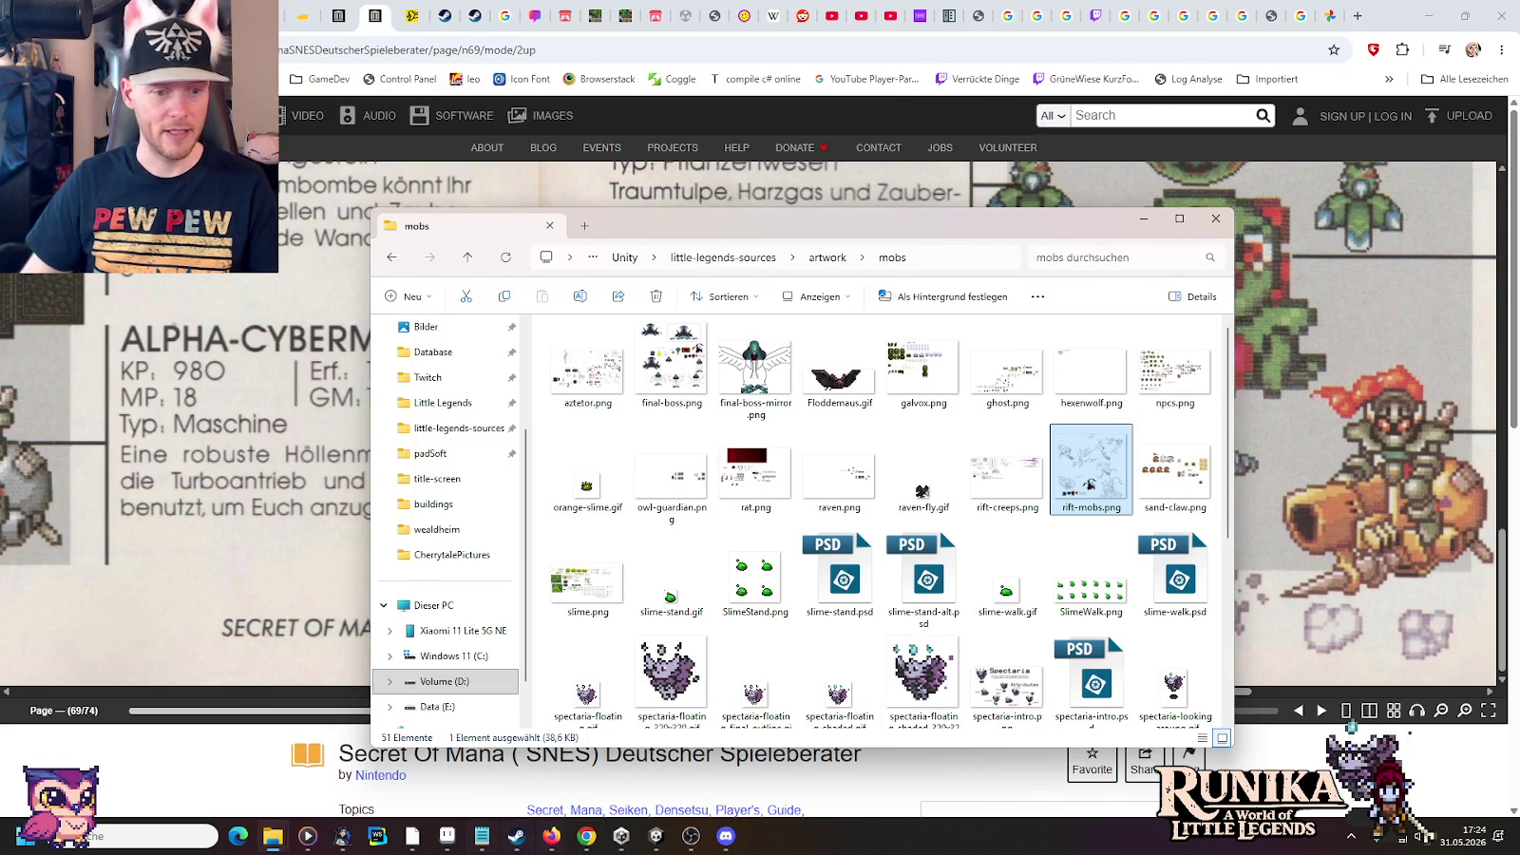
left_click(411, 836)
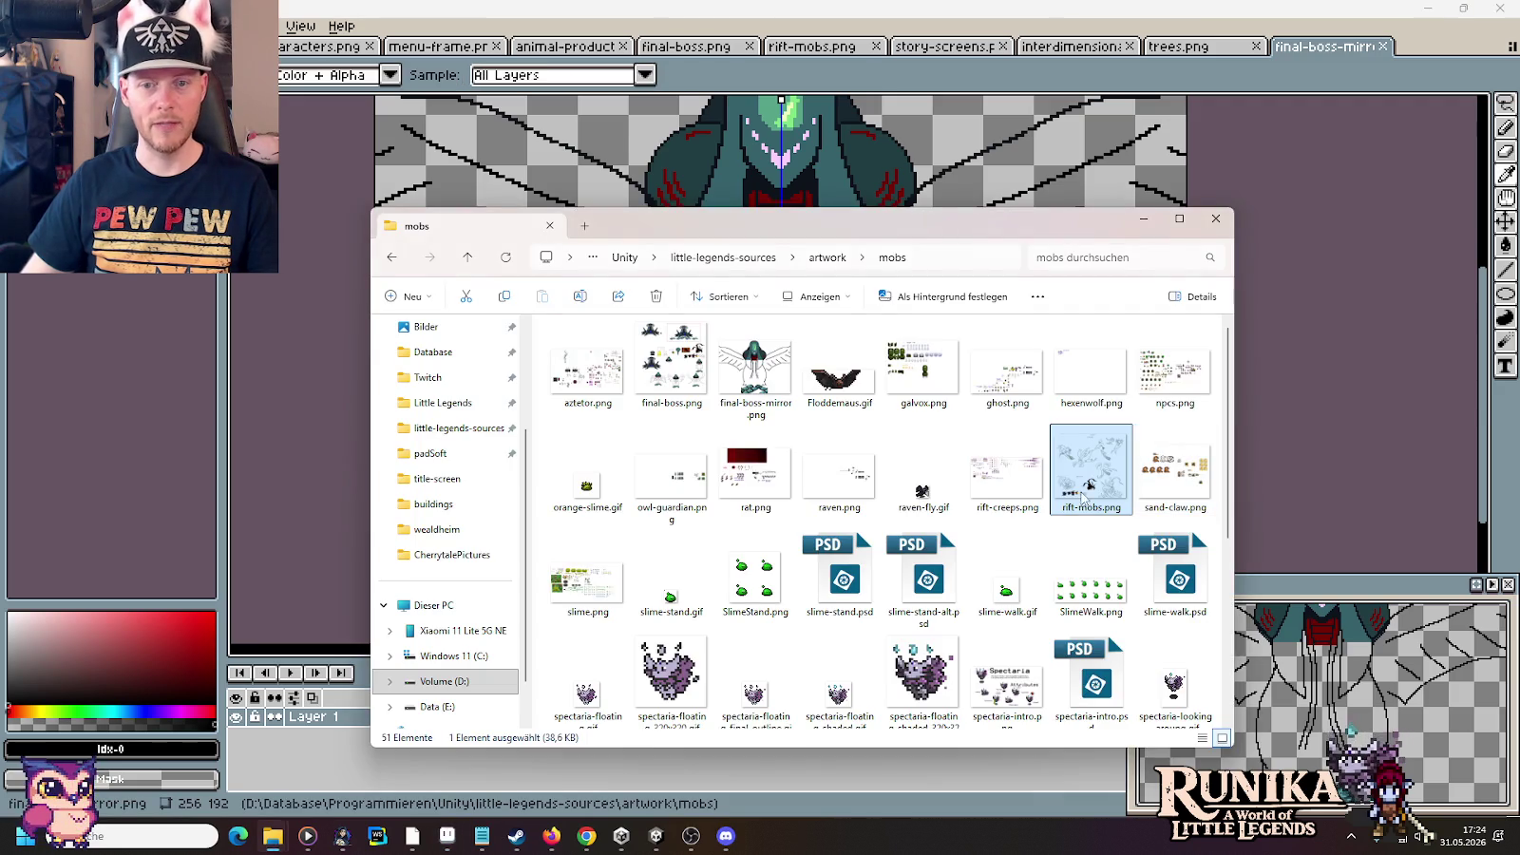
Bring rift-mobs.png forward, pan across its creature sketches, and undo a stray diagonal line
left_click_drag(1090, 480, 1312, 264)
left_click(1312, 264)
left_click_drag(1191, 411, 822, 371)
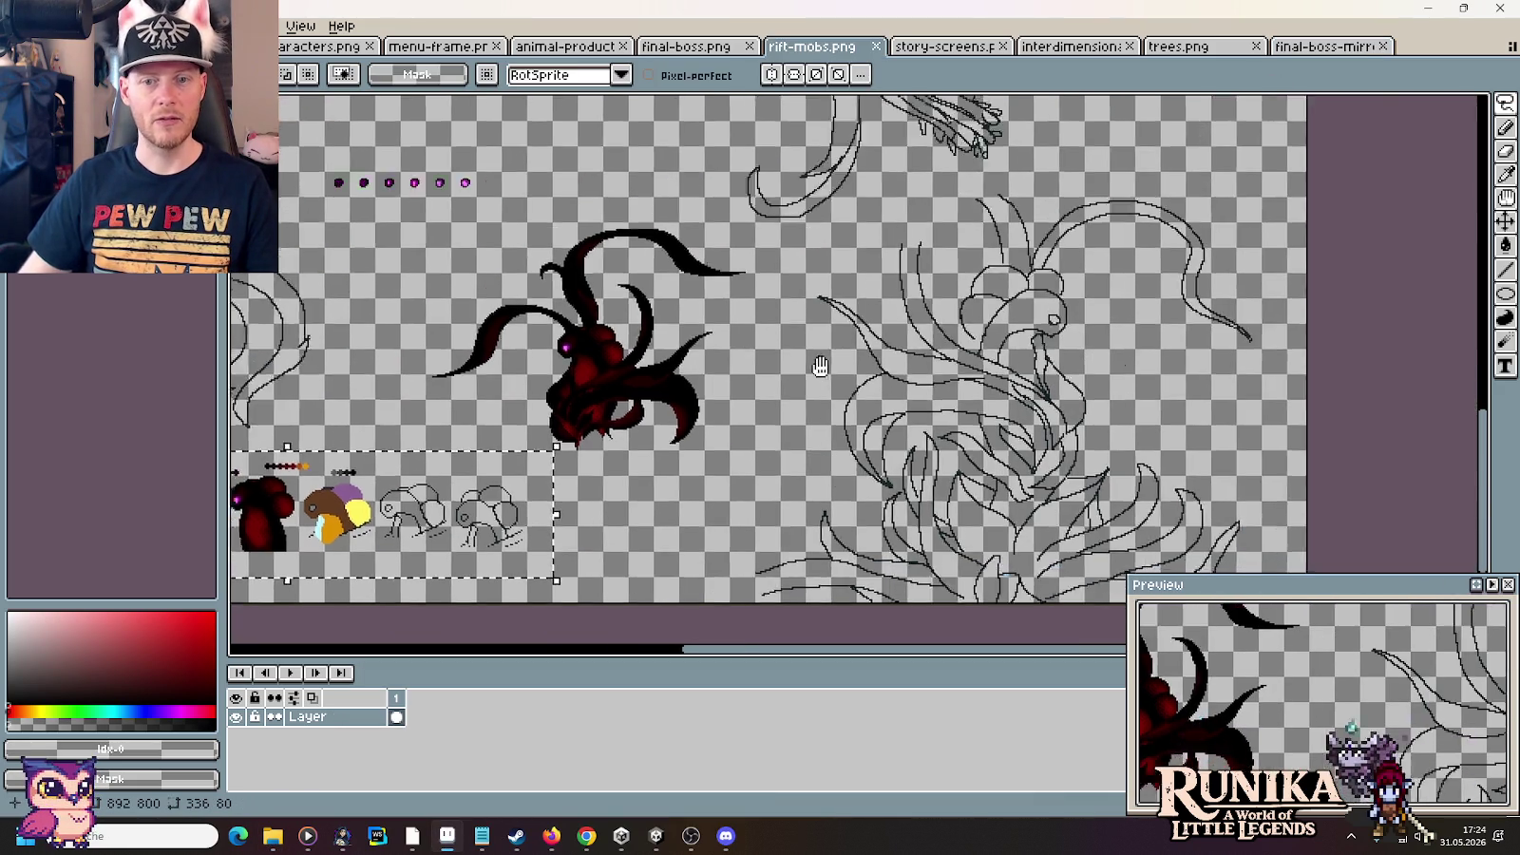
mouse_move(844, 306)
left_mouse_down()
mouse_move(809, 555)
mouse_move(828, 673)
left_mouse_up()
mouse_move(634, 456)
left_mouse_down()
mouse_move(1064, 397)
mouse_move(640, 516)
left_mouse_up()
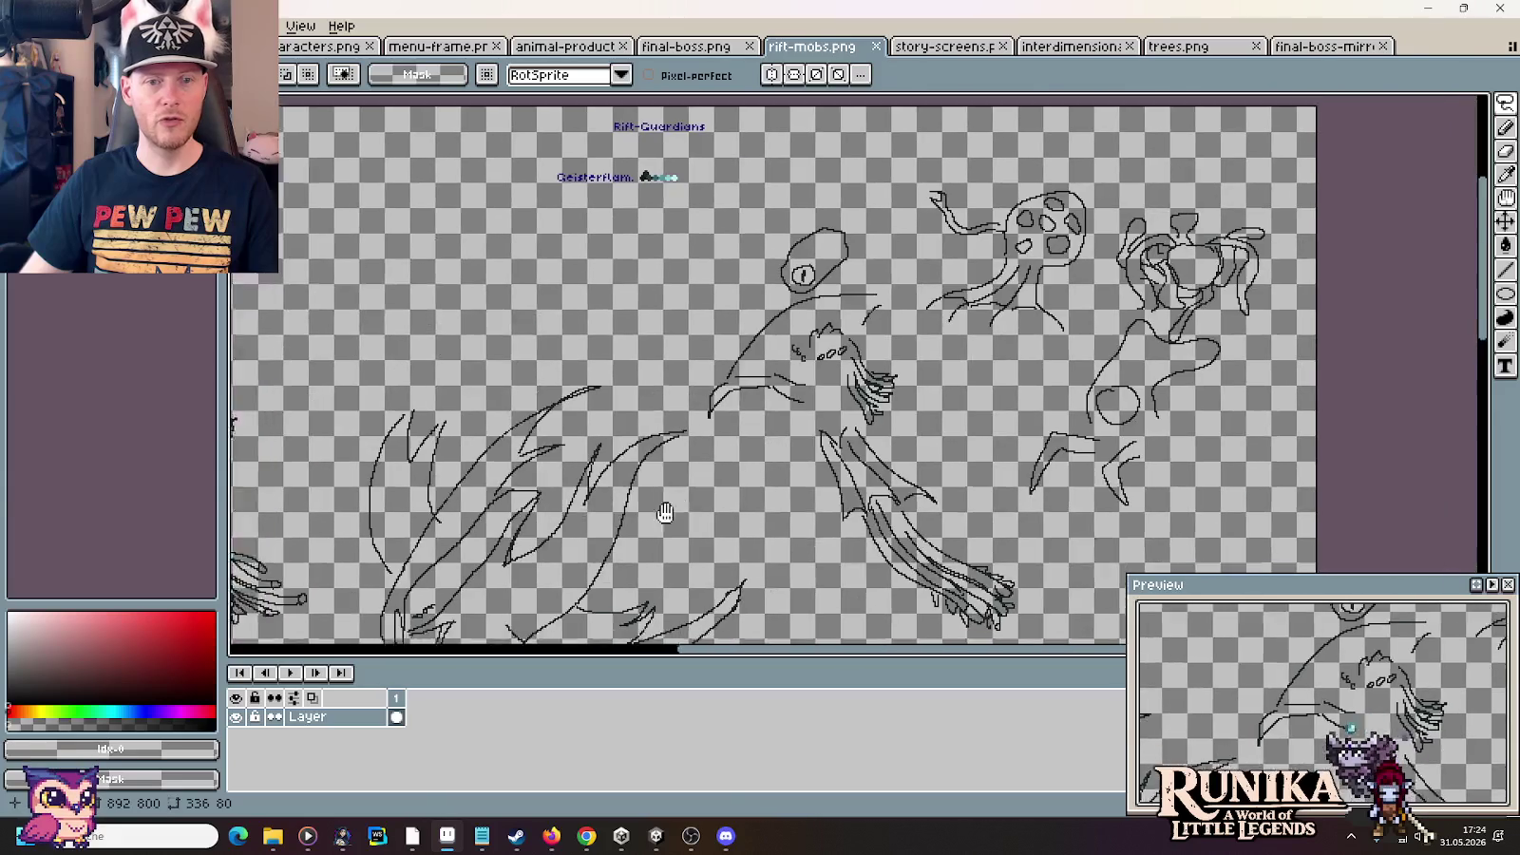
left_click_drag(725, 319, 888, 550)
key("ctrl+z")
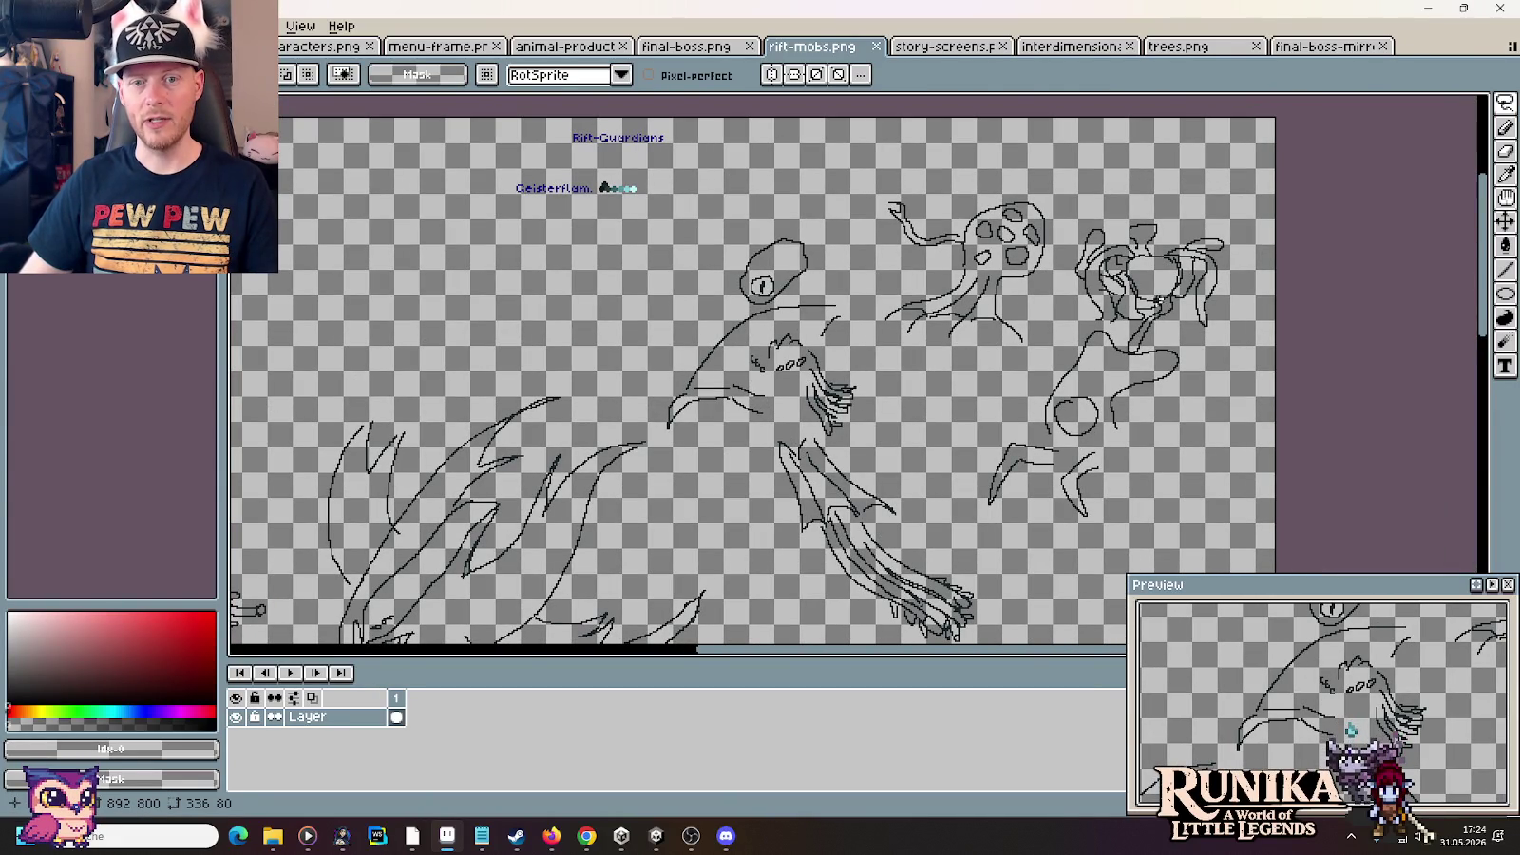
Zoom in and out around the left edge of the rift-mobs sheet
left_click_drag(691, 366, 851, 438)
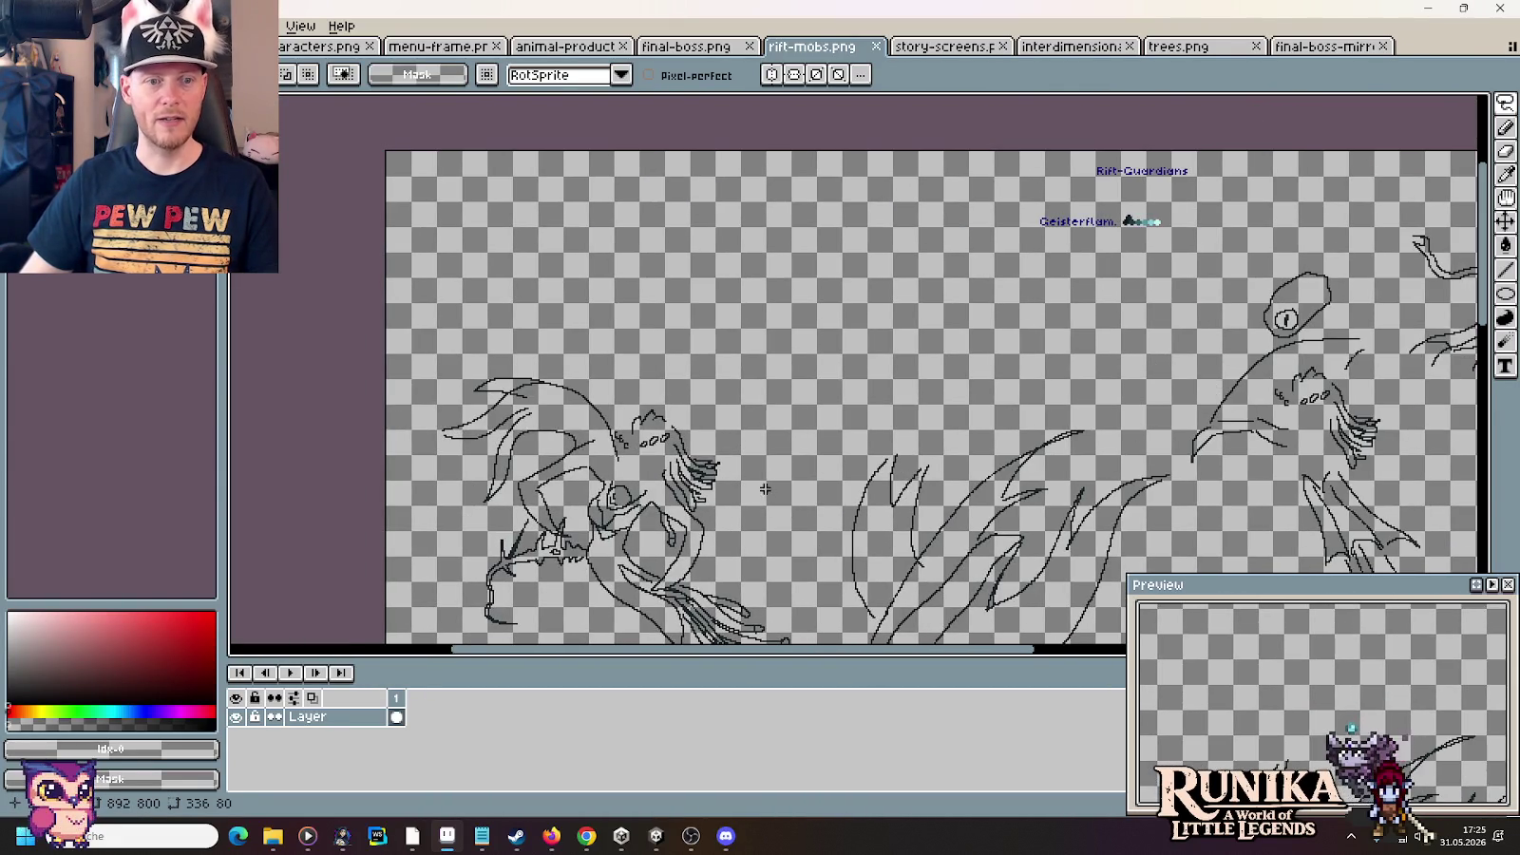
scroll(852, 438, "up", 1)
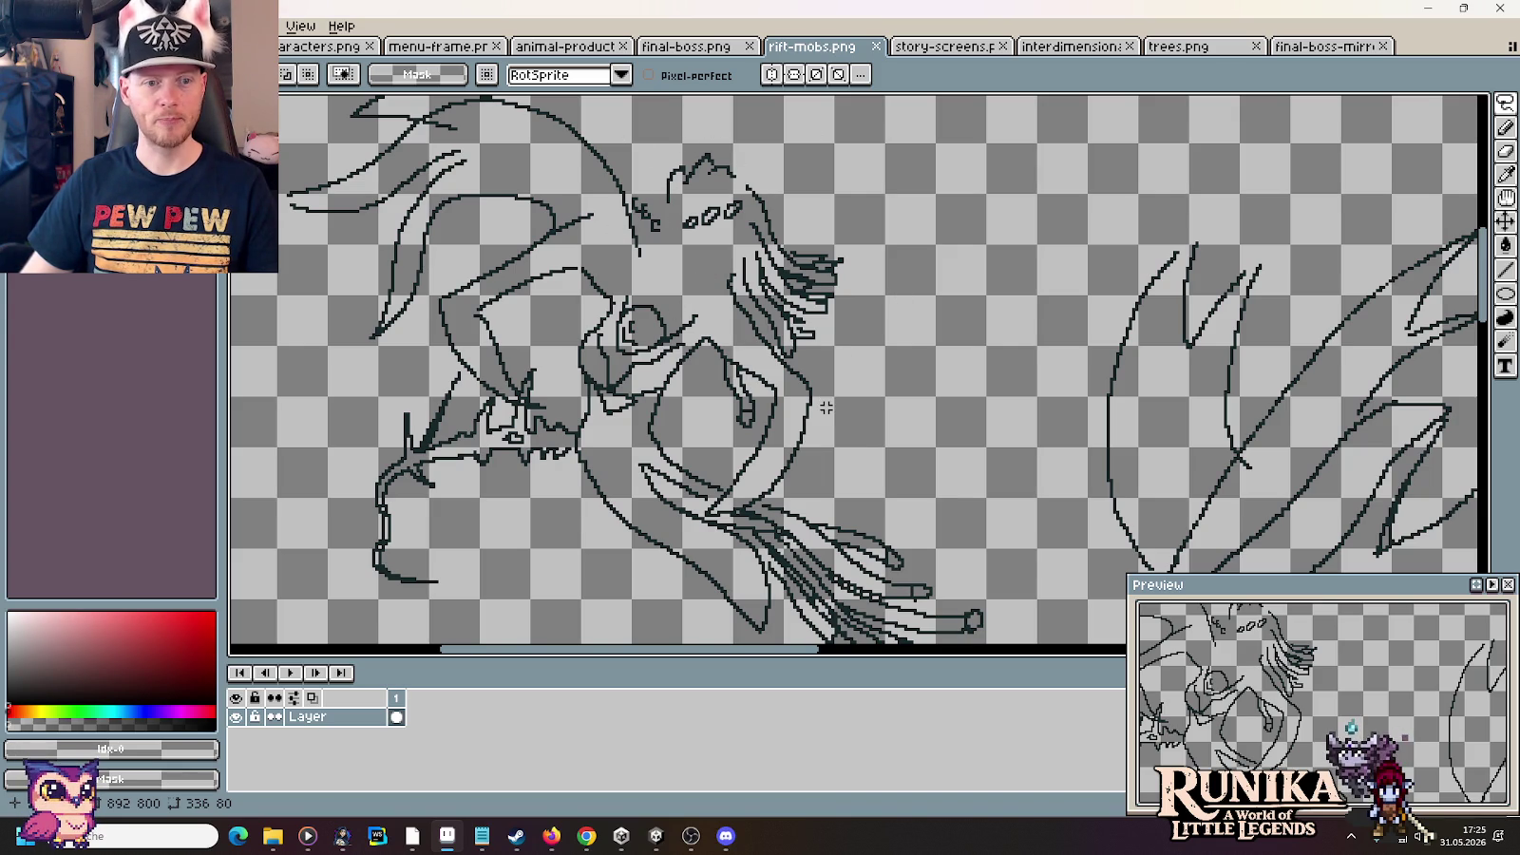
scroll(826, 407, "down", 1)
scroll(825, 407, "up", 1)
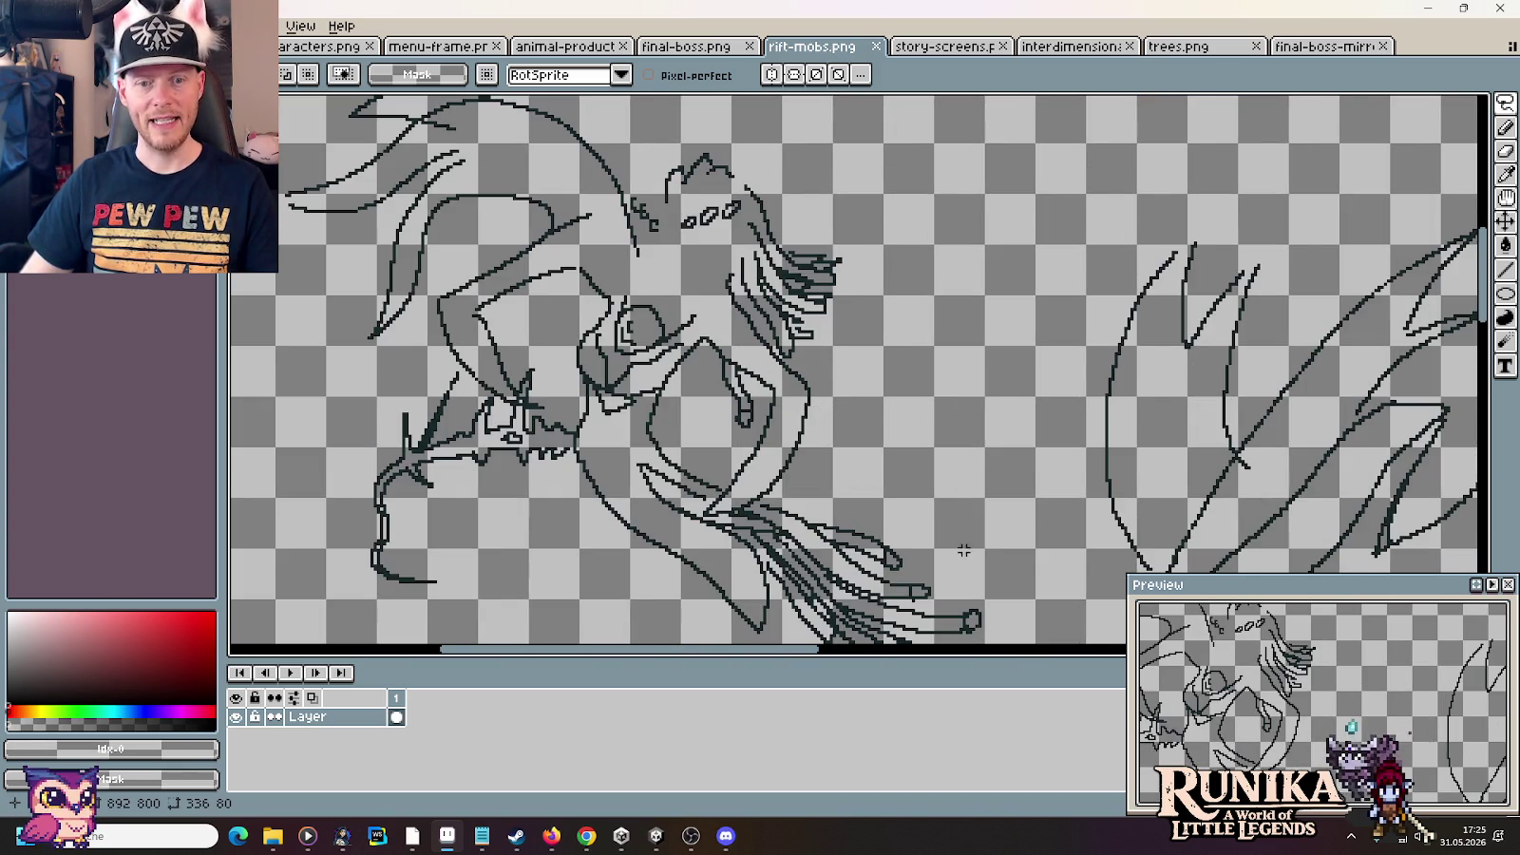
scroll(943, 538, "up", 1)
scroll(943, 537, "down", 1)
scroll(770, 455, "down", 1)
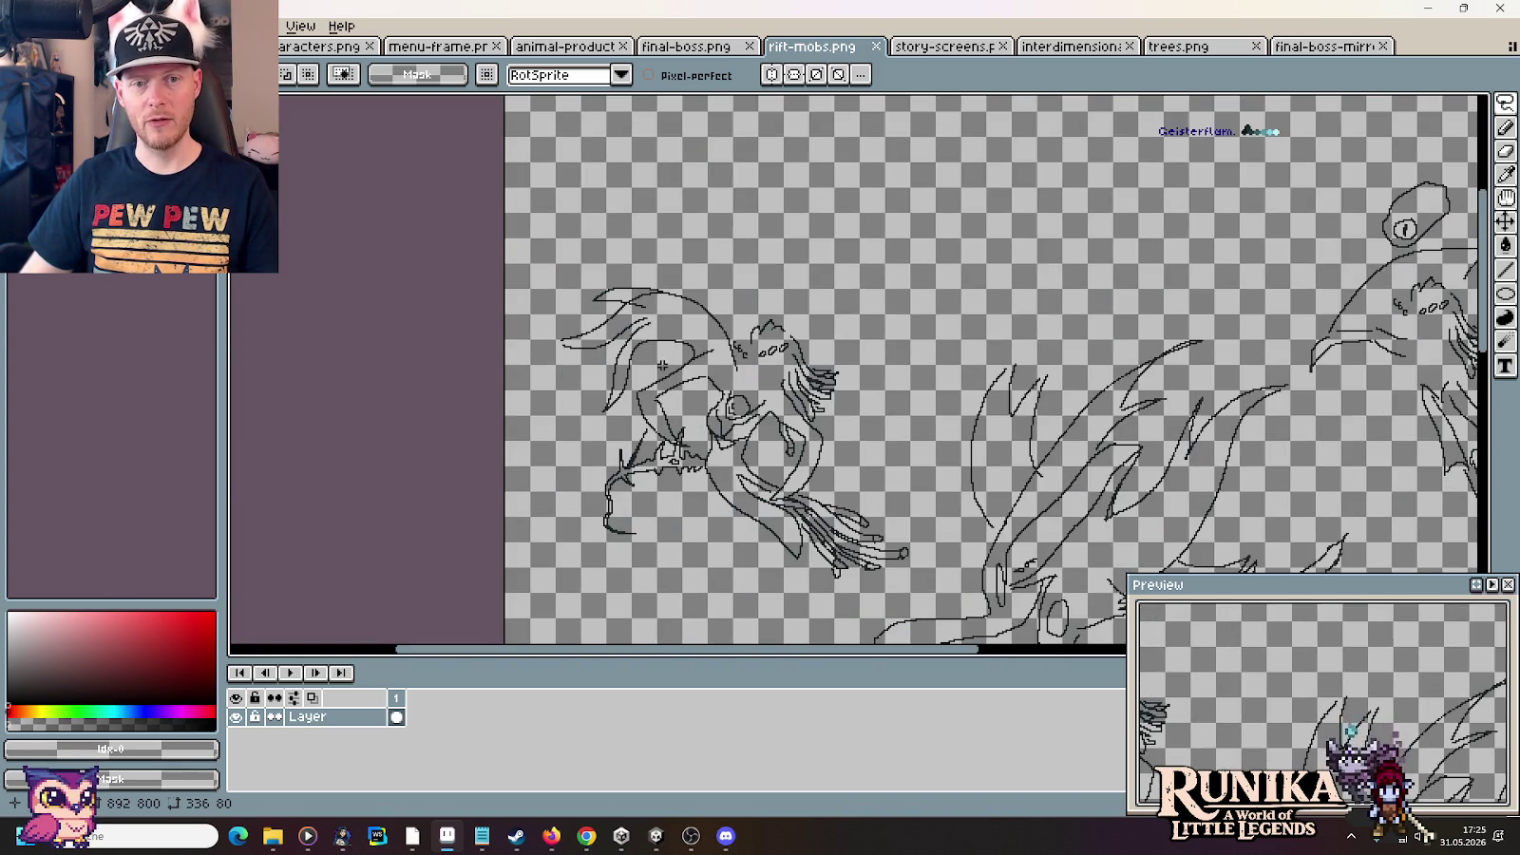
scroll(663, 364, "down", 1)
scroll(782, 432, "up", 1)
scroll(782, 432, "up", 1)
Pan from the flower-like sketch to the red creature, then view the whole sprite sheet
mouse_move(779, 438)
left_mouse_down()
mouse_move(829, 323)
mouse_move(1050, 257)
left_mouse_up()
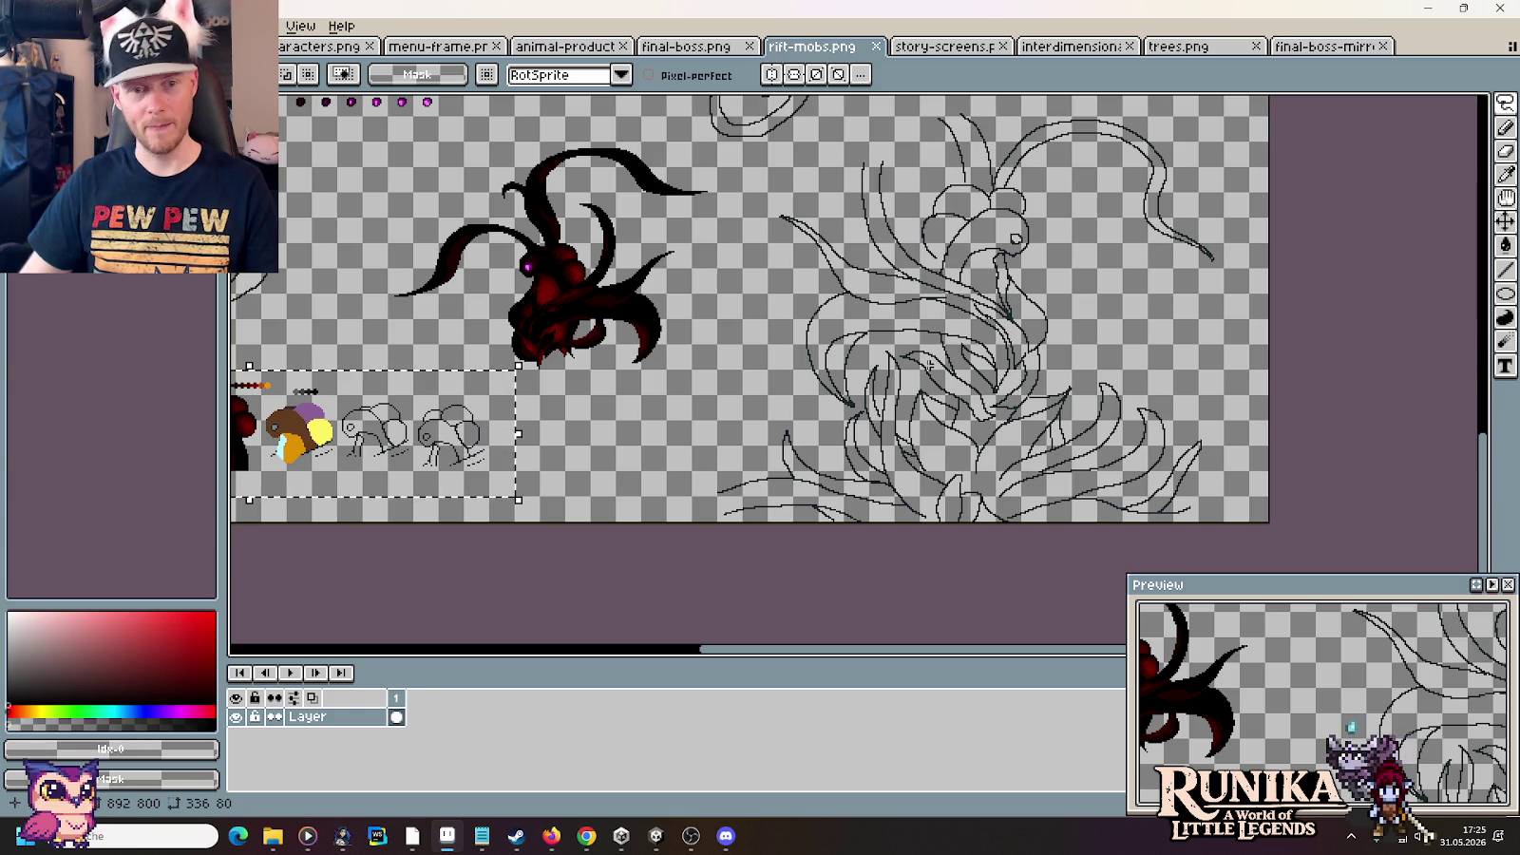
left_click_drag(735, 384, 959, 384)
scroll(827, 304, "up", 3)
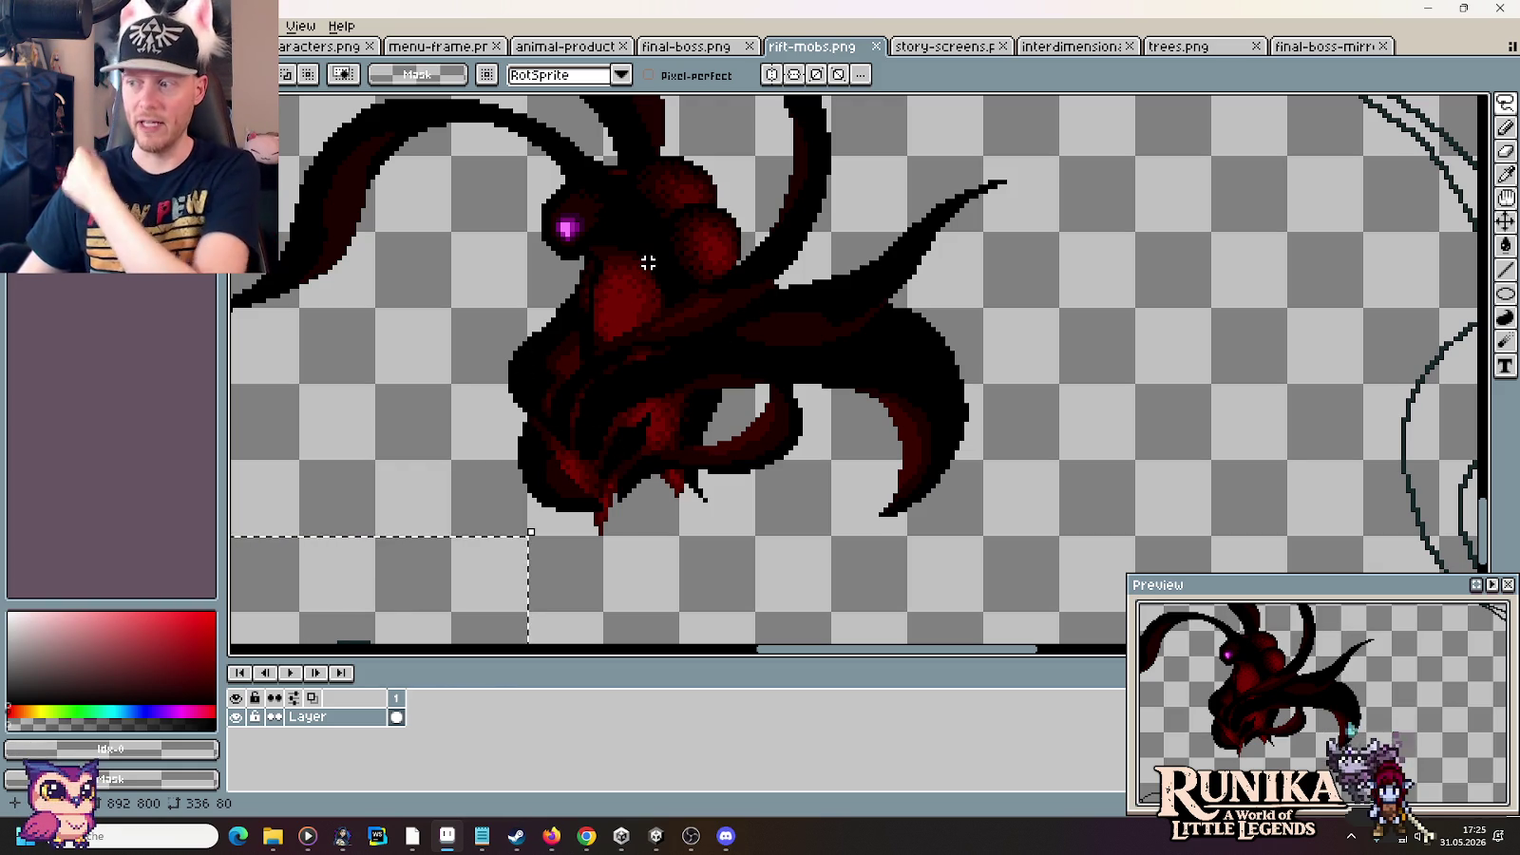
scroll(645, 299, "down", 2)
left_click_drag(726, 414, 547, 407)
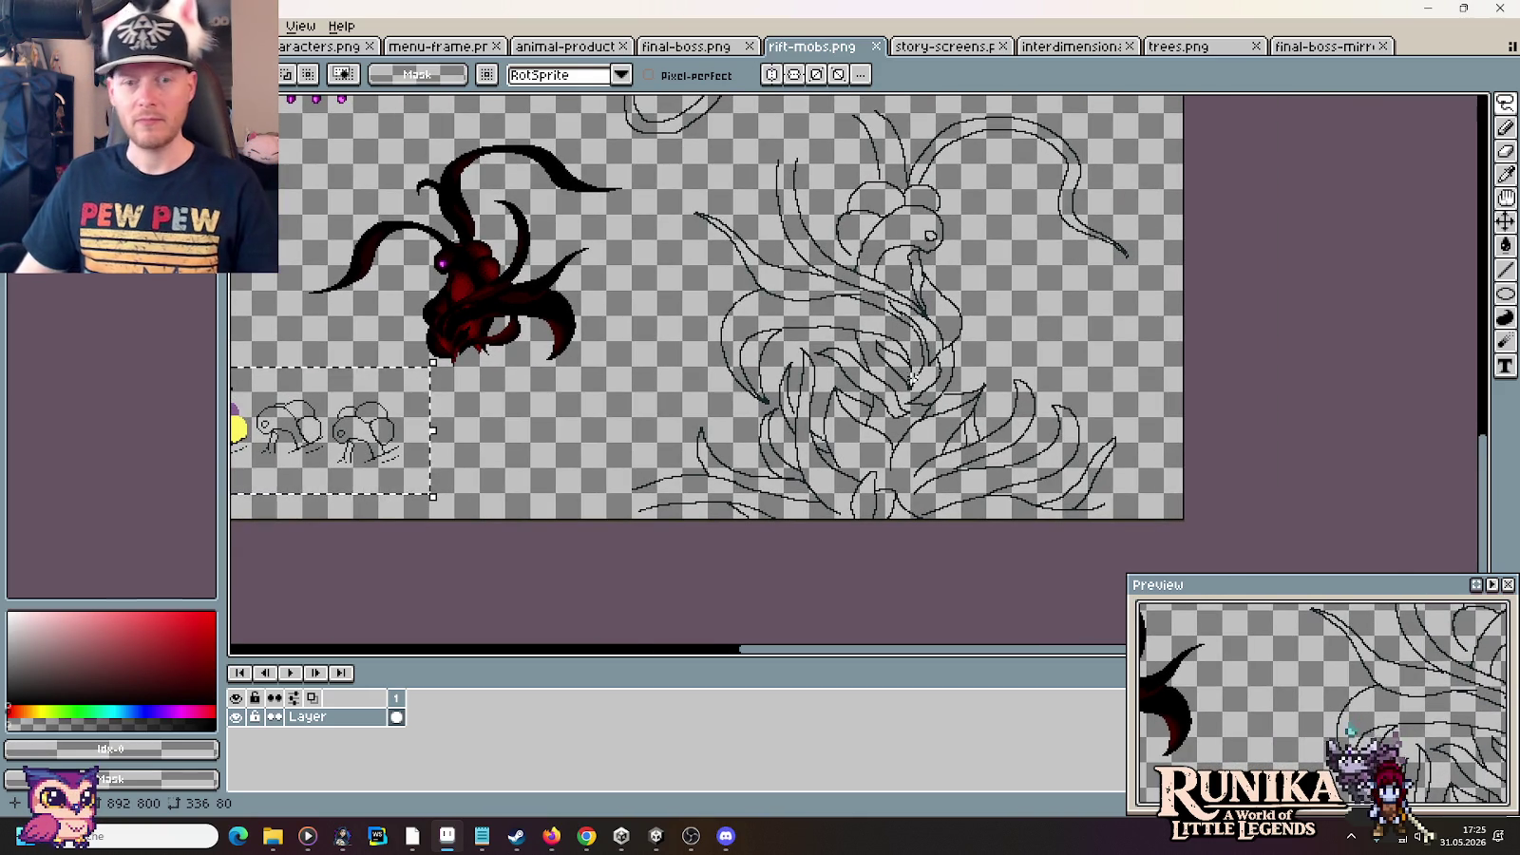
key("alt+Tab")
key("alt+Tab")
key("alt+Tab")
key("alt+Tab")
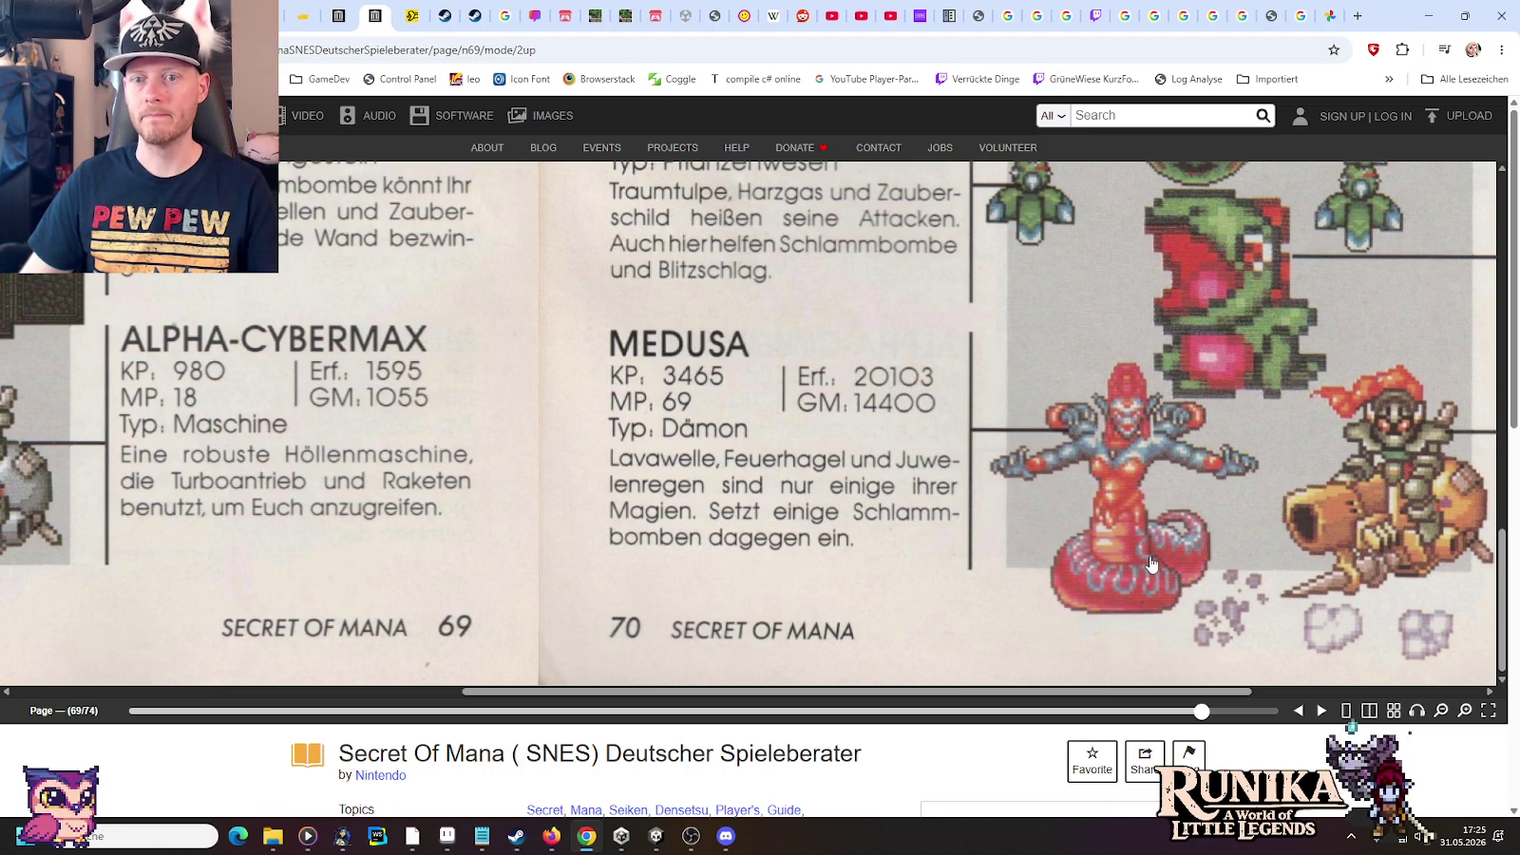
Search Google Images for 'cola bottle original', then close the tab and minimize Chrome
left_click(1358, 17)
type("cola bot")
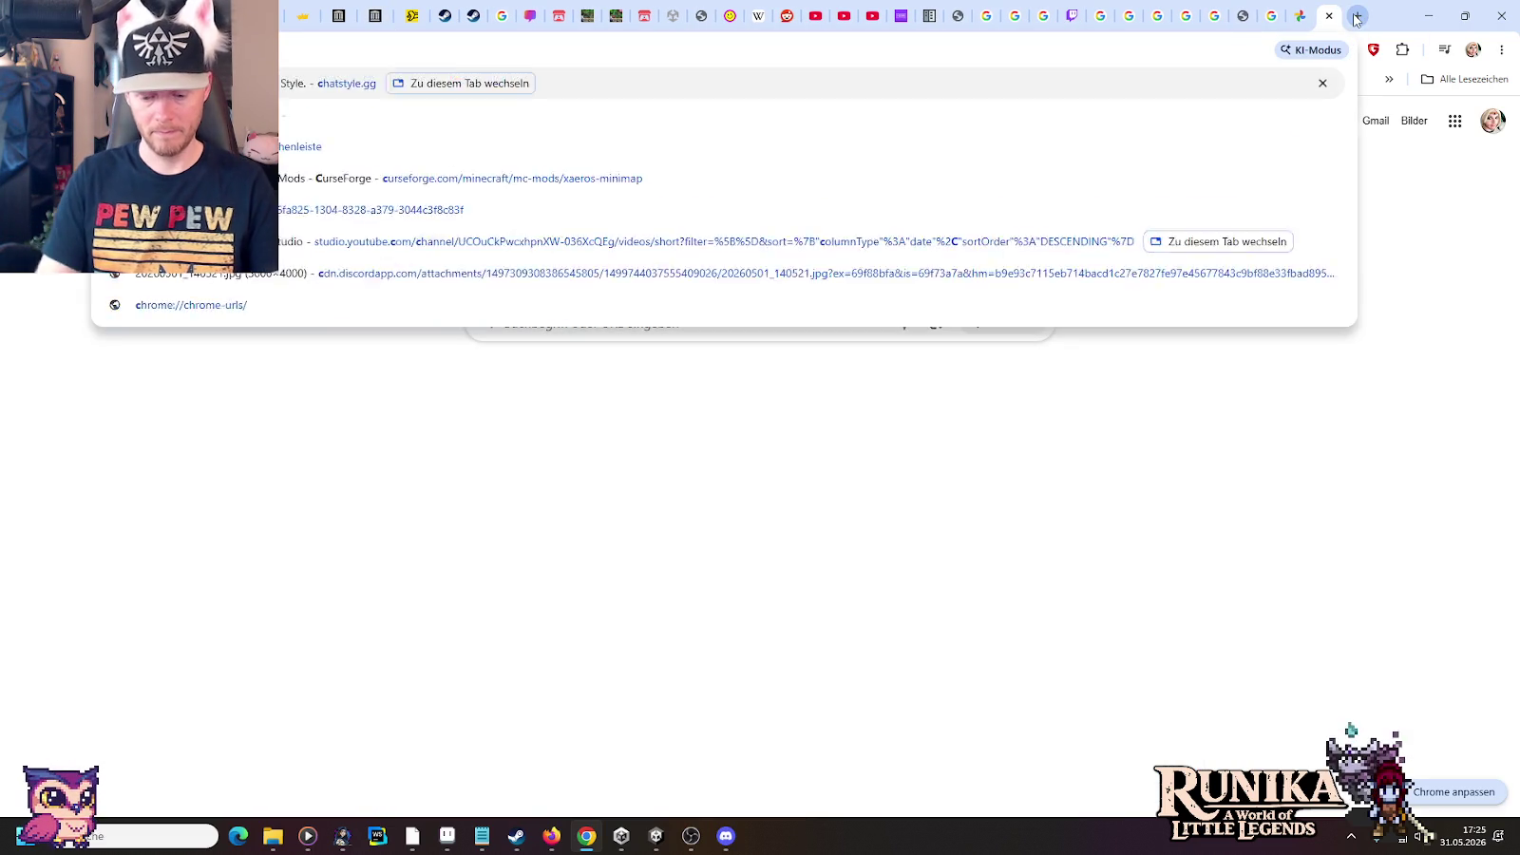
type("tle")
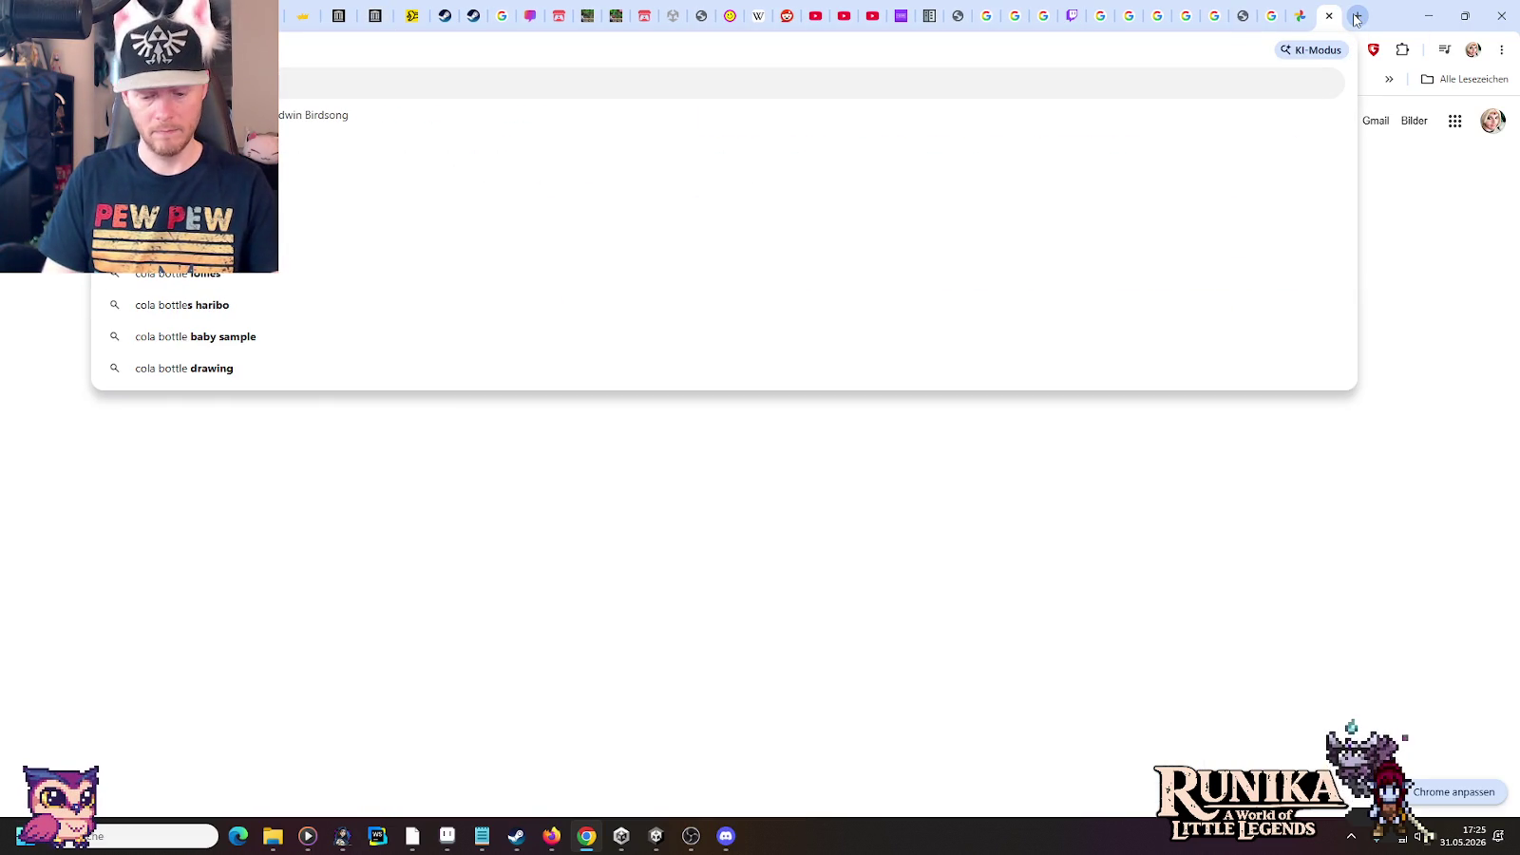
type("original")
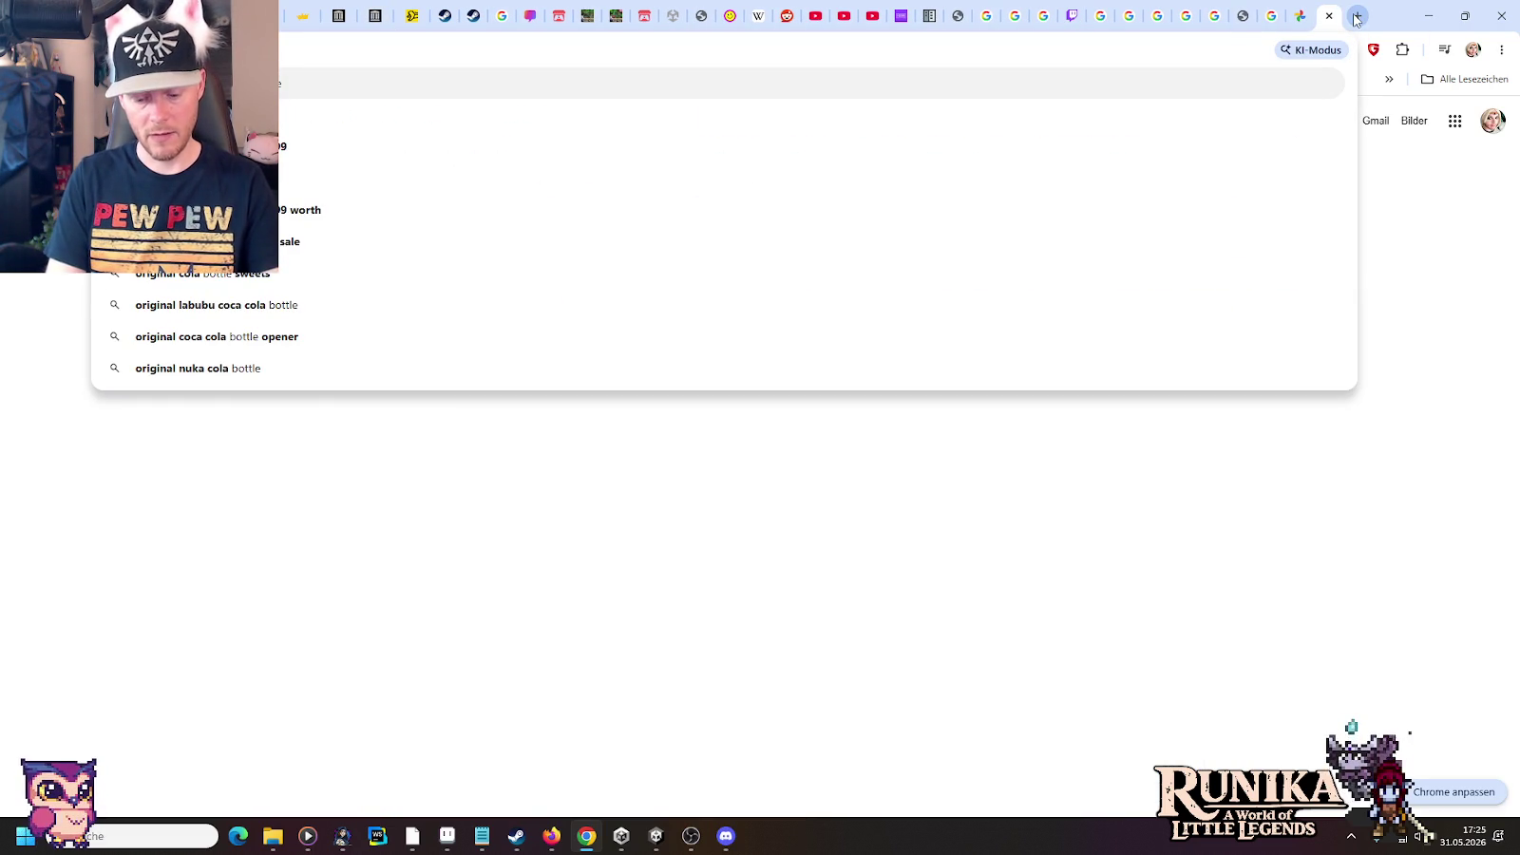
key("Return")
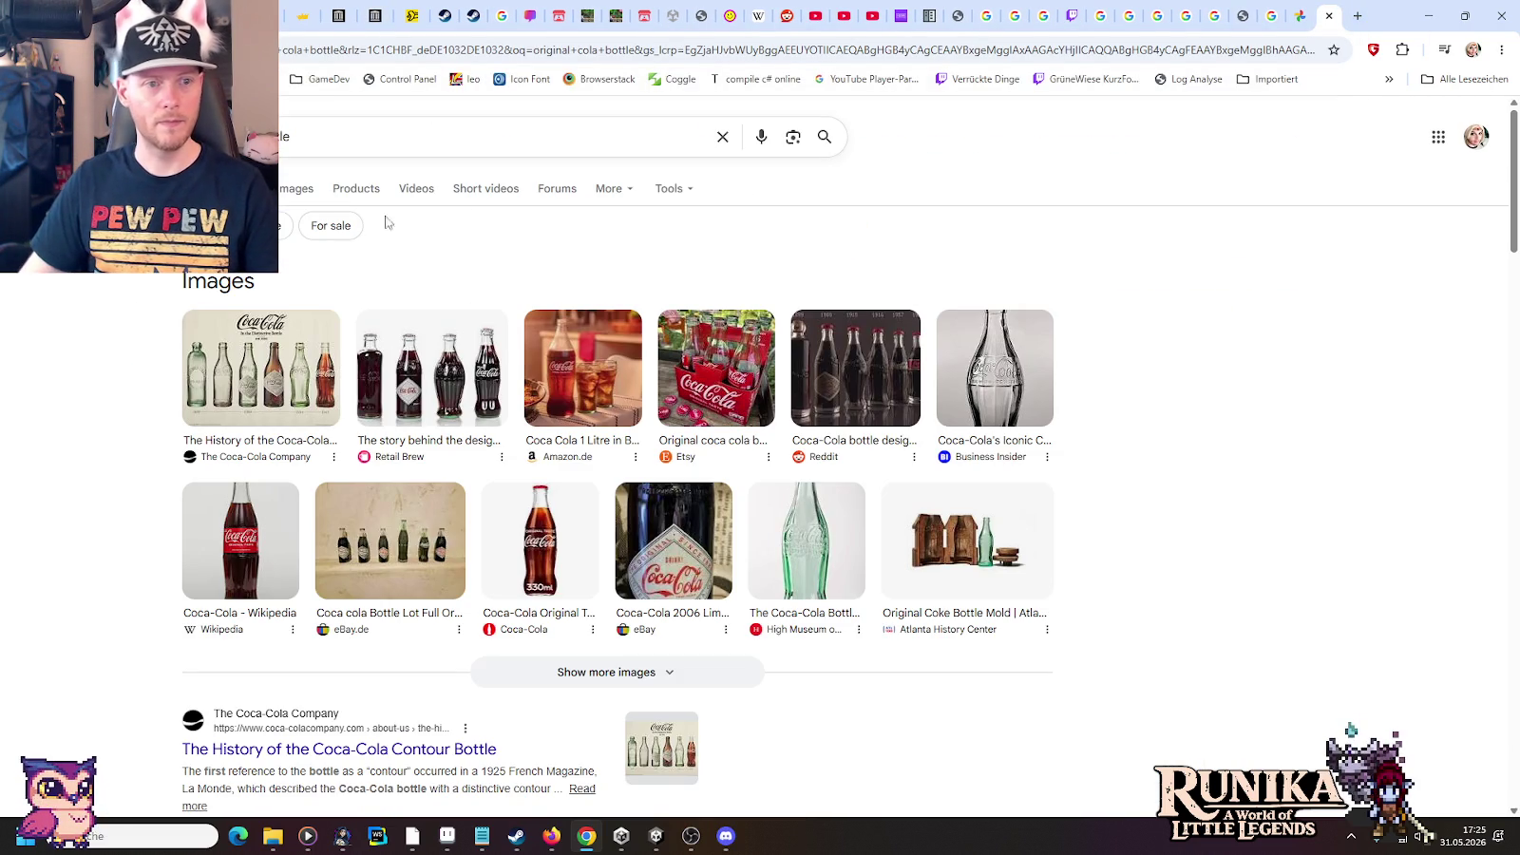
left_click(295, 188)
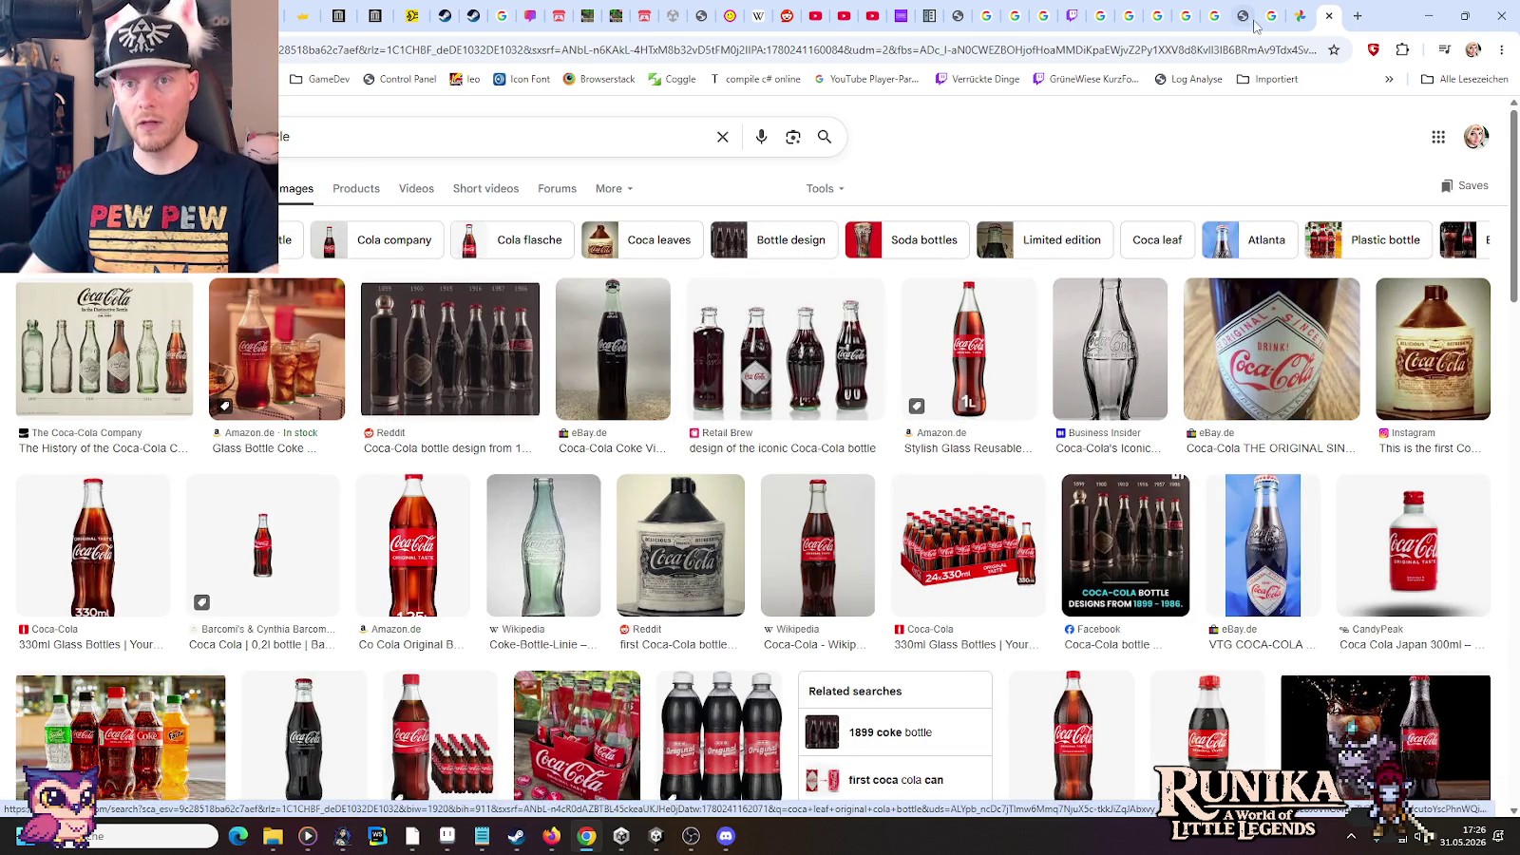
left_click(1331, 16)
left_click(1428, 16)
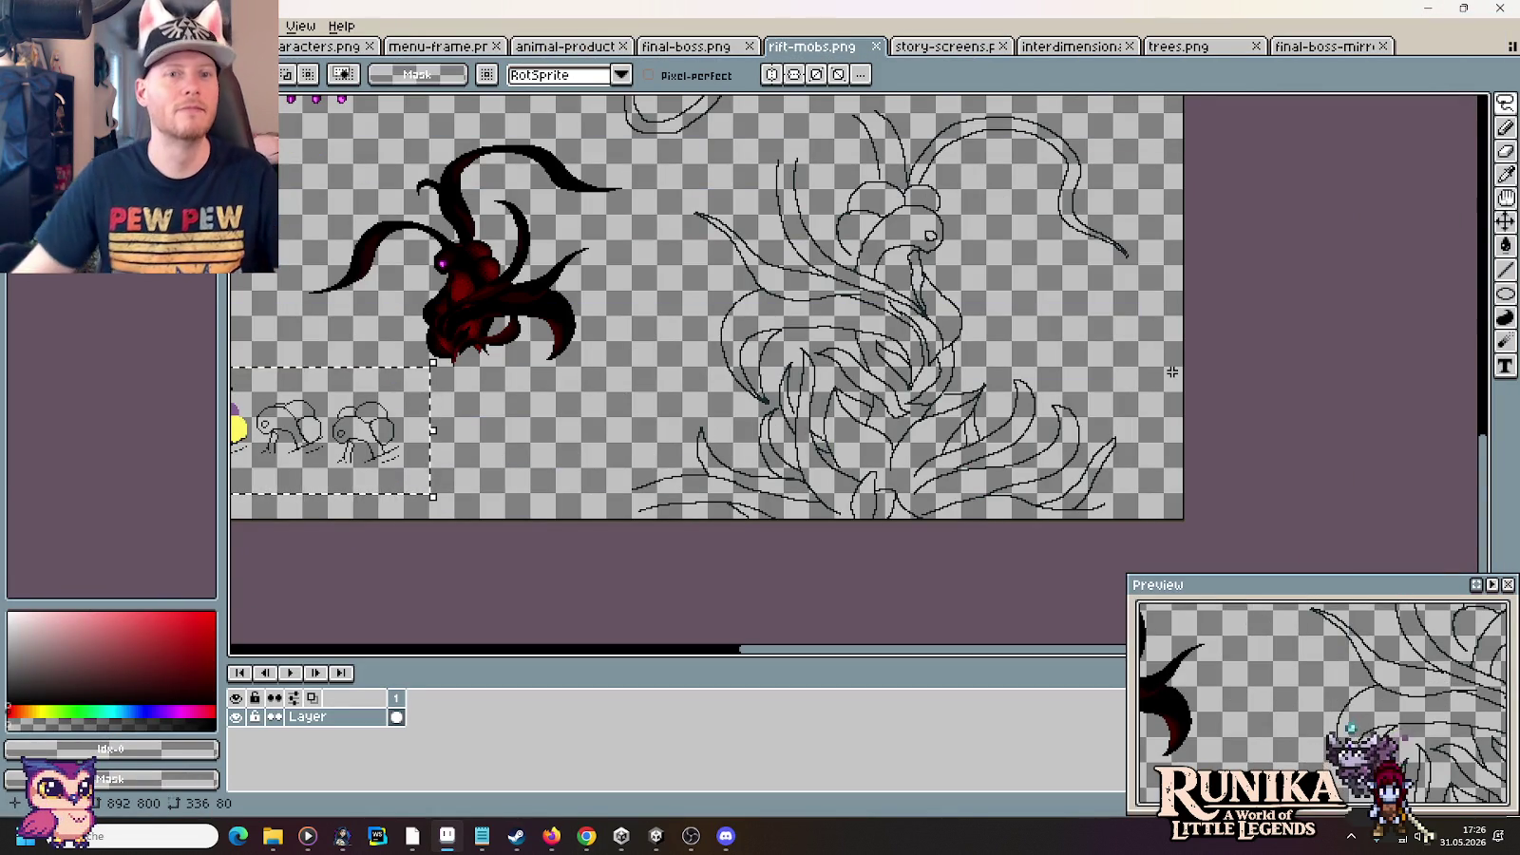
Glance at the trees and interdimensional rift tabs, then return to the final boss sprite
left_click(1178, 46)
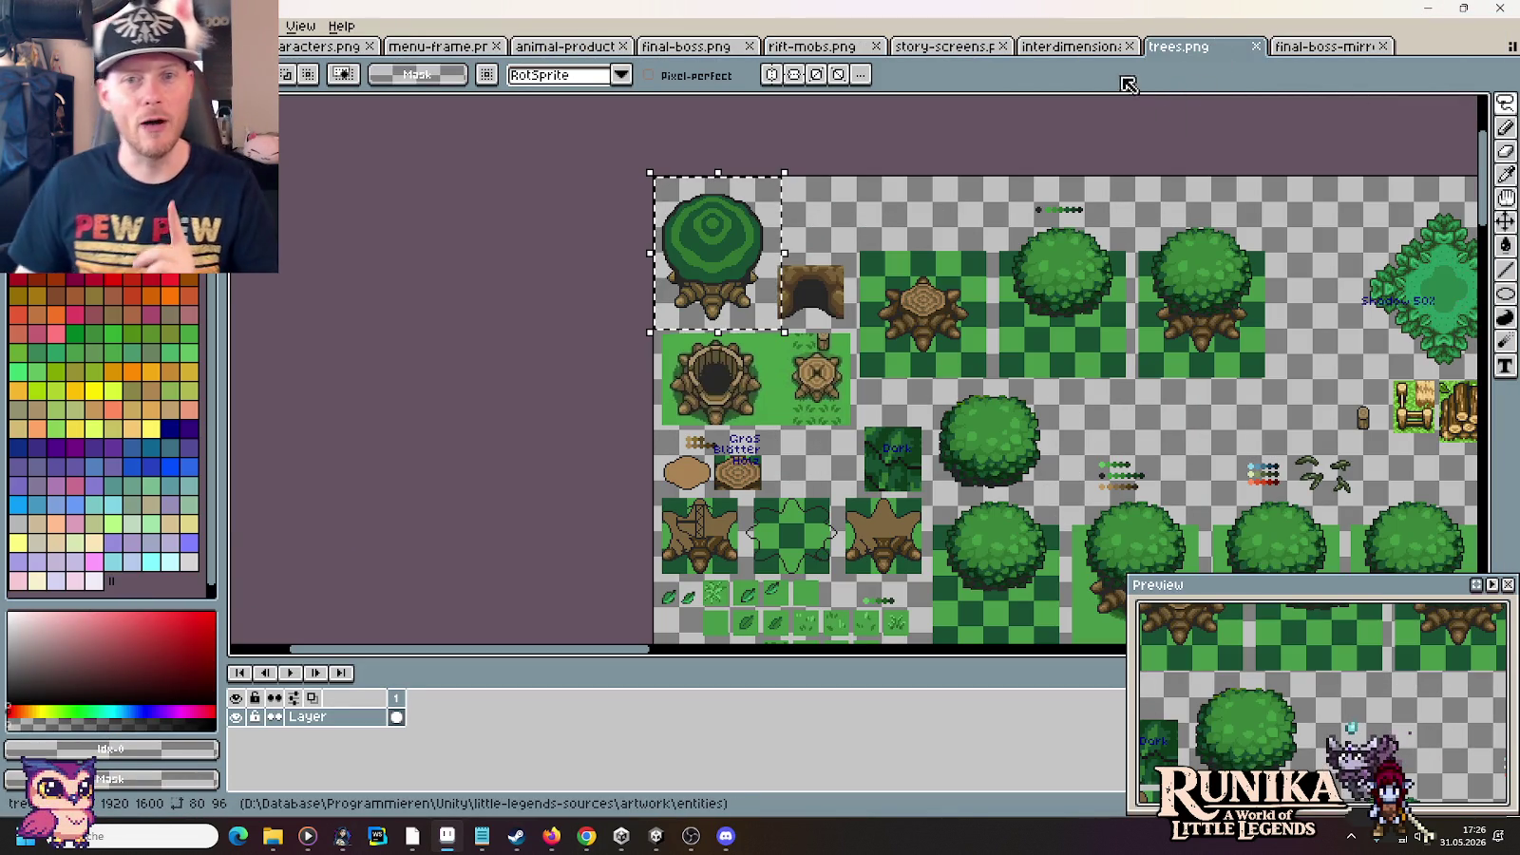
left_click(1257, 45)
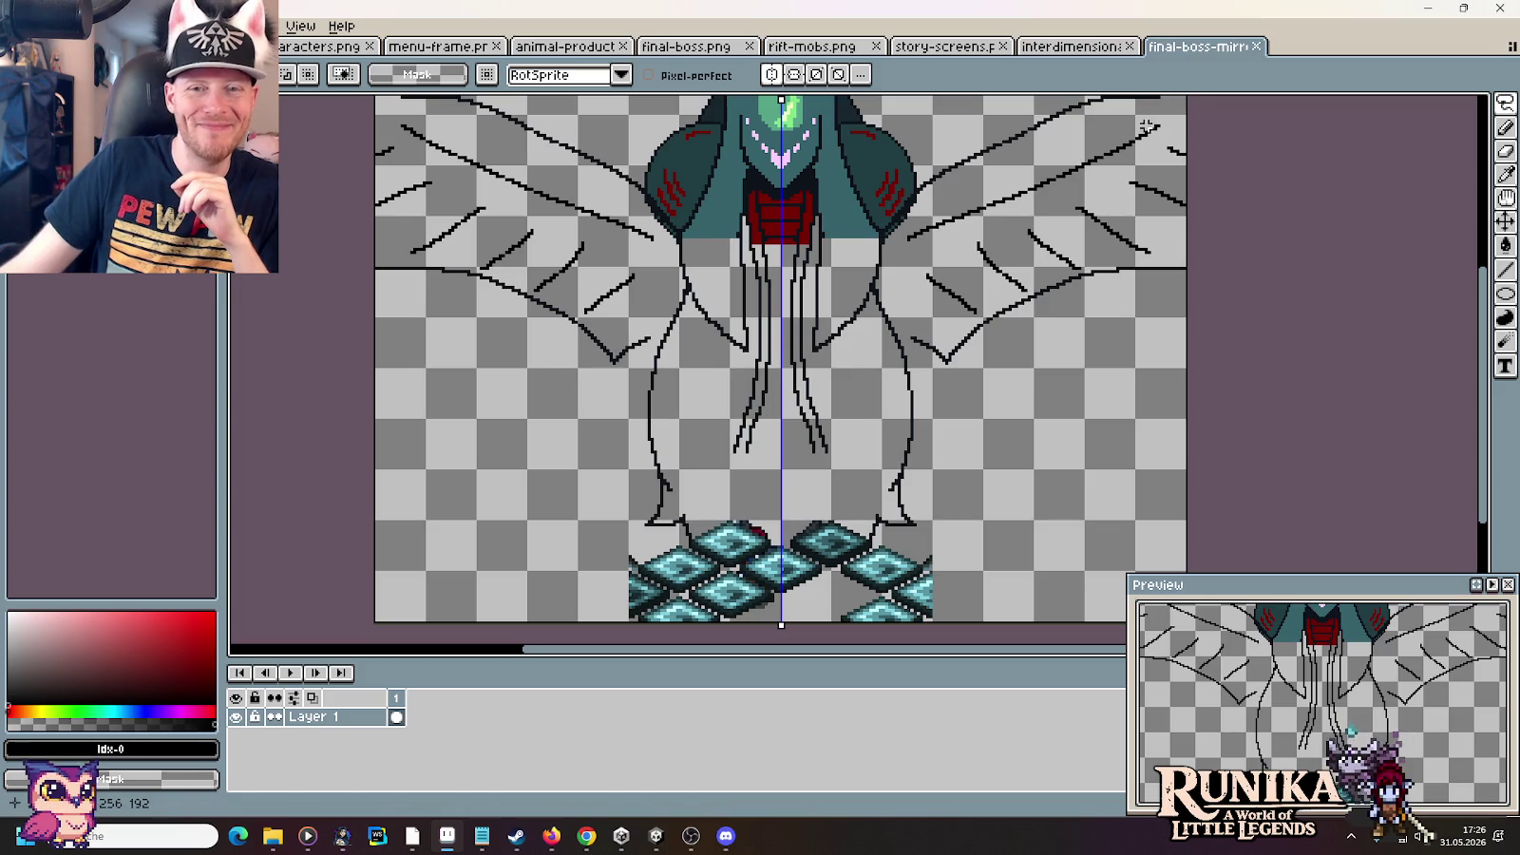
left_click(1108, 45)
key("ctrl+Tab")
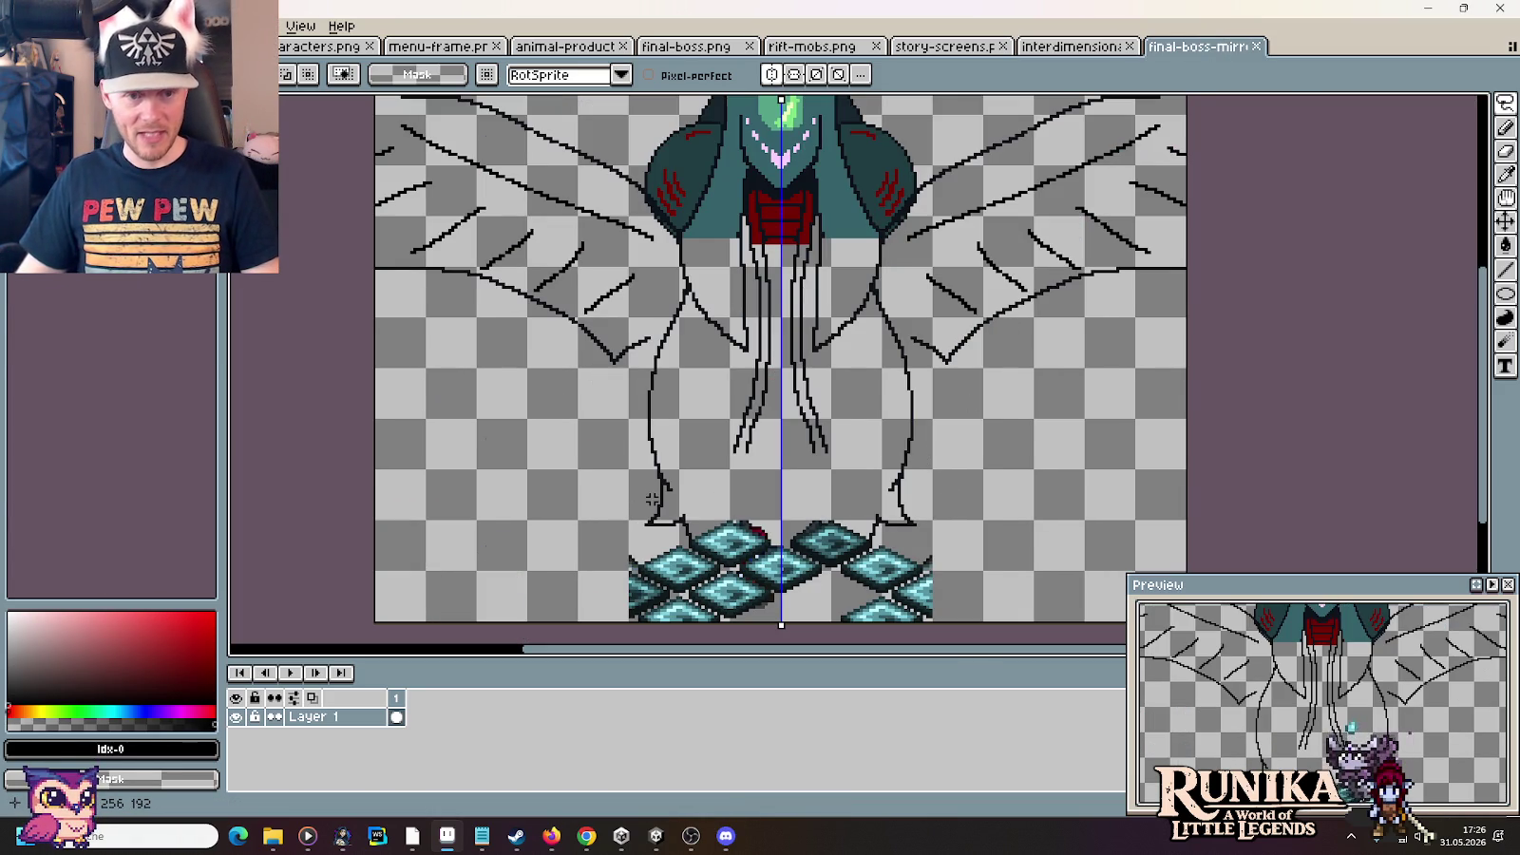
Marquee and delete the mirrored lower leg lines on both sides of the boss
key("m")
left_click_drag(691, 537, 601, 416)
key("Delete")
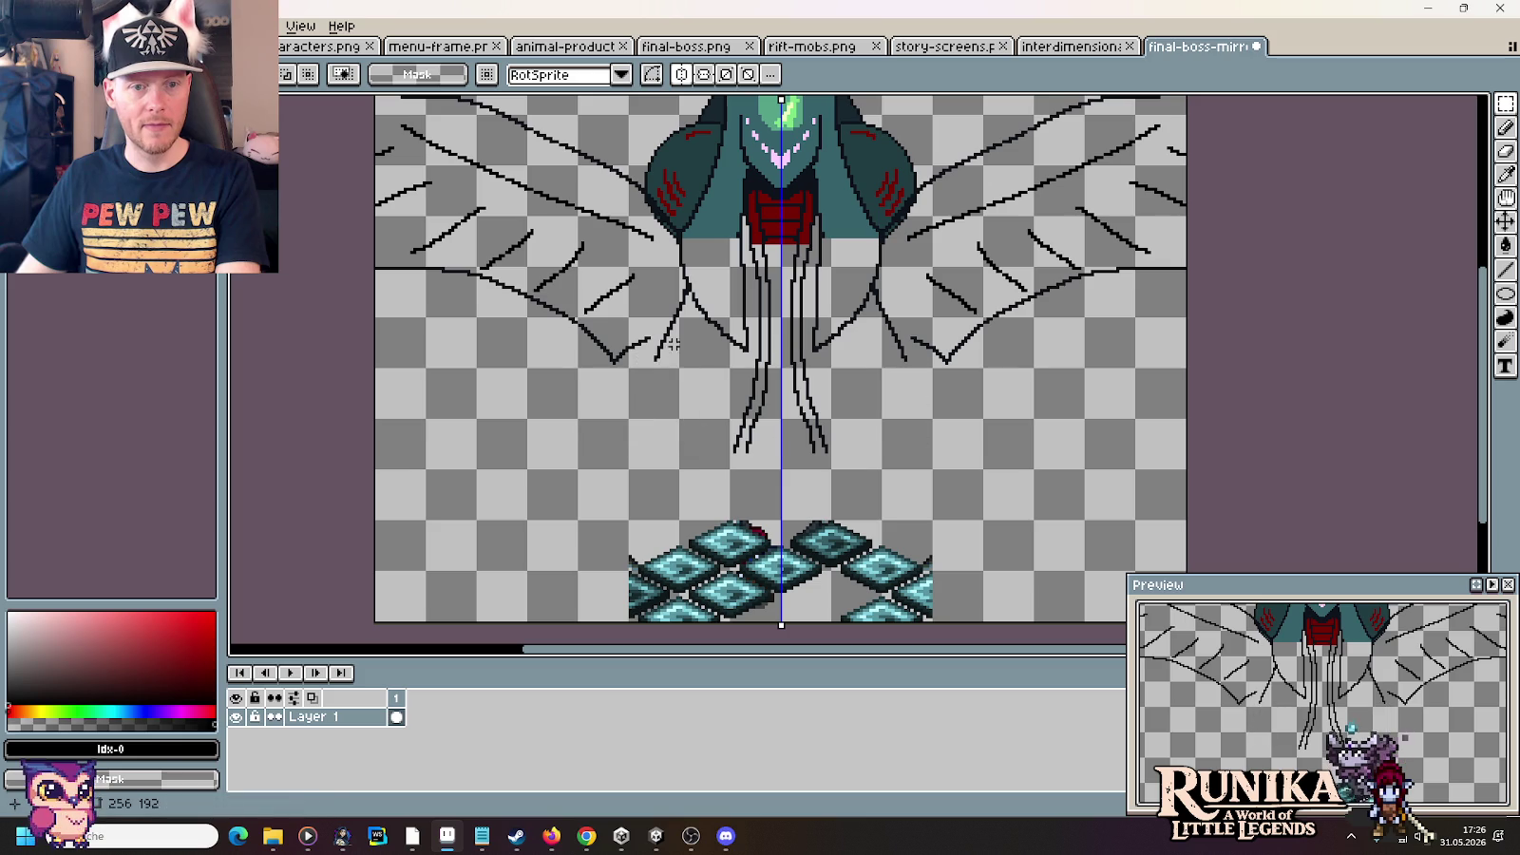
left_click_drag(652, 306, 689, 382)
key("Delete")
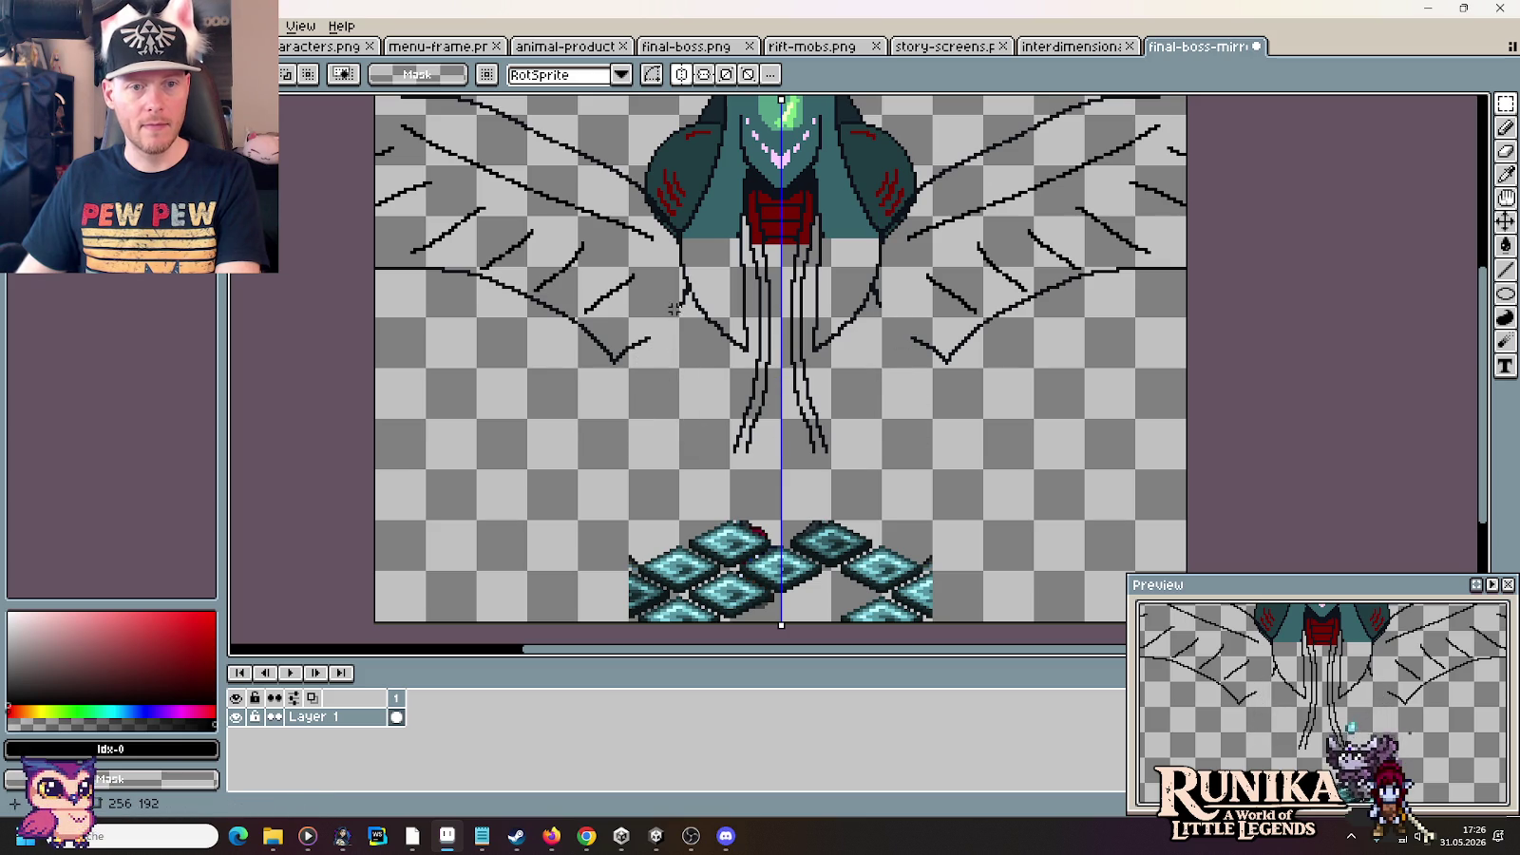
Redraw the left lower leg as a smooth curve and clear the remaining dangling leg pixels
key("b")
left_click_drag(674, 287, 845, 471)
key("m")
key("Delete")
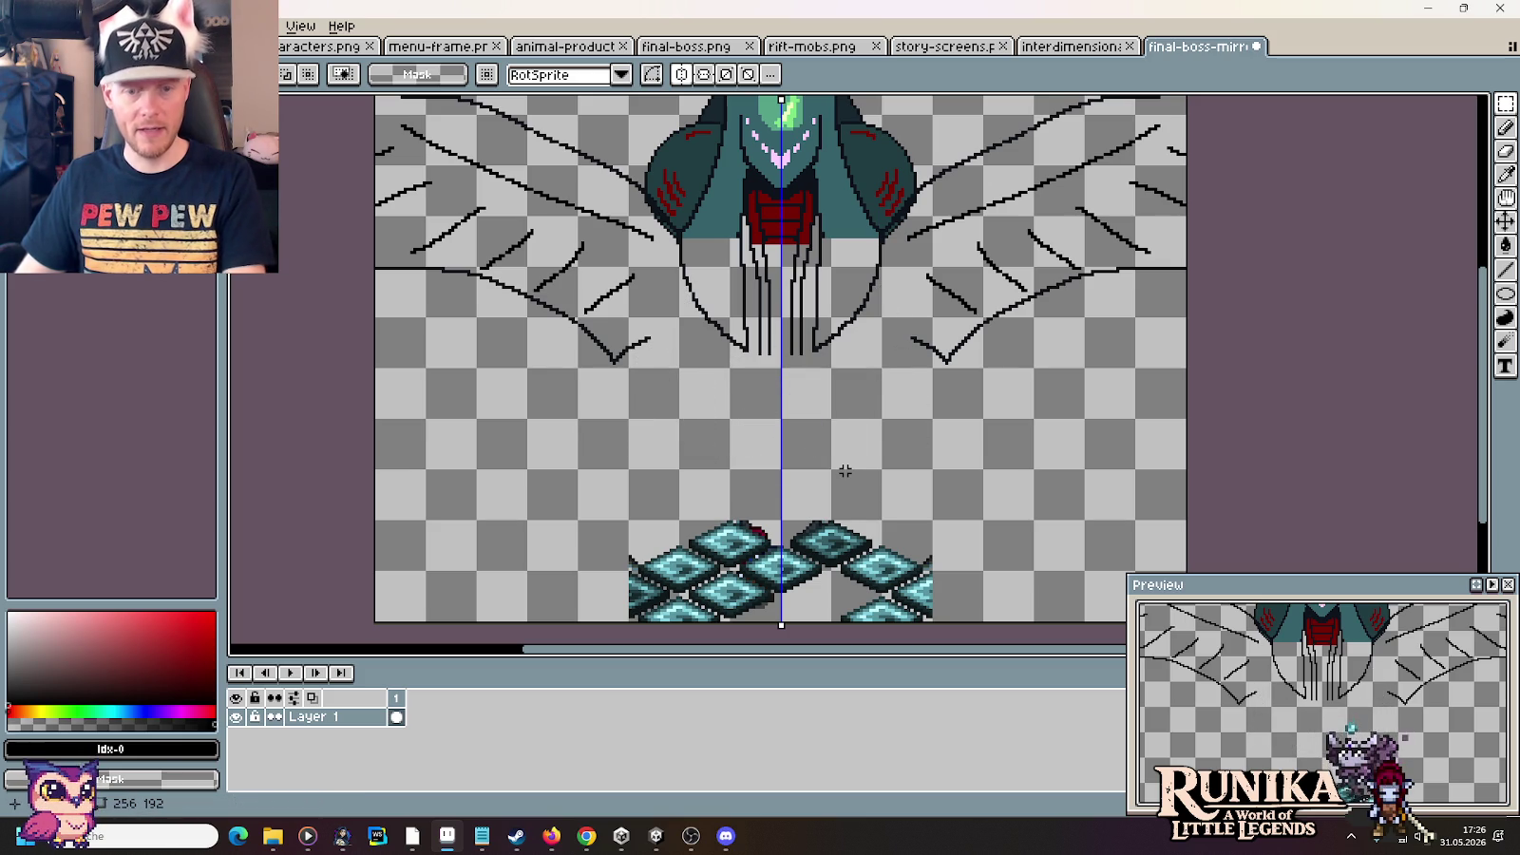
key("i")
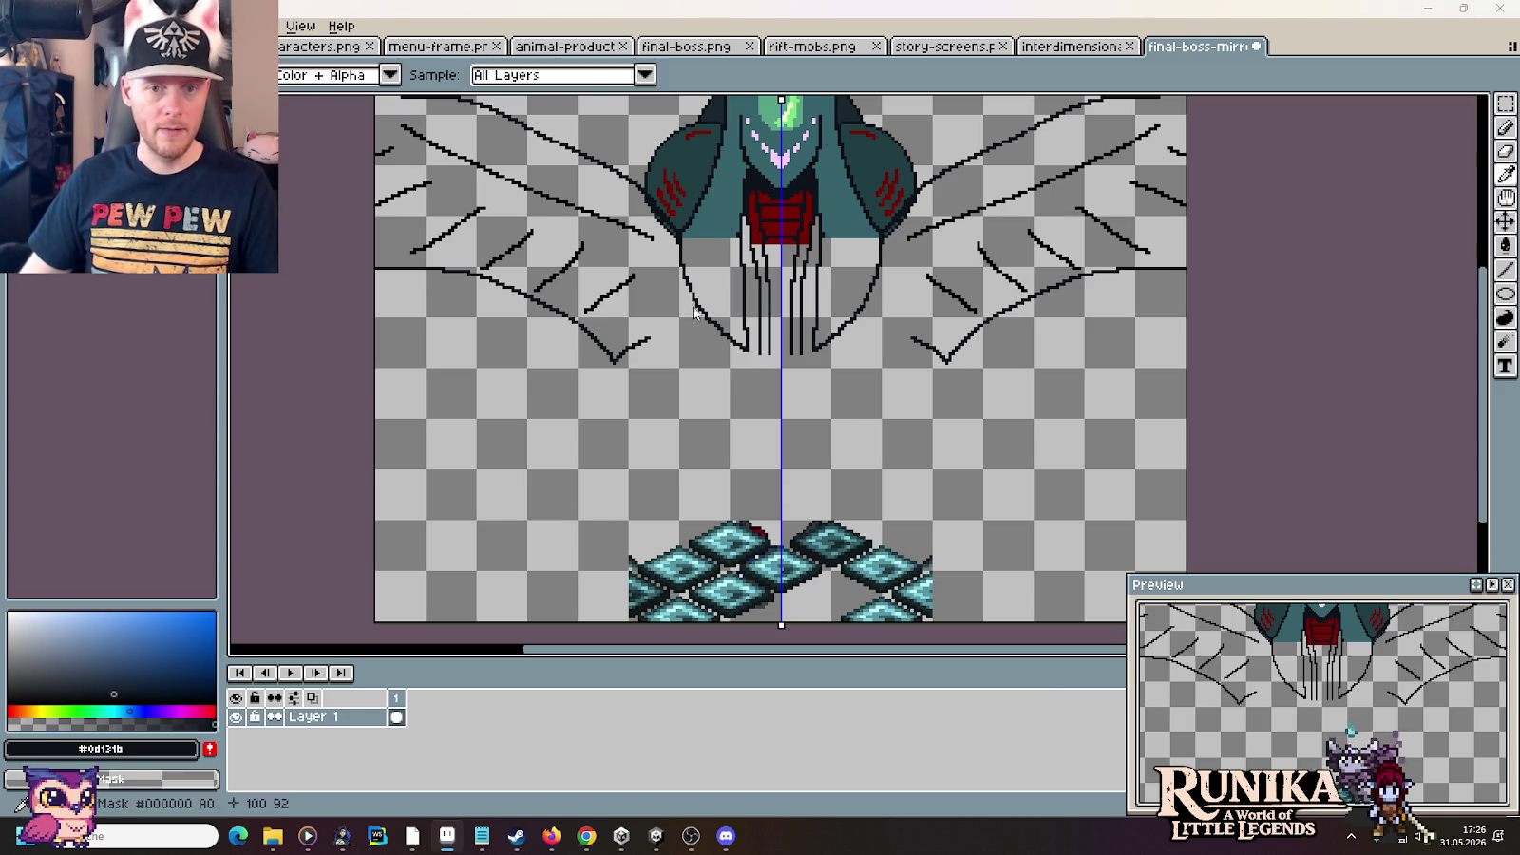
key("alt+Tab")
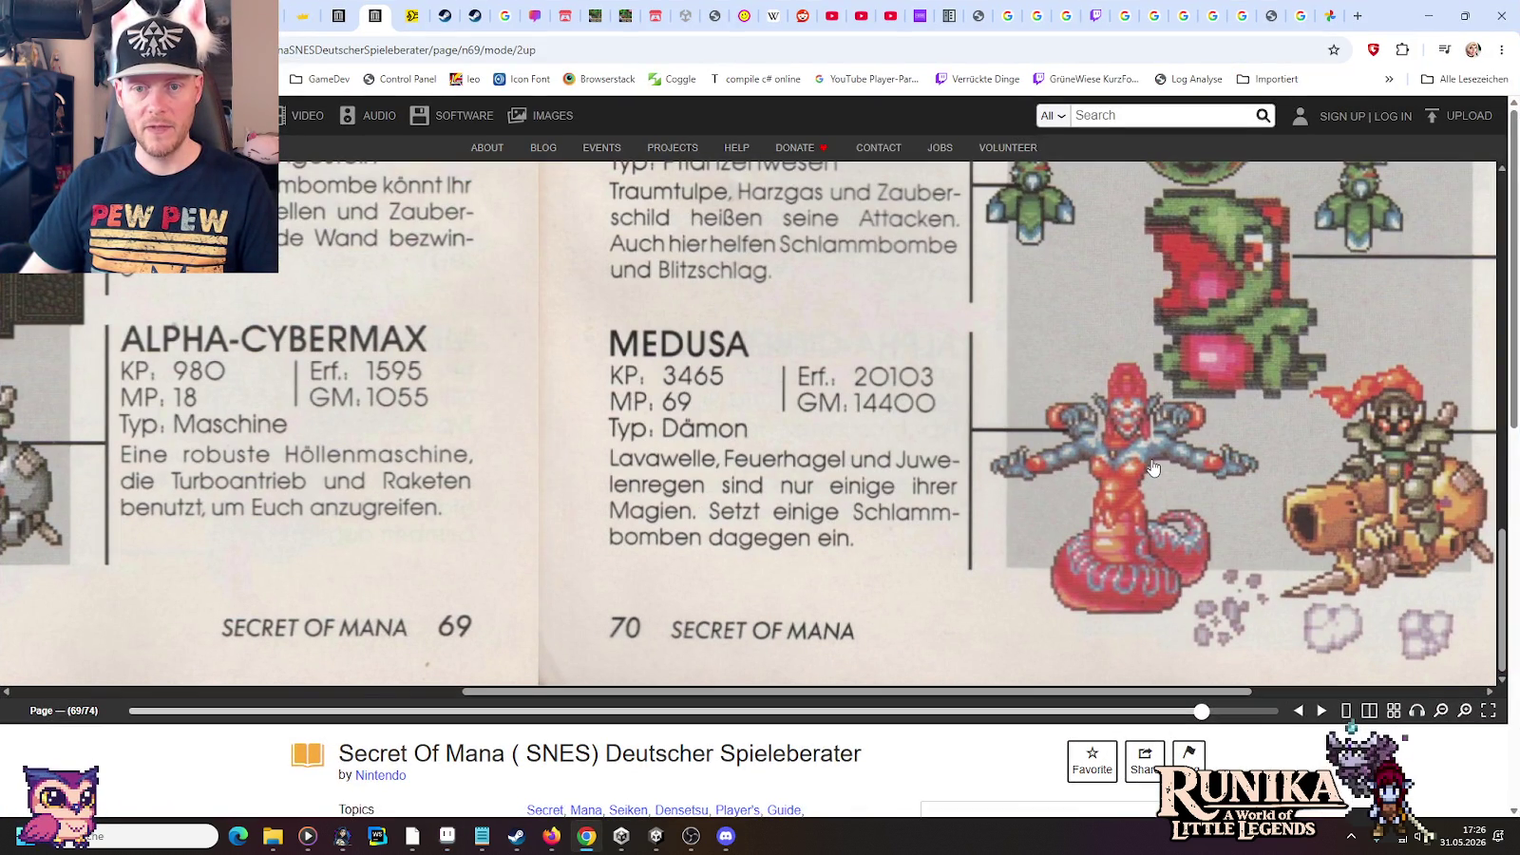
Flip between the winged dragon reference image and the medusa boss image results
left_click(1331, 15)
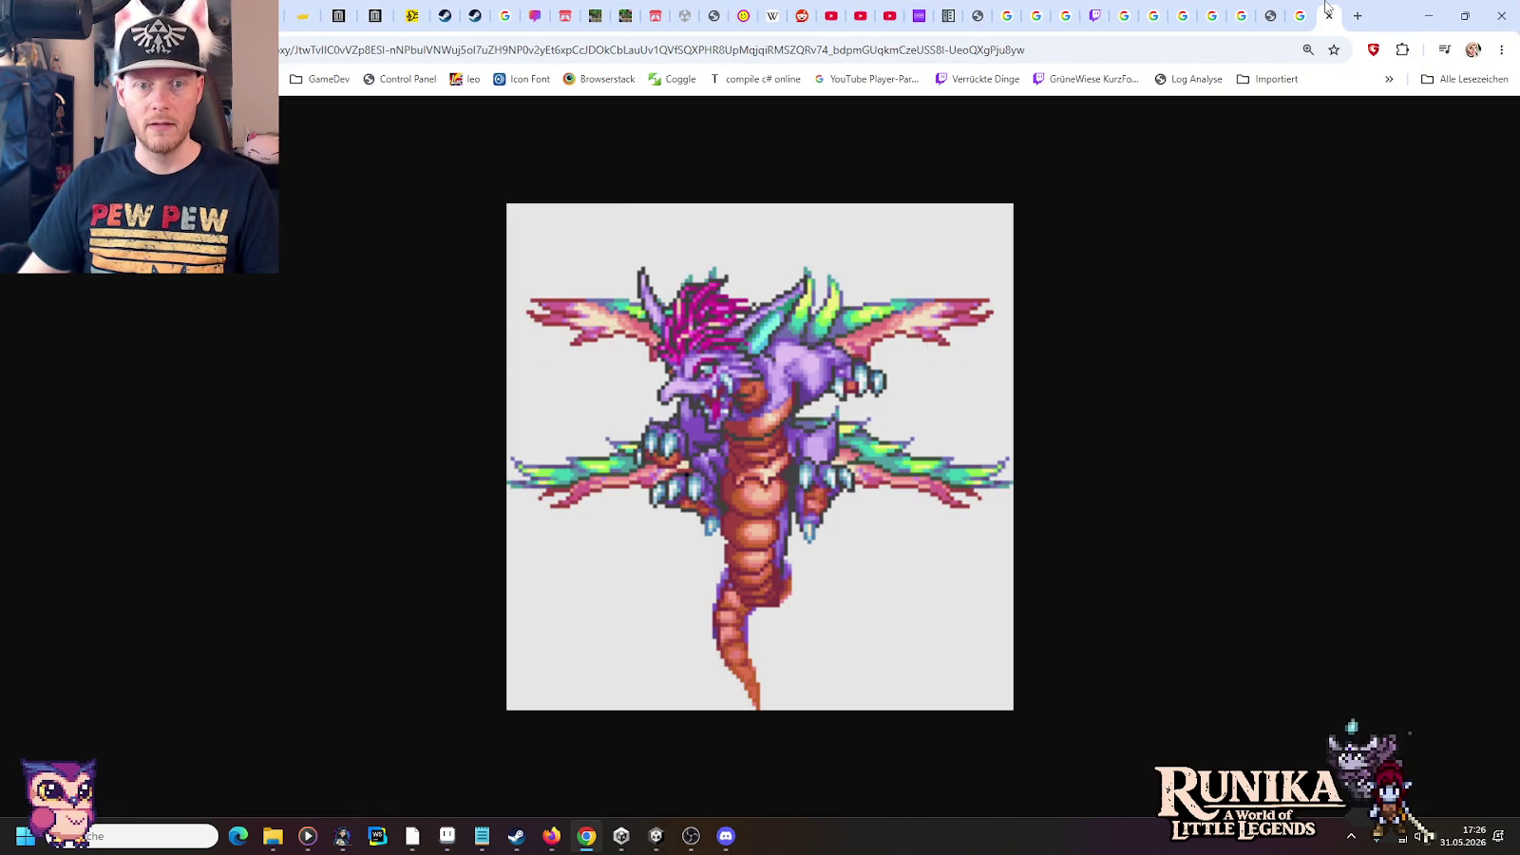
left_click(1304, 14)
left_click(1330, 13)
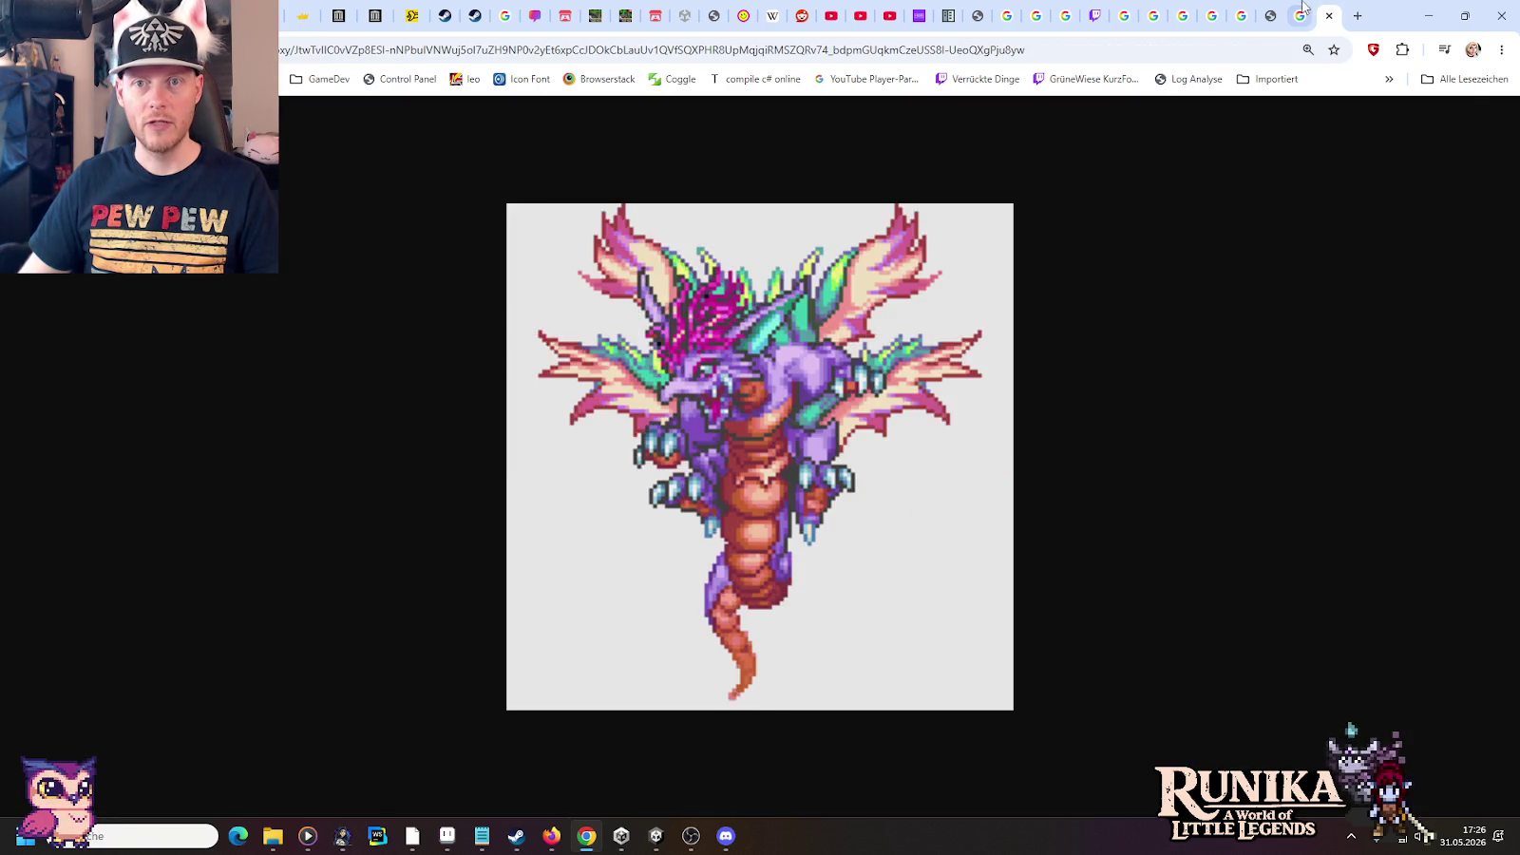
left_click(1302, 14)
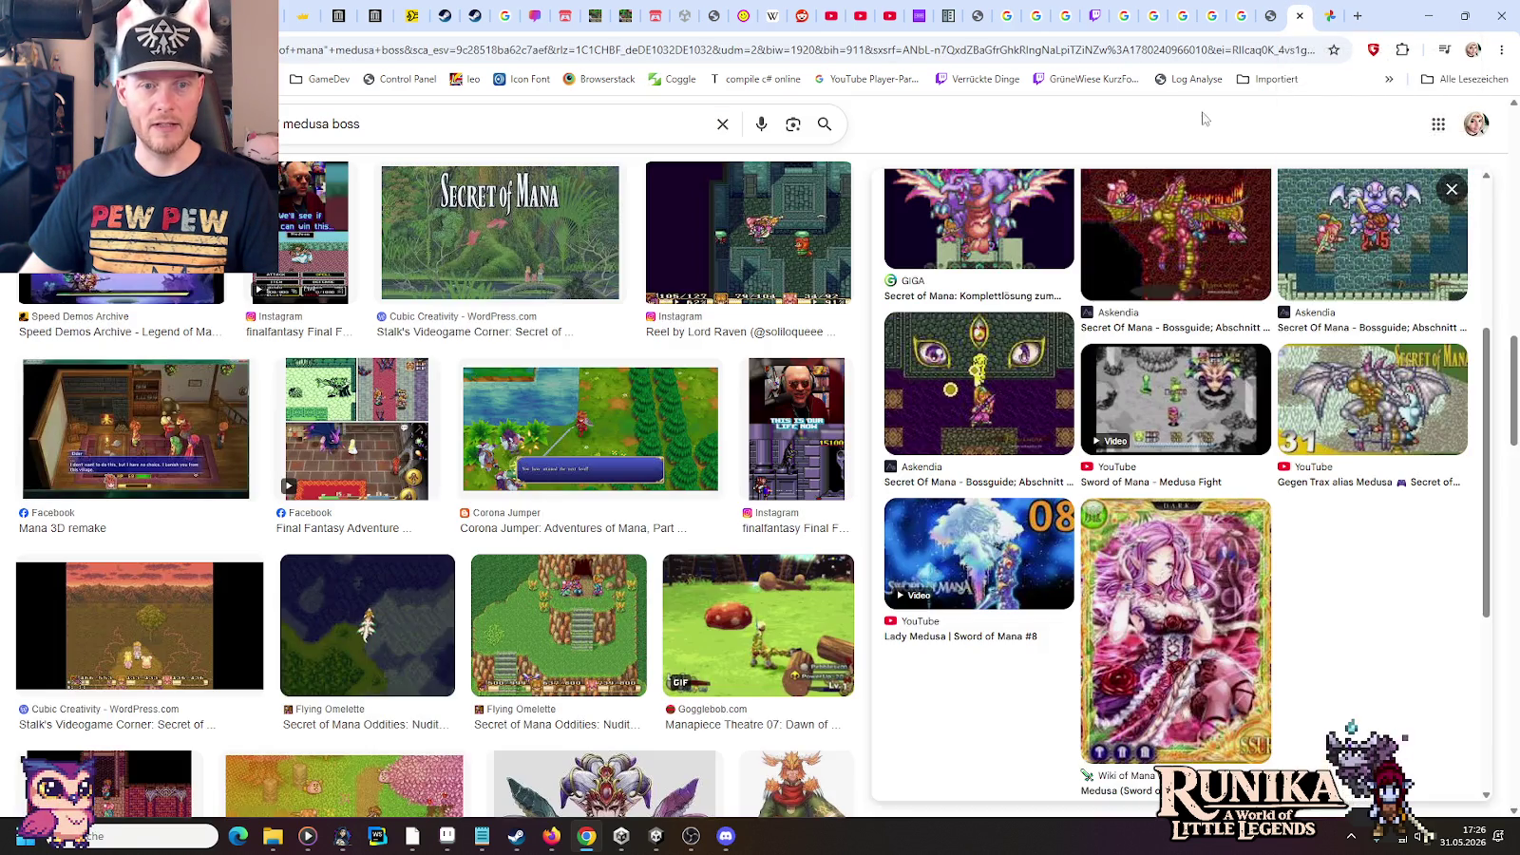
key("alt+Tab")
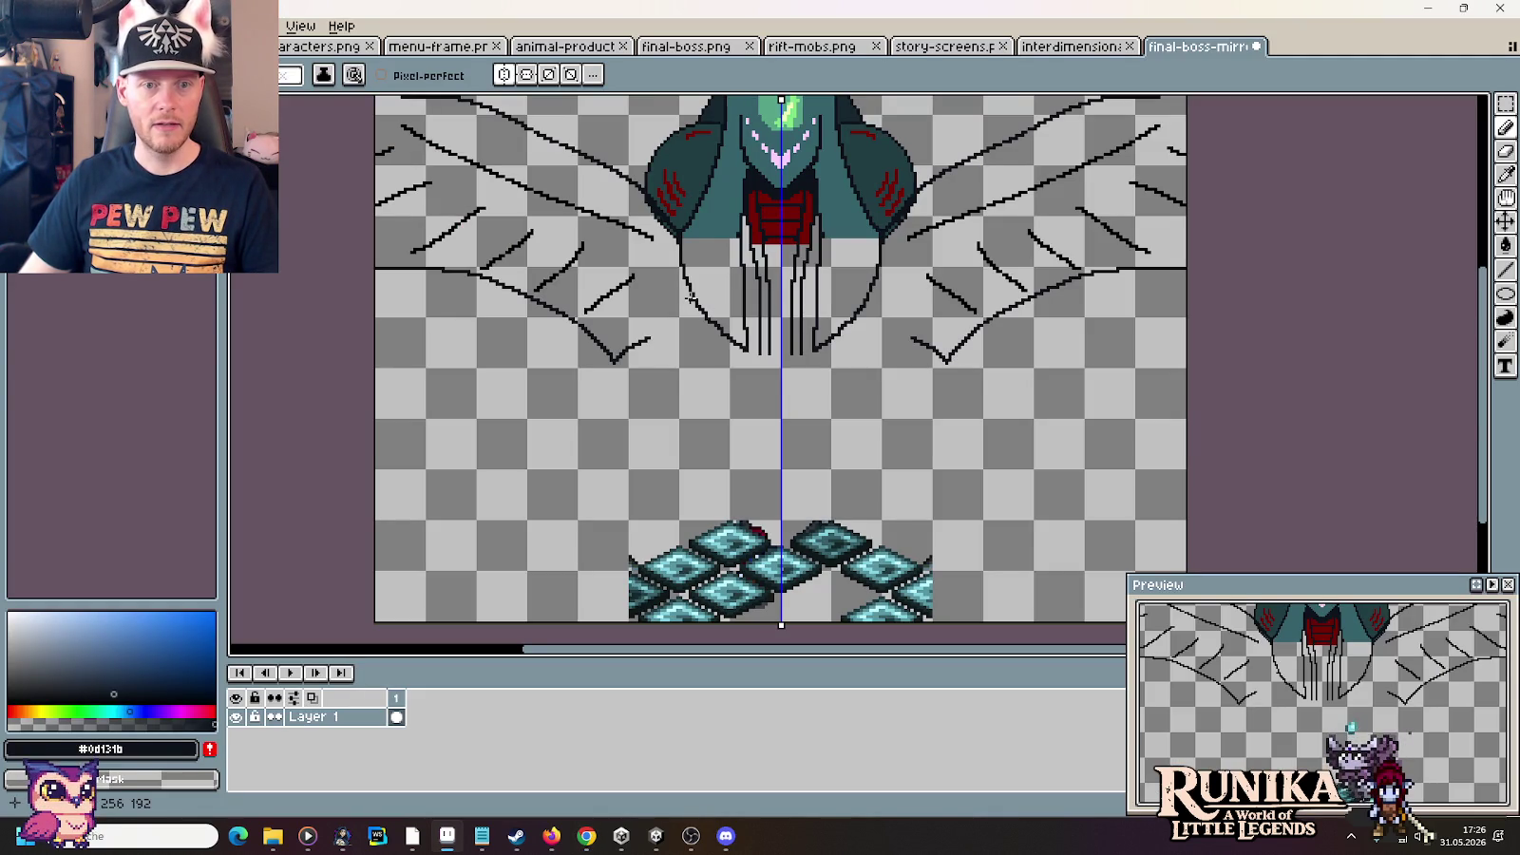
key("alt+Tab")
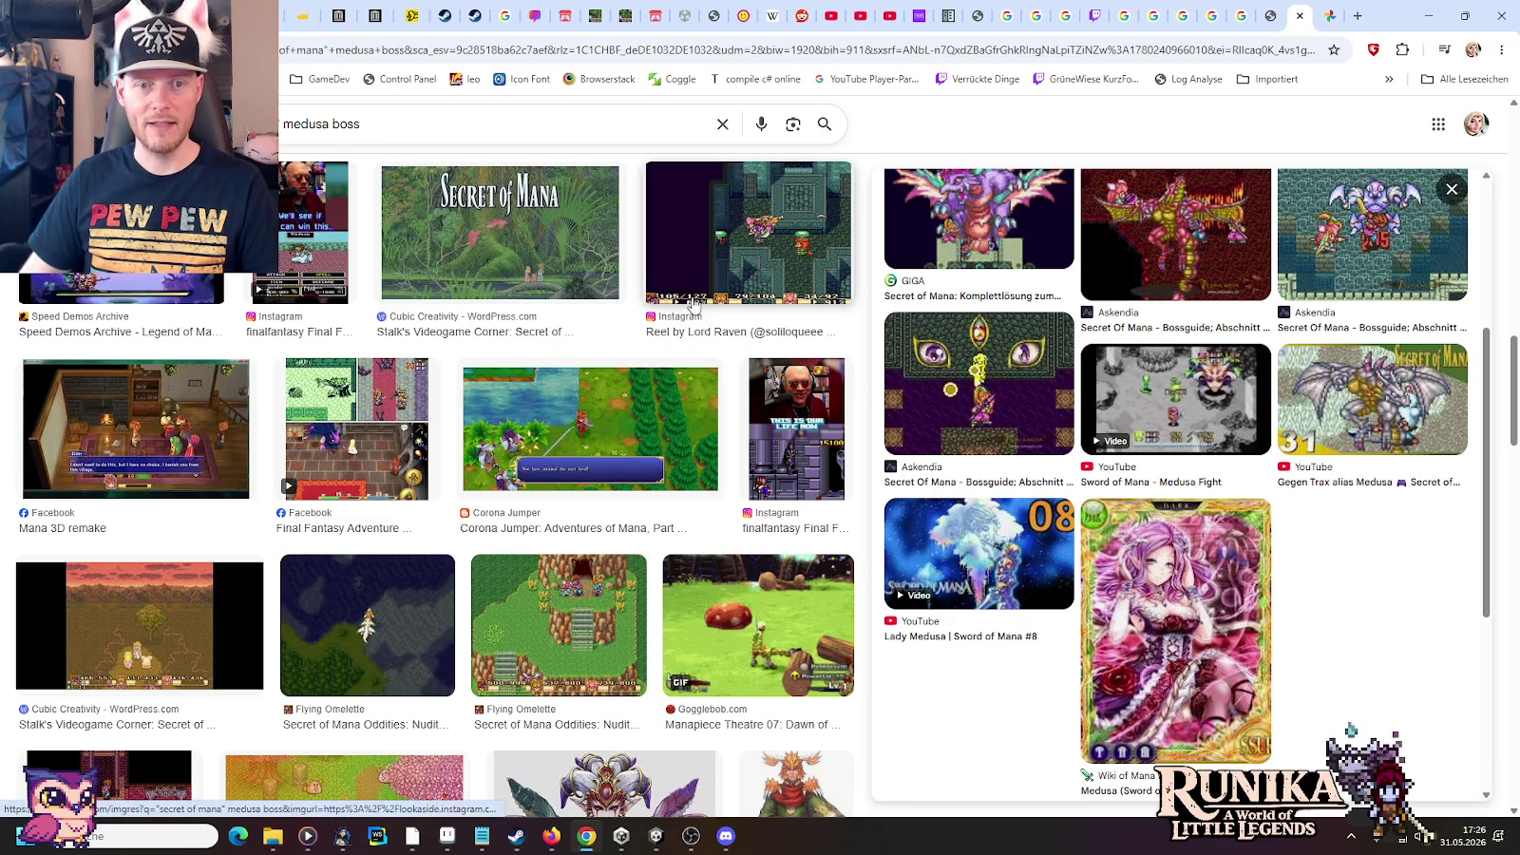
key("alt+Tab")
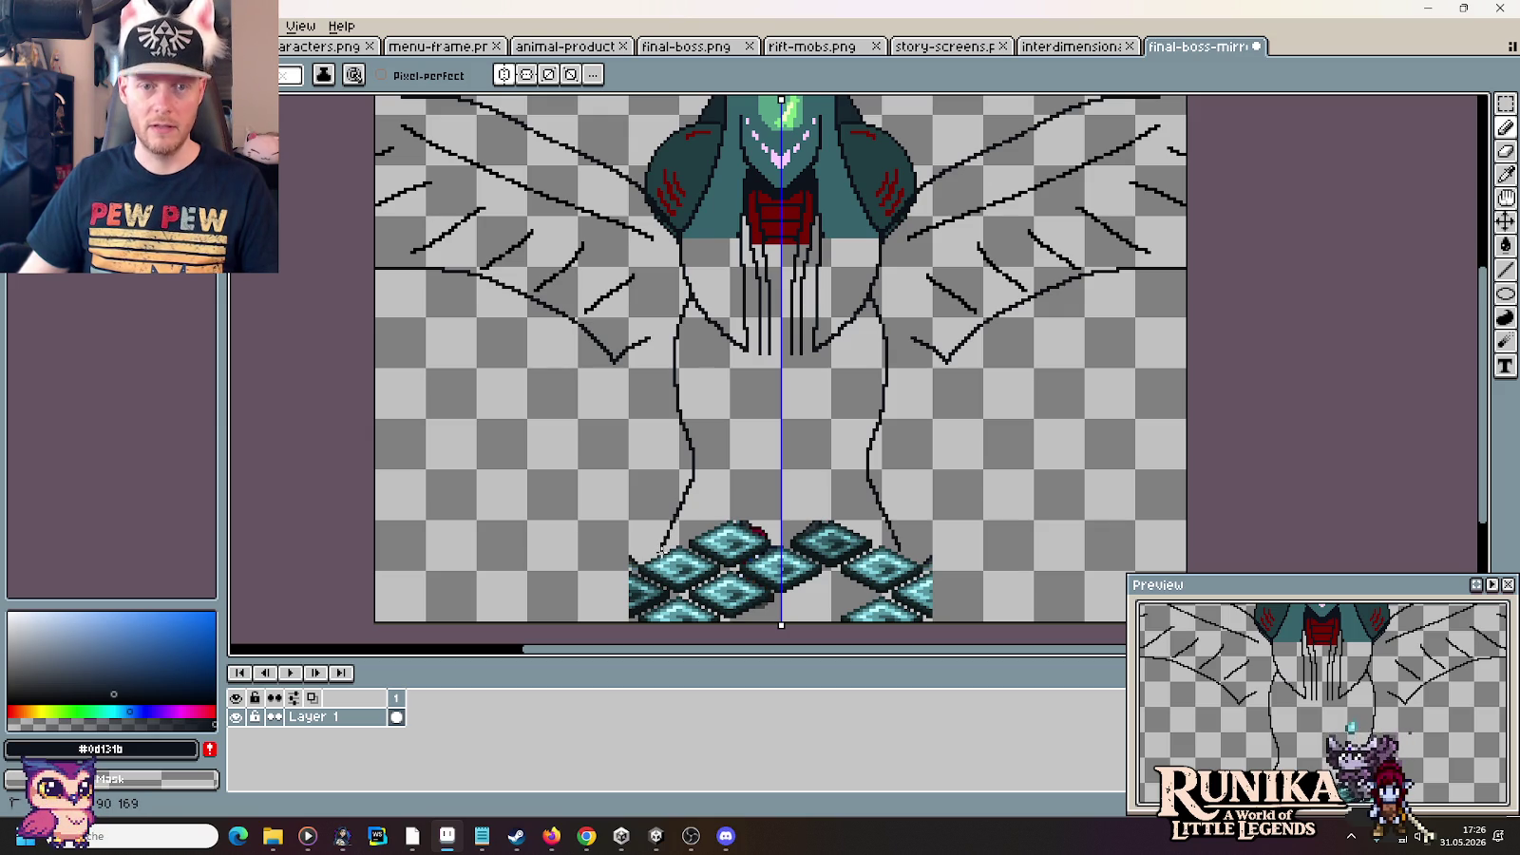
Try and undo several mirrored leg strokes, erasing the upper leg outline section
key("ctrl+z")
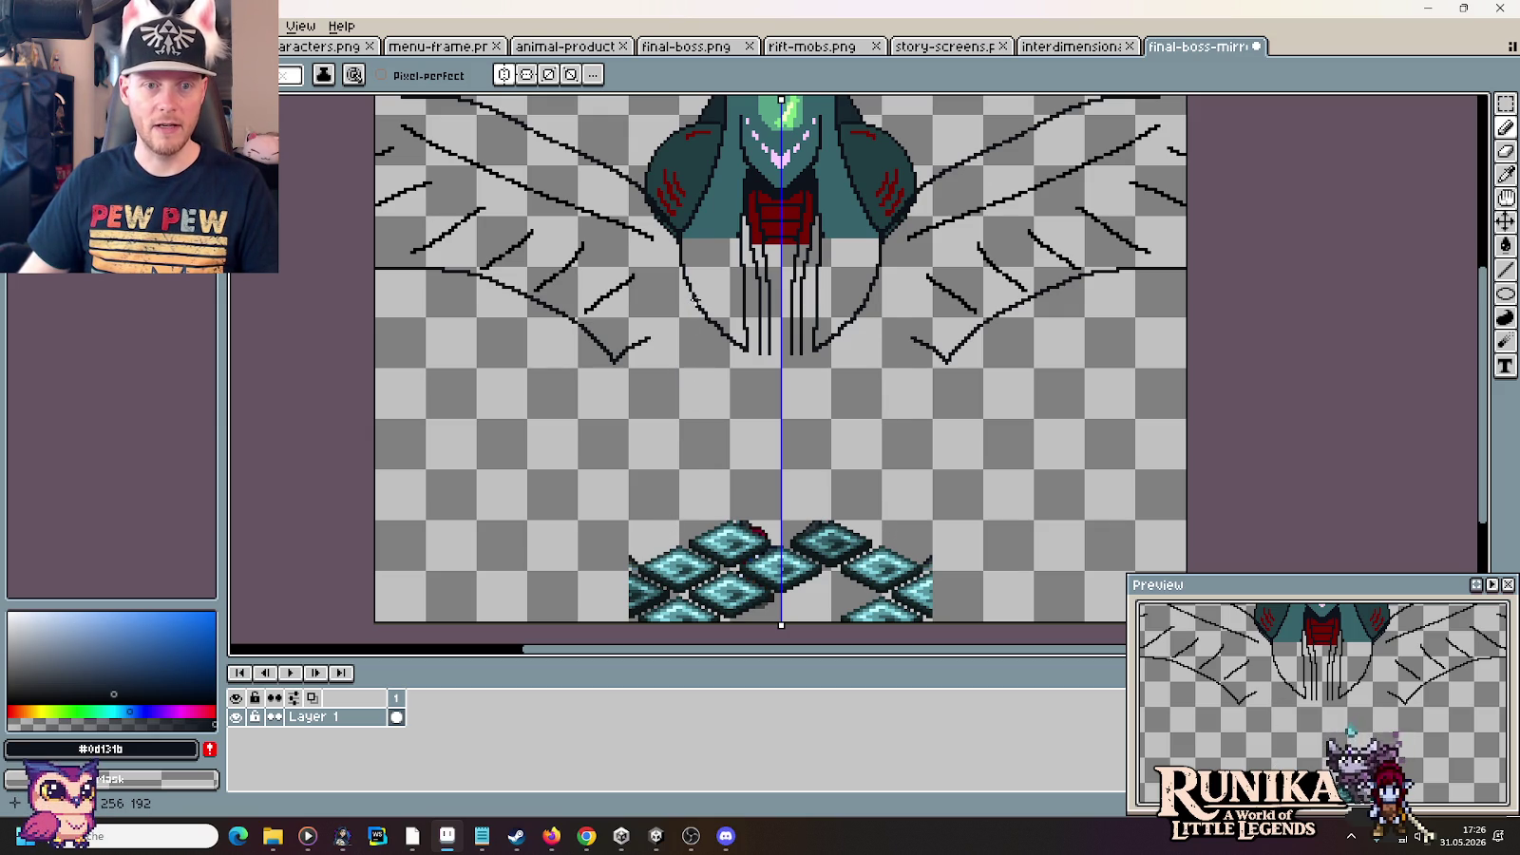
left_click_drag(692, 307, 687, 328)
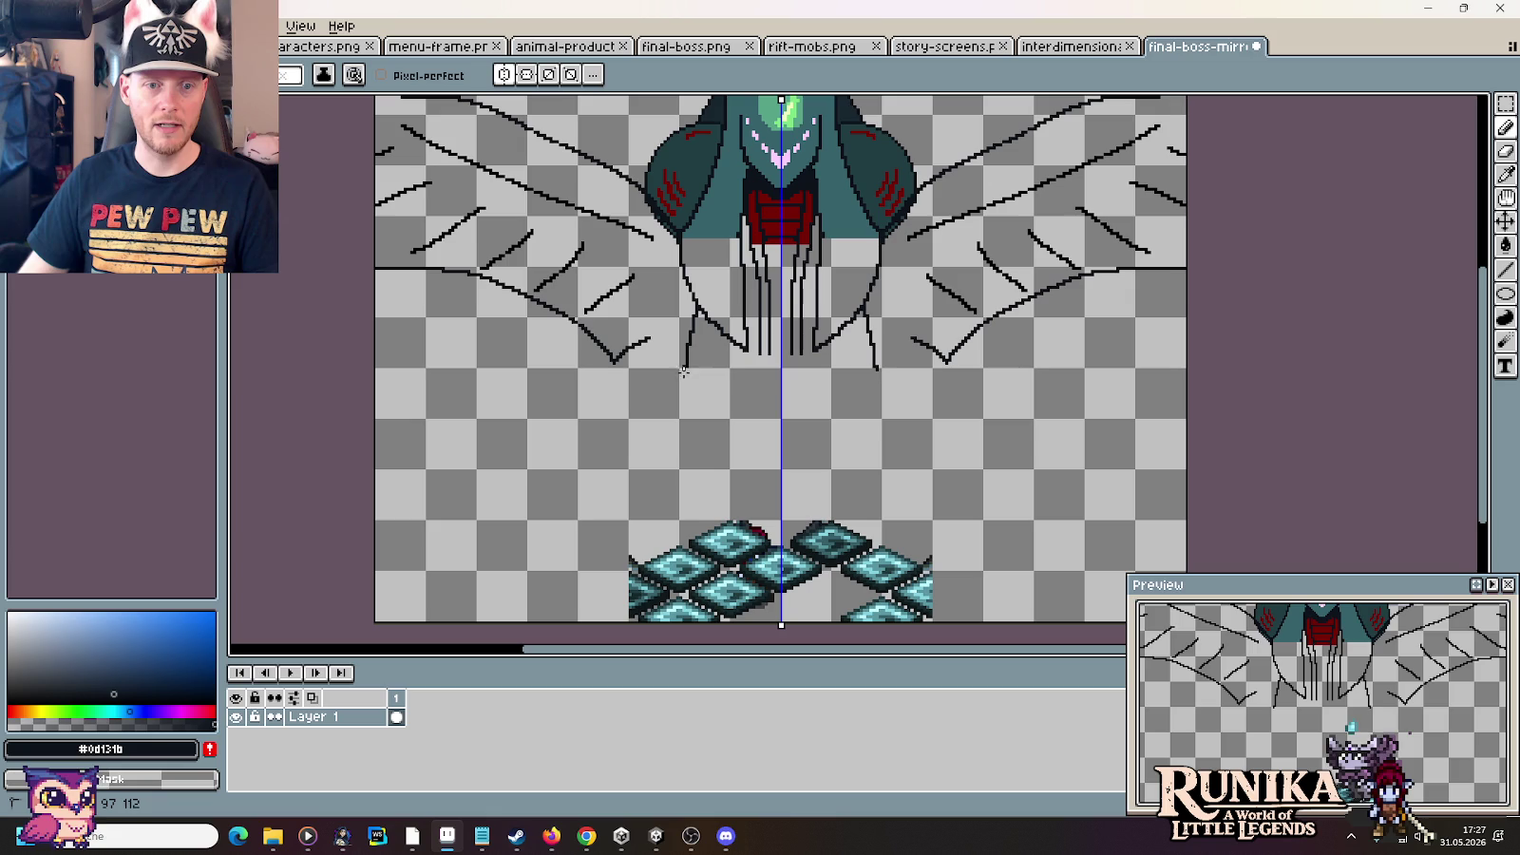
key("ctrl+z")
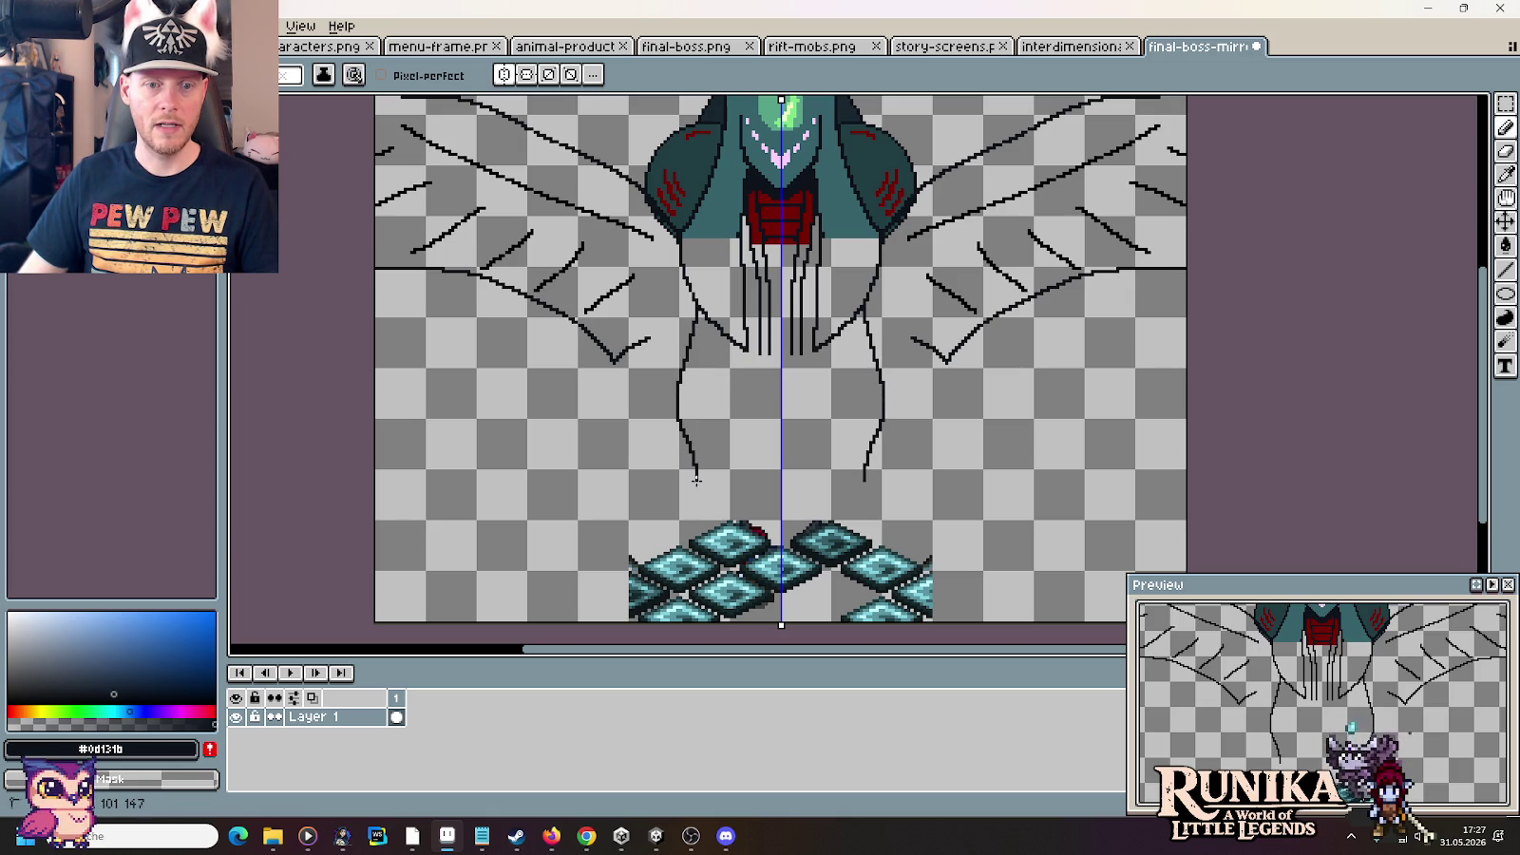
key("ctrl+z")
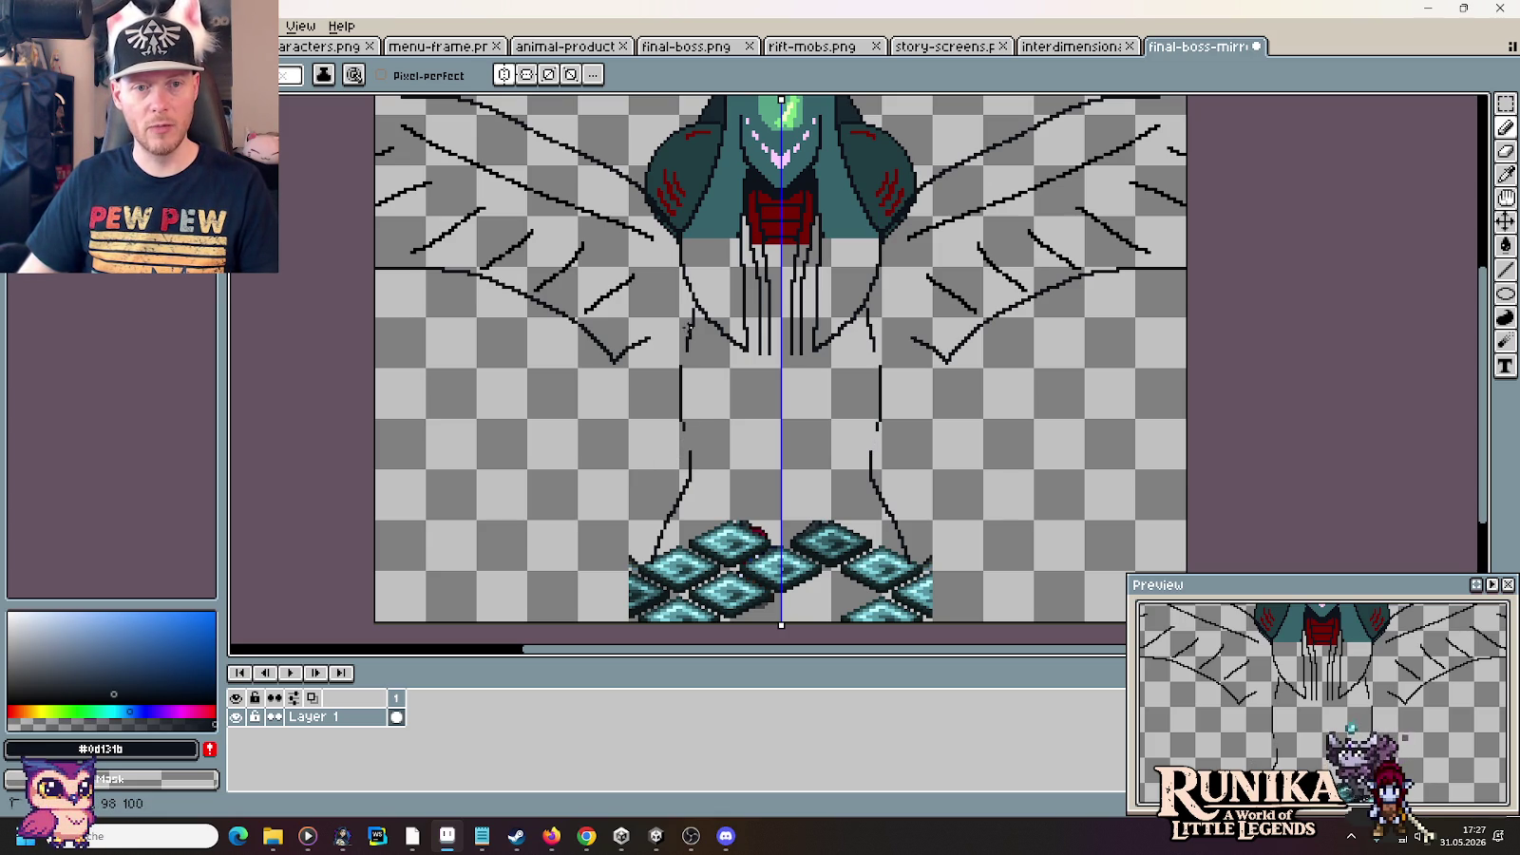
left_click_drag(680, 380, 681, 427)
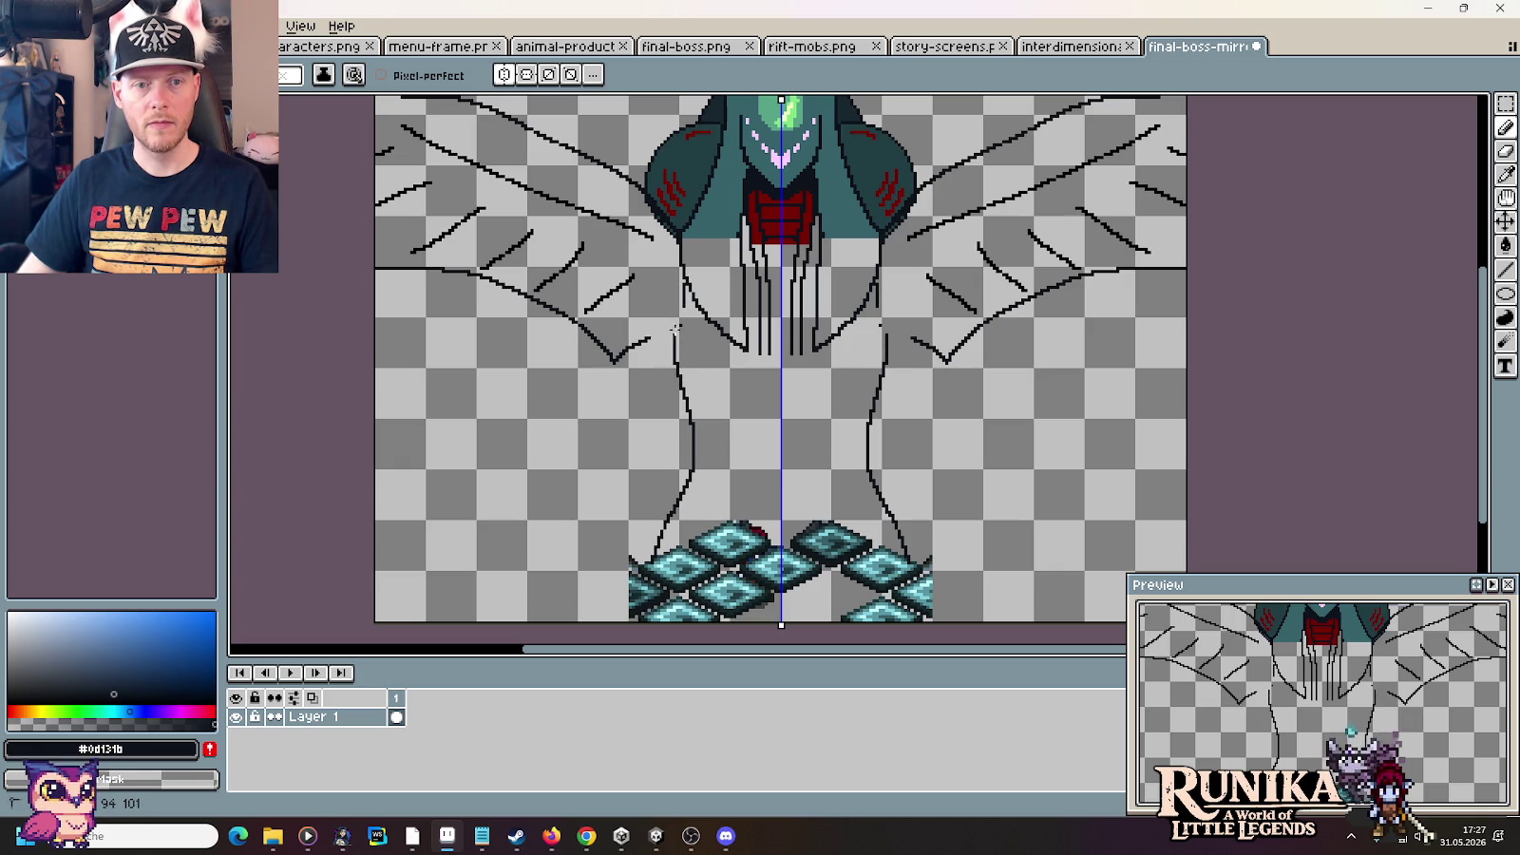
key("ctrl+z")
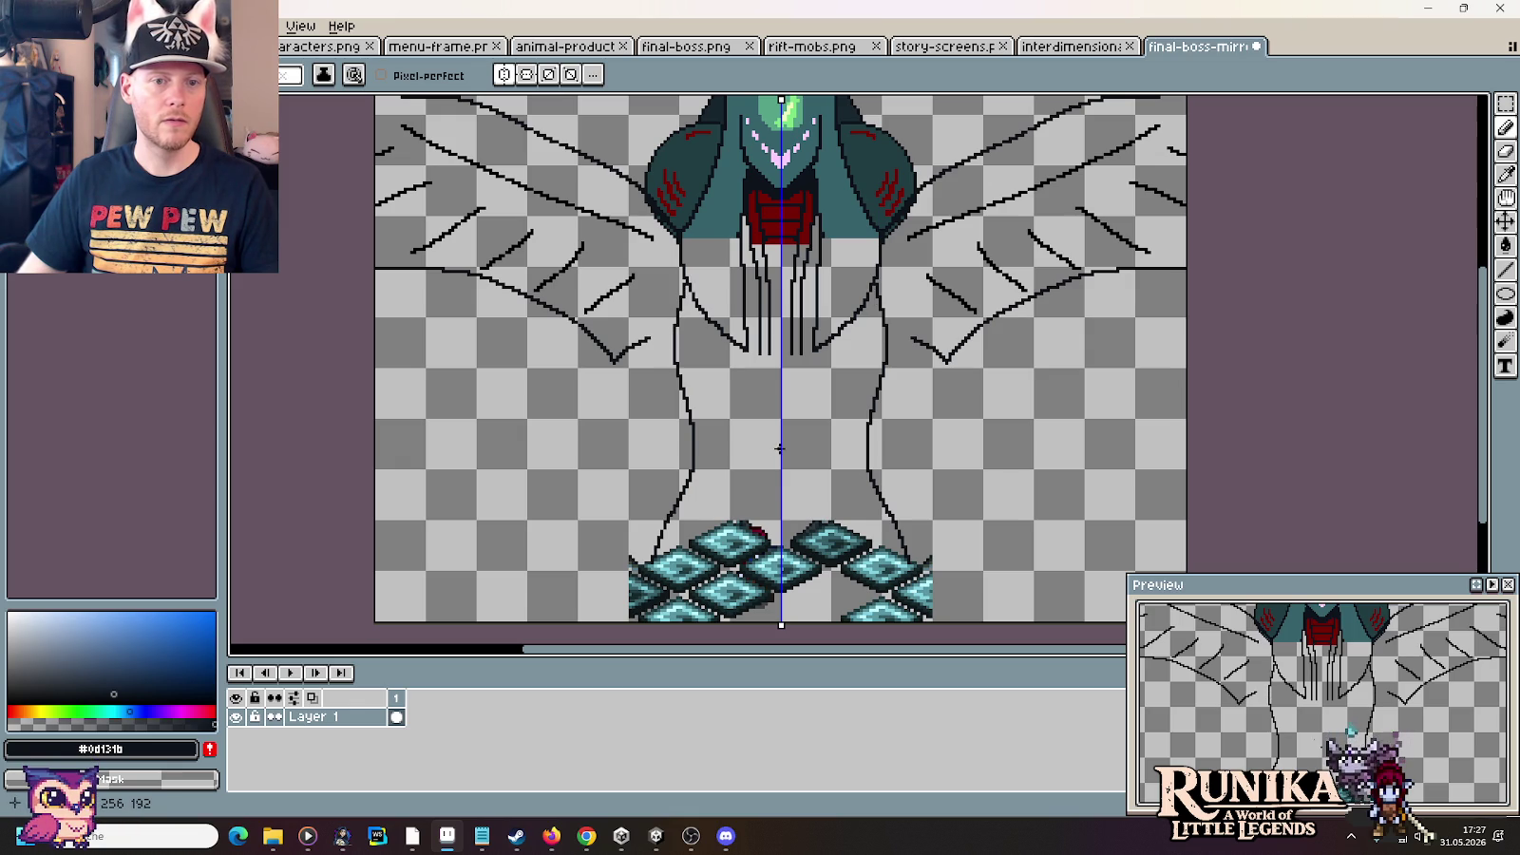
left_click_drag(1002, 348, 964, 392)
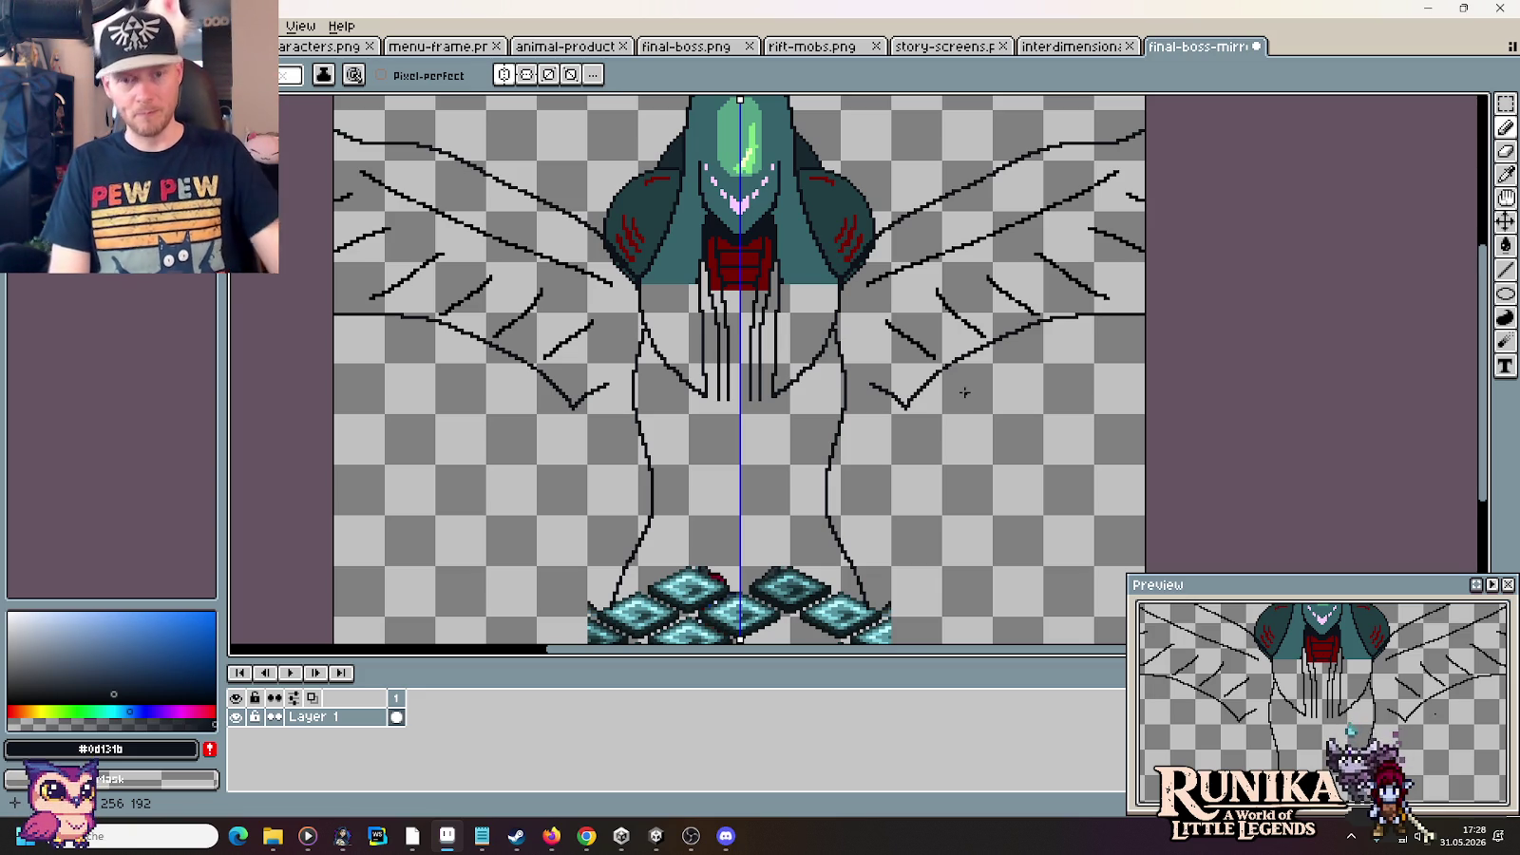
Save final-boss-mirror.png and bring the Chrome reference images back up
key("ctrl+s")
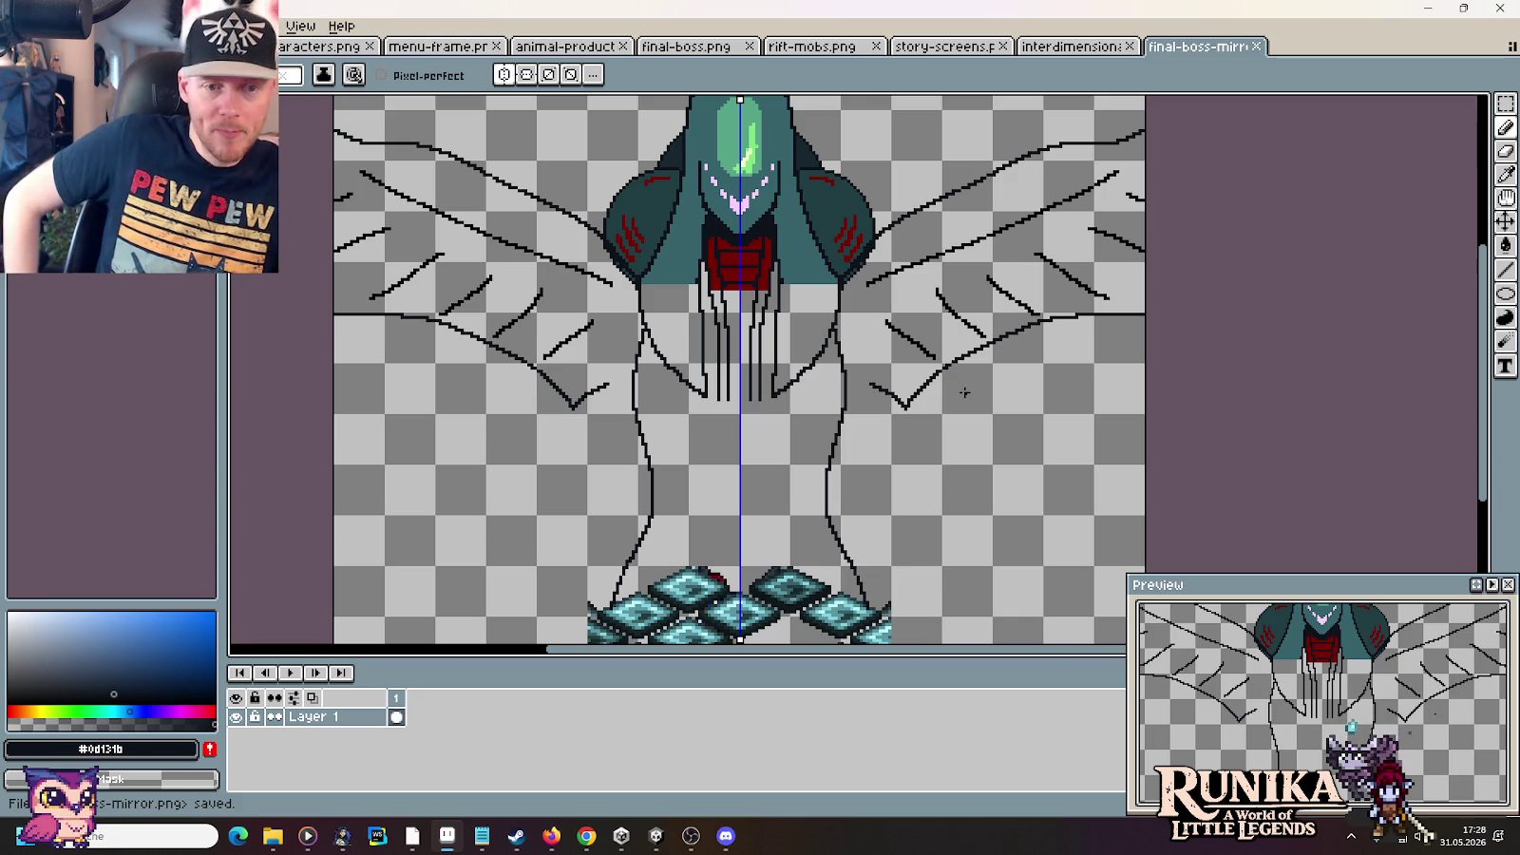
left_click(589, 838)
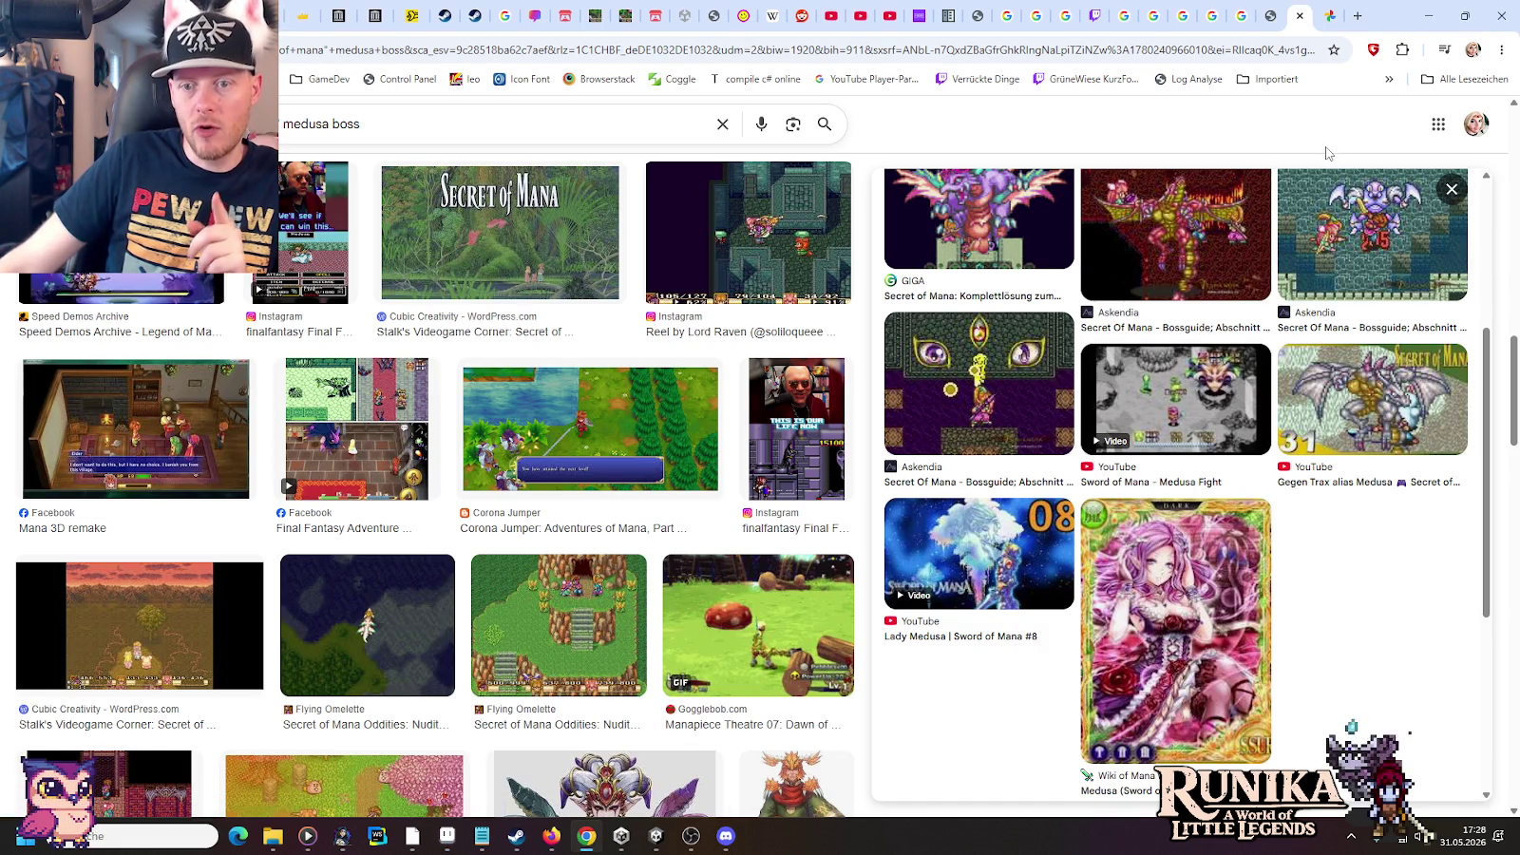
Compare the full-size Medusa and winged dragon sprites against the medusa boss results
left_click(1330, 16)
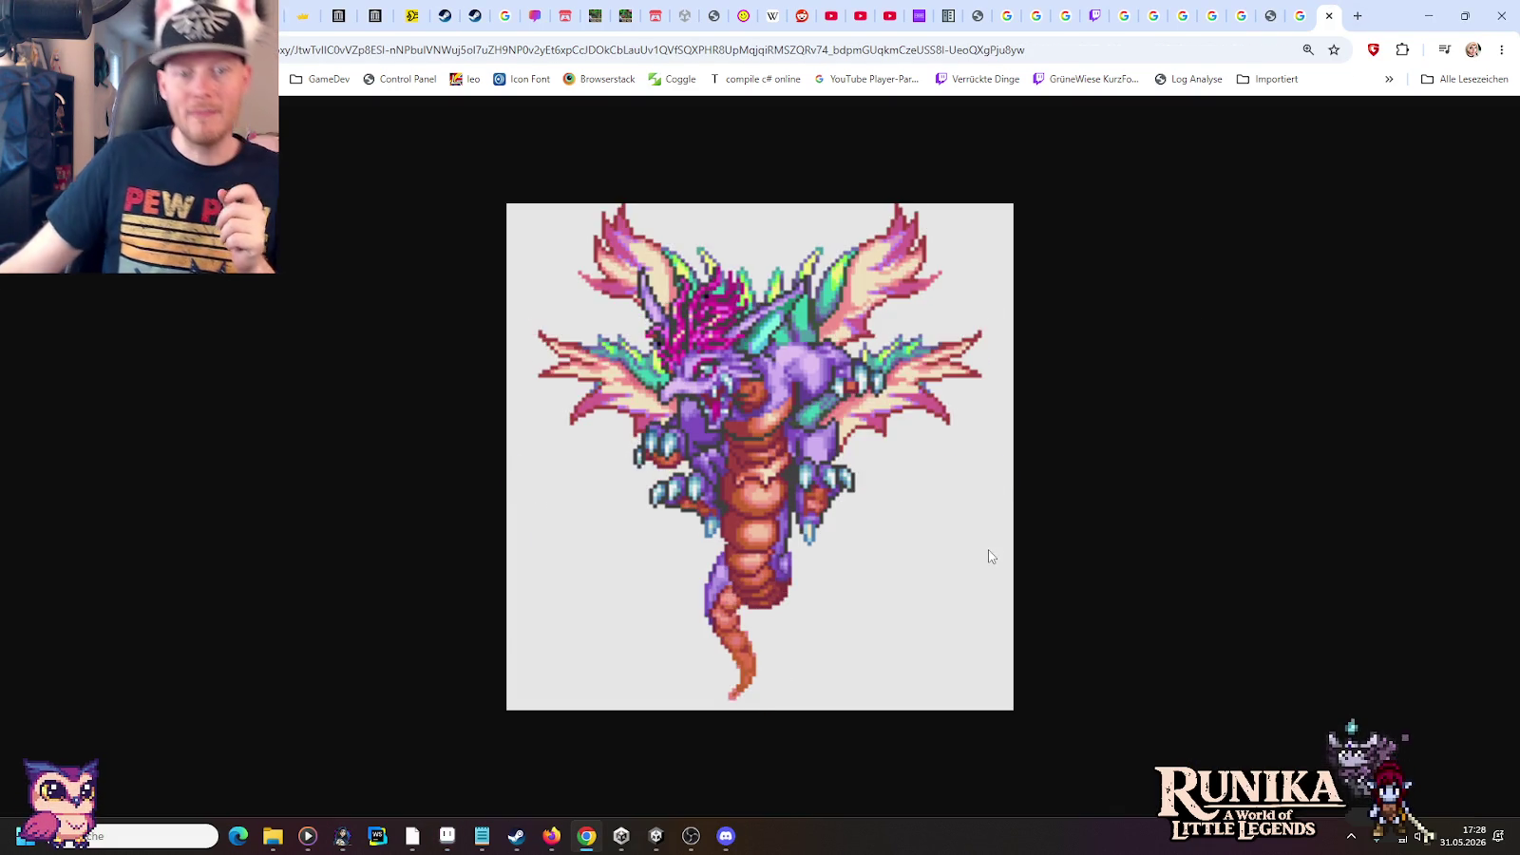
left_click(1298, 15)
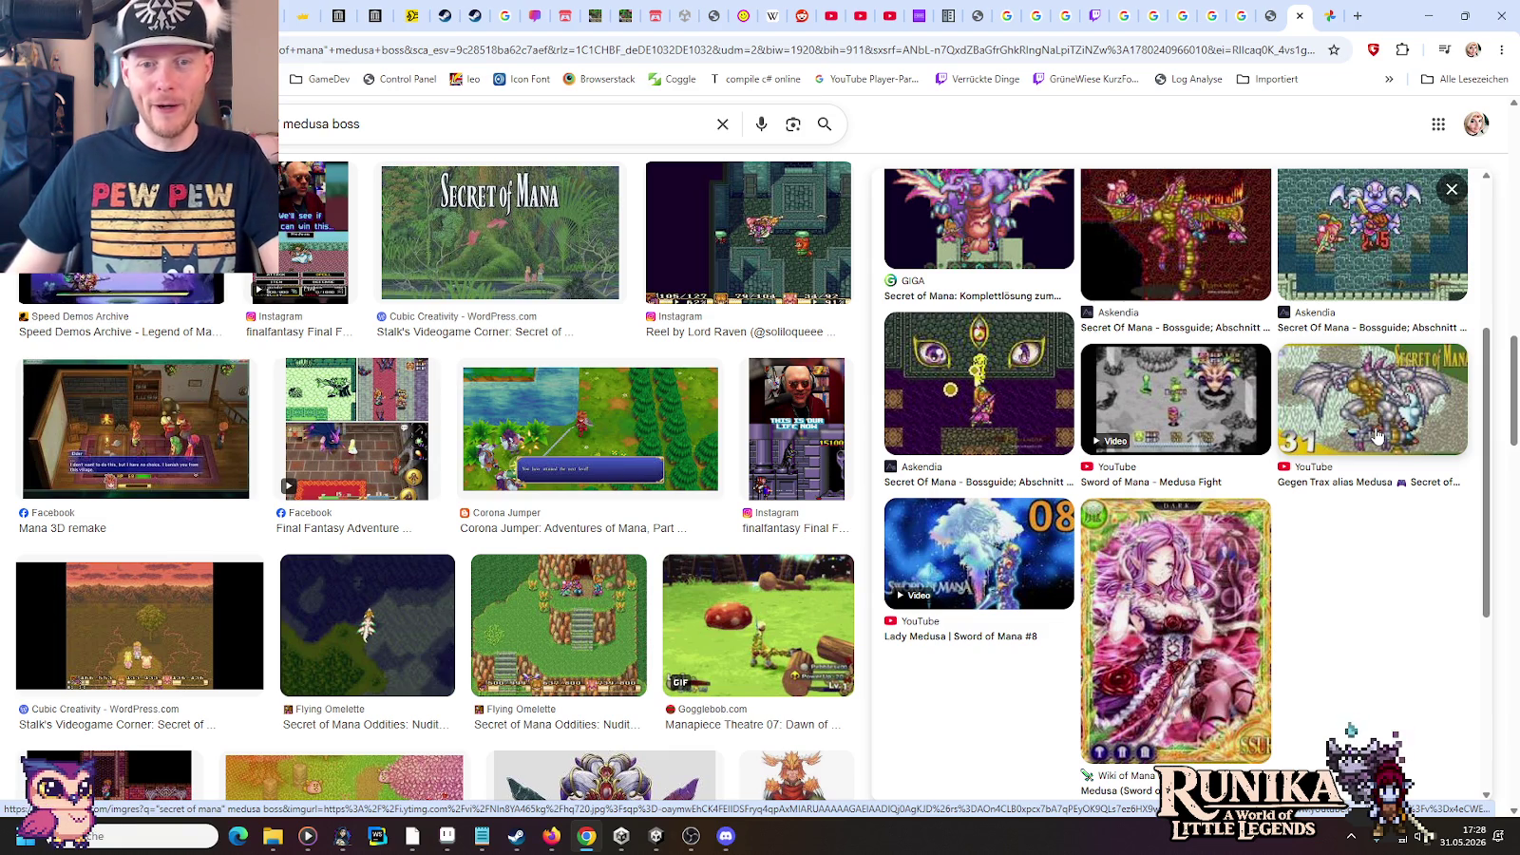
left_click(1323, 11)
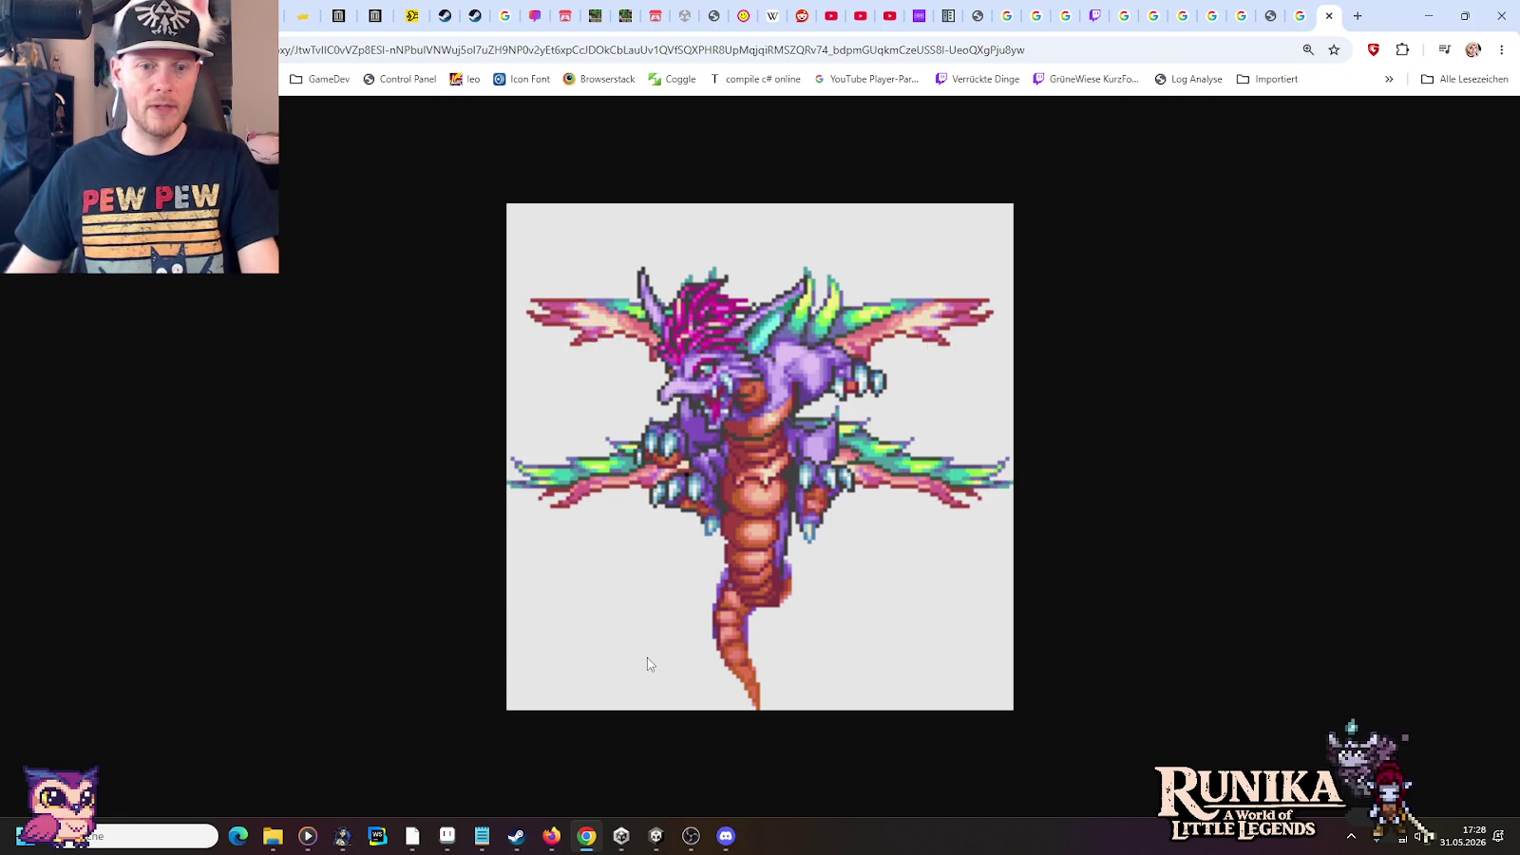
key("alt+Tab")
scroll(849, 412, "down", 1)
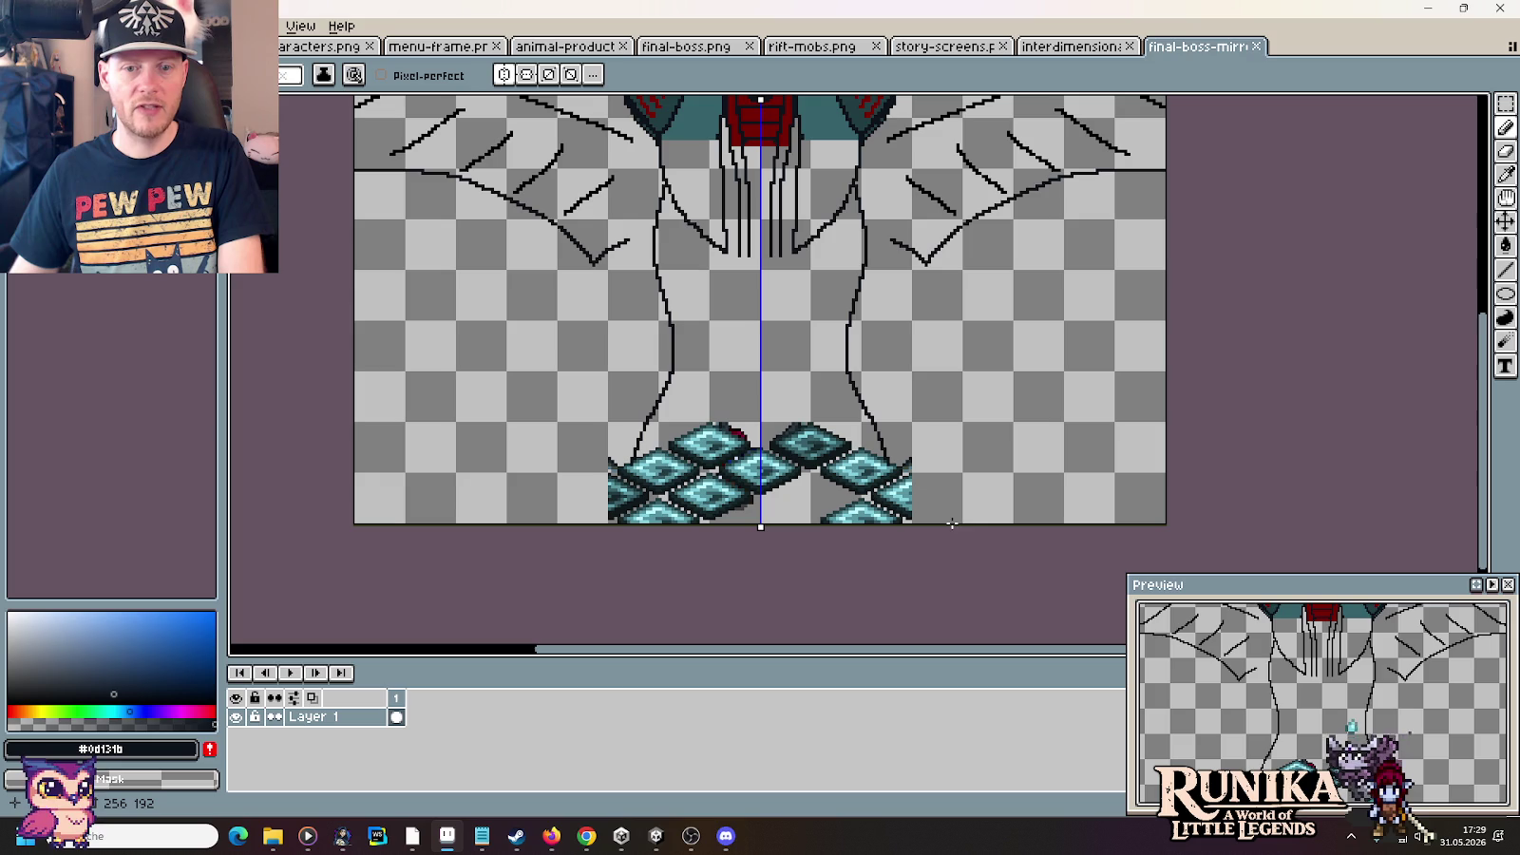
Draw and undo two mirrored lower-leg strokes, then bring the boss head back into view
left_click_drag(960, 518, 963, 434)
key("ctrl+z")
mouse_move(964, 524)
left_mouse_down()
mouse_move(948, 450)
mouse_move(870, 394)
left_mouse_up()
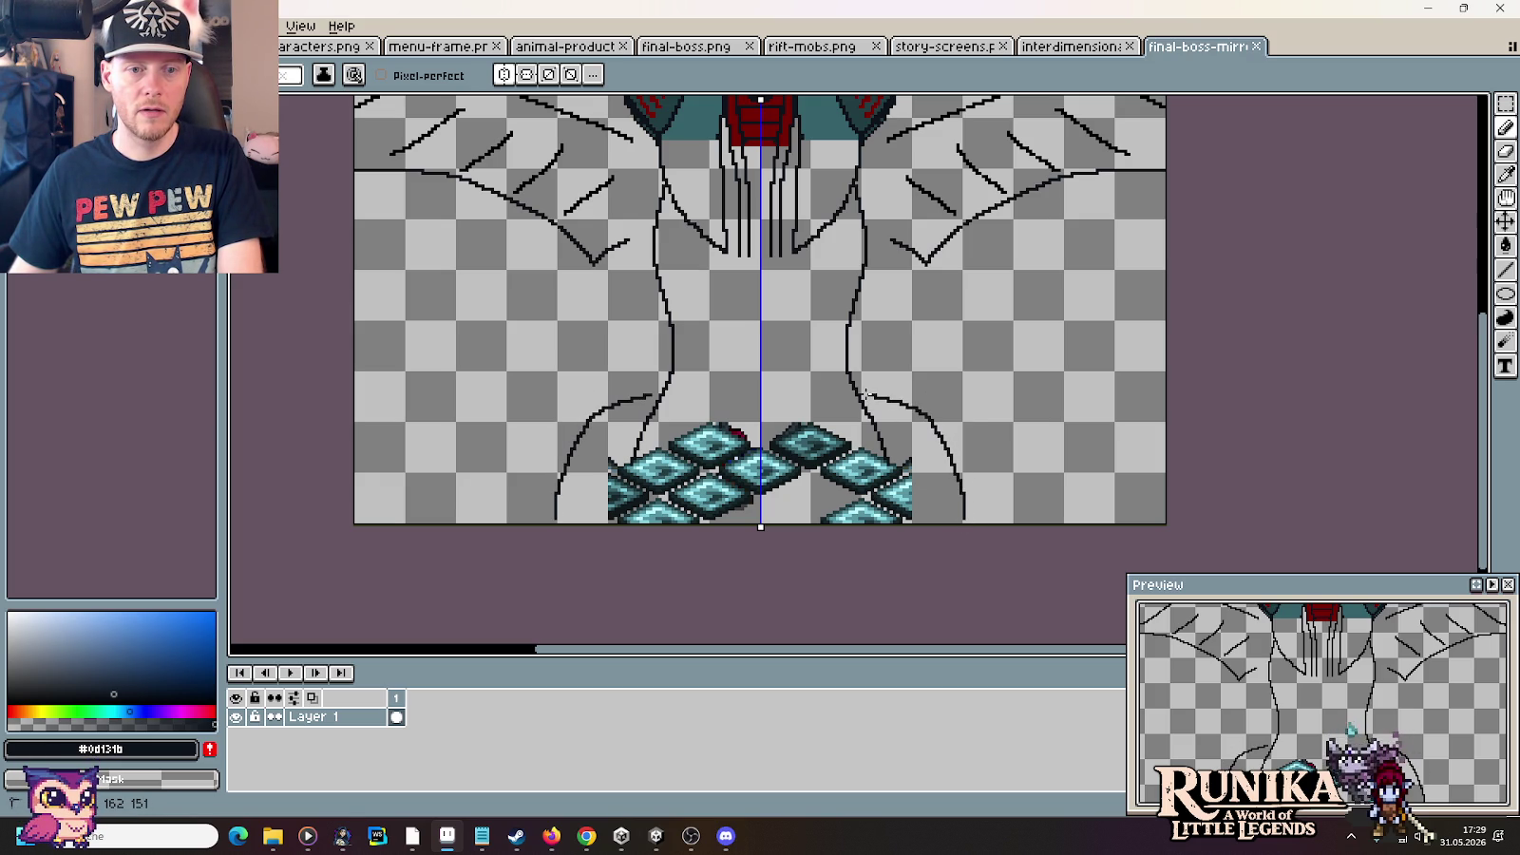
key("ctrl+z")
left_click_drag(916, 445, 950, 594)
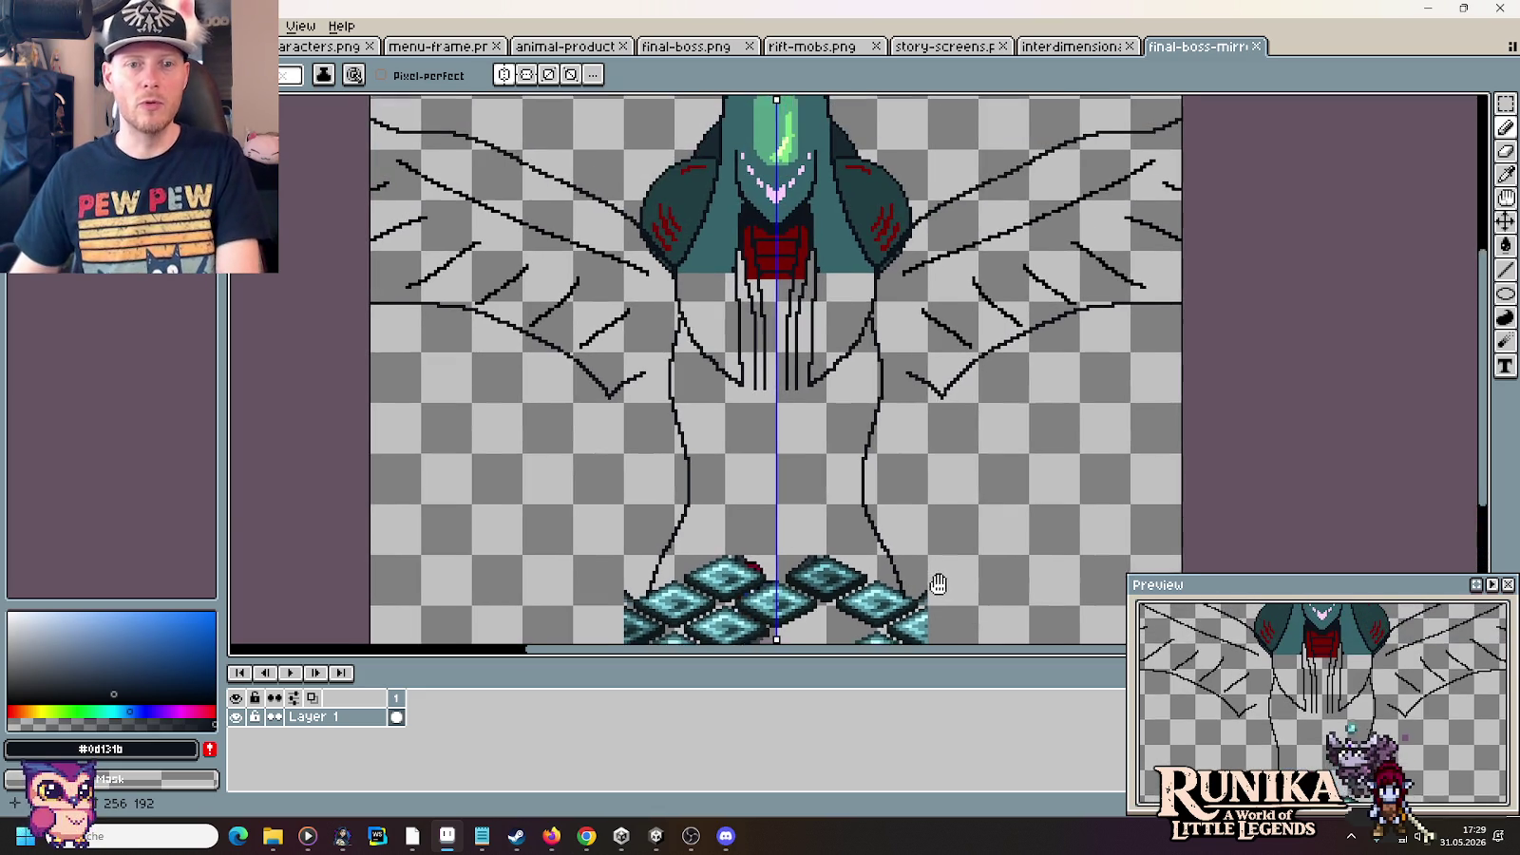
key("v")
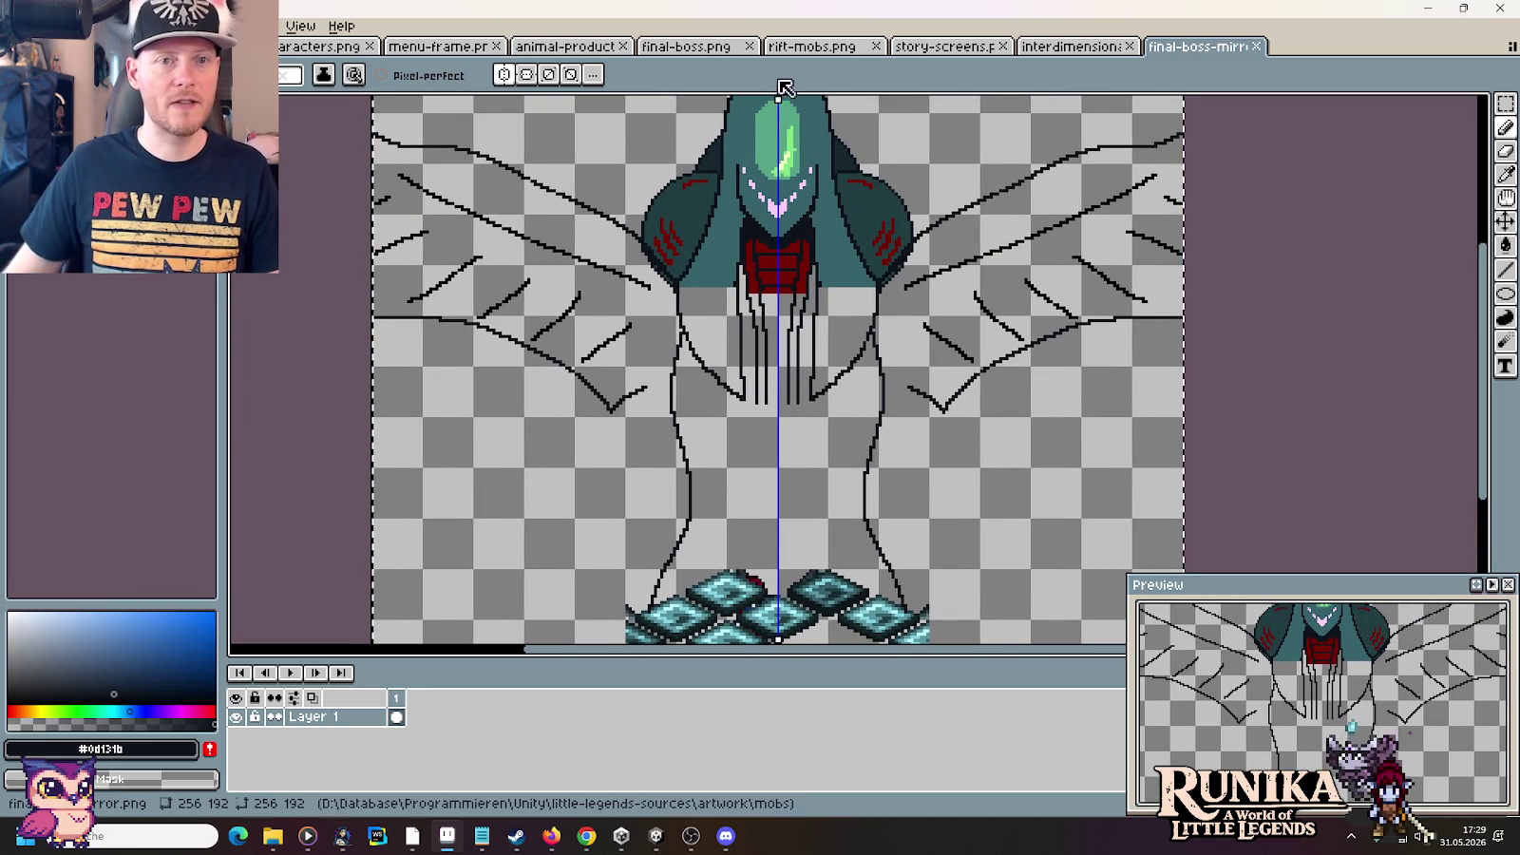
Close the rift-mobs, story-screens and interdimensional rift tabs and zoom out over final-boss.png
left_click(813, 46)
left_click(876, 47)
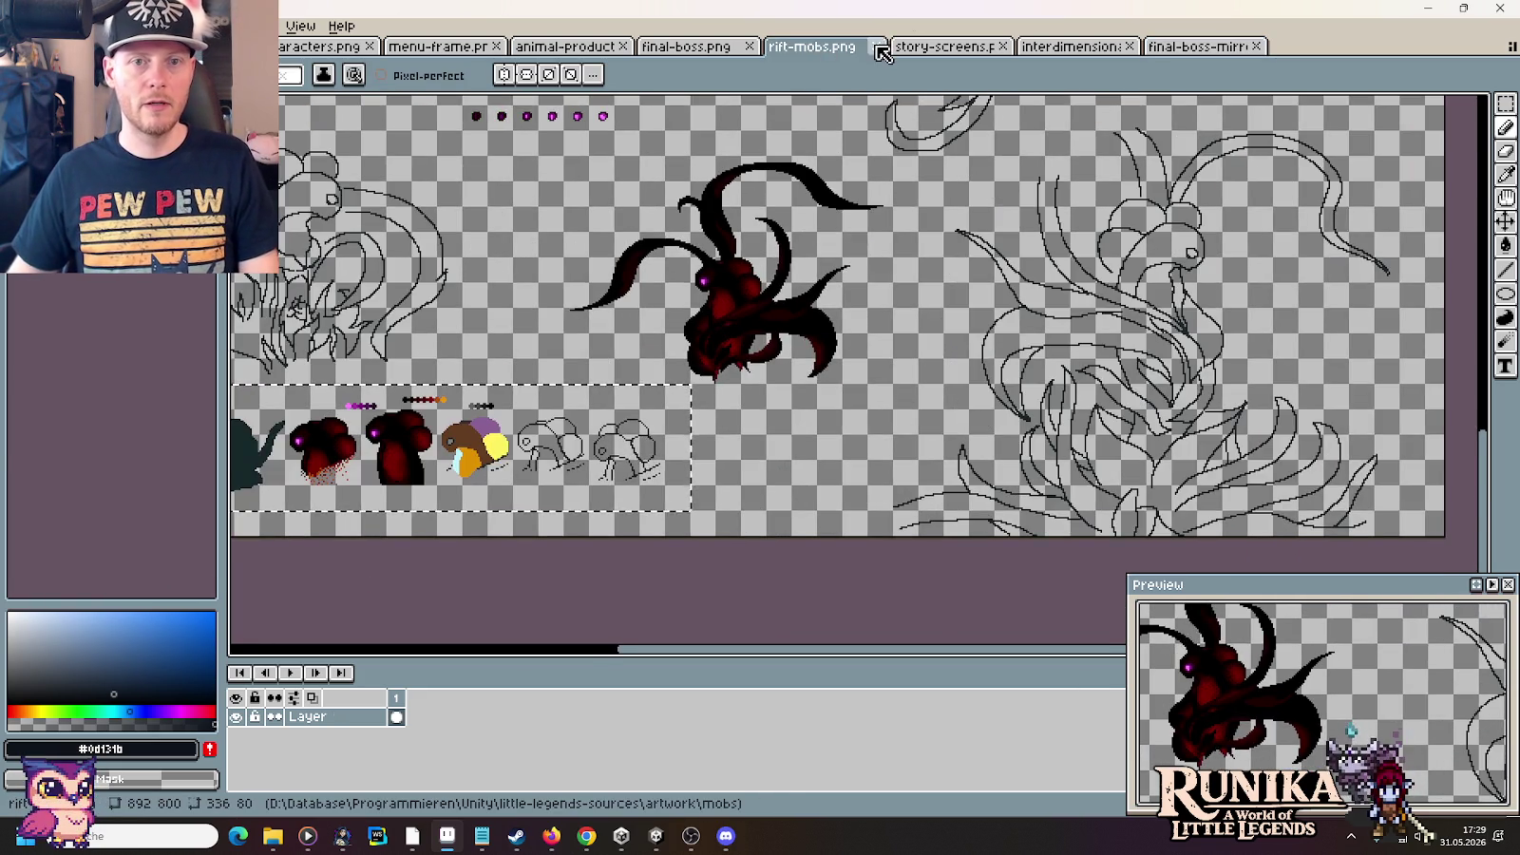
left_click(846, 47)
left_click(876, 47)
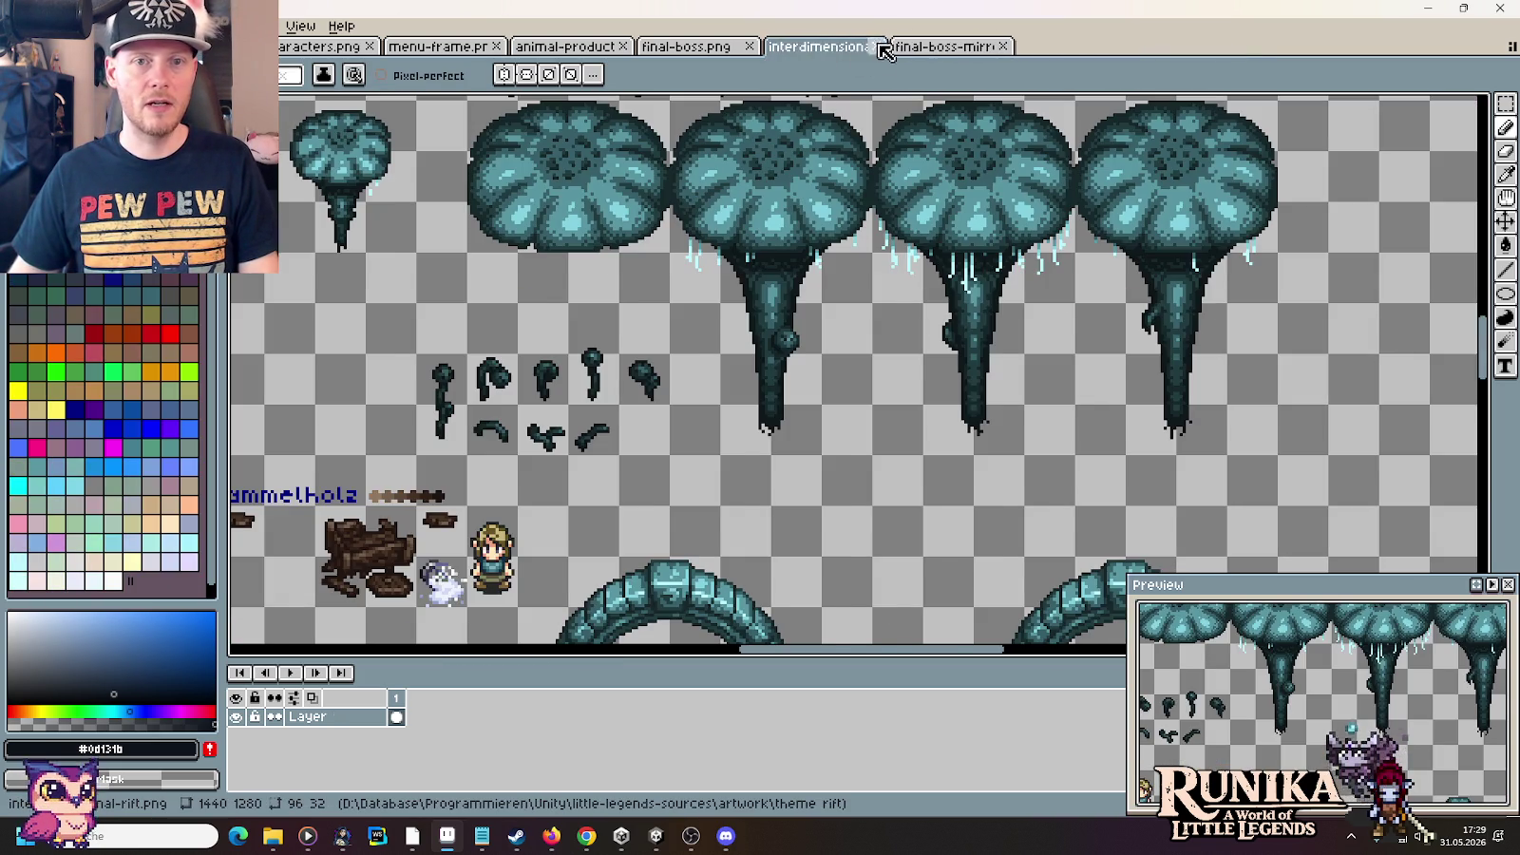
left_click(877, 47)
left_click(704, 47)
scroll(1191, 306, "down", 2)
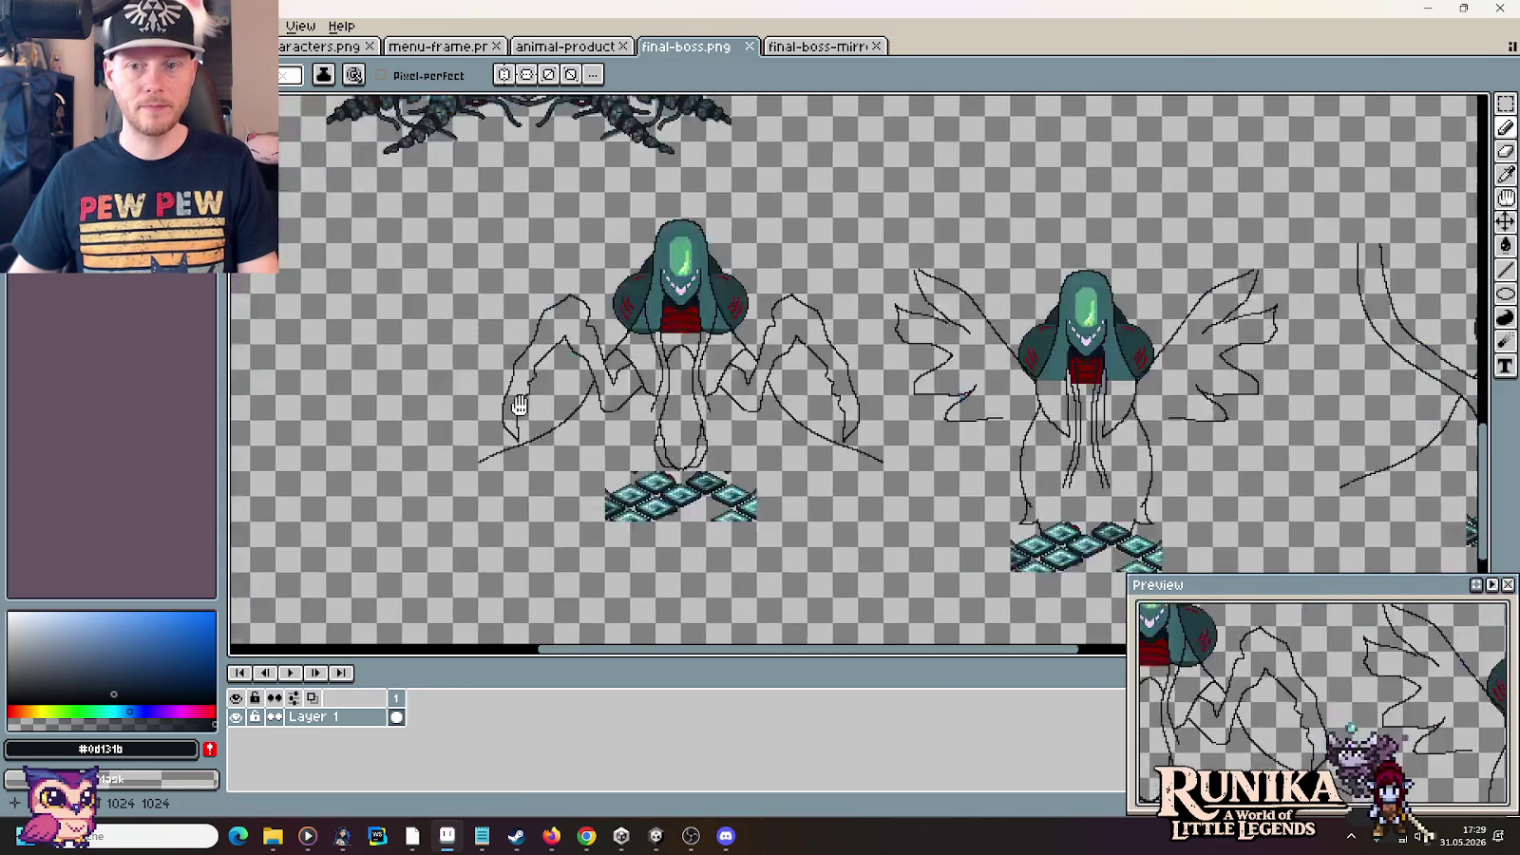
left_click_drag(784, 325, 838, 331)
left_click_drag(1359, 371, 798, 333)
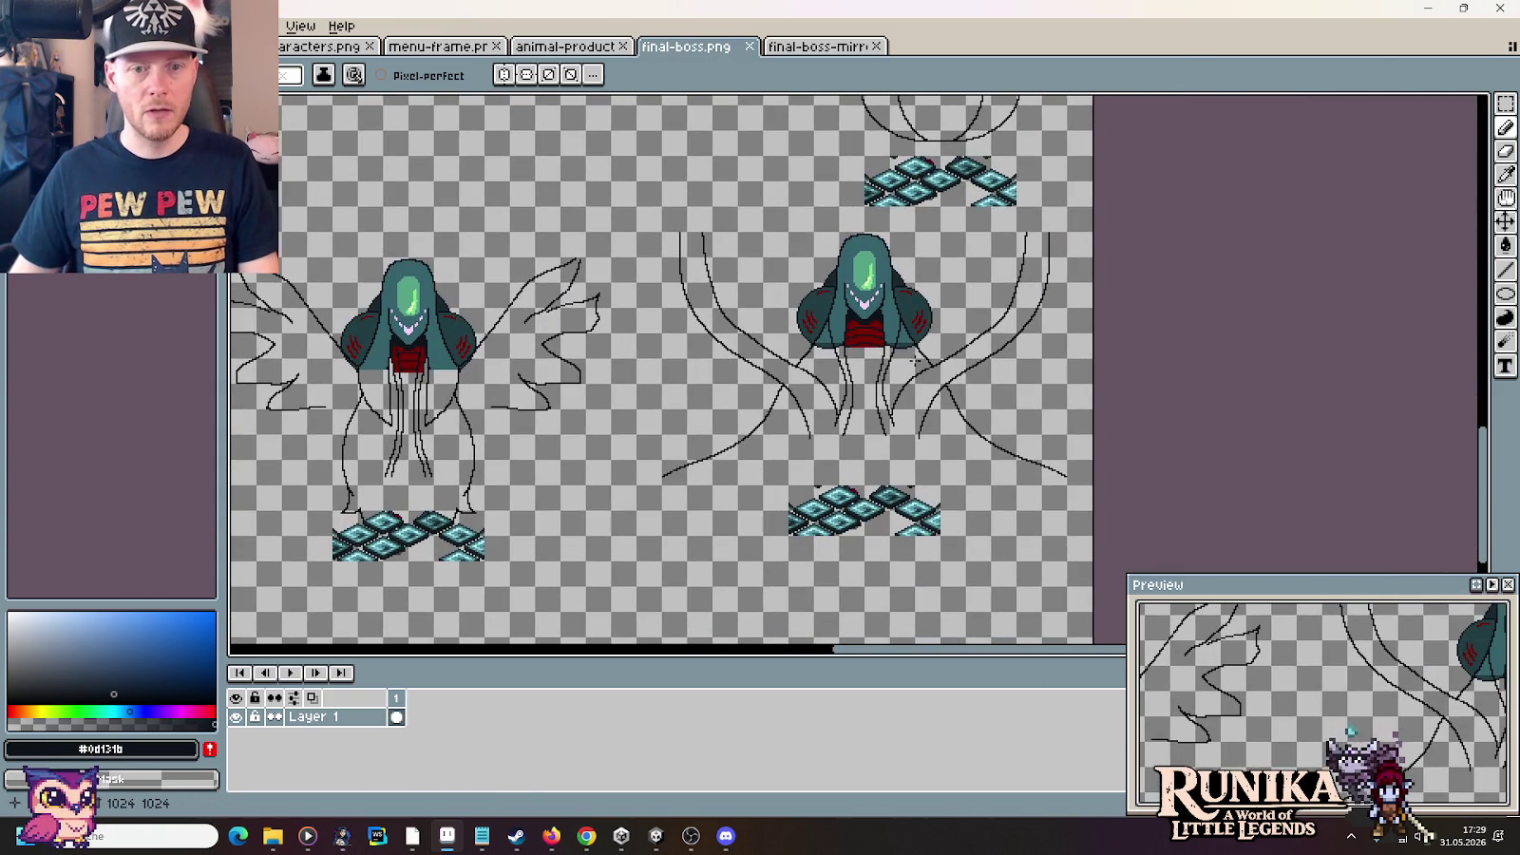
Marquee and delete the old boss draft together with its floor tiles
key("m")
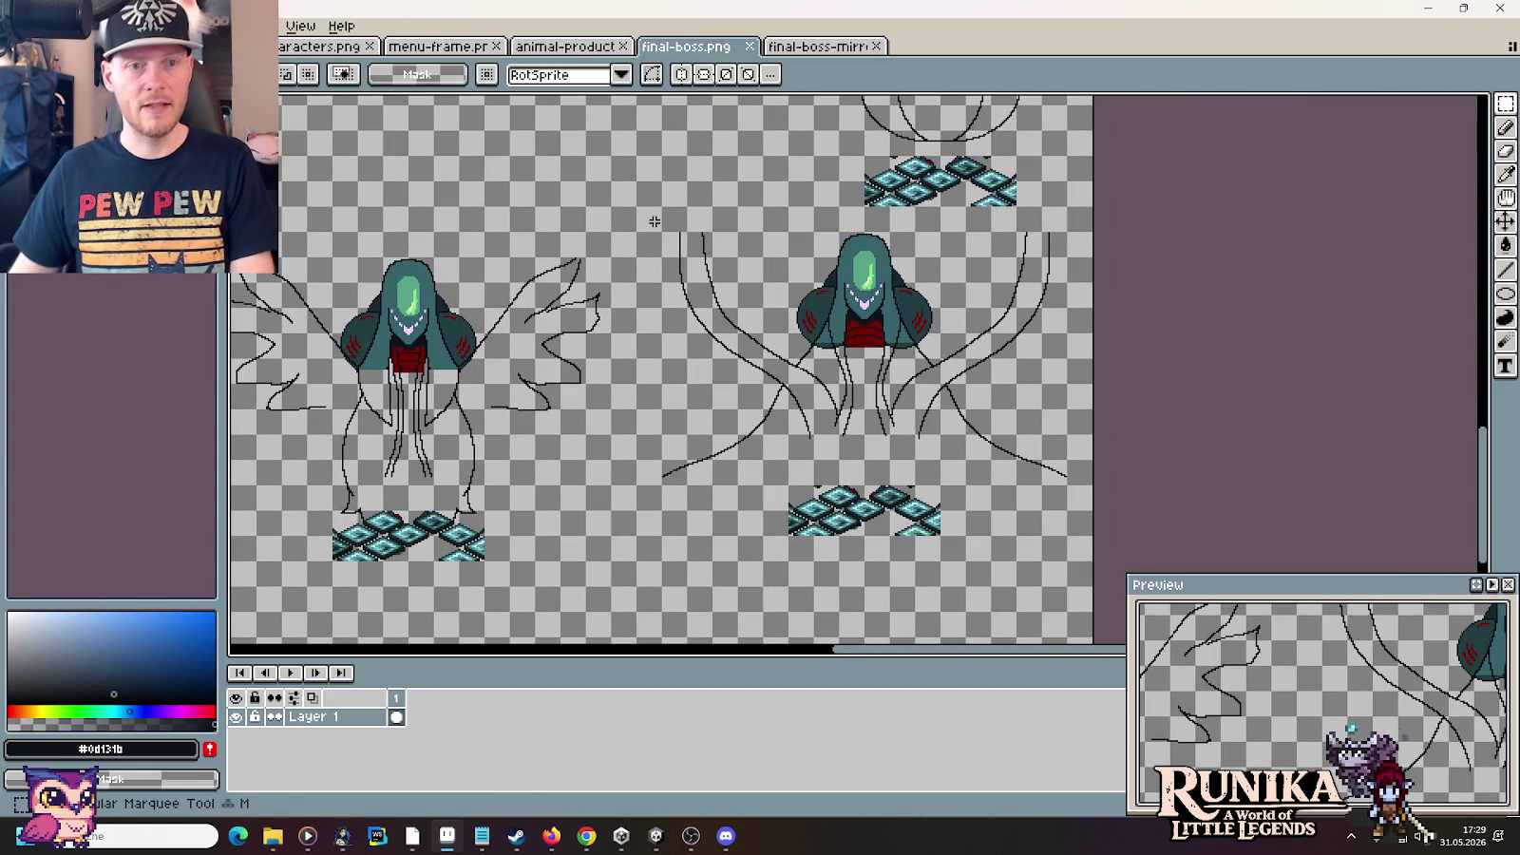
left_click_drag(650, 222, 1092, 580)
key("Delete")
mouse_move(691, 424)
left_mouse_down()
mouse_move(847, 389)
mouse_move(583, 152)
mouse_move(697, 342)
left_mouse_up()
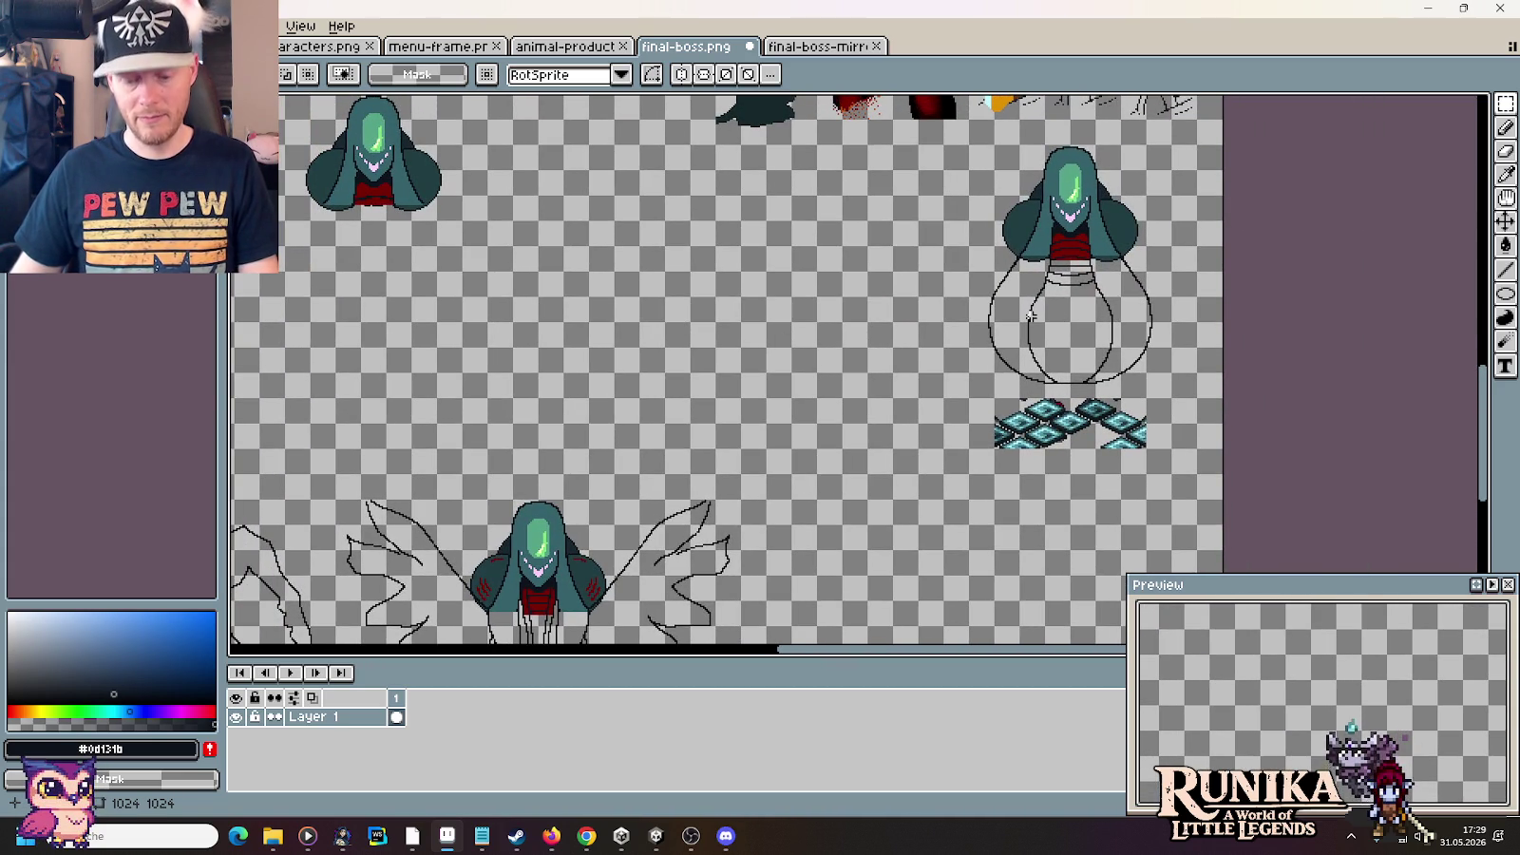
left_click_drag(945, 133, 1254, 469)
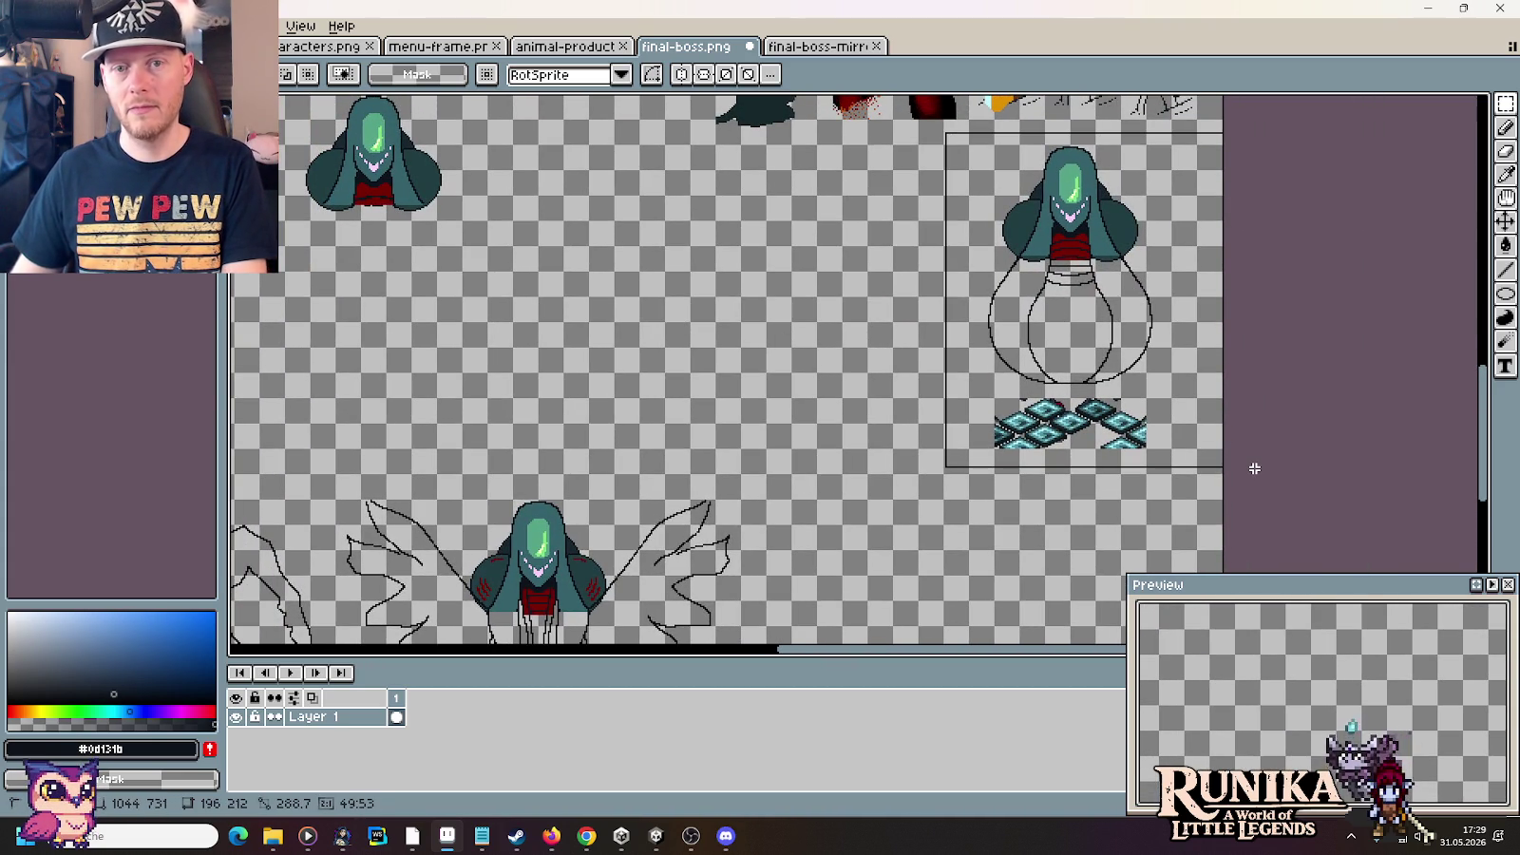
key("ctrl+d")
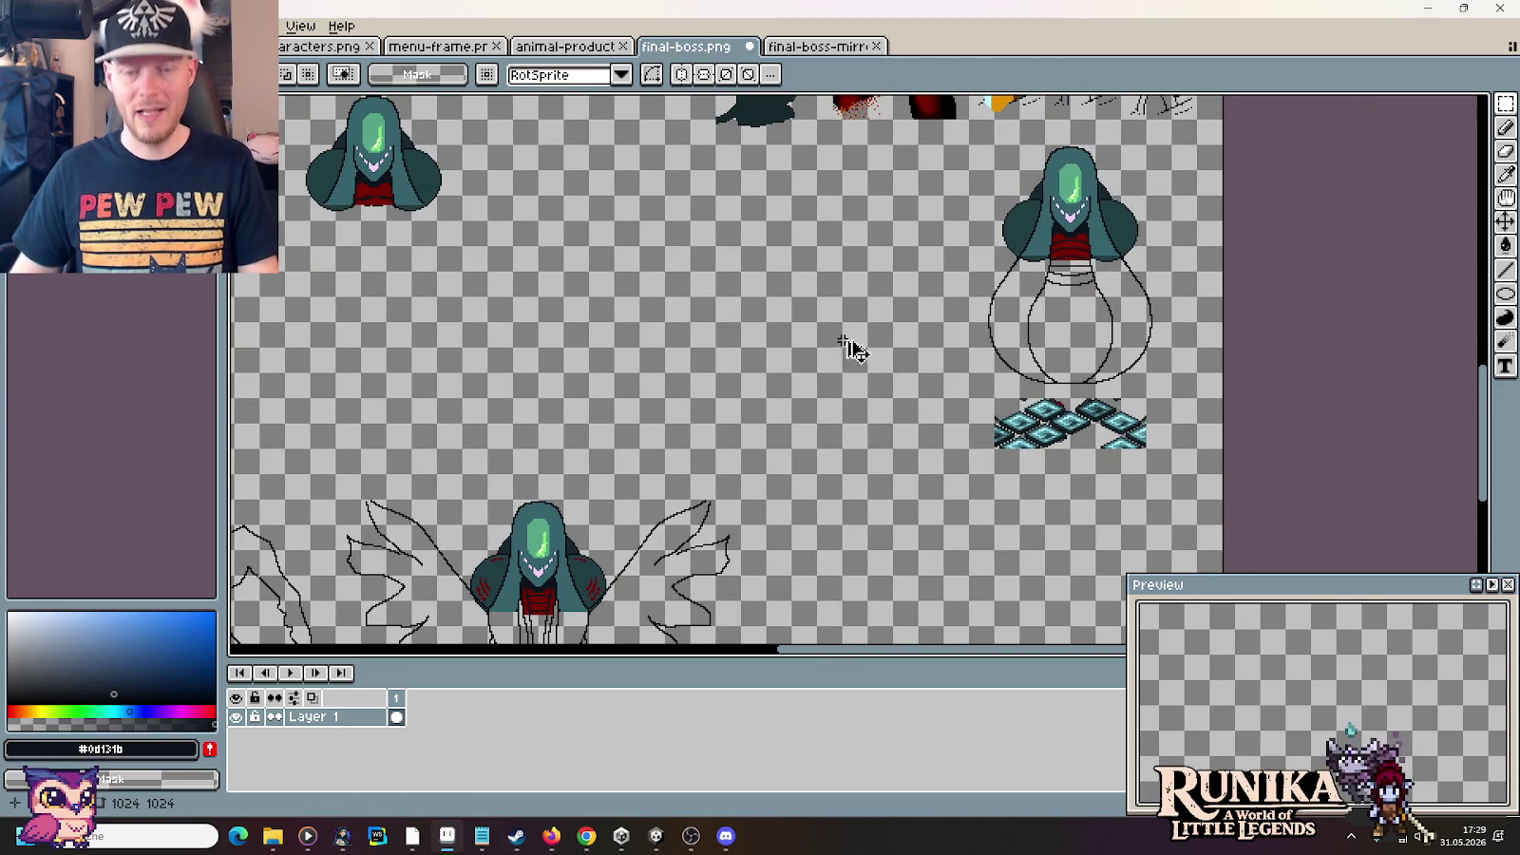
Paste the winged mirrored boss and place it near the canvas centre beside the bulb-bodied version
key("ctrl+v")
left_click_drag(852, 350, 779, 285)
key("Return")
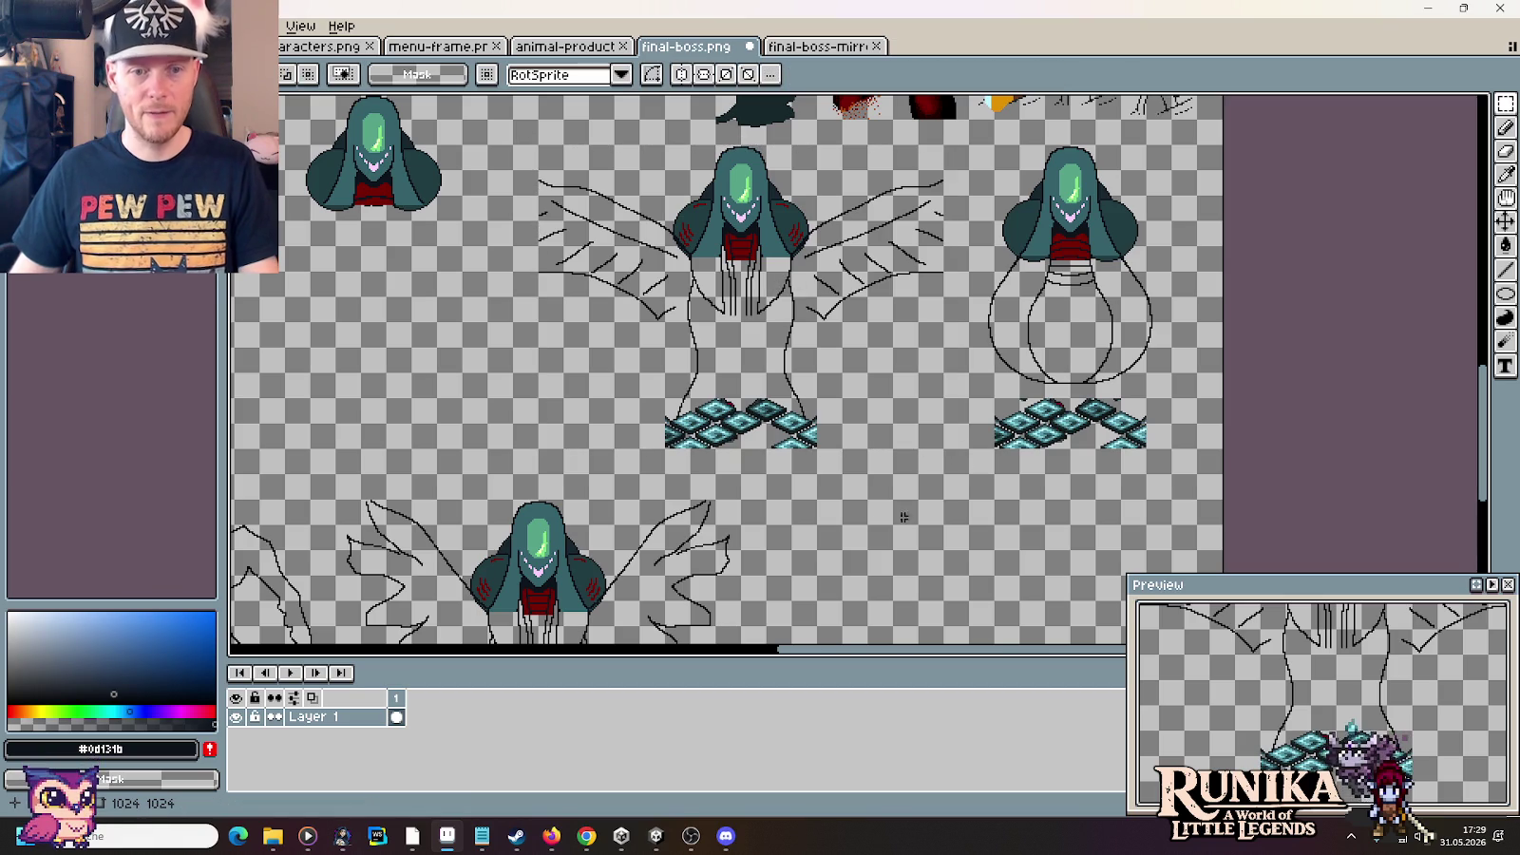
scroll(806, 472, "up", 1)
key("b")
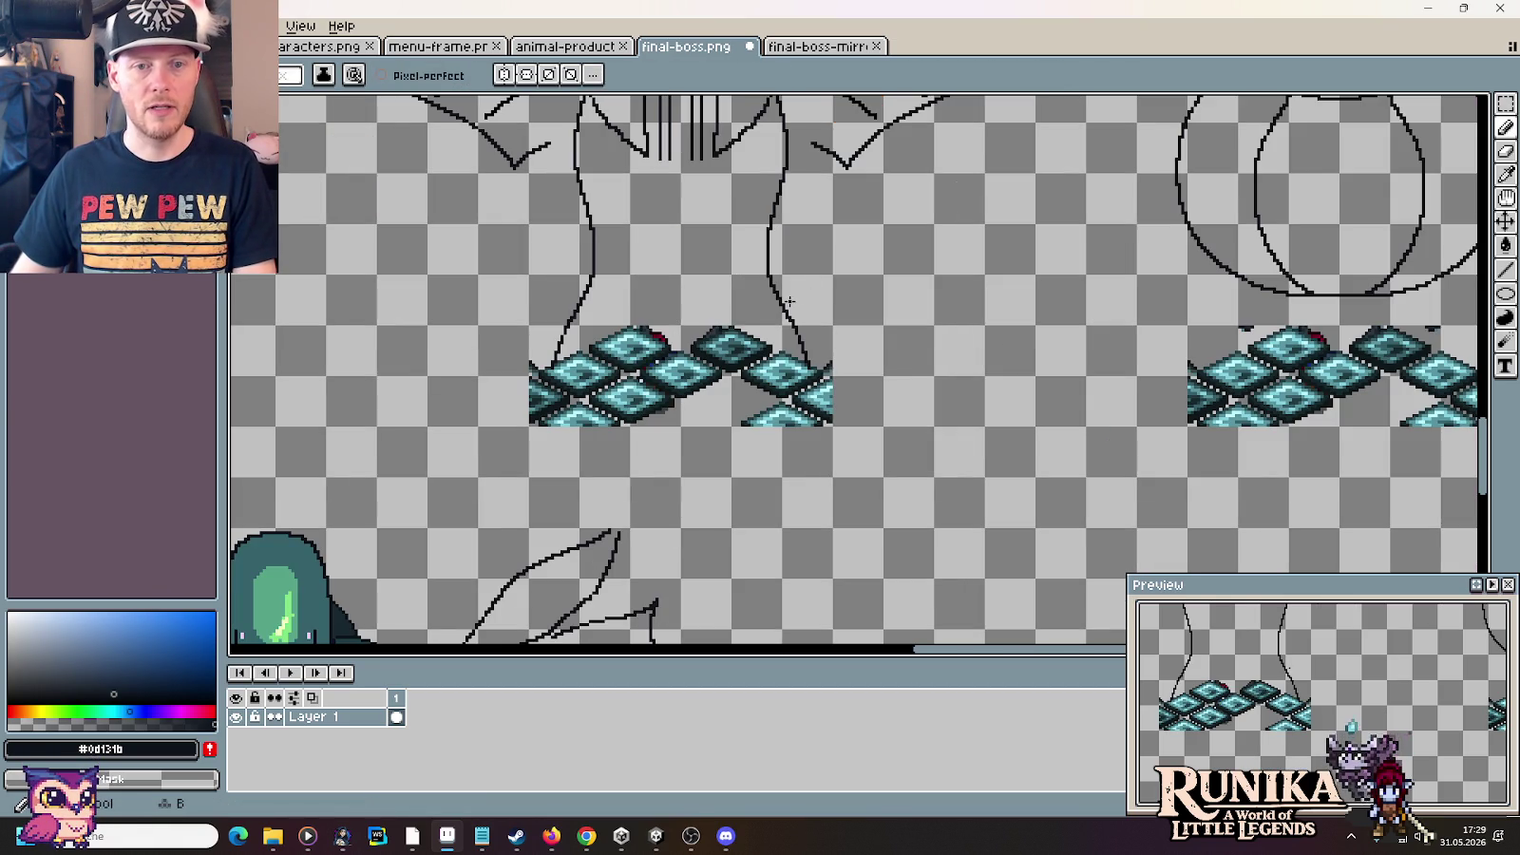
key("alt+Tab")
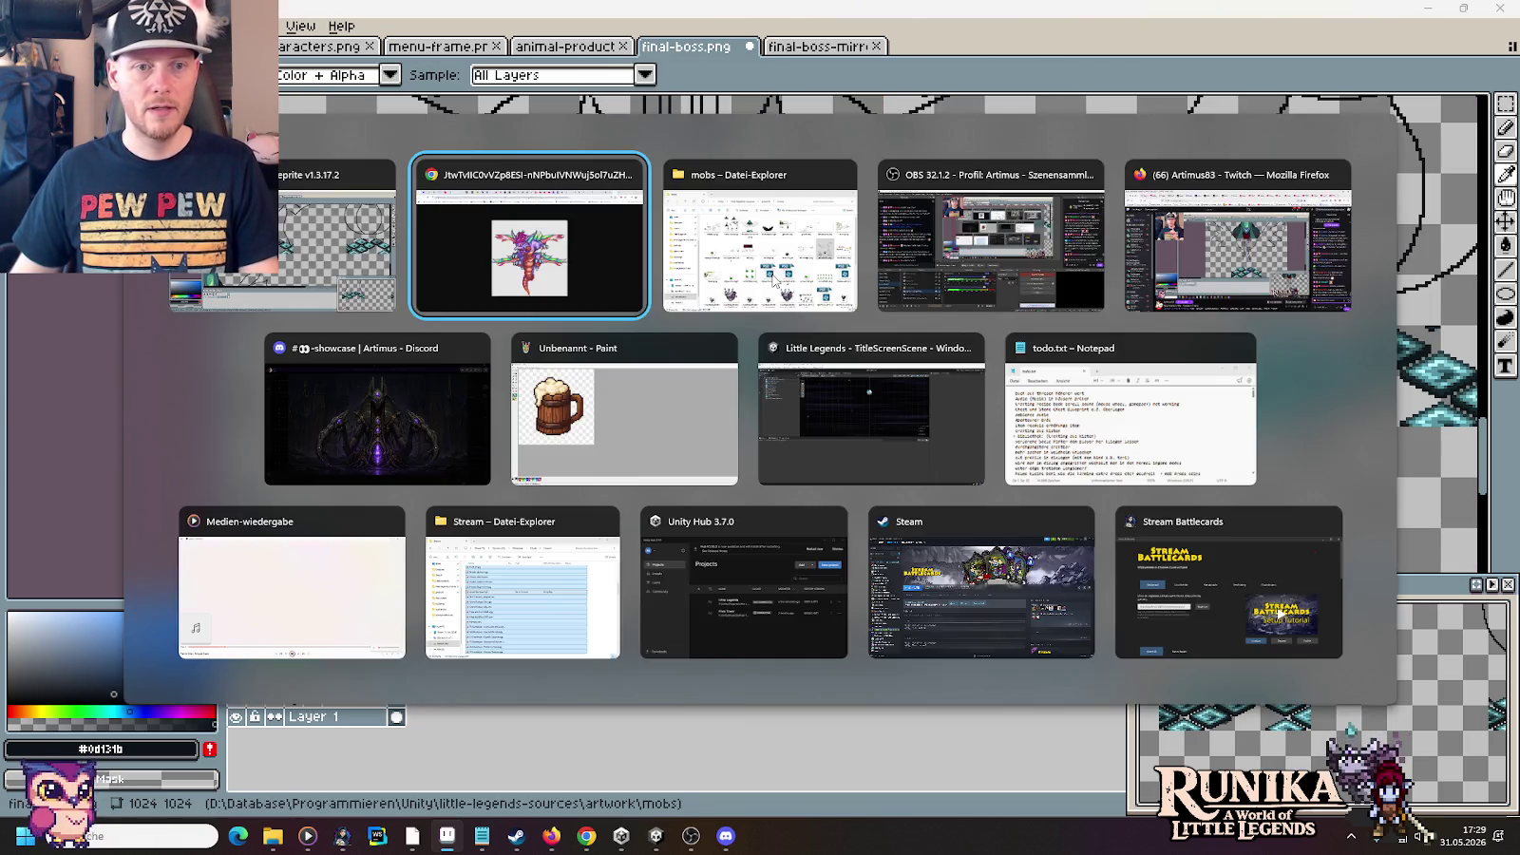
Preview the Askendia guide image, then bring up the archive.org Secret of Mana Medusa page
key("ctrl+shift+Tab")
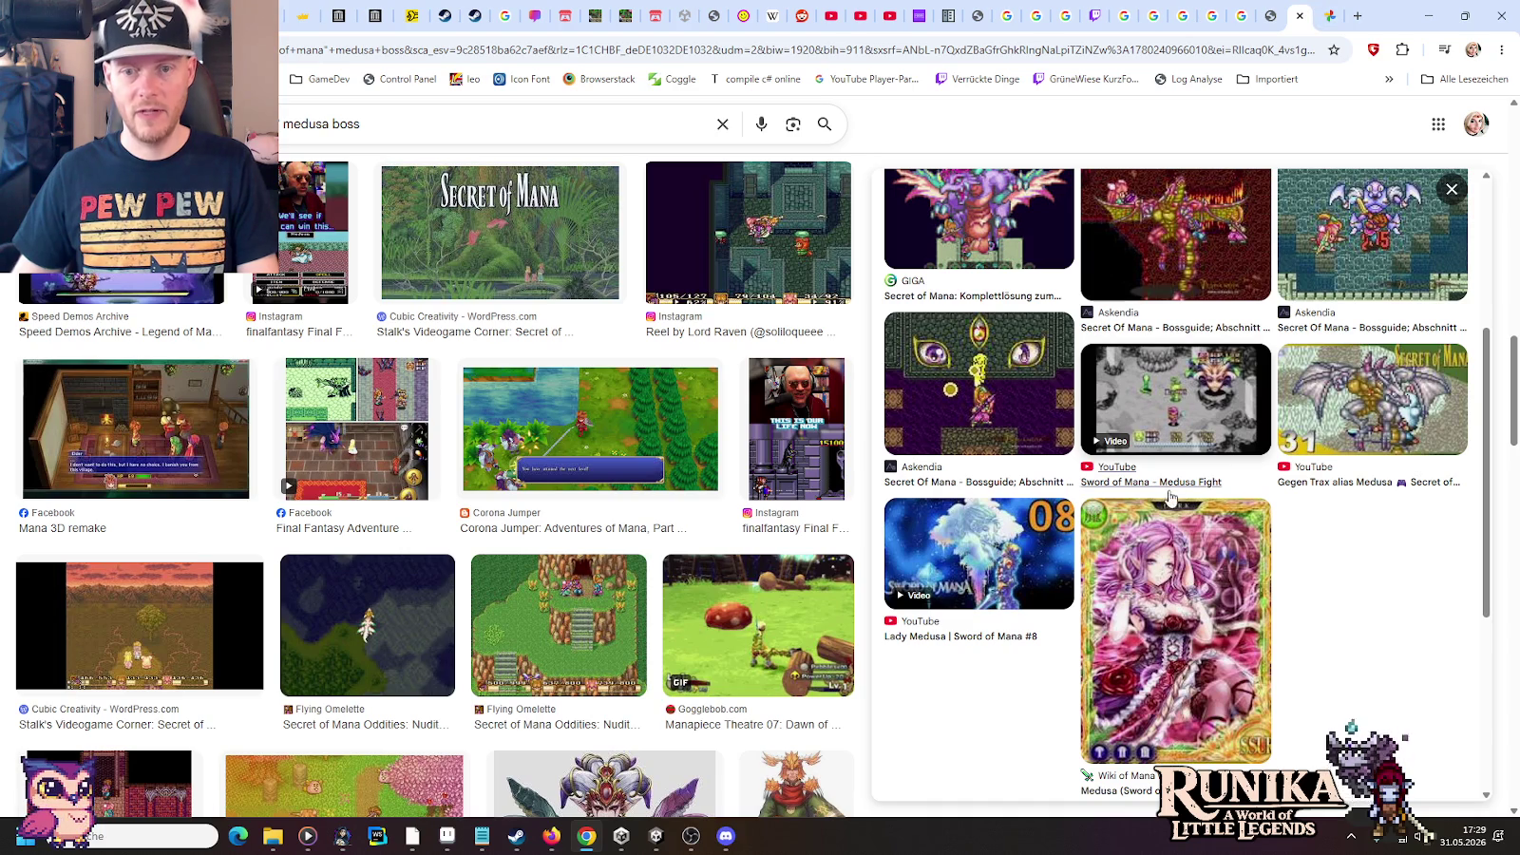
left_click(1220, 295)
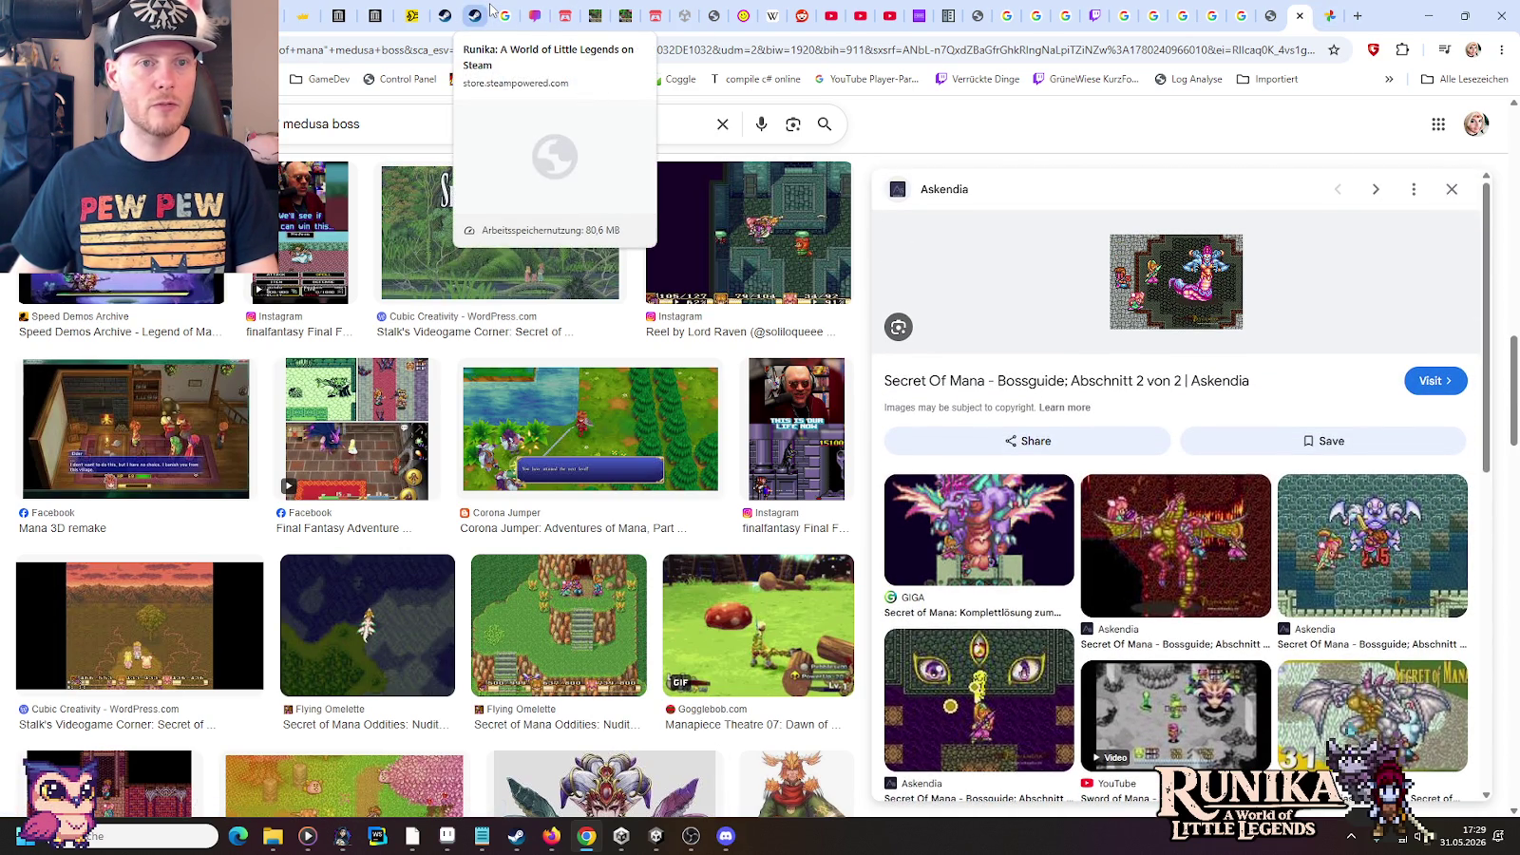
left_click(375, 15)
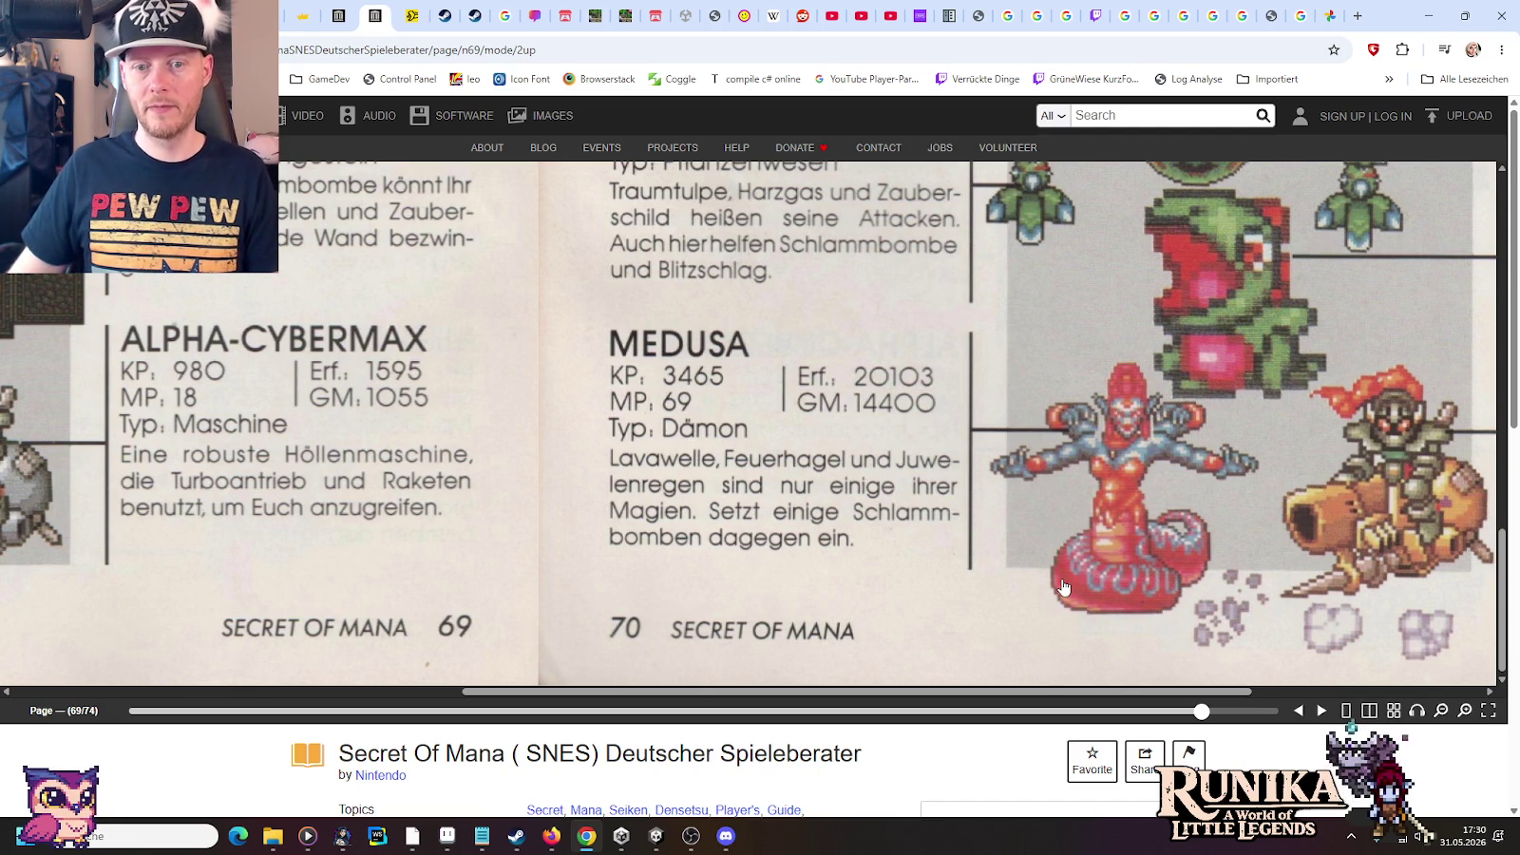
Check the Medusa reference and extend a tail curve down the torso's right side
key("alt+Tab")
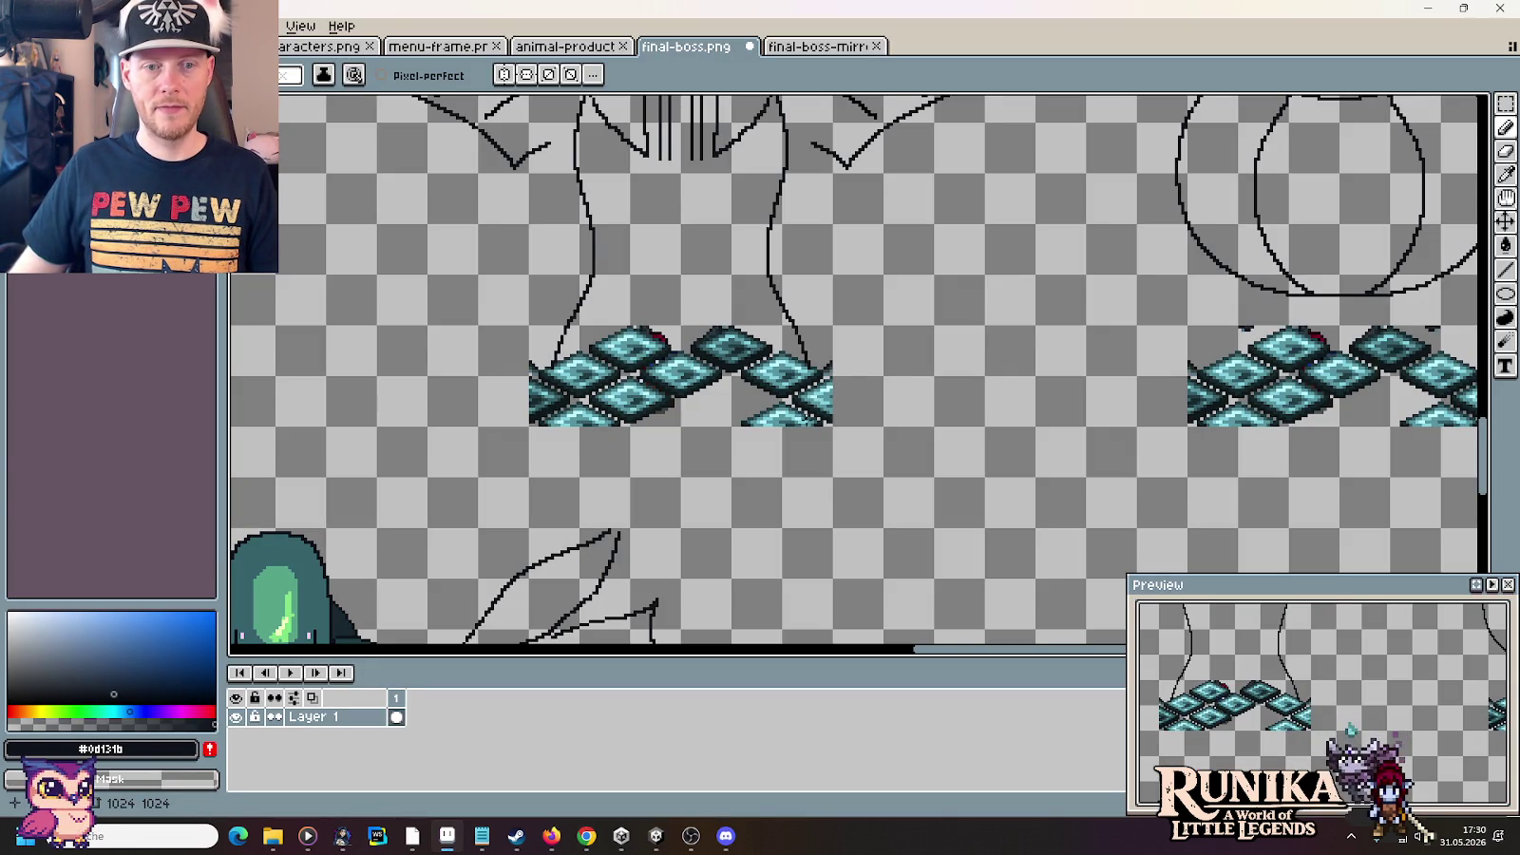
key("alt+Tab")
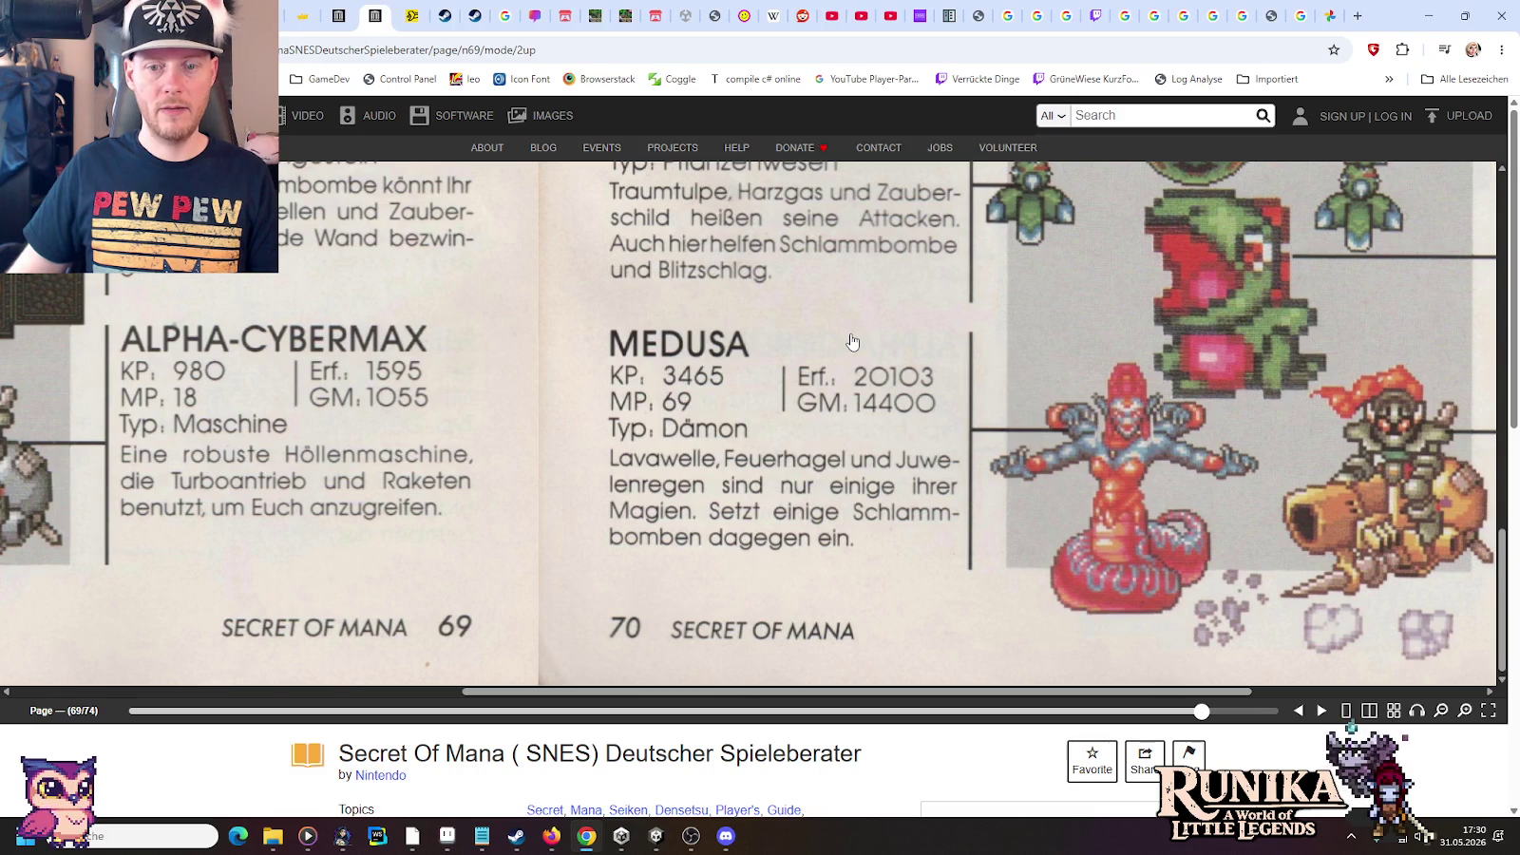
key("alt+Tab")
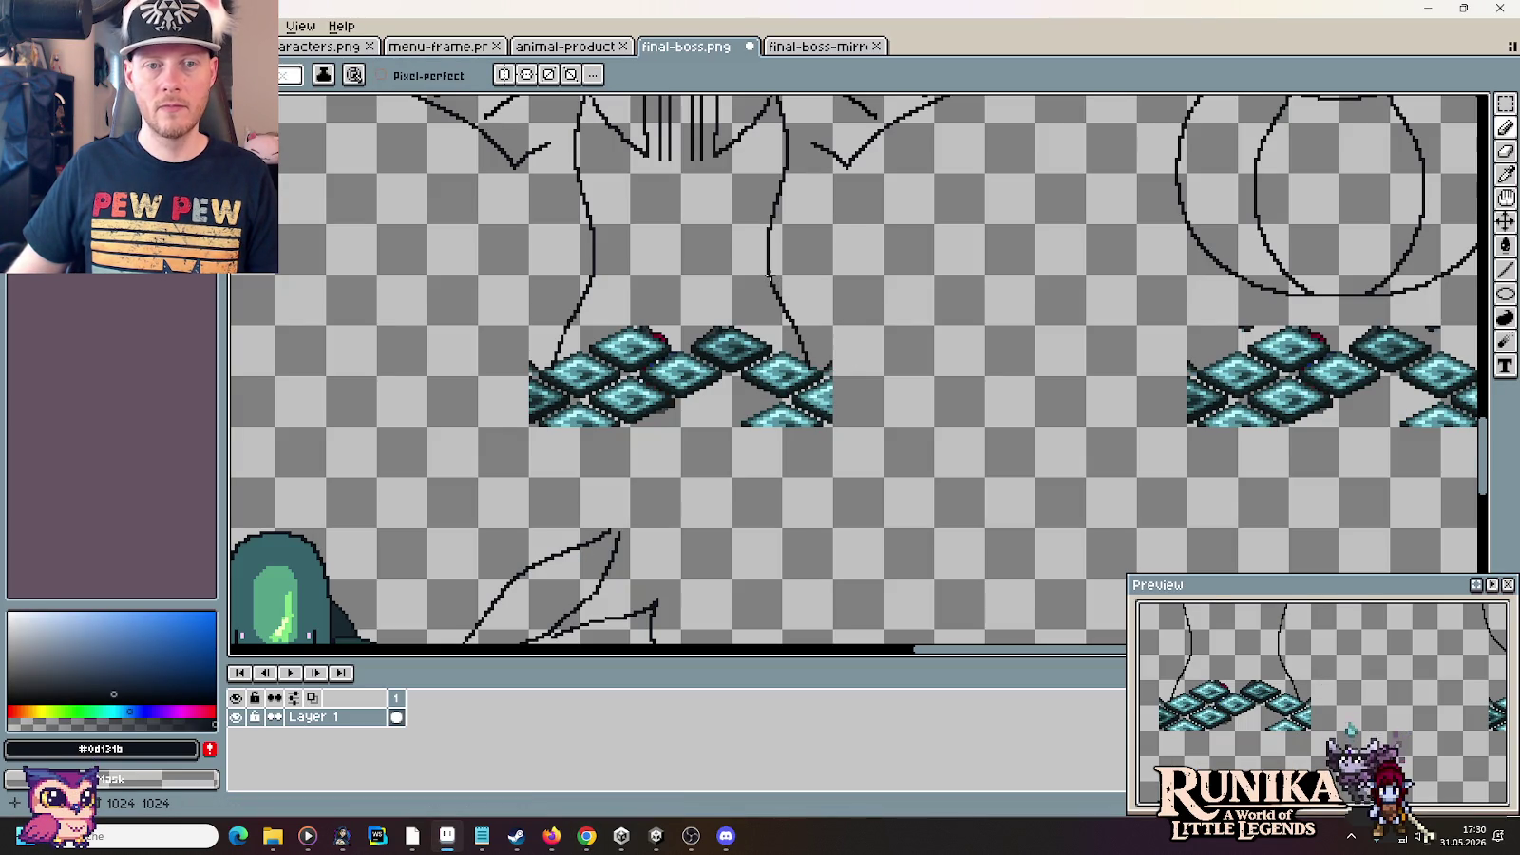
key("alt+Tab")
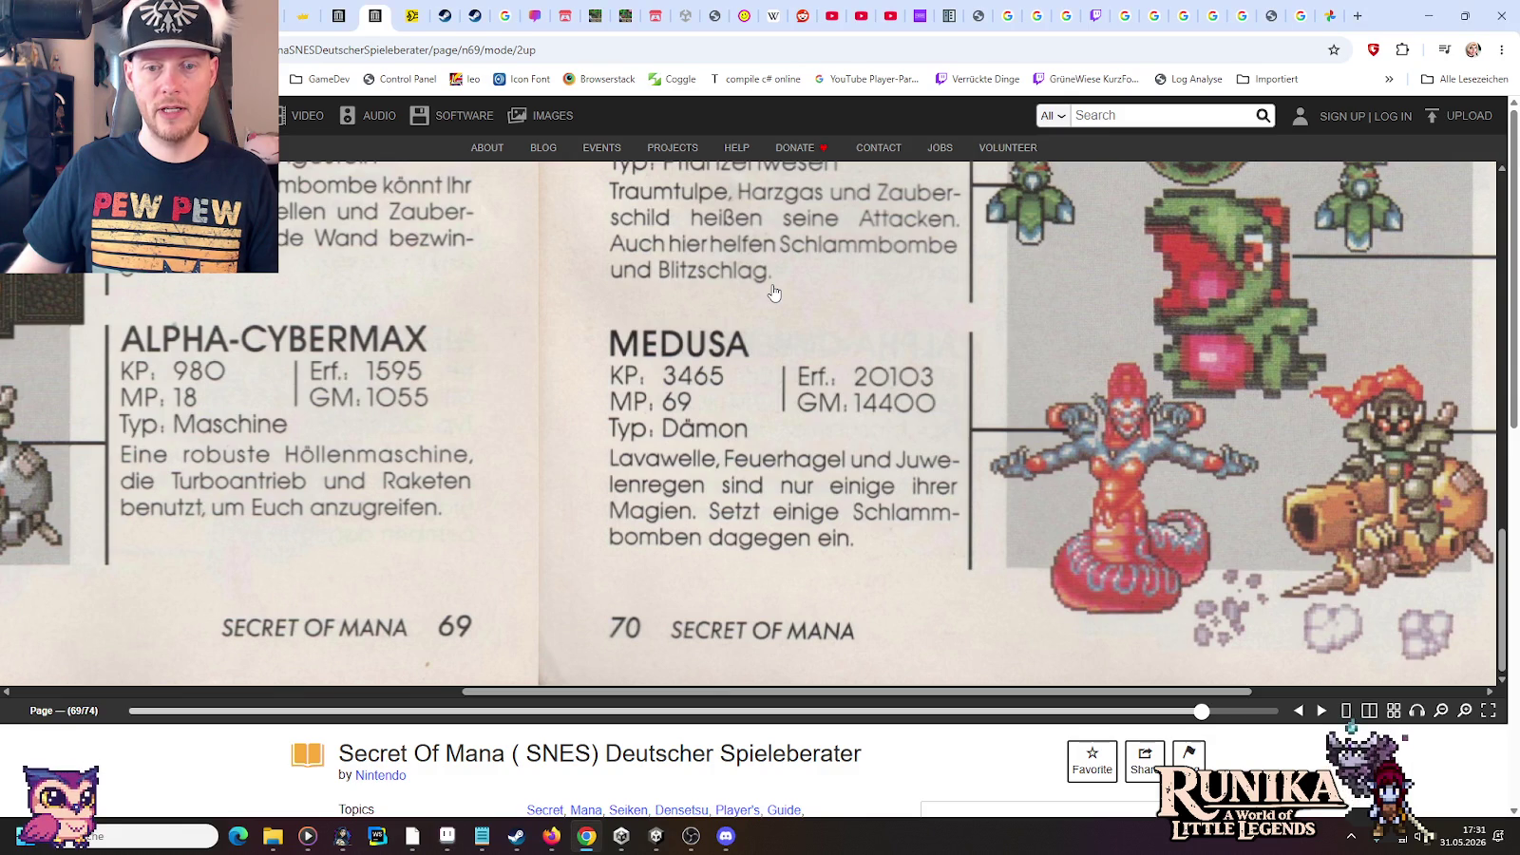
key("alt+Tab")
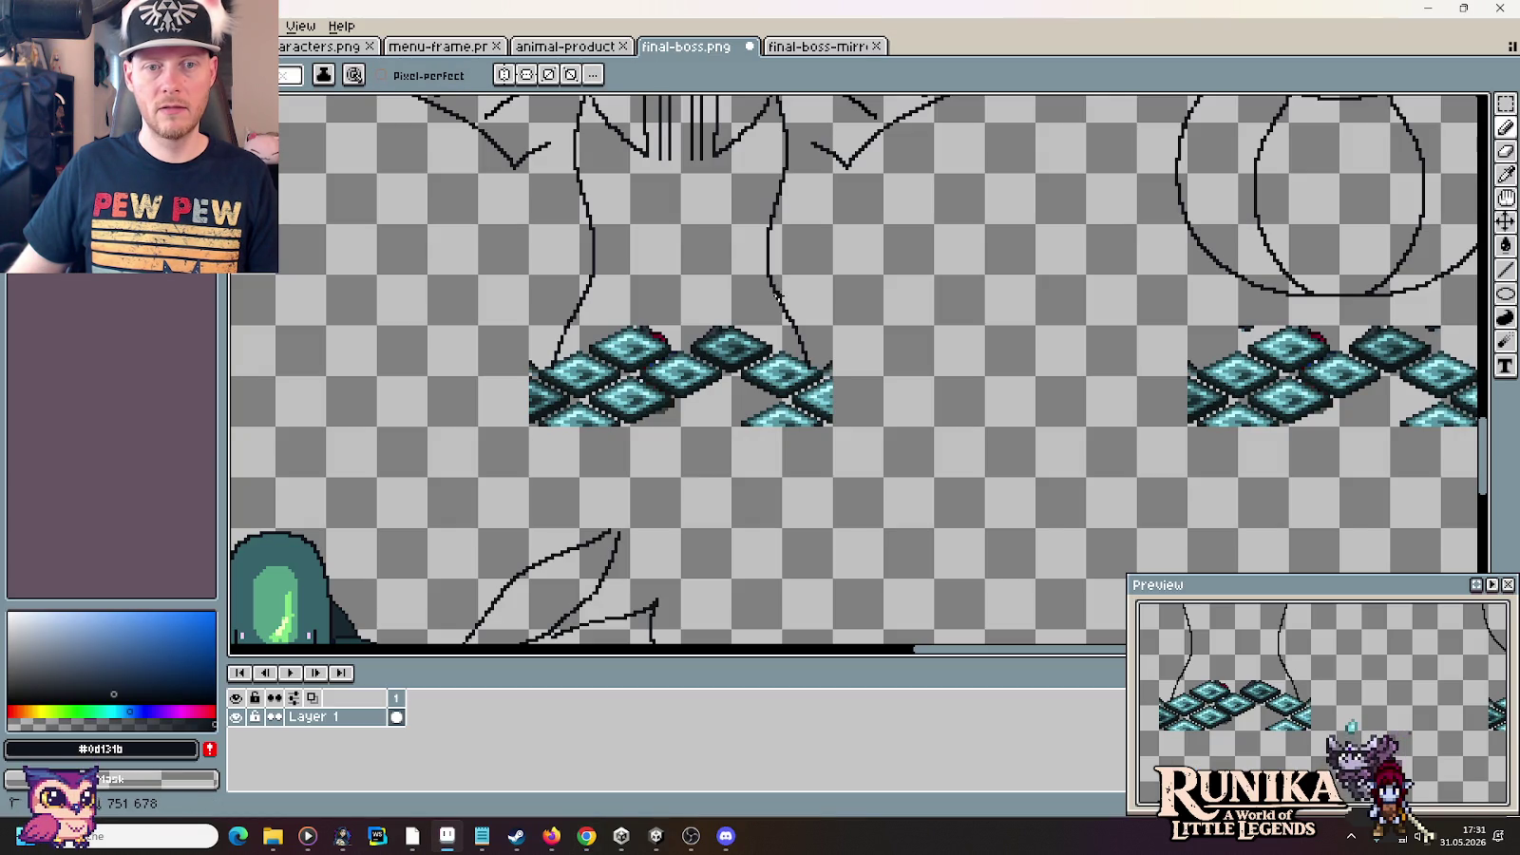
left_click_drag(848, 319, 875, 348)
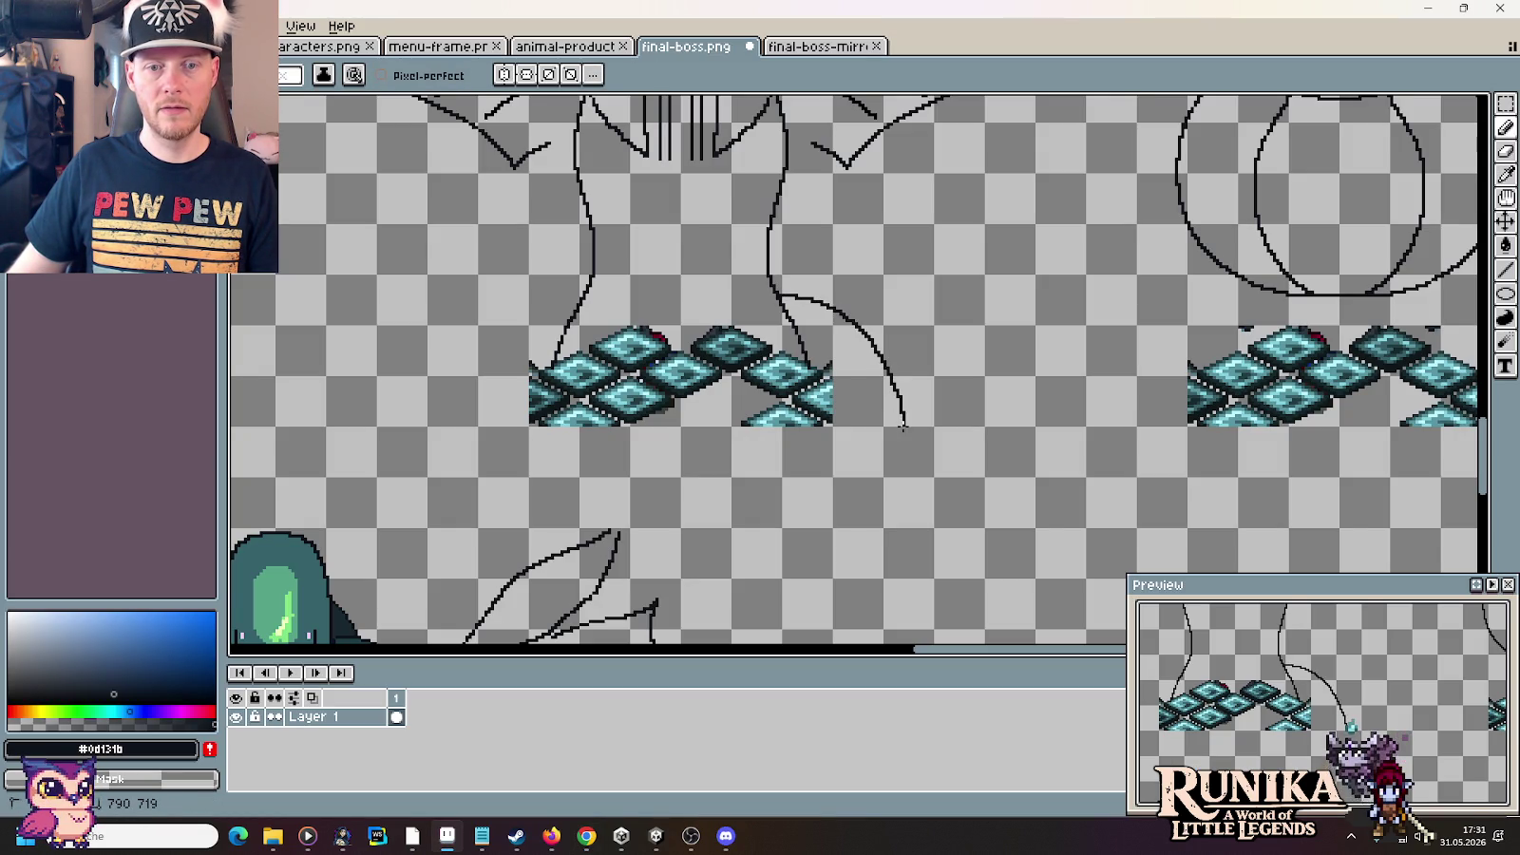
left_click_drag(816, 257, 1121, 302)
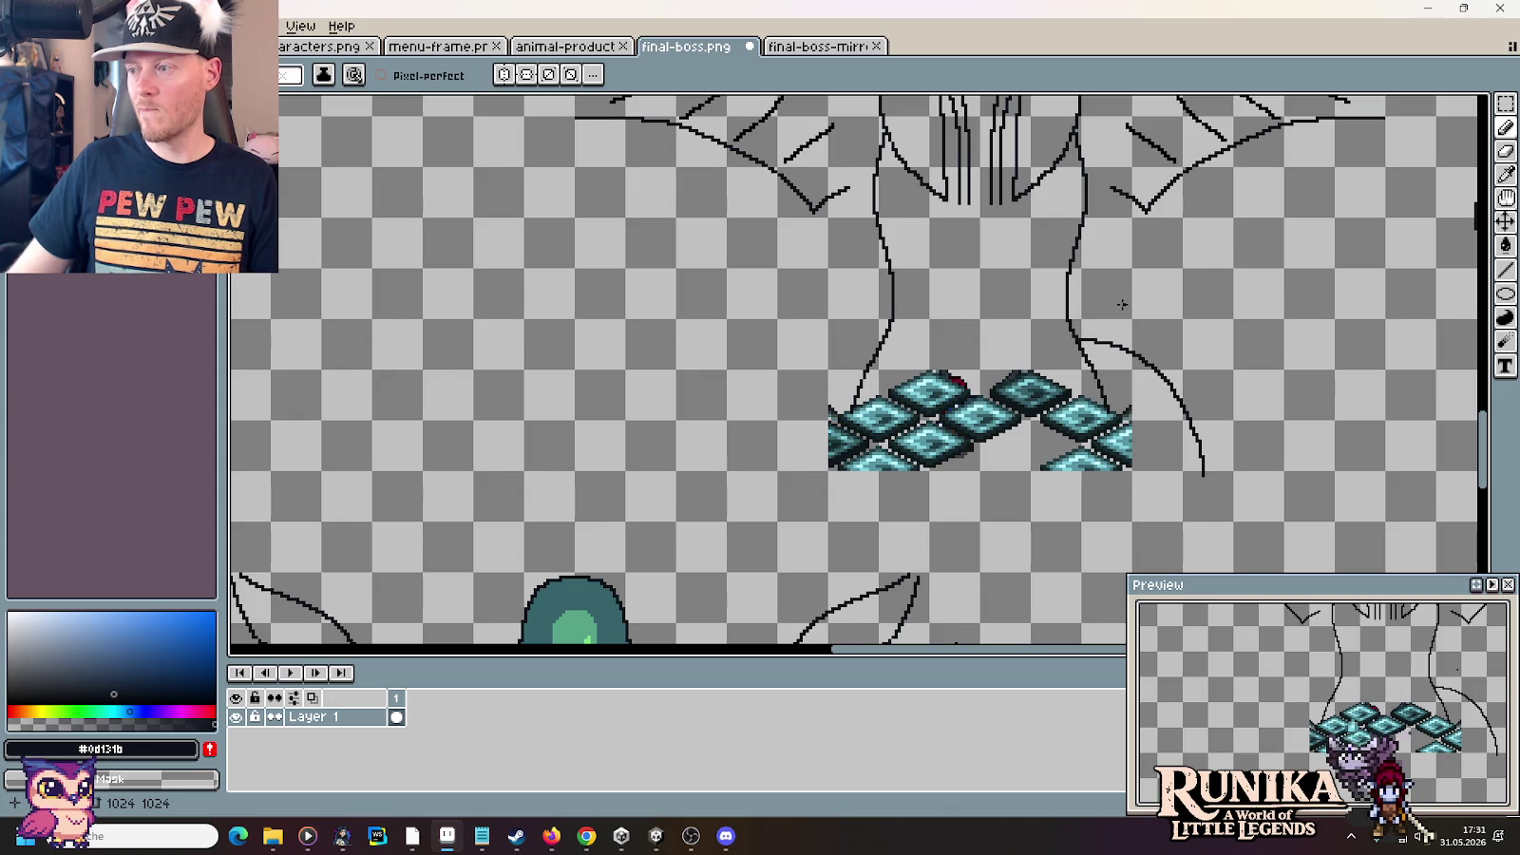
Draw a curving tail line flowing down-left out of the torso's left side
key("alt+Tab")
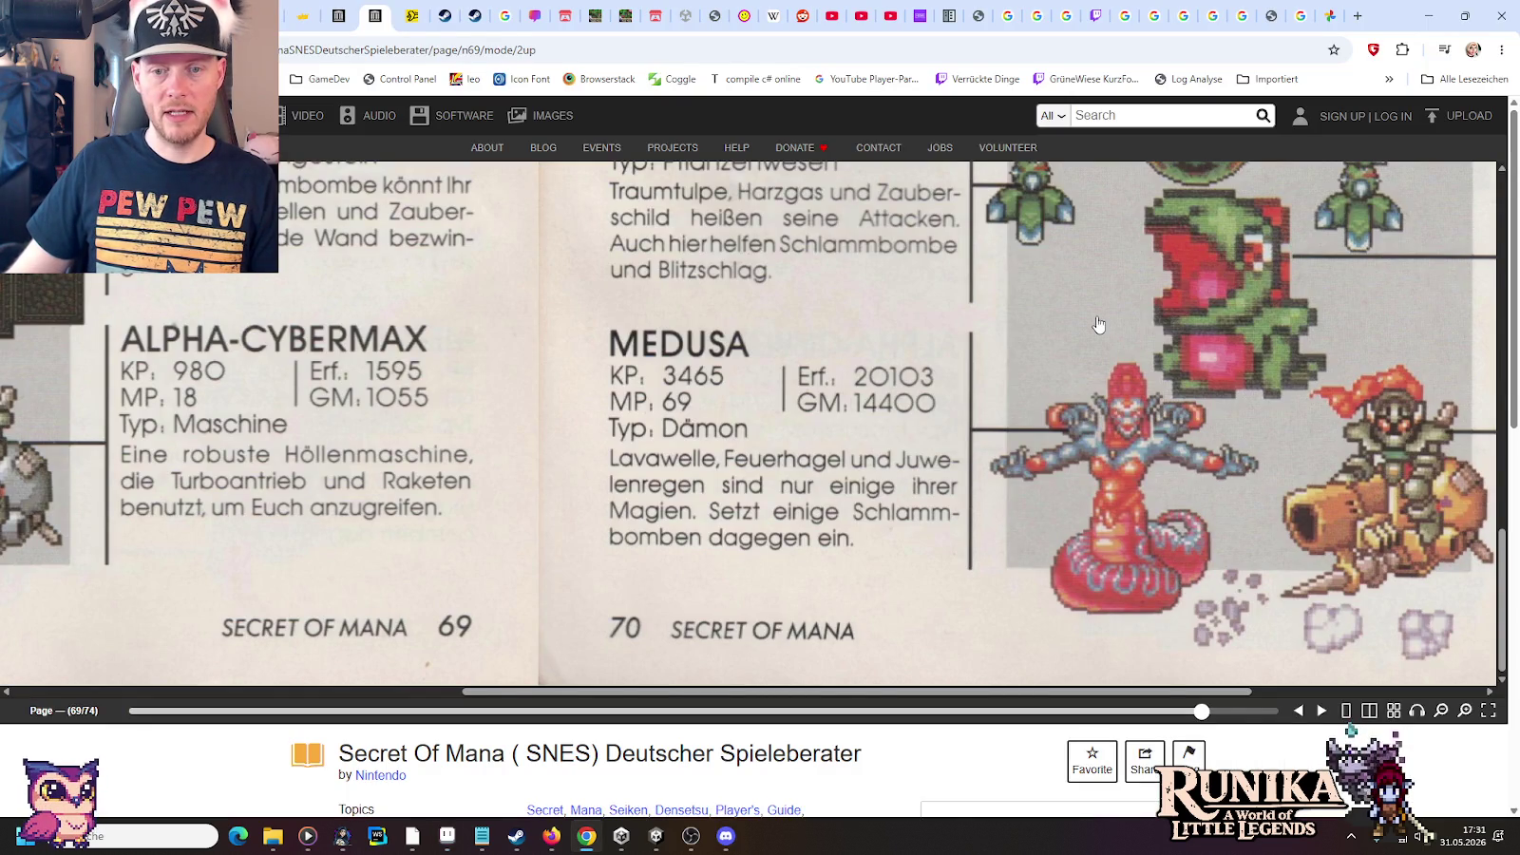
key("alt+Tab")
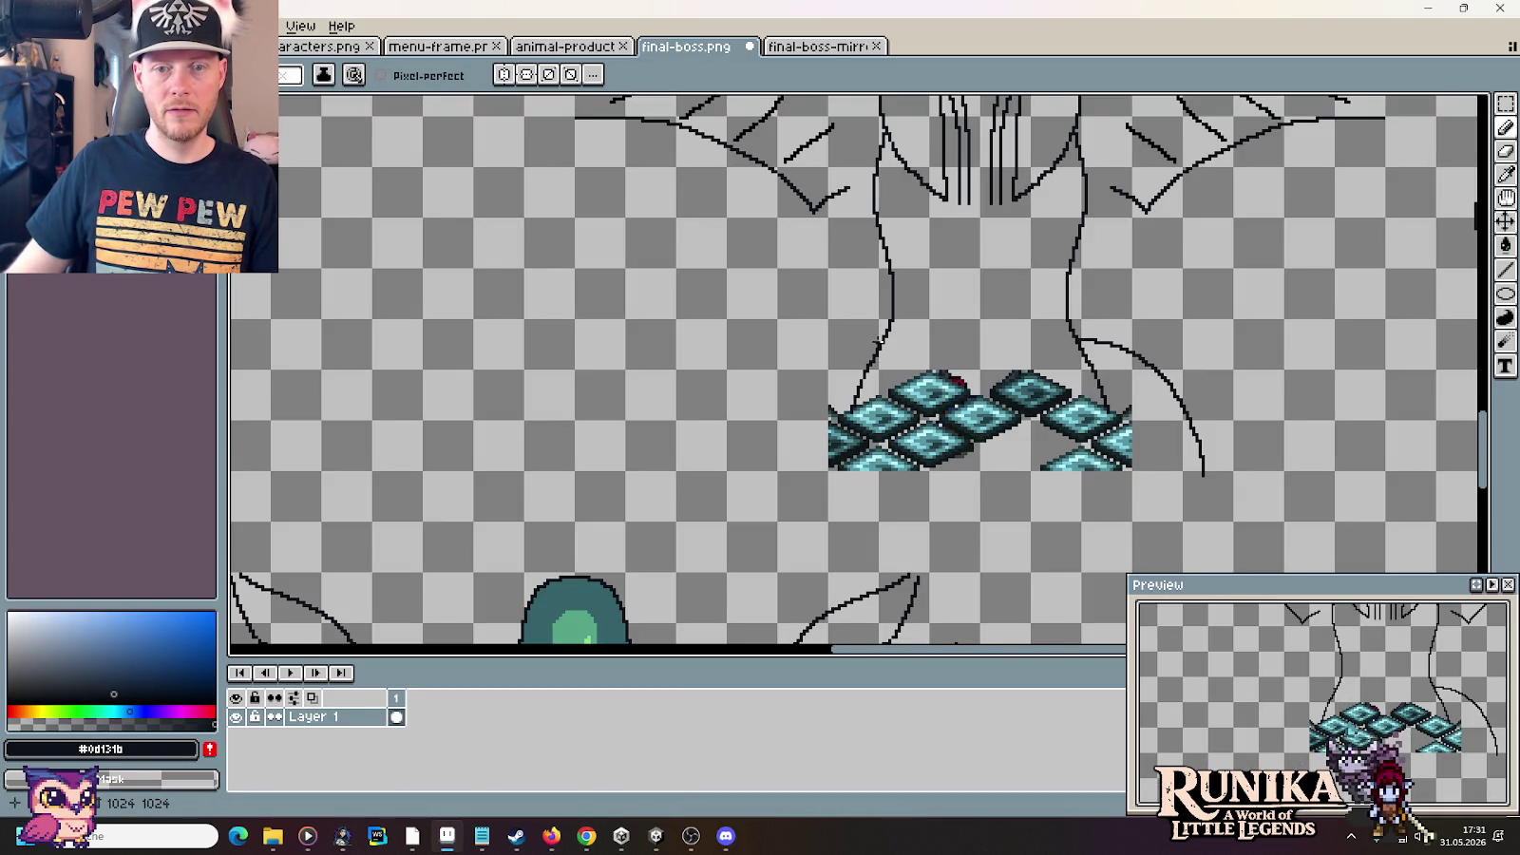
left_click_drag(853, 349, 810, 369)
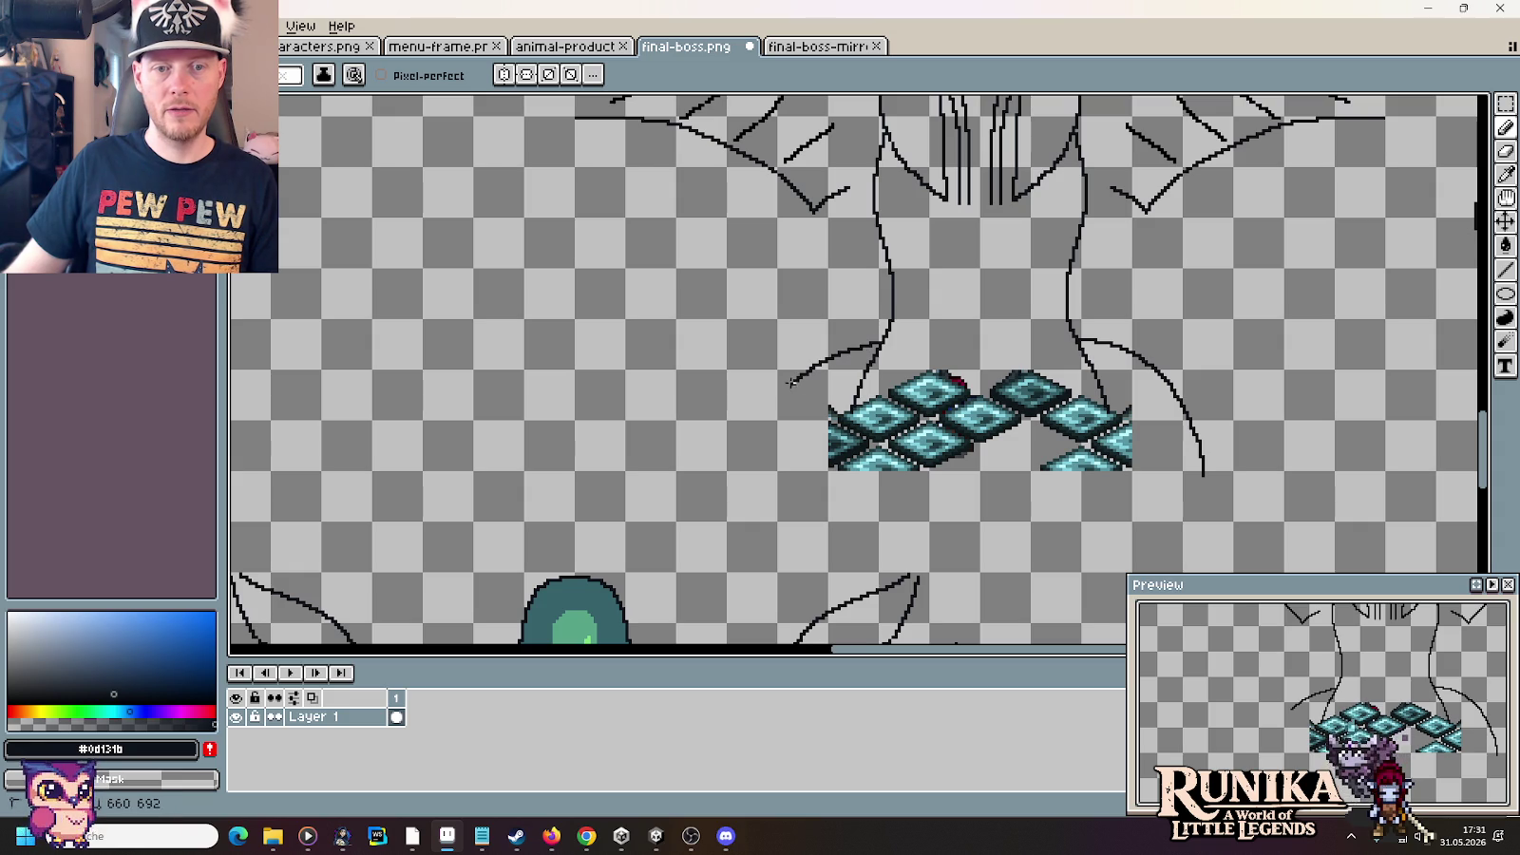
key("alt+Tab")
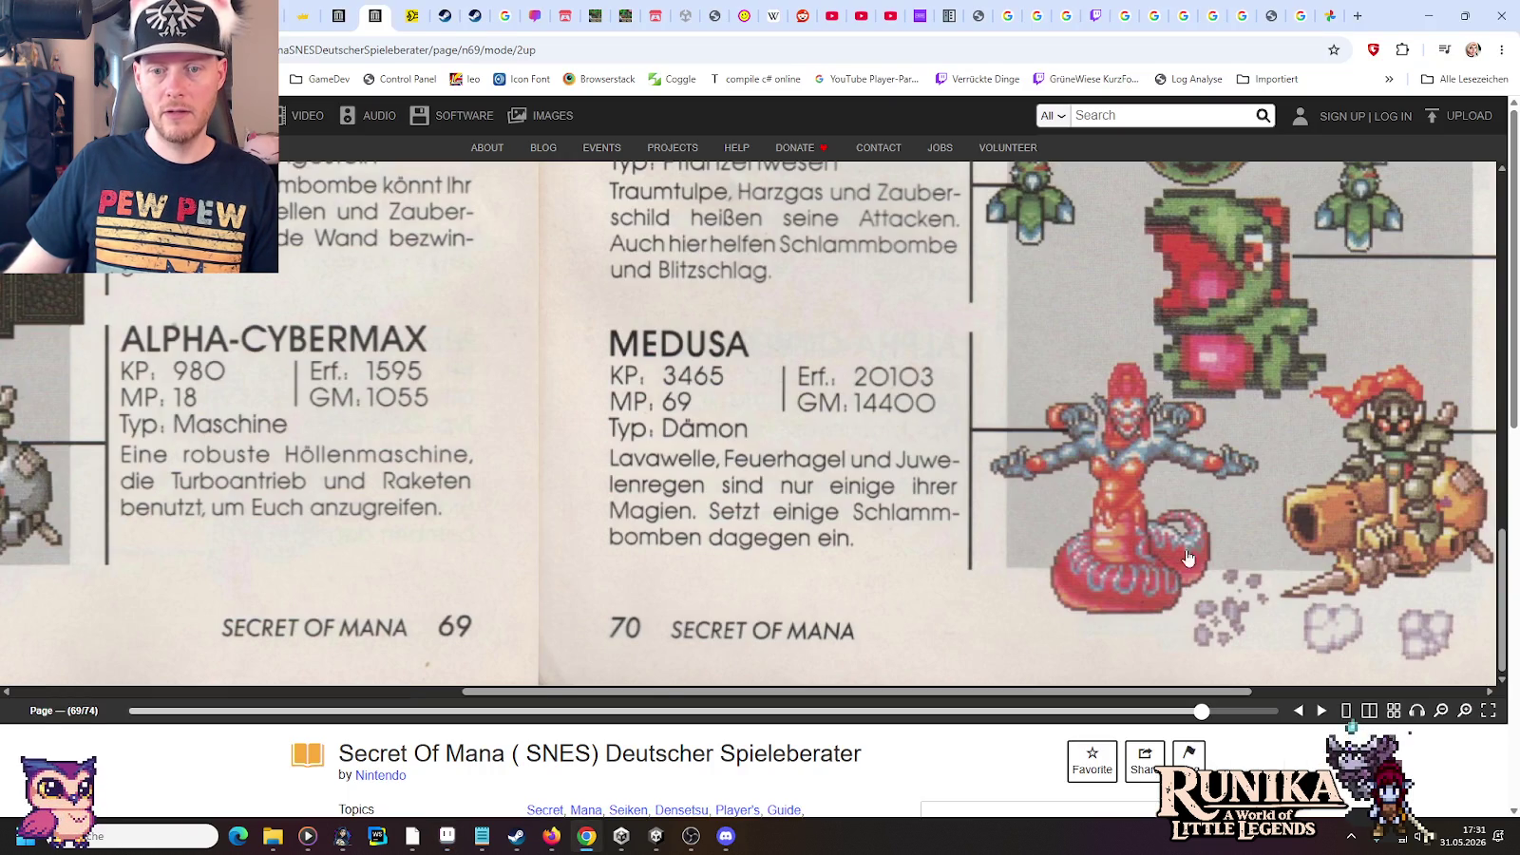
key("alt+Tab")
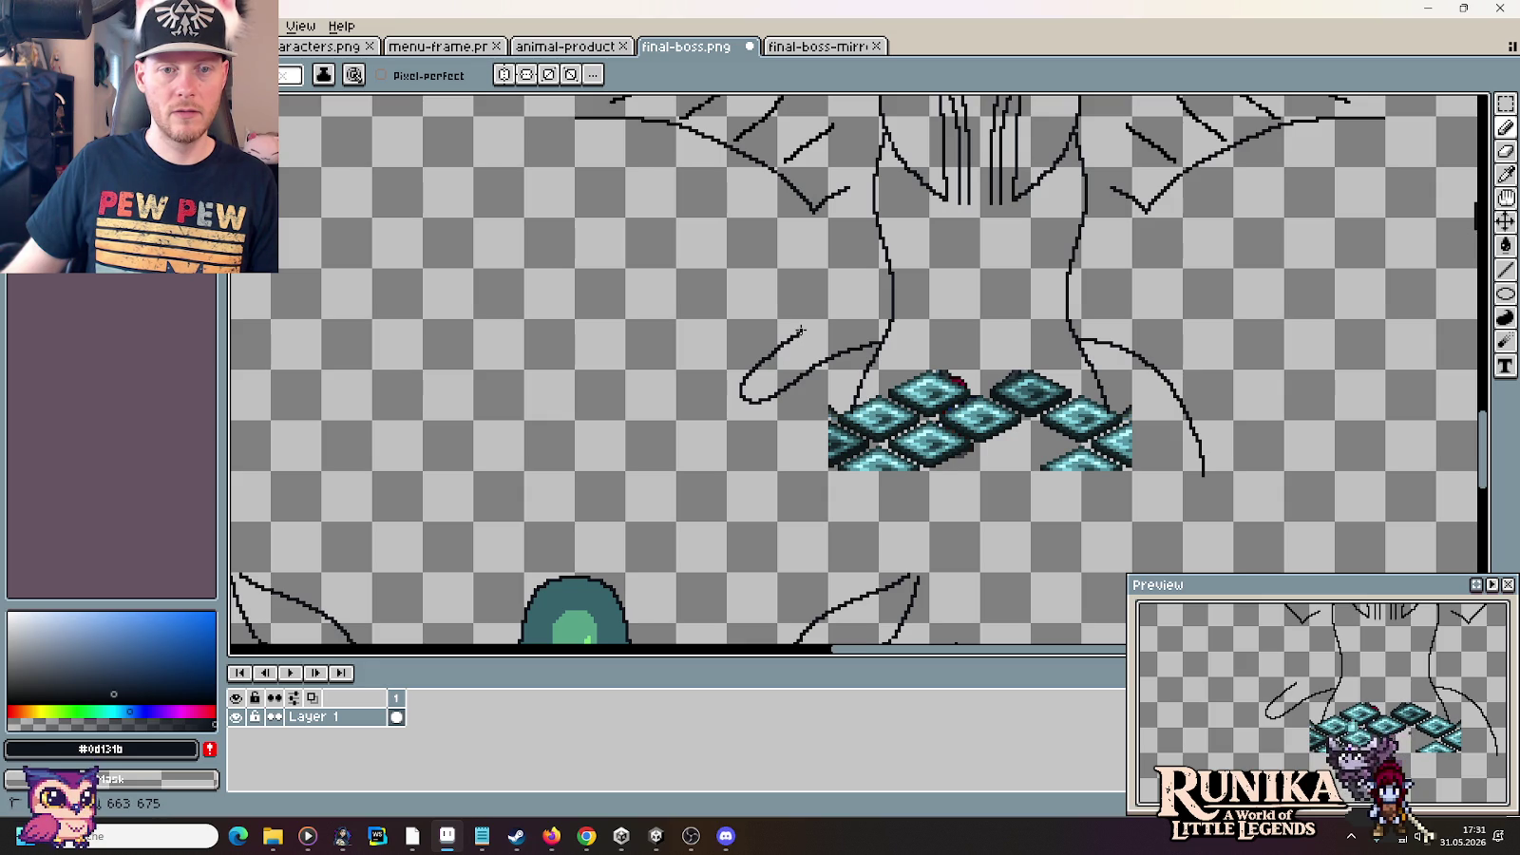
mouse_move(798, 329)
left_mouse_down()
mouse_move(660, 432)
mouse_move(652, 490)
left_mouse_up()
scroll(670, 487, "down", 2)
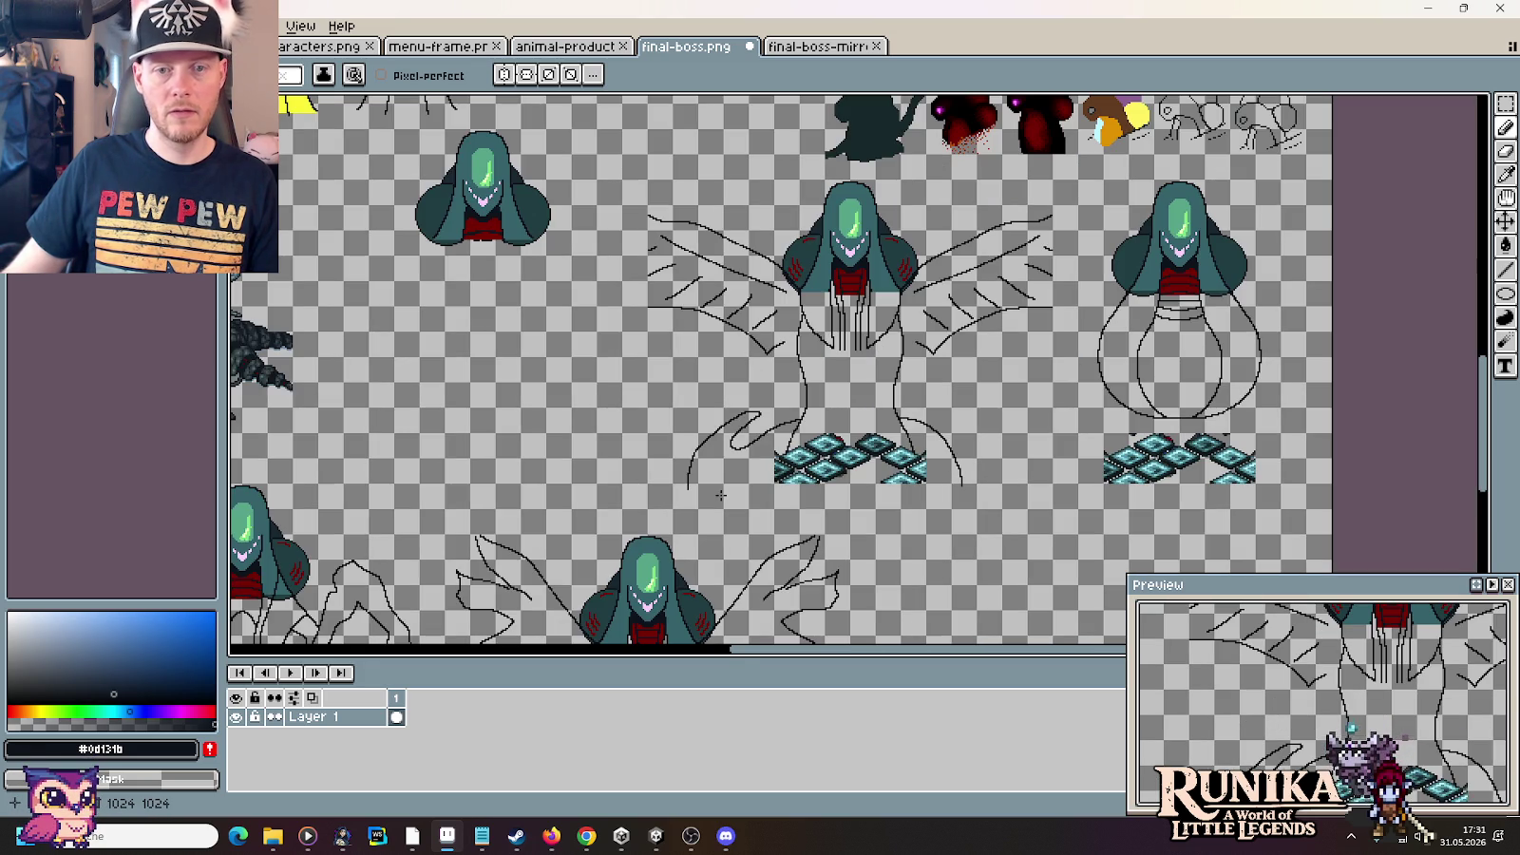
scroll(721, 495, "up", 2)
scroll(721, 495, "down", 2)
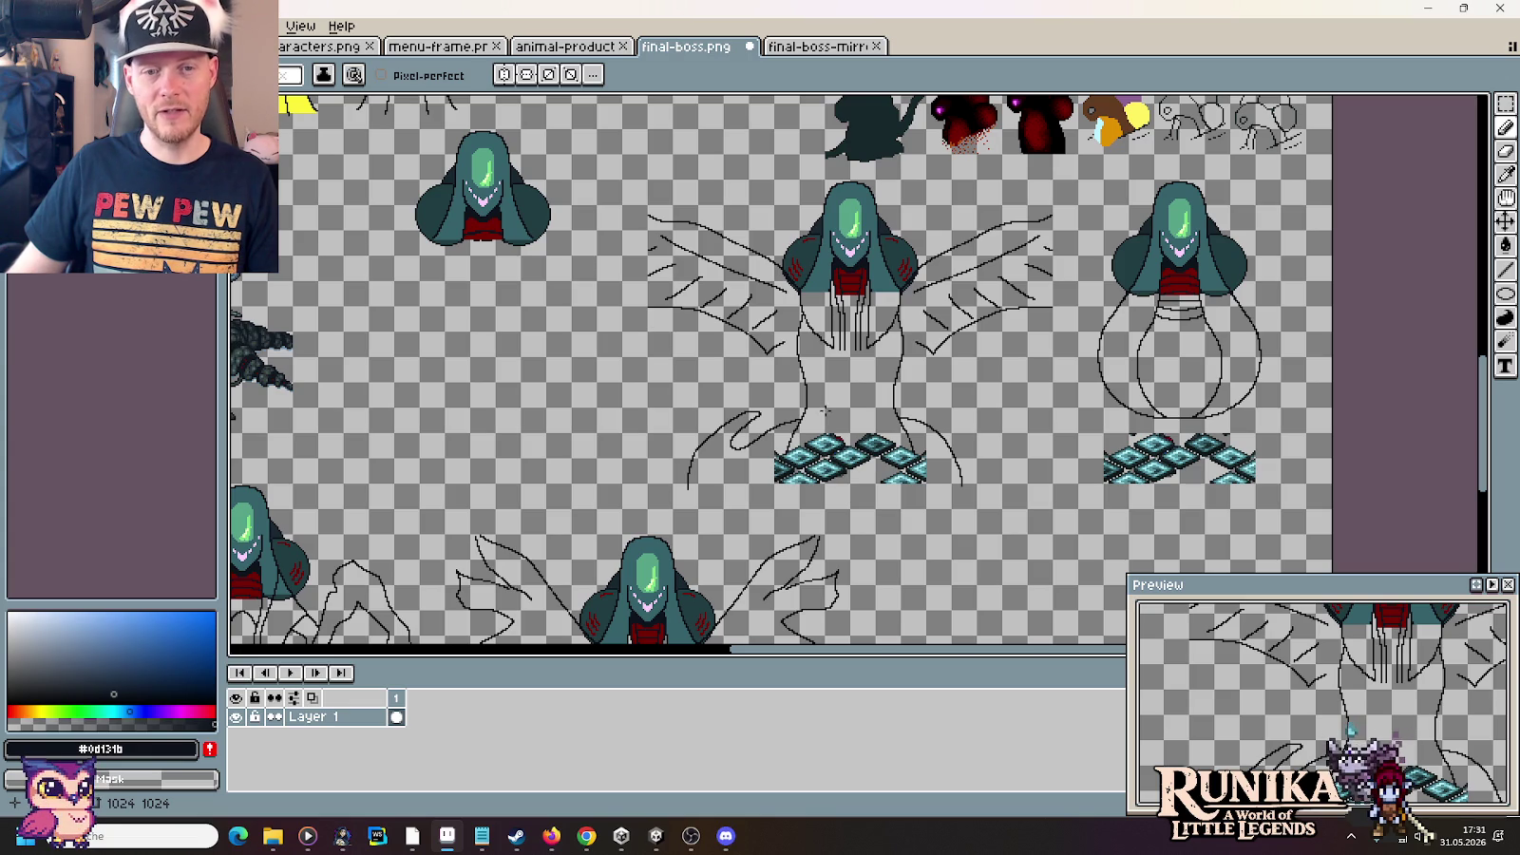
Close the left tail curl with a short stroke, then marquee-select the left squiggle
key("alt+Tab")
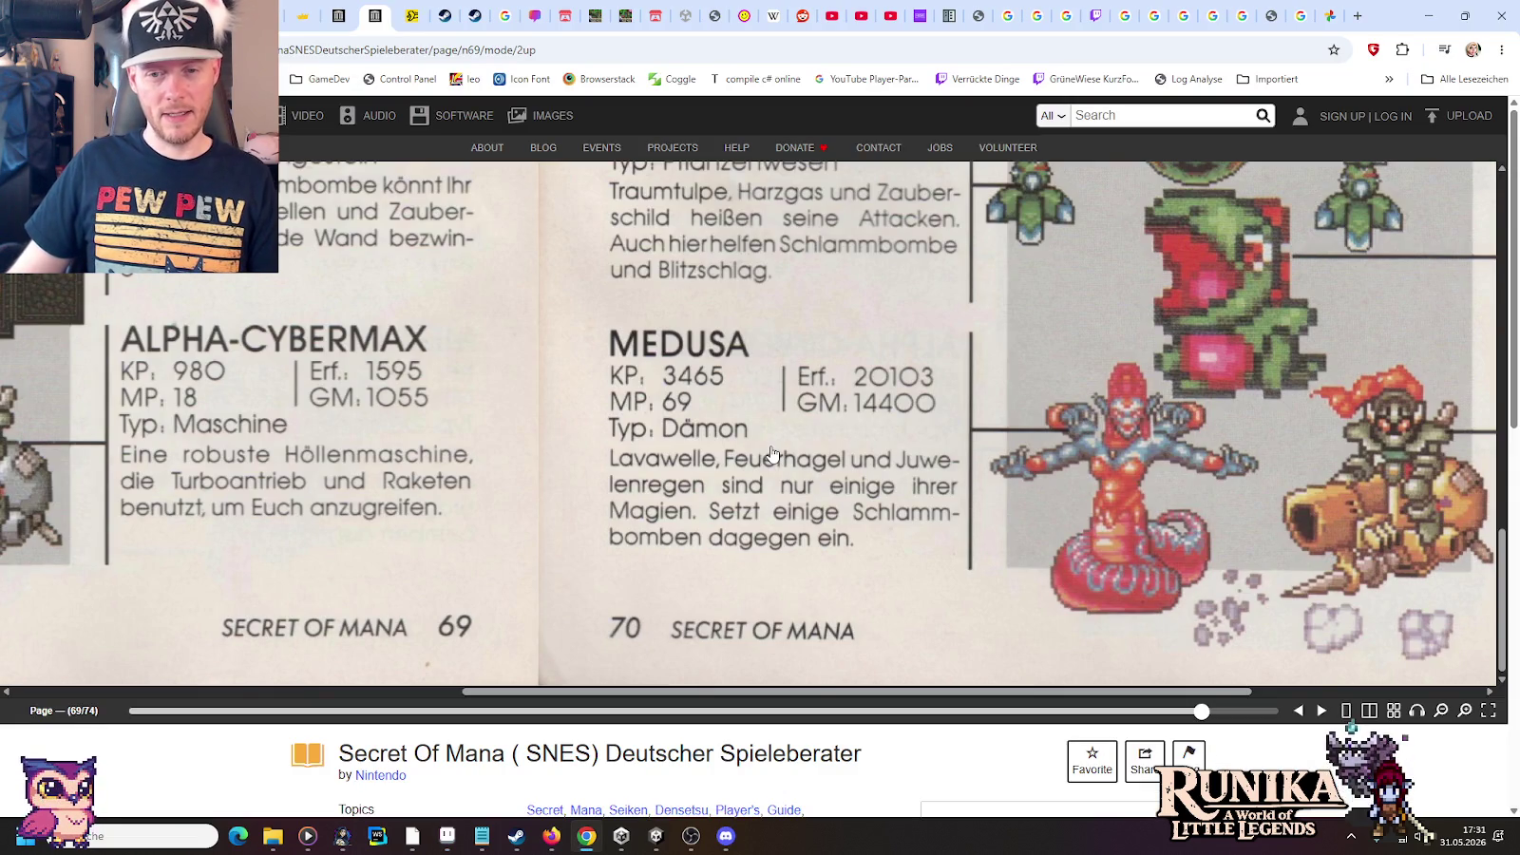
key("alt+Tab")
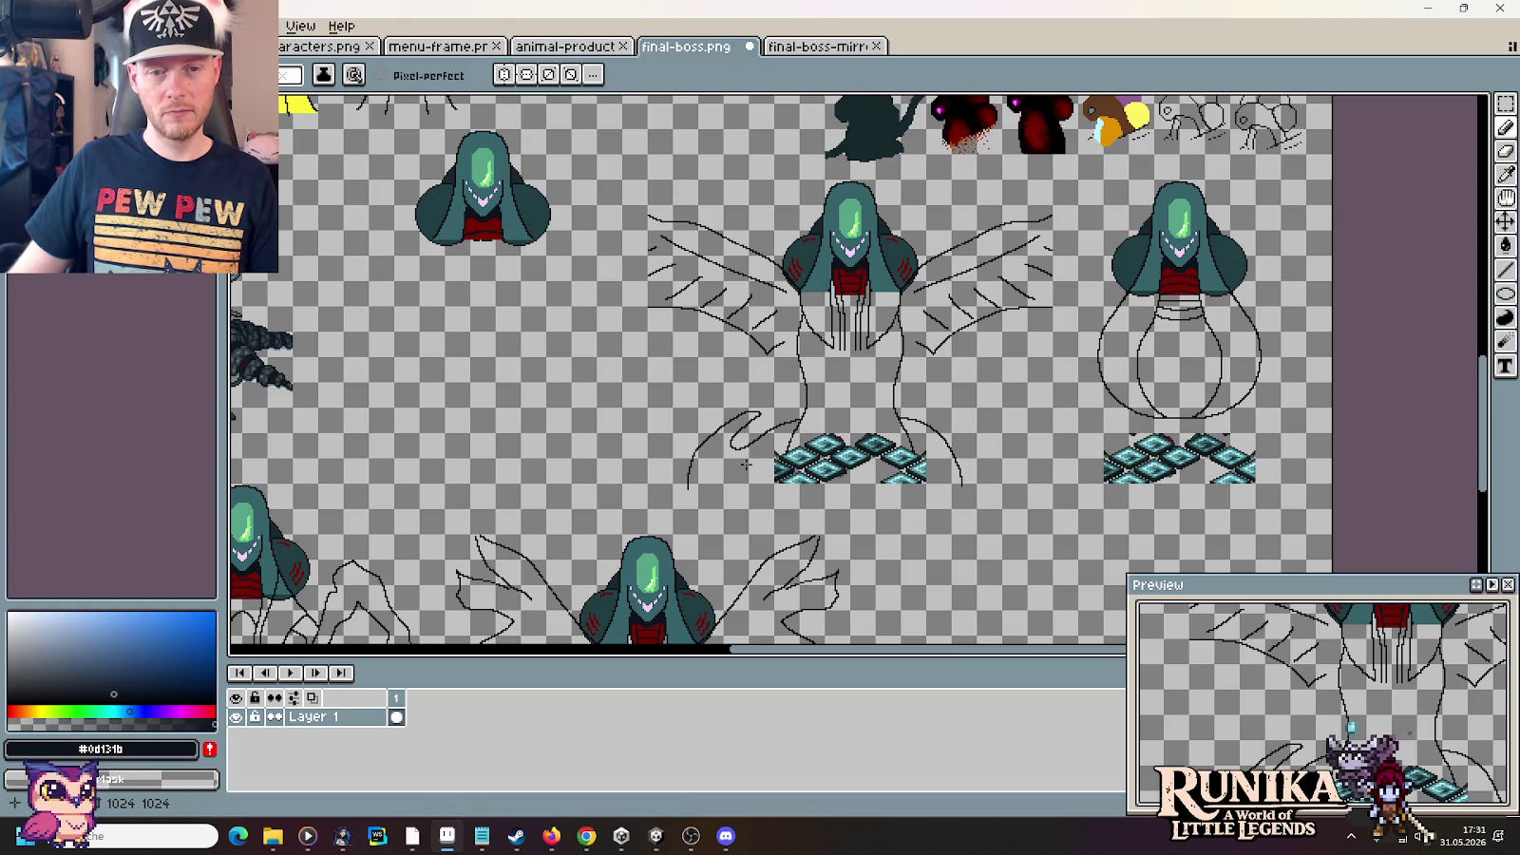
scroll(673, 443, "up", 2)
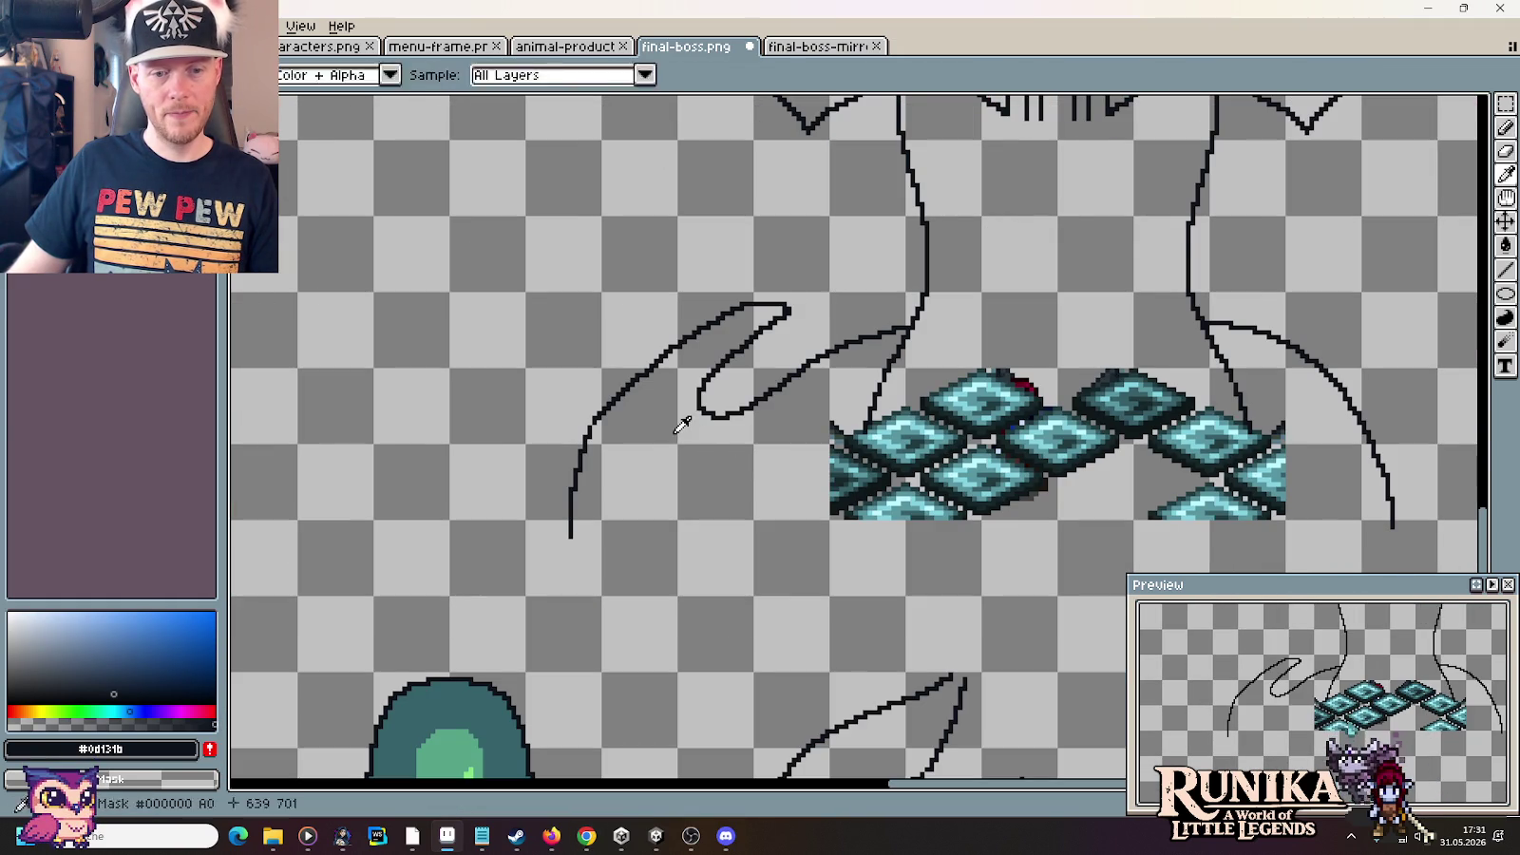
key("Tab")
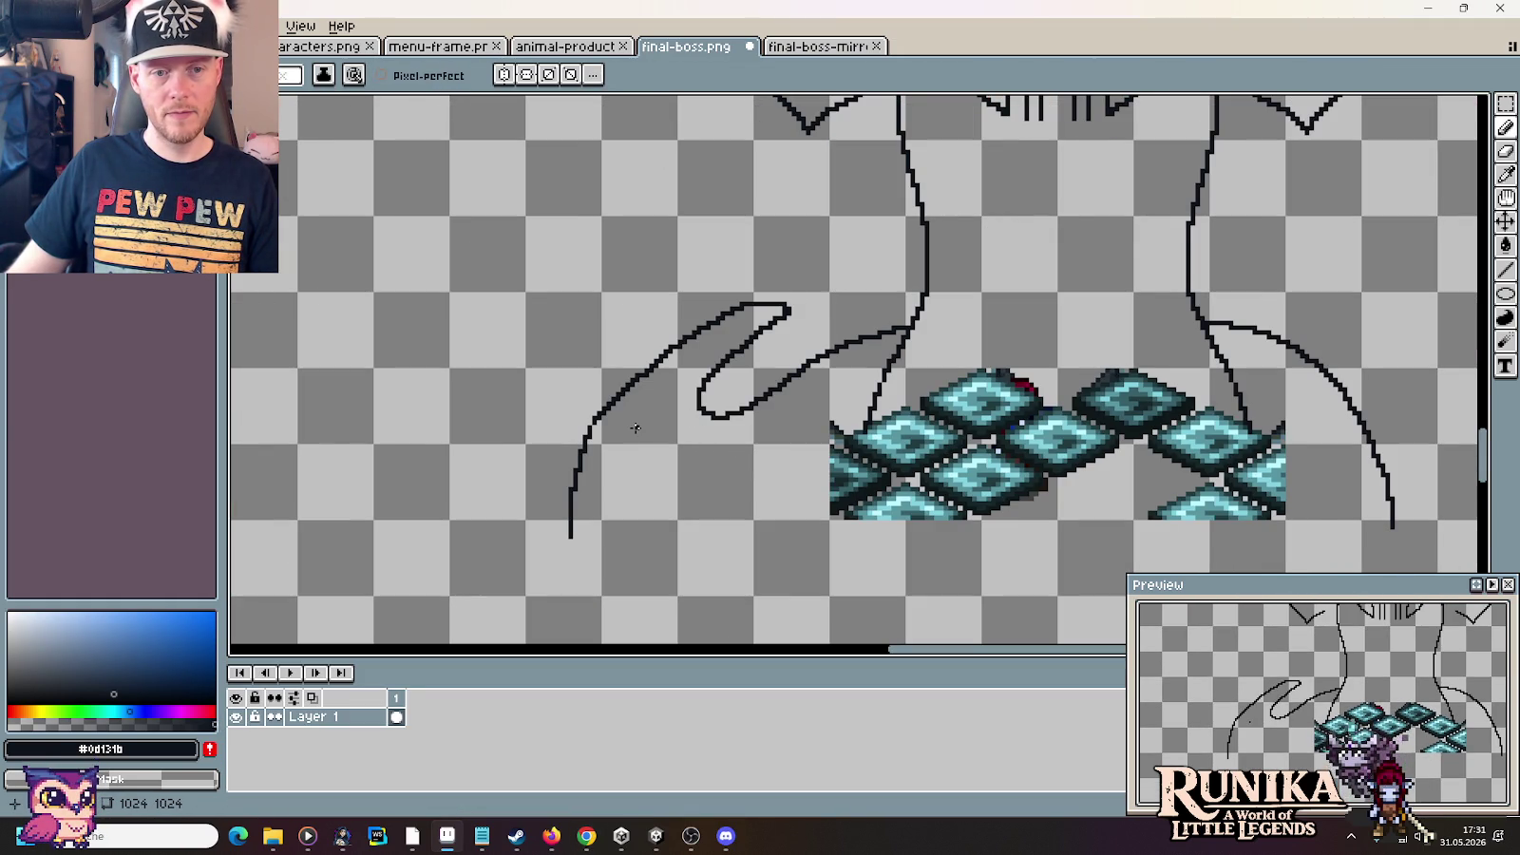
left_click_drag(635, 430, 732, 418)
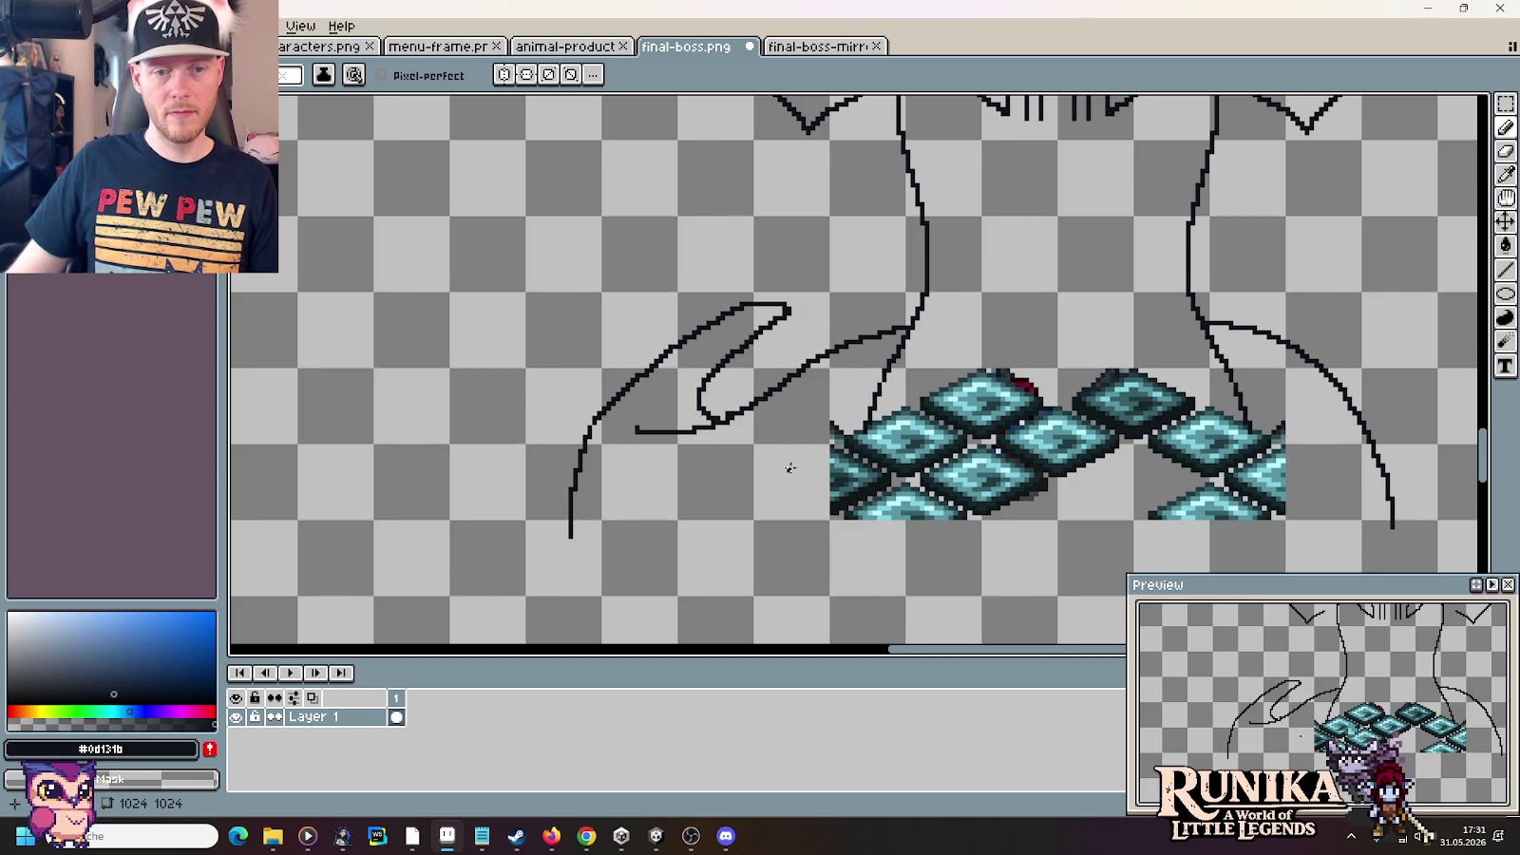
scroll(787, 469, "down", 3)
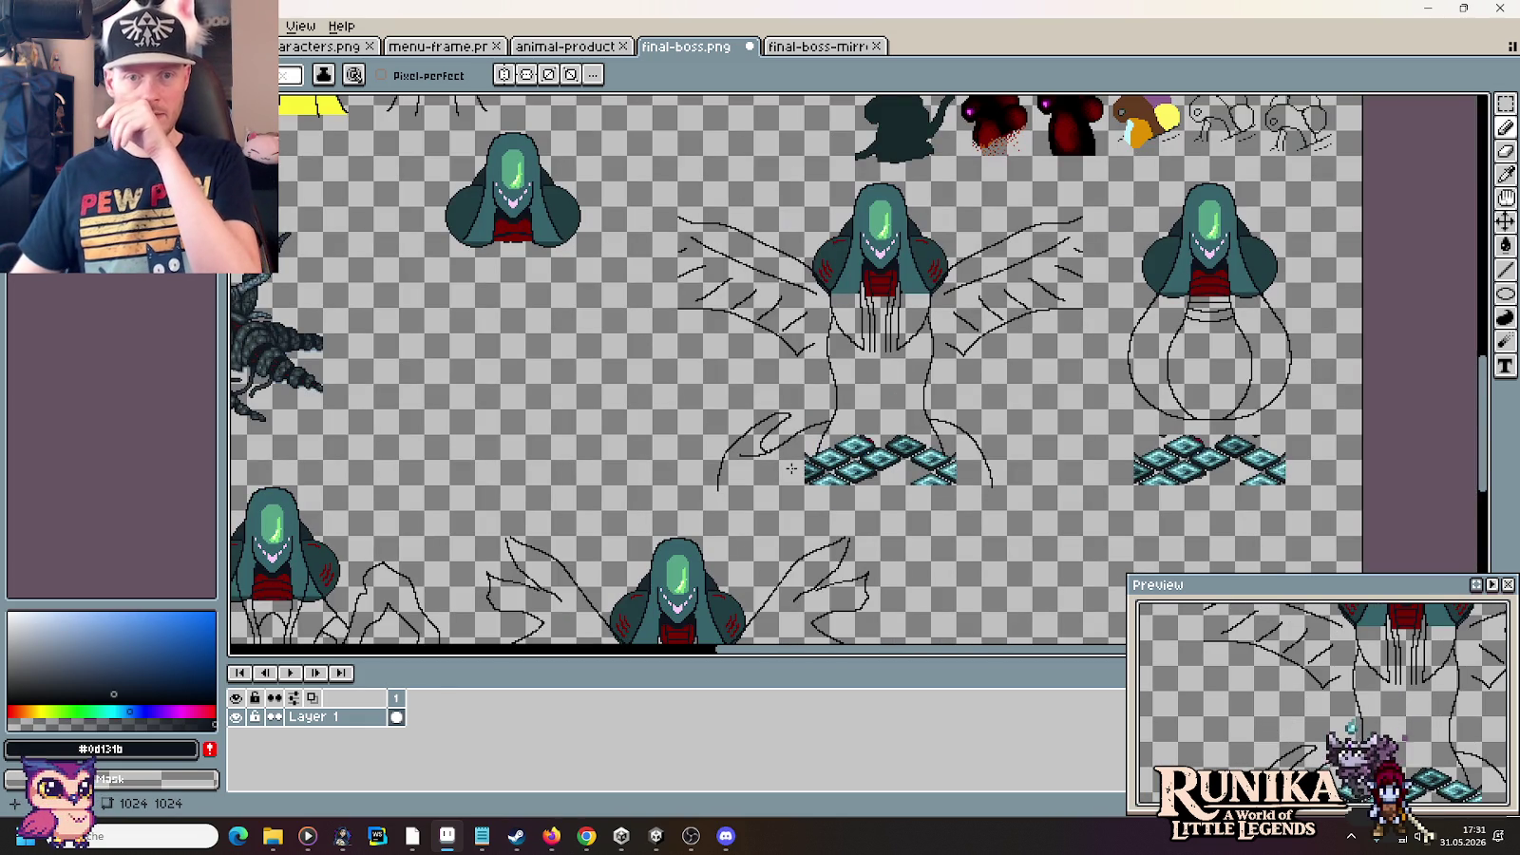
scroll(784, 467, "up", 2)
scroll(776, 467, "up", 1)
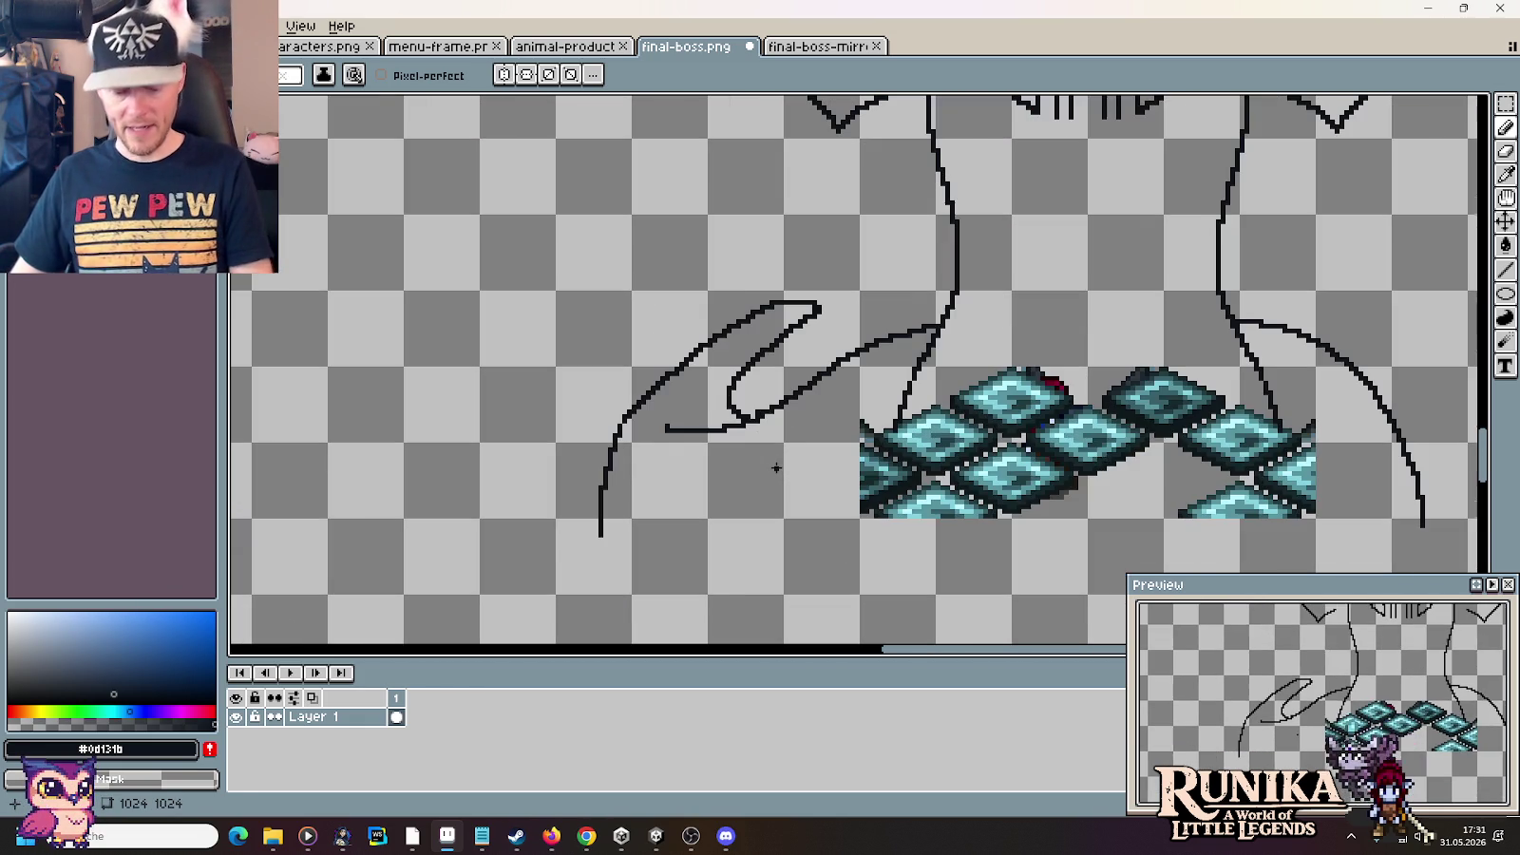
key("m")
left_click_drag(533, 316, 702, 587)
Erase the left tail squiggle and its leftover stub, abandoning a trial line beside the torso
key("Delete")
mouse_move(691, 264)
left_mouse_down()
mouse_move(801, 431)
mouse_move(851, 259)
left_mouse_up()
key("Delete")
key("Delete")
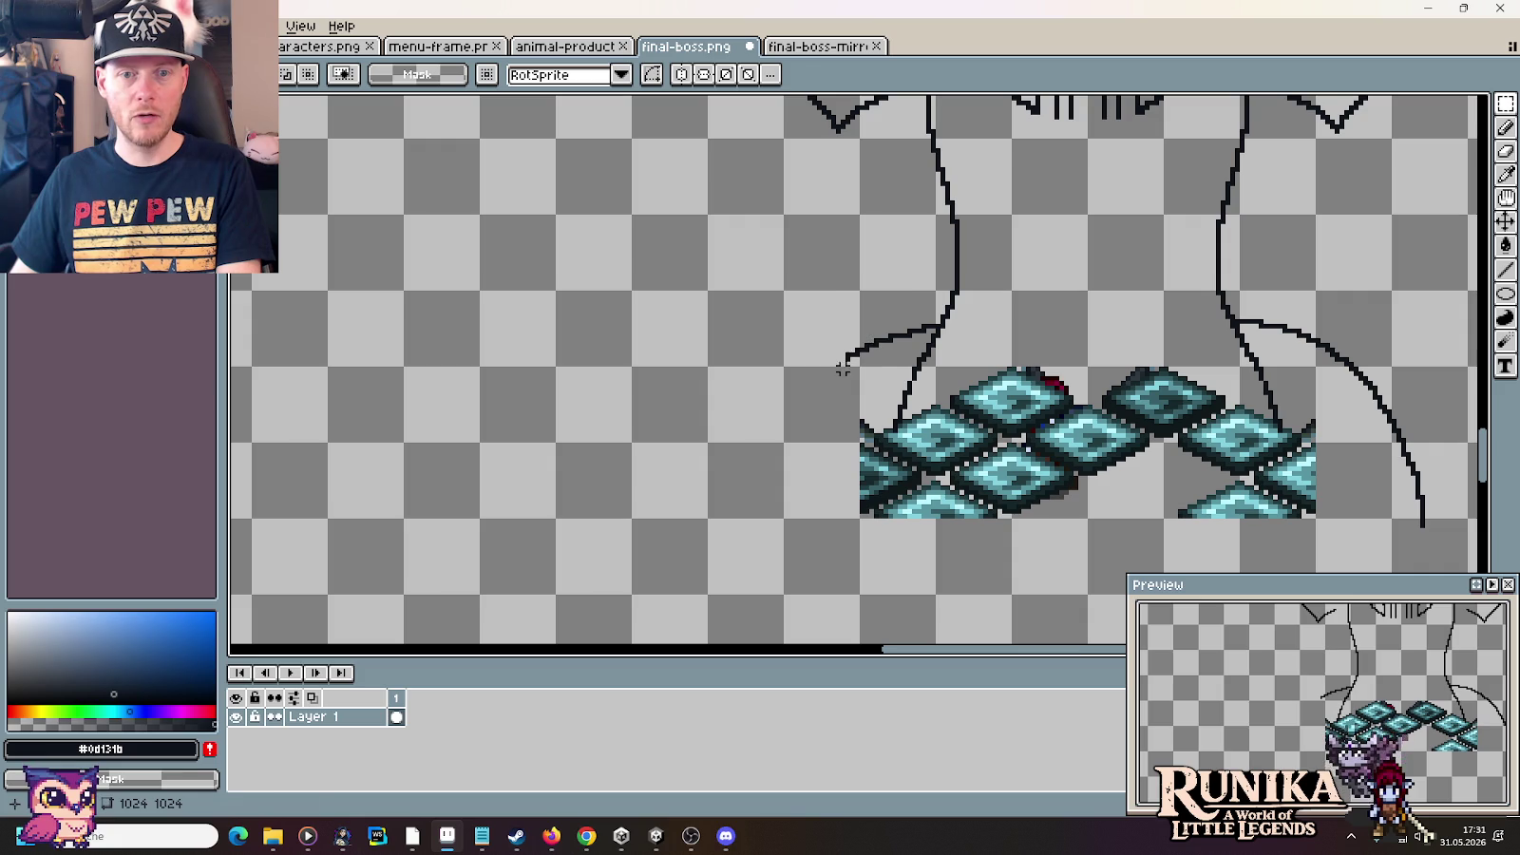
key("l")
left_click_drag(941, 325, 853, 326)
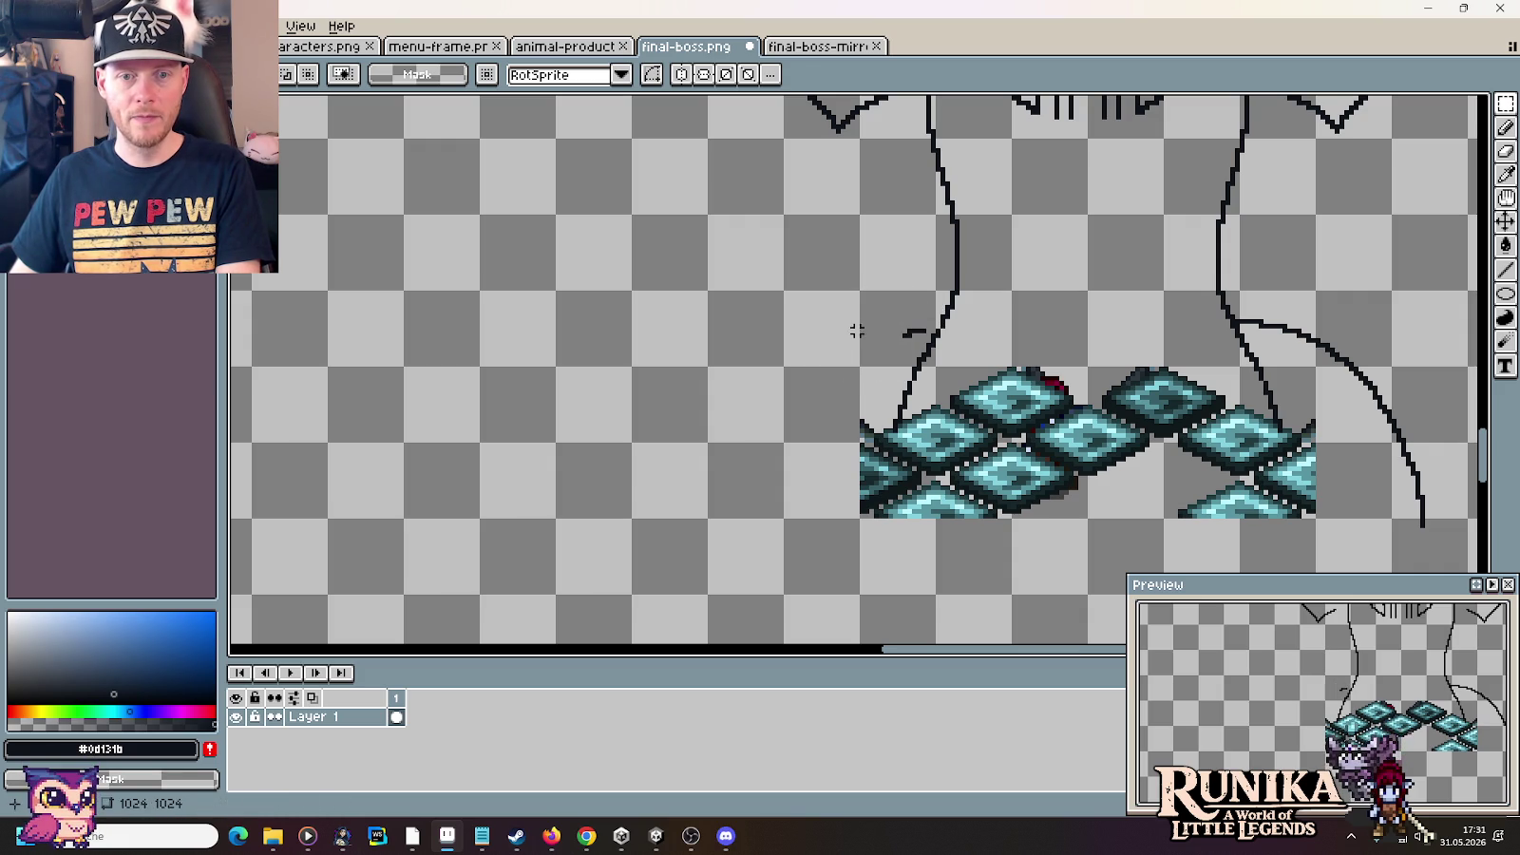
key("Escape")
scroll(1028, 328, "right", 3)
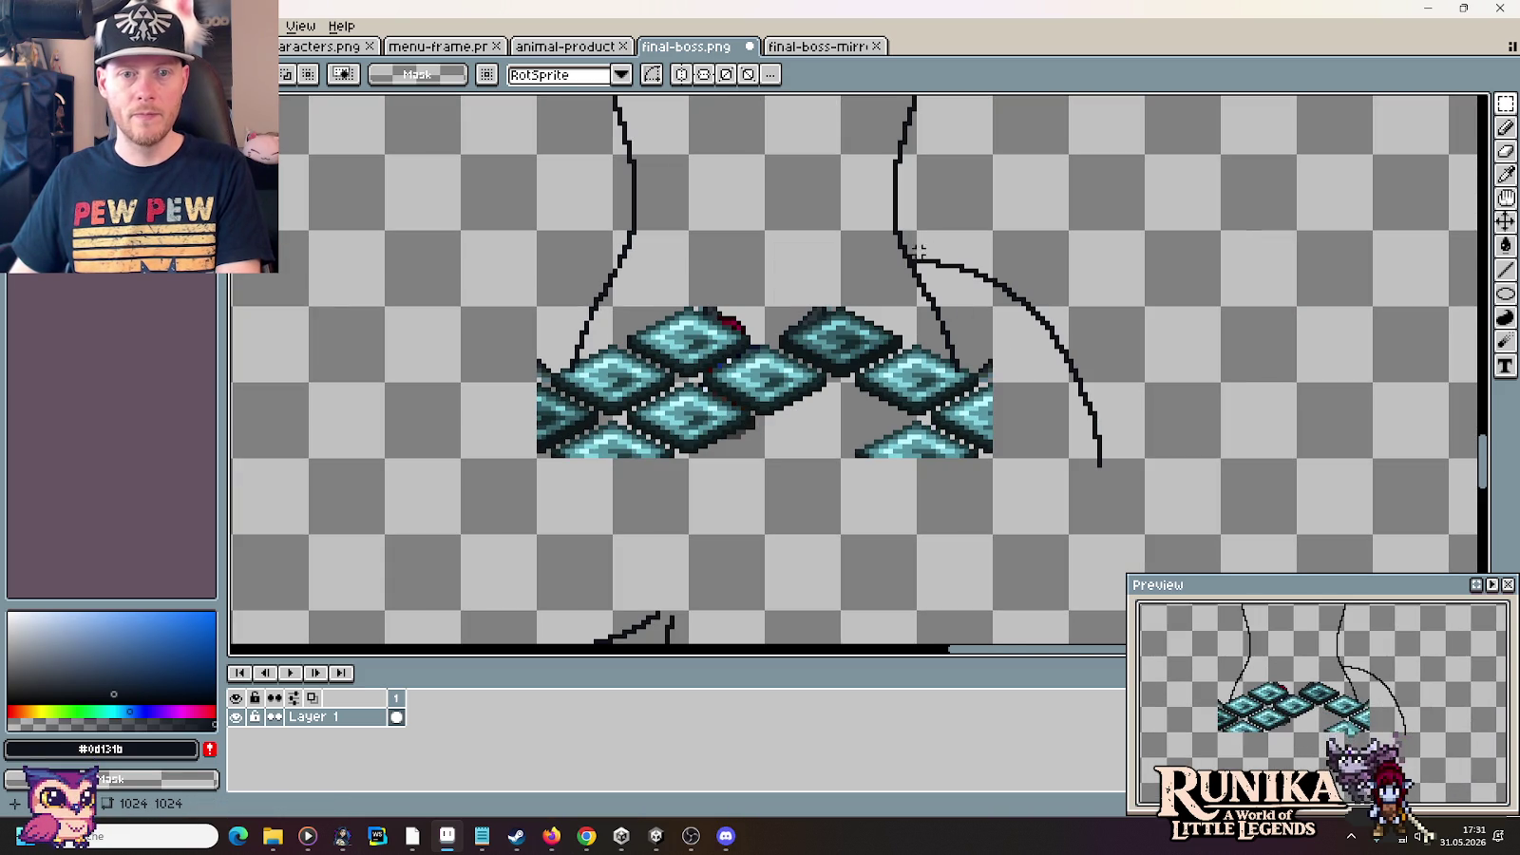
key("Escape")
Select and delete the right tail curve beside the torso
mouse_move(938, 256)
left_mouse_down()
mouse_move(1026, 290)
mouse_move(1131, 485)
left_mouse_up()
key("Delete")
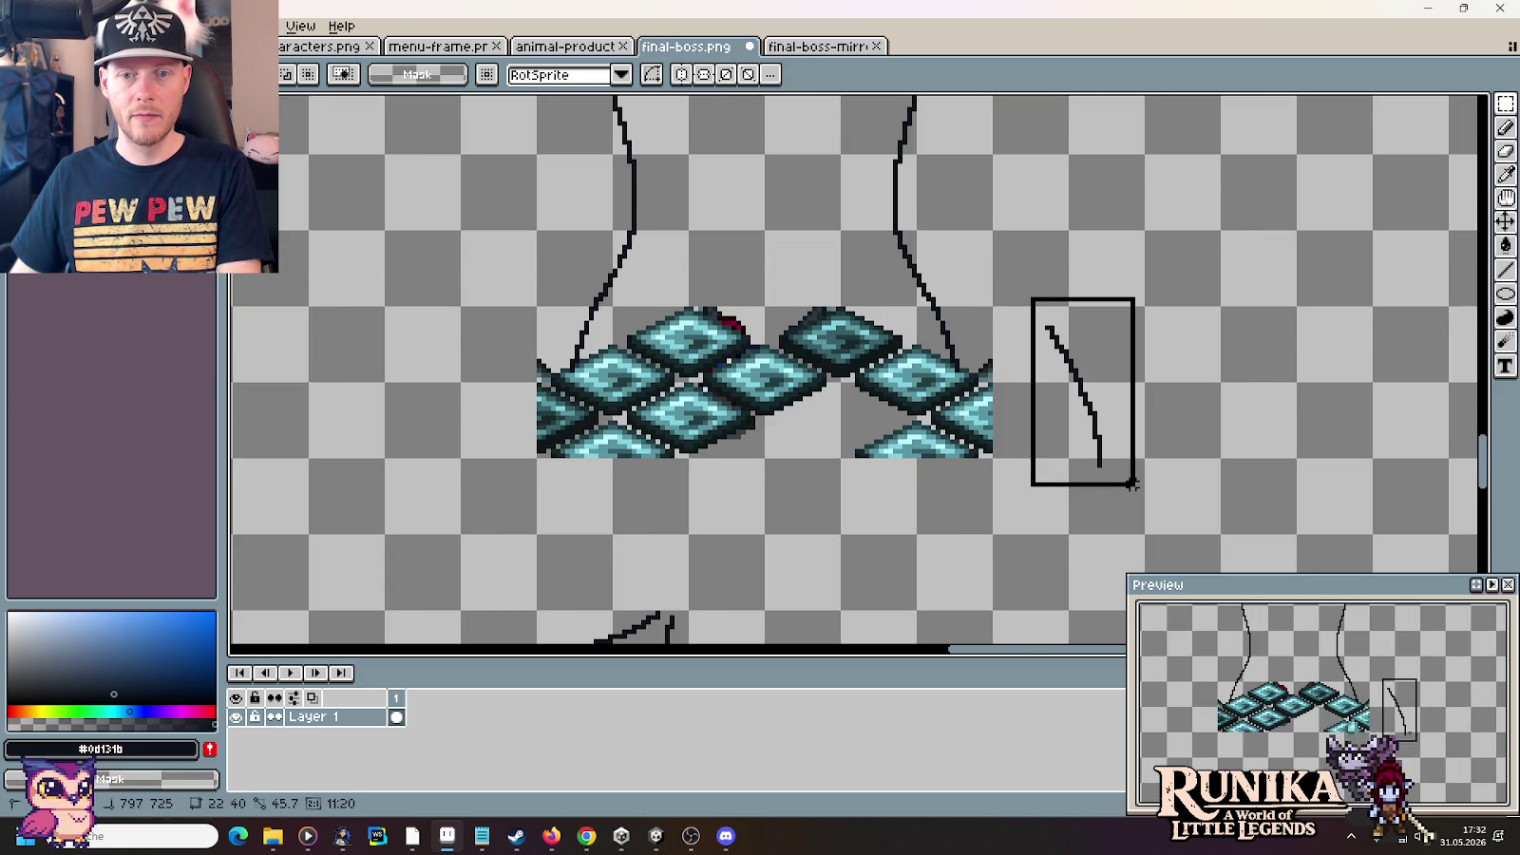
key("Delete")
scroll(1052, 373, "down", 1)
scroll(1055, 428, "down", 1)
scroll(1057, 475, "down", 1)
scroll(1060, 515, "down", 1)
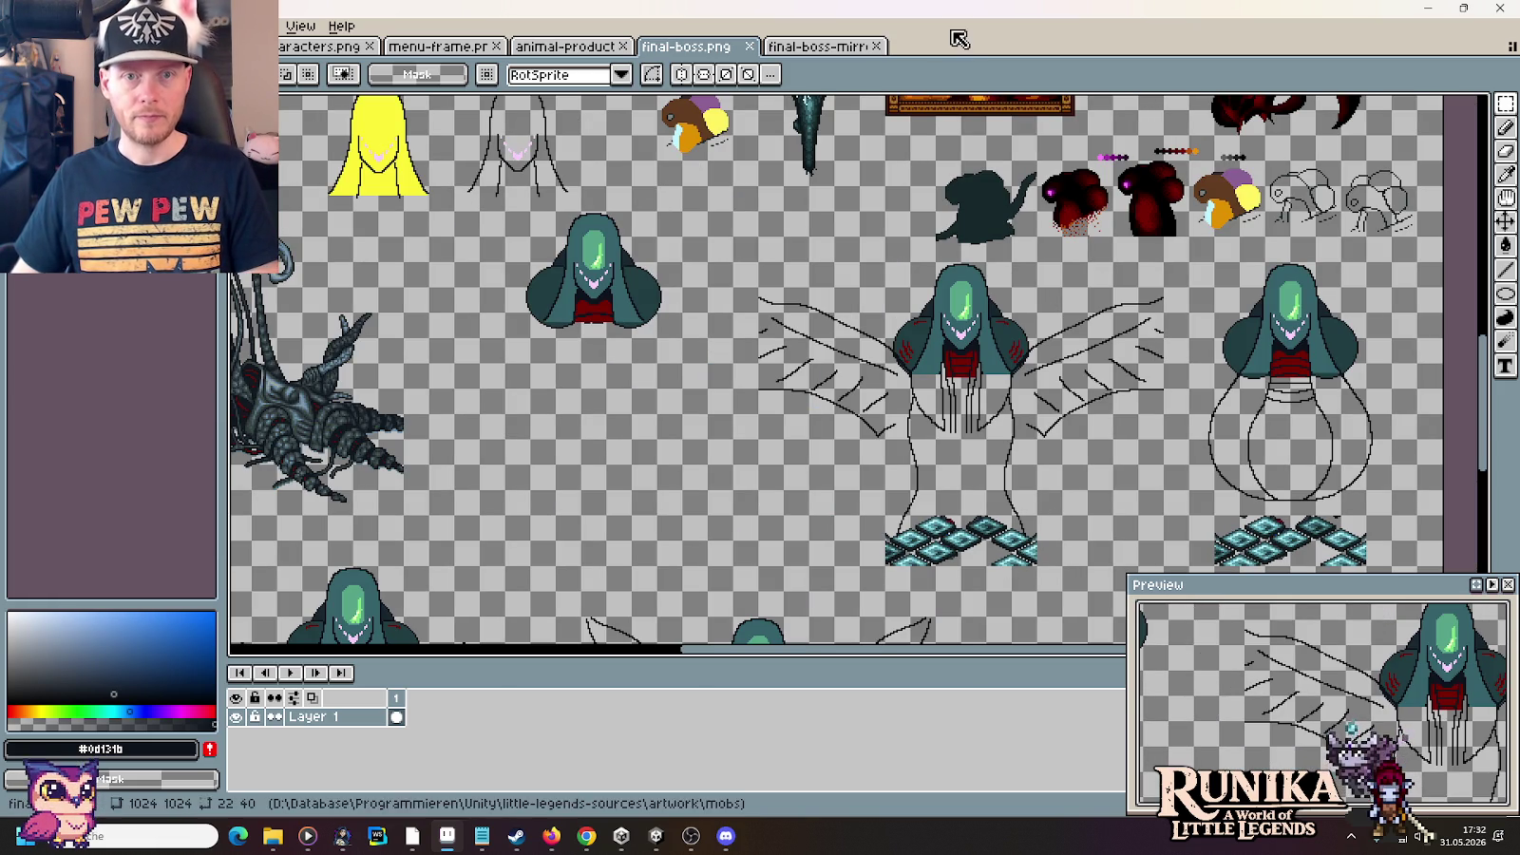
key("ctrl+Tab")
Search 'final fantasy pixel bosses' in a new Chrome tab and show image results
left_click(586, 836)
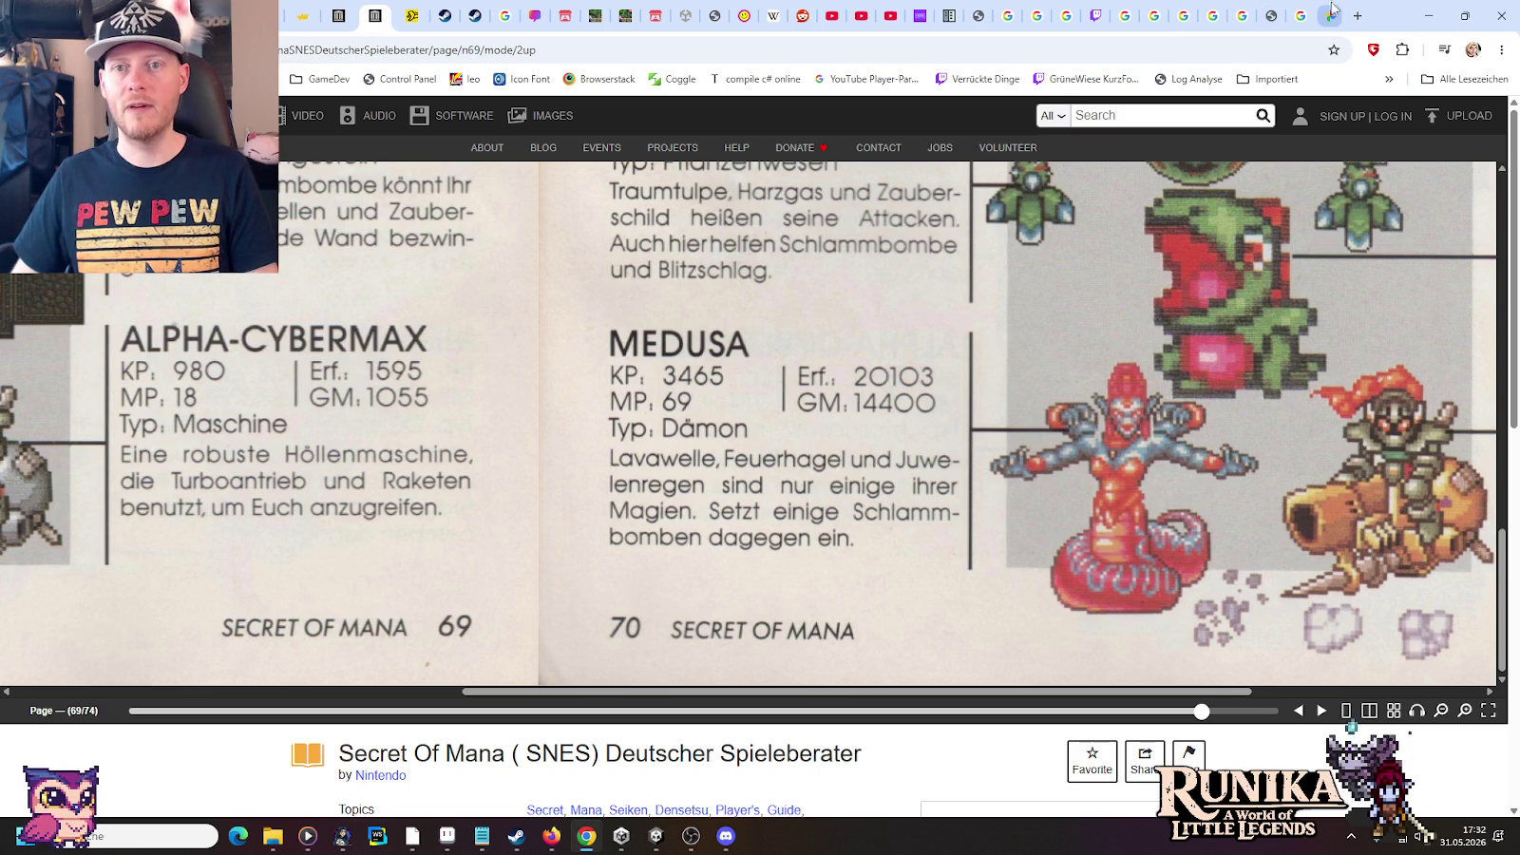
left_click(1351, 11)
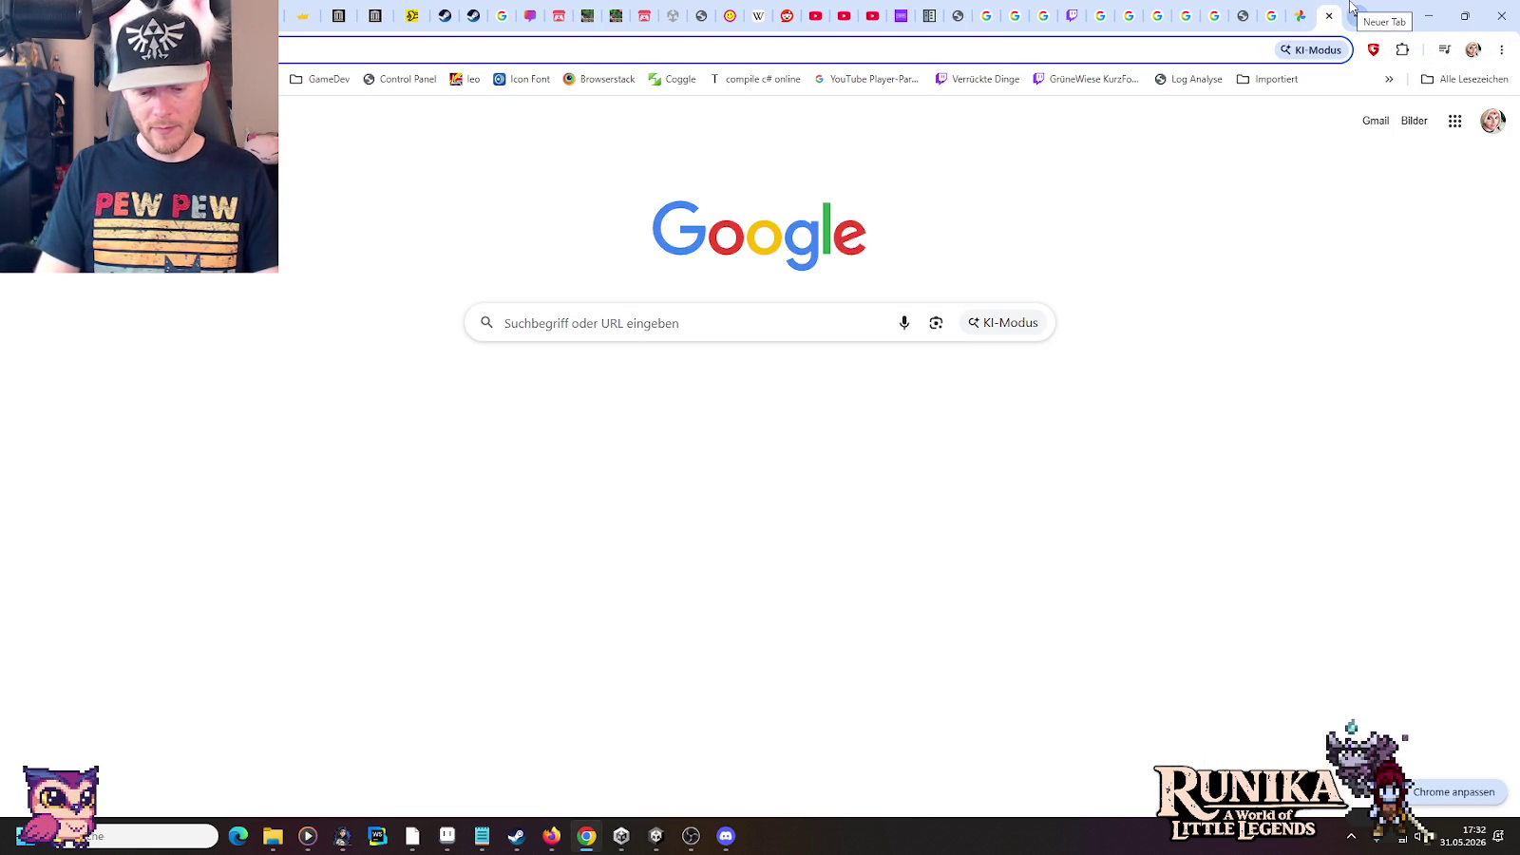
type("final fantasy pixel")
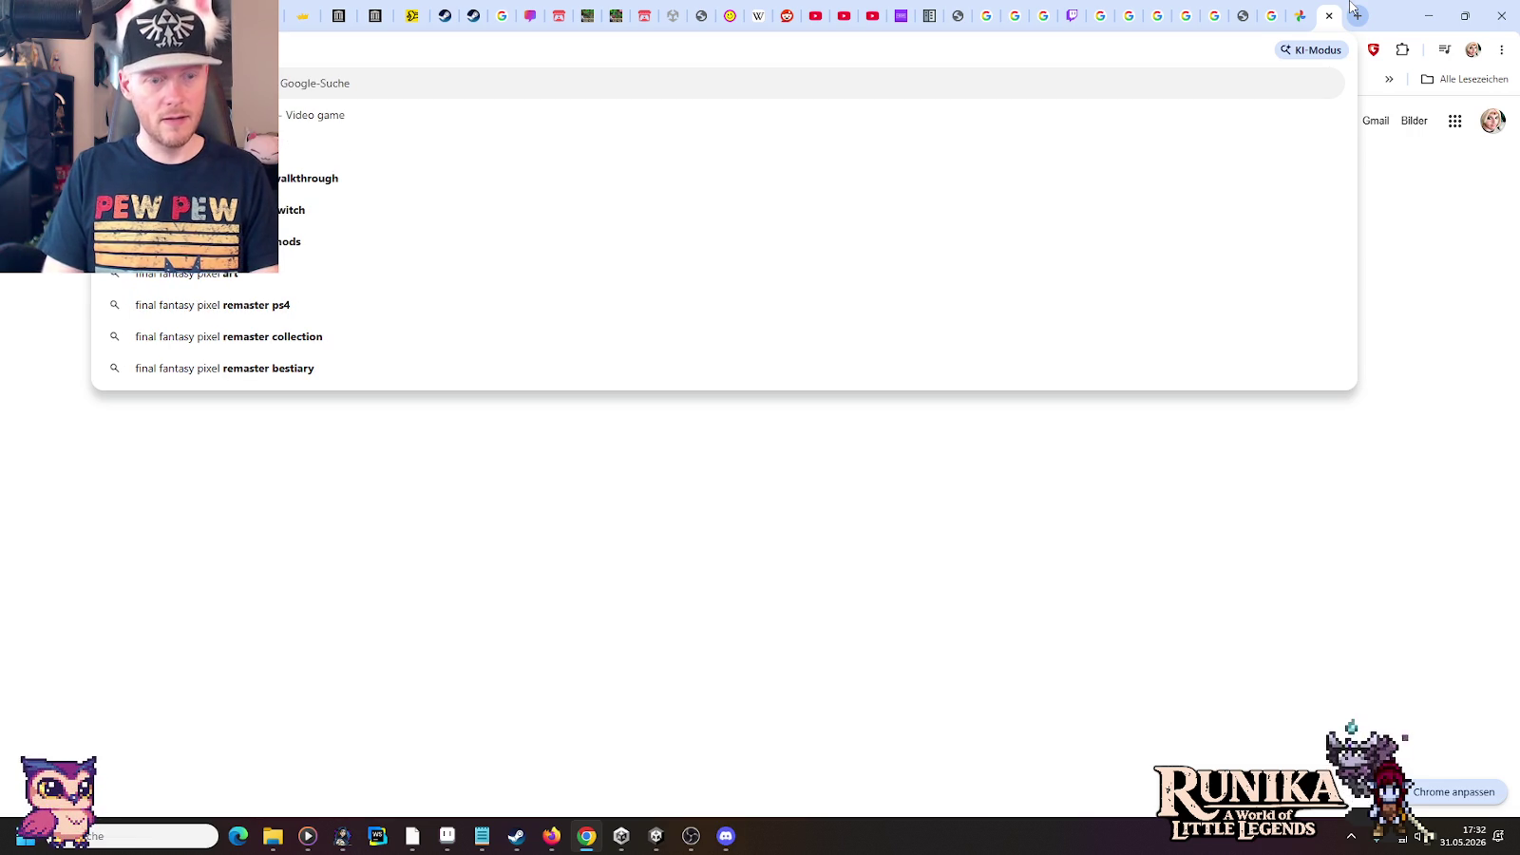
type(" bosses")
key("Return")
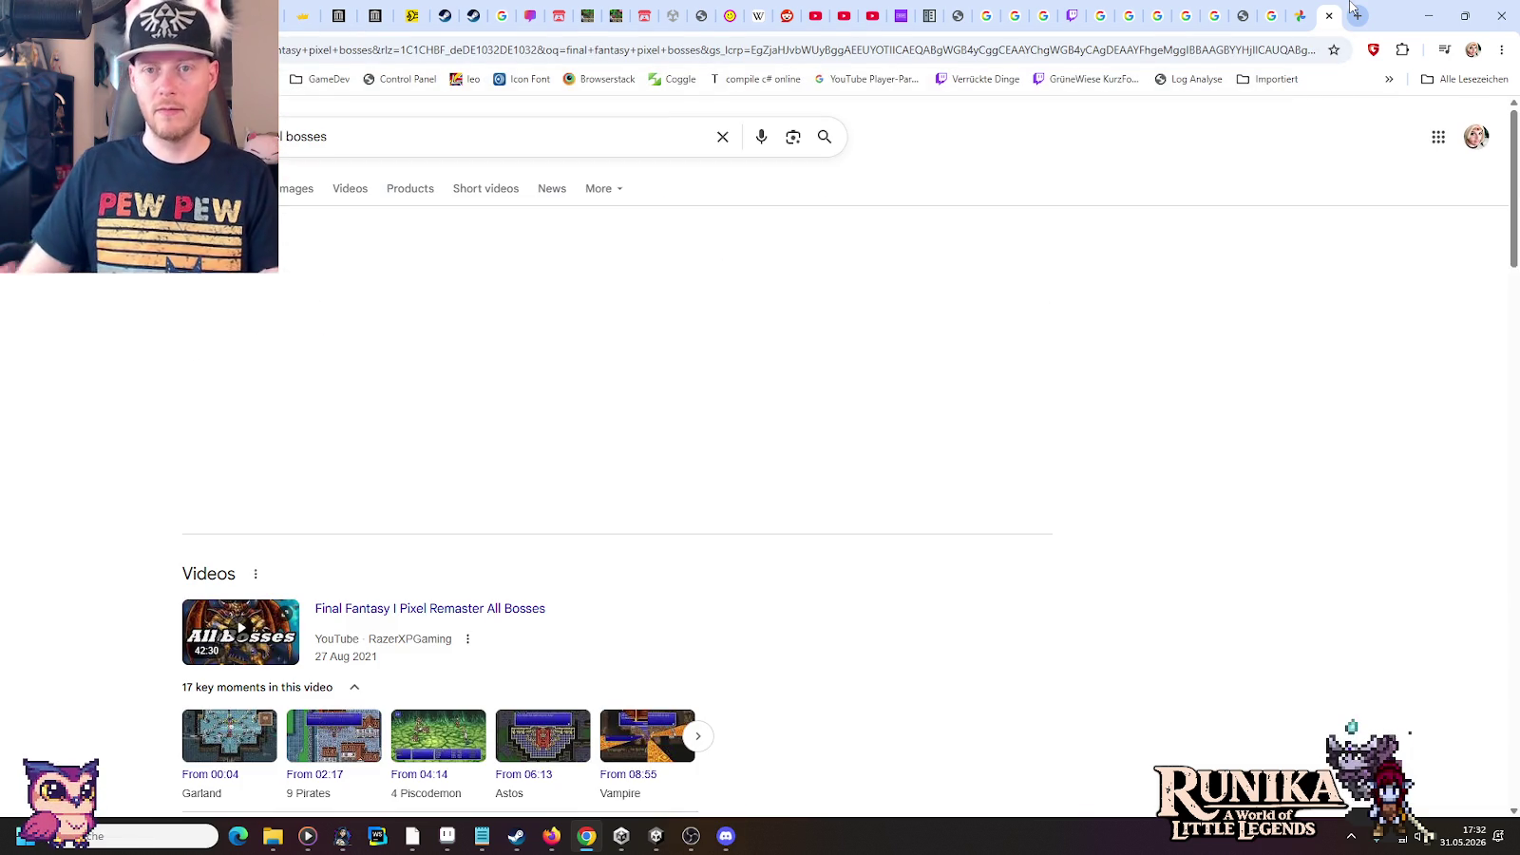
left_click(285, 190)
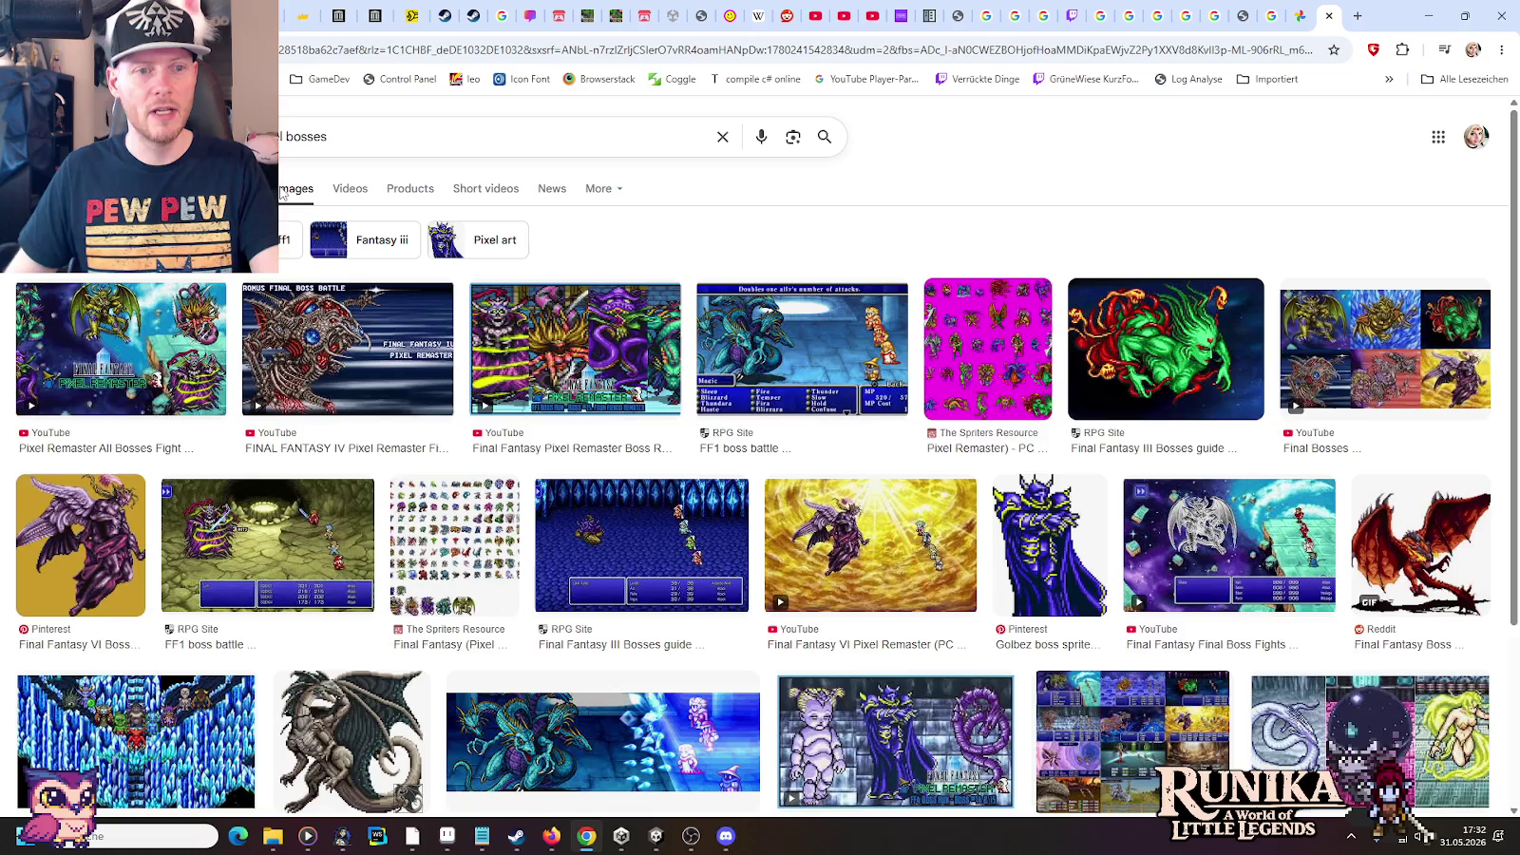
Preview boss results: Zeromus, Pixel Remaster Boss Run, FF1, magenta sheet, FF III, Final Bosses collage
left_click(166, 356)
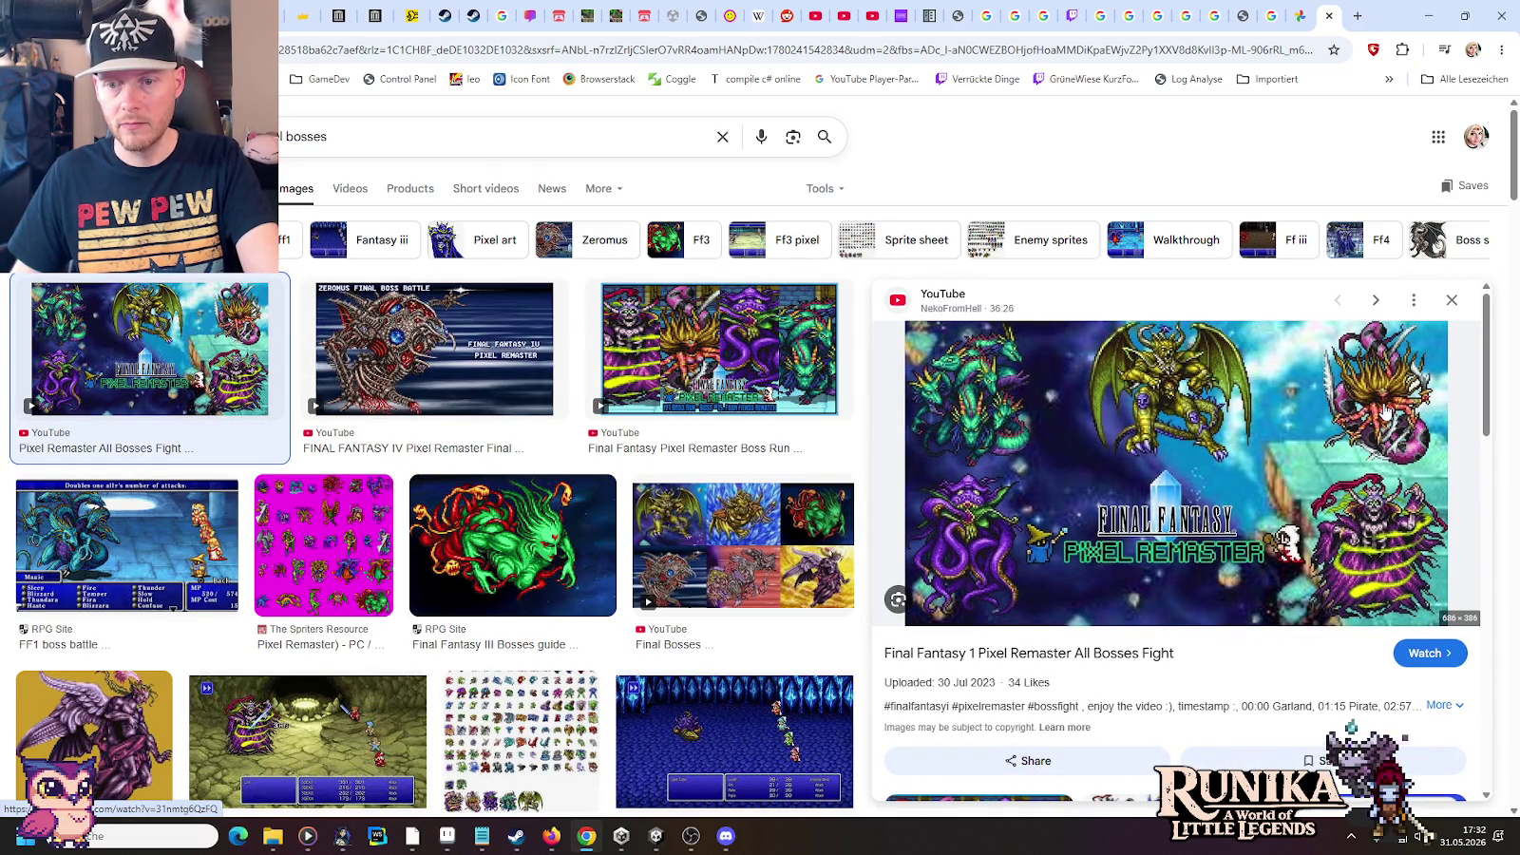
left_click(465, 339)
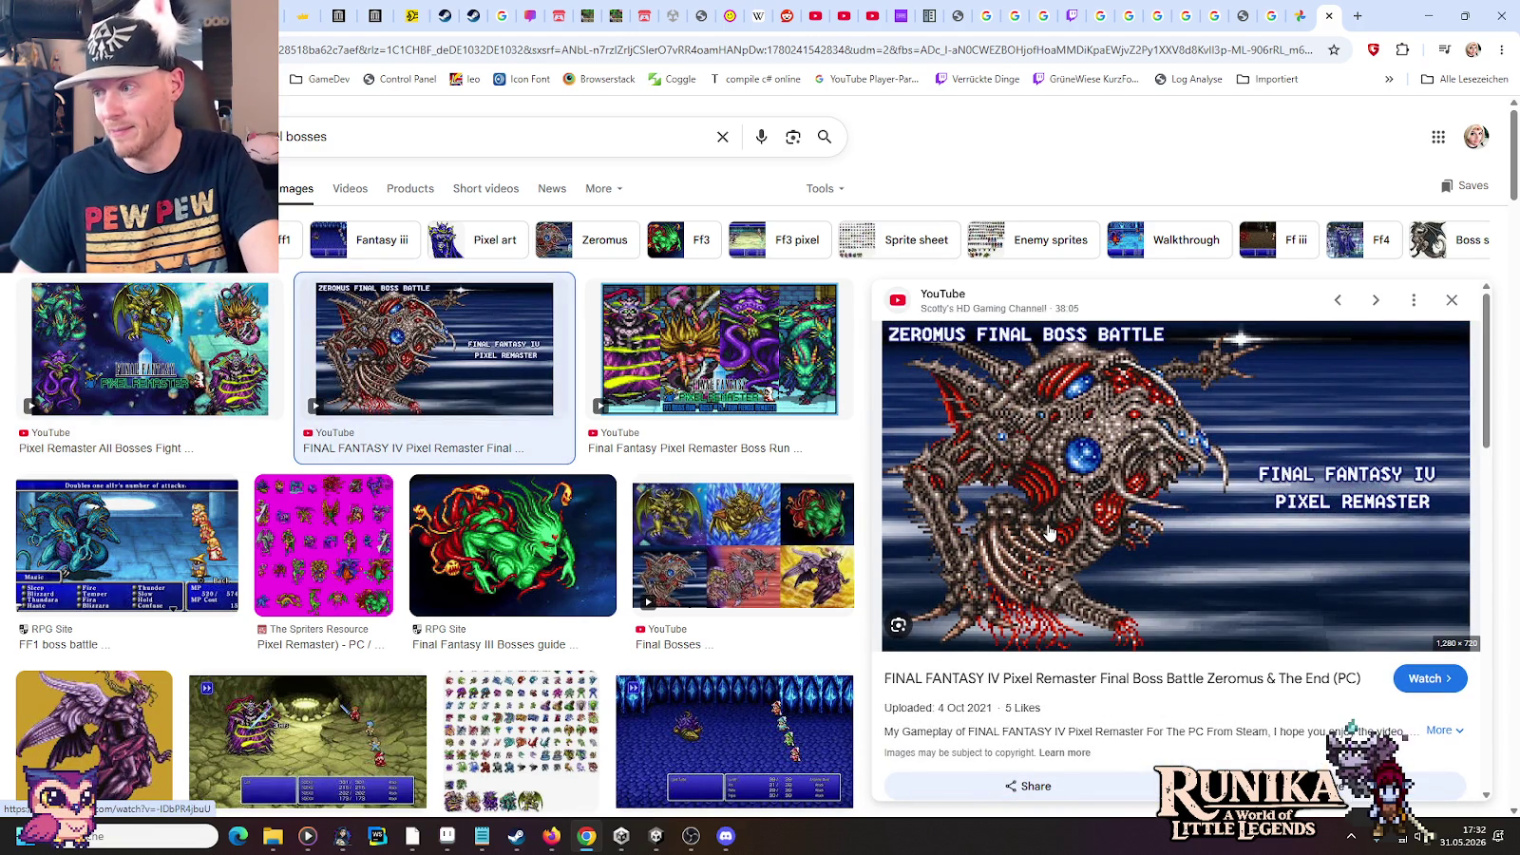
left_click(719, 349)
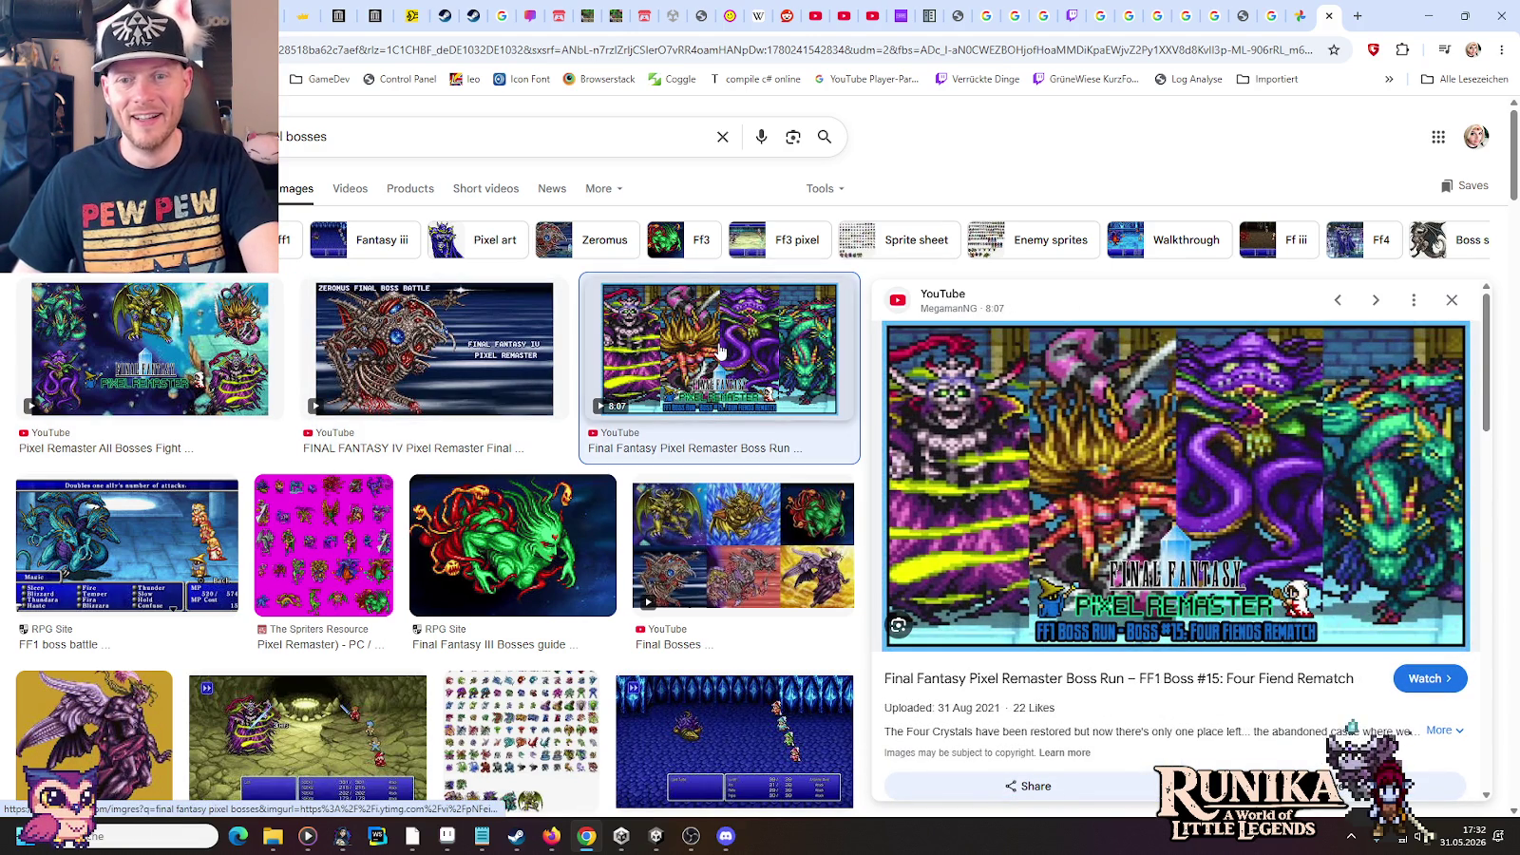
left_click(172, 490)
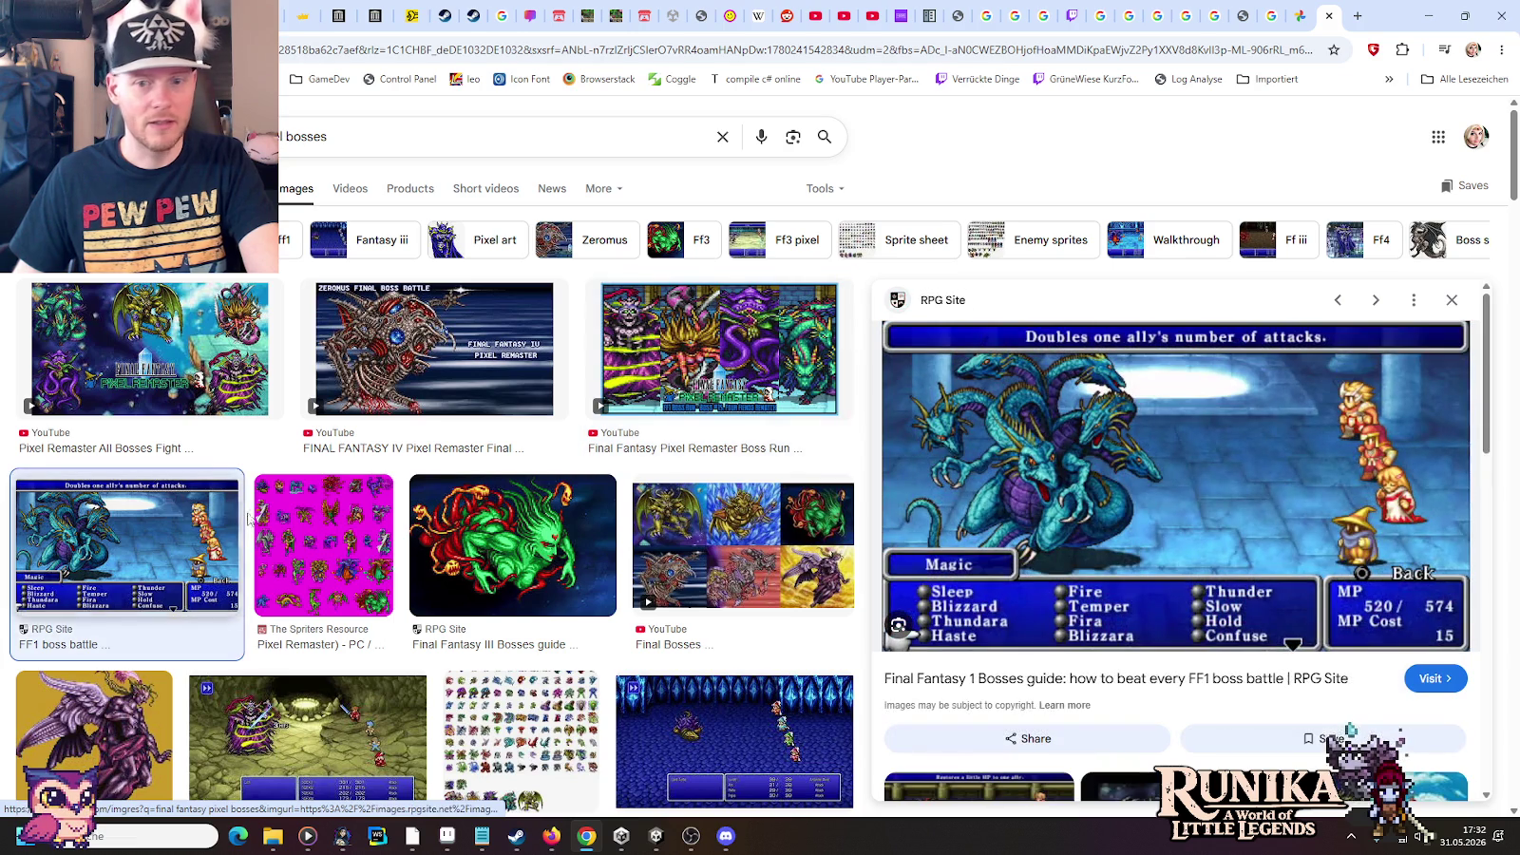
left_click(304, 530)
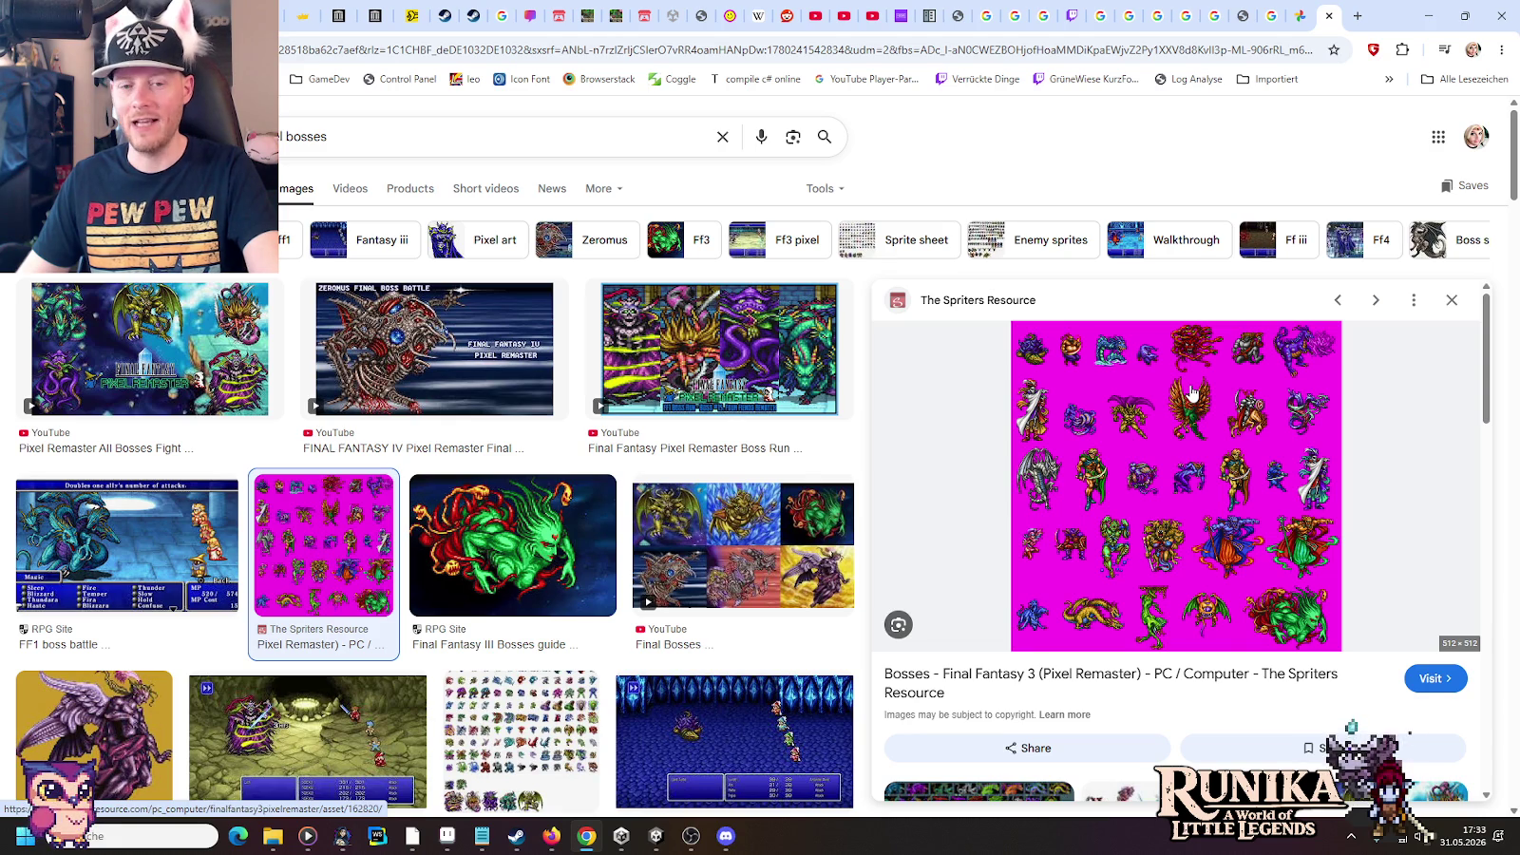
left_click(570, 525)
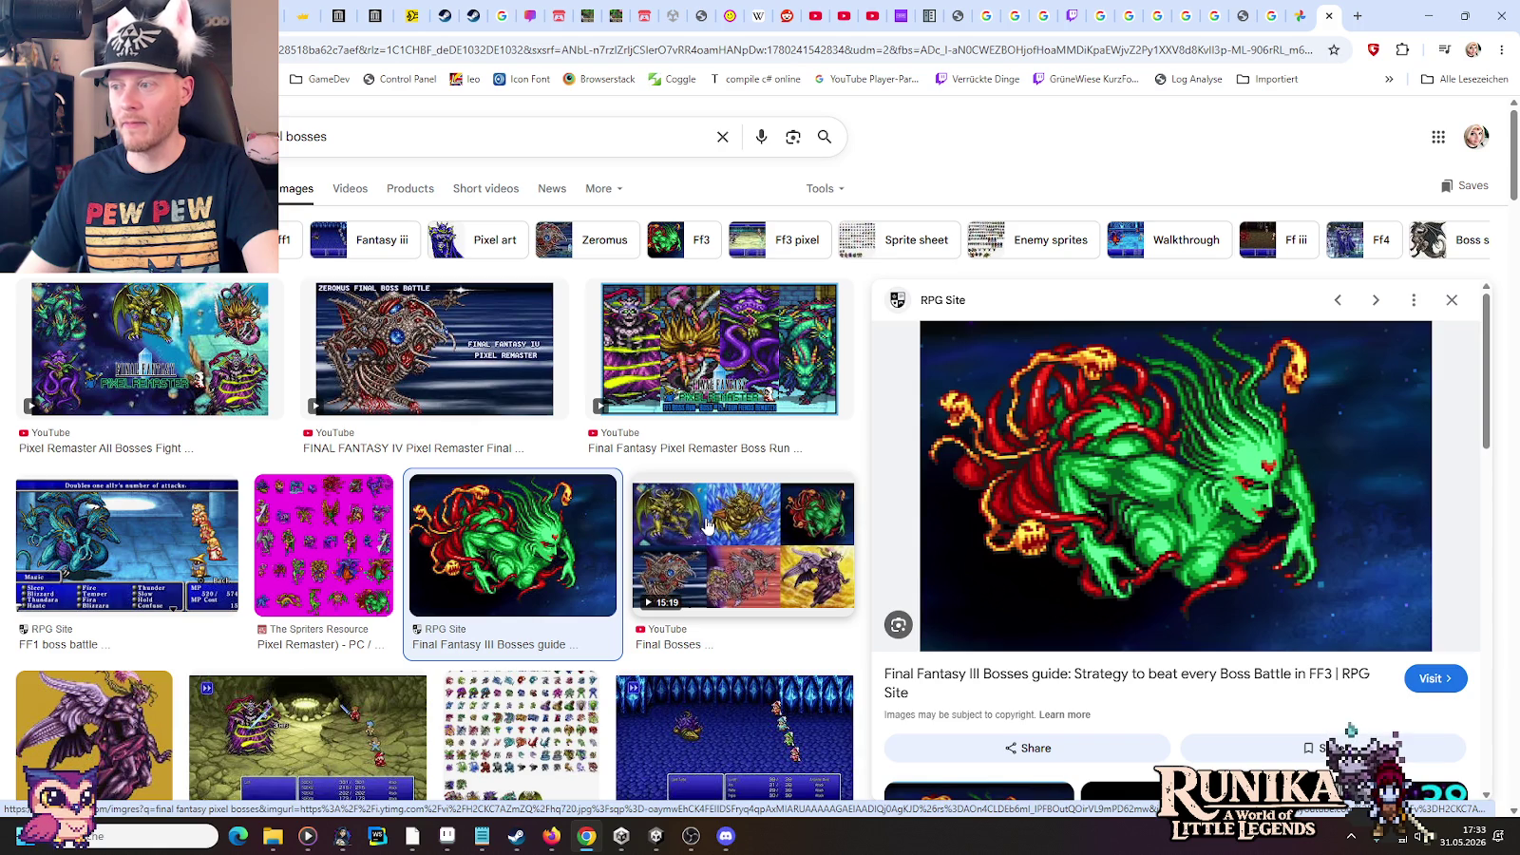
left_click(708, 526)
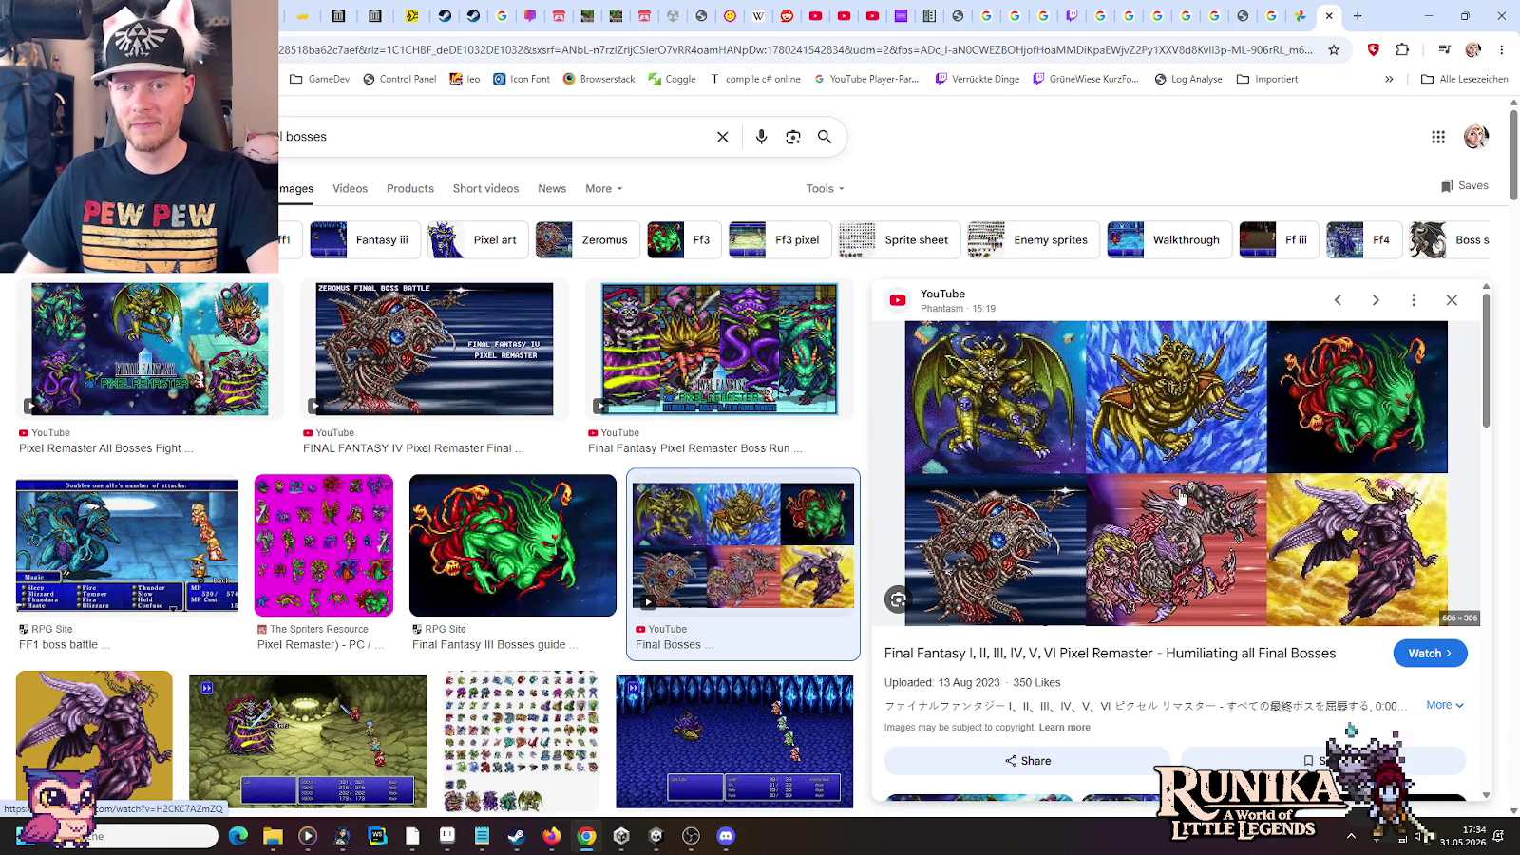
Preview the Final Boss Fights, red dragon, and Quas Boss Sprite images further down
scroll(636, 463, "down", 3)
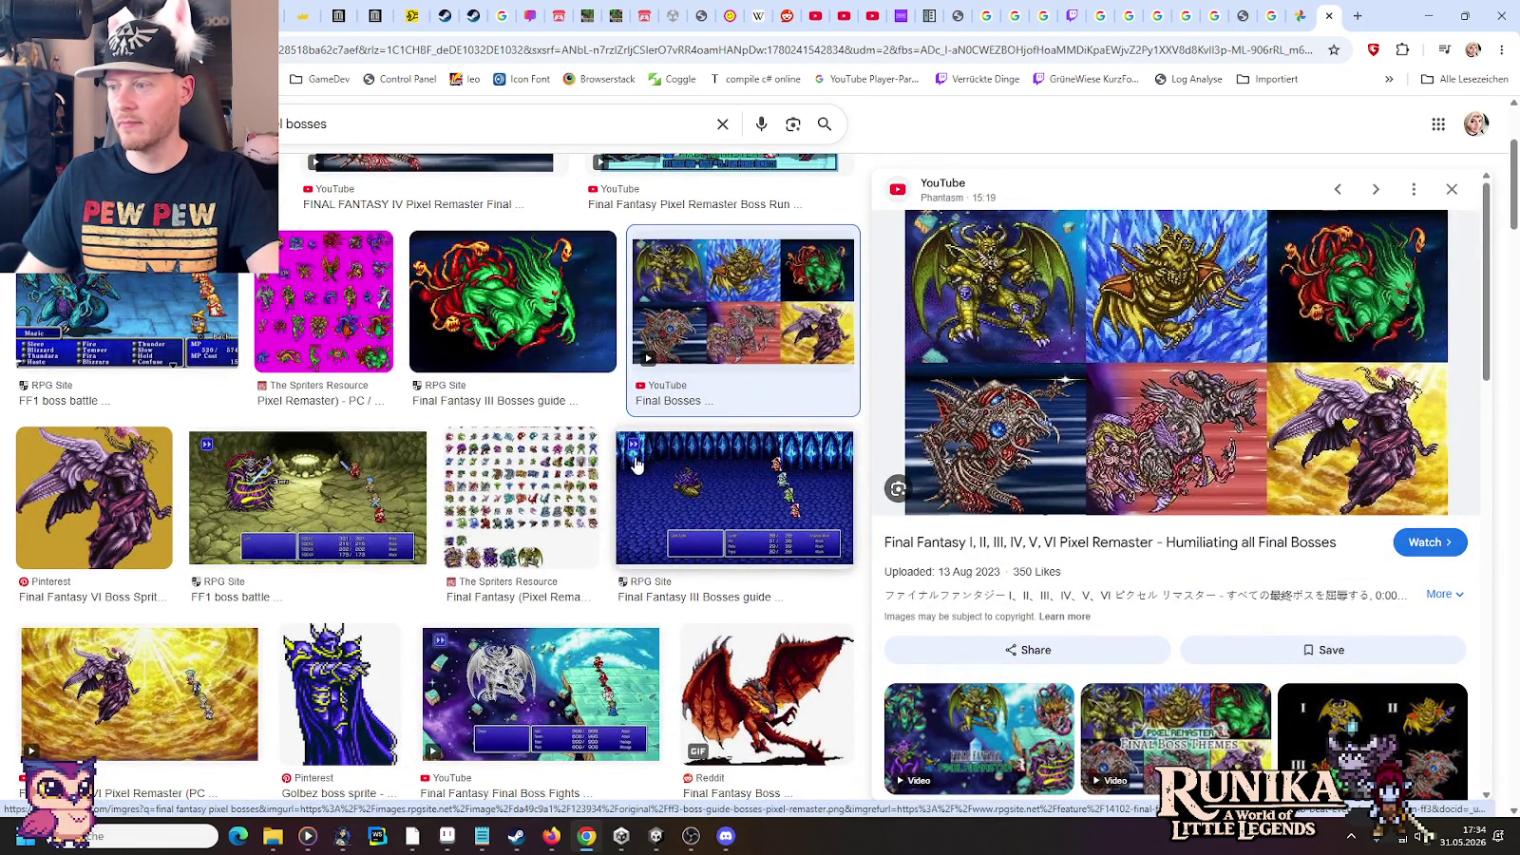
scroll(636, 464, "down", 3)
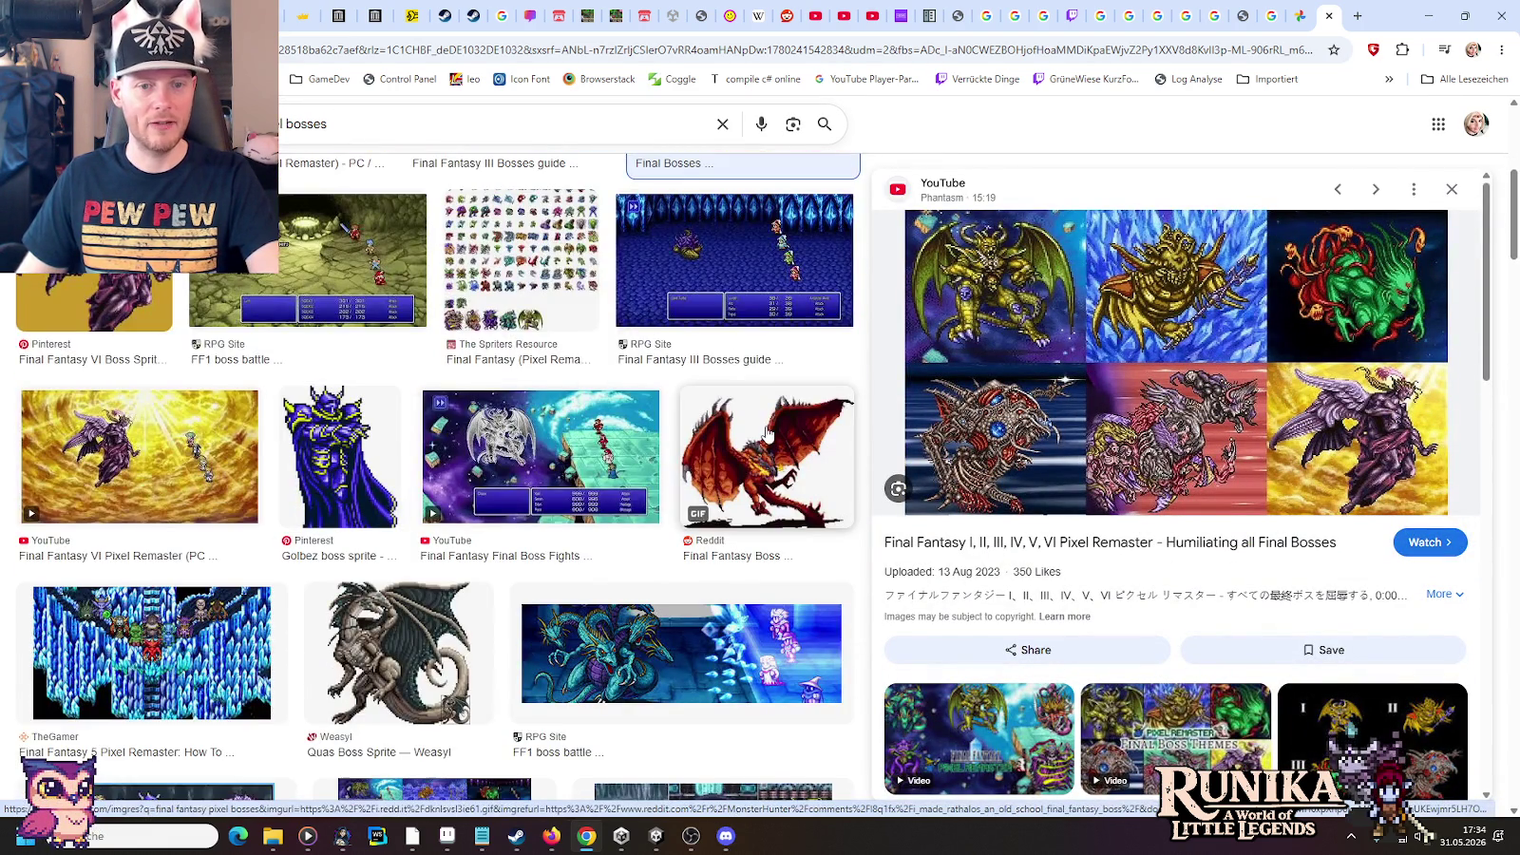
left_click(564, 439)
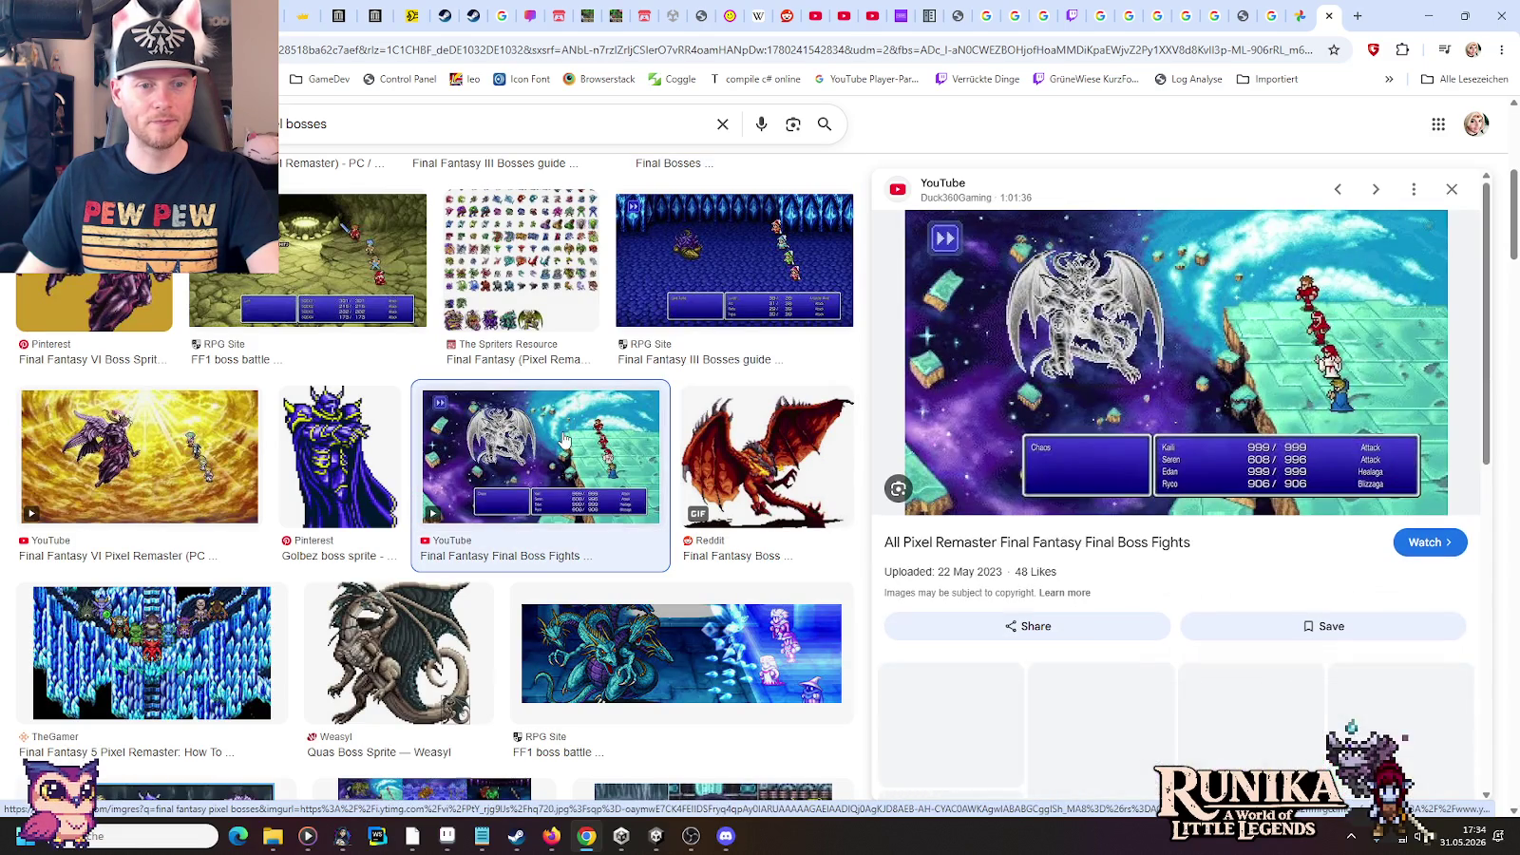
left_click(773, 452)
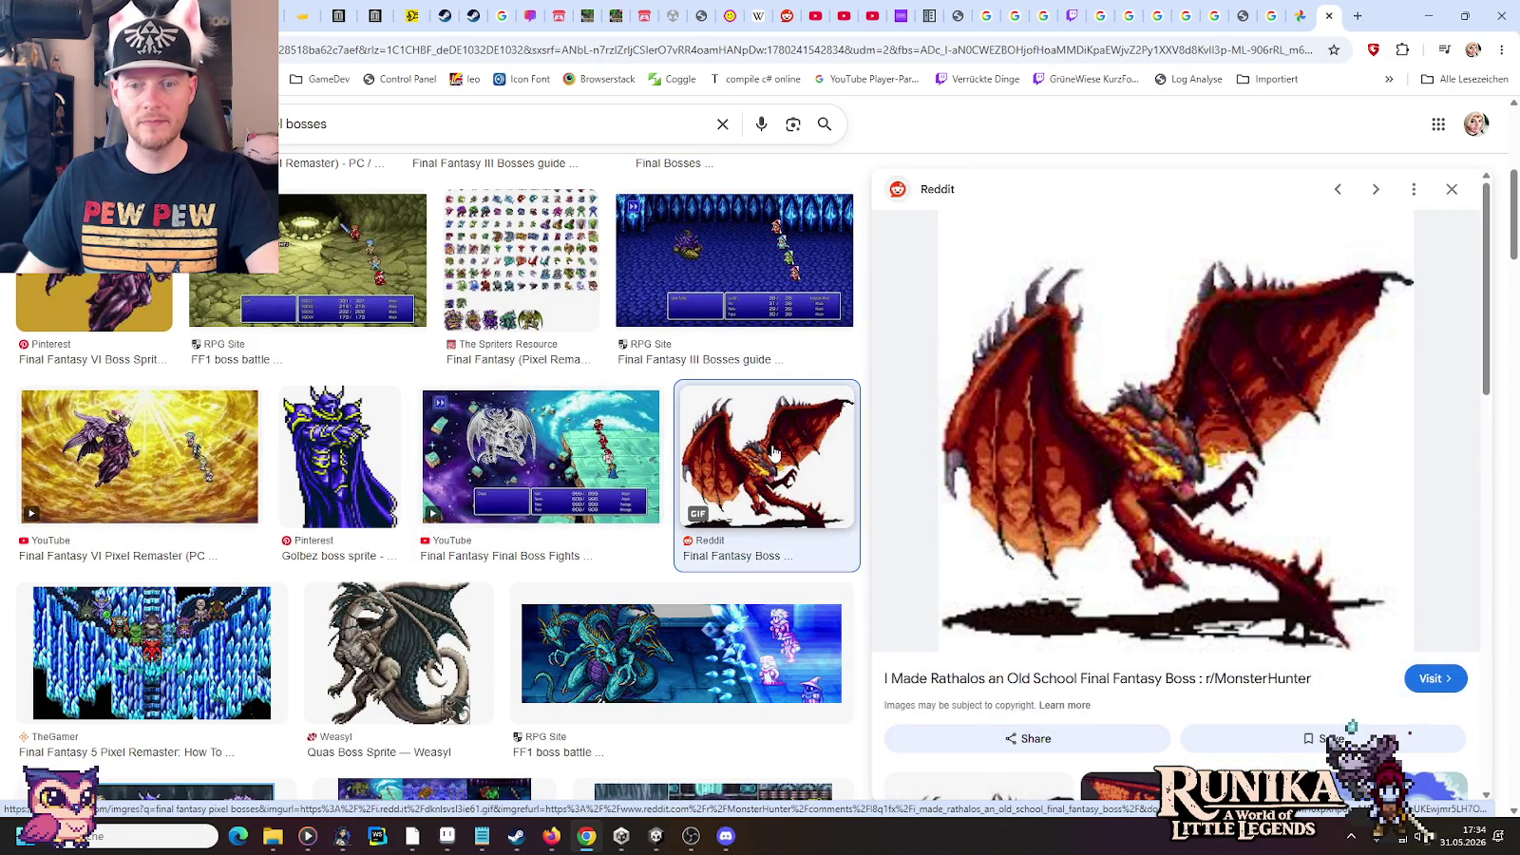
scroll(773, 453, "down", 2)
left_click(408, 498)
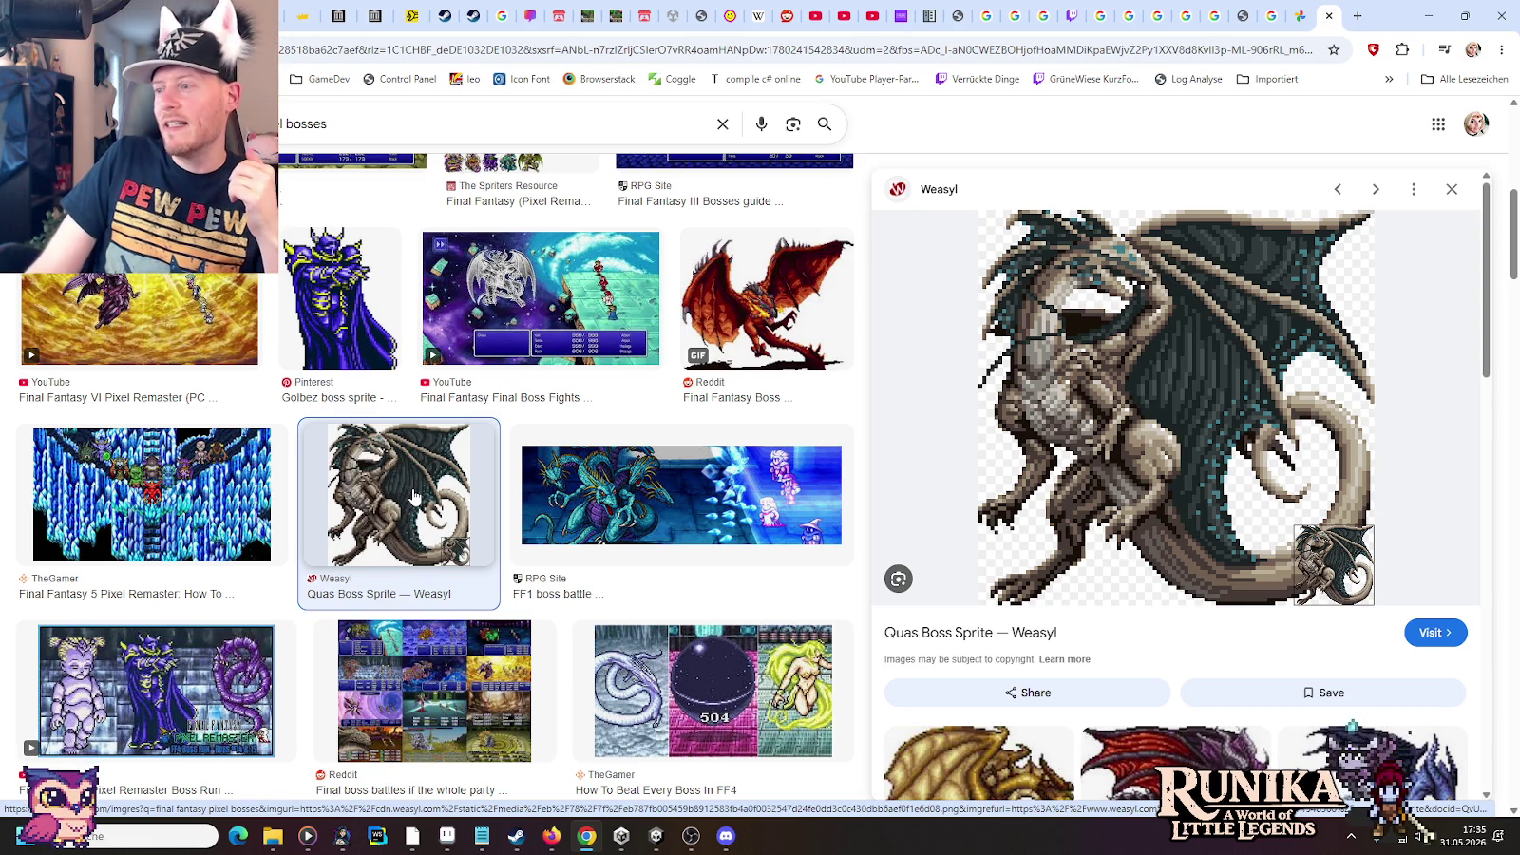
Insert '- 3 rezepte nur mit lehm im Ofen' as the new first line of todo.txt
left_click(482, 836)
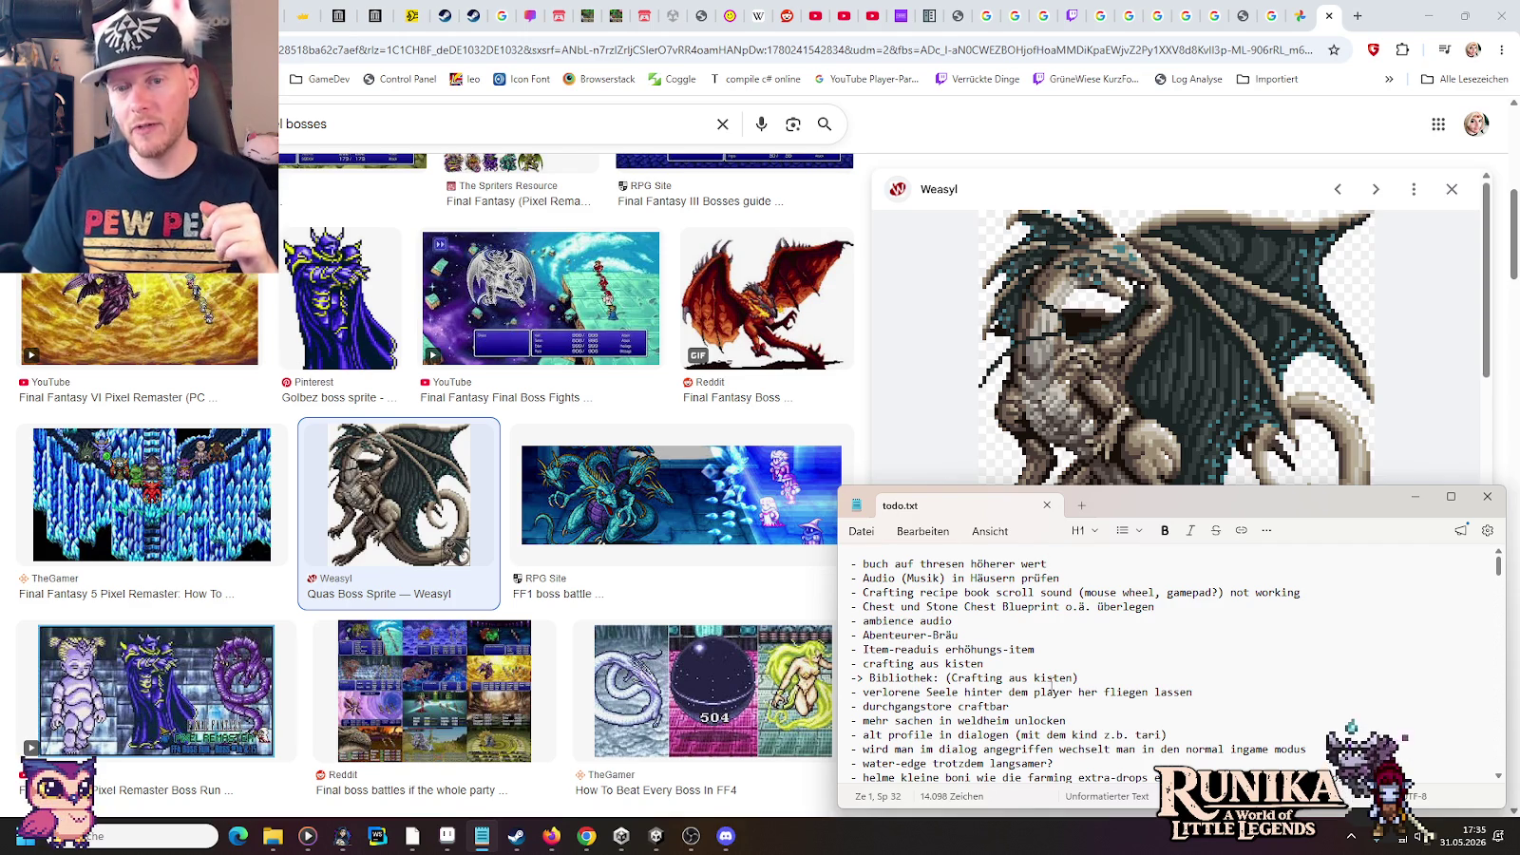
key("Return")
key("Up")
type("-")
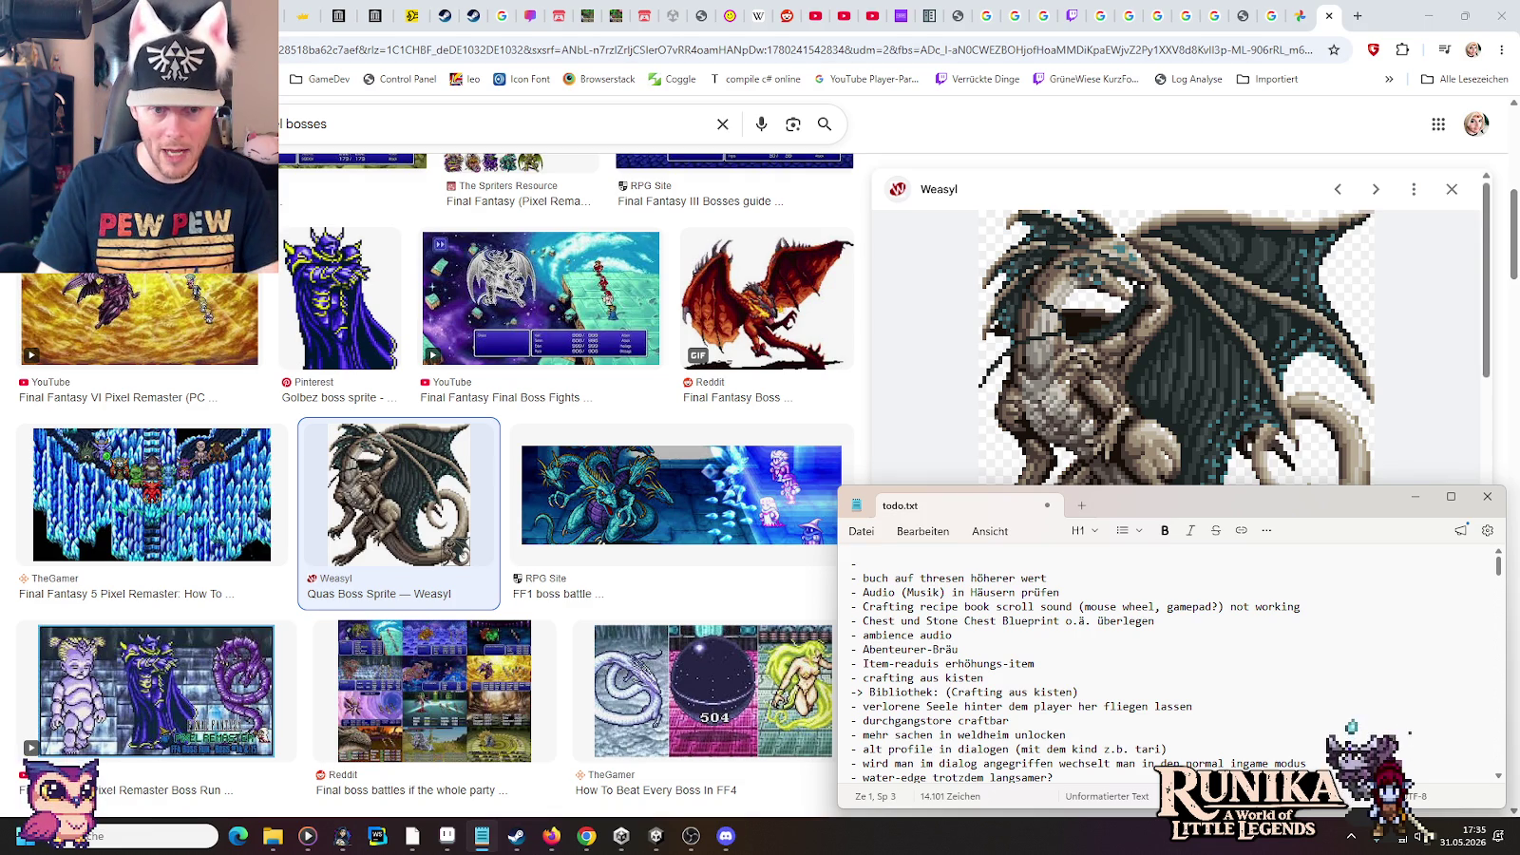
type("3 re")
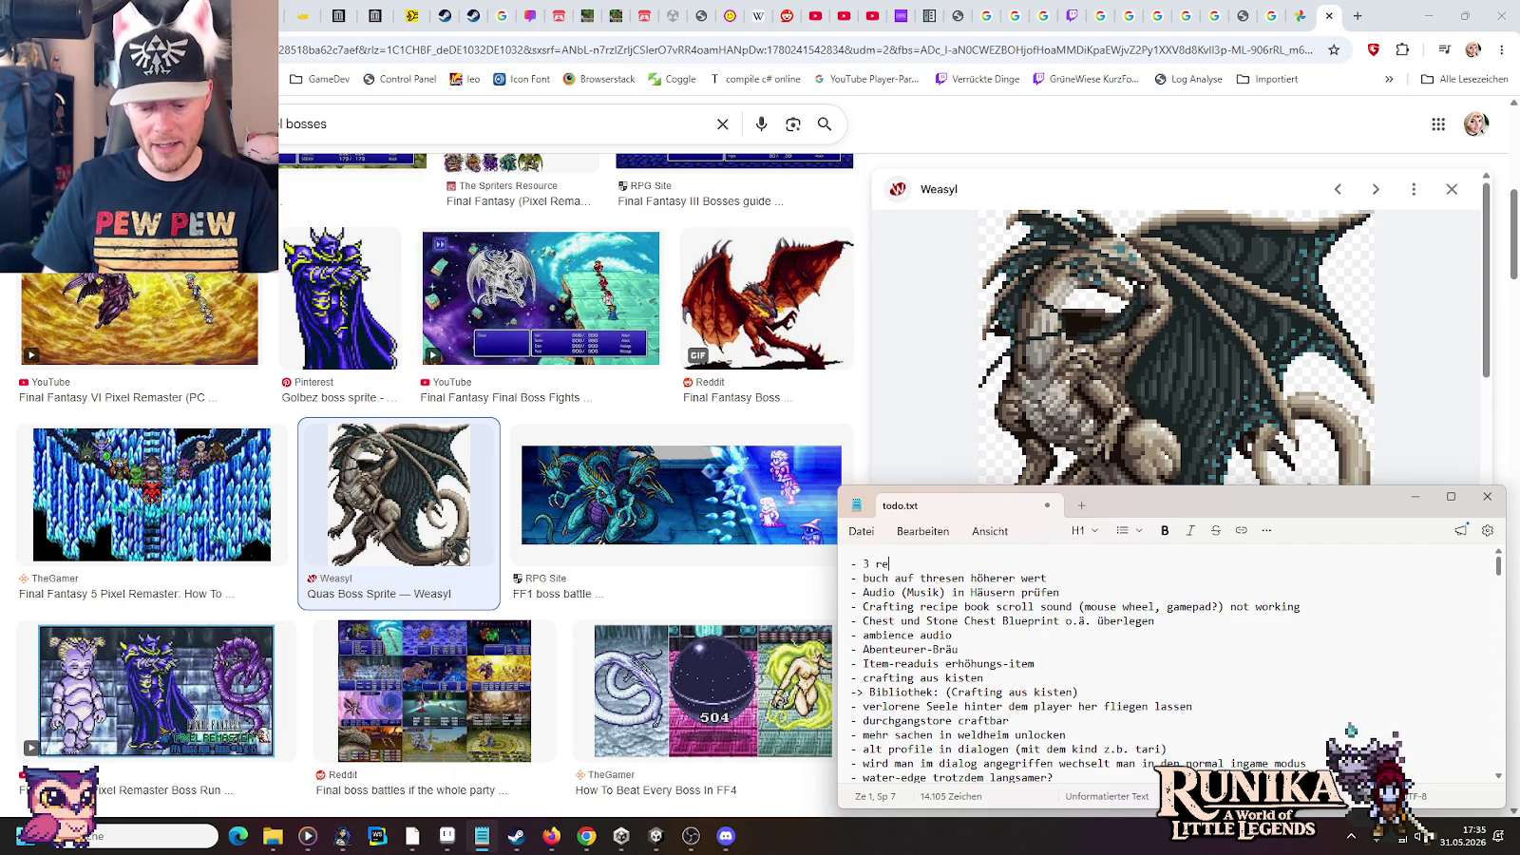
type("zepte nur mit ")
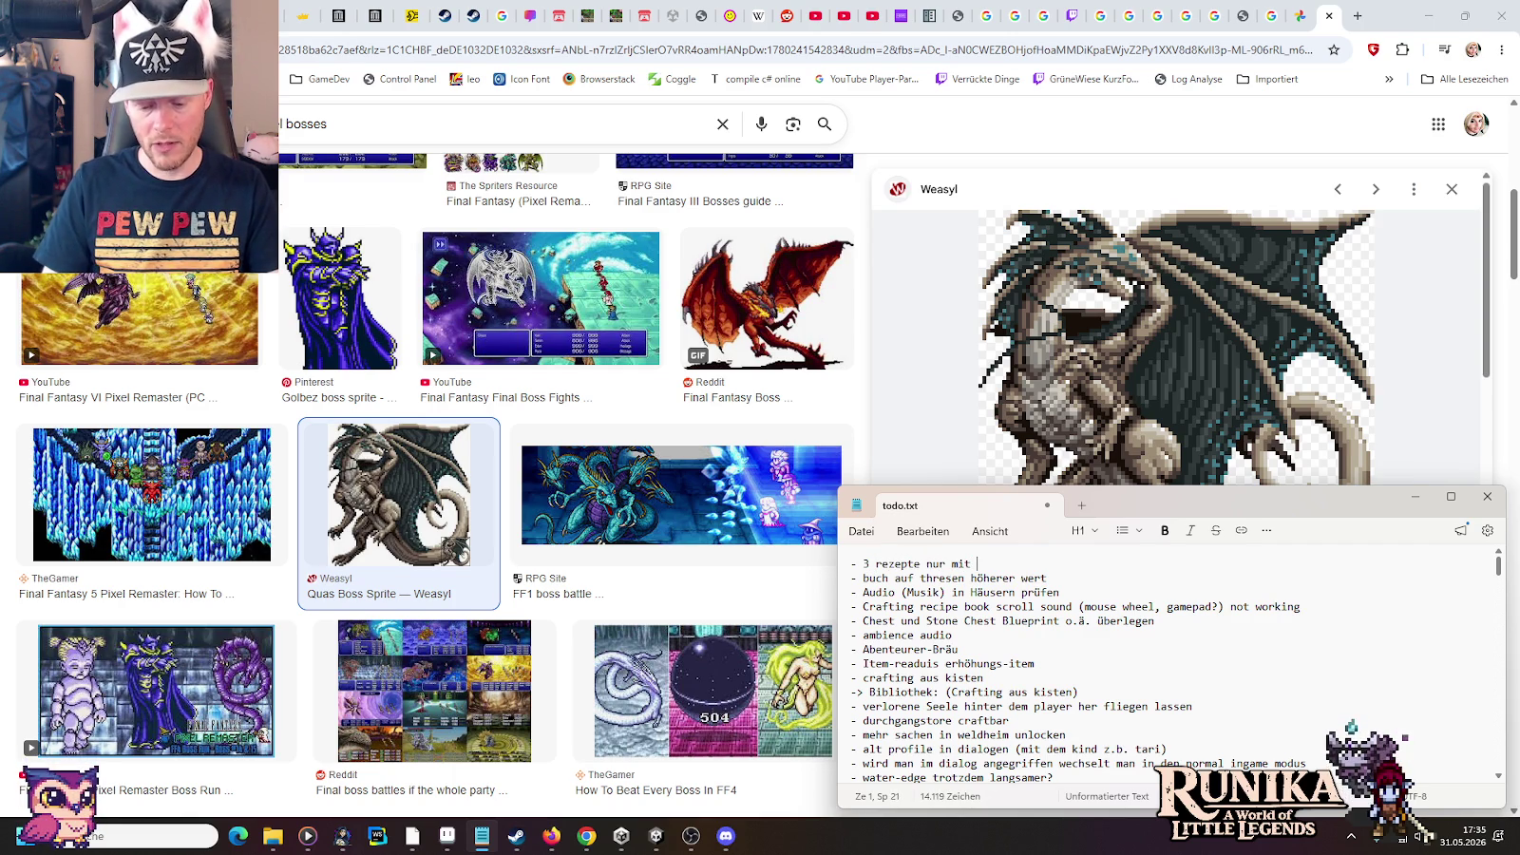
type("lehm")
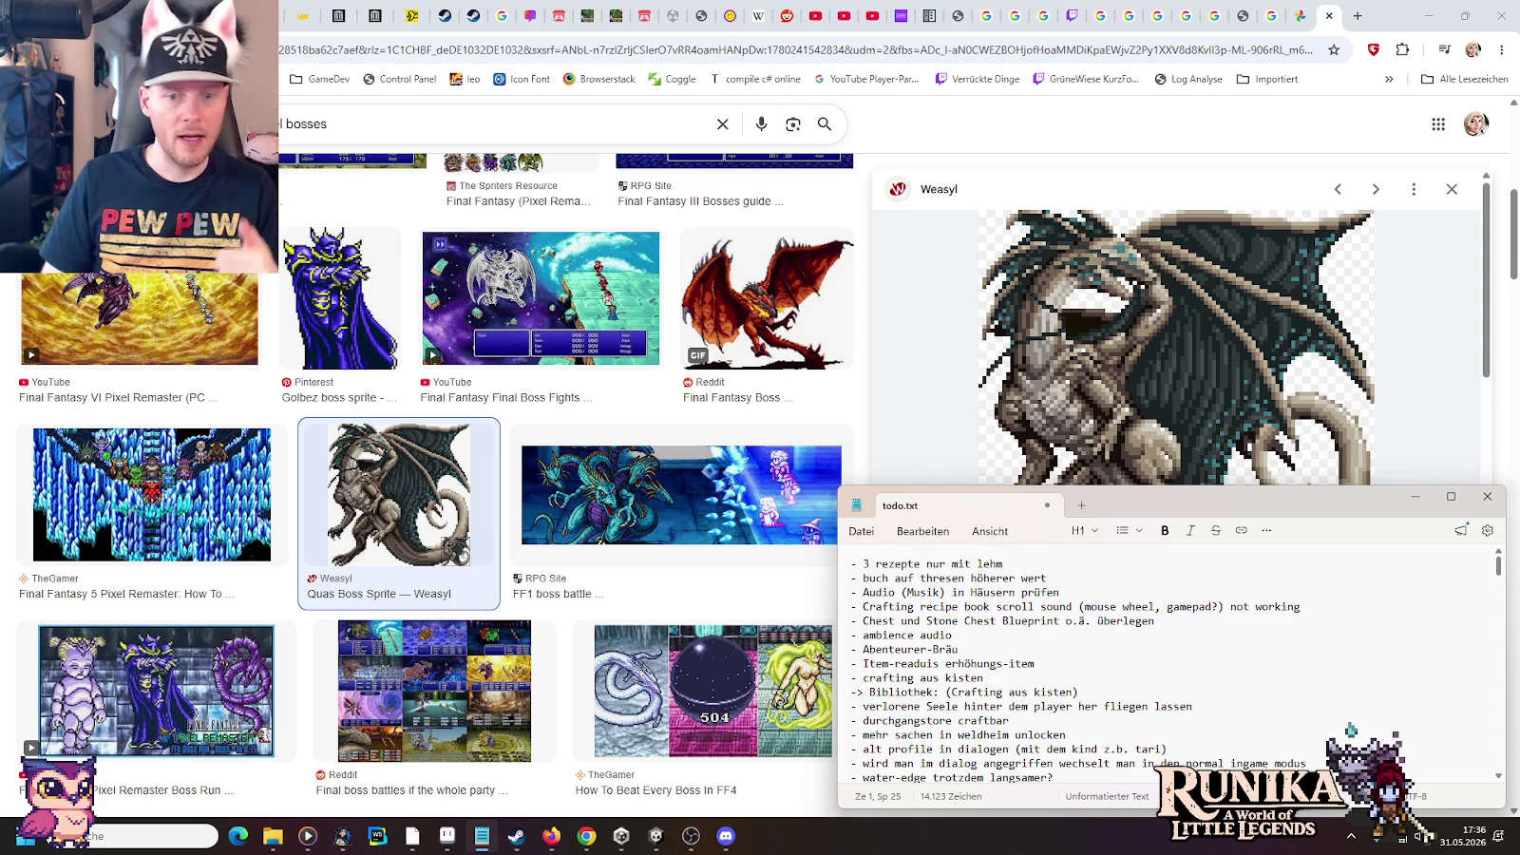
type("m Ofen")
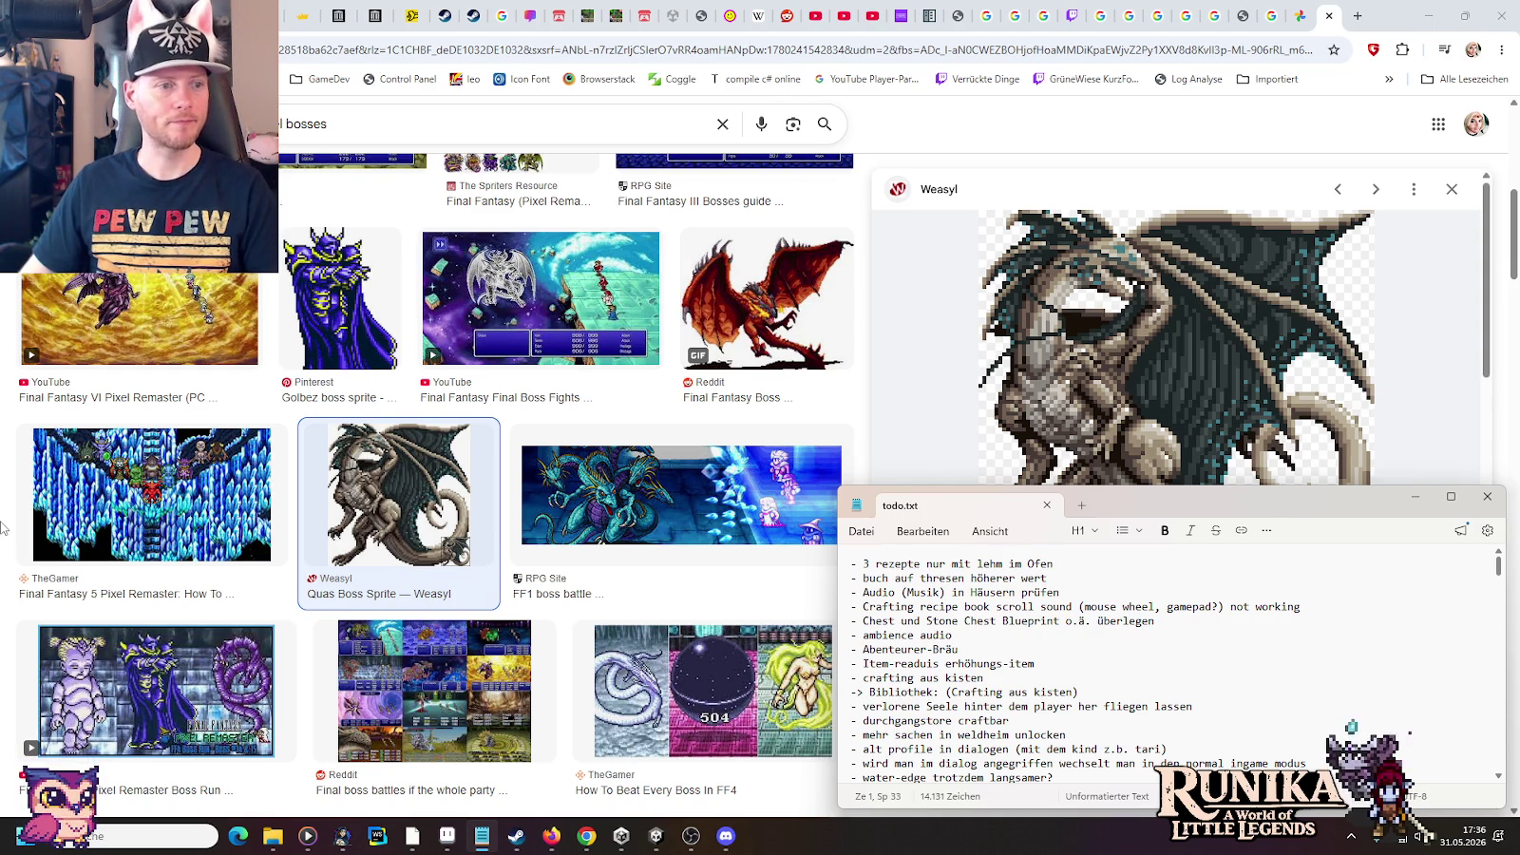
Scroll the image grid to preview the Final Fantasy 6's Final Boss sprite, then return to Aseprite
left_click(3, 492)
scroll(3, 492, "down", 1)
scroll(3, 493, "down", 3)
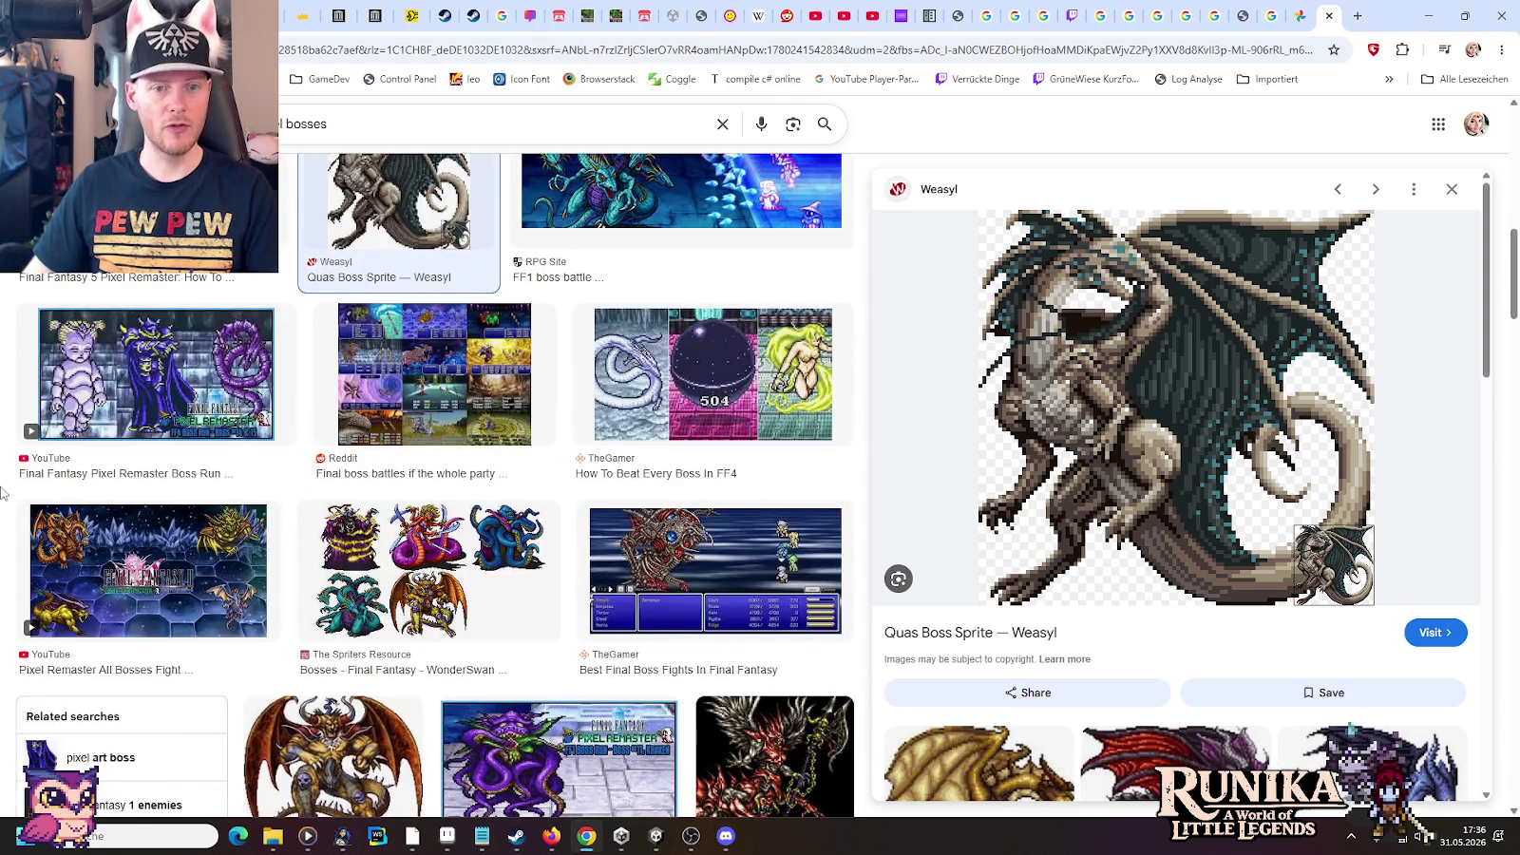
scroll(2, 492, "down", 2)
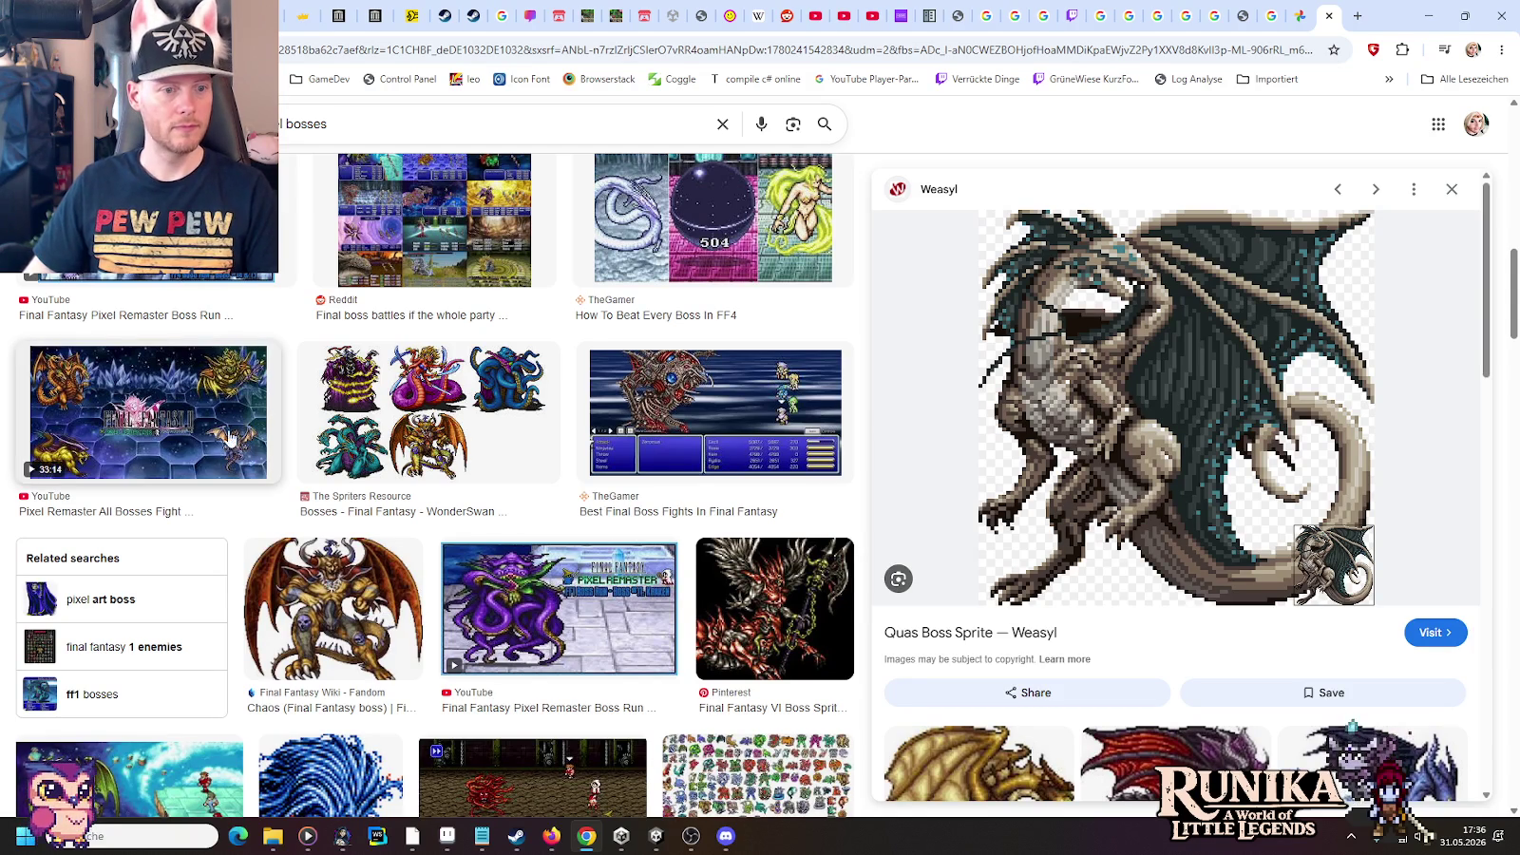
scroll(579, 349, "down", 3)
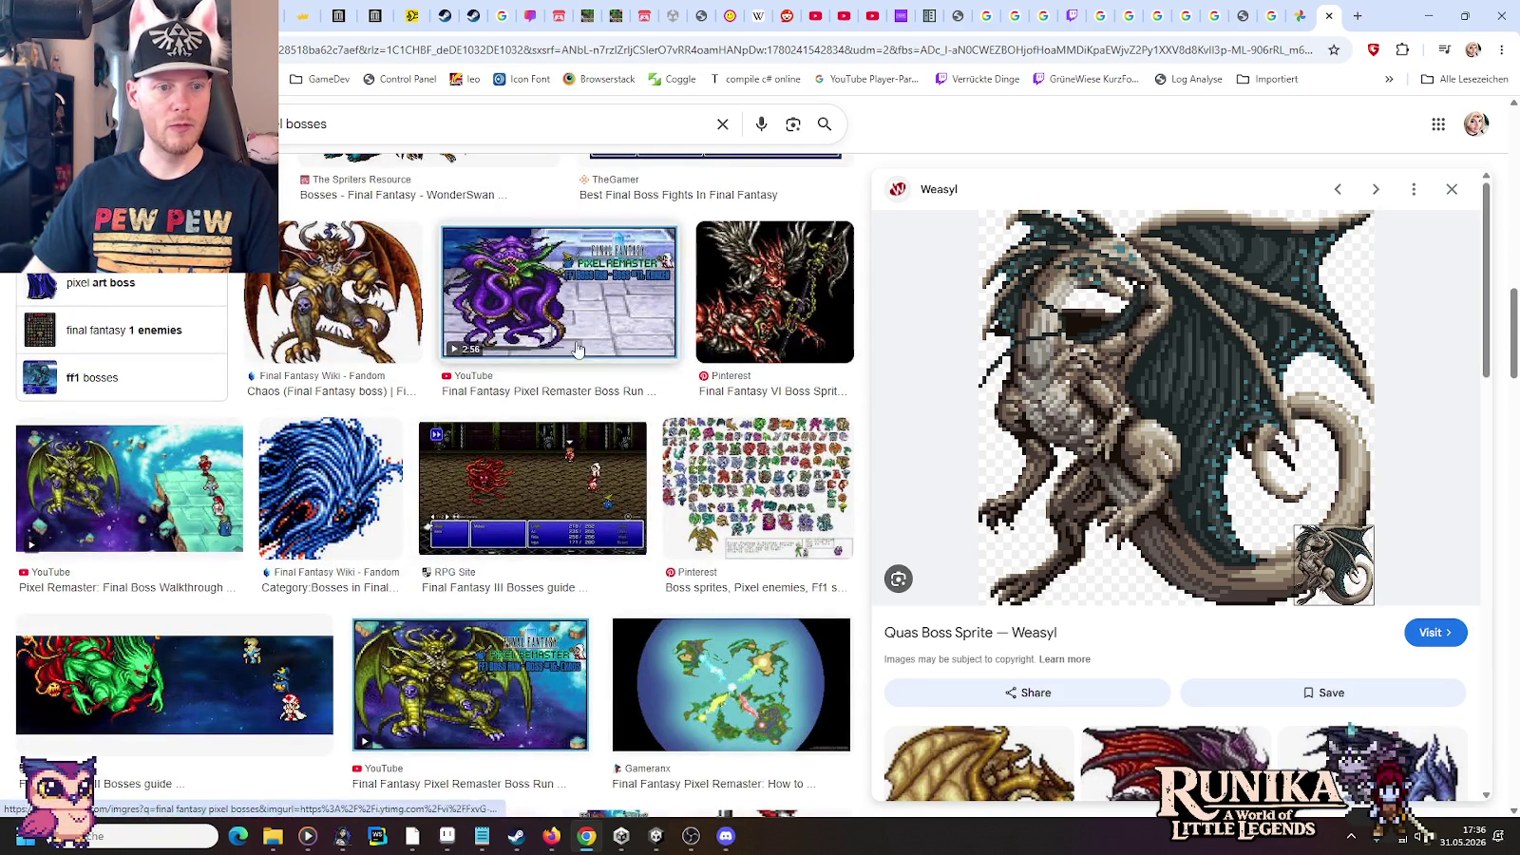
scroll(561, 399, "down", 5)
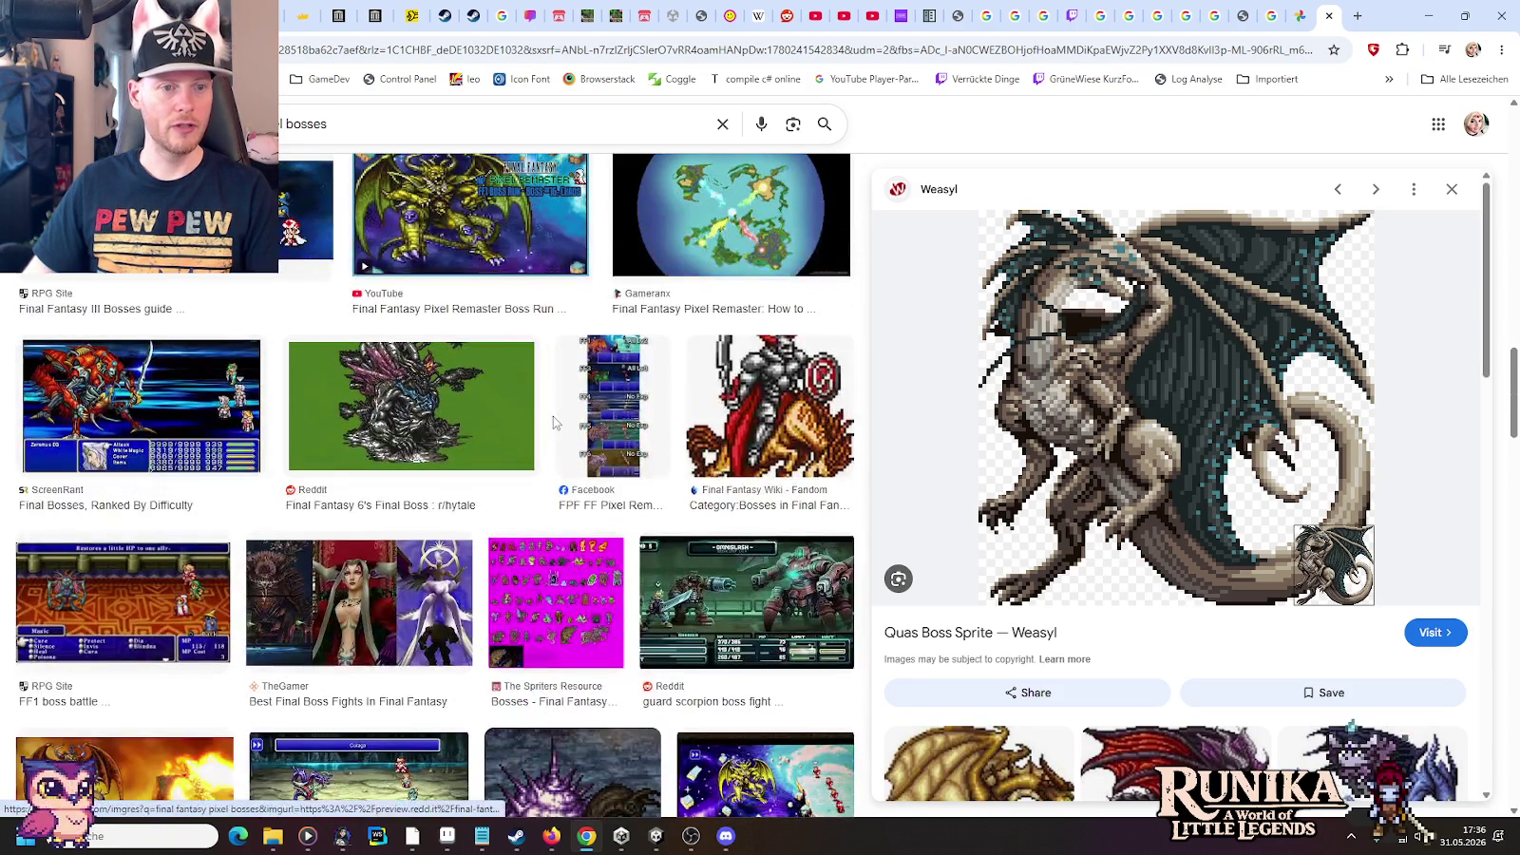
left_click(416, 418)
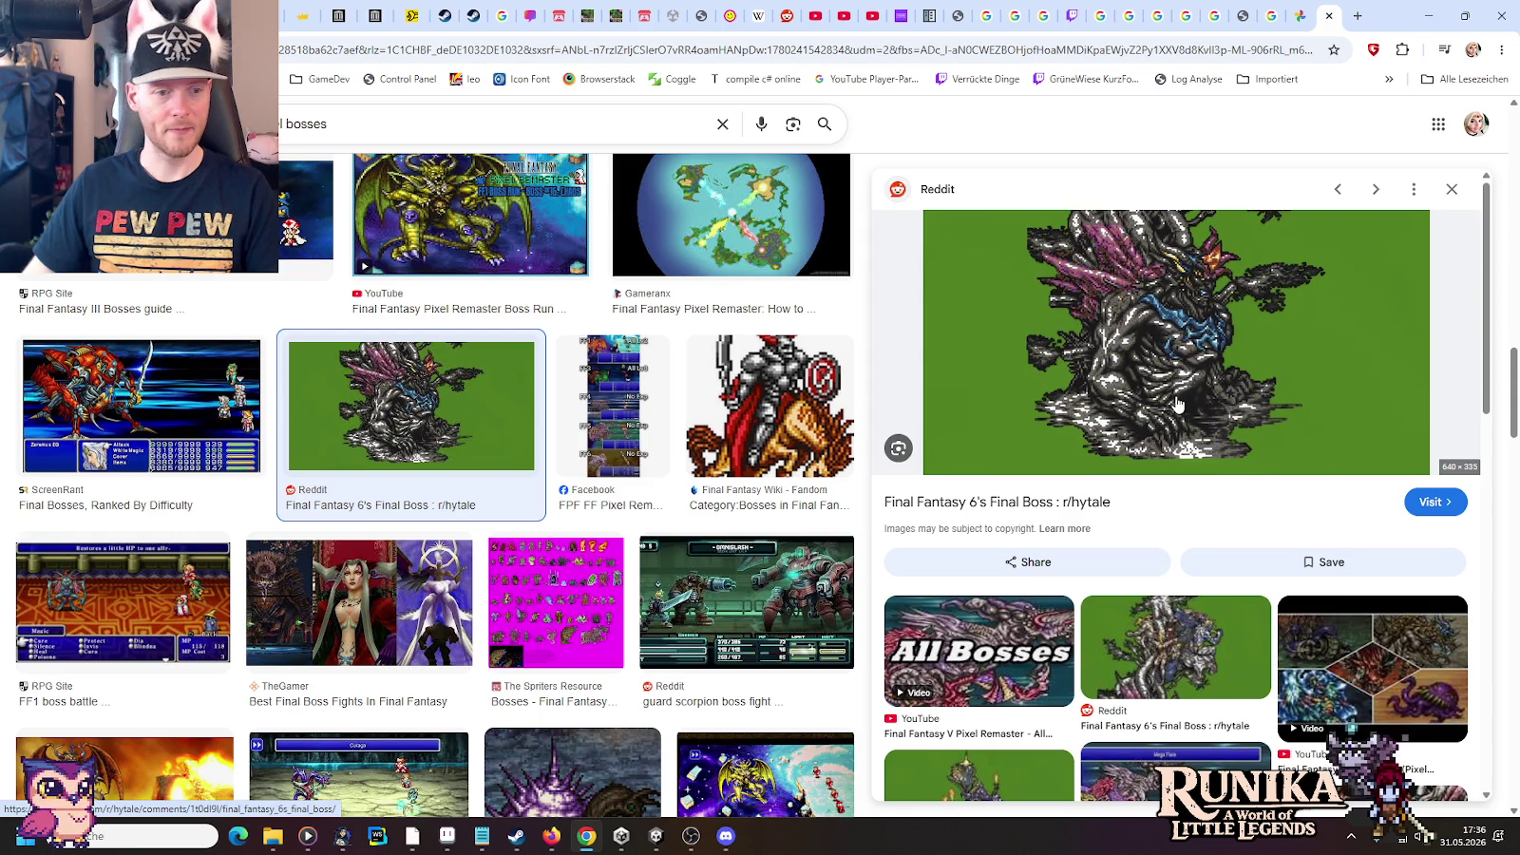
left_click(437, 841)
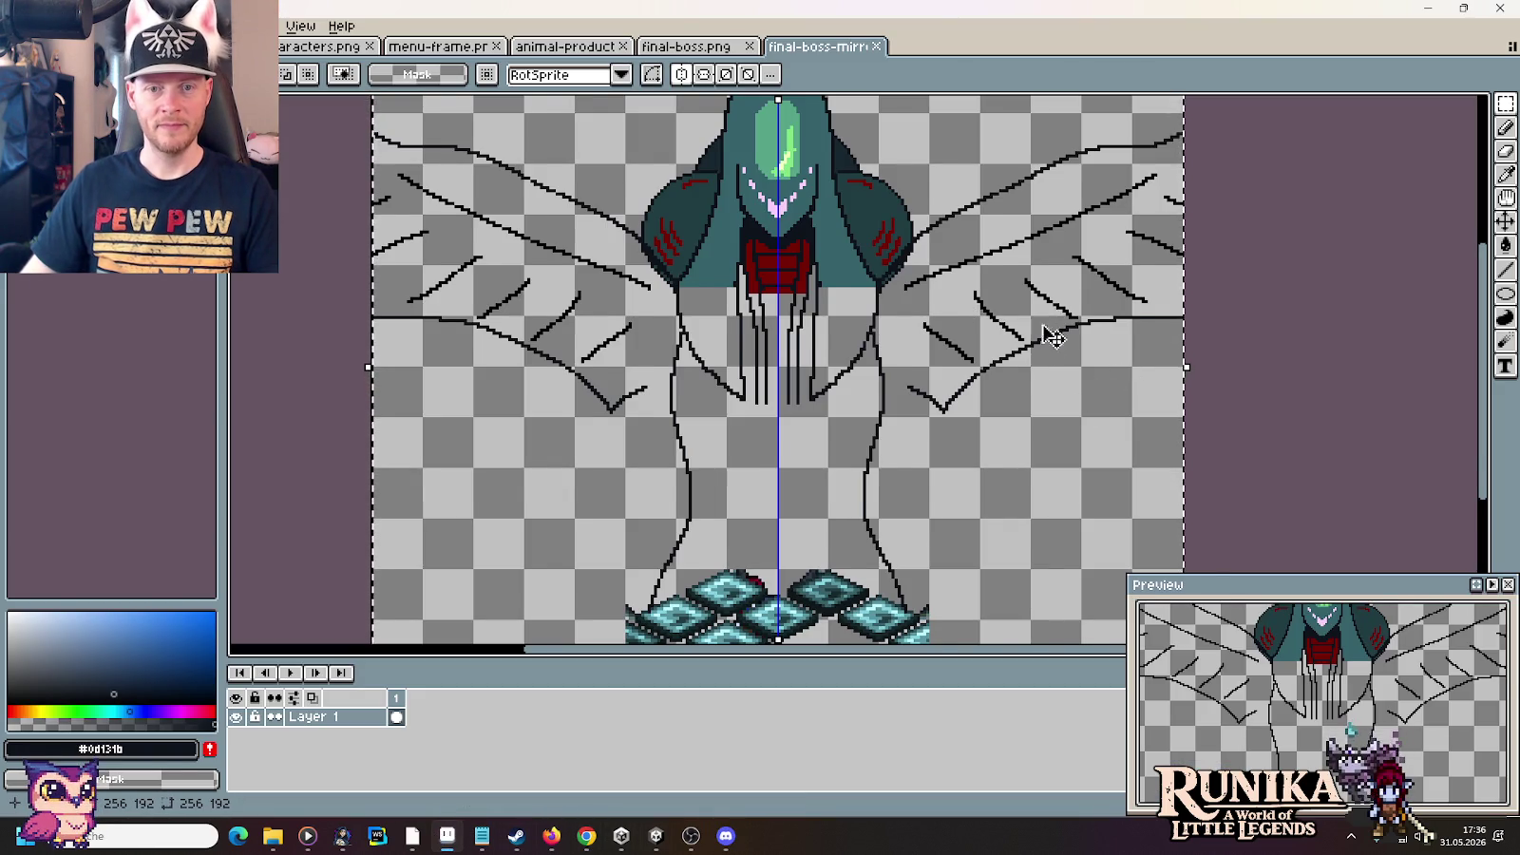
Lasso both mirrored wings, shift and rotate them, then delete them from the sprite
left_click_drag(1074, 388, 1055, 450)
left_click(1235, 436)
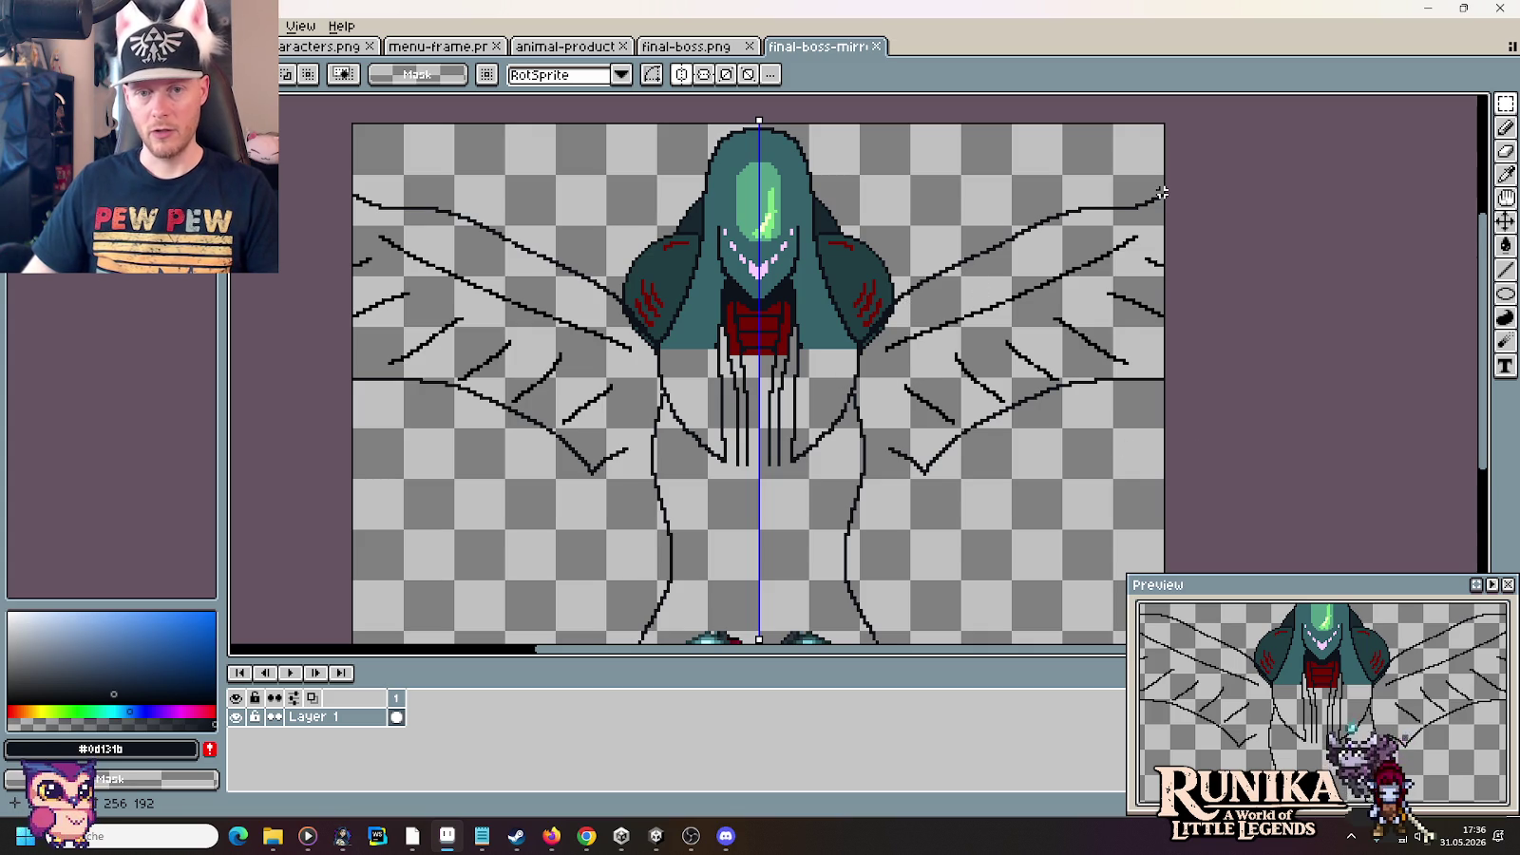
left_click(1506, 102)
left_click(1425, 105)
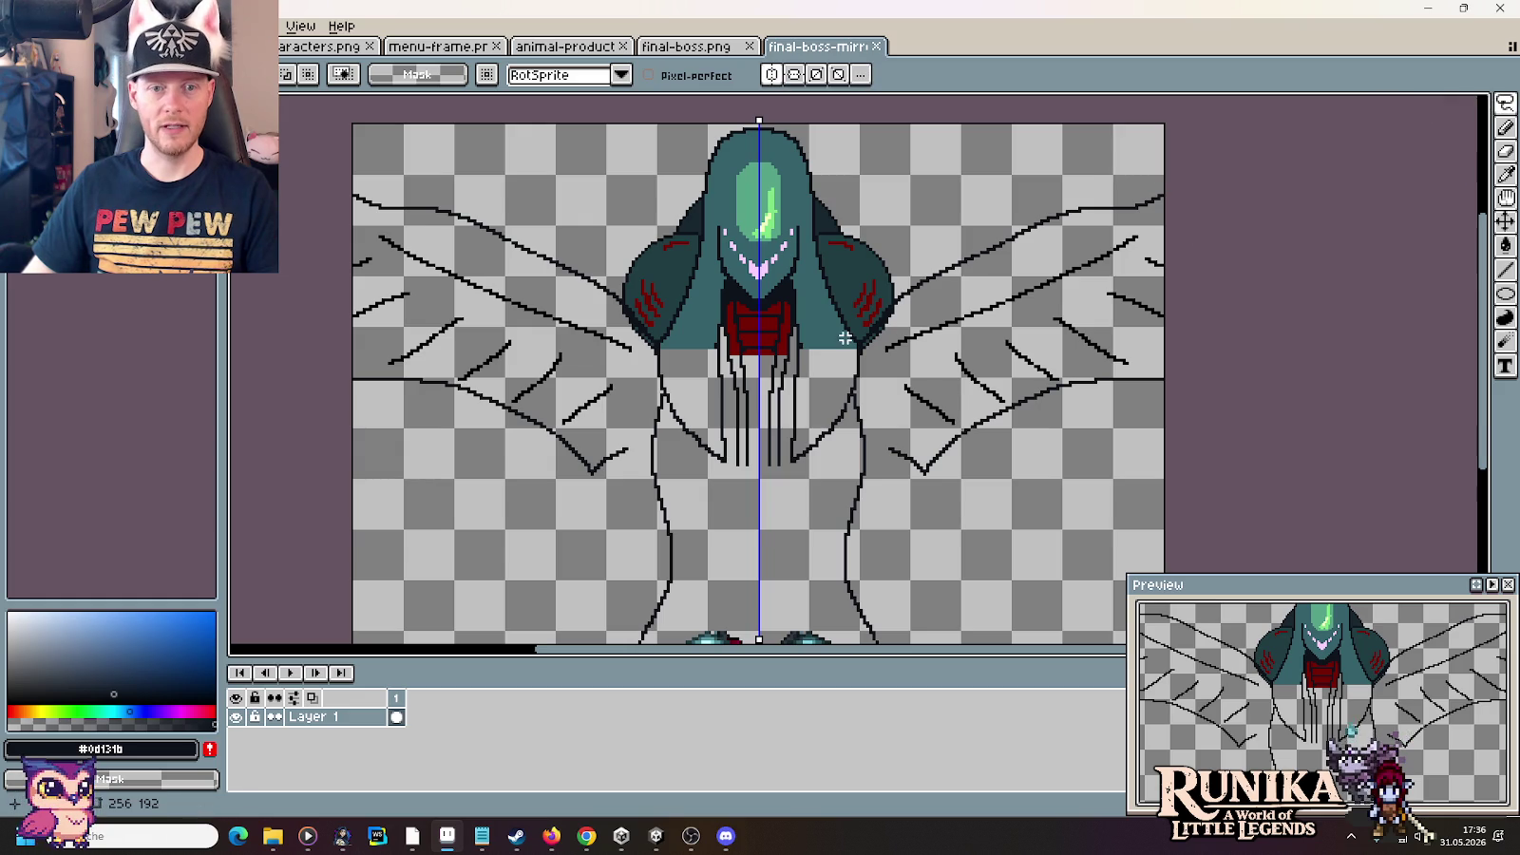
mouse_move(862, 349)
left_mouse_down()
mouse_move(996, 202)
mouse_move(1262, 244)
mouse_move(893, 503)
mouse_move(879, 442)
left_mouse_up()
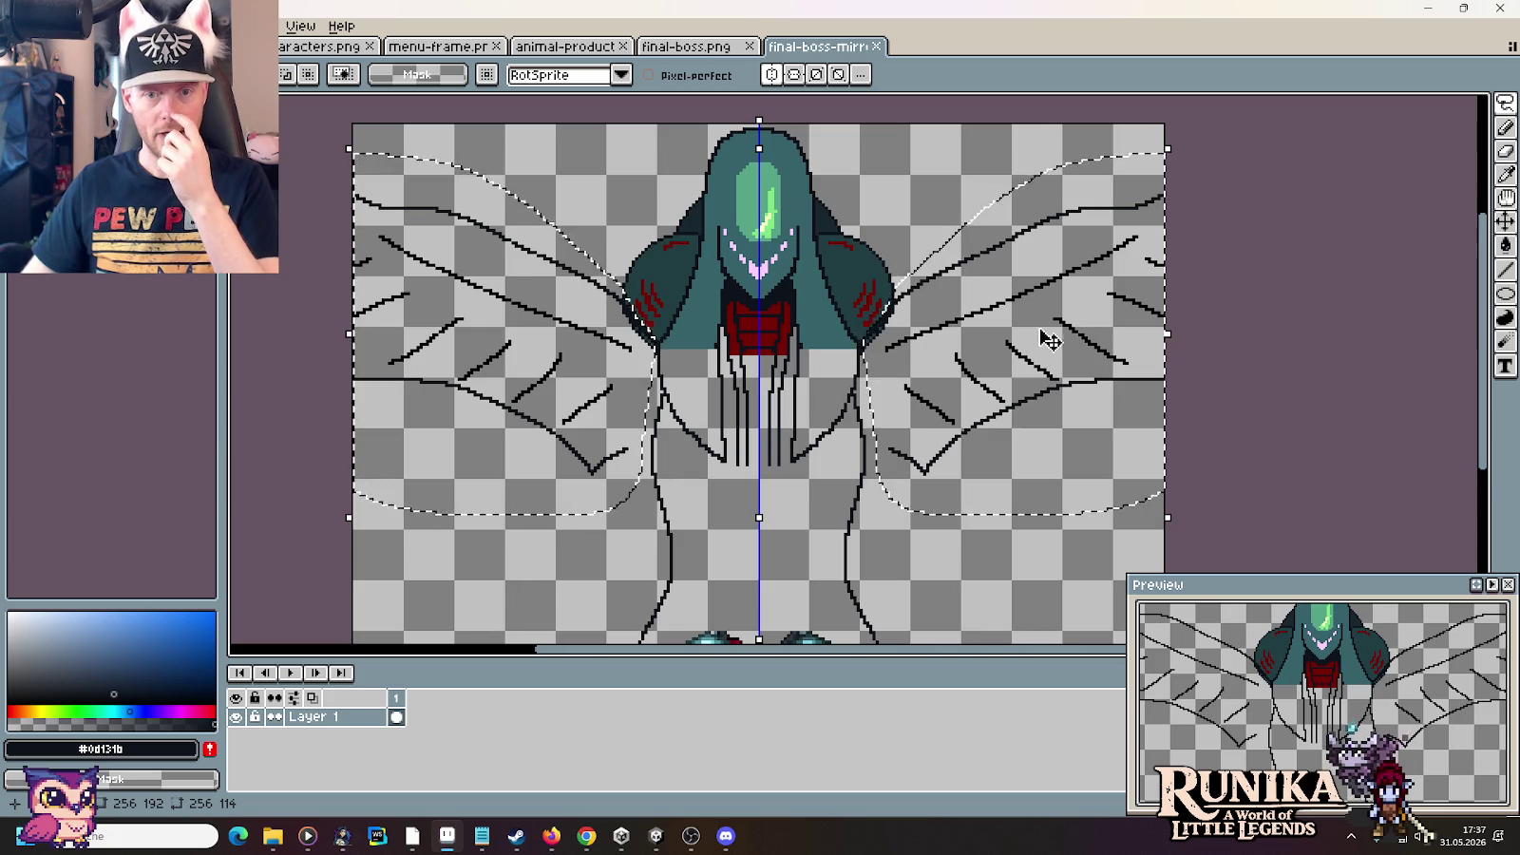
mouse_move(1049, 339)
left_mouse_down()
mouse_move(1028, 451)
mouse_move(1045, 465)
mouse_move(1046, 445)
mouse_move(1084, 486)
left_mouse_up()
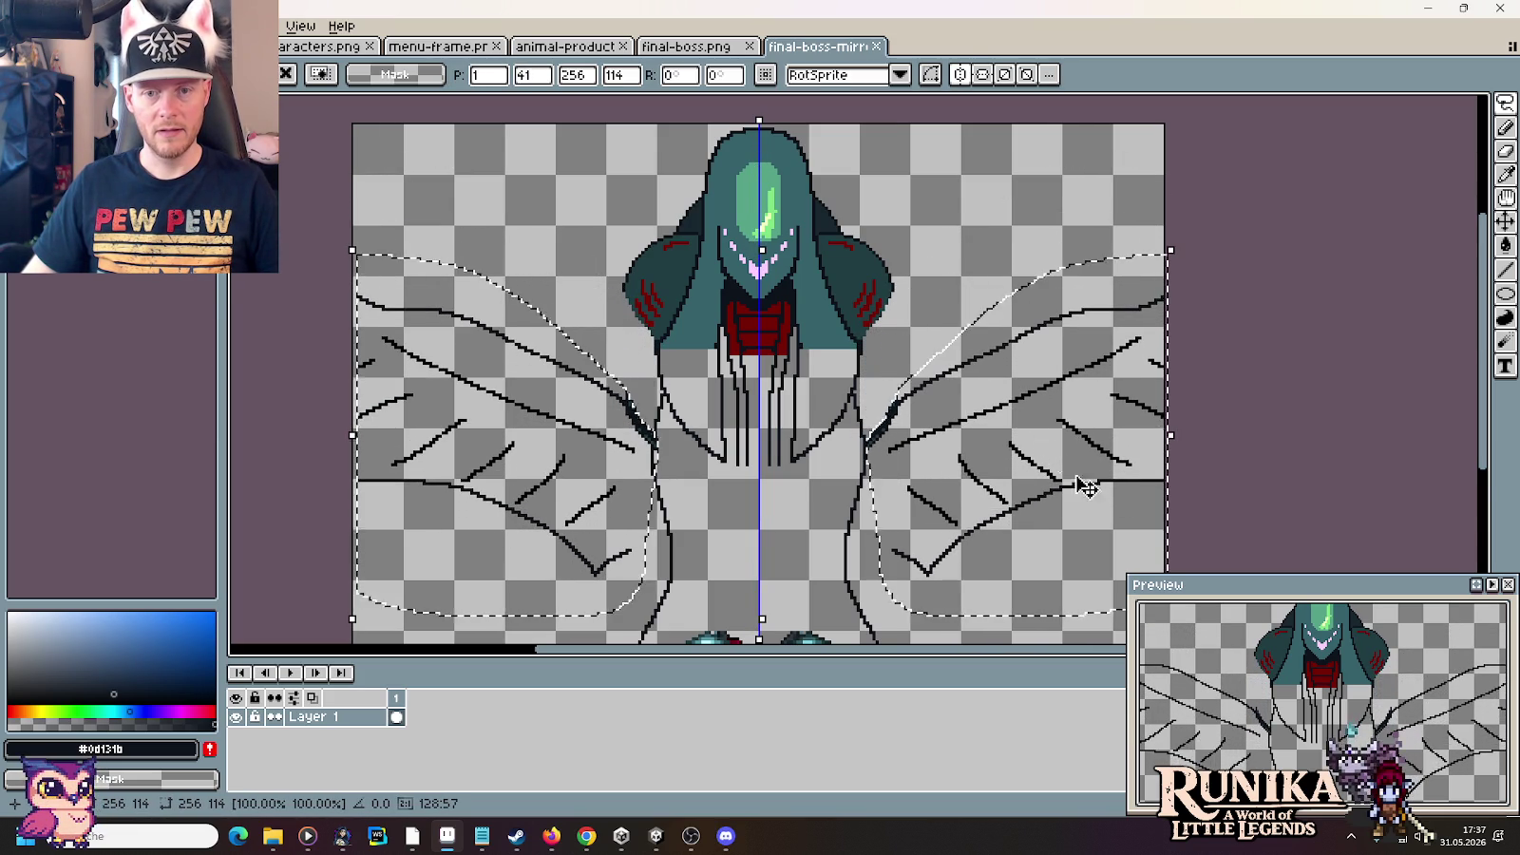
mouse_move(1074, 323)
left_mouse_down()
mouse_move(1052, 305)
mouse_move(1056, 243)
left_mouse_up()
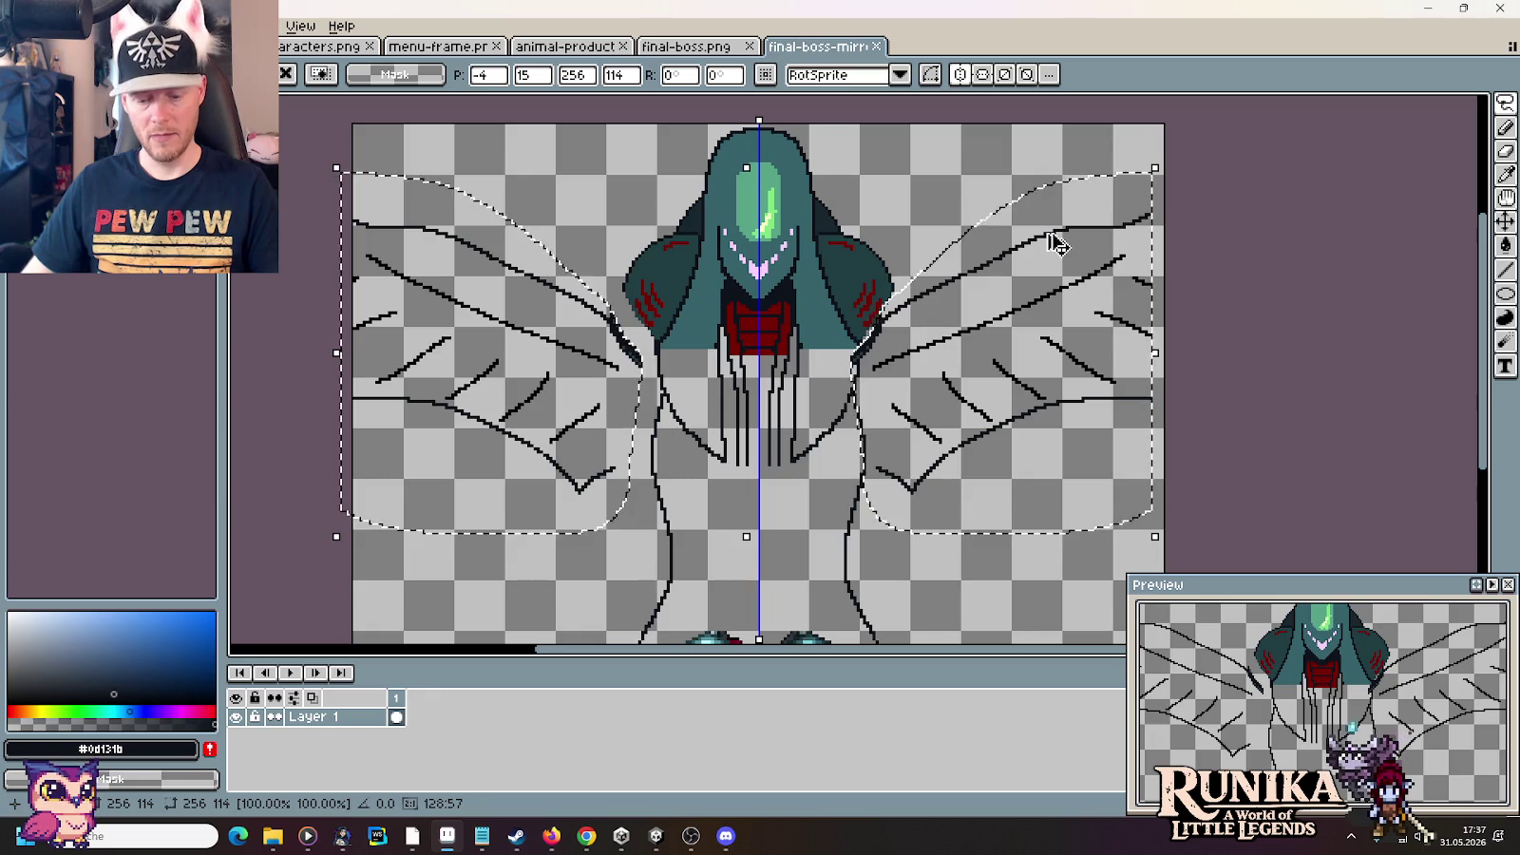
mouse_move(1162, 169)
left_mouse_down()
mouse_move(1204, 221)
mouse_move(1177, 125)
mouse_move(1188, 339)
mouse_move(1171, 203)
left_mouse_up()
key("Delete")
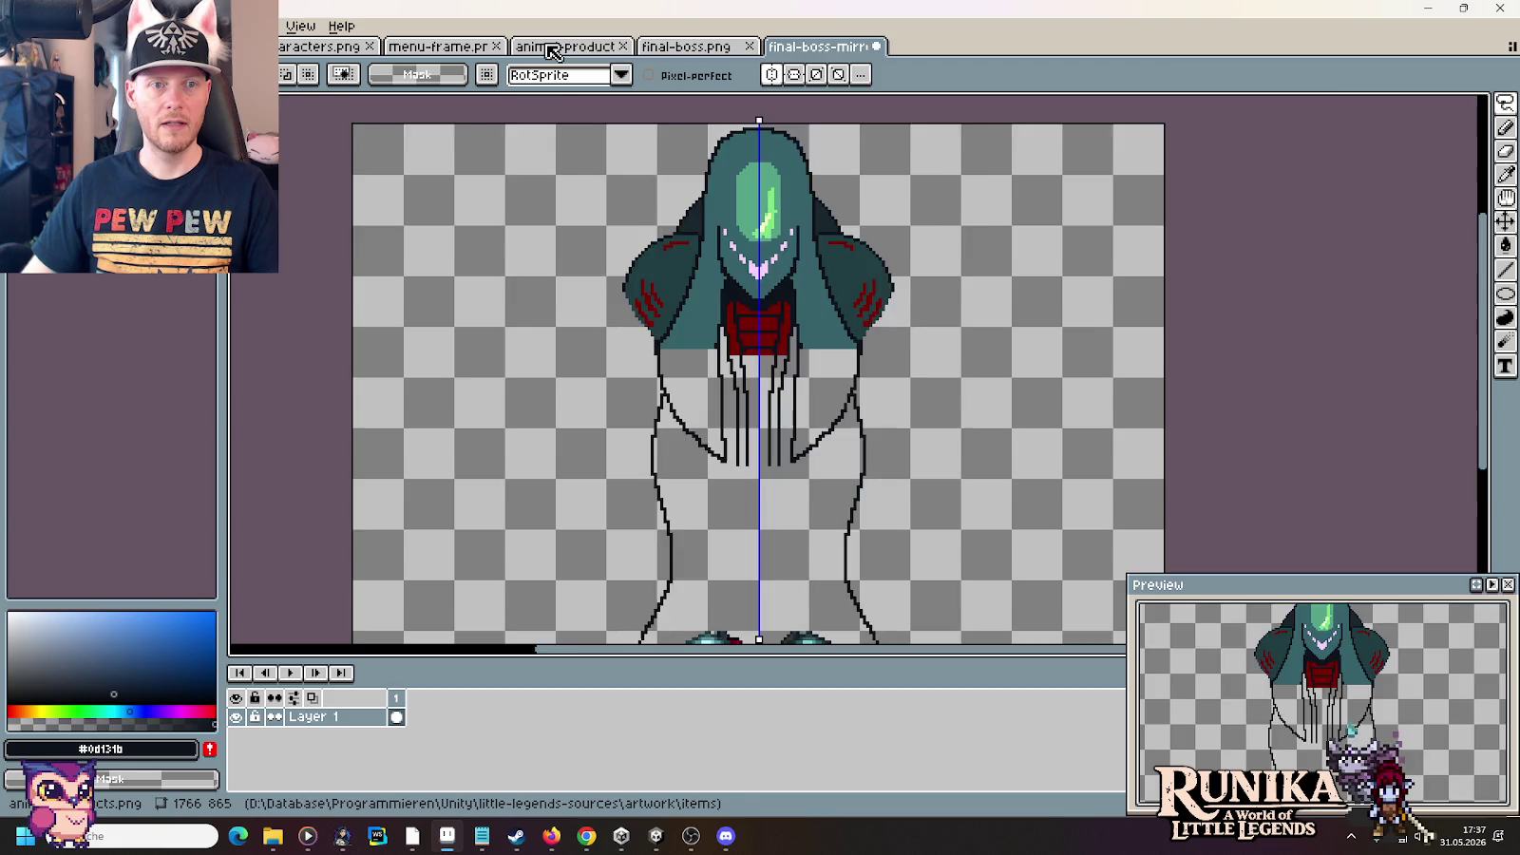
Find final-boss.png among the open files and copy its right wing sketch
left_click(556, 46)
left_click(439, 46)
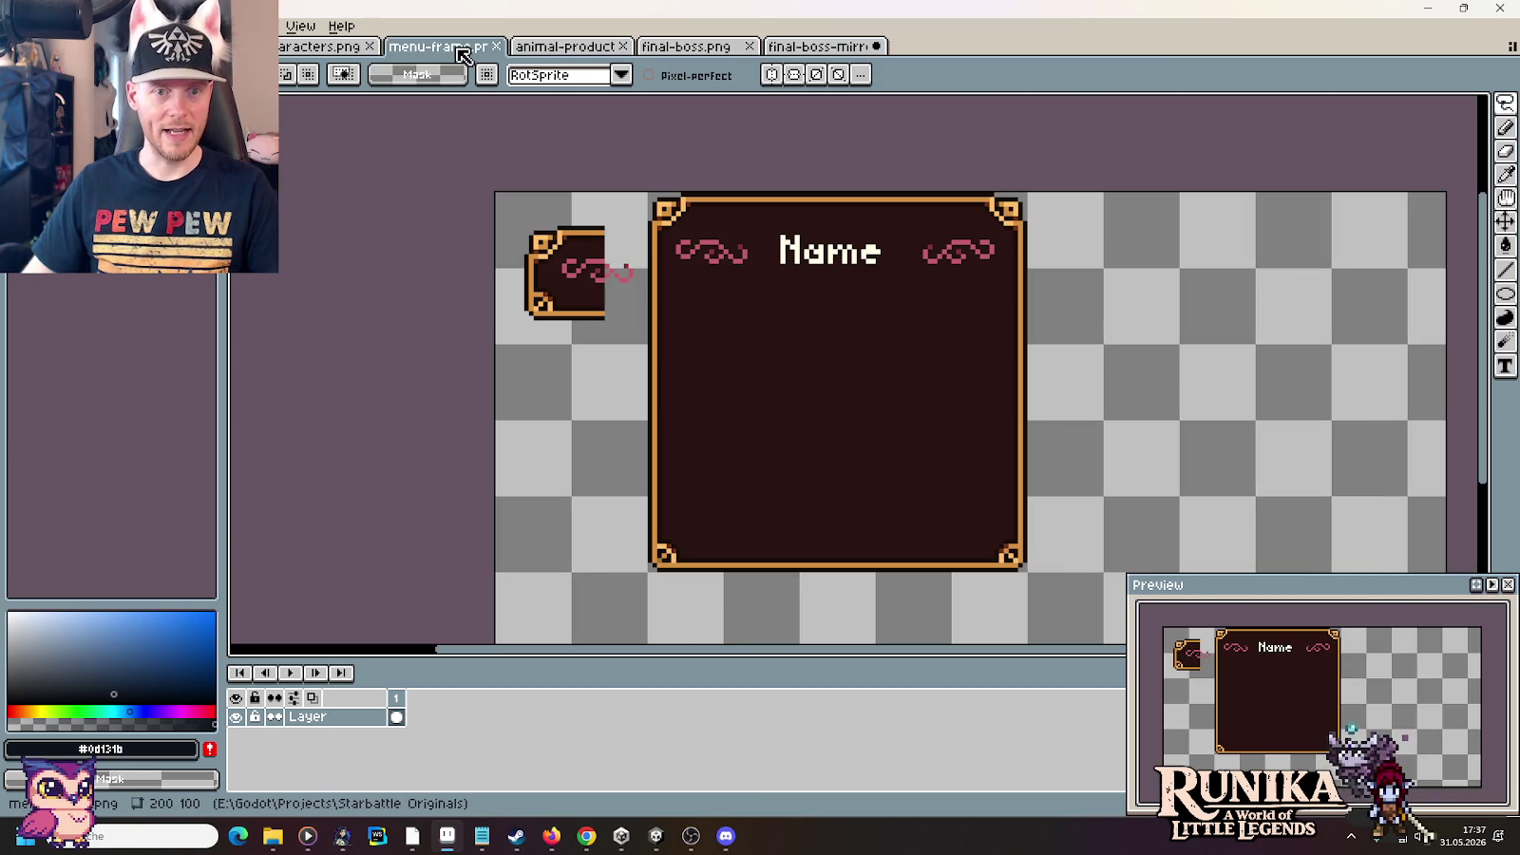
left_click(321, 46)
left_click(686, 47)
scroll(716, 289, "up", 2)
mouse_move(829, 315)
left_mouse_down()
mouse_move(1428, 609)
mouse_move(1121, 570)
left_mouse_up()
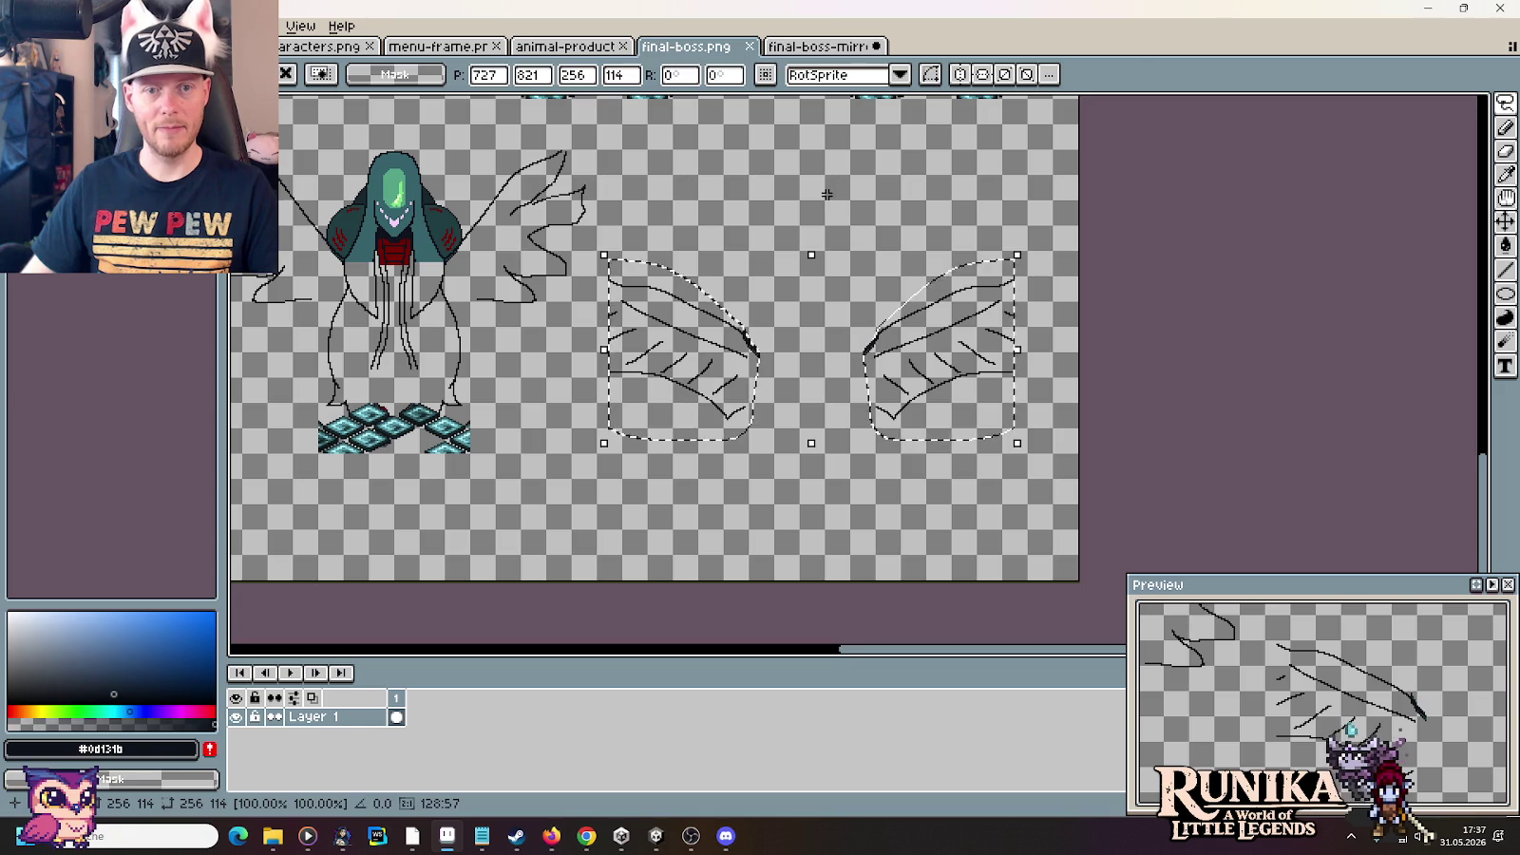
left_click(840, 215)
left_click_drag(825, 219, 1042, 445)
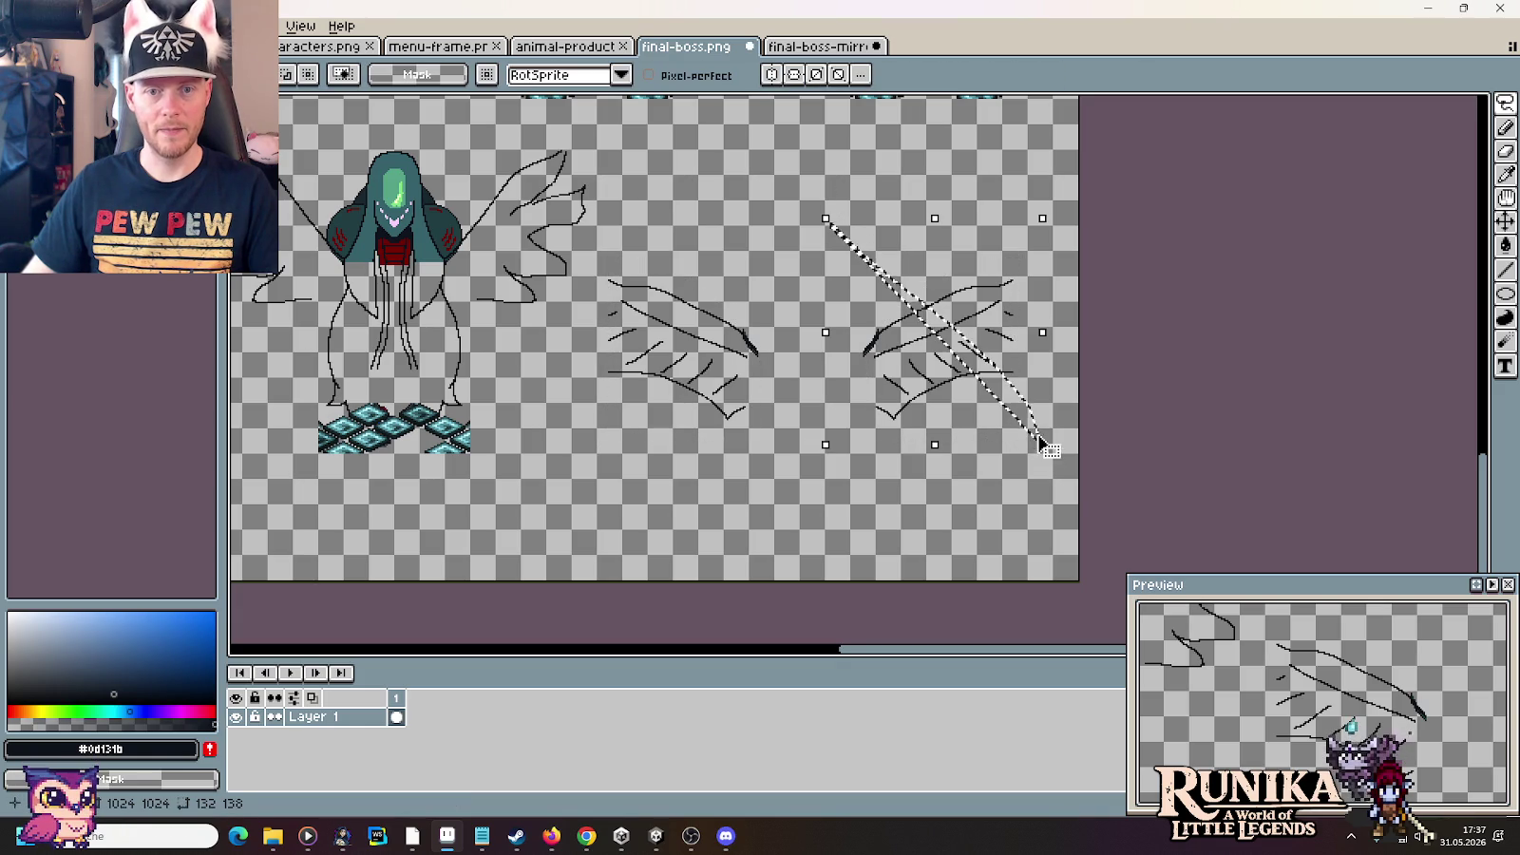
left_click_drag(813, 252, 1045, 463)
key("ctrl+c")
Paste the wing into final-boss-mirror at -11.5° rotation, discarding an extra tilted copy
left_click(784, 45)
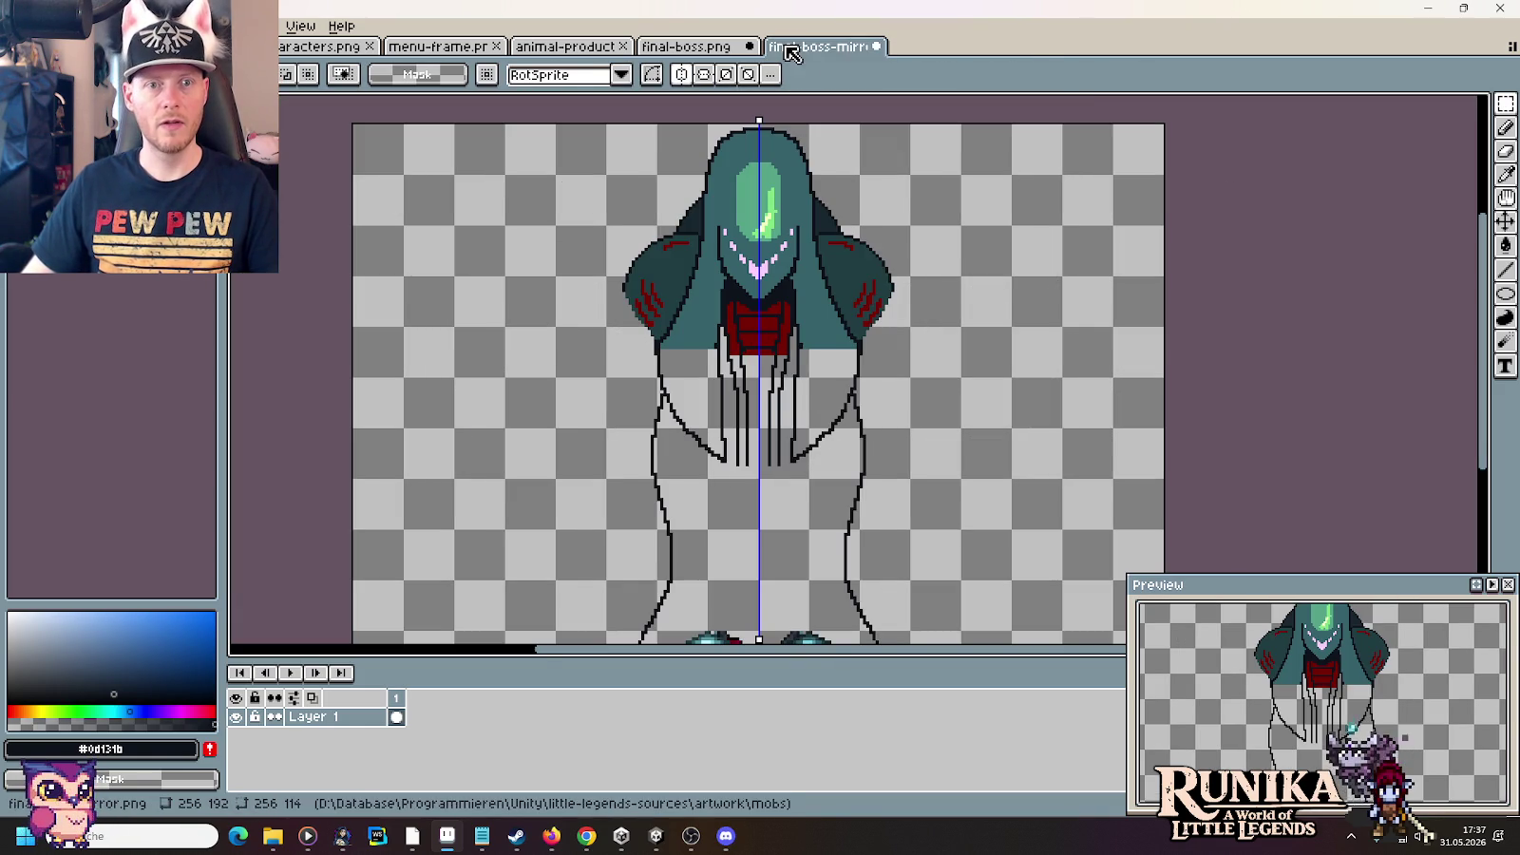
key("ctrl+v")
left_click_drag(1093, 136, 1131, 240)
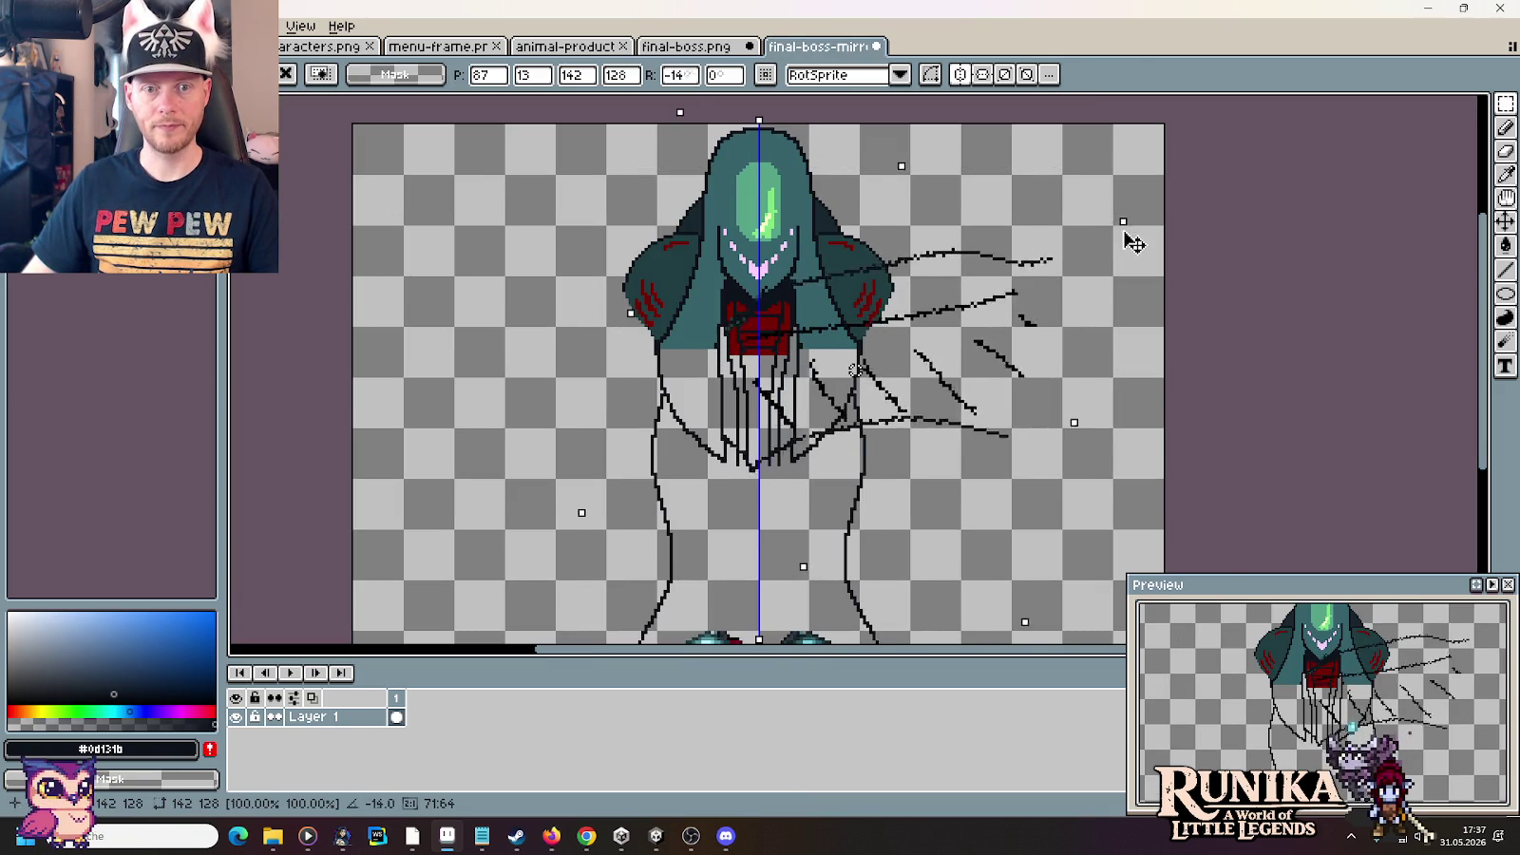
mouse_move(974, 307)
left_mouse_down()
mouse_move(1072, 254)
mouse_move(1109, 445)
left_mouse_up()
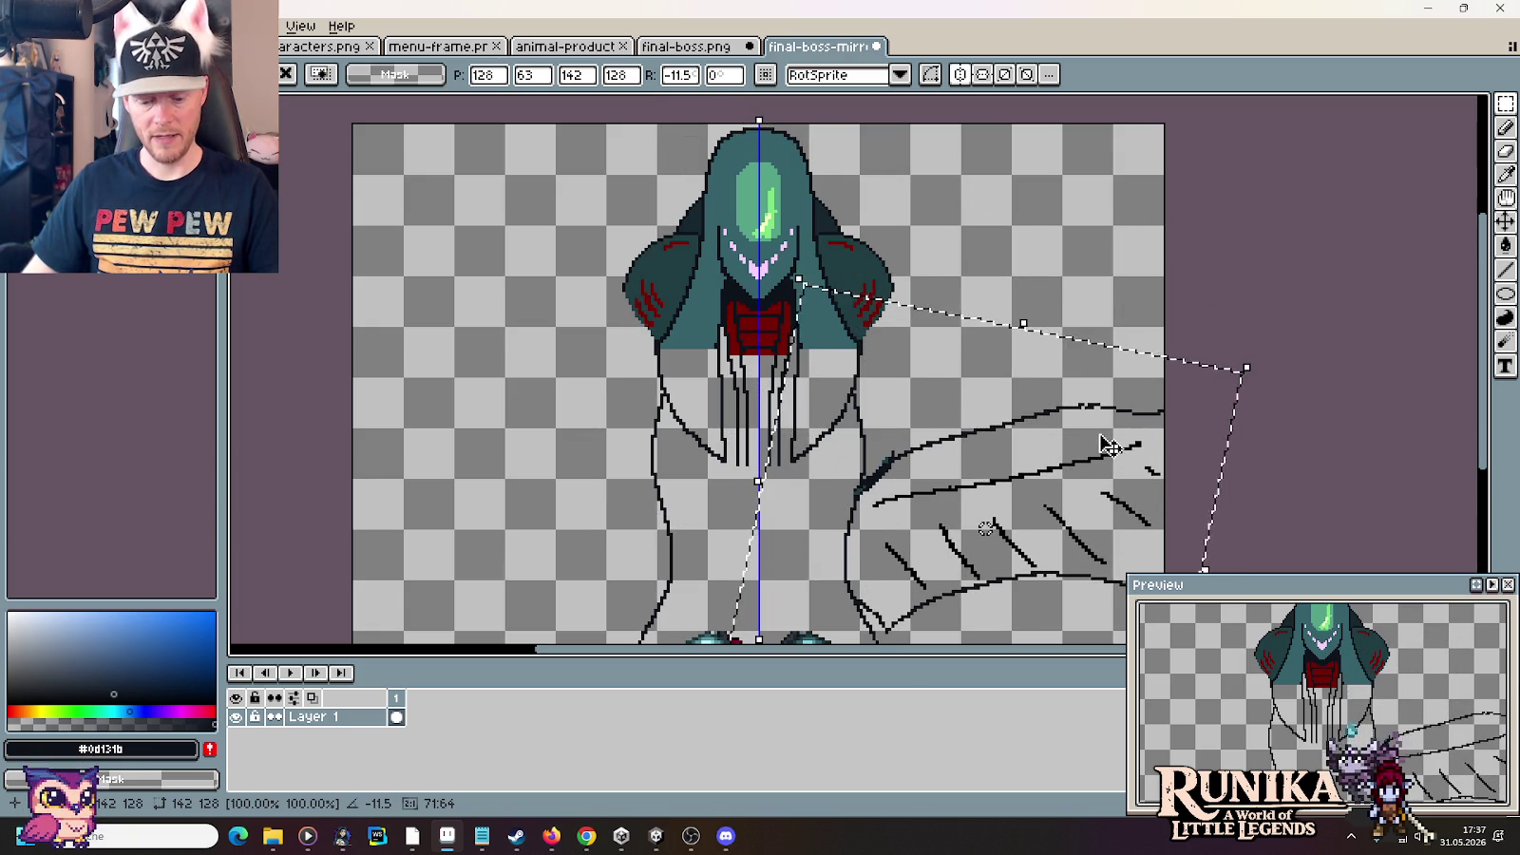
key("ctrl+v")
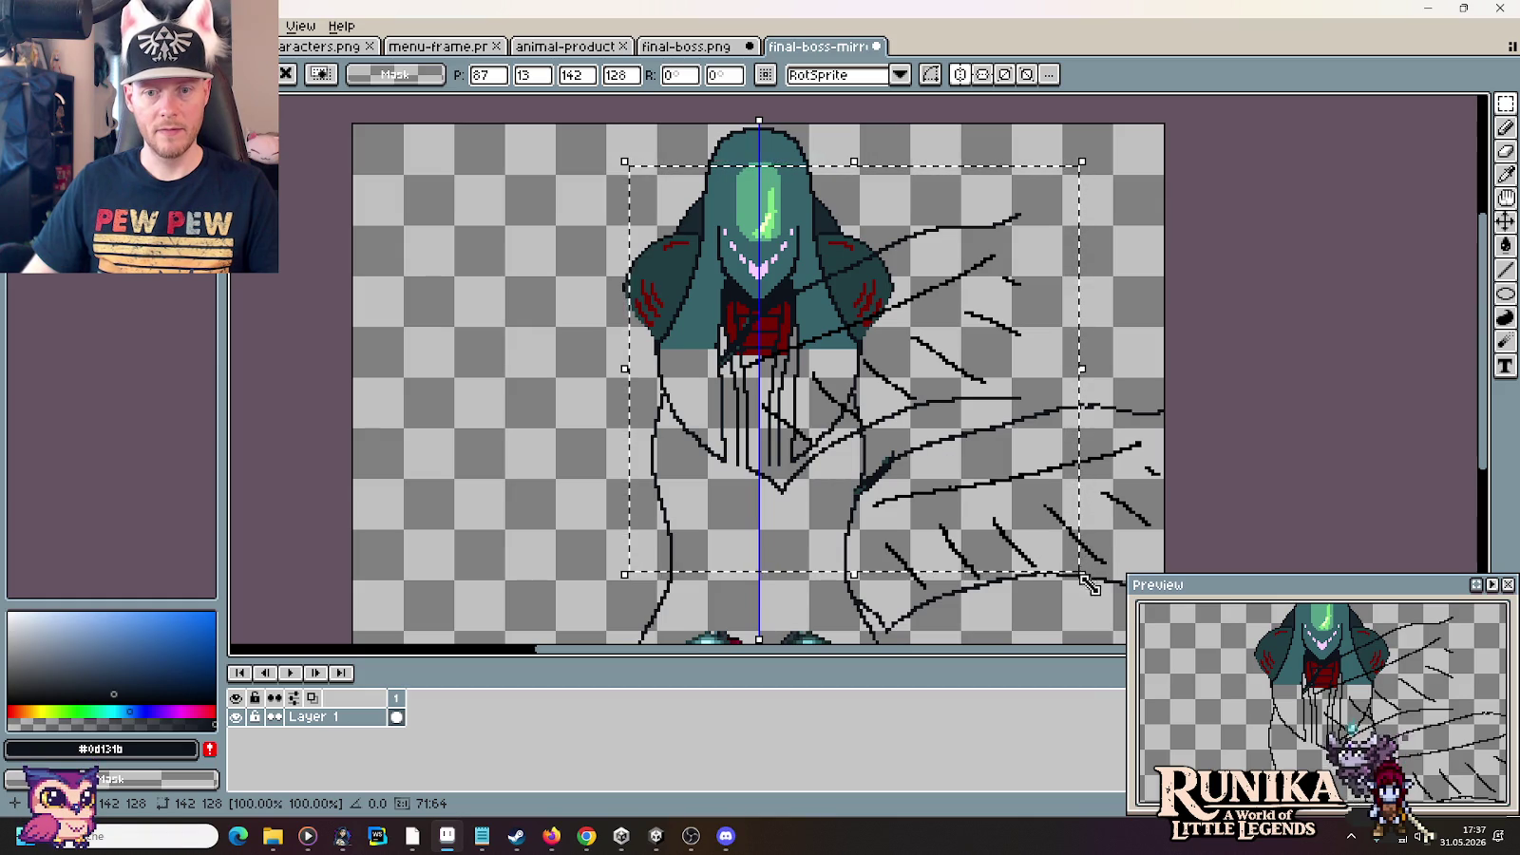
left_click_drag(1088, 579, 1125, 537)
left_click_drag(1135, 494, 993, 300)
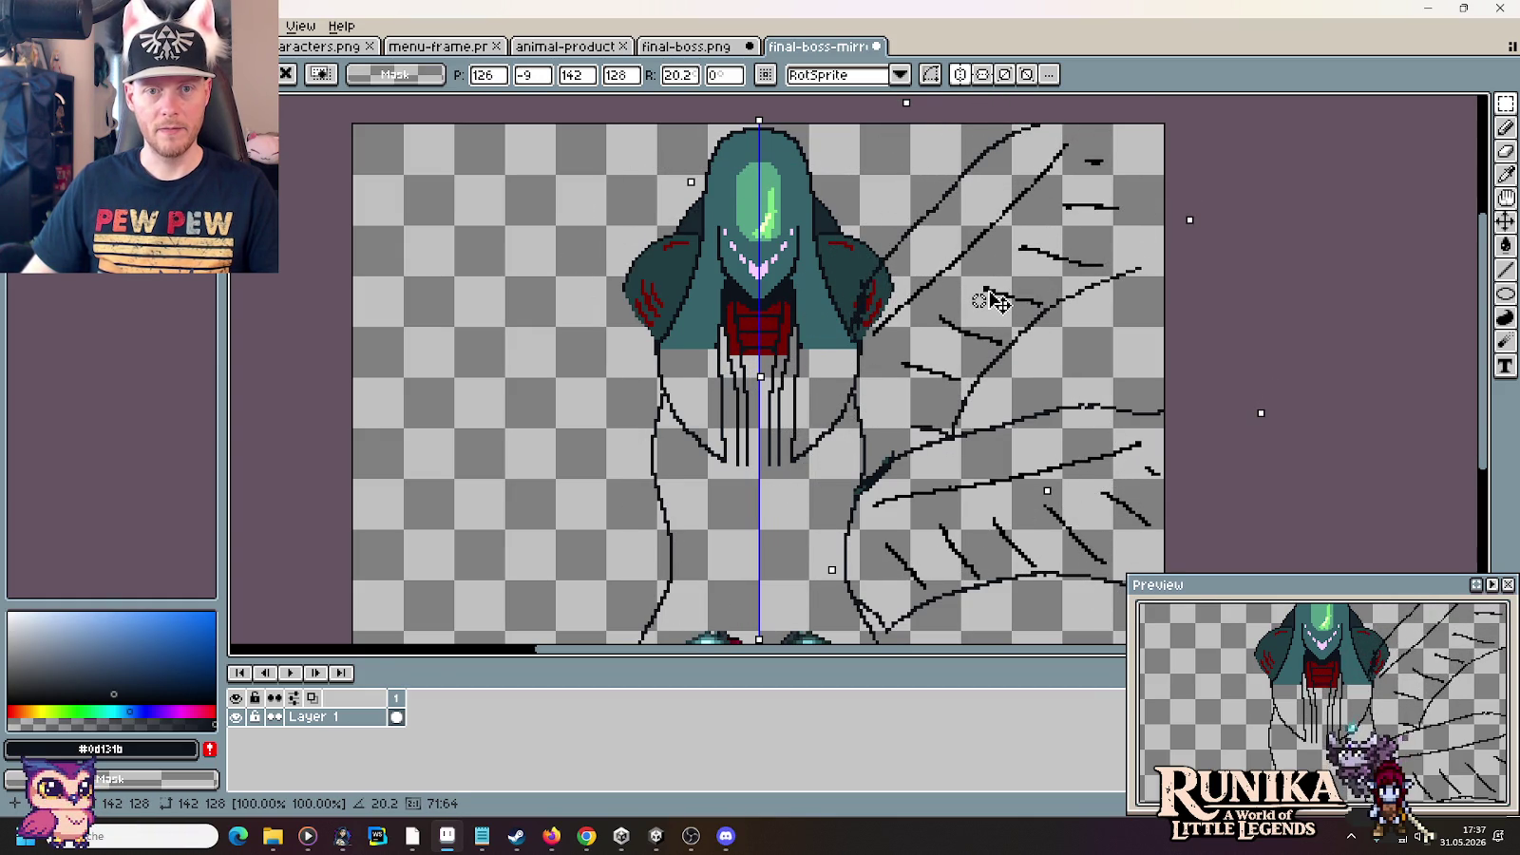
scroll(993, 301, "down", 2)
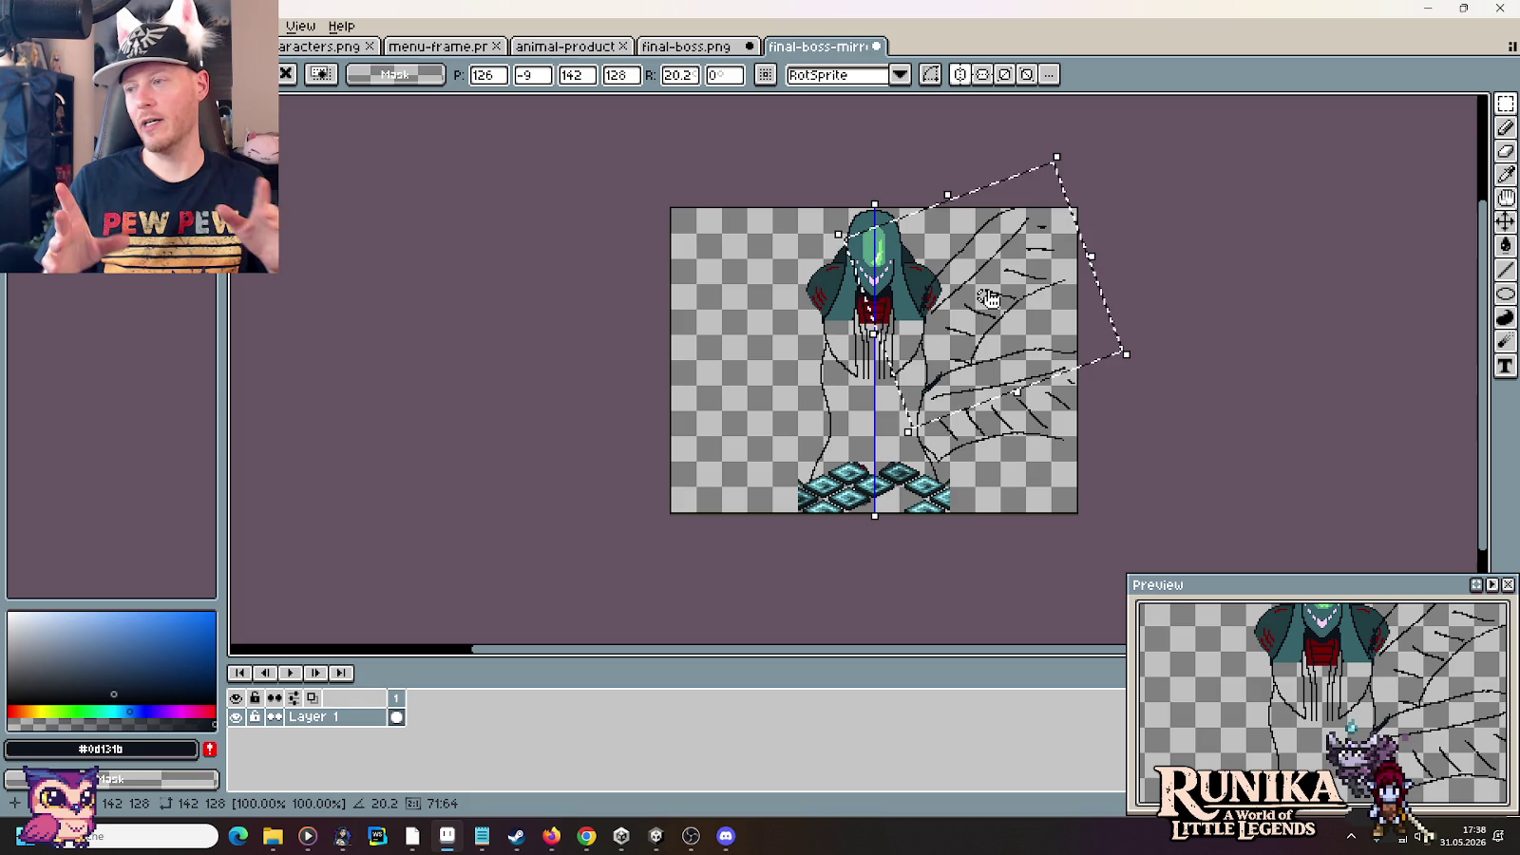
key("Escape")
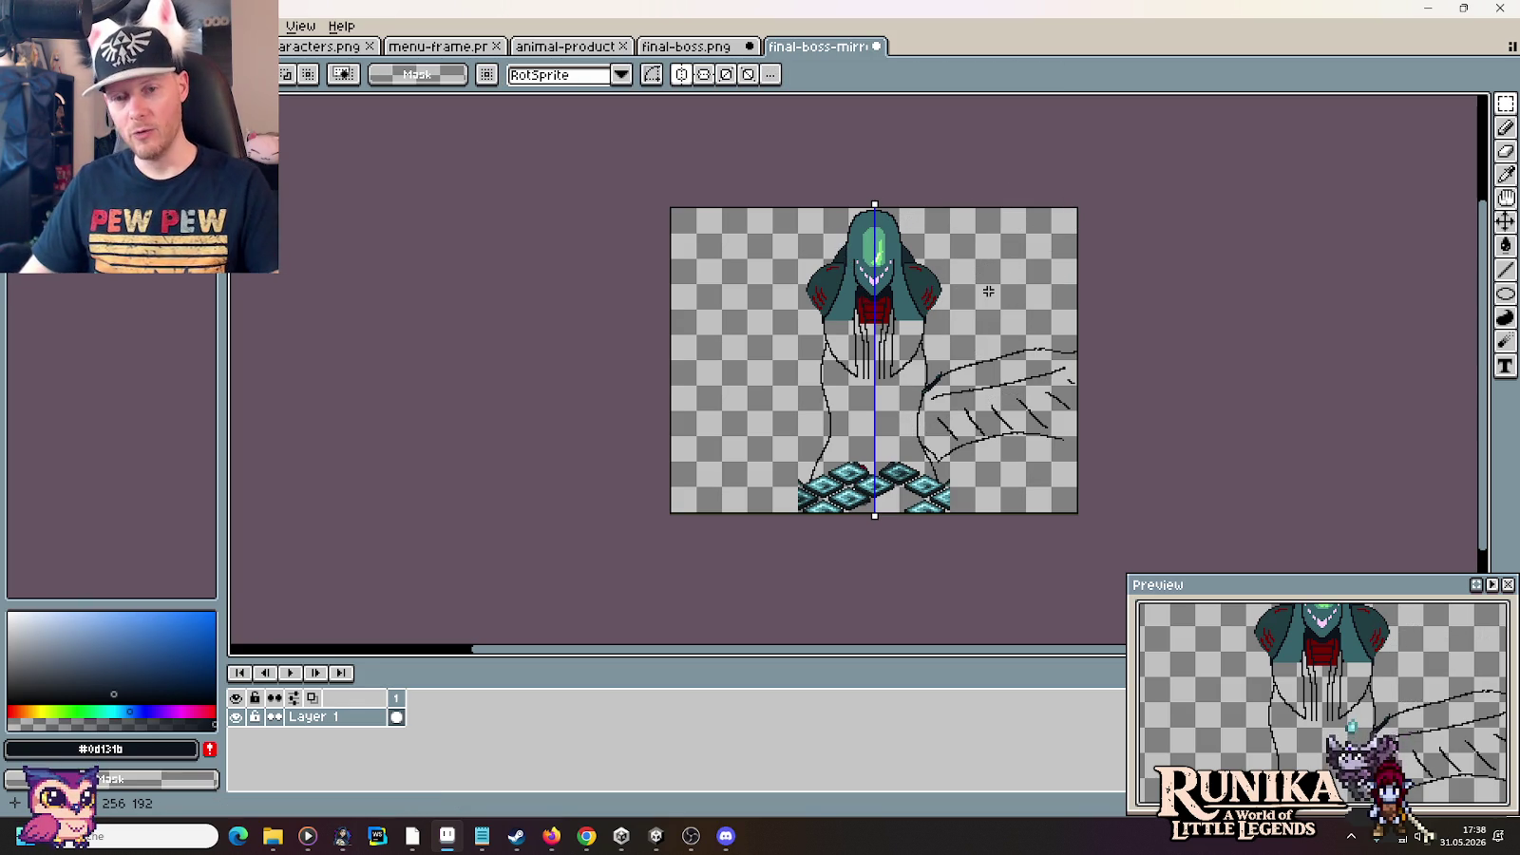
Re-paste the wing rotated about 17°, moved up-right of the shoulder, slightly enlarged
key("ctrl+z")
key("ctrl+z")
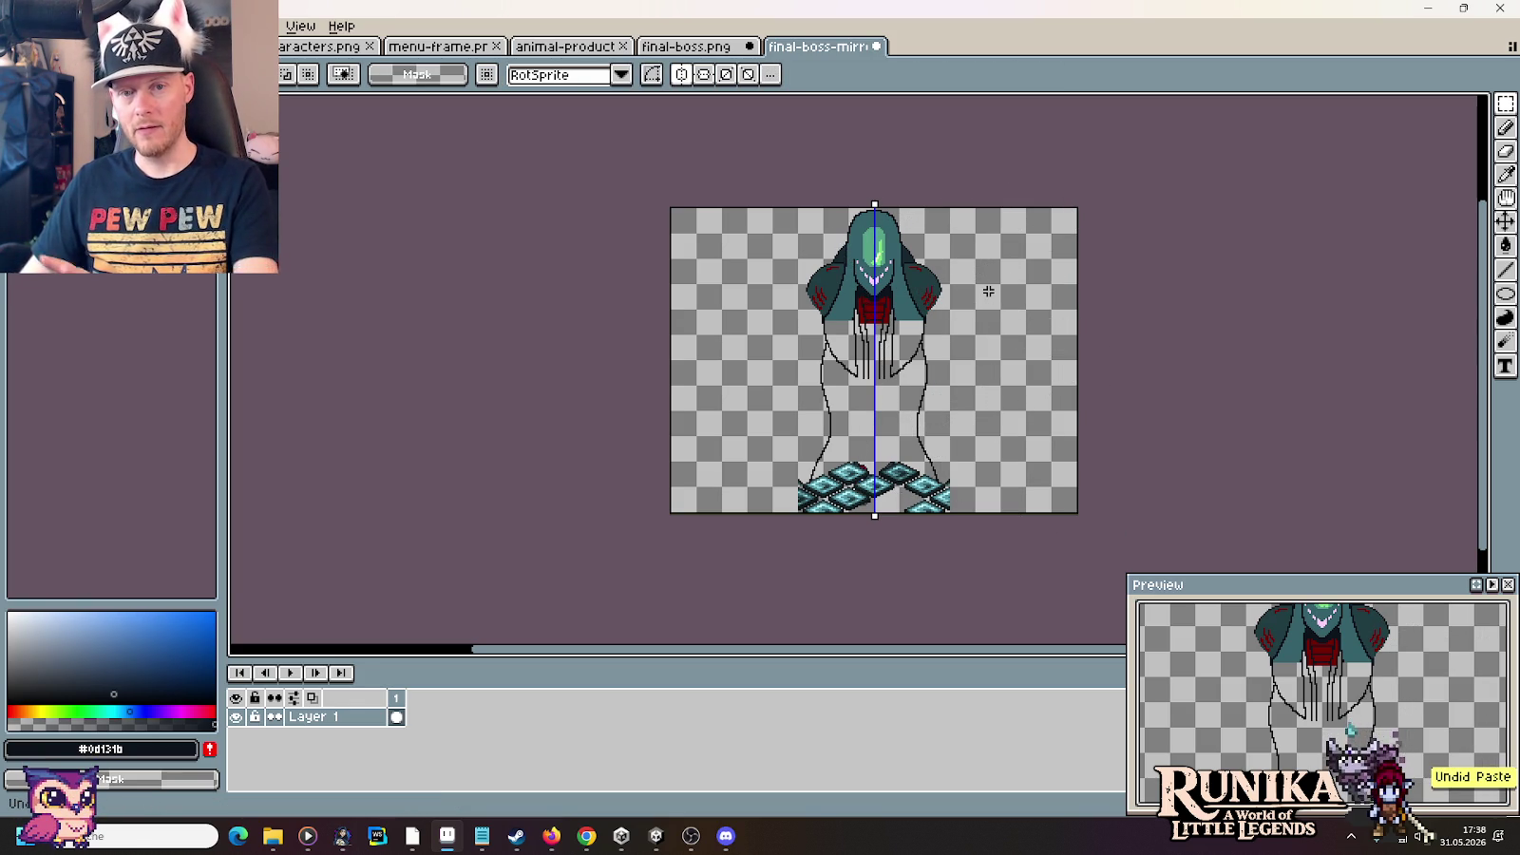
scroll(989, 291, "up", 1)
scroll(989, 290, "up", 1)
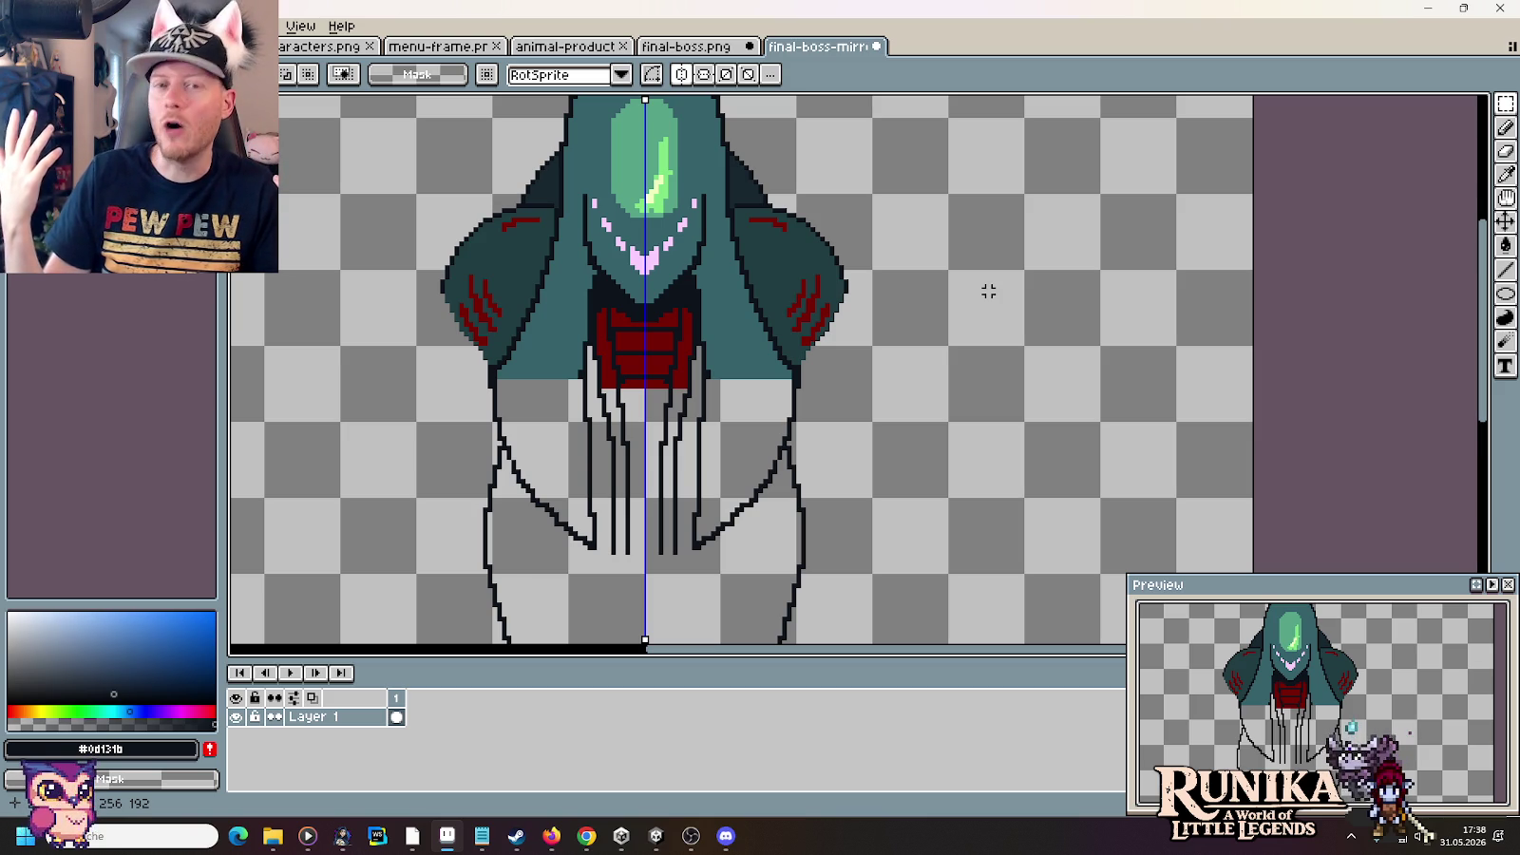
key("ctrl+v")
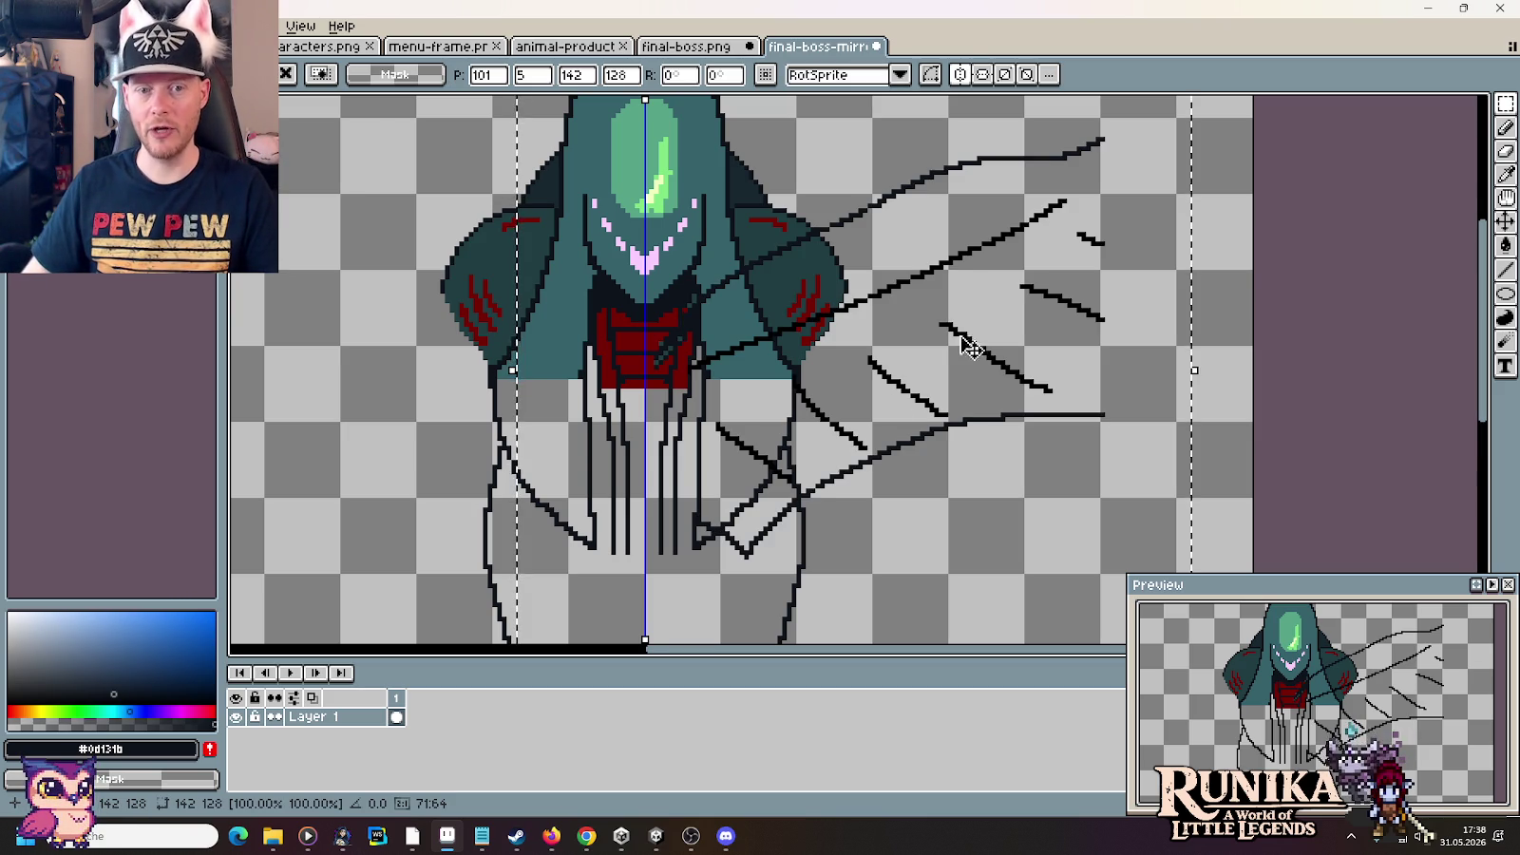
scroll(1063, 451, "down", 1)
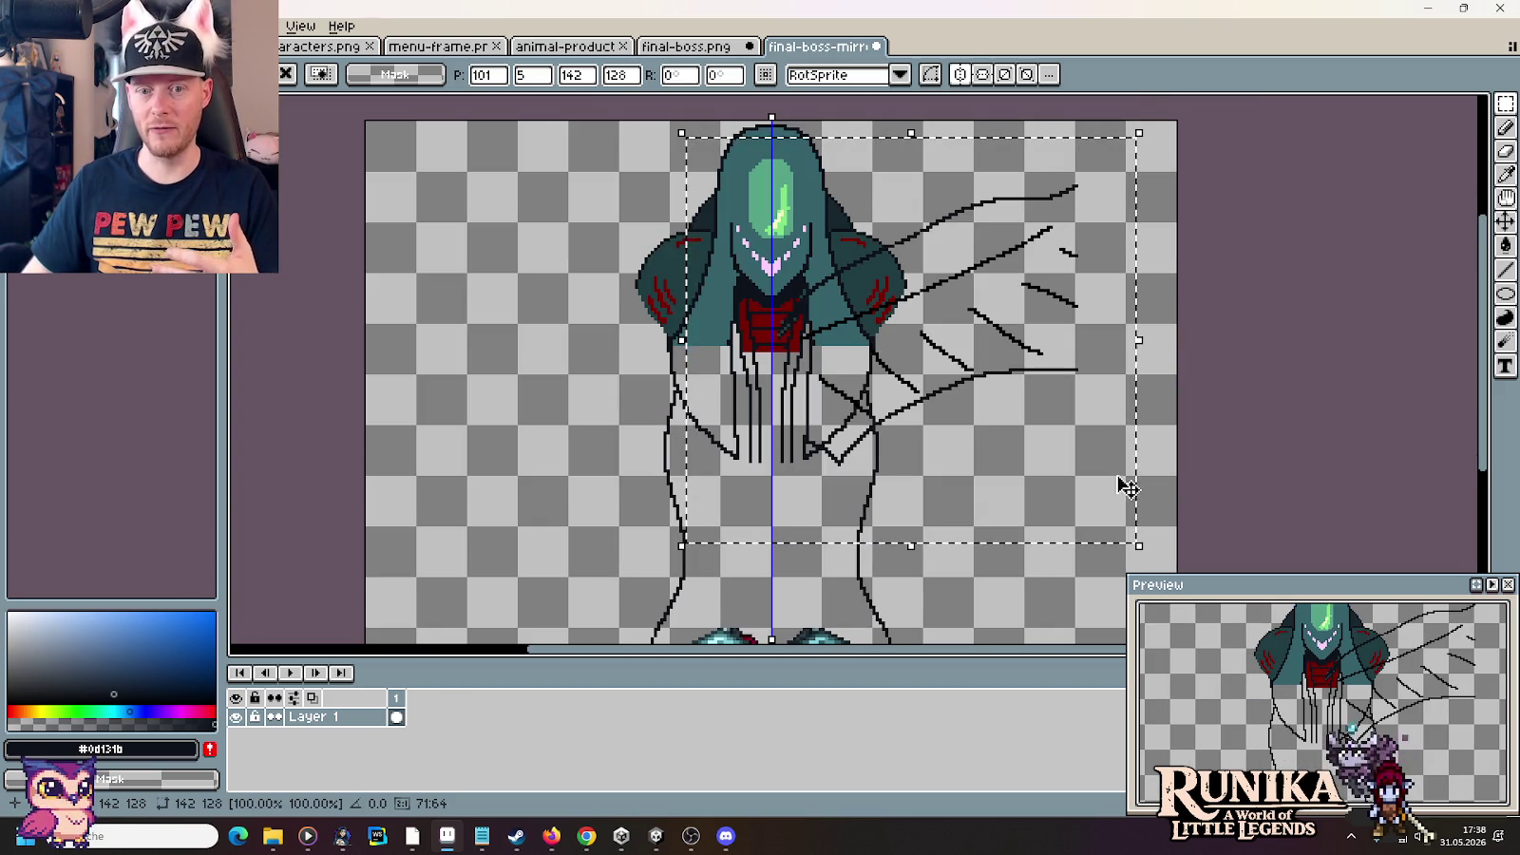
left_click_drag(1150, 559, 1221, 492)
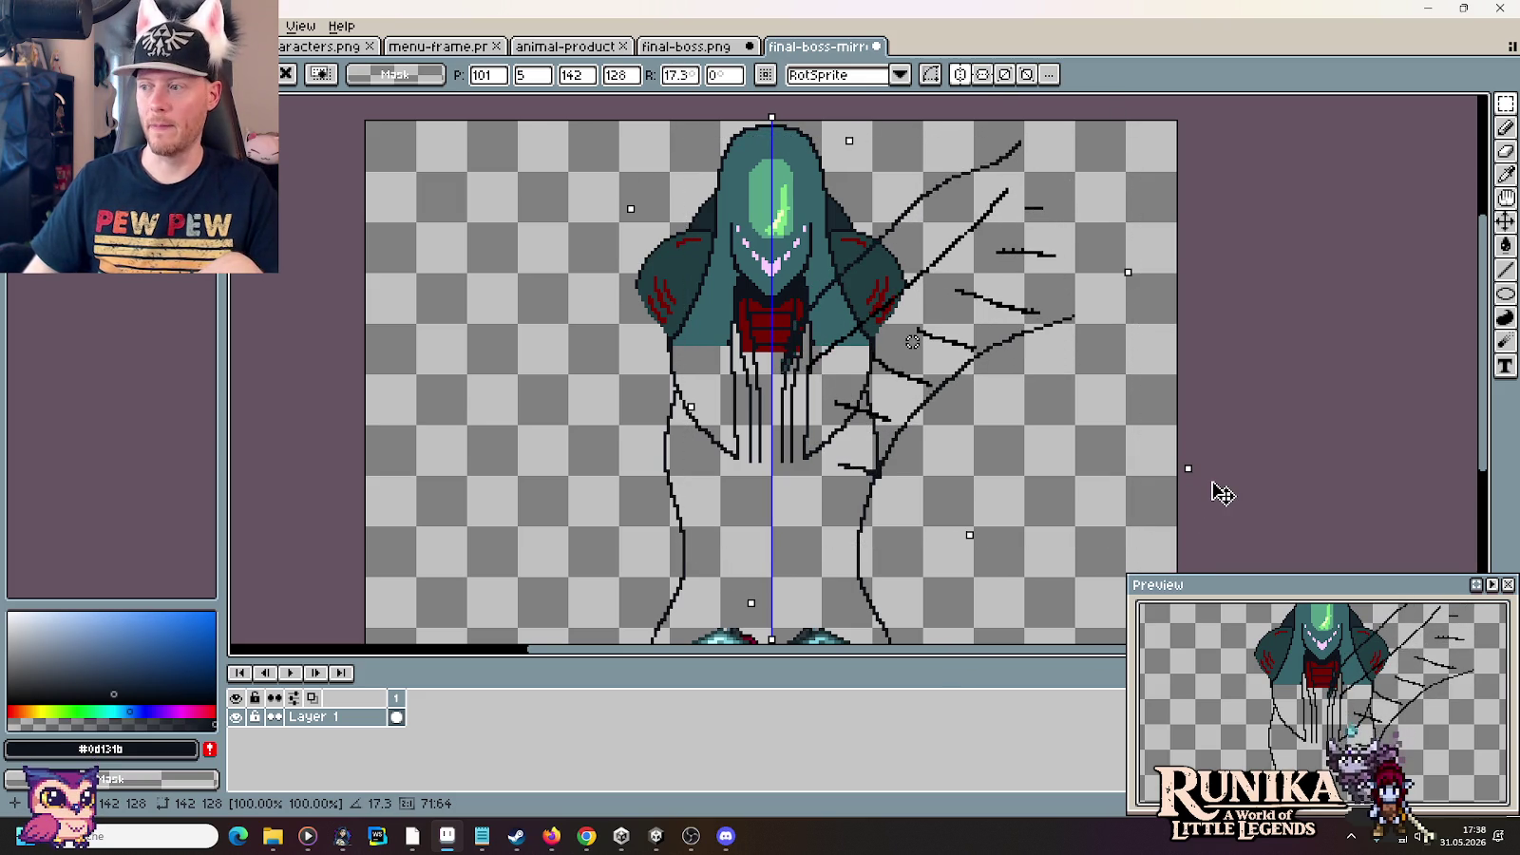
mouse_move(884, 389)
left_mouse_down()
mouse_move(976, 360)
mouse_move(957, 363)
left_mouse_up()
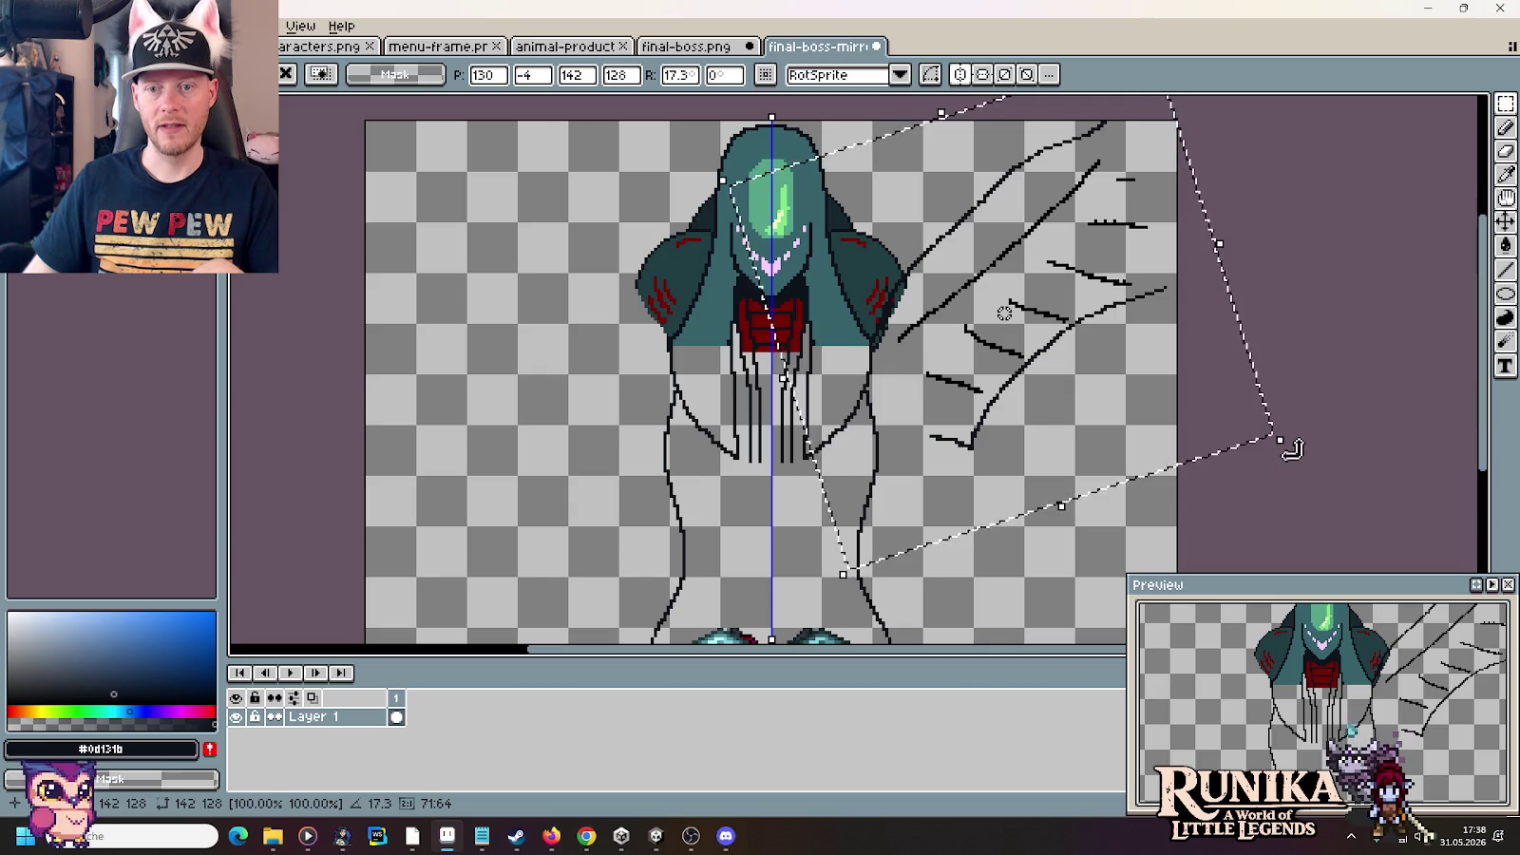
left_click_drag(1294, 447, 1317, 465)
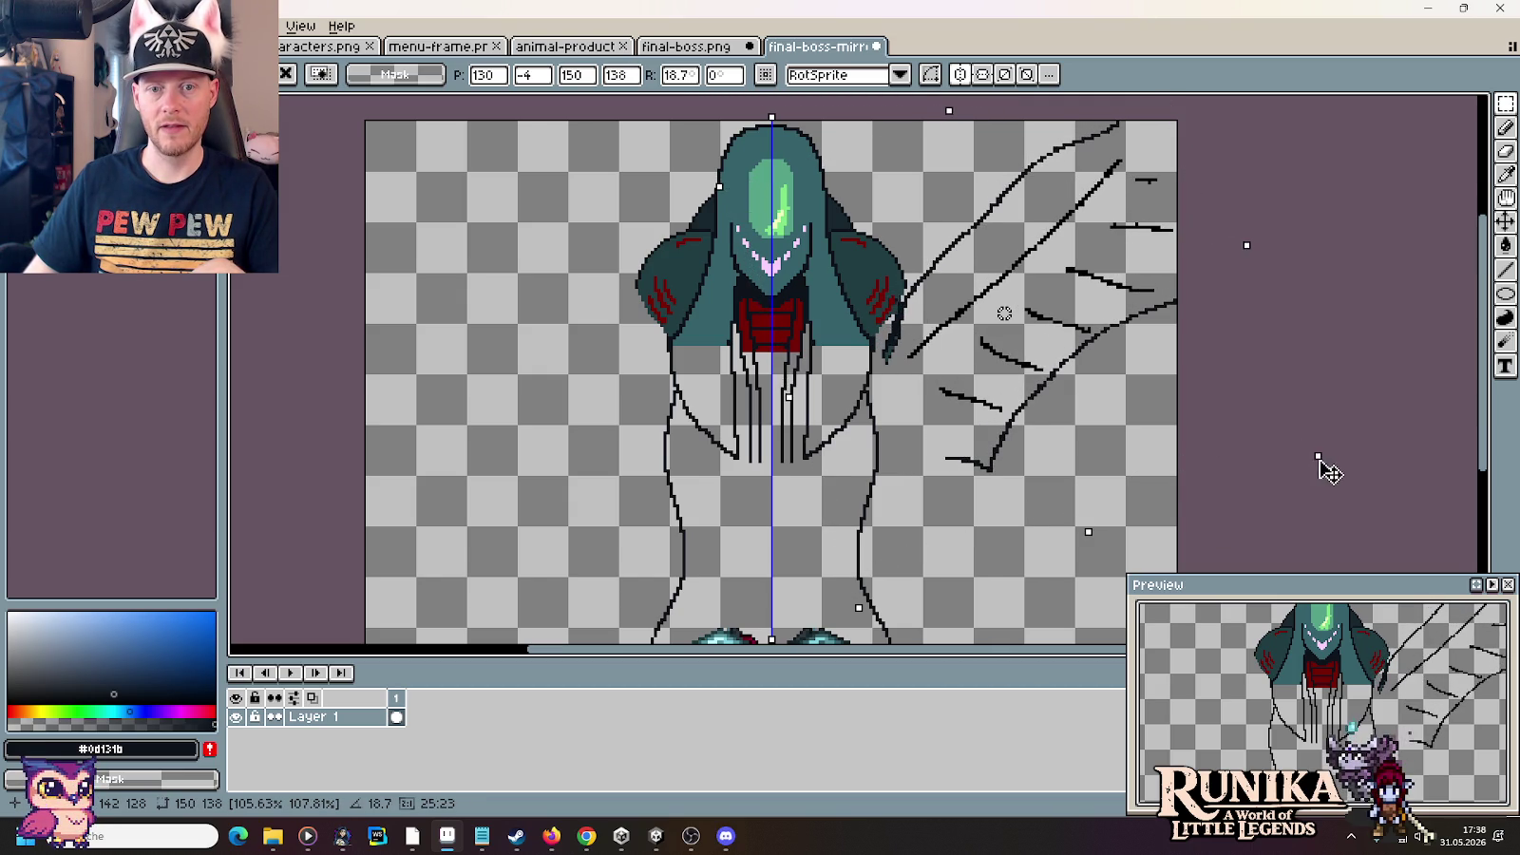
left_click_drag(1035, 380, 1029, 372)
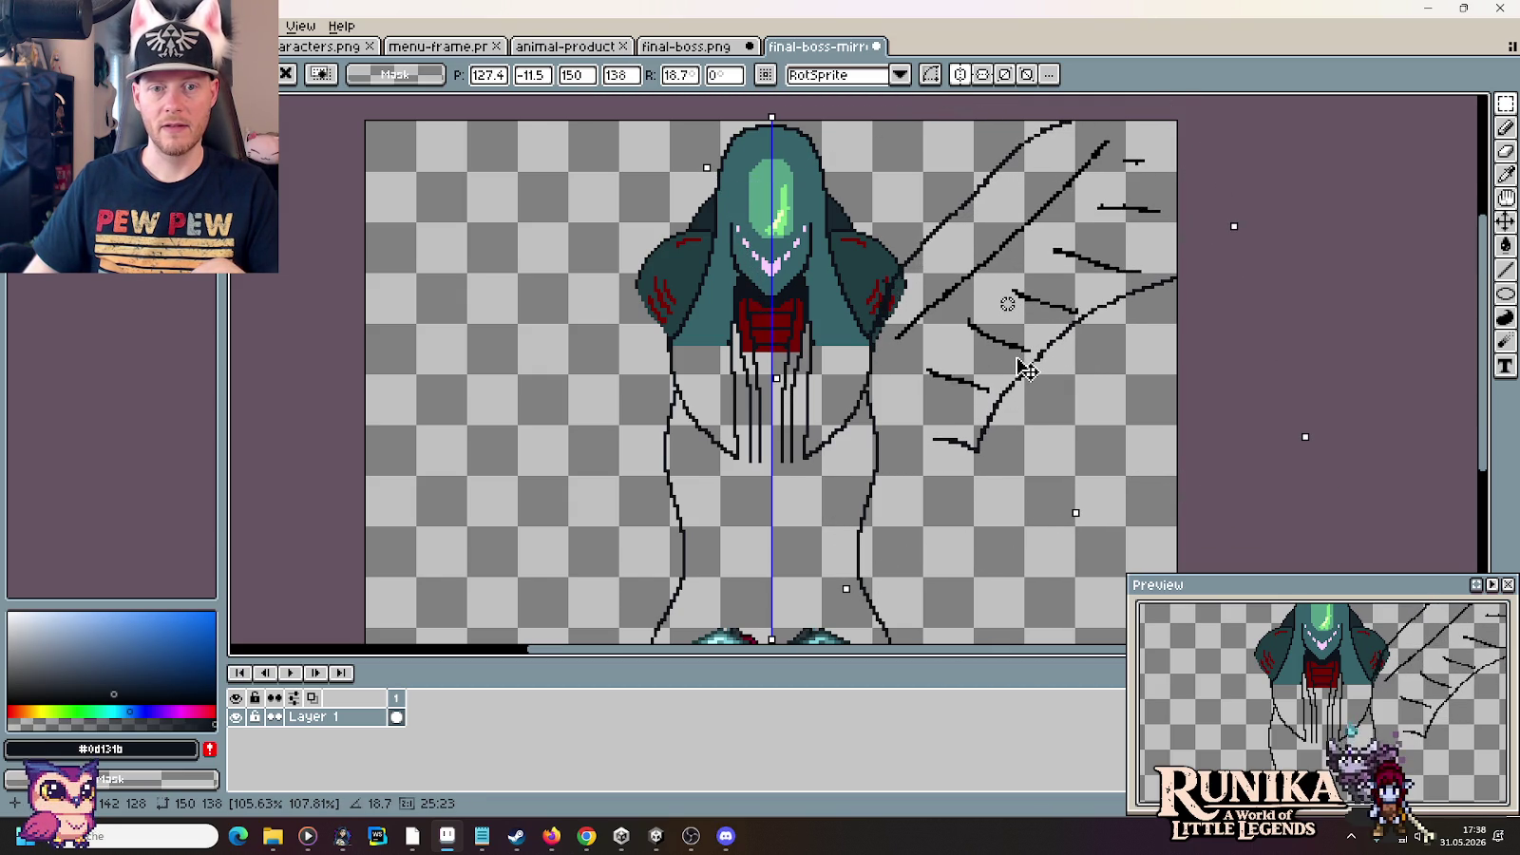
left_click(1358, 283)
Paste a second wing copy and move it over the torso toward the shoulder
key("ctrl+v")
left_click_drag(992, 324, 993, 386)
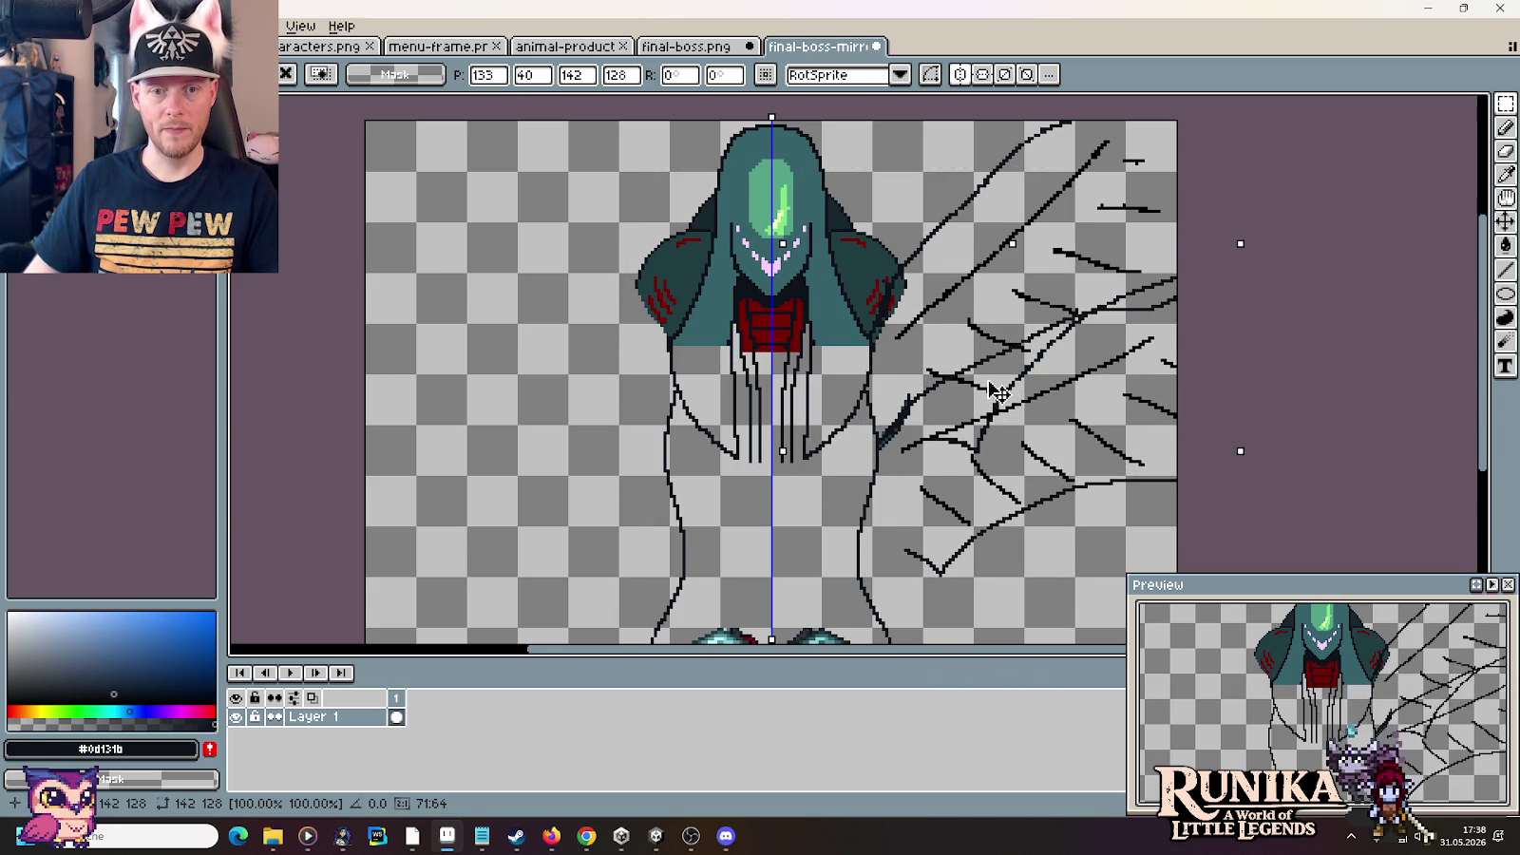
left_click_drag(1226, 354, 1068, 278)
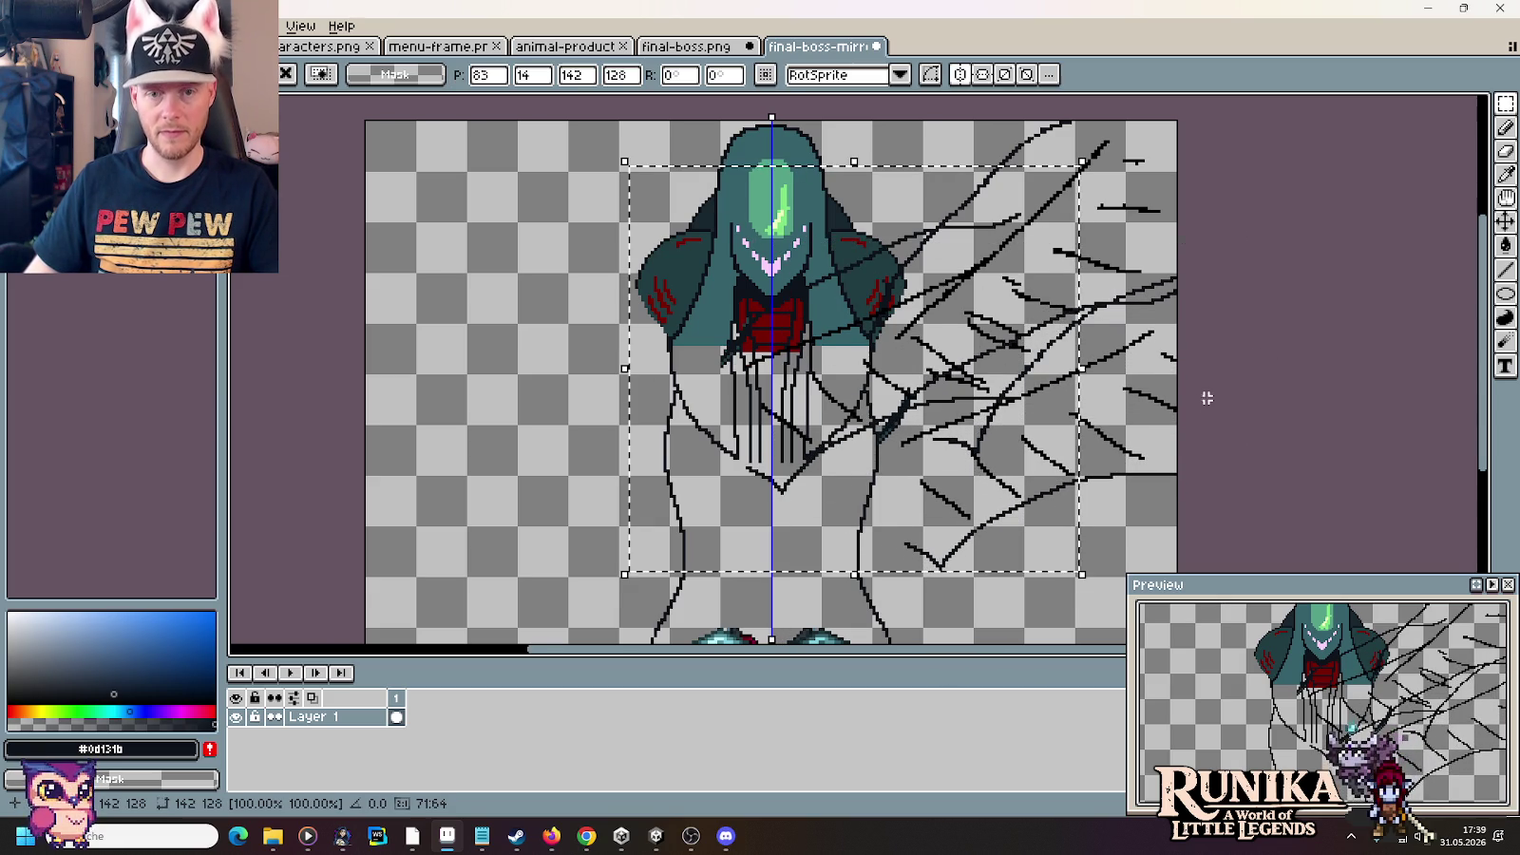